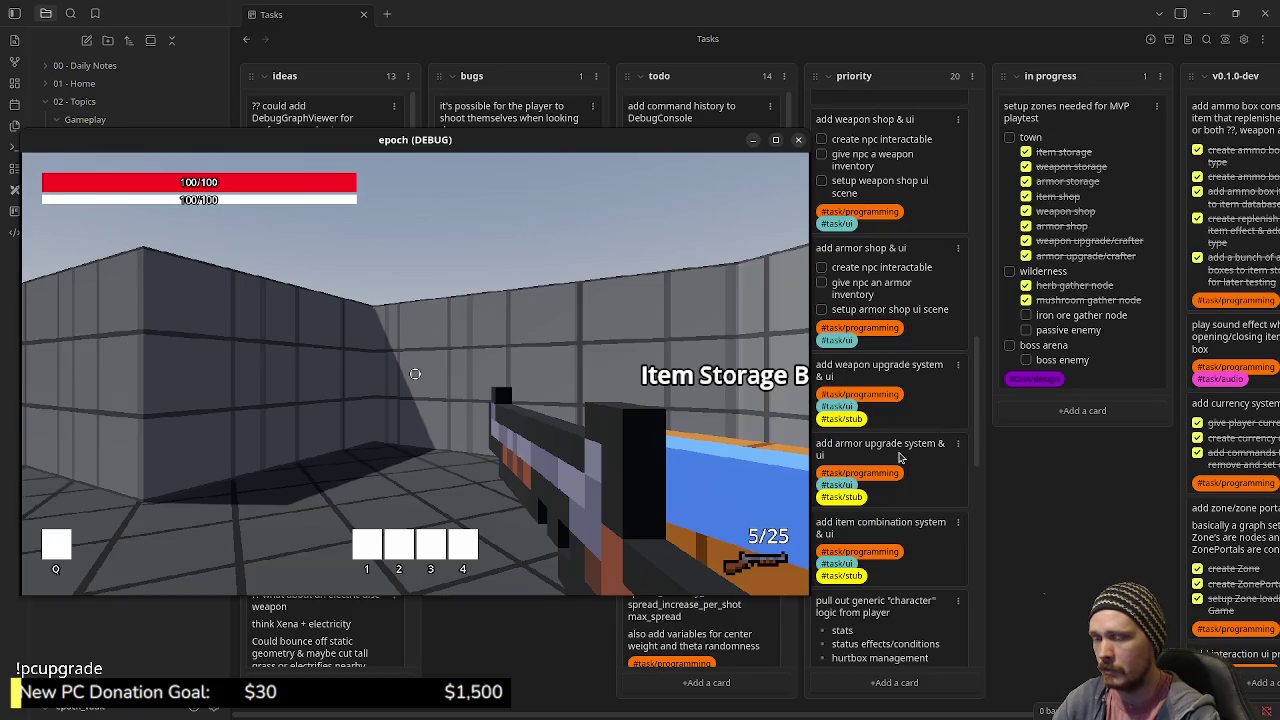
- Review the task board and move it aside next to the running game
scroll(900, 535, down, 3)
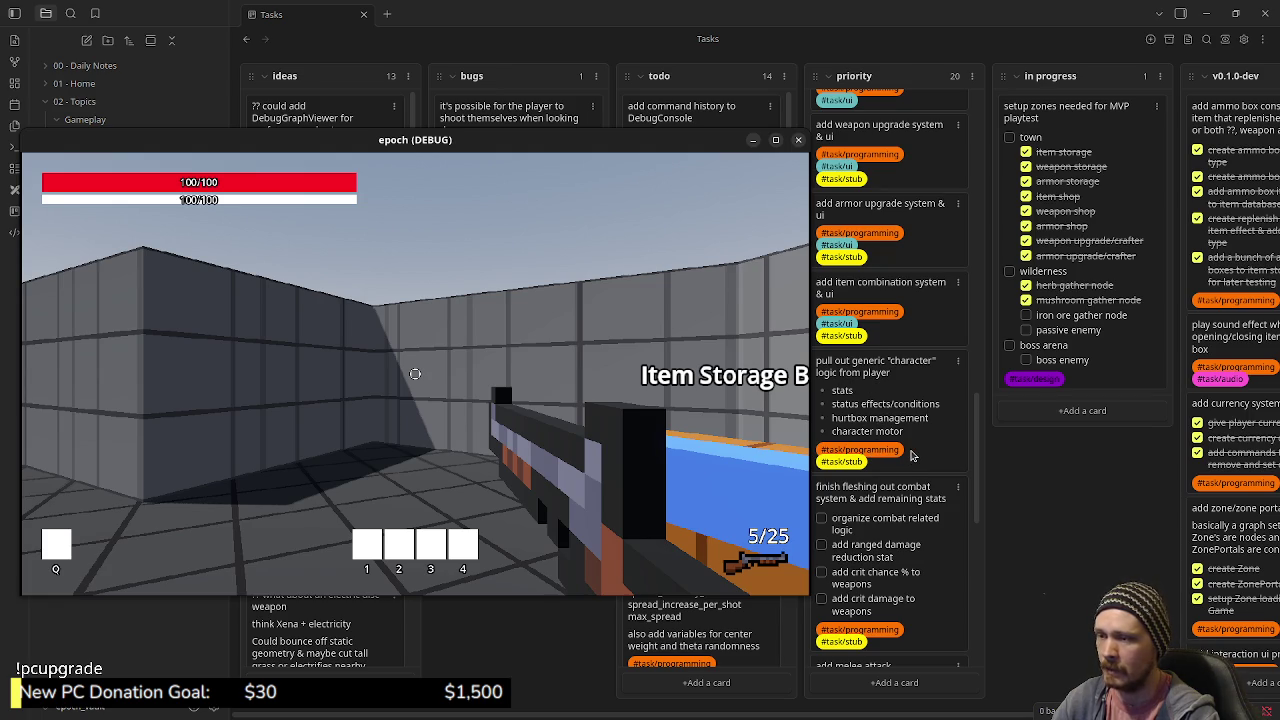
scroll(910, 456, down, 3)
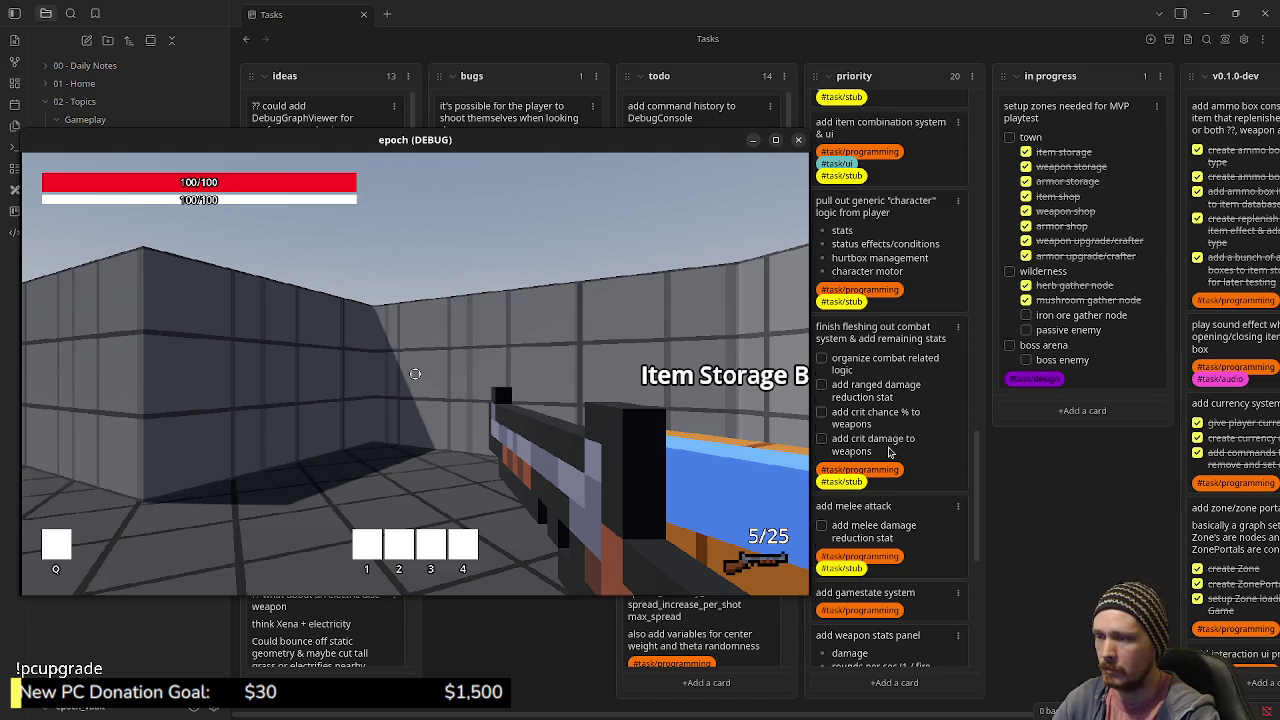
scroll(888, 452, down, 2)
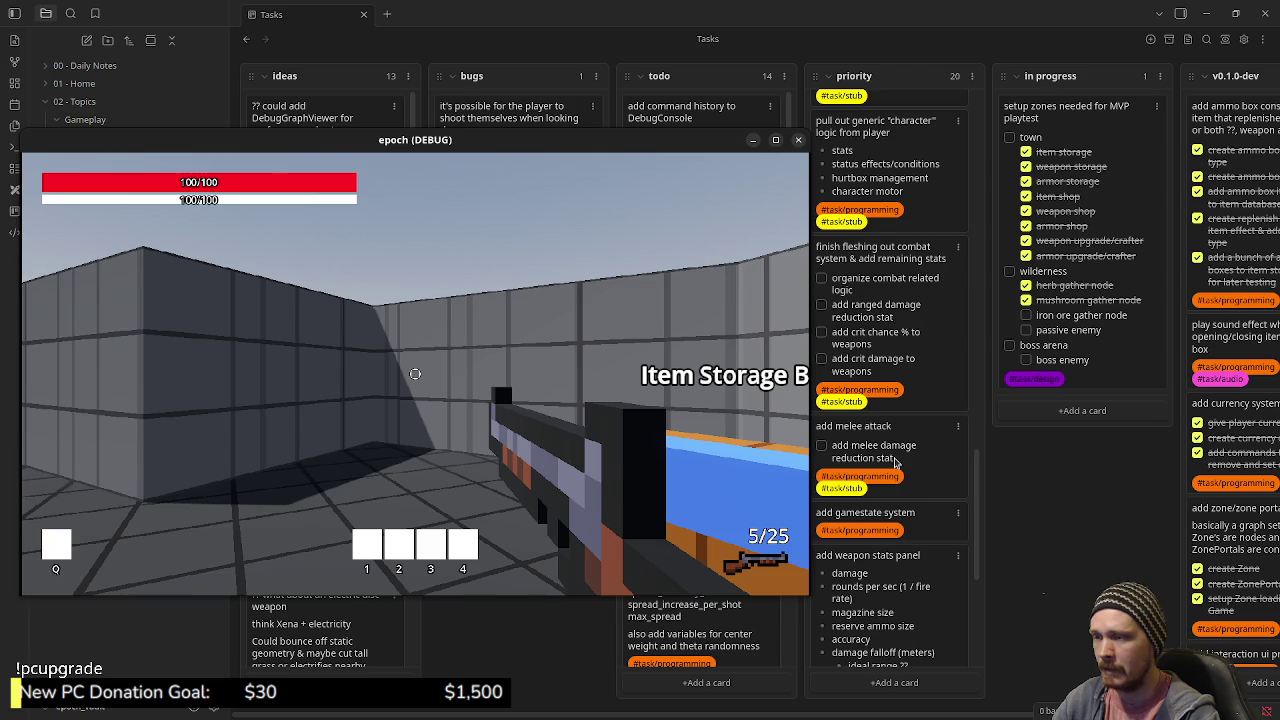
click(972, 467)
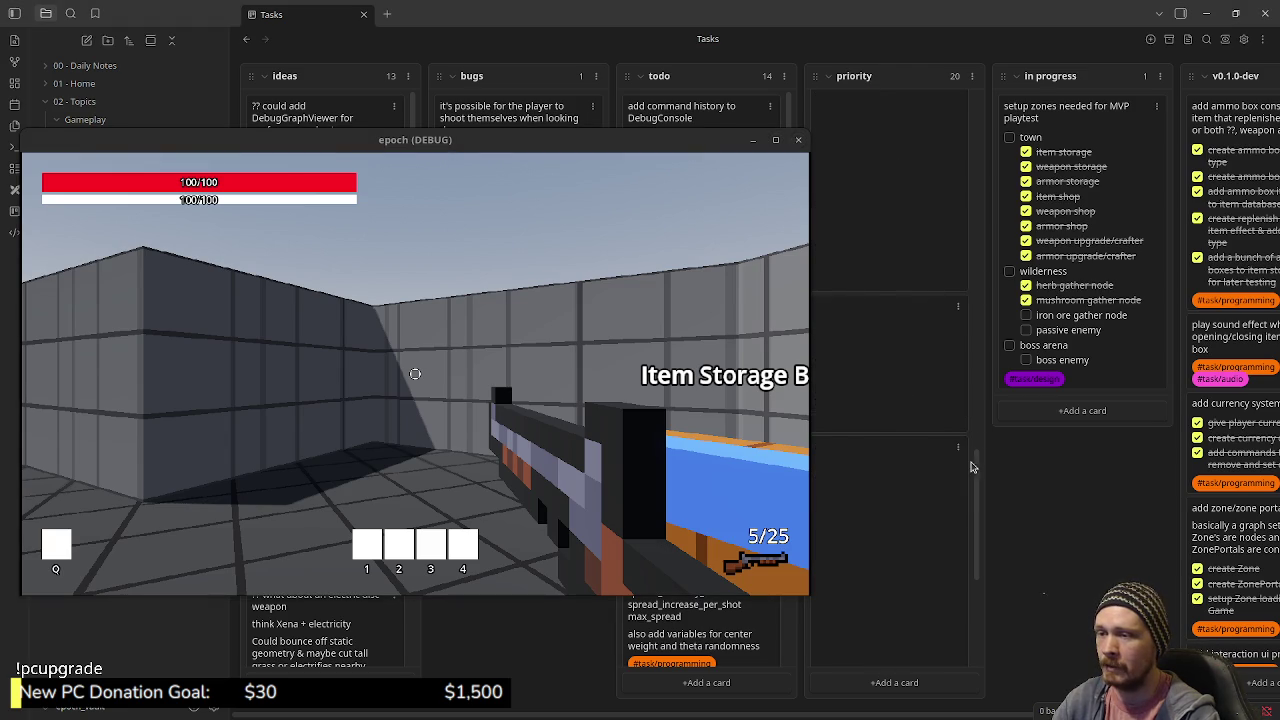
drag(972, 467, 975, 186)
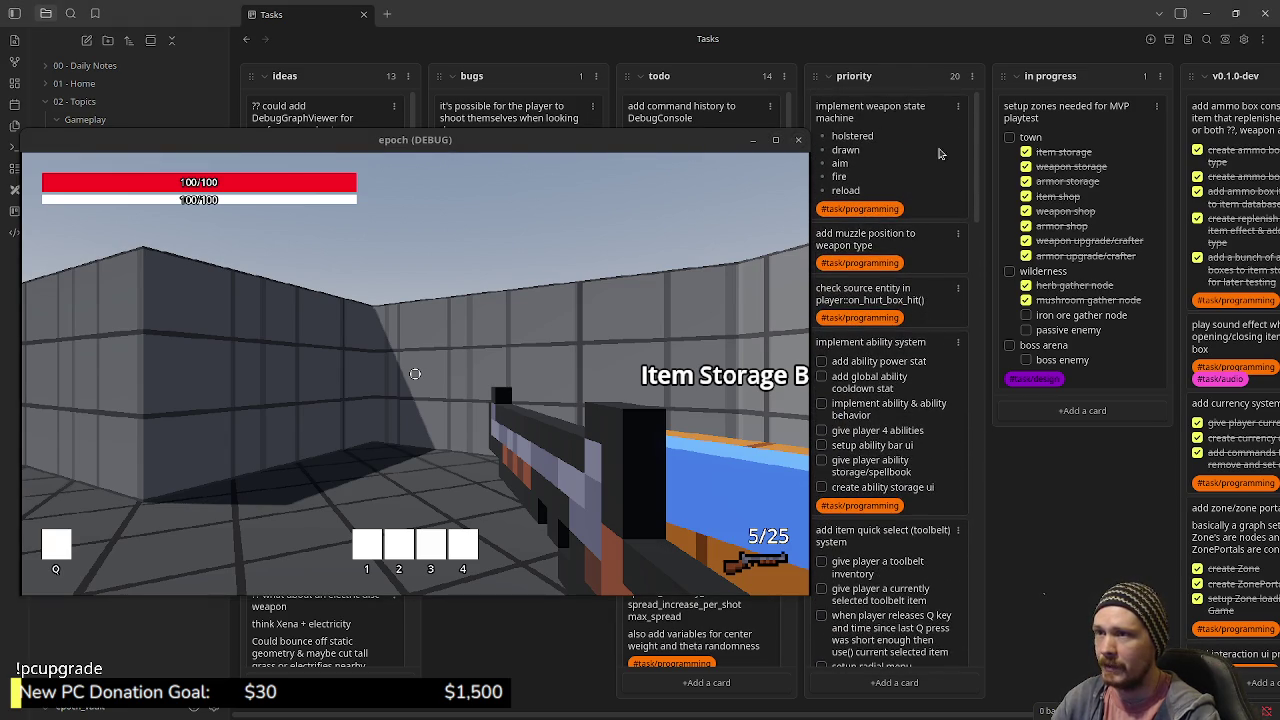
click(600, 337)
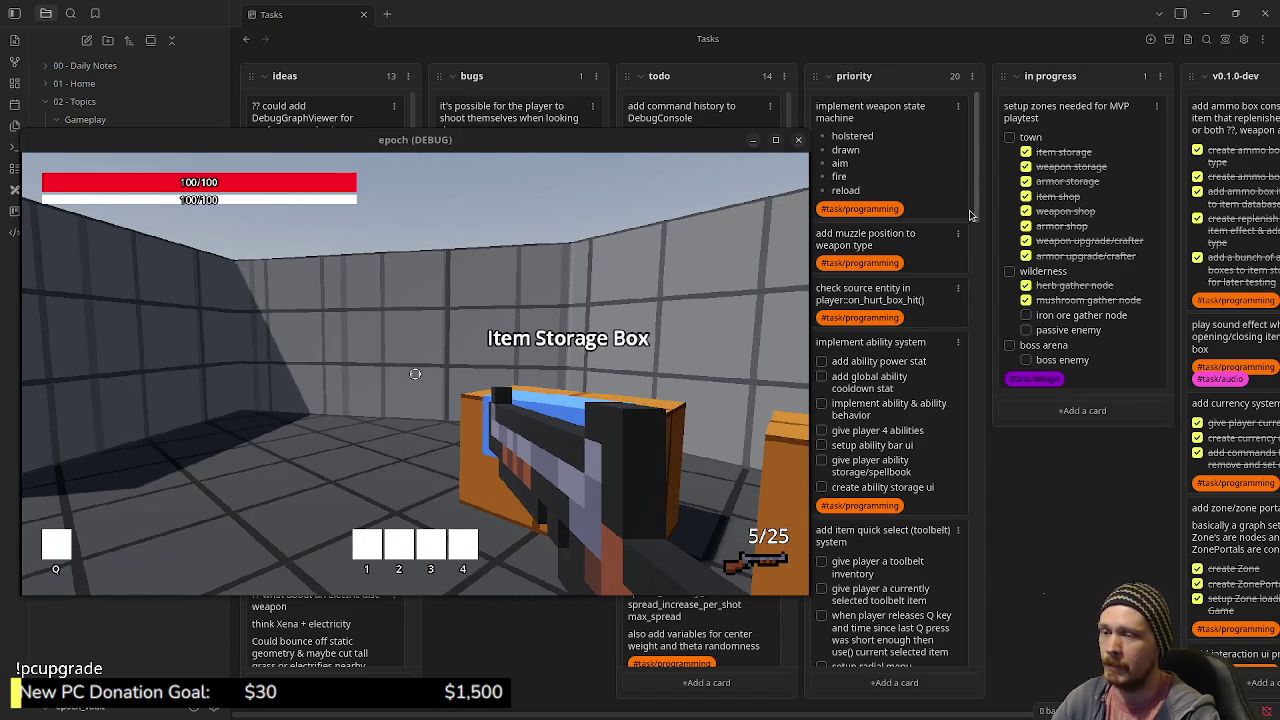
- Walk the player down the corridor and out into the town's open area
scroll(907, 467, down, 5)
scroll(905, 470, down, 10)
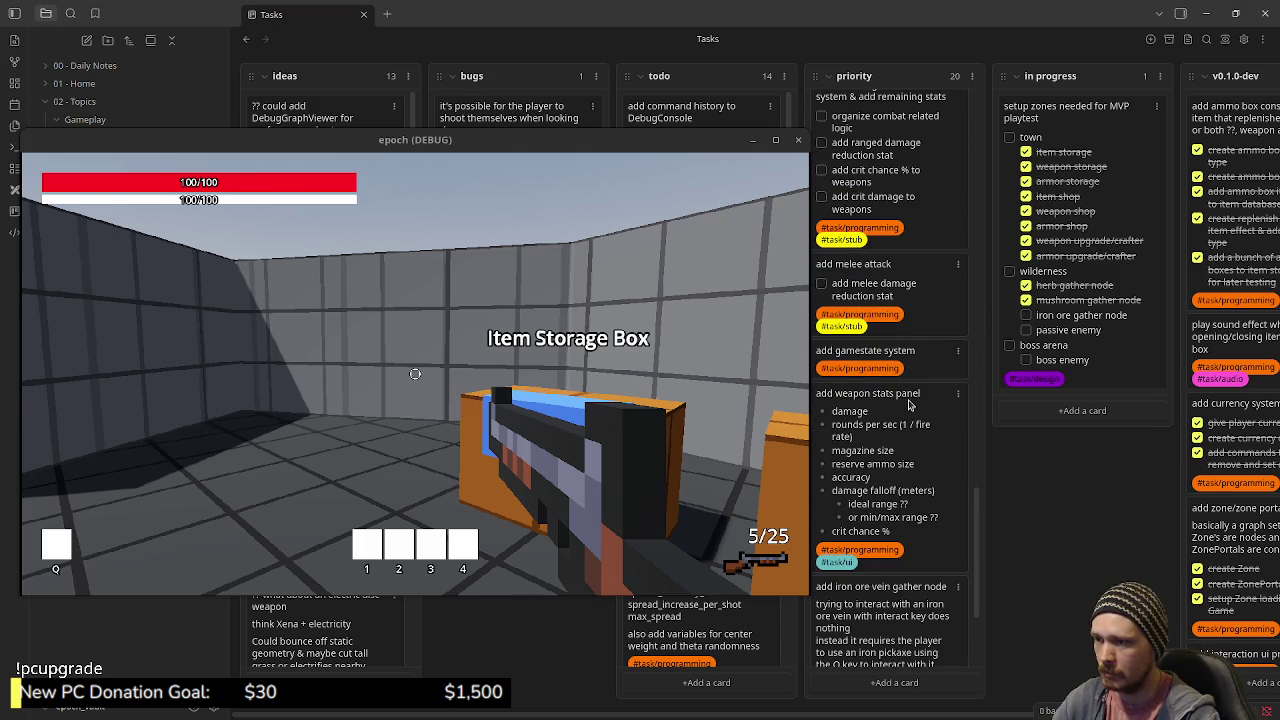
scroll(910, 403, down, 1)
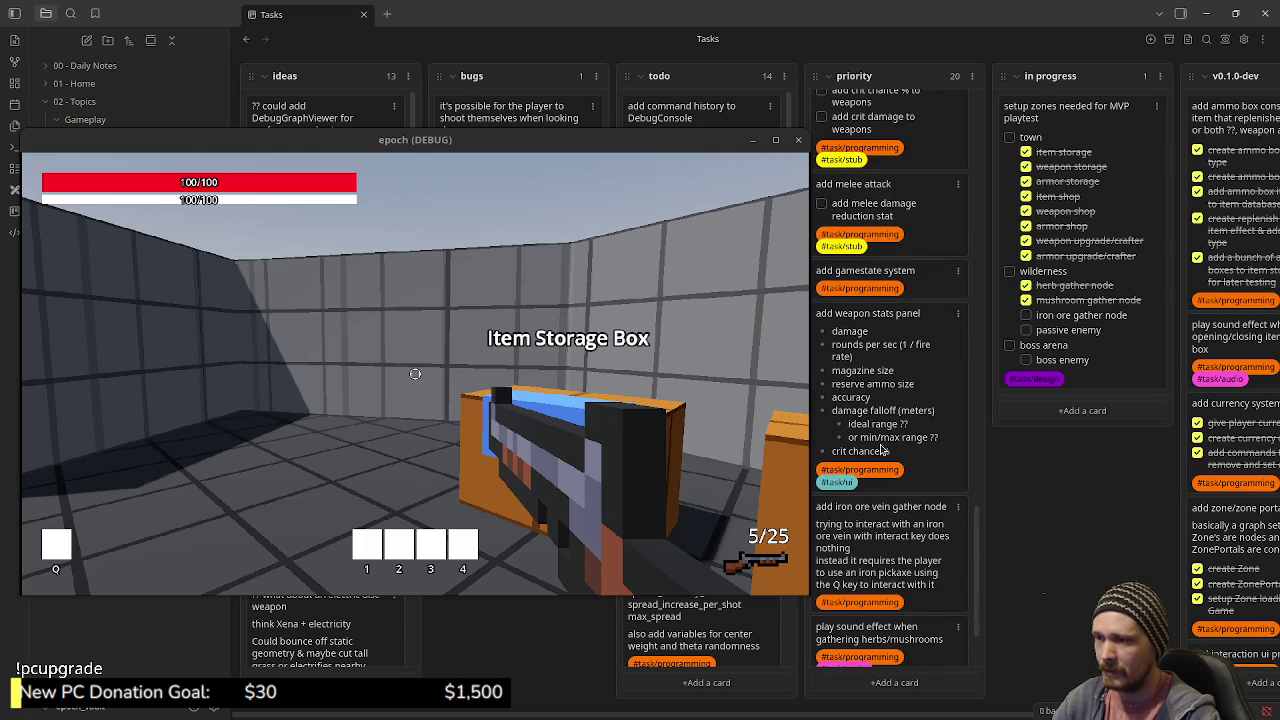
scroll(870, 410, down, 2)
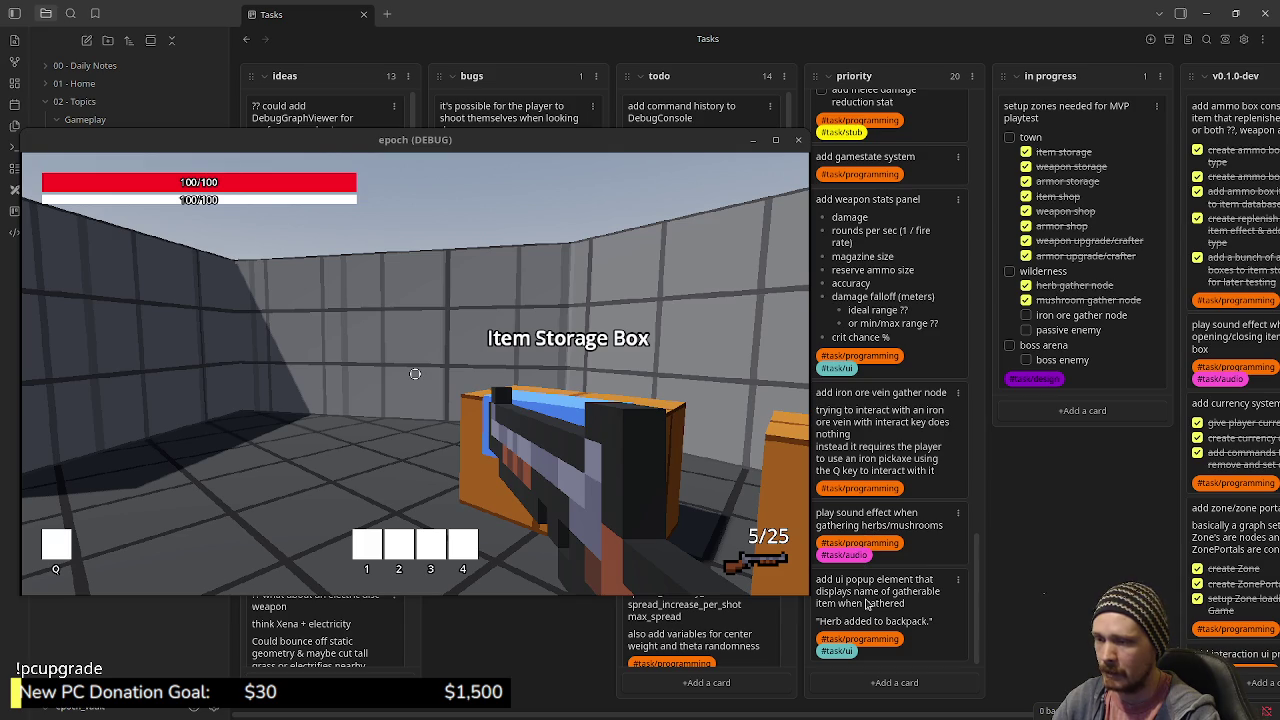
click(579, 451)
key(shift+w)
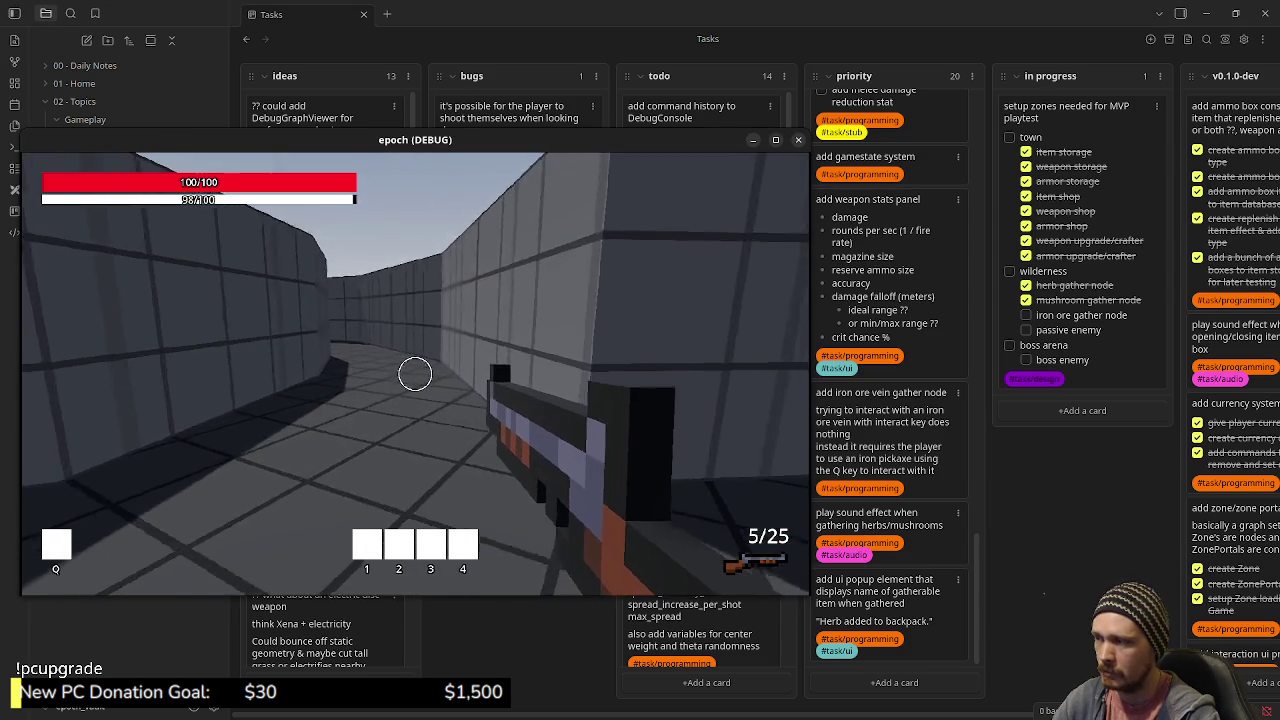
key(w)
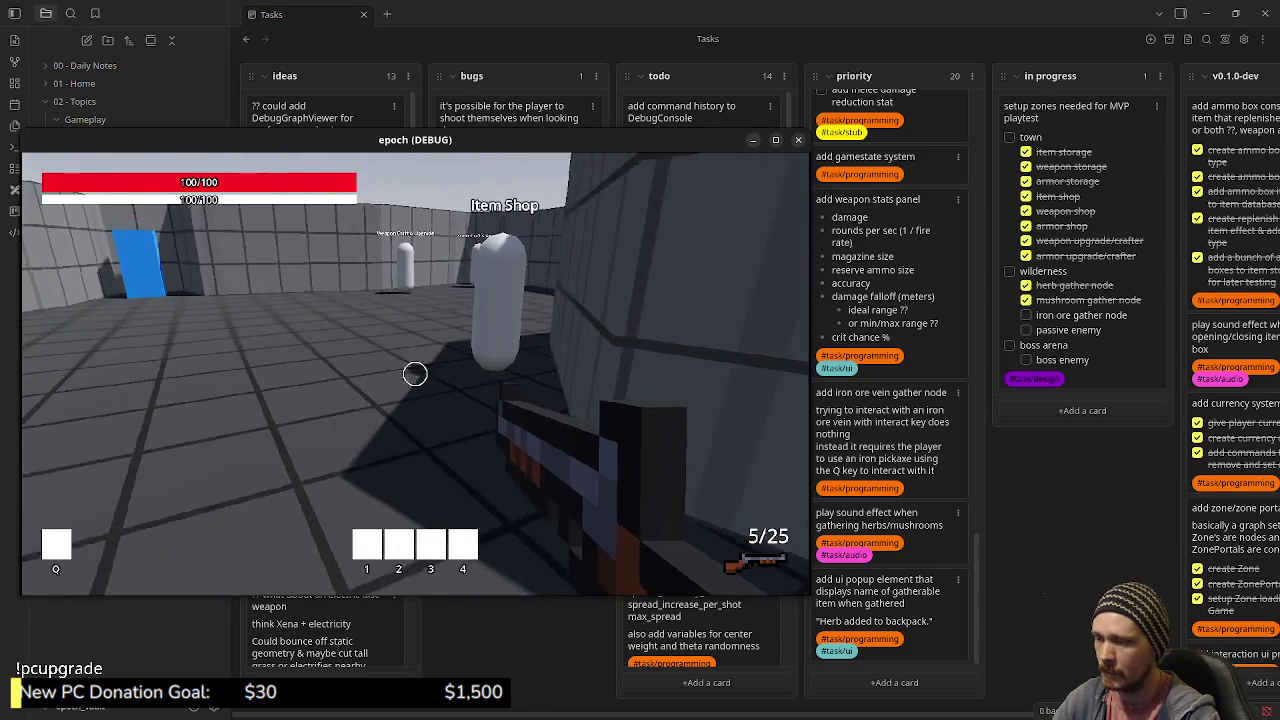
key(Escape)
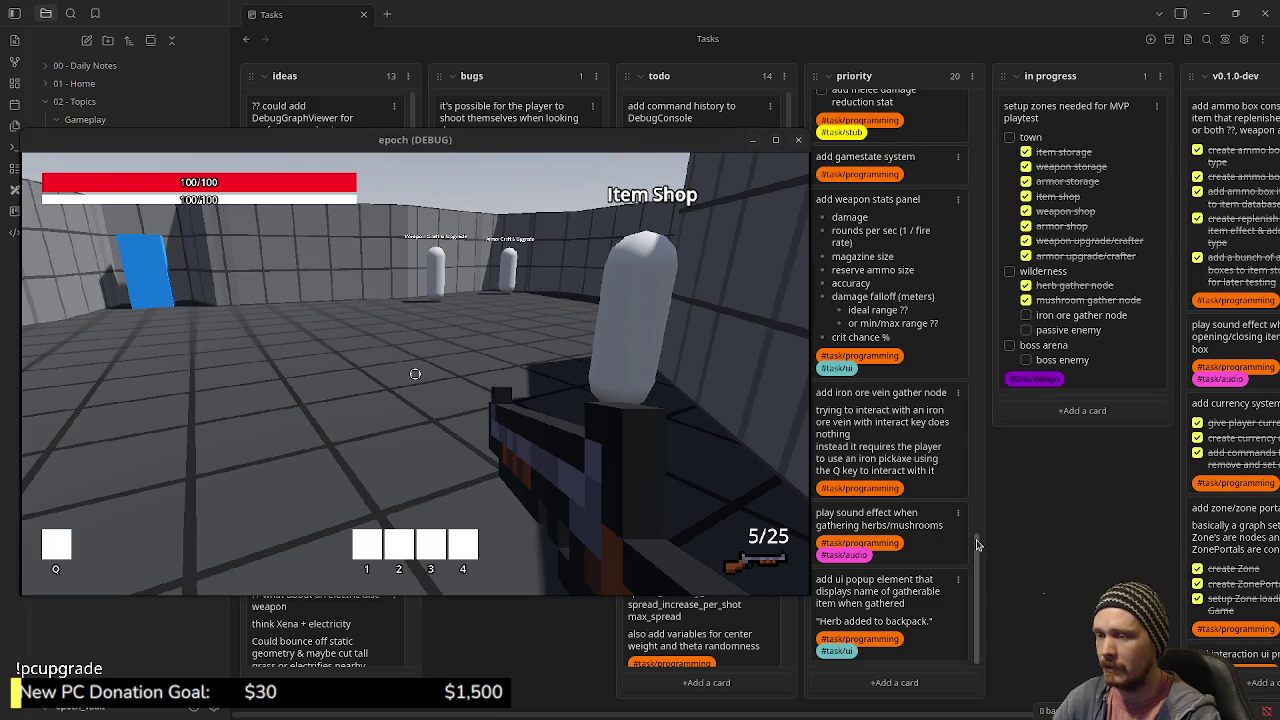
- Shift the game window right and fire two shots at the shop capsules
drag(978, 545, 985, 100)
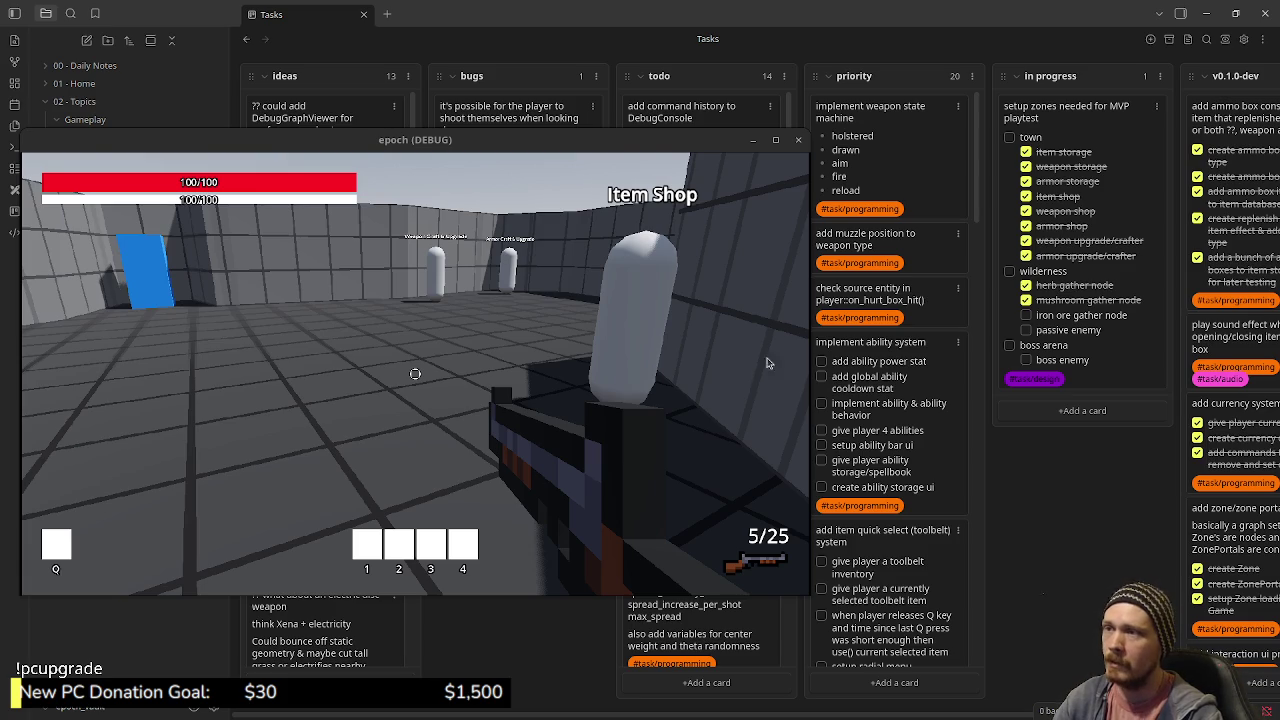
drag(650, 142, 905, 157)
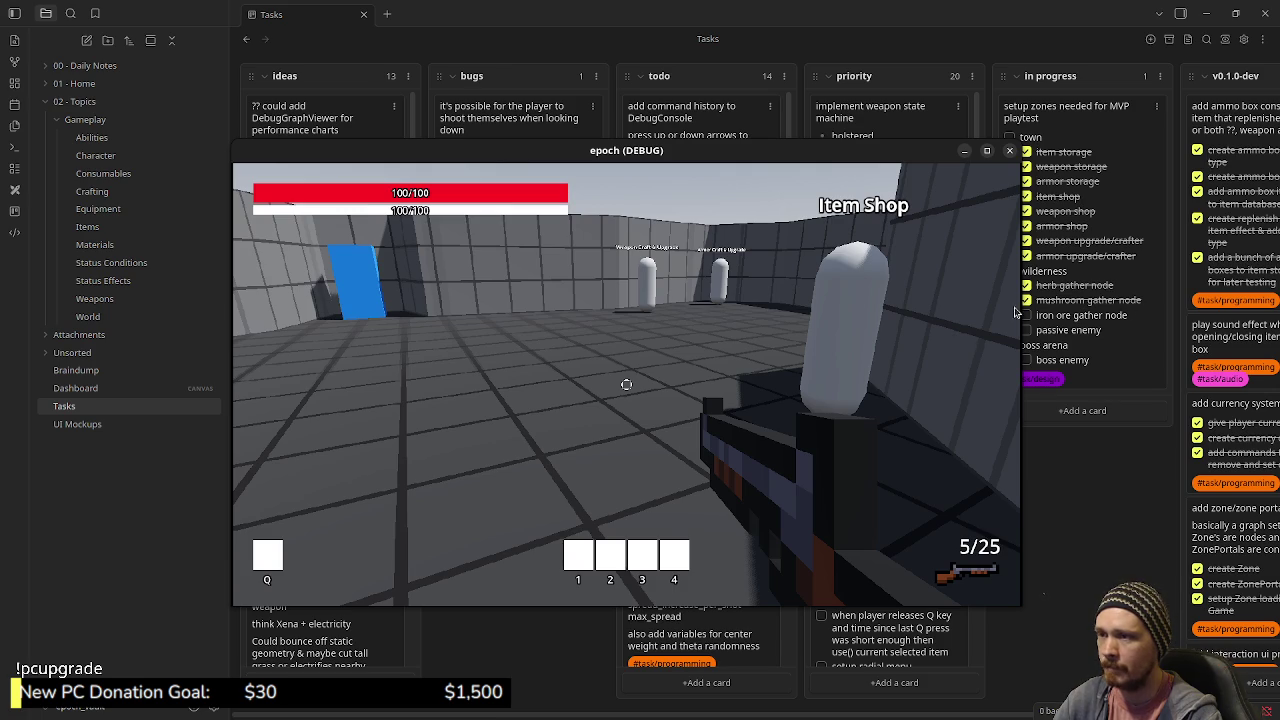
click(847, 357)
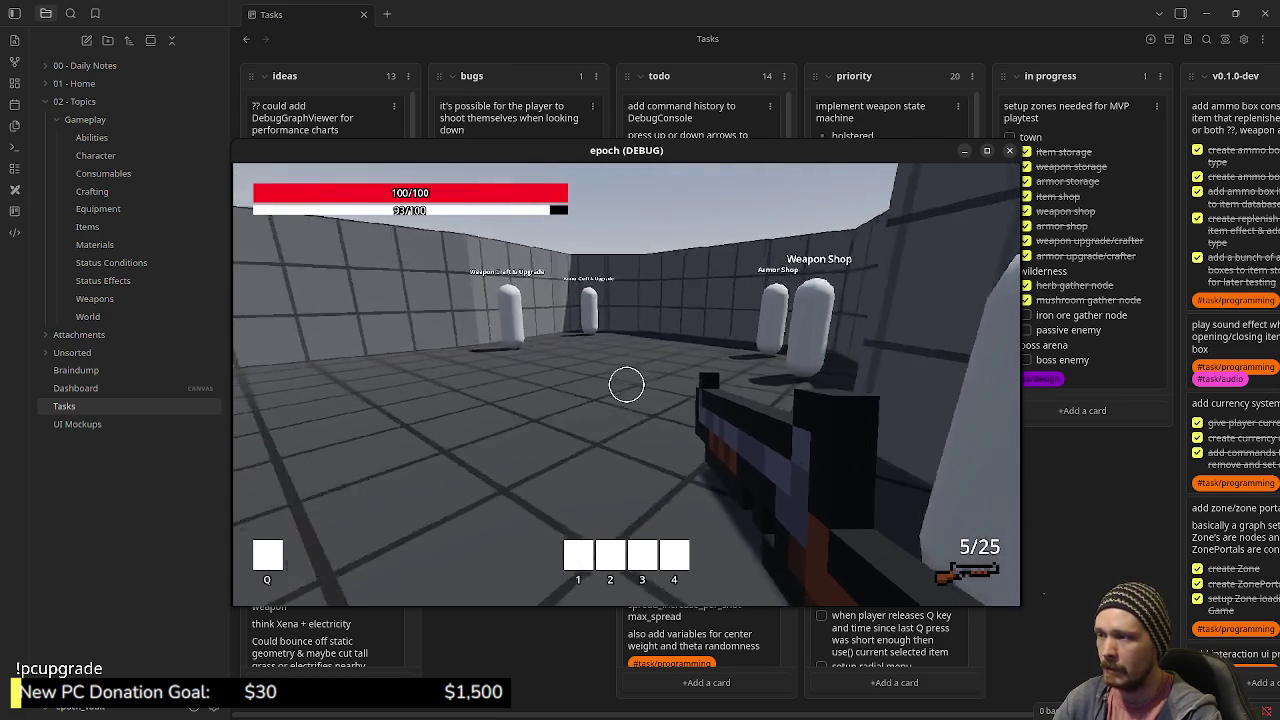
click(626, 384)
click(626, 384)
- Walk past the shop capsules through both corridors up to the blue portal panel
key(w)
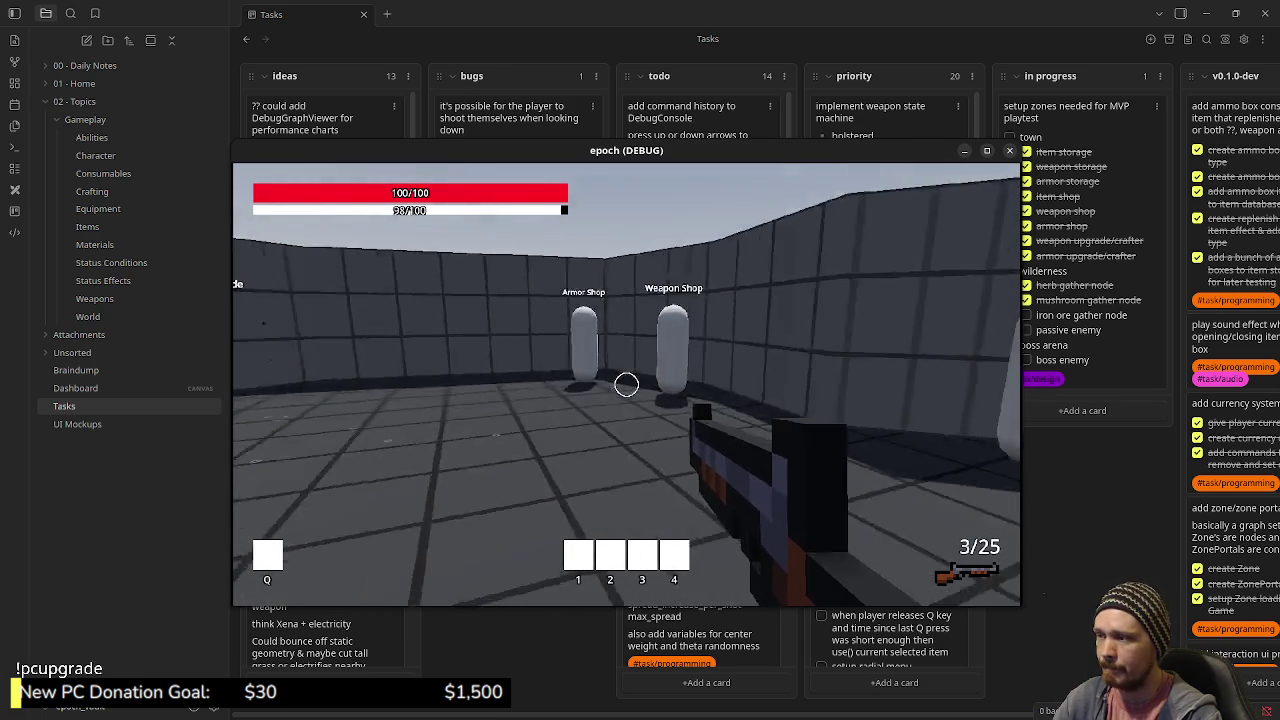
key(w)
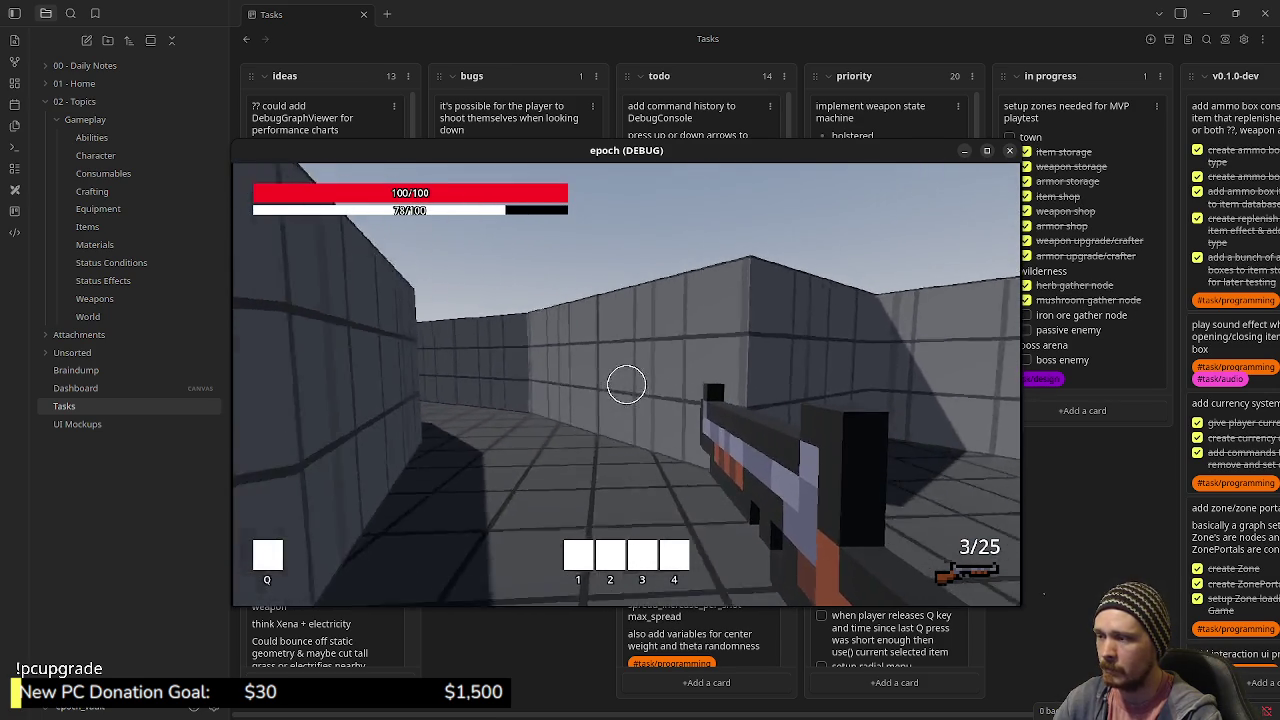
key(w)
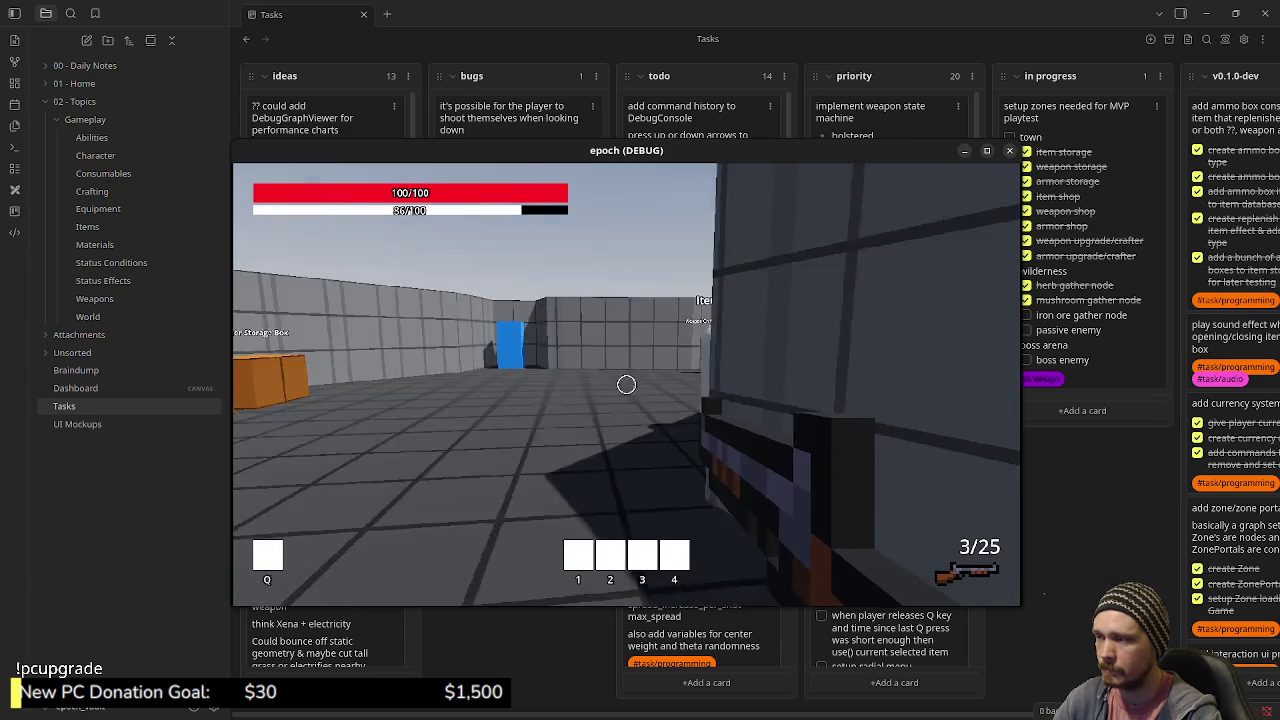
key(w)
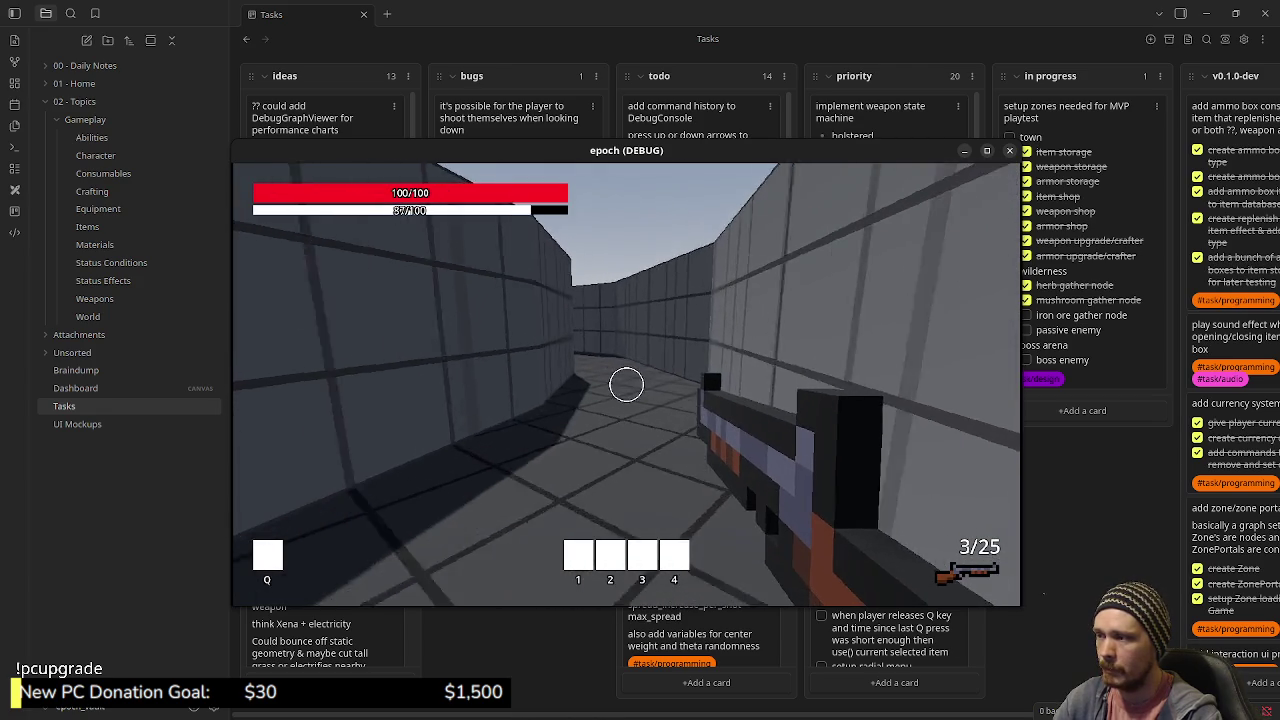
key(w)
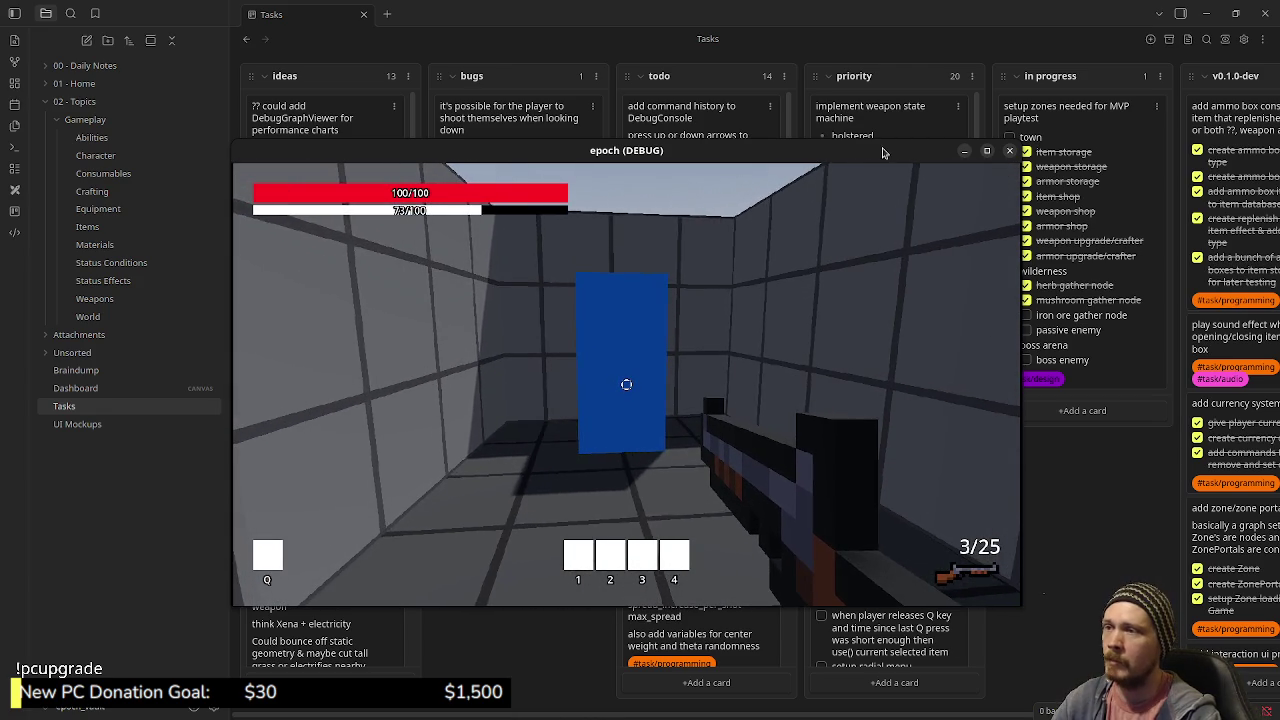
drag(760, 150, 642, 170)
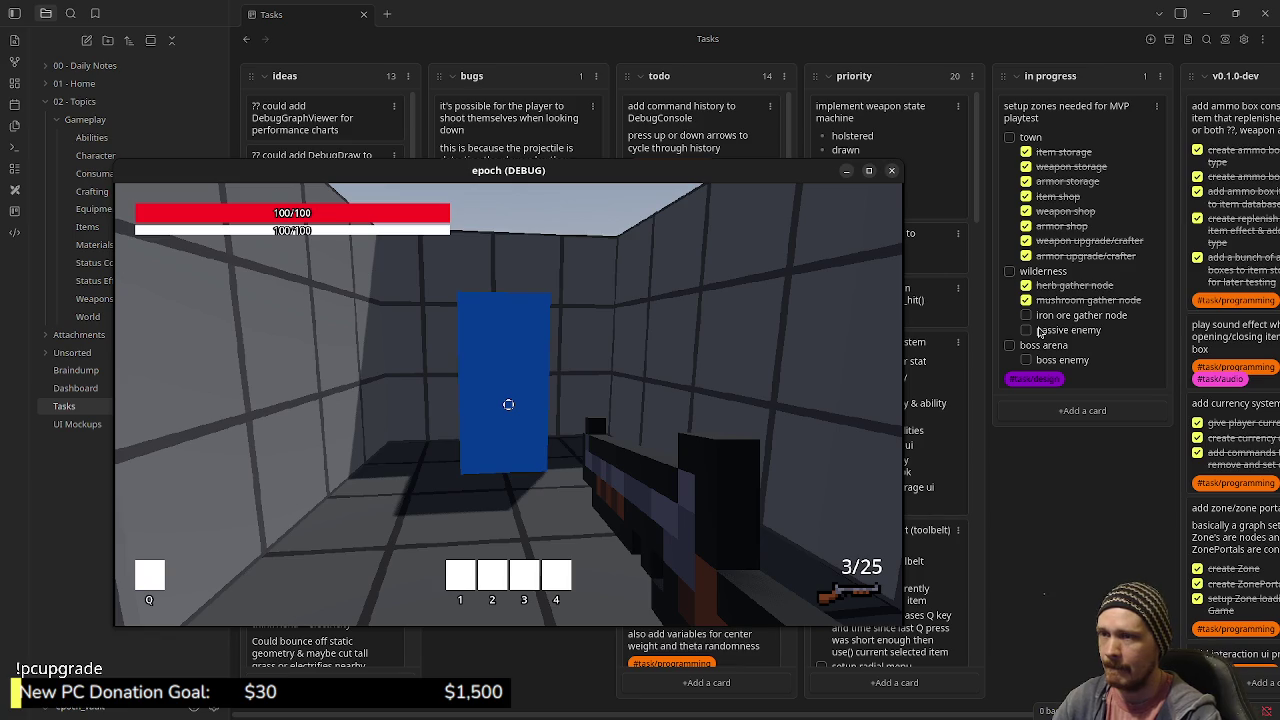
- Untick the seven town items, from armor upgrade/crafter up to weapon storage
click(1026, 256)
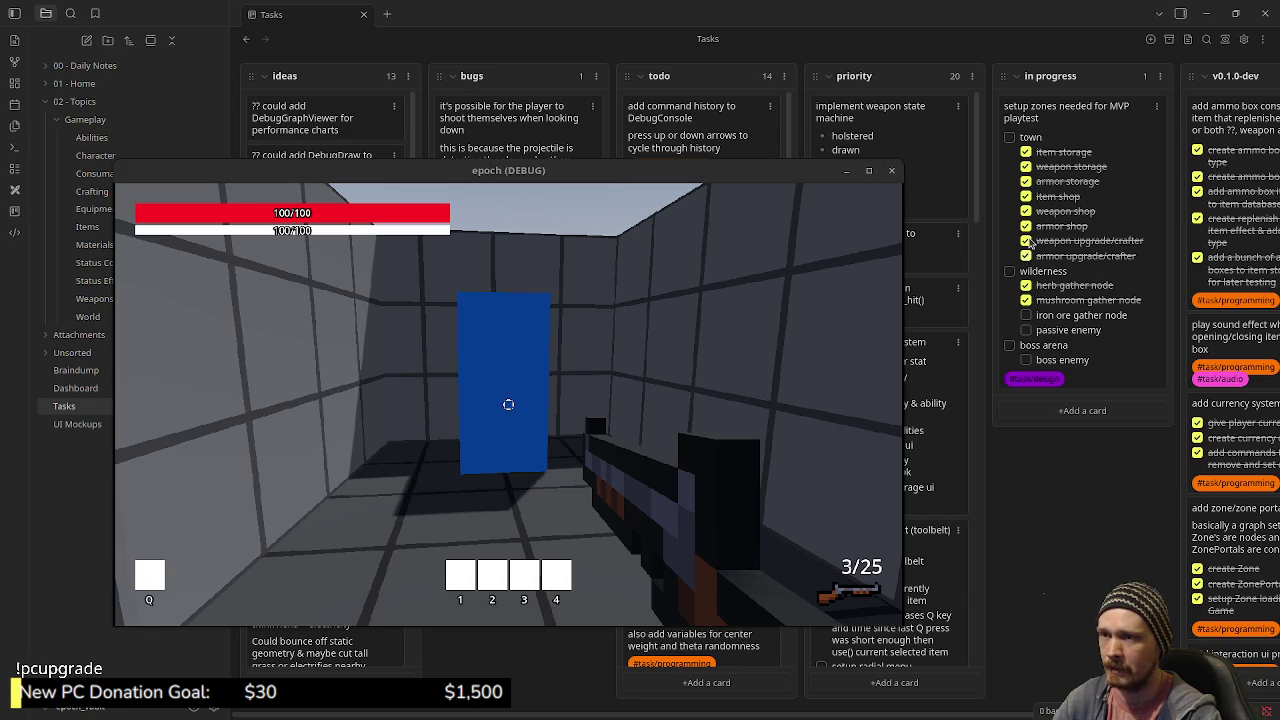
click(1026, 241)
click(1026, 226)
click(1026, 211)
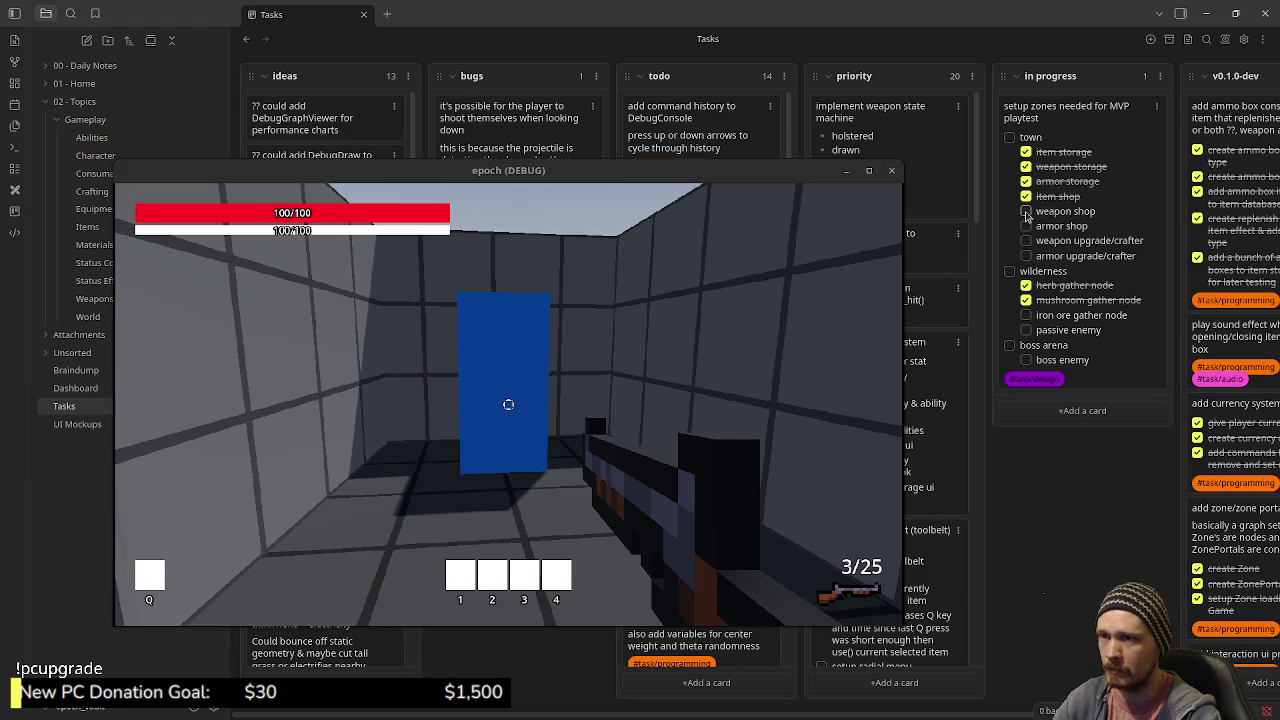
click(1026, 196)
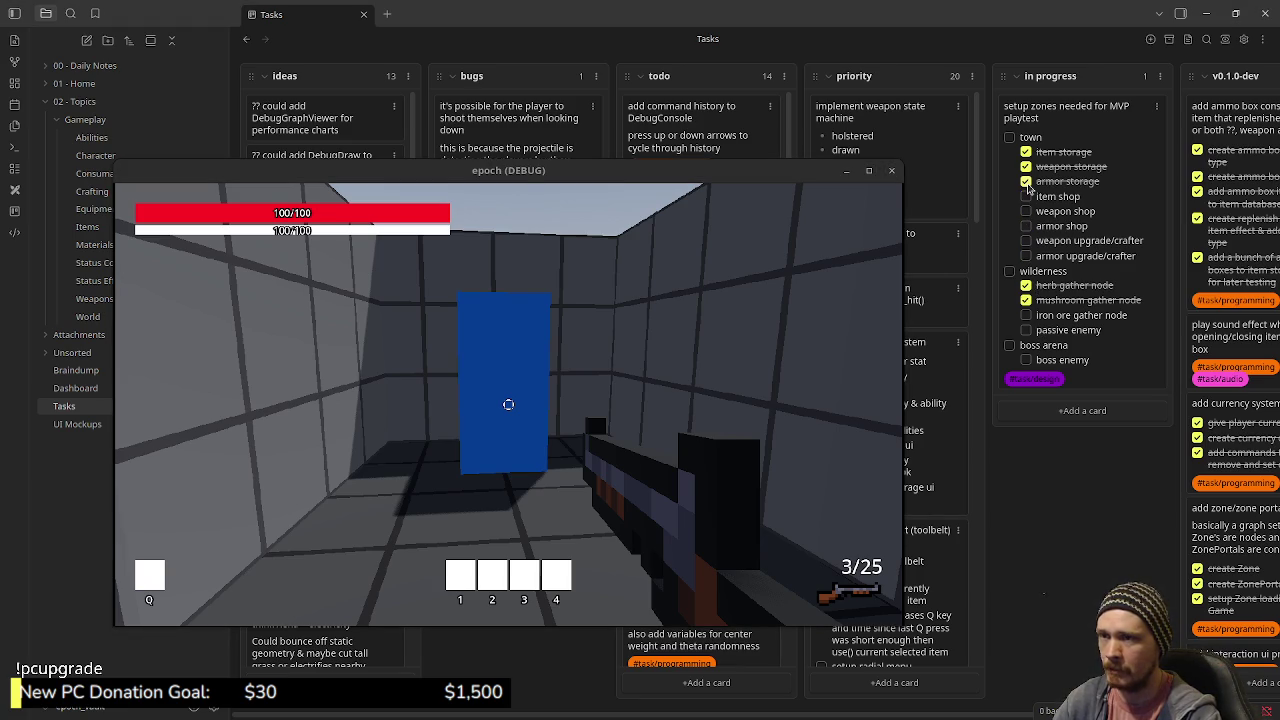
click(1026, 181)
click(1026, 166)
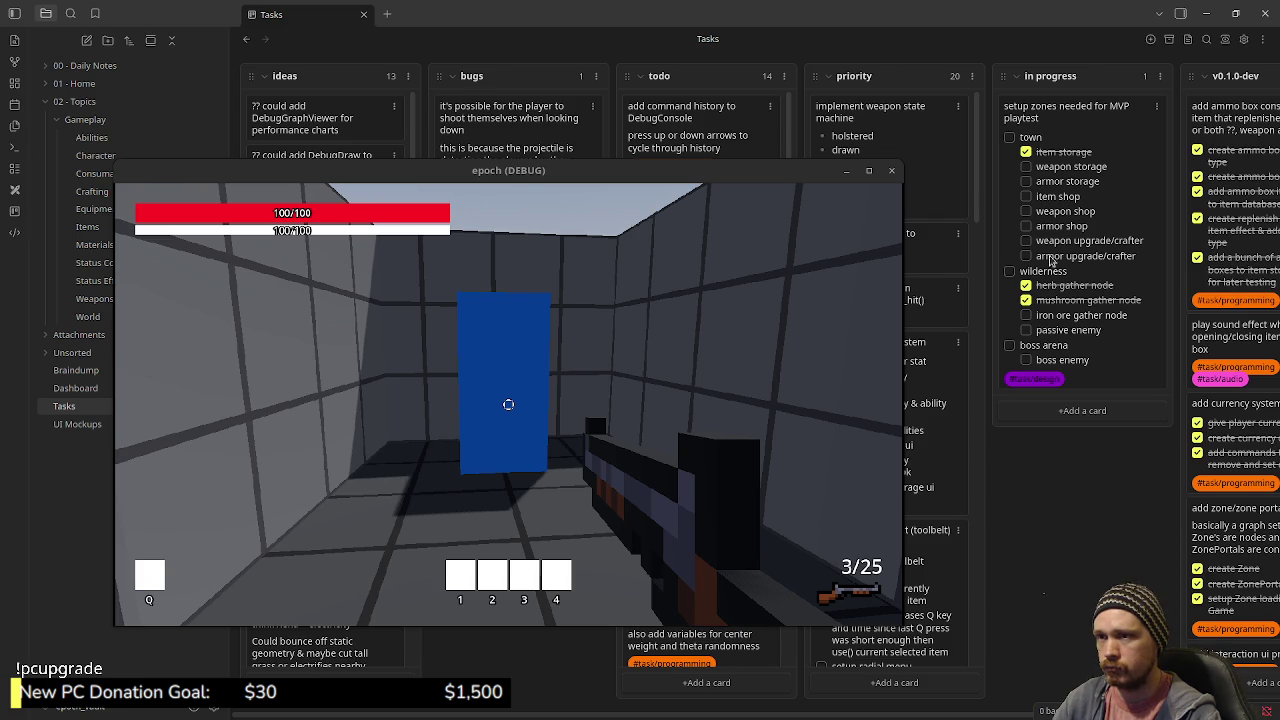
- Re-tick all seven town items as done, from storages to upgrade/crafters, and minimize the board
click(1025, 181)
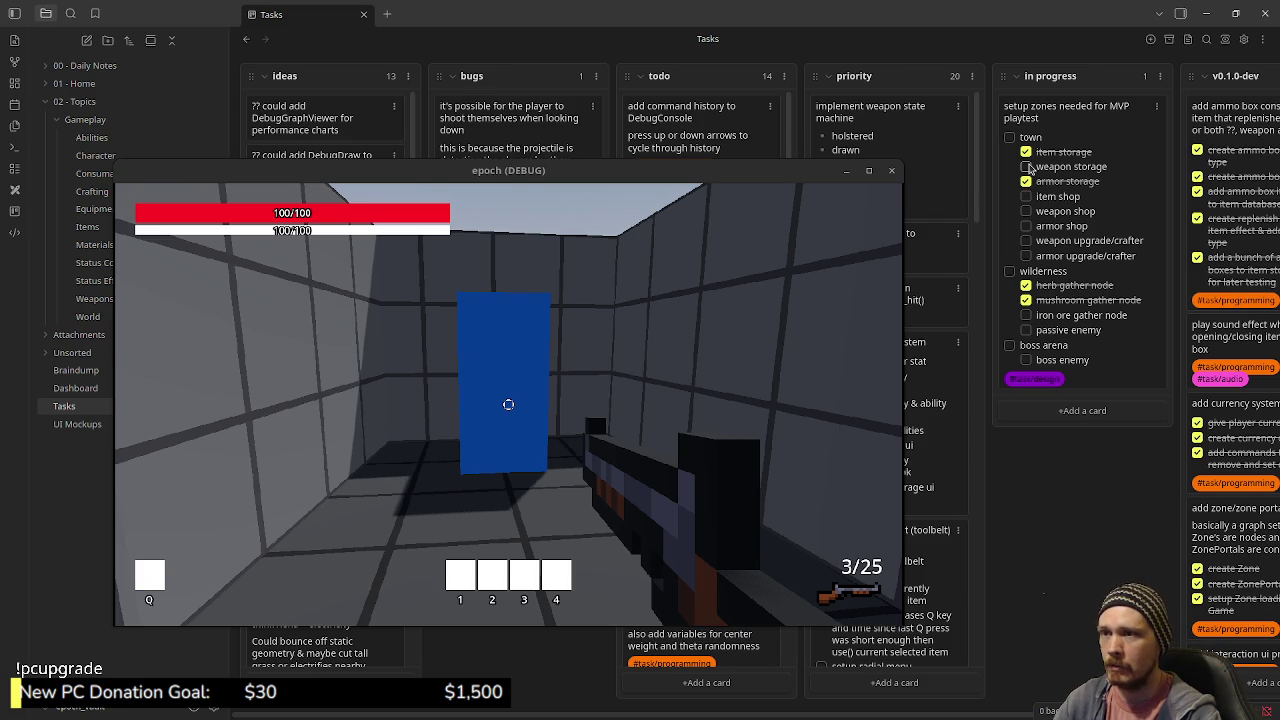
click(1025, 166)
click(1025, 196)
click(1025, 211)
click(1026, 226)
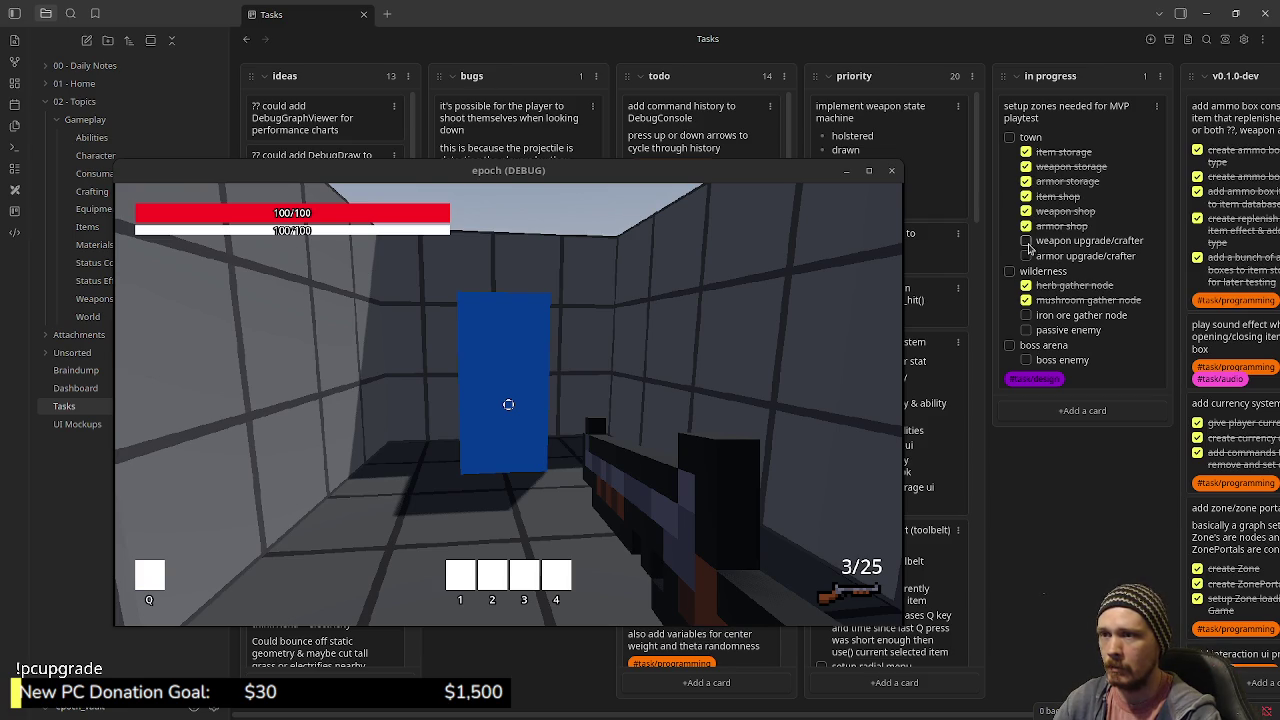
click(1026, 241)
click(1026, 256)
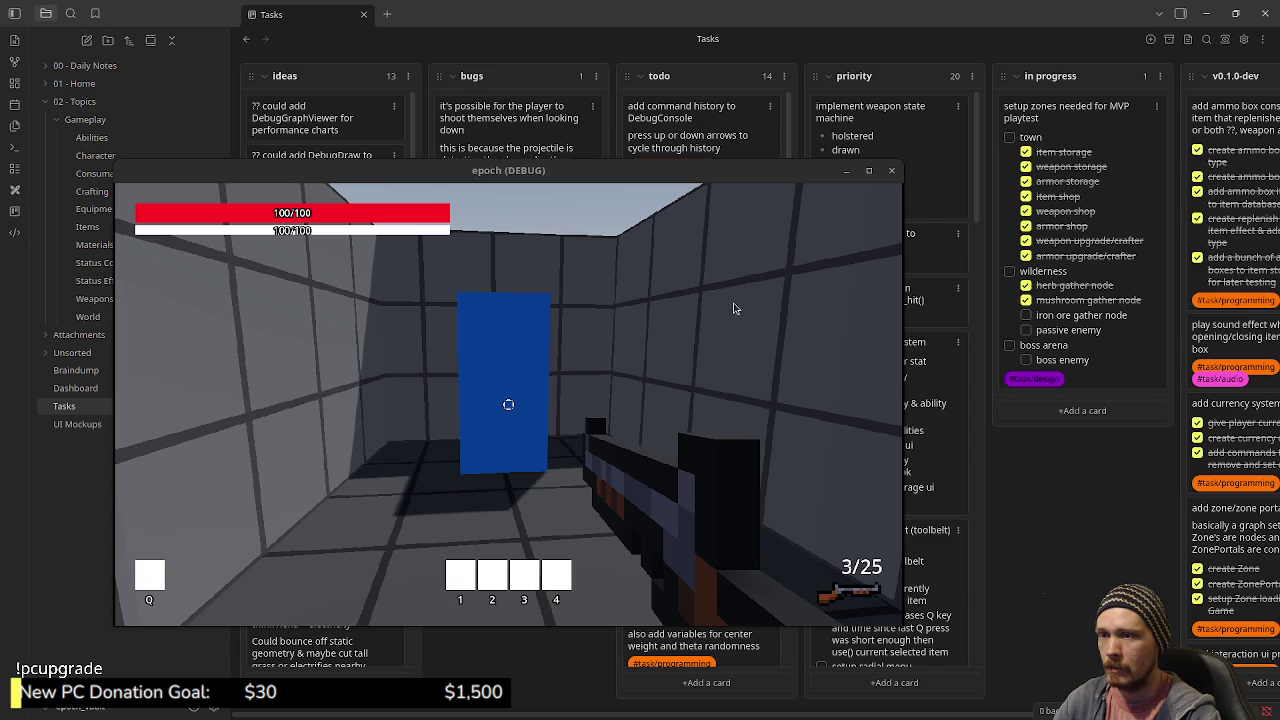
click(1207, 14)
click(893, 172)
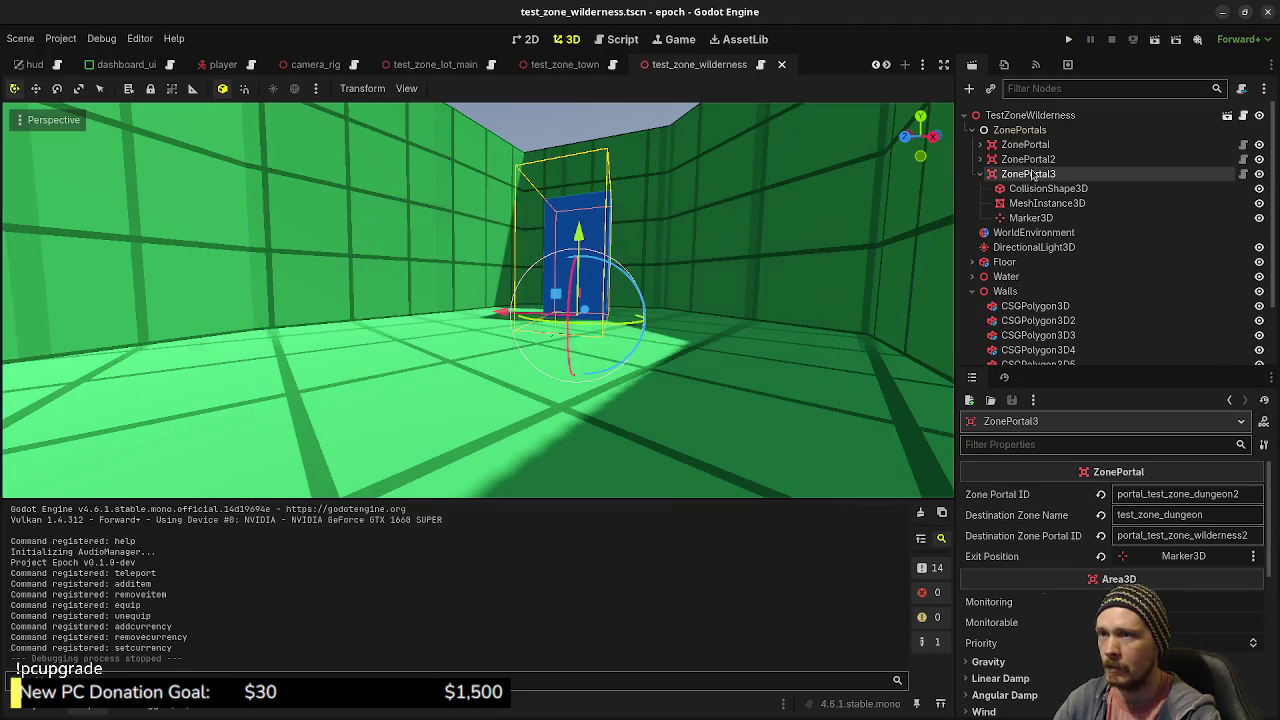
click(1030, 115)
click(972, 291)
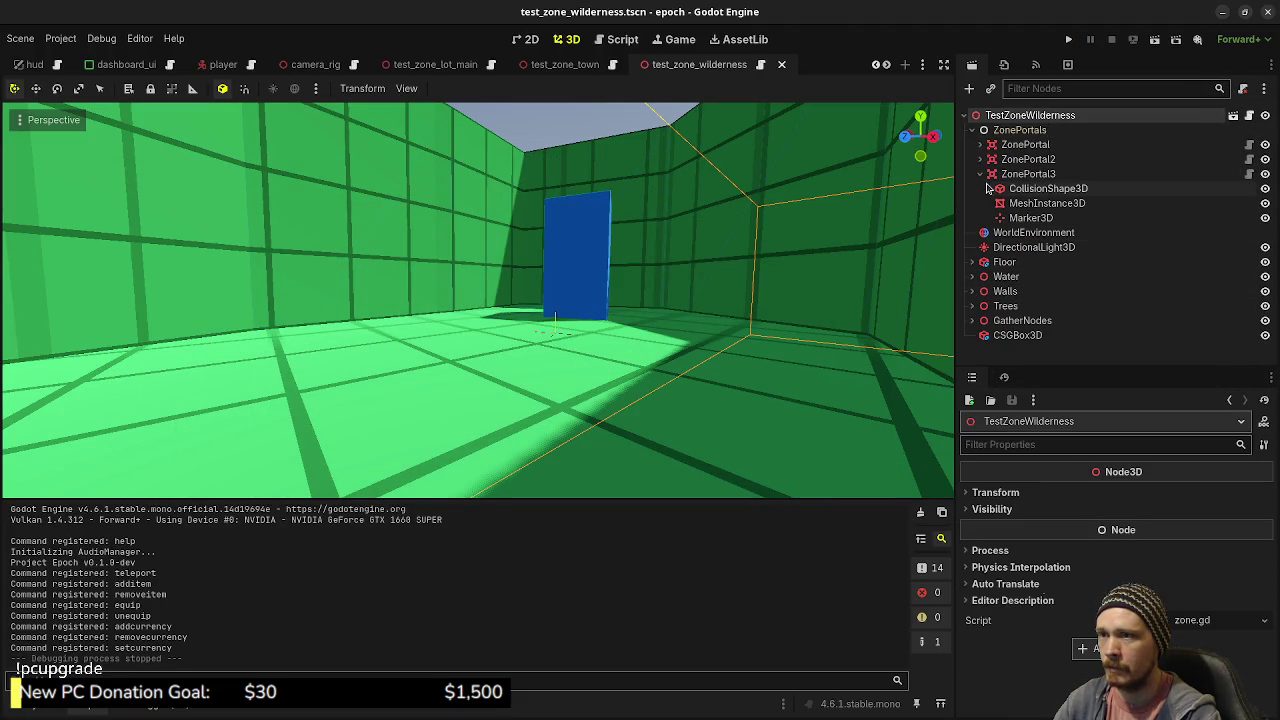
click(980, 174)
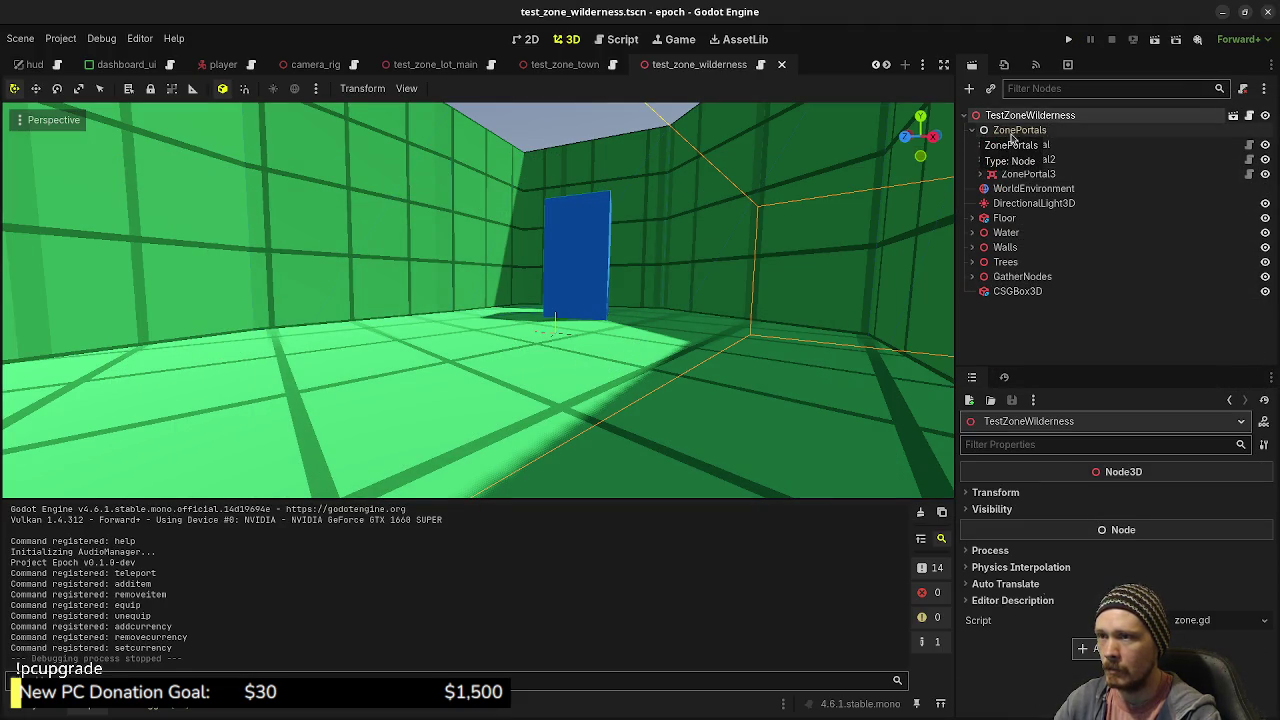
click(973, 131)
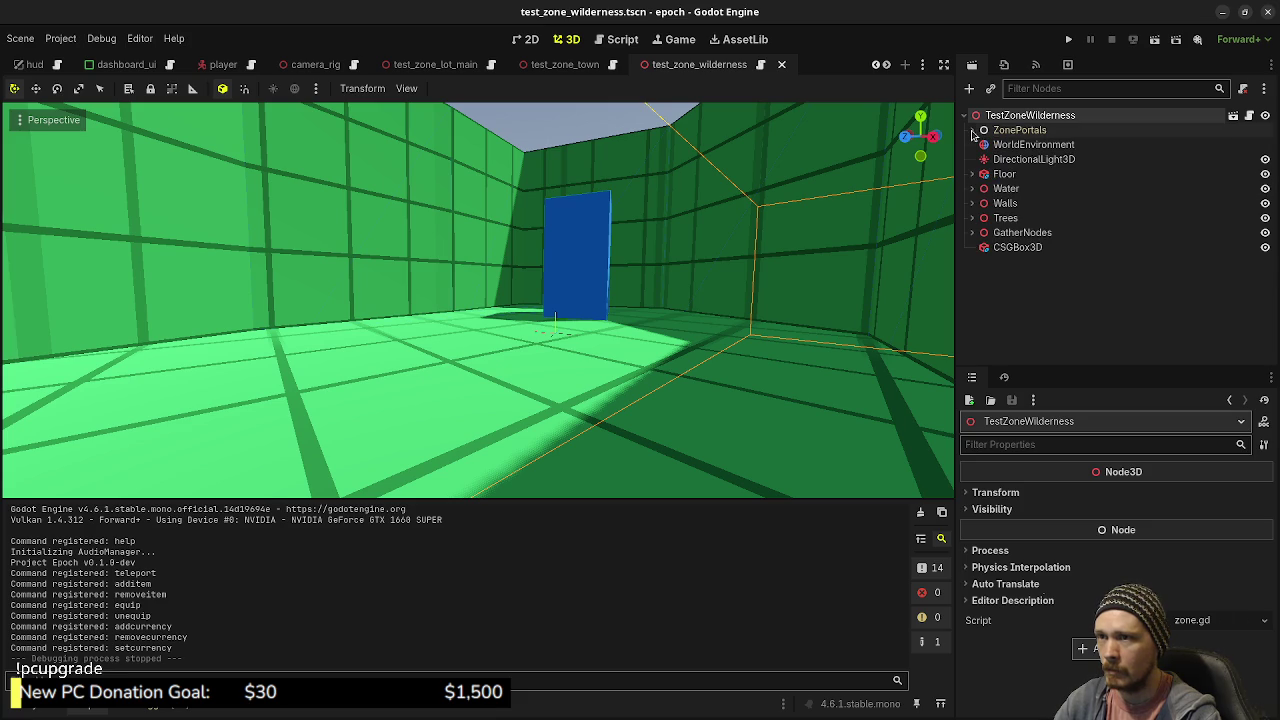
click(972, 131)
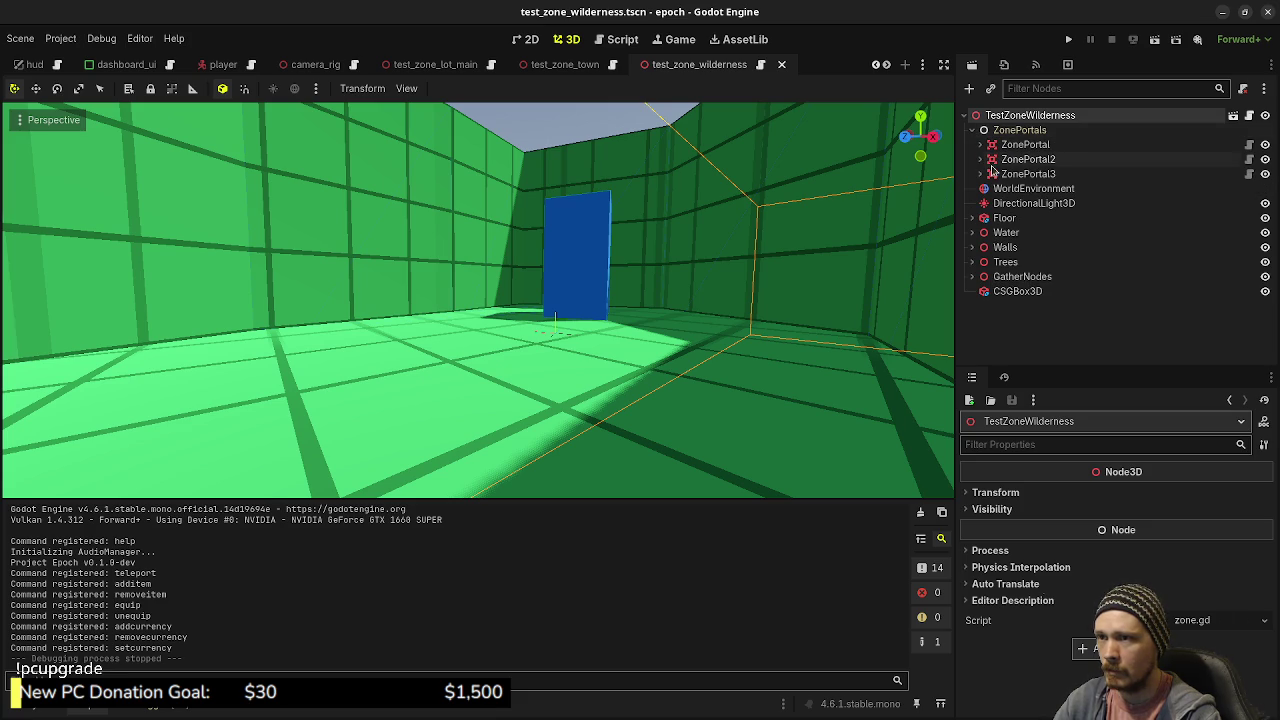
click(972, 130)
click(972, 130)
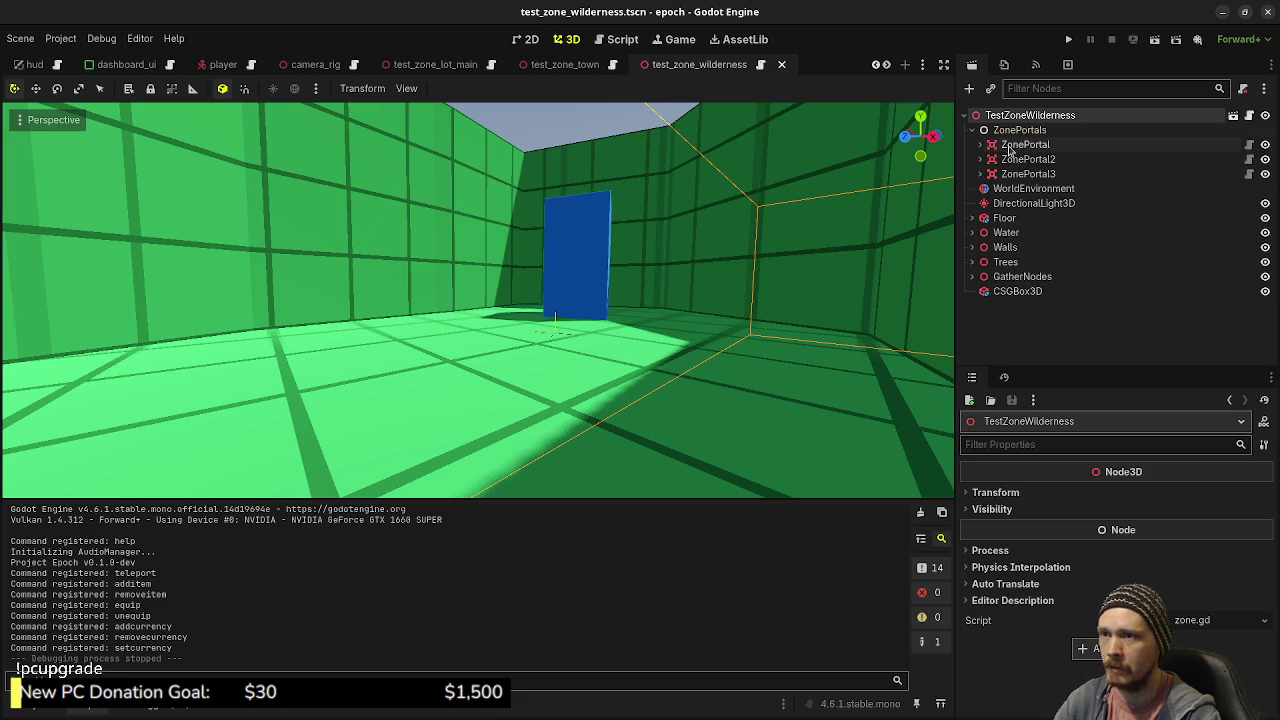
click(972, 130)
double_click(1008, 117)
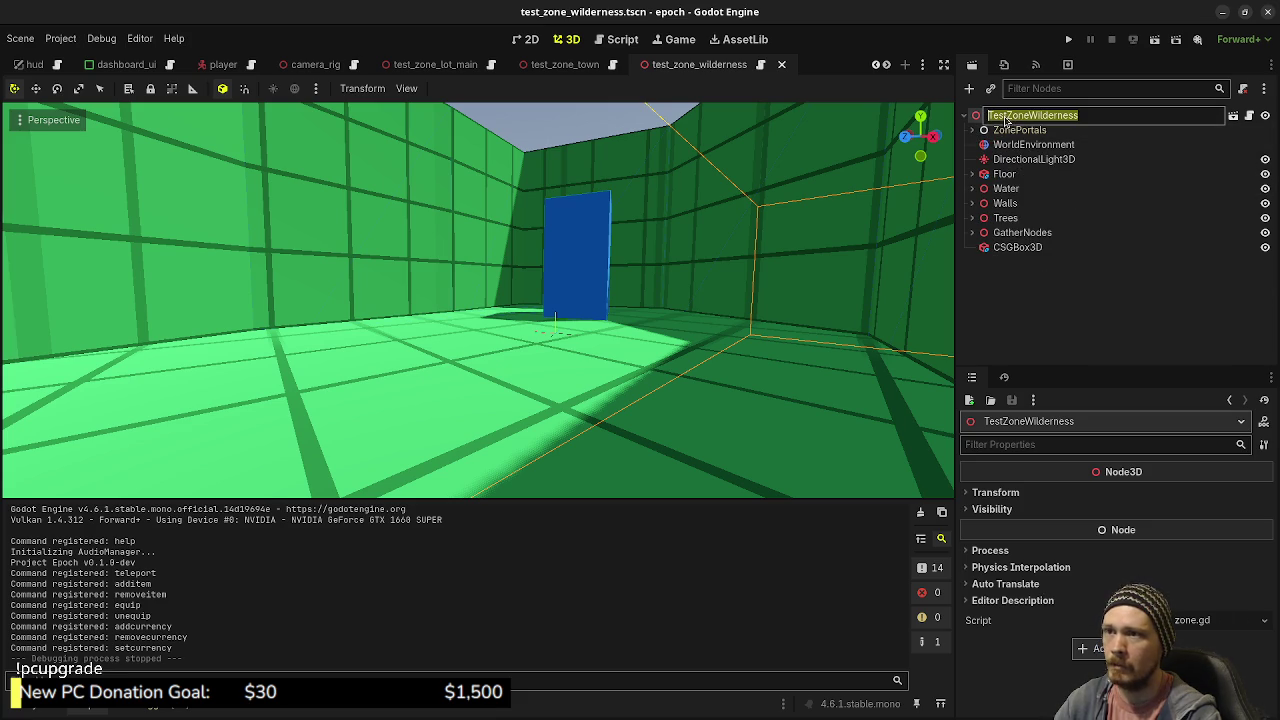
click(1013, 117)
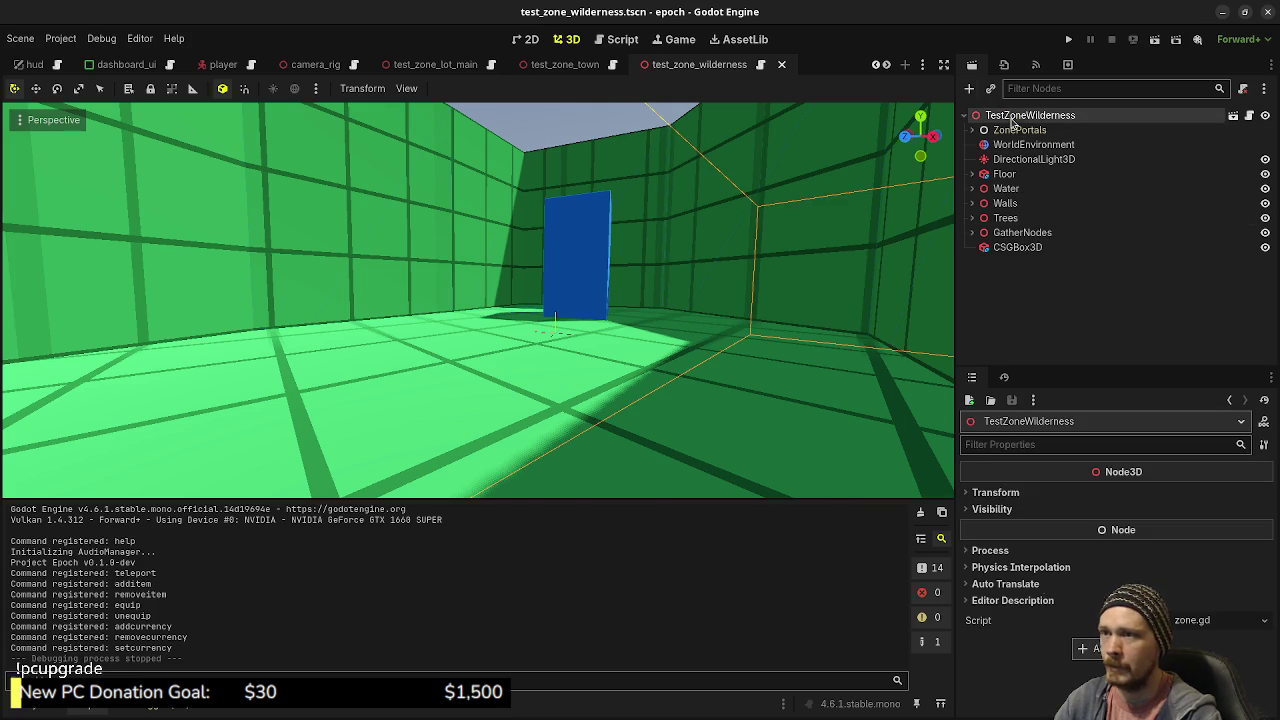
- Add a CSGSphere3D via a 'csgsph' search and frame it in the viewport
key(ctrl+a)
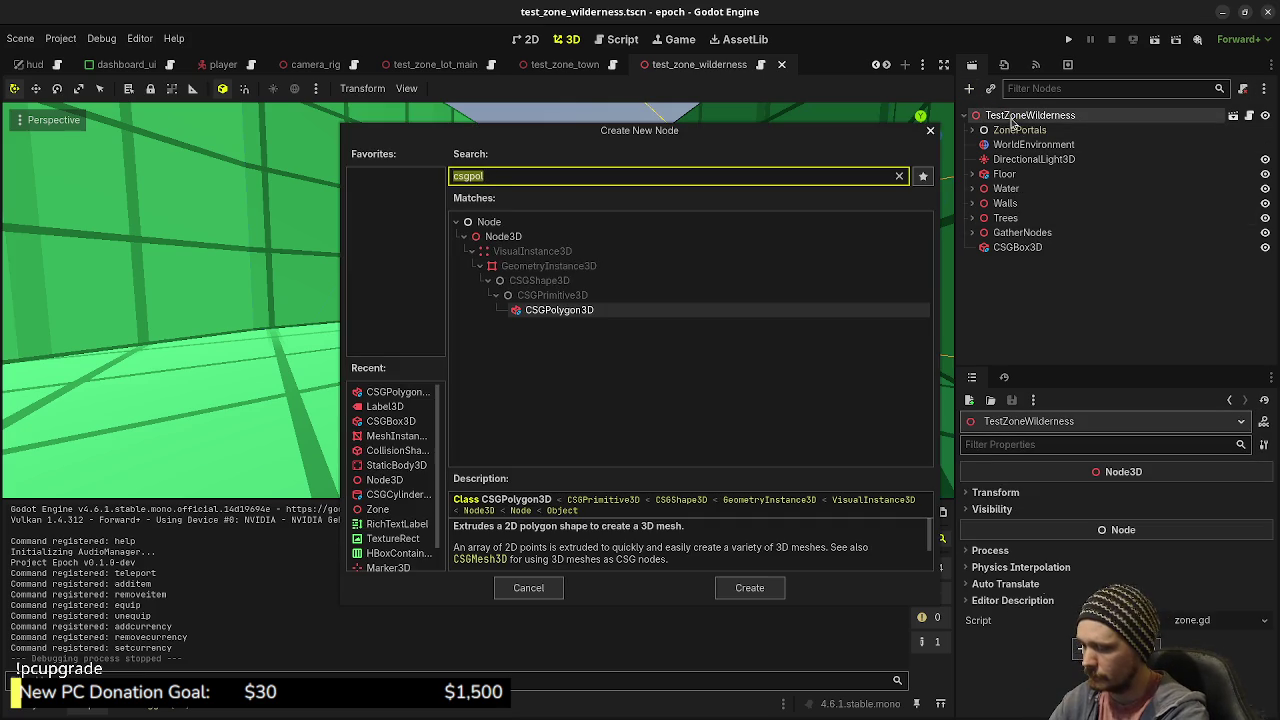
text(csg)
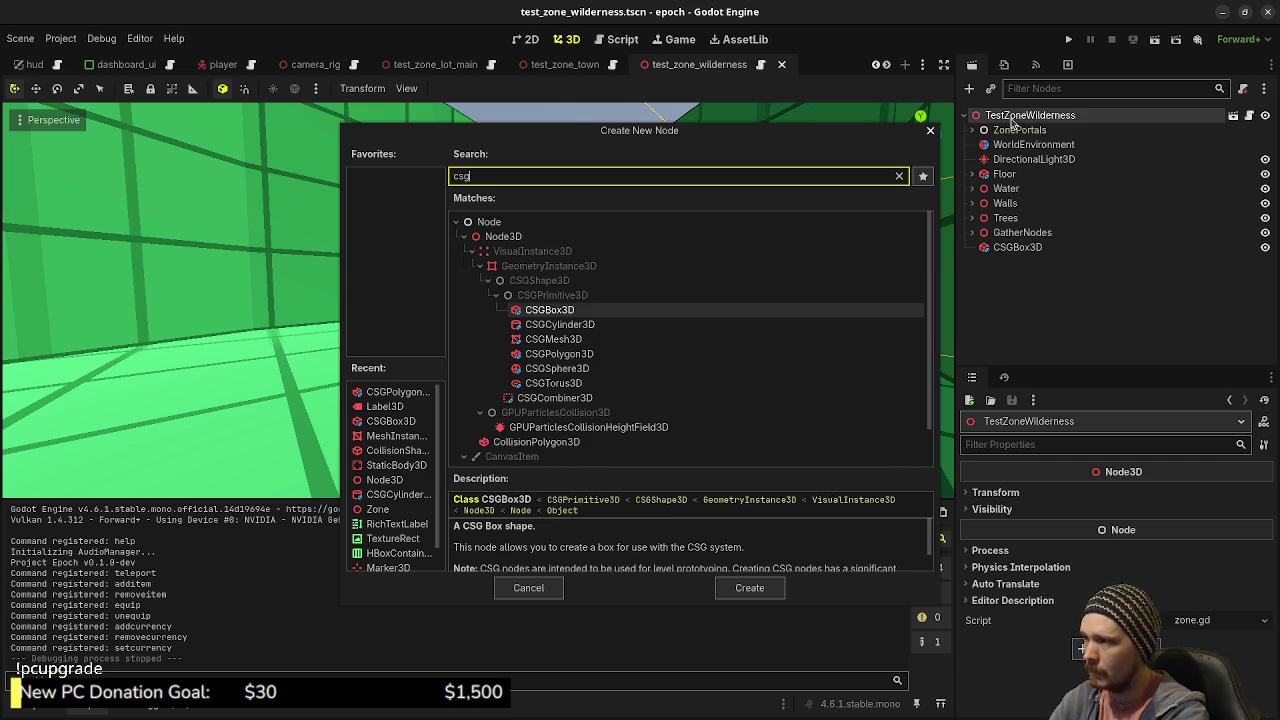
text(sph)
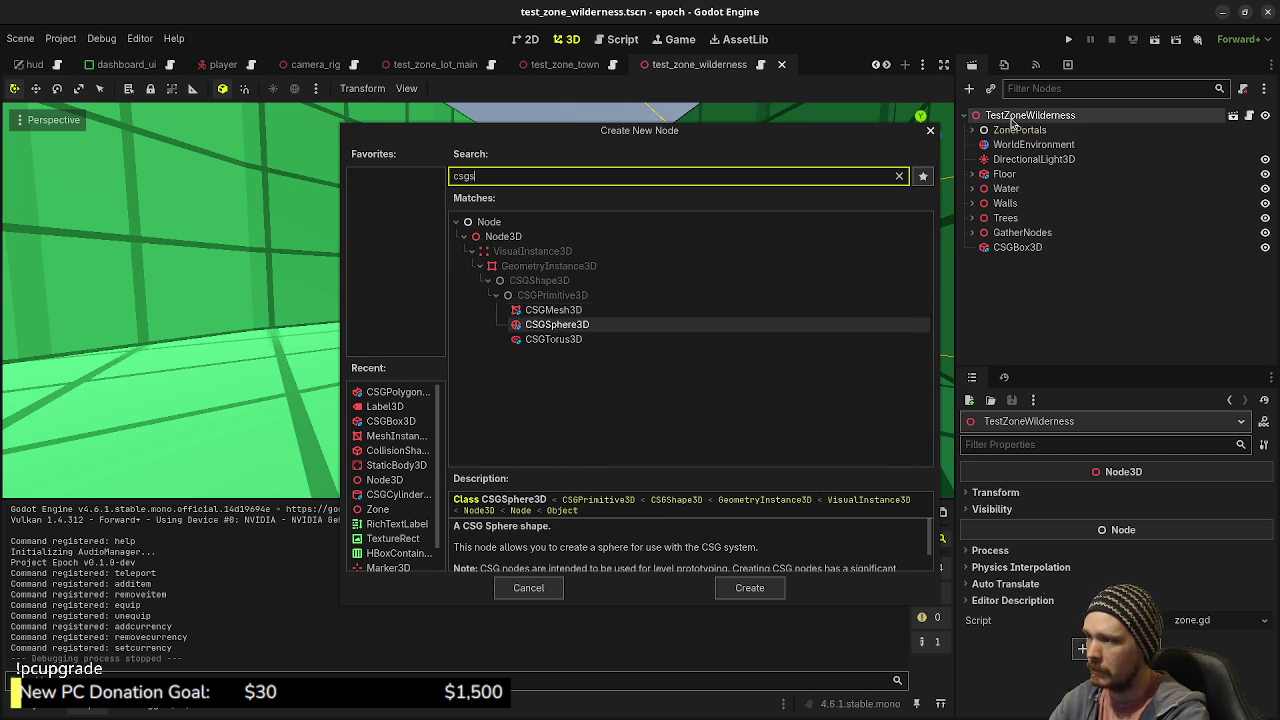
key(Return)
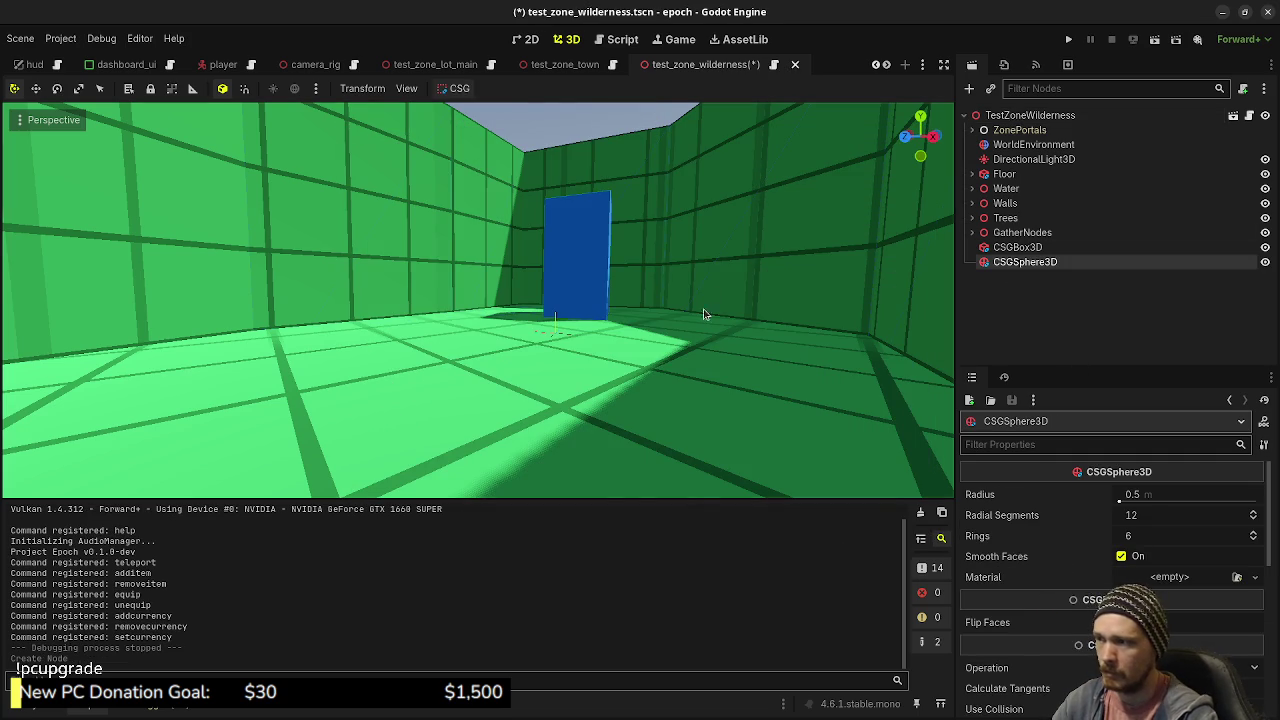
key(f)
drag(649, 321, 677, 347)
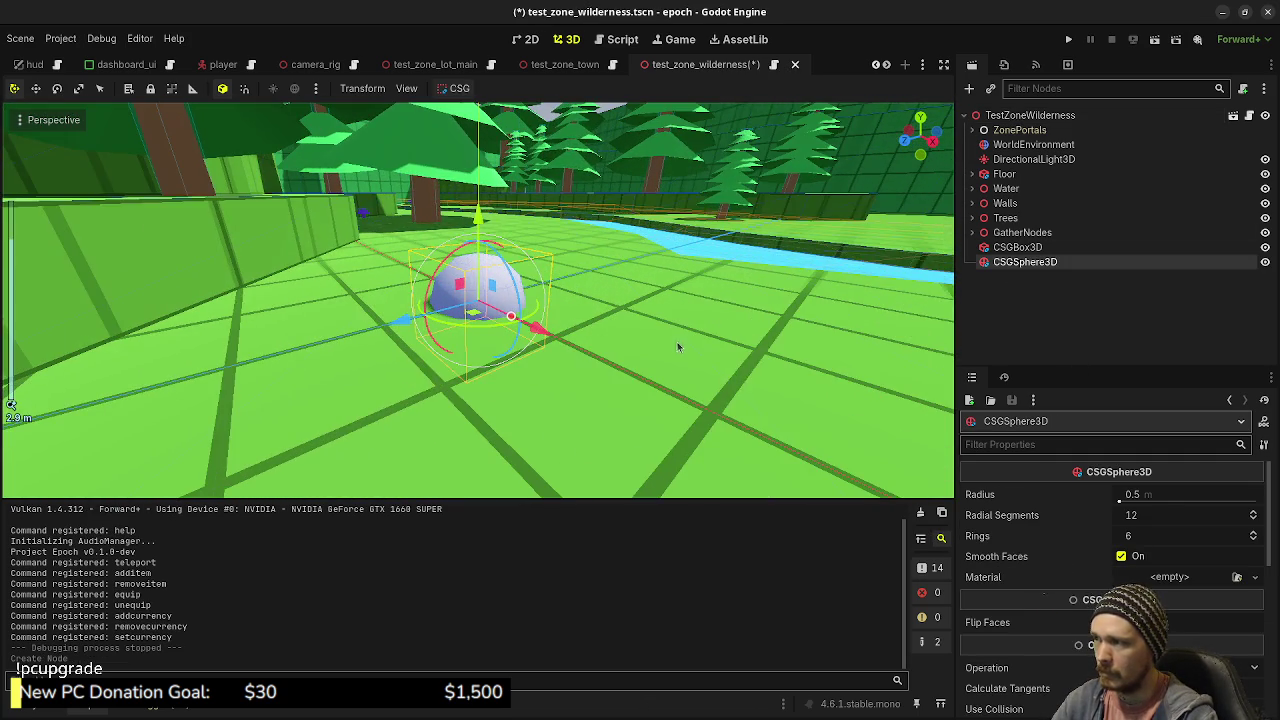
click(1160, 517)
- Give the sphere 8 radial segments and 4 rings, and set its Y scale to 2
click(1160, 537)
text(4)
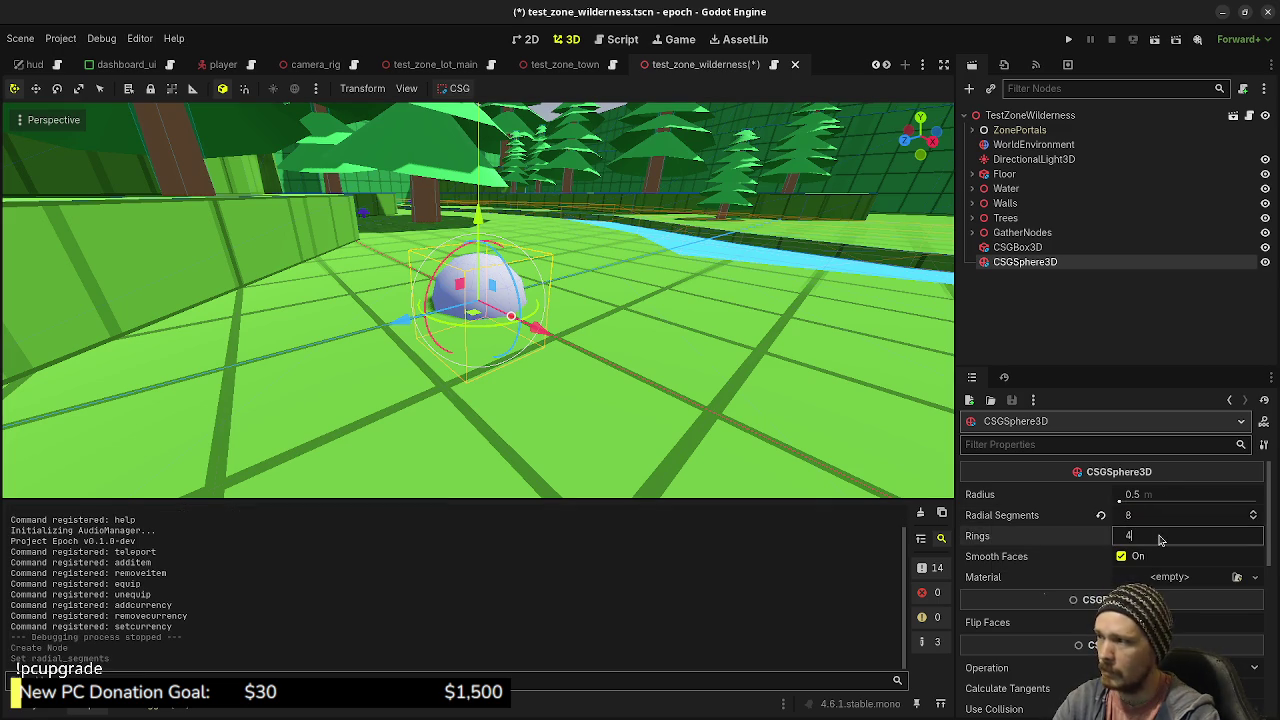
key(Return)
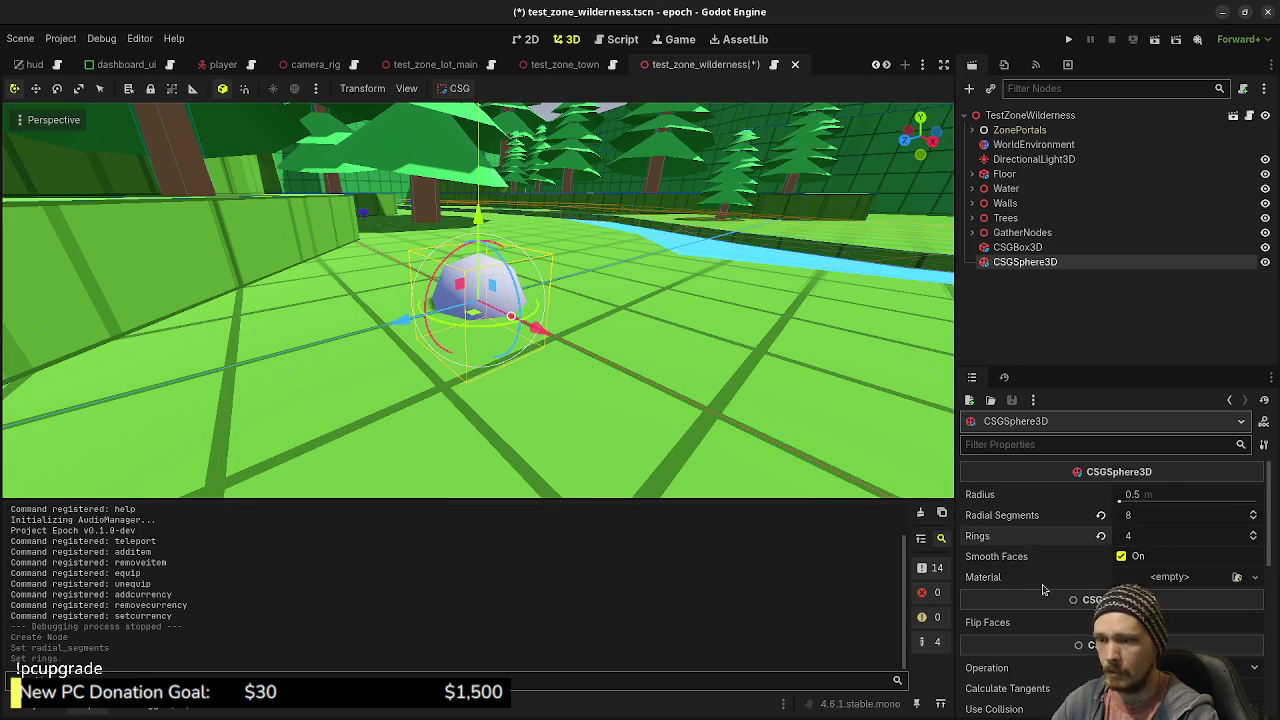
scroll(1043, 590, down, 10)
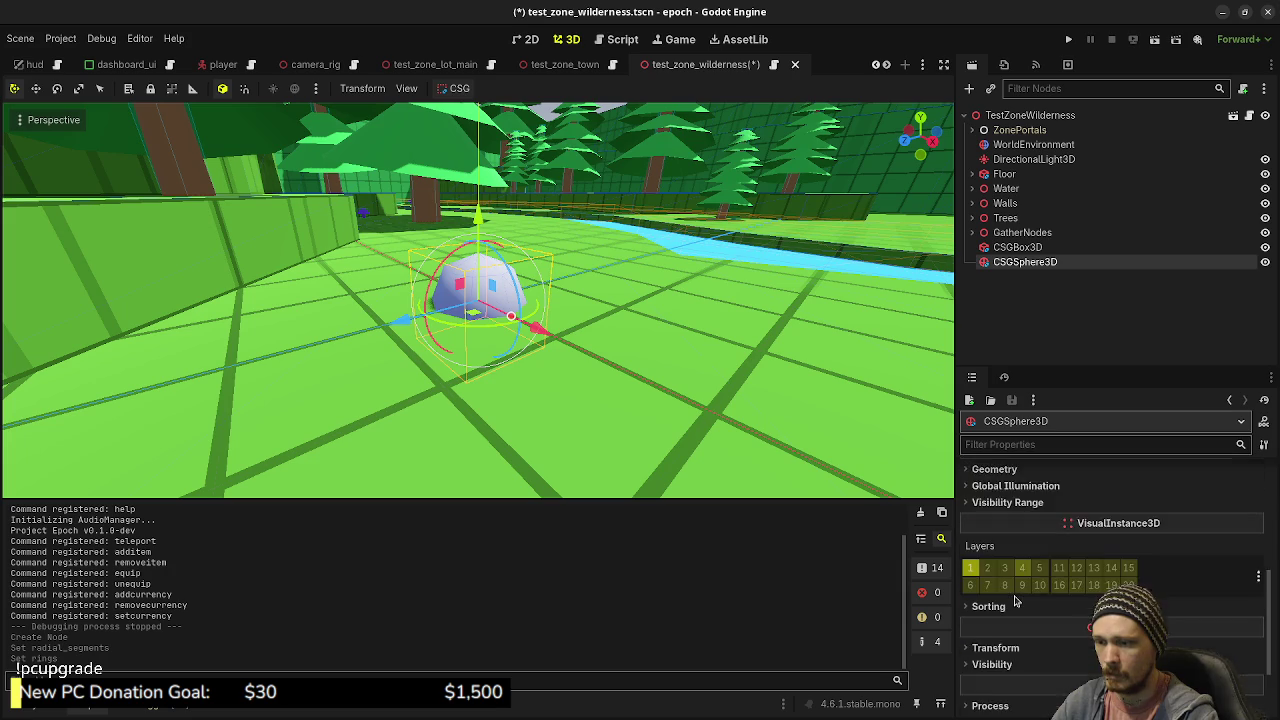
scroll(1015, 600, down, 3)
click(994, 547)
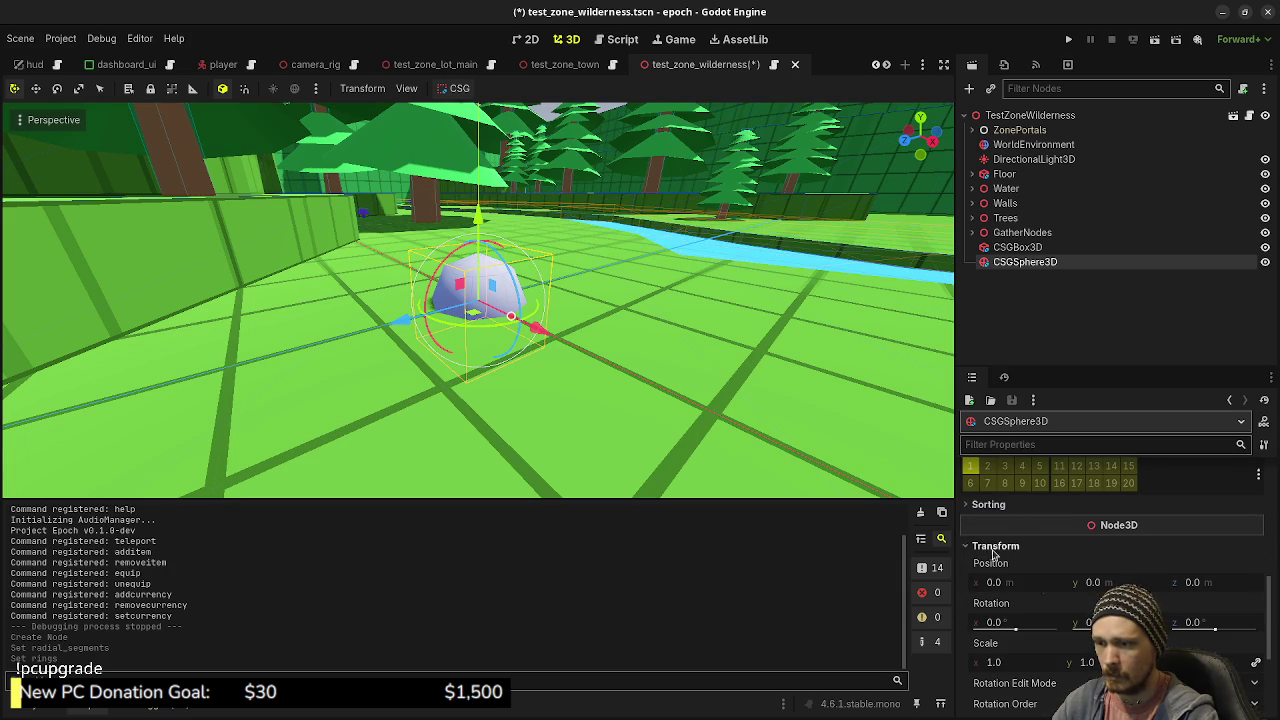
drag(1005, 663, 1045, 663)
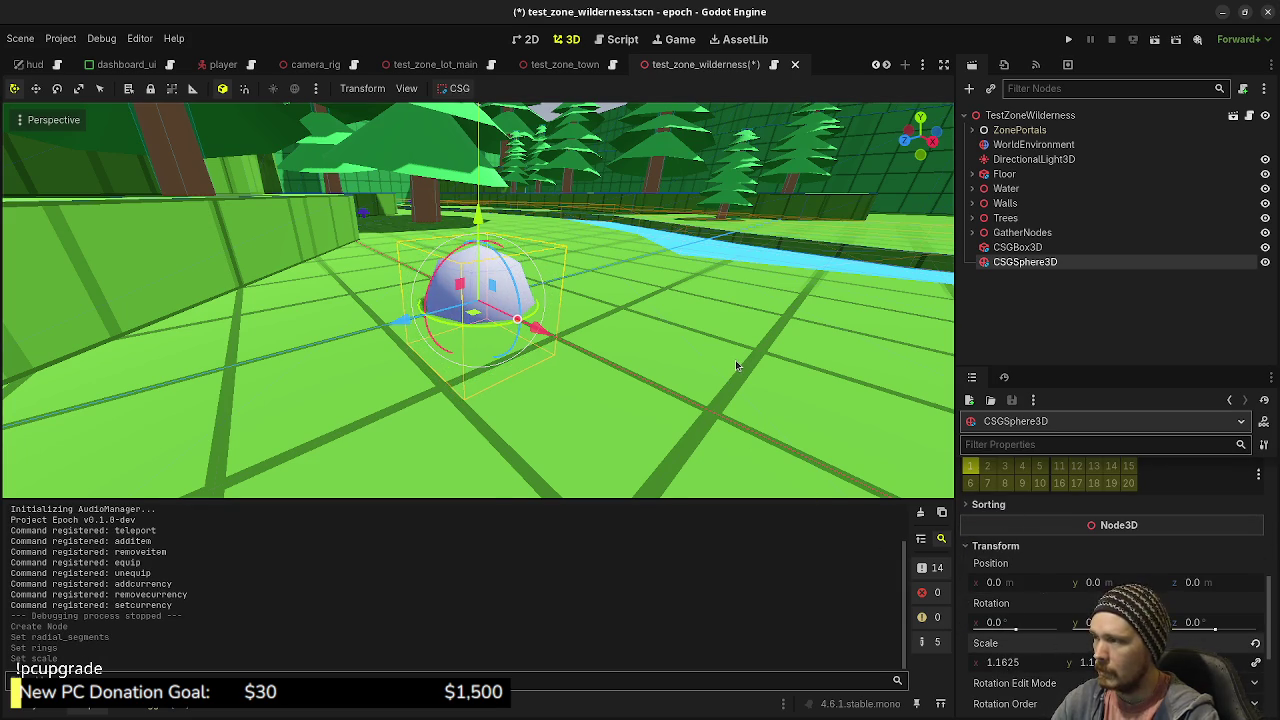
key(ctrl+z)
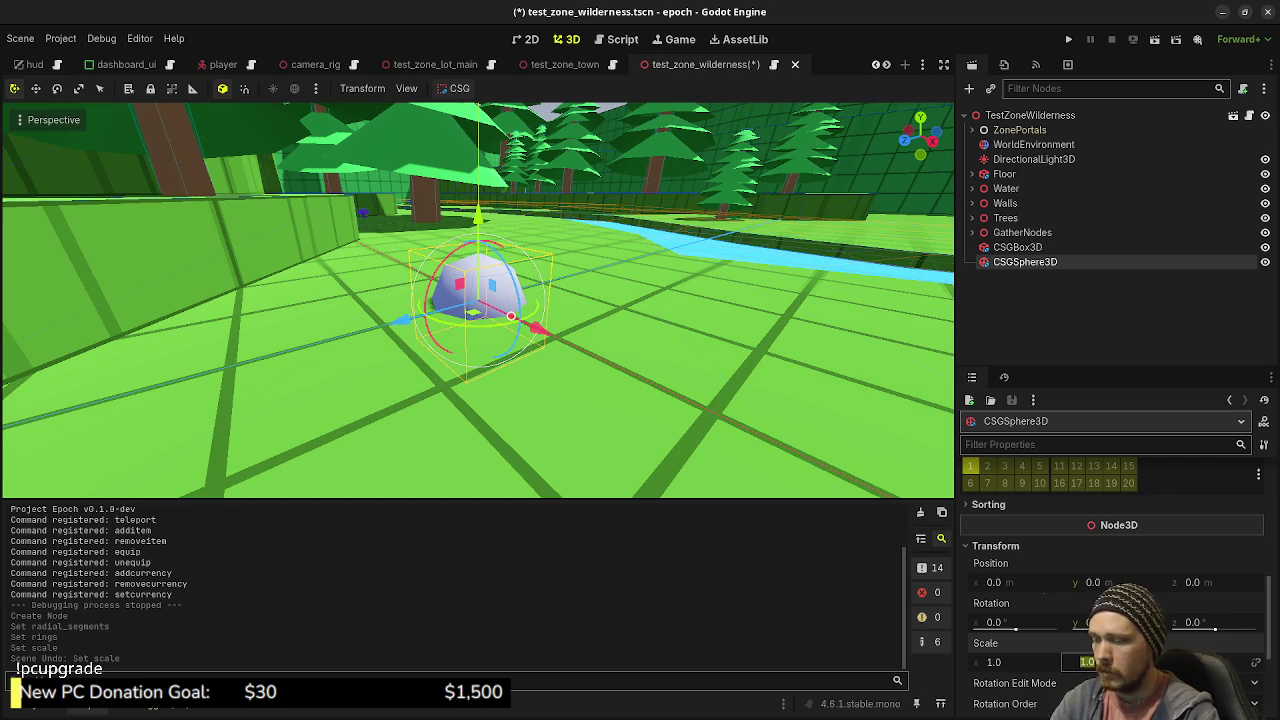
text(2)
key(Return)
- Try 5 and 6 rings on the sphere, then return rings to 4
click(1030, 665)
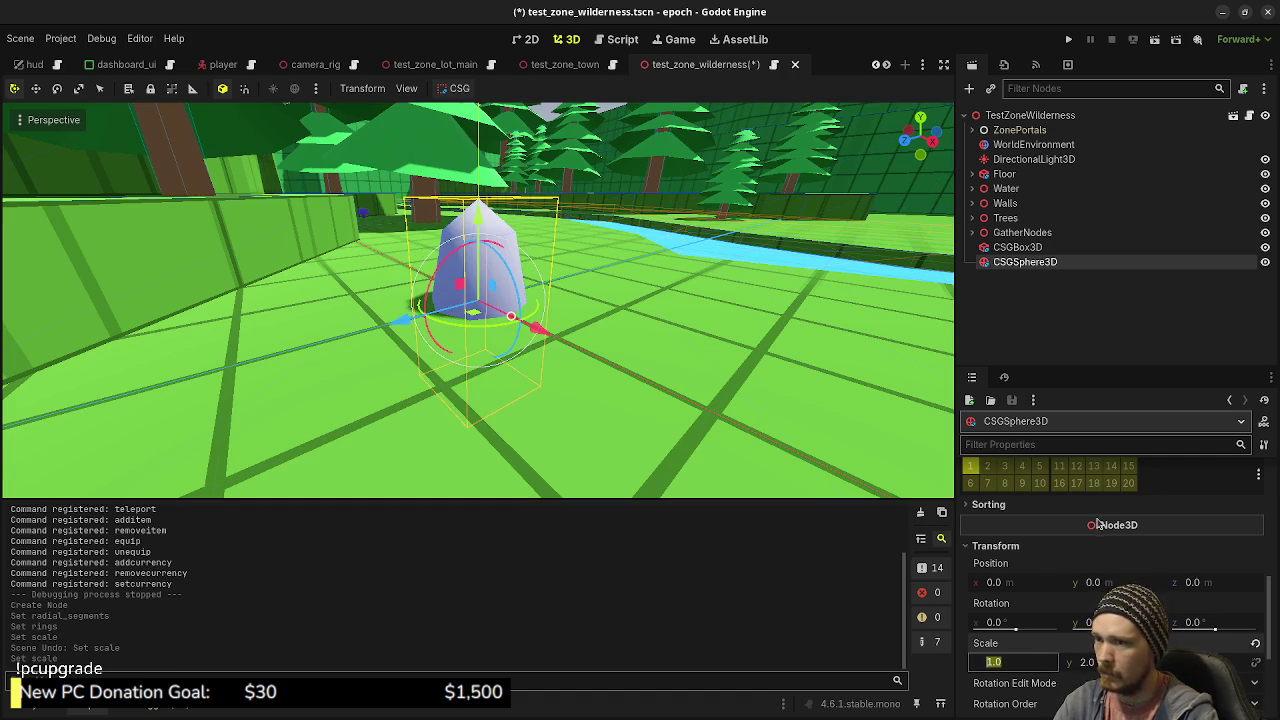
scroll(1182, 554, up, 10)
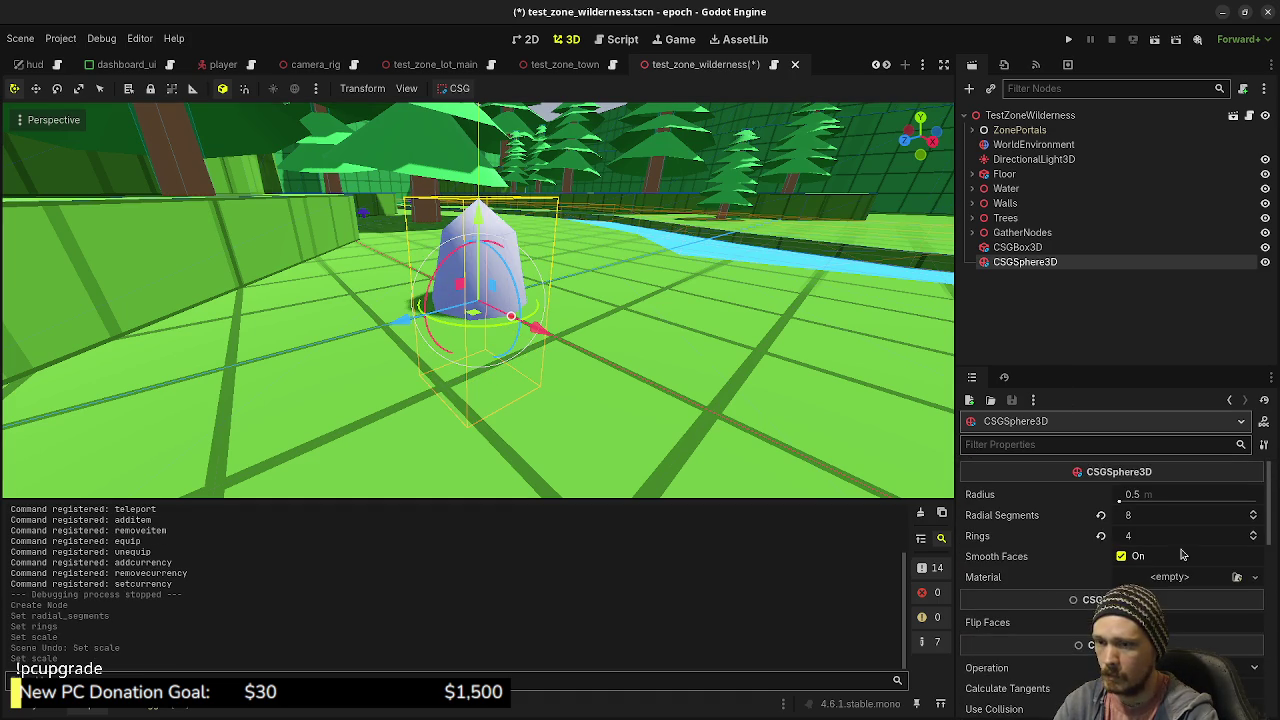
click(1254, 534)
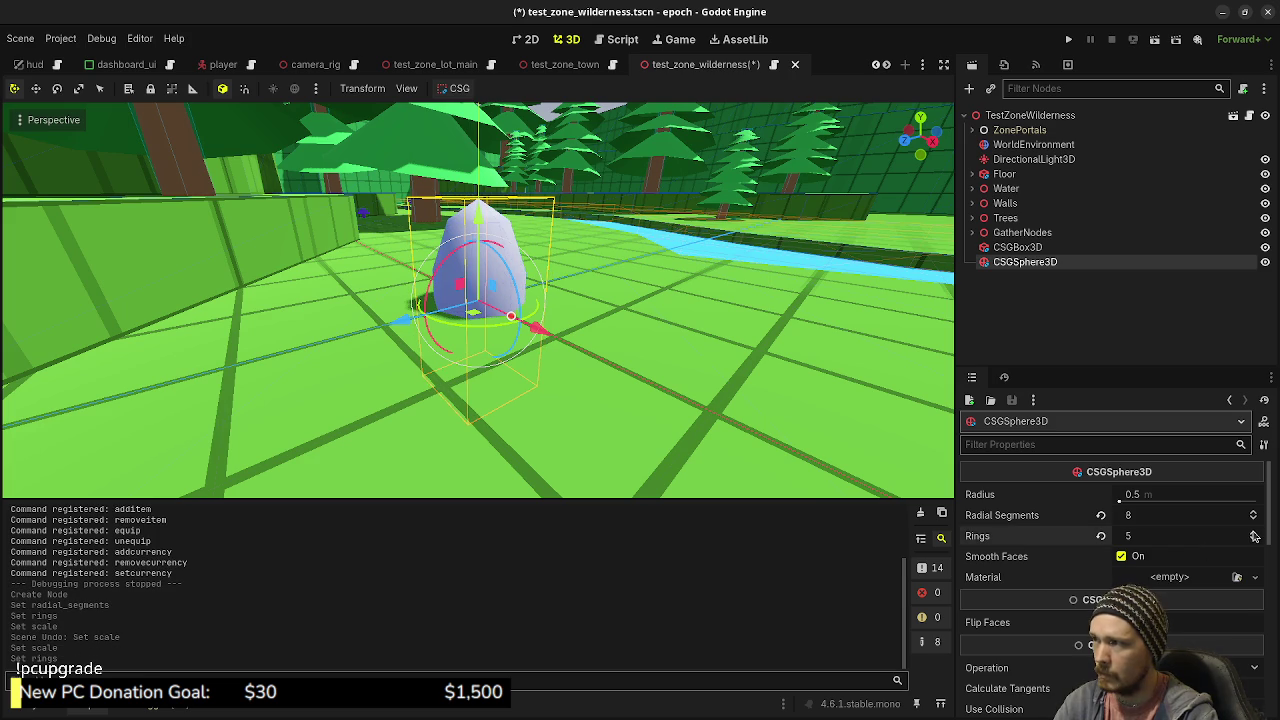
click(1254, 534)
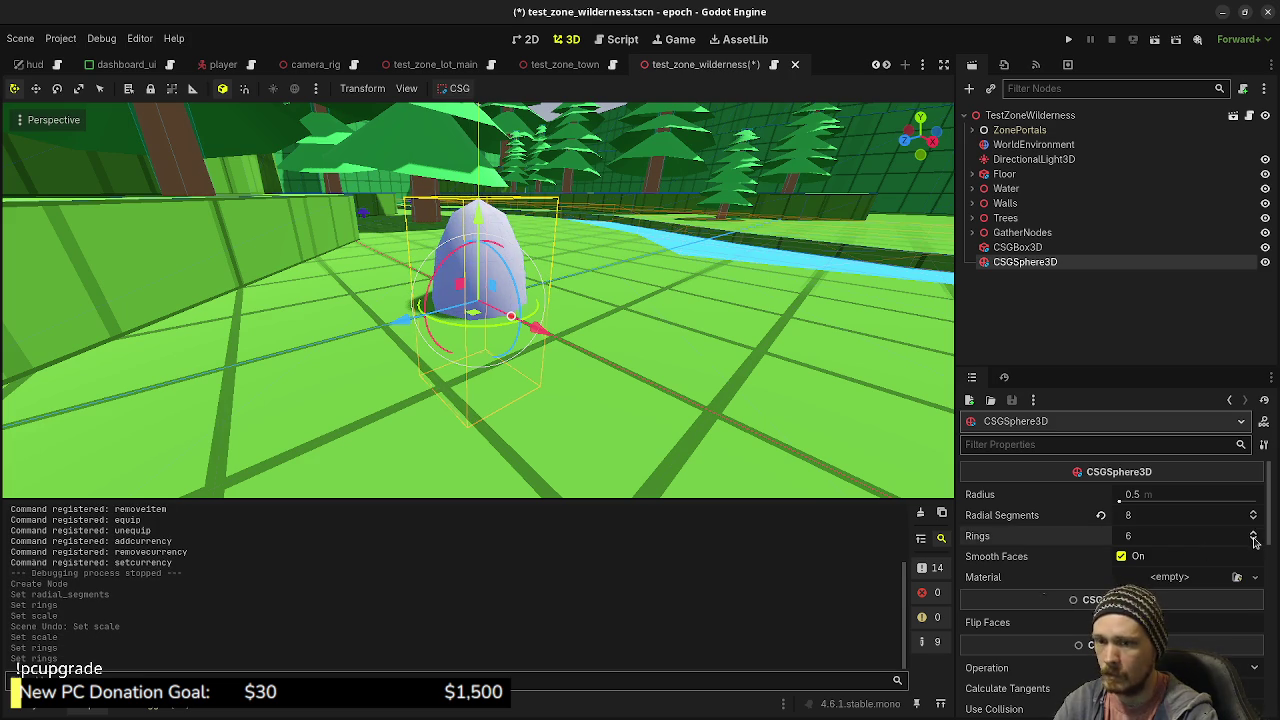
click(1255, 541)
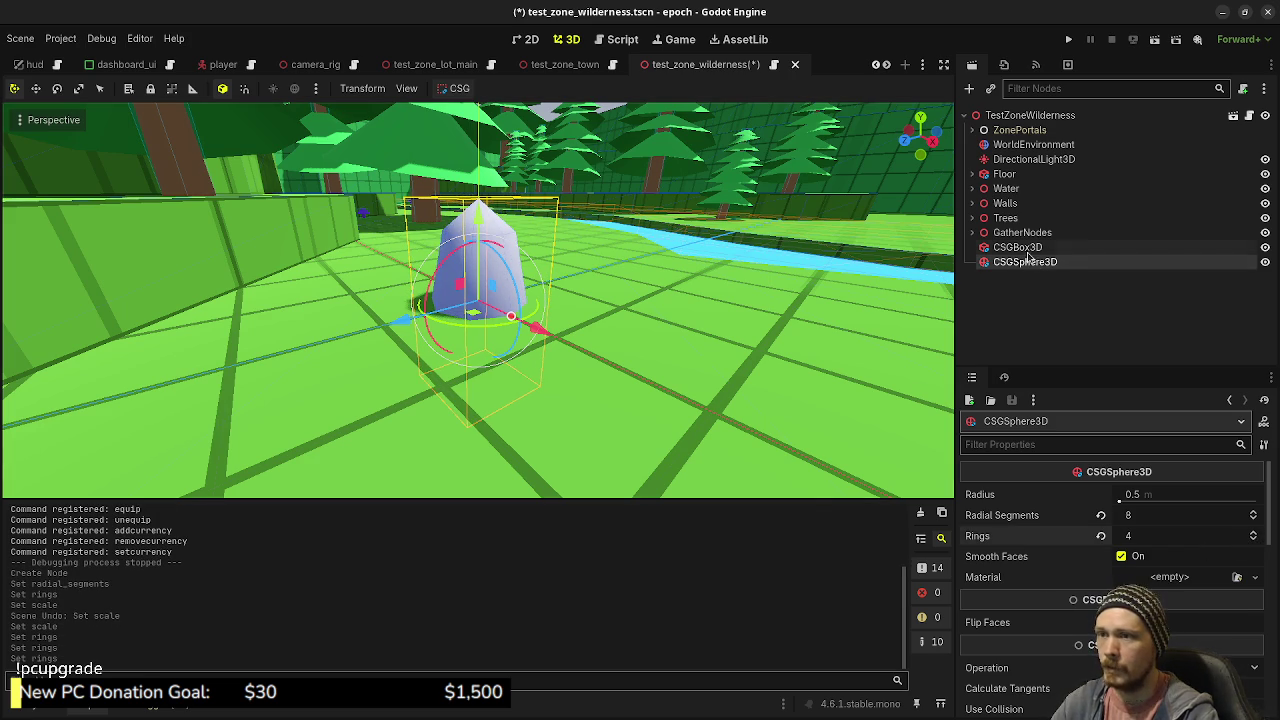
- Add a Node3D under TestZoneWilderness and move the CSGSphere3D inside it
click(1005, 117)
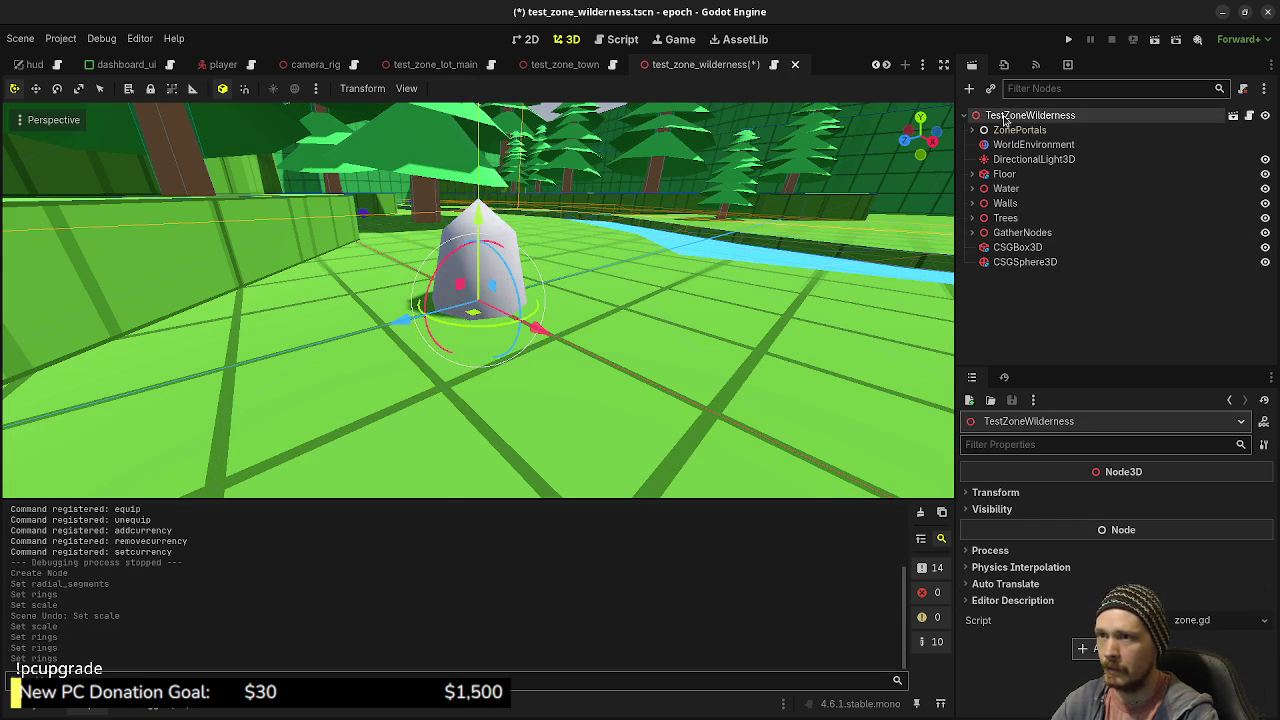
key(ctrl+a)
text(node3d)
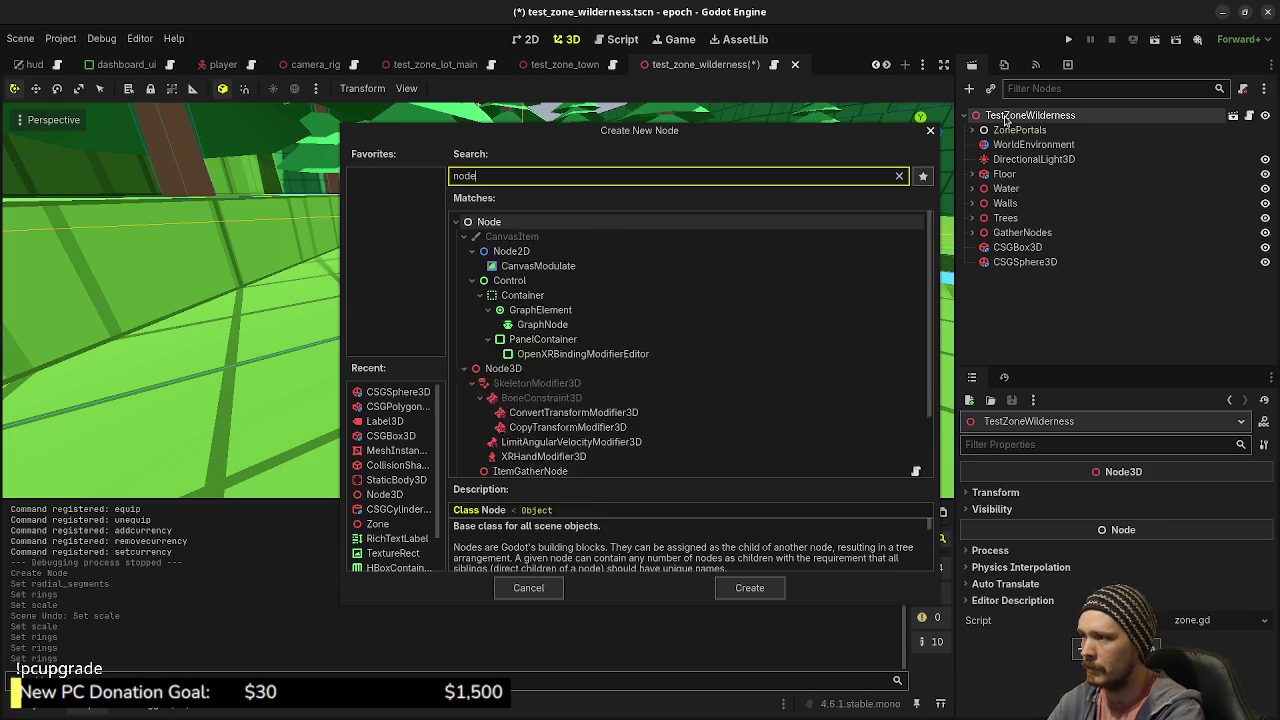
key(Return)
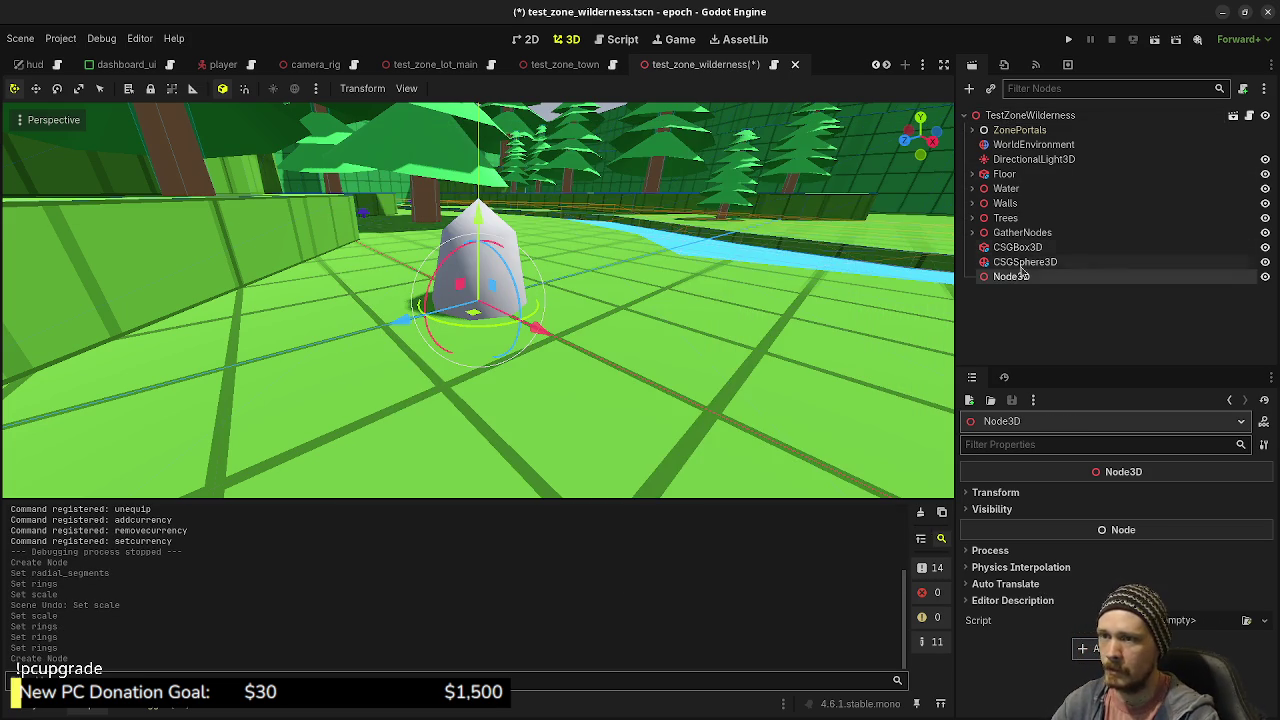
click(1005, 262)
drag(1005, 267, 1006, 277)
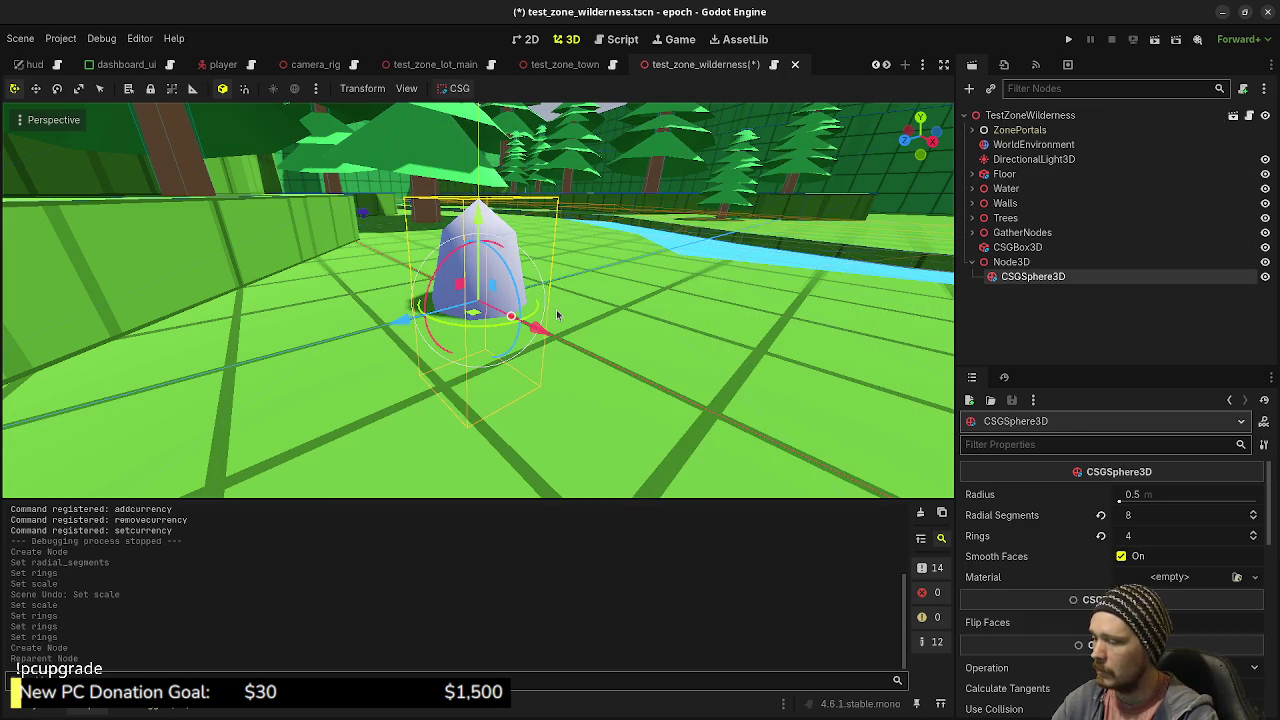
- Duplicate the rock sphere beside the original, then shrink and tilt the copy
key(ctrl+d)
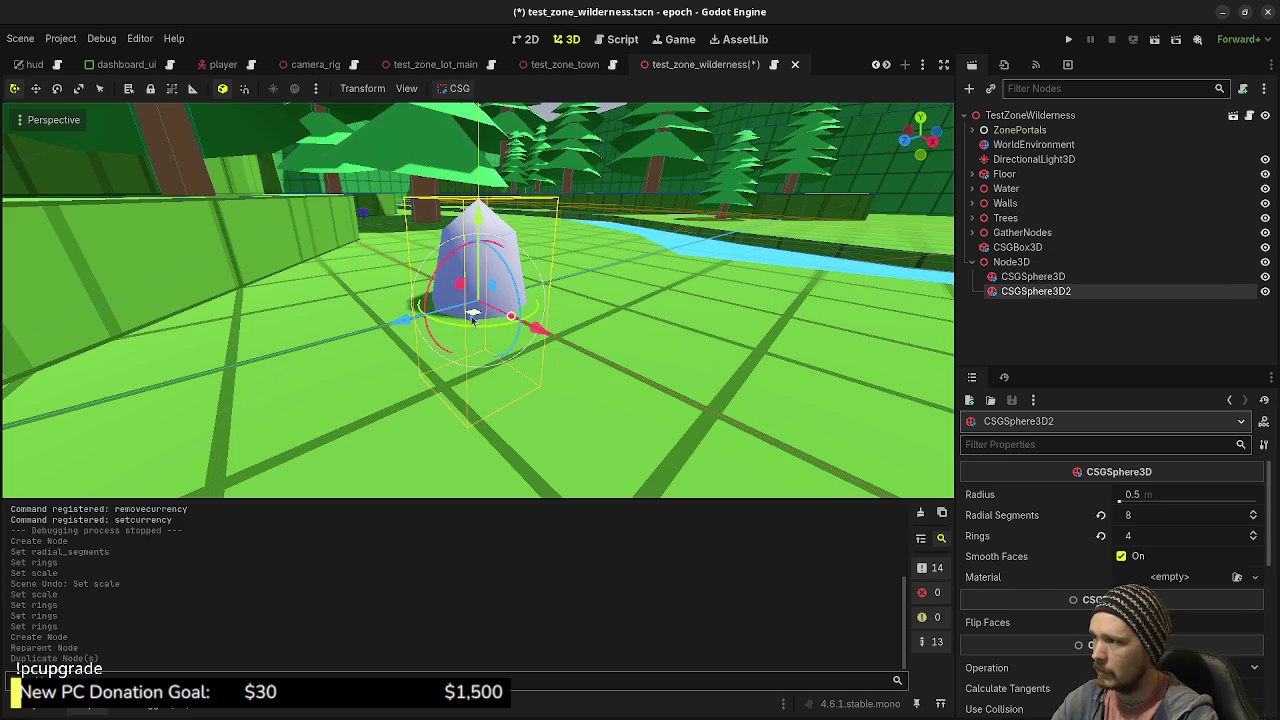
drag(473, 317, 517, 311)
scroll(1059, 598, down, 10)
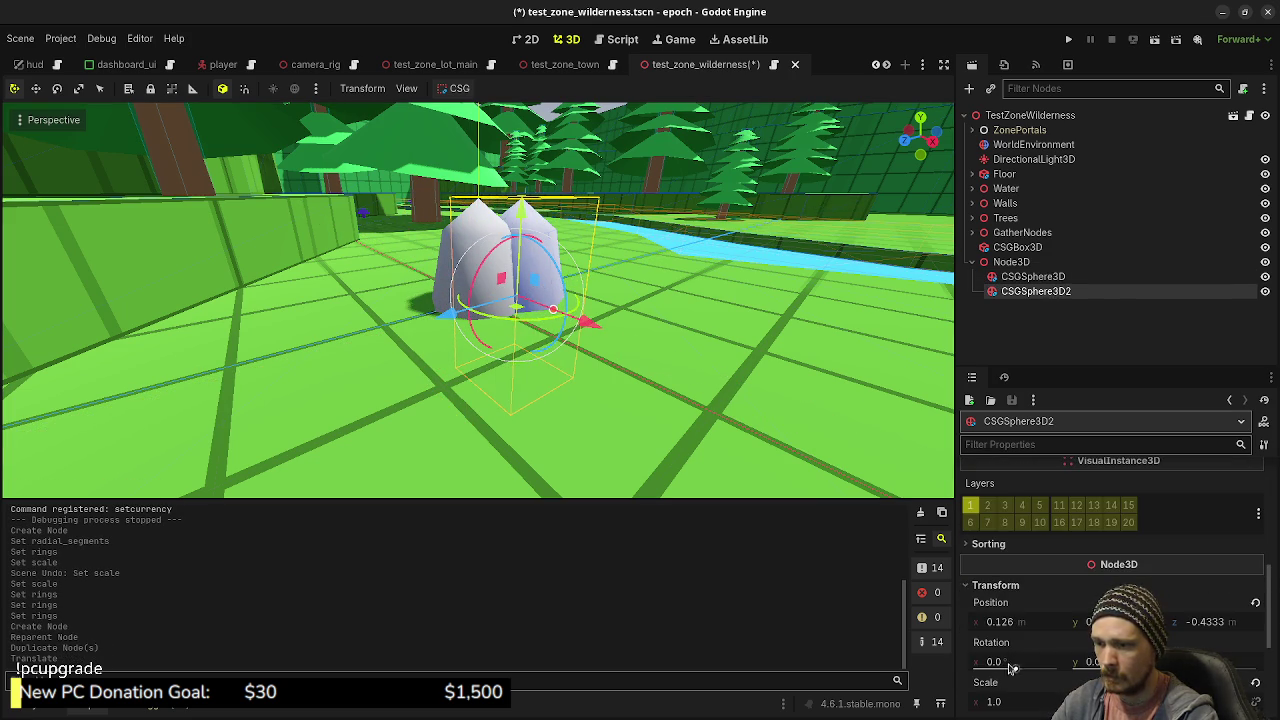
scroll(1012, 670, down, 3)
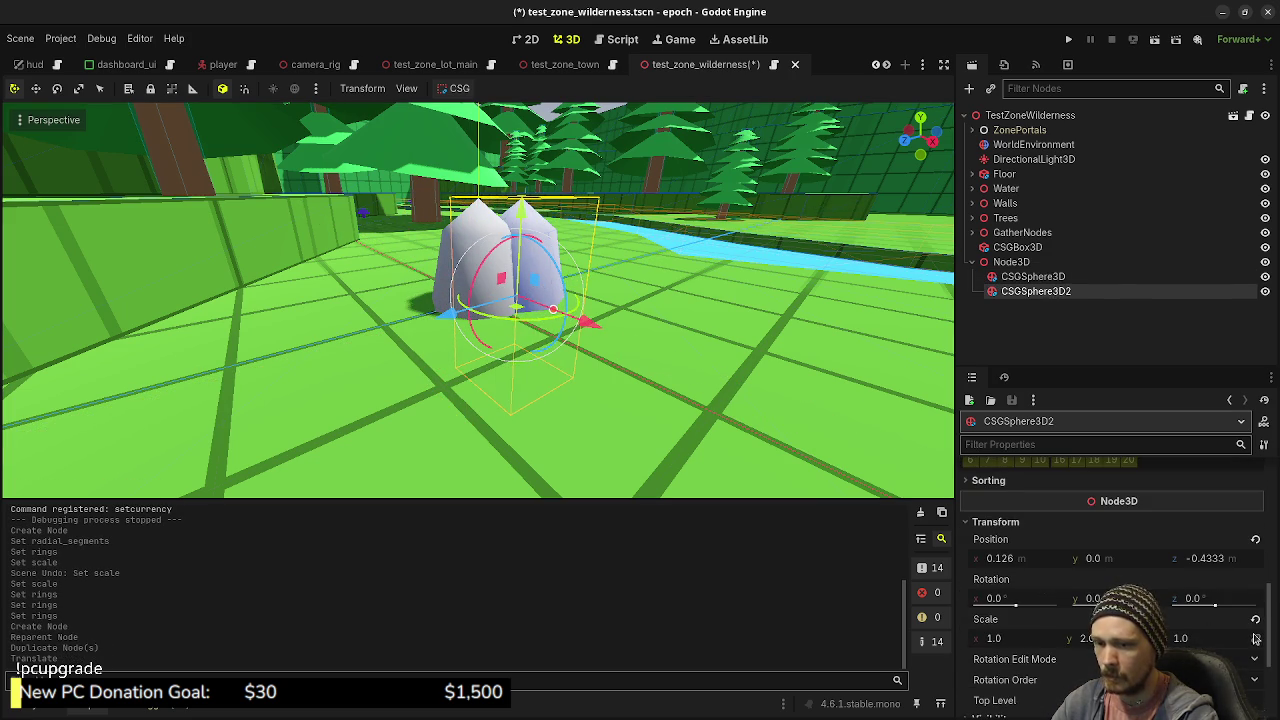
drag(1022, 648, 981, 648)
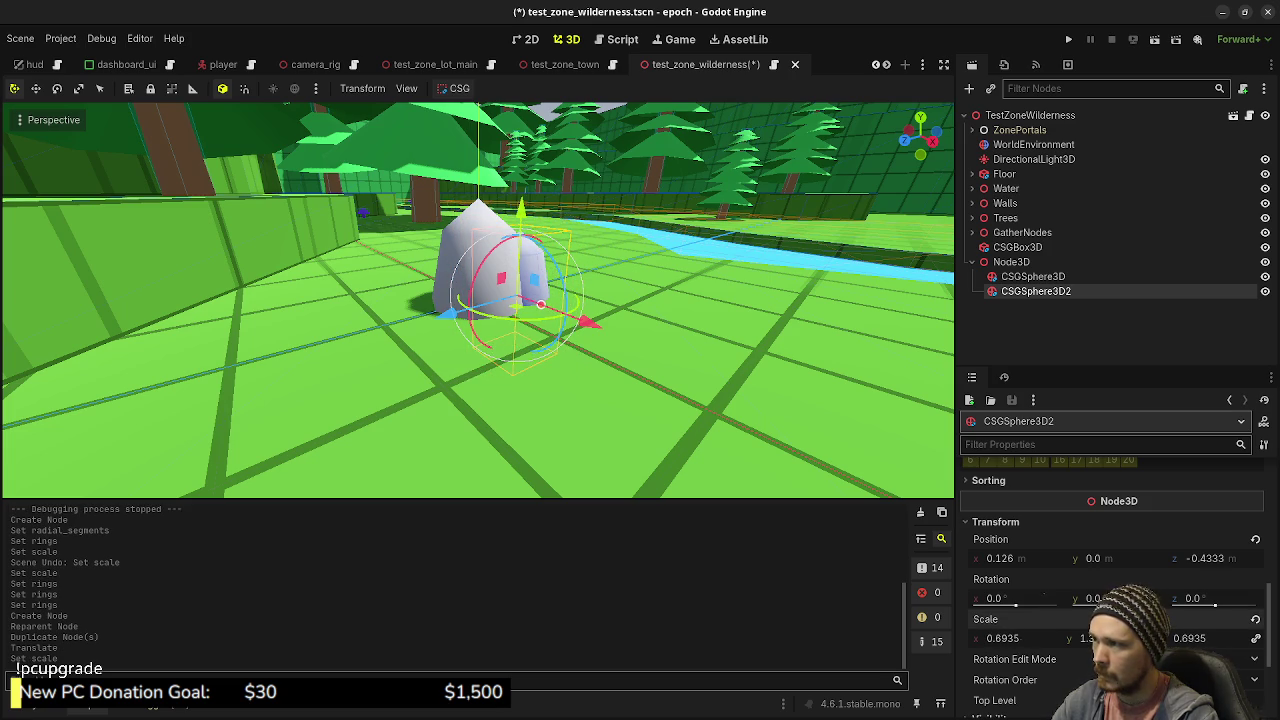
mouse_move(560, 248)
mouse_down()
mouse_move(560, 364)
mouse_move(484, 254)
mouse_up()
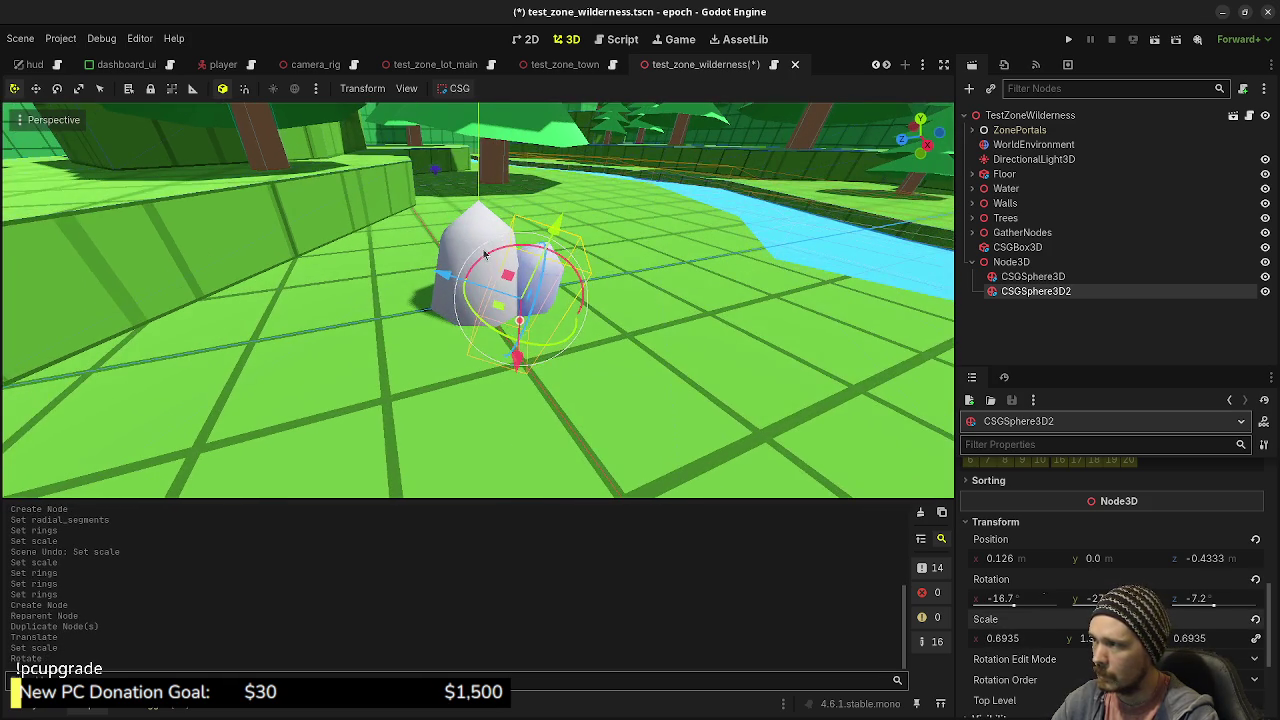
- Rotate the original rock and shift the duplicate sideways in top view
click(453, 236)
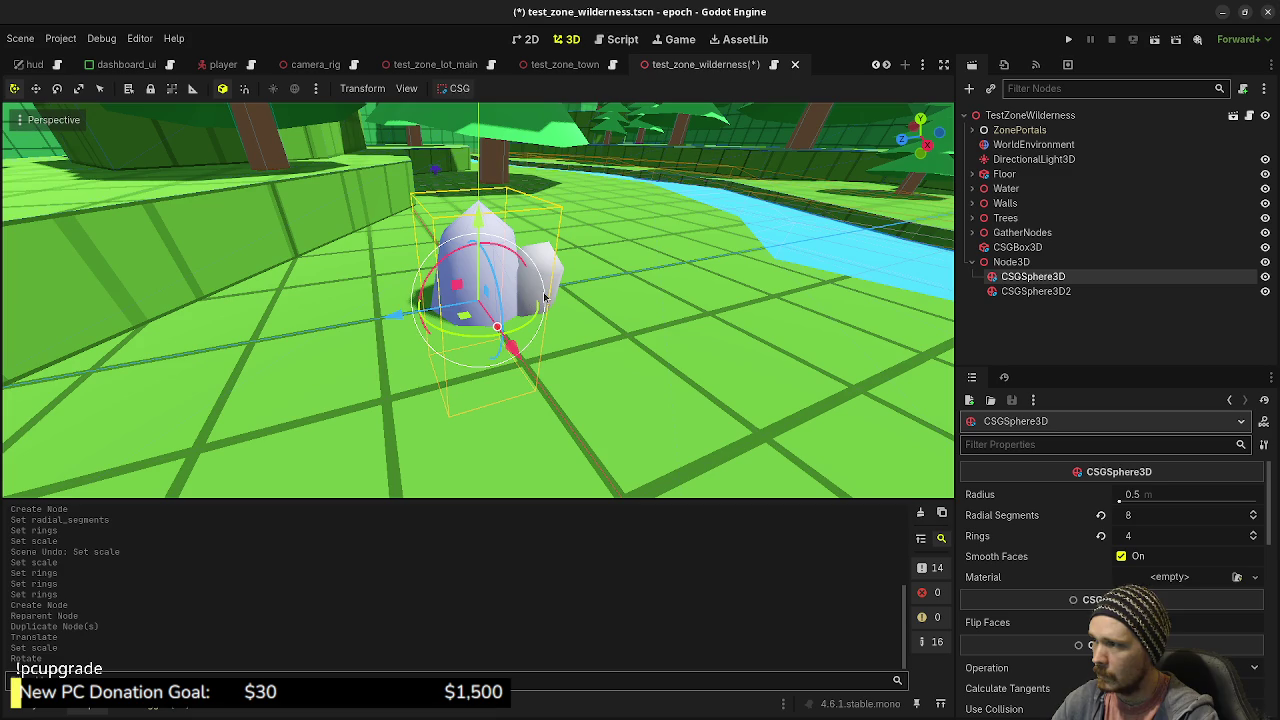
drag(544, 297, 536, 280)
mouse_move(536, 280)
mouse_down()
mouse_move(384, 326)
mouse_move(612, 405)
mouse_up()
click(1035, 291)
key(KP_7)
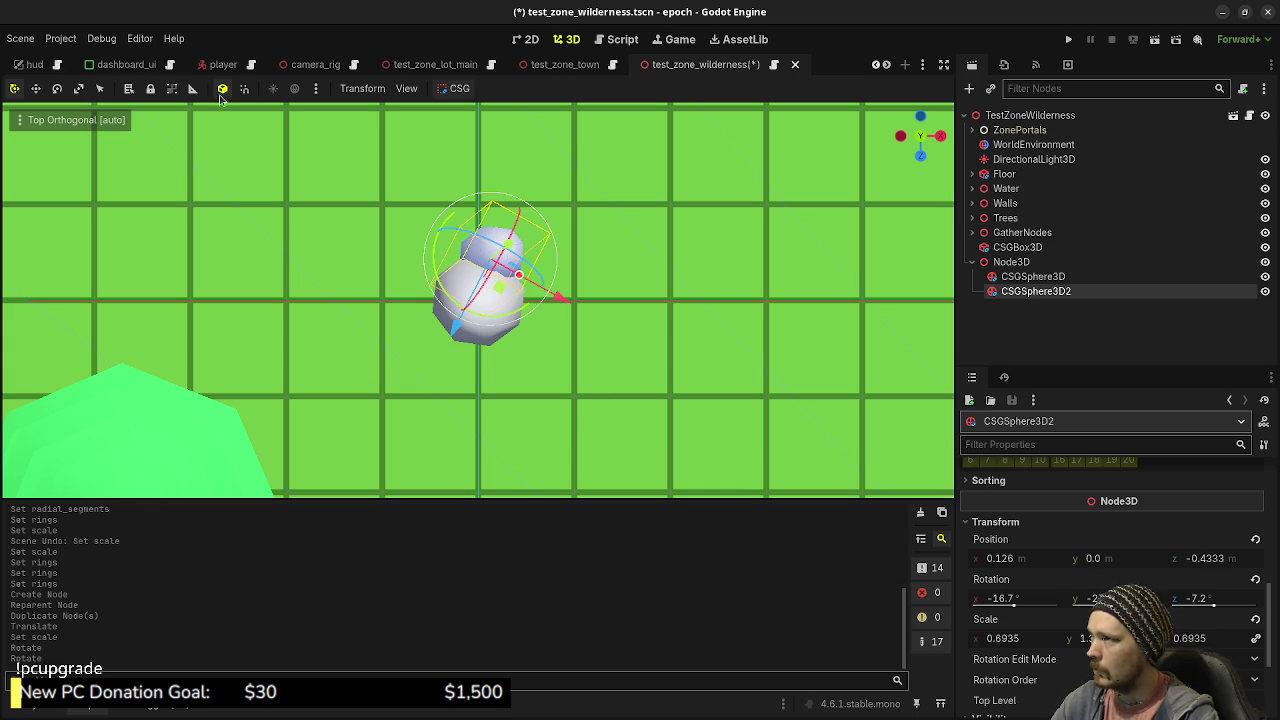
mouse_move(512, 286)
mouse_down()
mouse_move(545, 296)
mouse_move(491, 264)
mouse_up()
- Make a third sphere copy, scale it to 0.497 and tuck it into the cluster
key(ctrl+d)
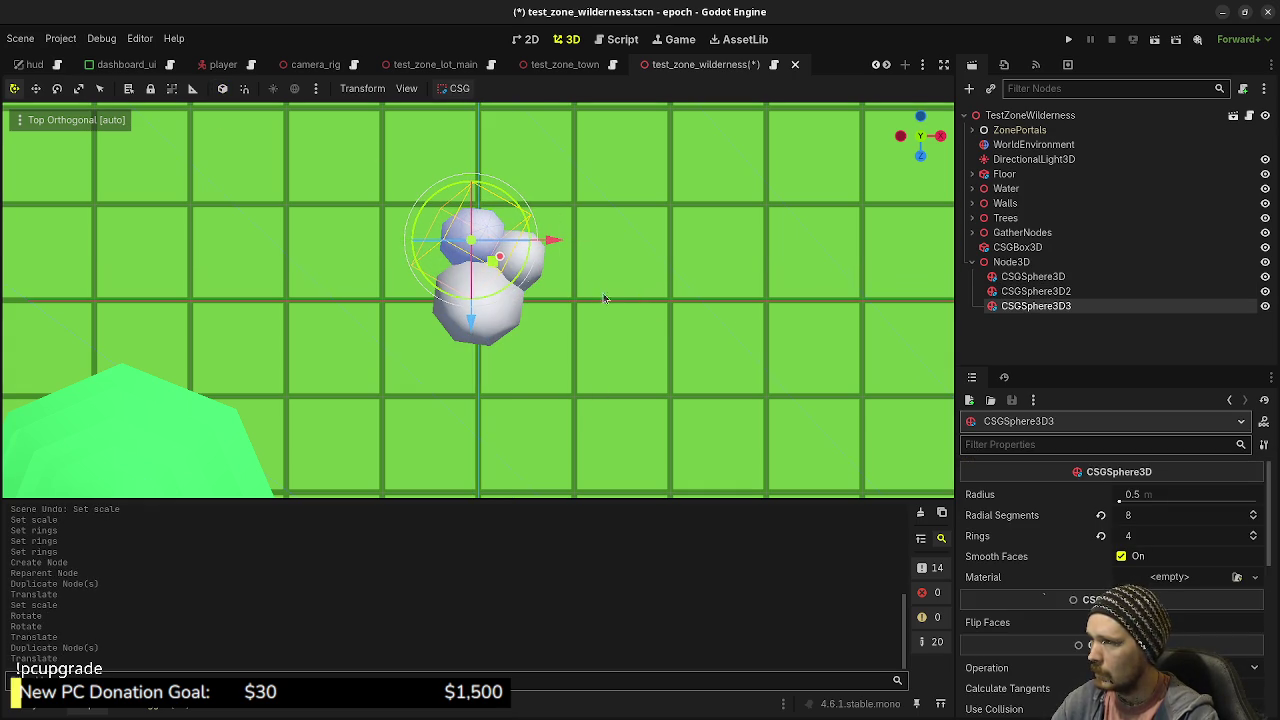
scroll(1090, 612, down, 10)
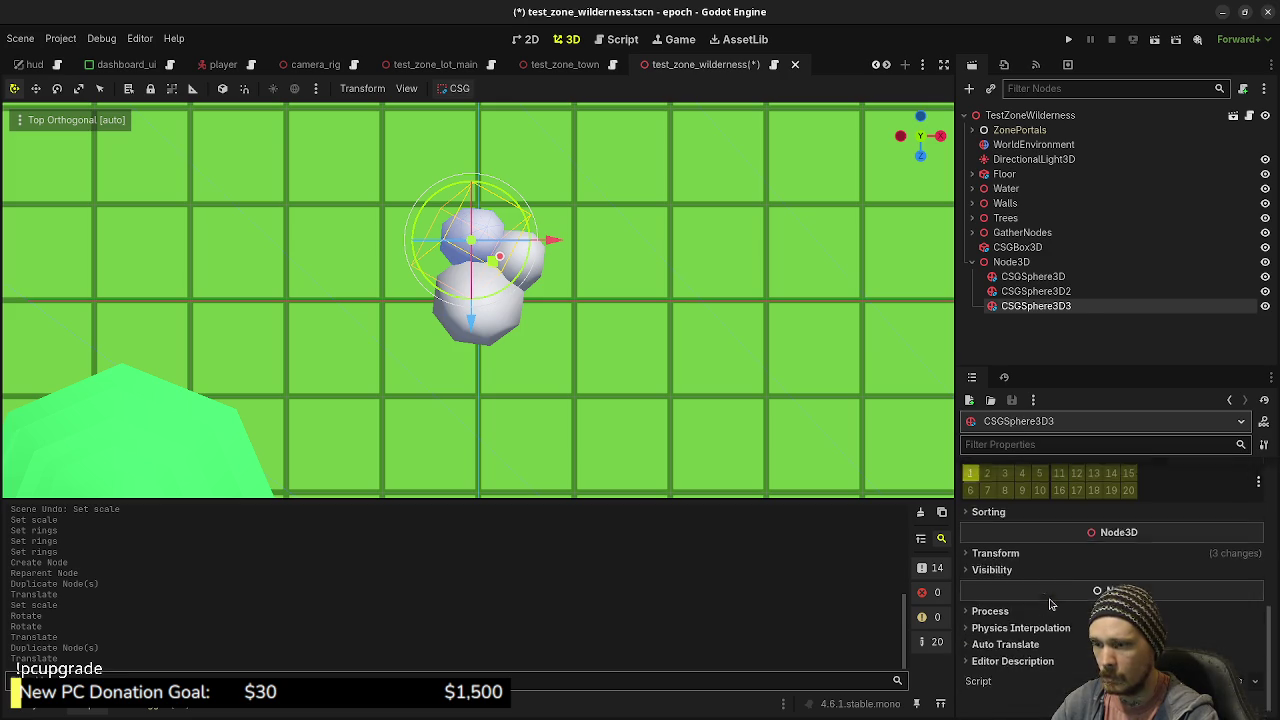
click(995, 548)
drag(1016, 663, 955, 663)
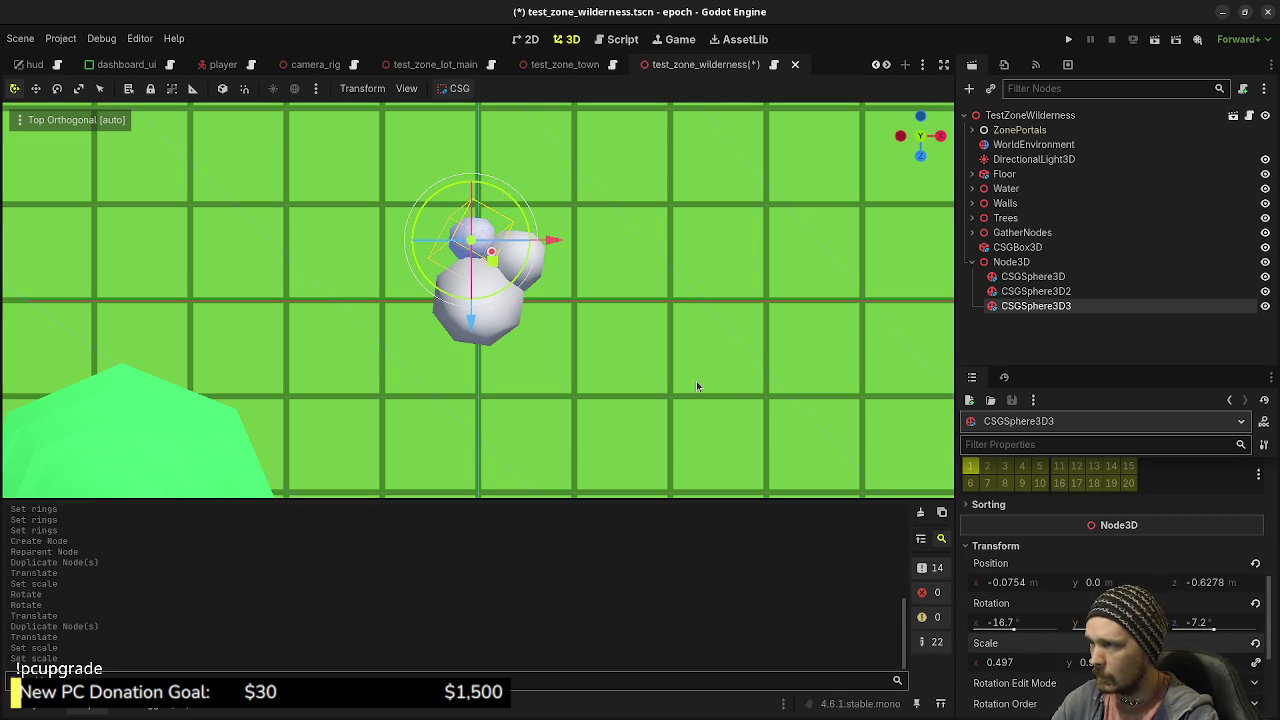
mouse_move(694, 383)
mouse_down()
mouse_move(674, 287)
mouse_move(614, 439)
mouse_move(481, 293)
mouse_move(461, 289)
mouse_up()
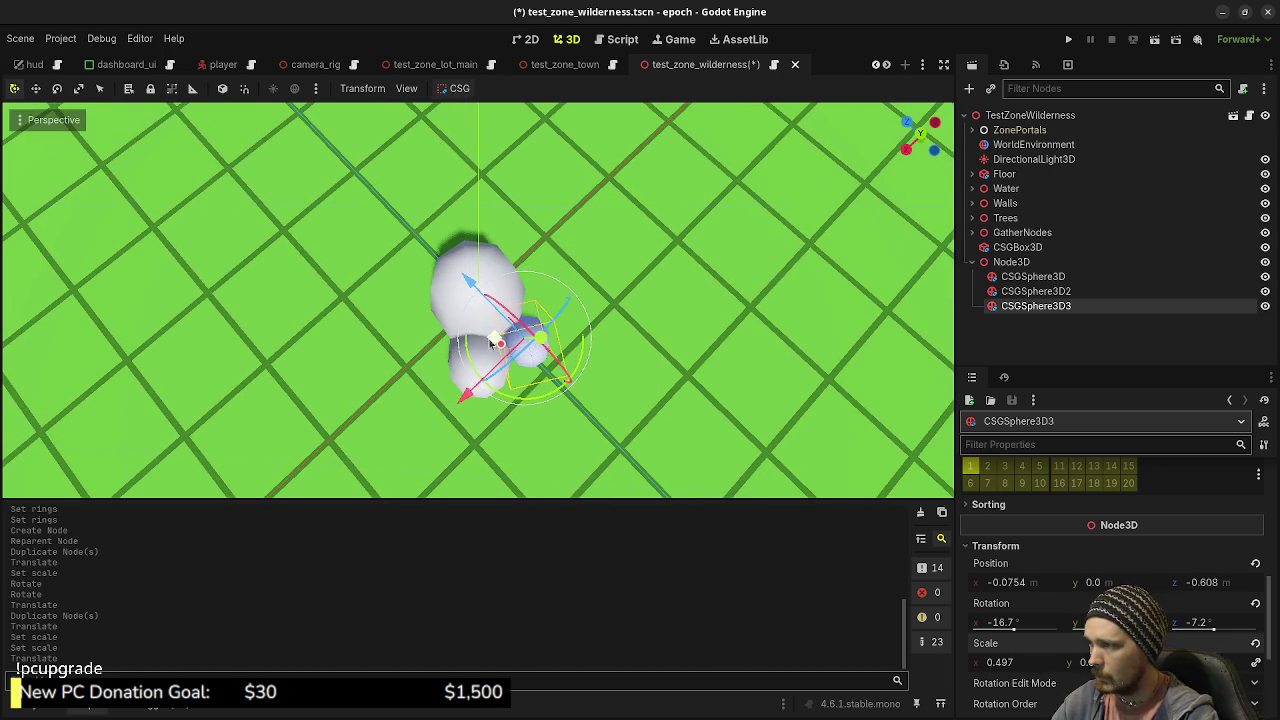
mouse_move(480, 340)
mouse_down()
mouse_move(406, 341)
mouse_move(657, 354)
mouse_move(623, 358)
mouse_move(597, 317)
mouse_up()
- Select all three spheres and move the cluster slightly left and down
click(1033, 276)
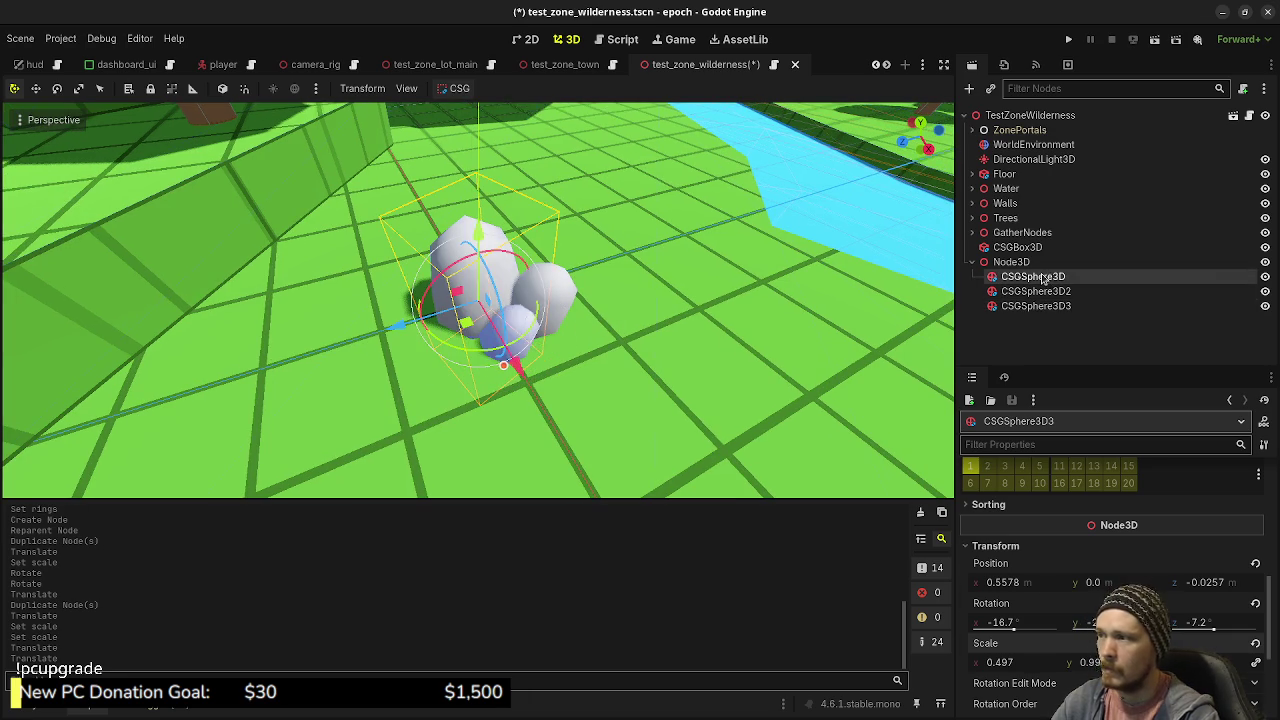
shift+click(1036, 306)
key(KP_7)
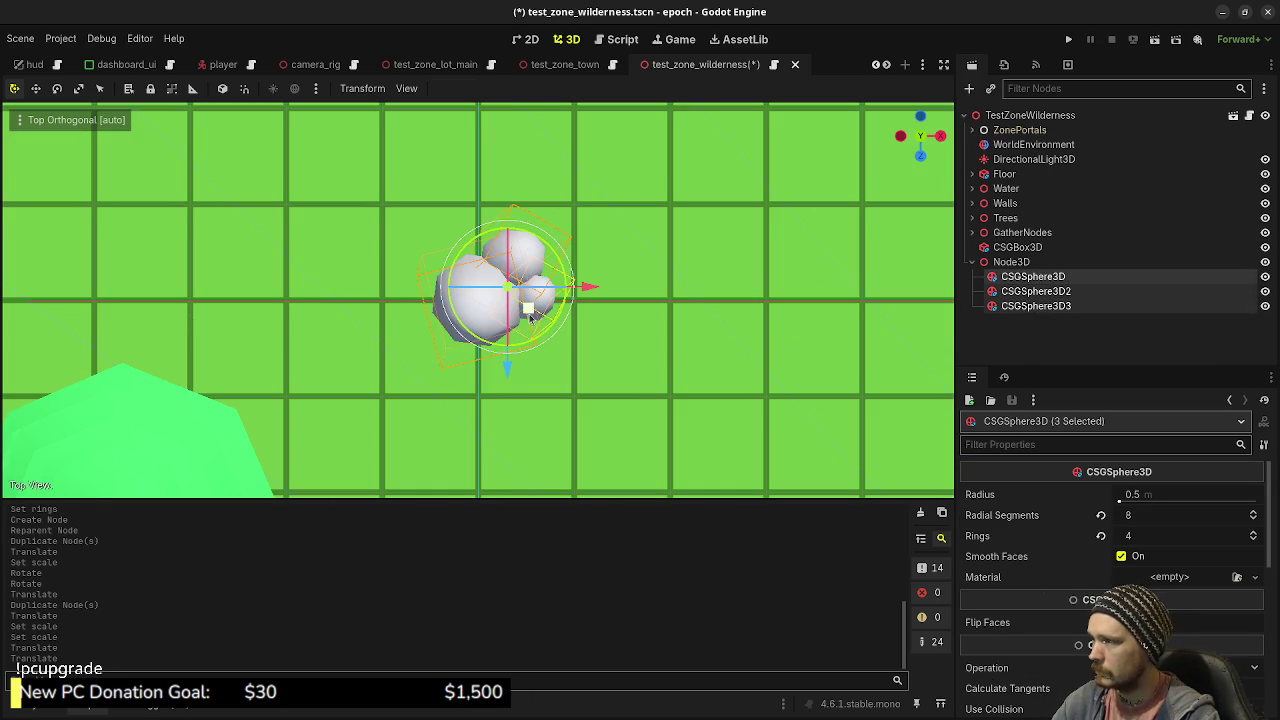
drag(530, 316, 502, 330)
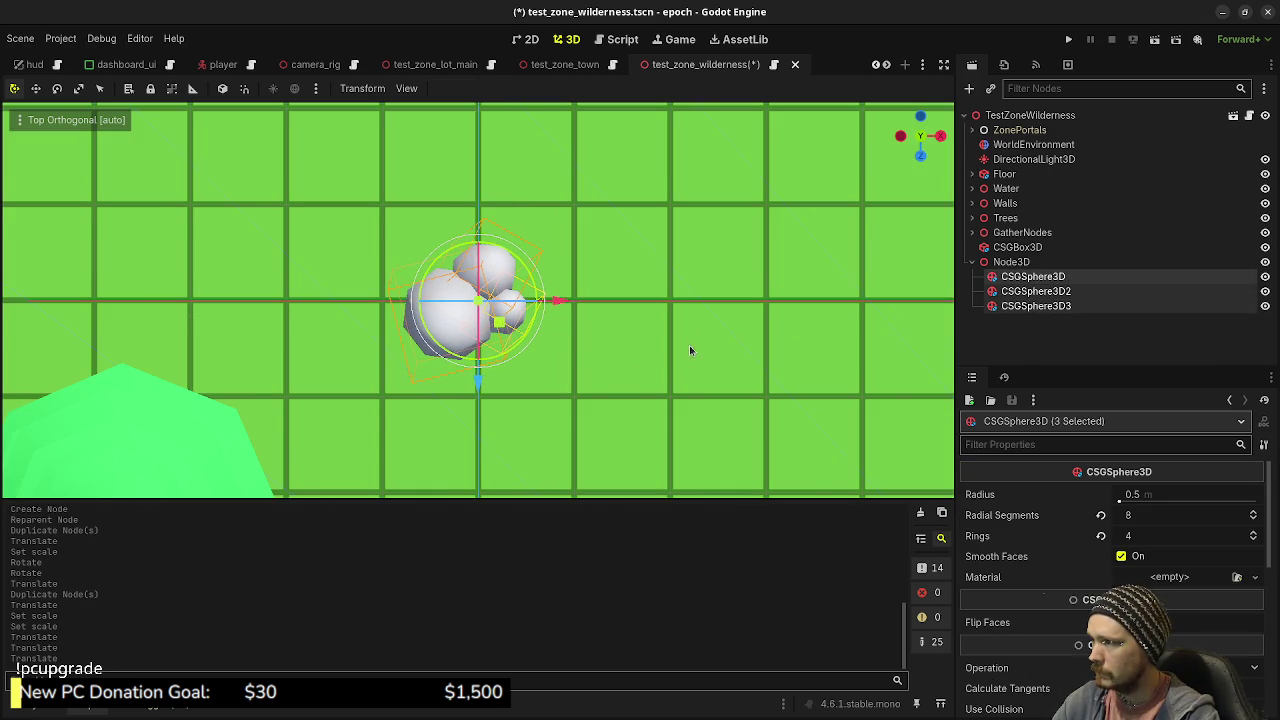
drag(689, 351, 601, 337)
- Rename the spheres' parent Node3D to IronOreMock
click(1040, 262)
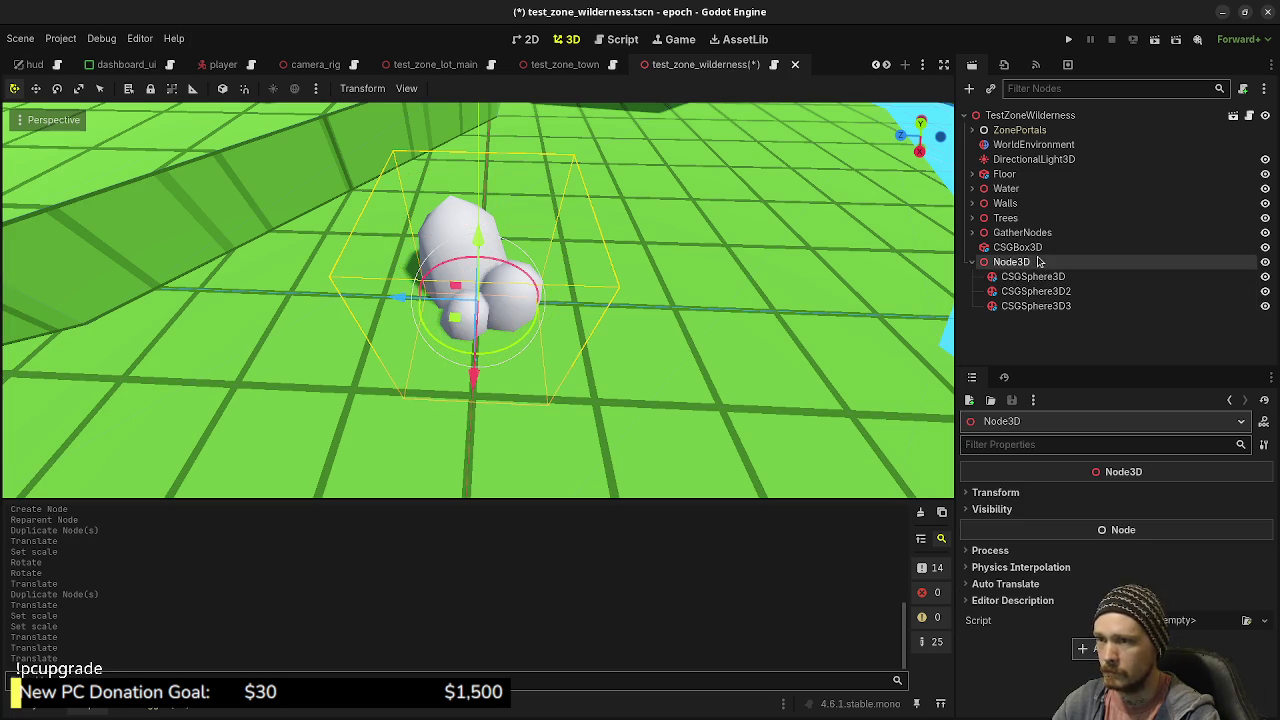
double_click(1042, 263)
text(IronOreMock)
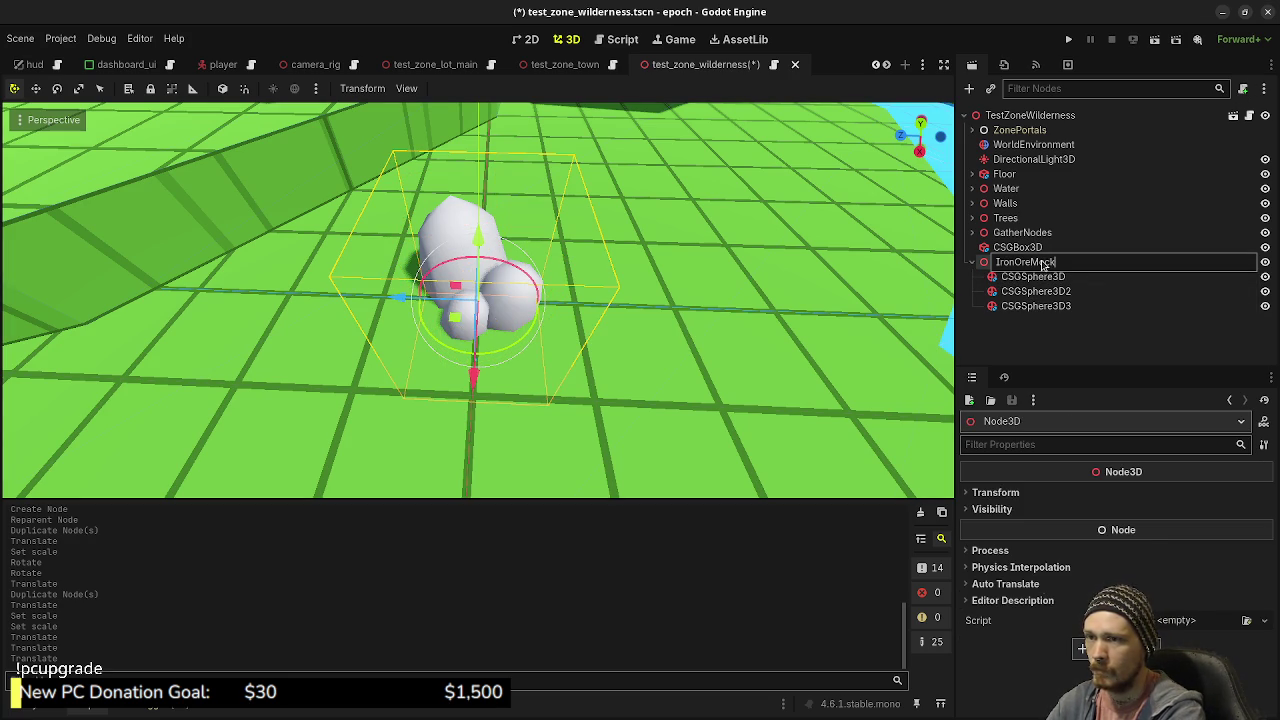
key(Return)
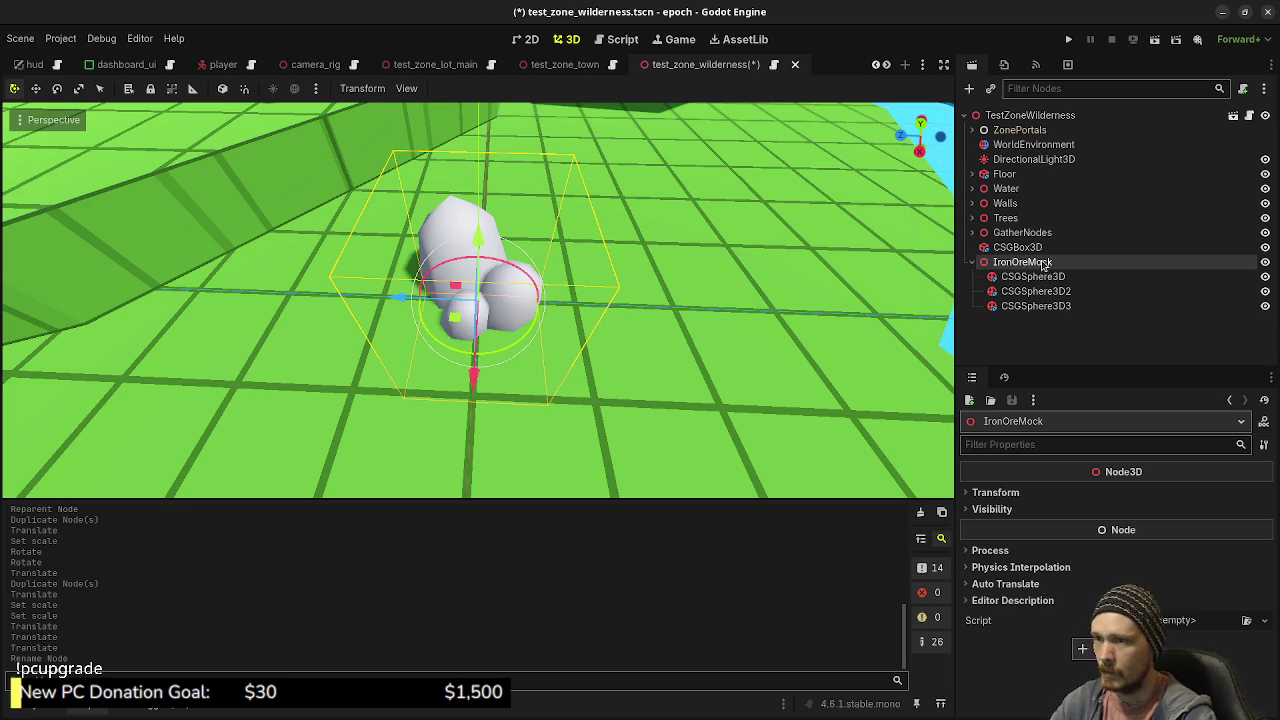
- Enable Use Collision on the three spheres, then group and collapse IronOreMock
click(1033, 276)
shift+click(1036, 306)
scroll(1040, 622, down, 5)
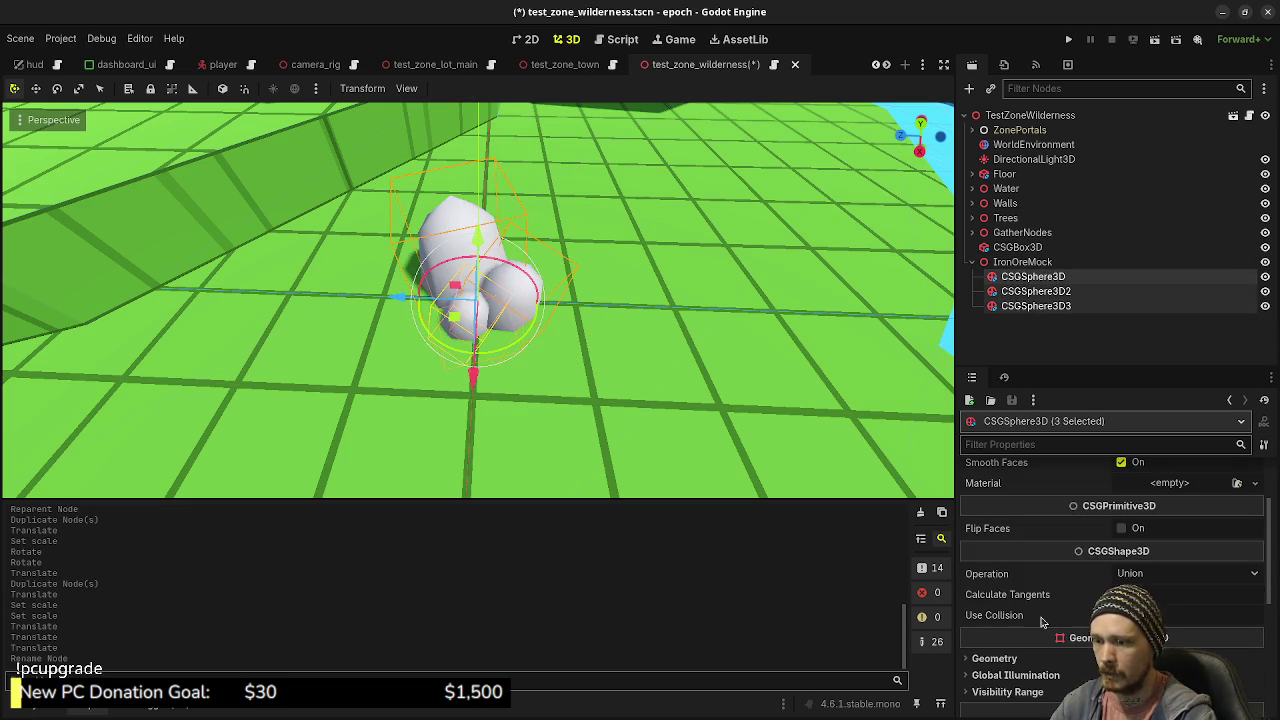
click(1123, 615)
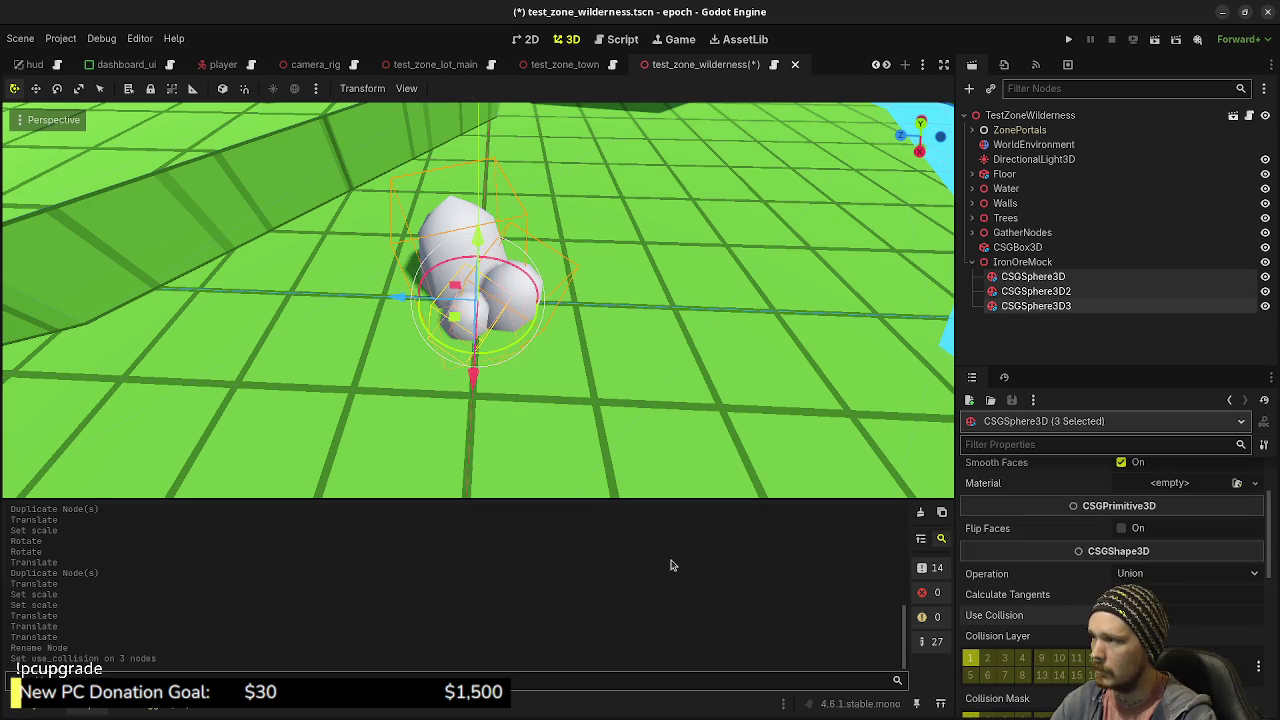
click(1022, 262)
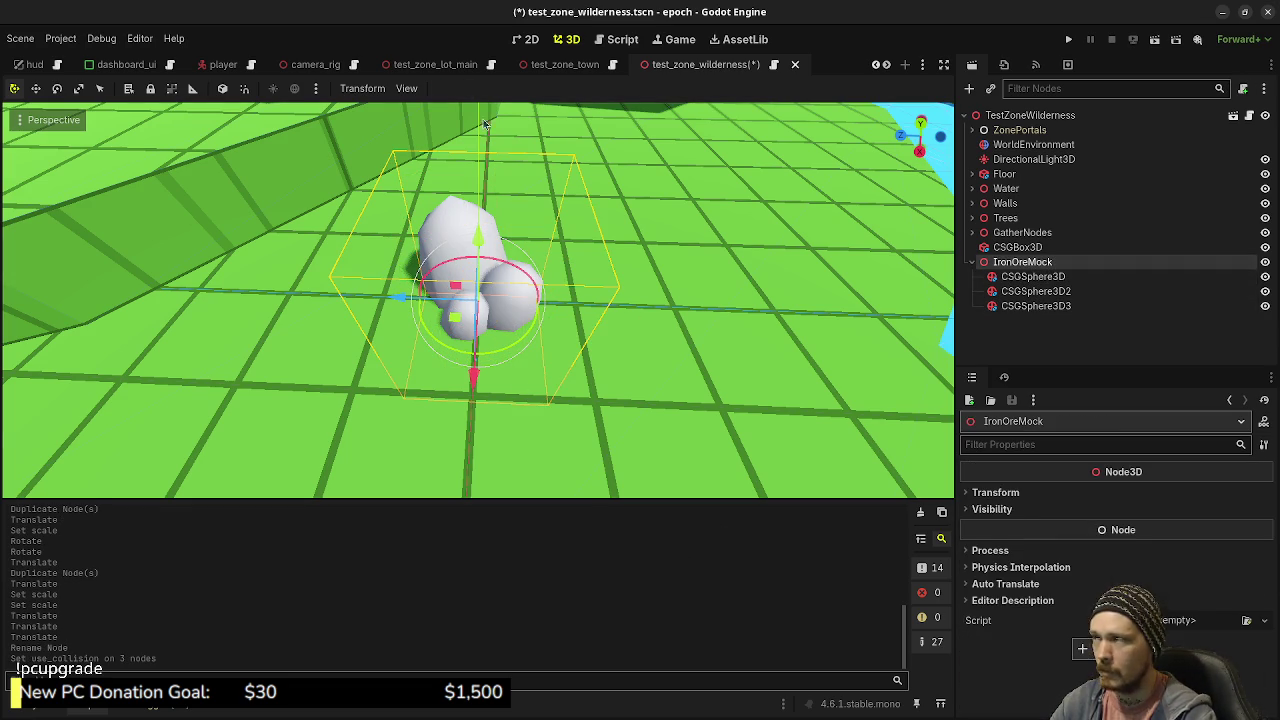
click(172, 89)
click(971, 262)
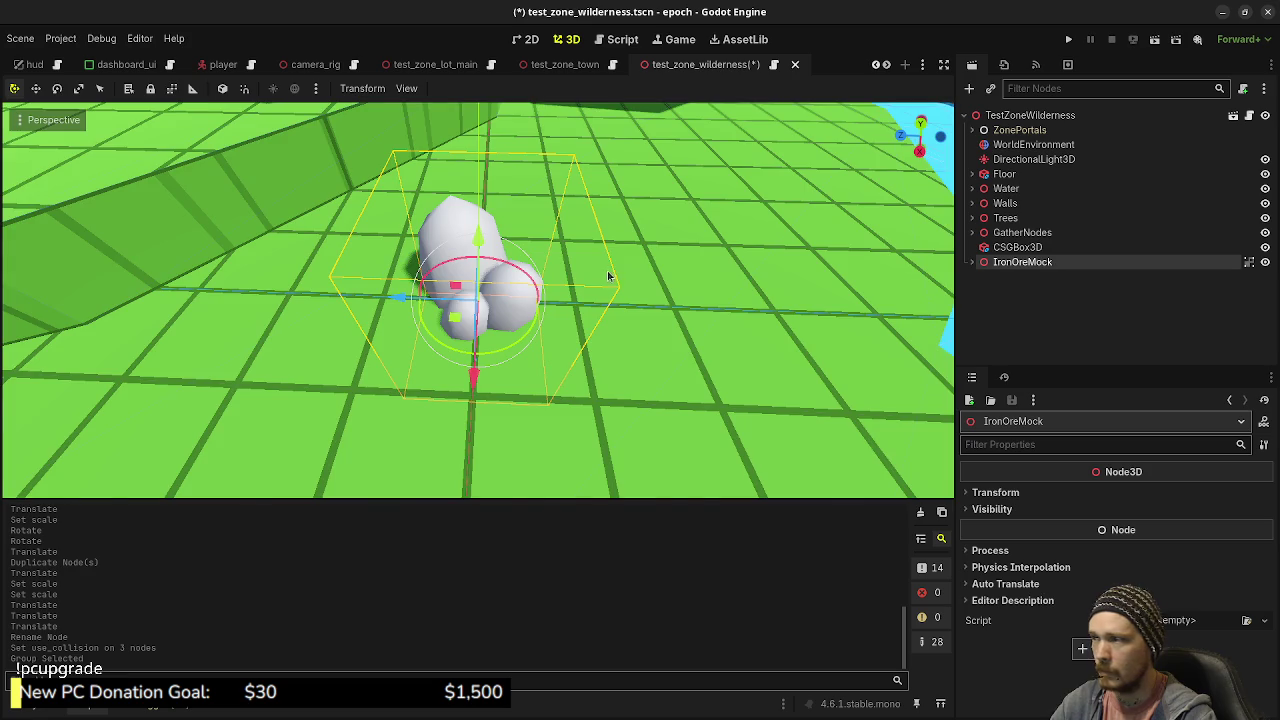
- Duplicate IronOreMock as IronOreMock2 and place it up-left near the trees
scroll(608, 276, down, 5)
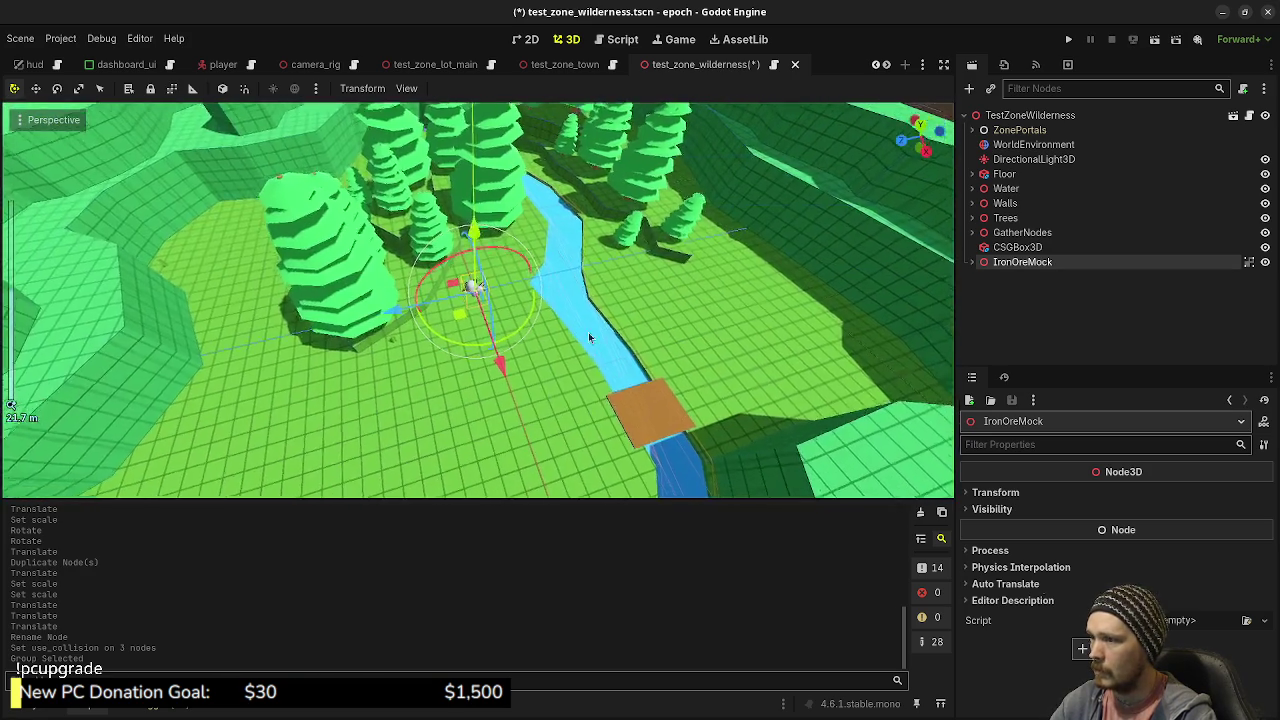
drag(590, 338, 563, 374)
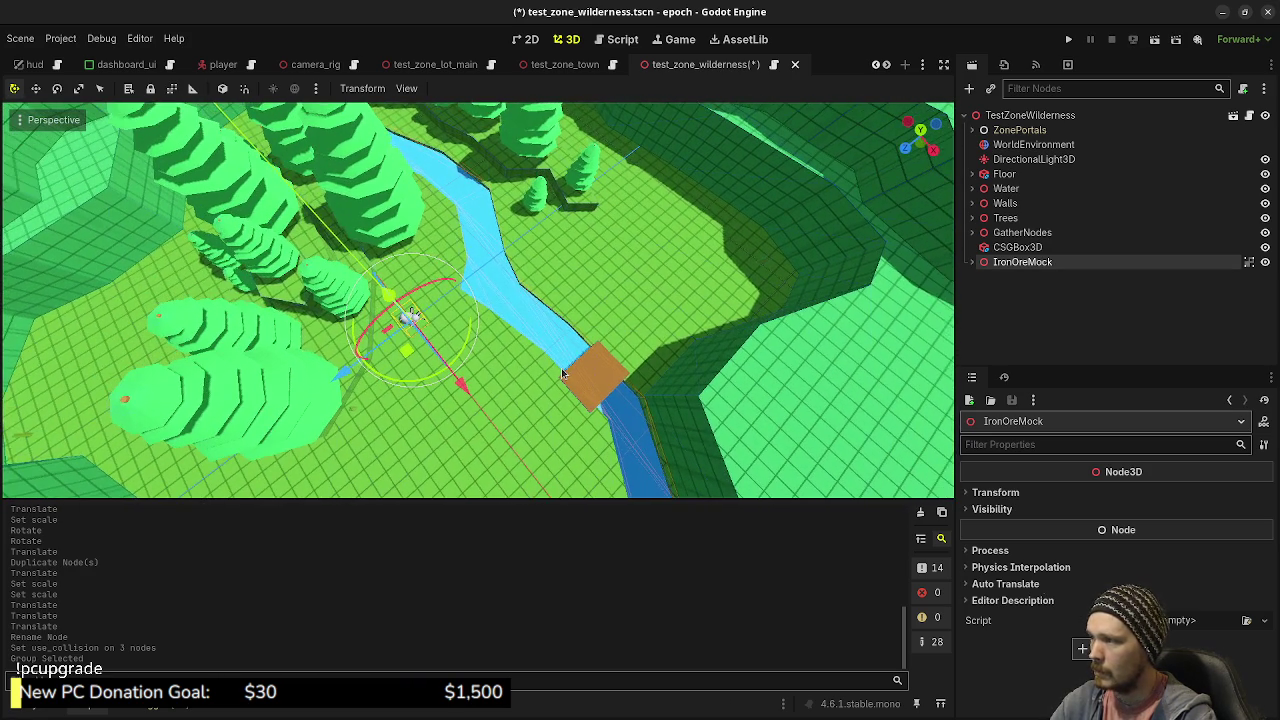
key(KP_7)
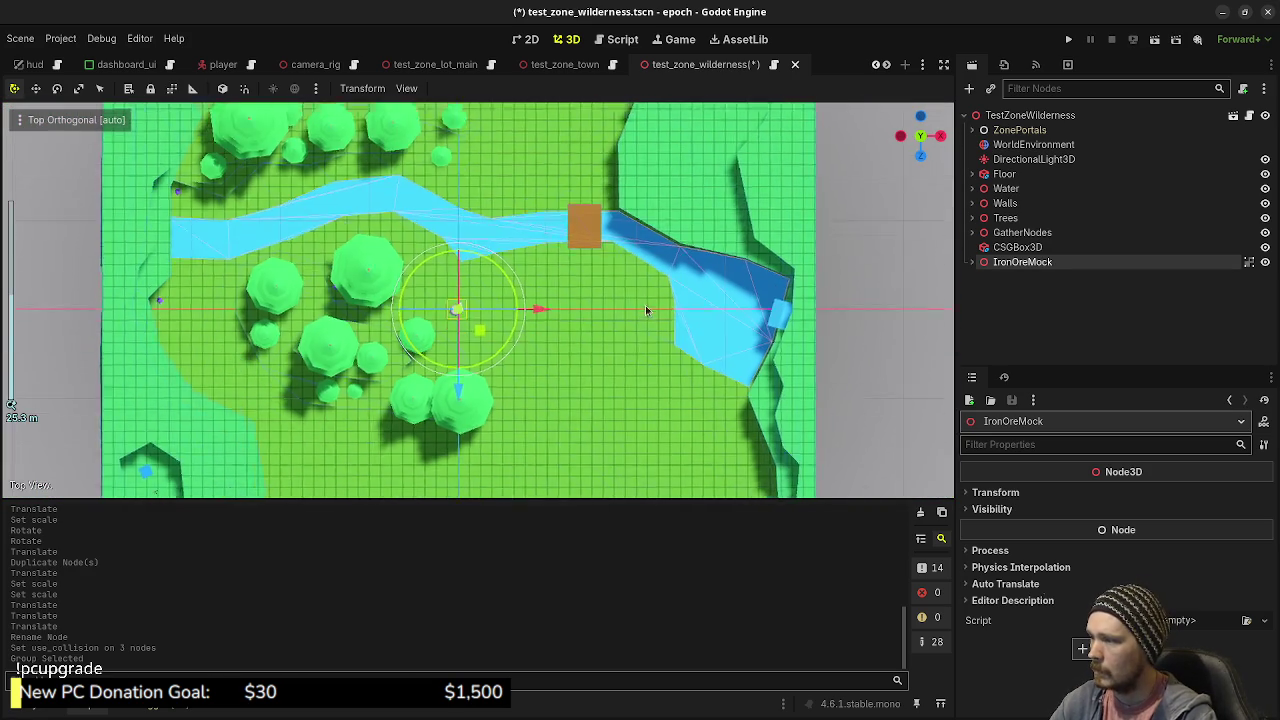
mouse_move(645, 305)
mouse_down()
mouse_move(592, 363)
mouse_move(623, 293)
mouse_move(528, 208)
mouse_move(392, 478)
mouse_move(422, 477)
mouse_up()
key(ctrl+d)
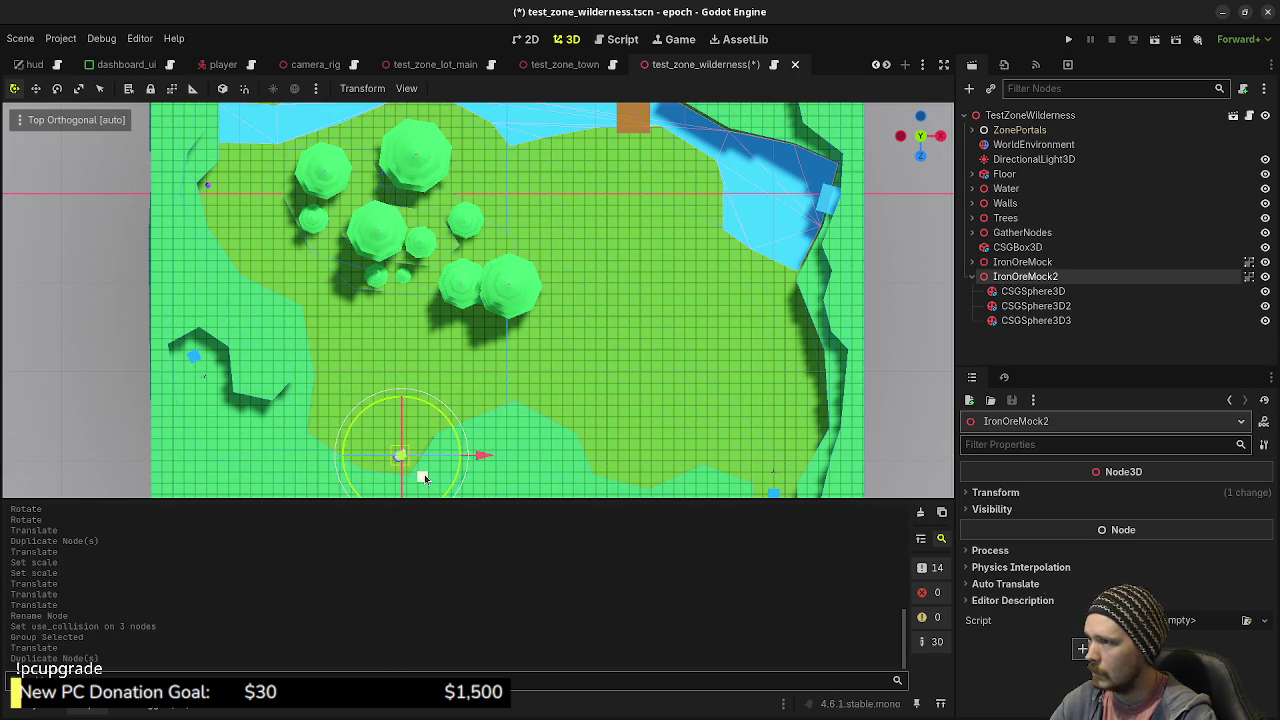
mouse_move(422, 477)
mouse_down()
mouse_move(317, 311)
mouse_move(281, 287)
mouse_move(358, 425)
mouse_move(348, 450)
mouse_move(348, 377)
mouse_up()
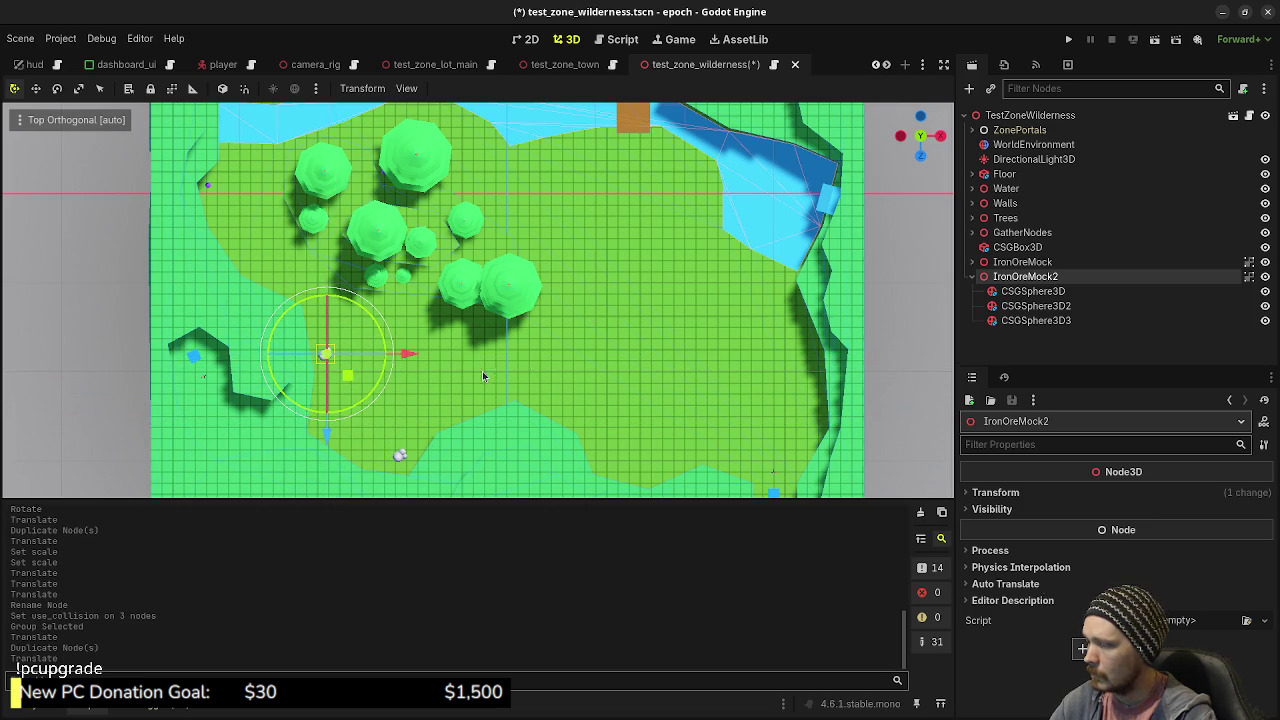
- Duplicate into IronOreMock3 and place it at the top of the map
scroll(535, 420, down, 4)
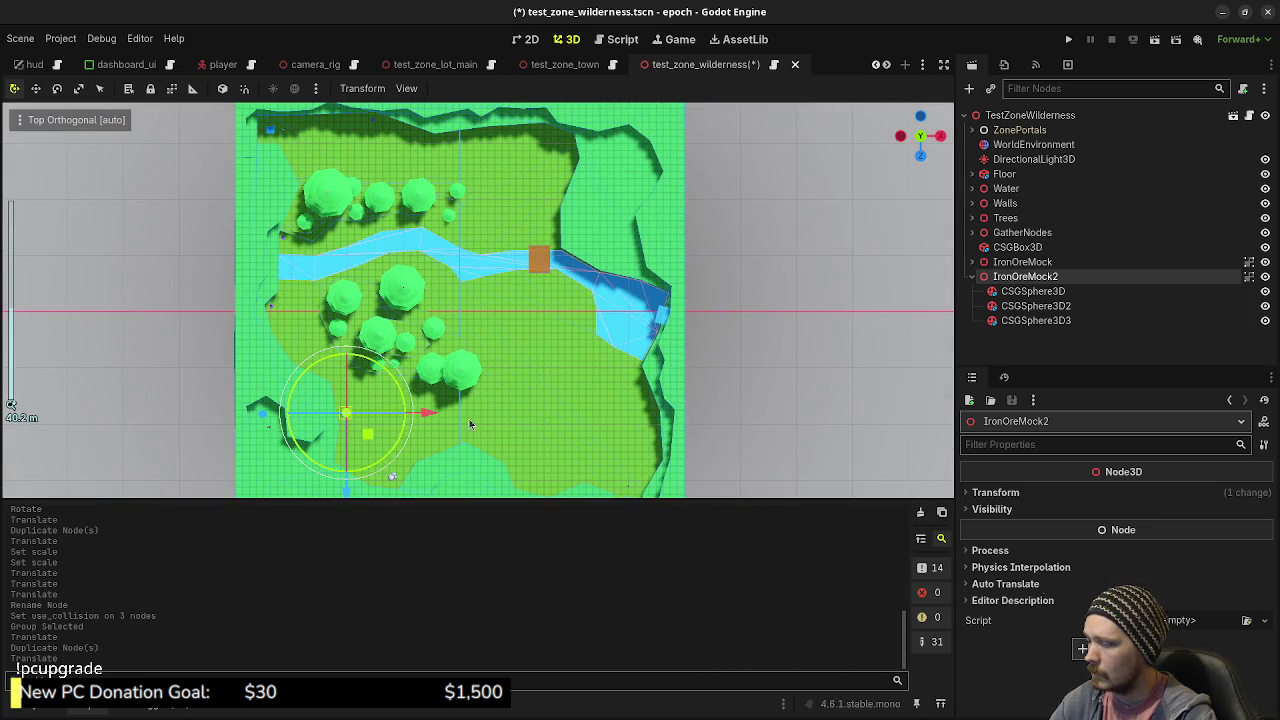
key(ctrl+d)
mouse_move(374, 438)
mouse_down()
mouse_move(581, 170)
mouse_move(589, 203)
mouse_move(588, 192)
mouse_move(489, 332)
mouse_move(502, 340)
mouse_move(426, 367)
mouse_move(407, 358)
mouse_move(386, 295)
mouse_up()
scroll(489, 332, up, 5)
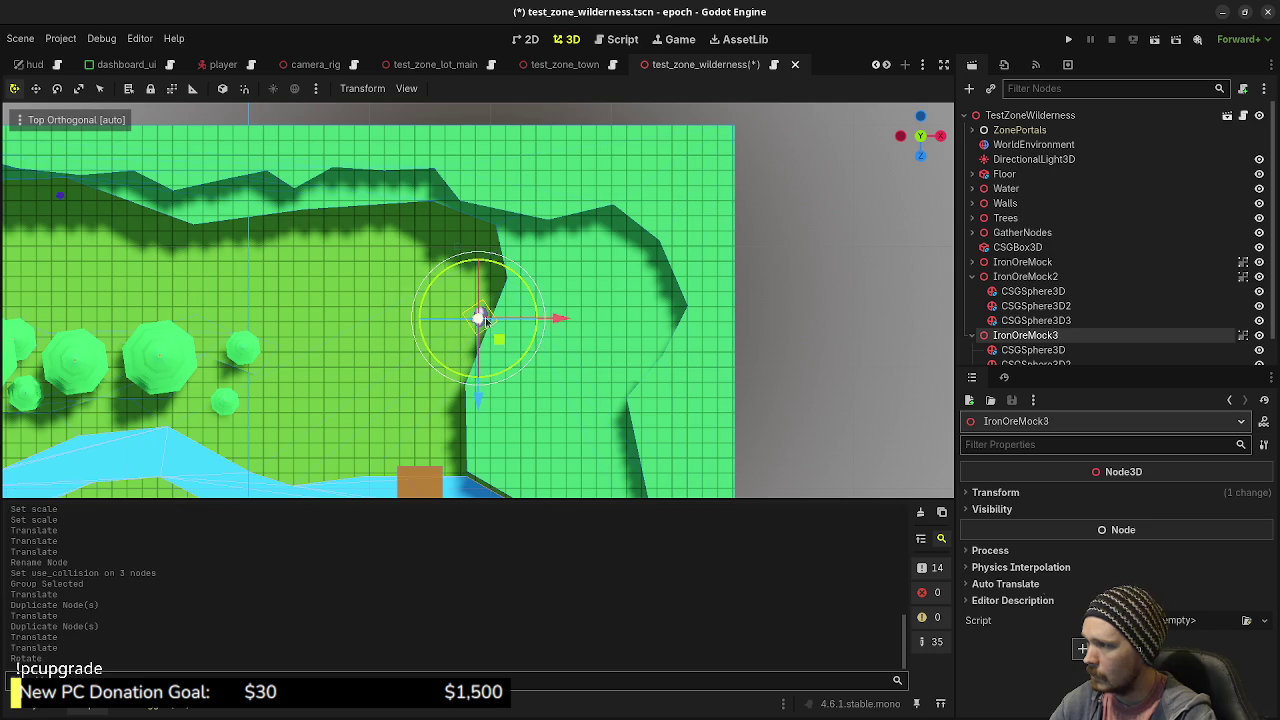
- Duplicate into IronOreMock4, place it beside the trees, and spin it about Y
key(ctrl+d)
scroll(684, 341, down, 3)
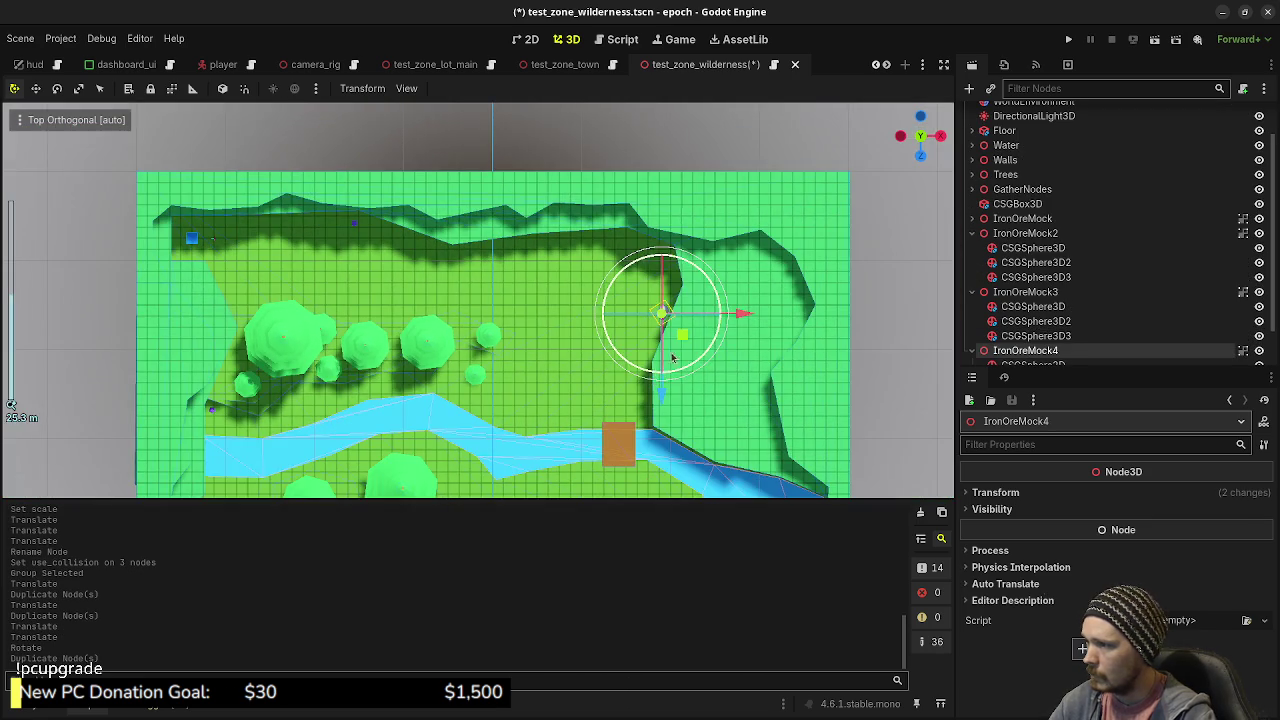
drag(684, 341, 271, 324)
key(f)
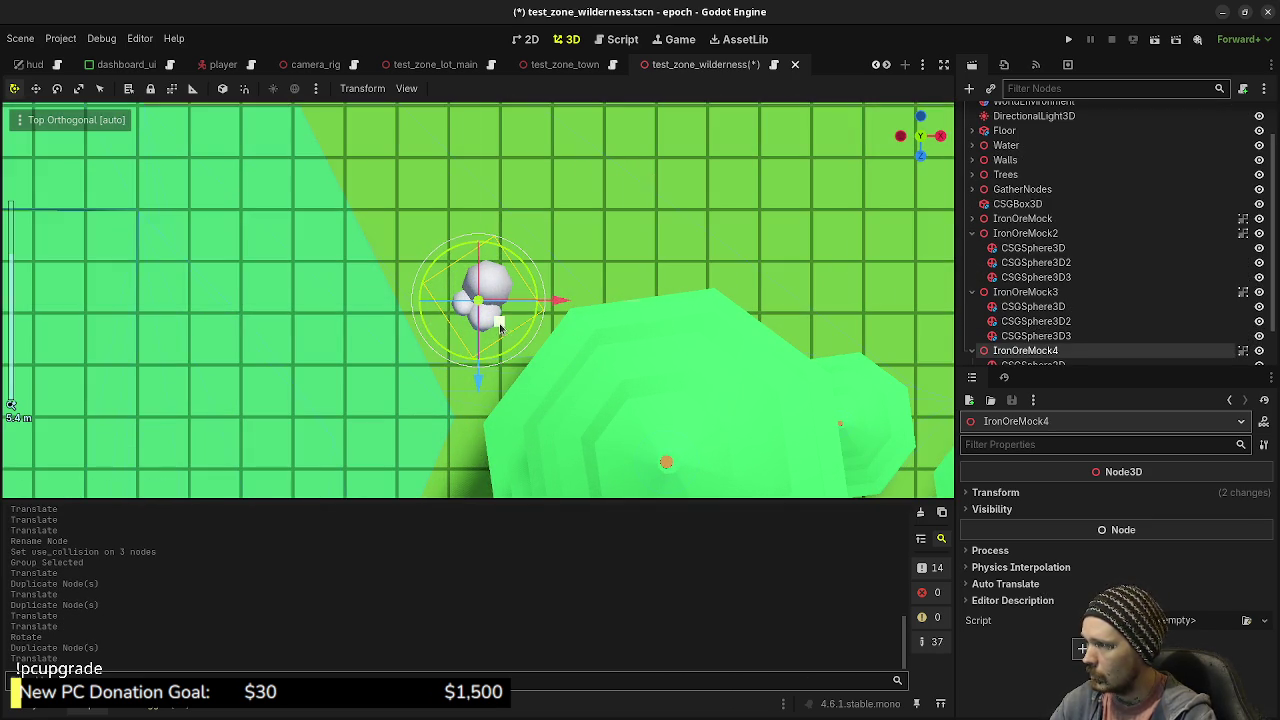
drag(500, 322, 493, 340)
drag(505, 372, 541, 266)
mouse_move(591, 330)
mouse_down()
mouse_move(343, 237)
mouse_move(480, 335)
mouse_up()
key(r)
key(y)
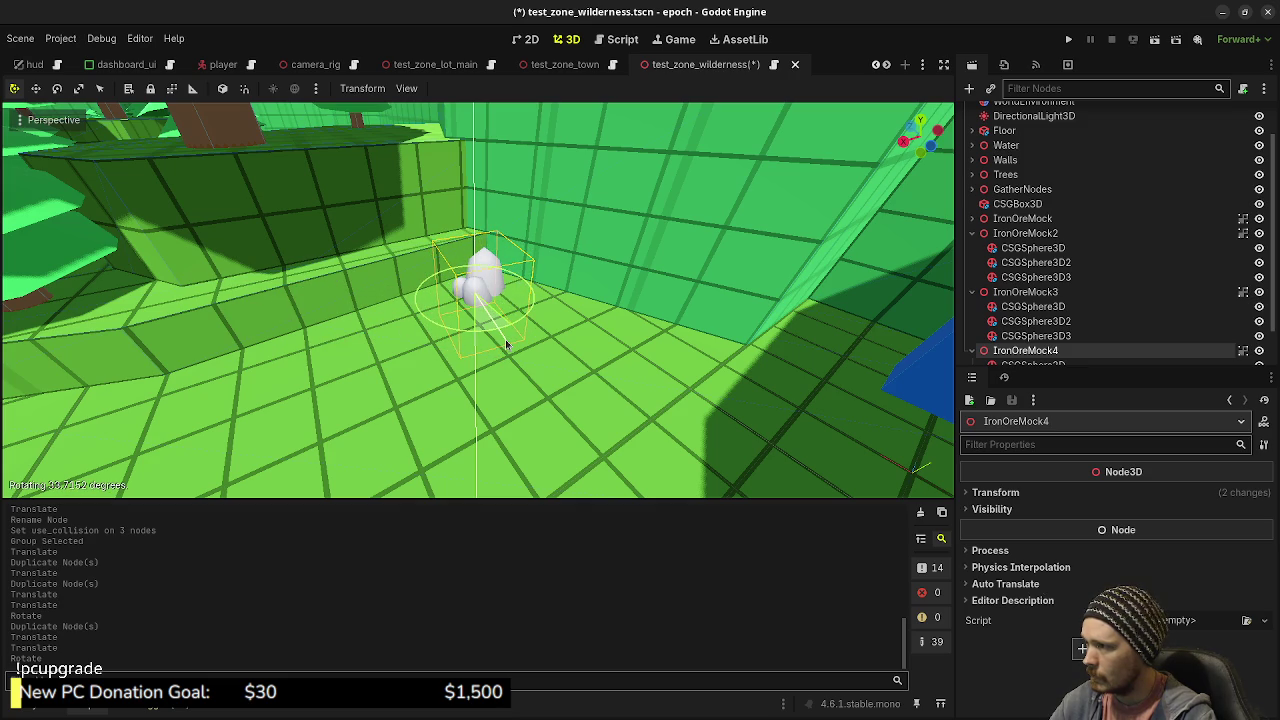
- Confirm IronOreMock4's rotation and inspect the original IronOreMock from several angles
click(531, 316)
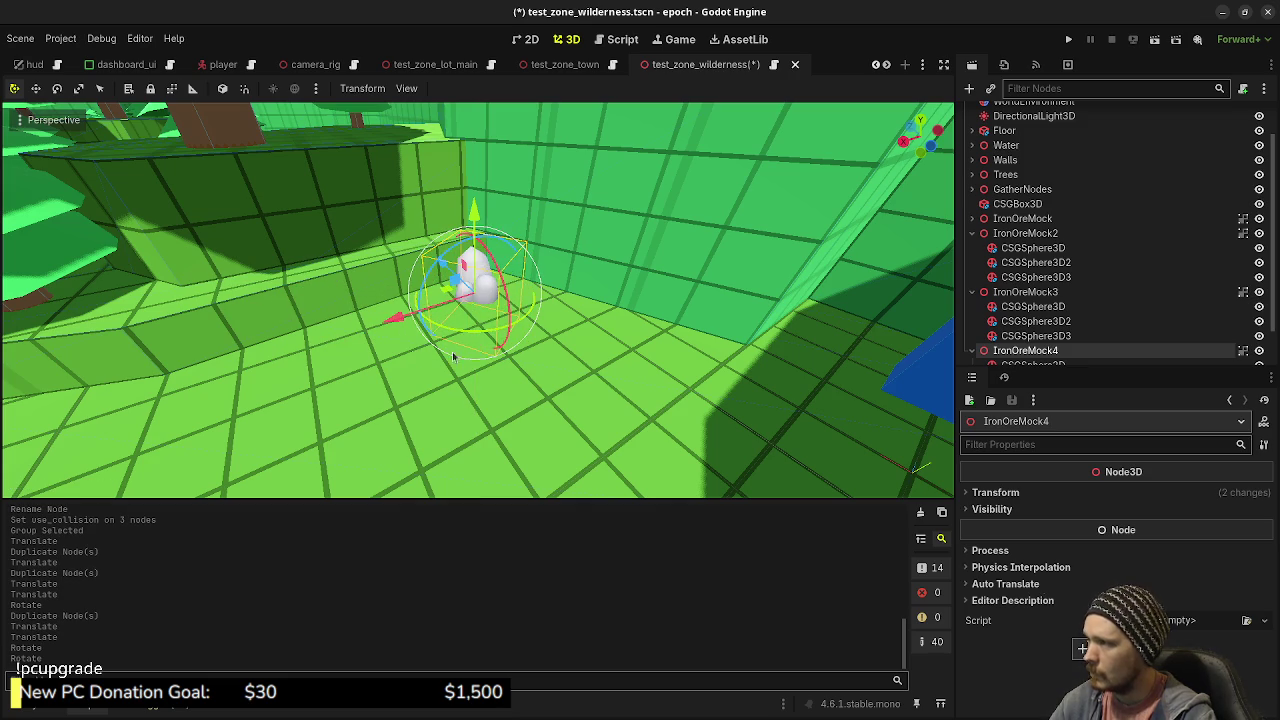
key(w)
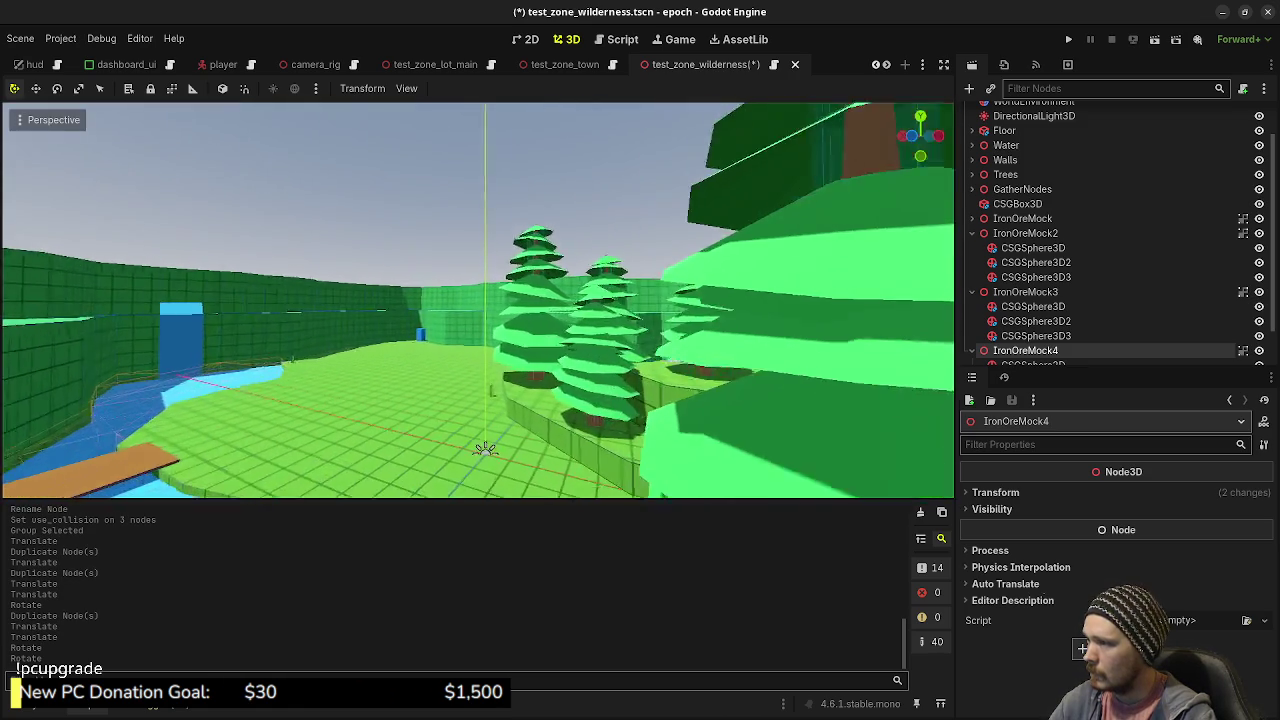
key(w)
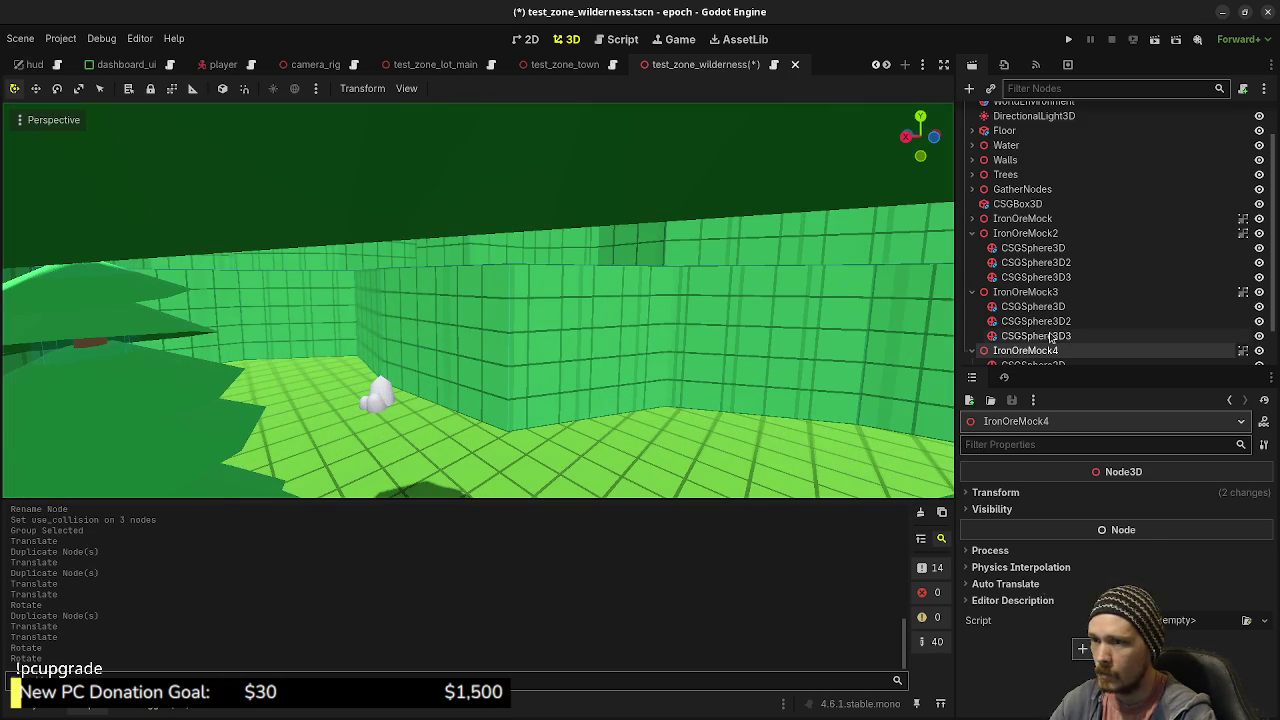
click(1022, 218)
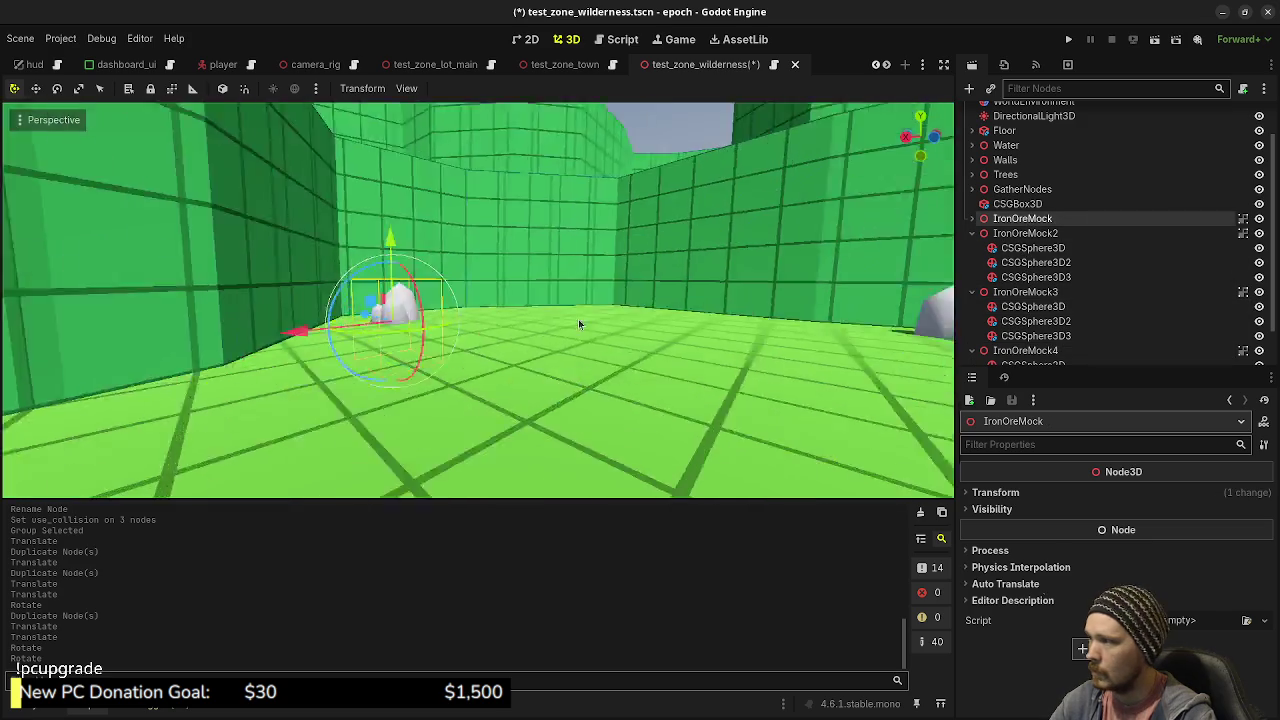
key(f)
drag(567, 315, 540, 410)
mouse_move(530, 340)
mouse_down()
mouse_move(563, 423)
mouse_move(505, 345)
mouse_move(480, 345)
mouse_up()
- Turn IronOreMock2 around its vertical axis, frame IronOreMock3, and save test_zone_wilderness.tscn
click(1025, 233)
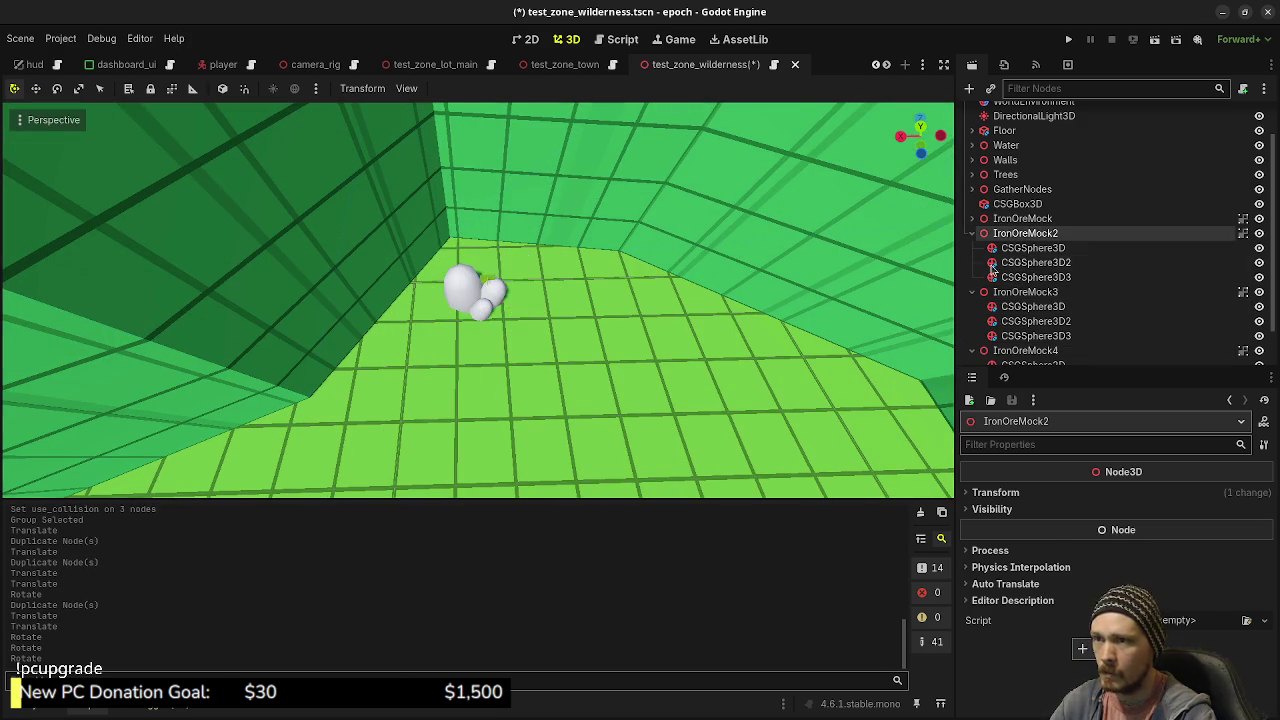
key(f)
mouse_move(555, 355)
mouse_down()
mouse_move(455, 355)
mouse_move(445, 350)
mouse_move(490, 360)
mouse_move(533, 348)
mouse_move(417, 313)
mouse_move(430, 316)
mouse_move(401, 342)
mouse_up()
double_click(1025, 291)
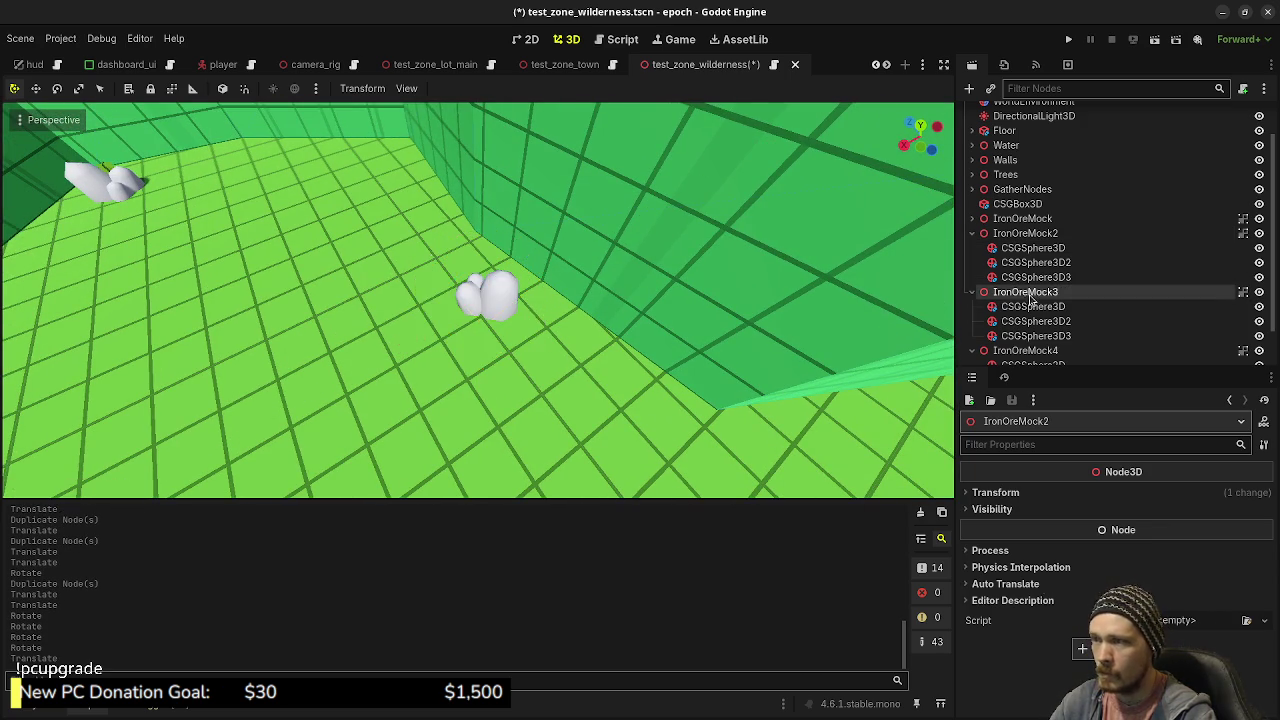
scroll(505, 325, down, 10)
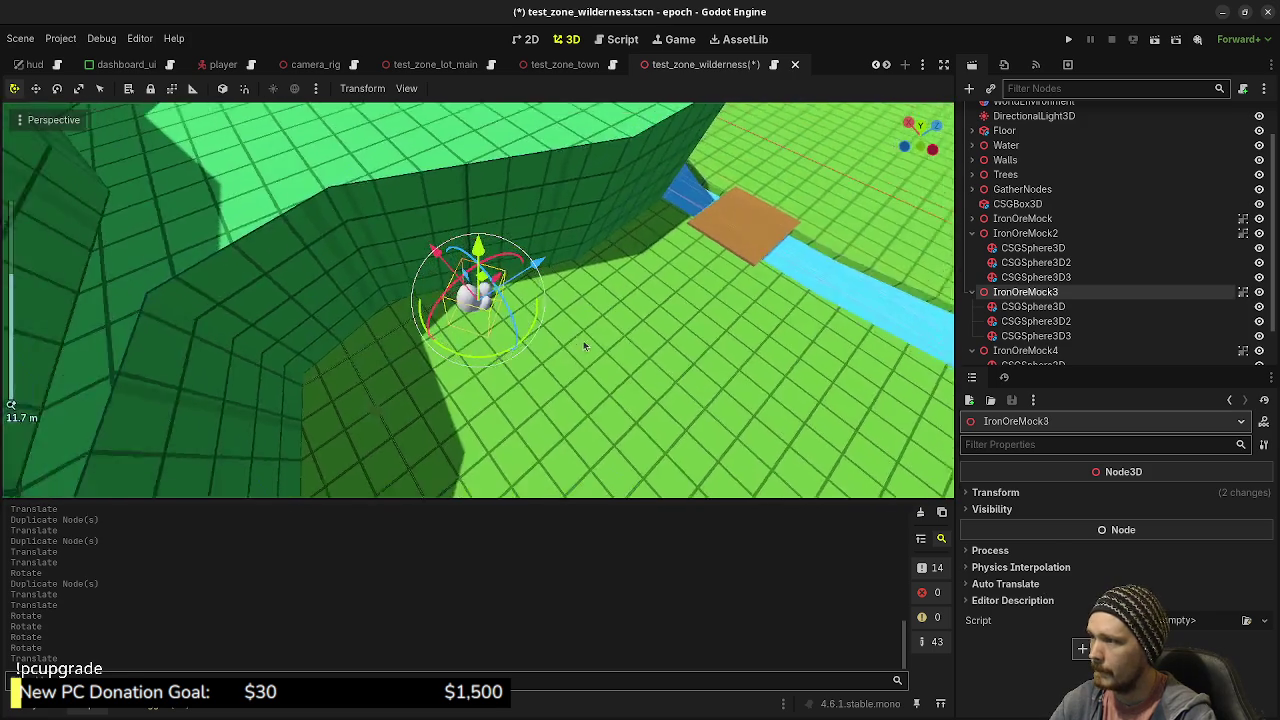
click(573, 357)
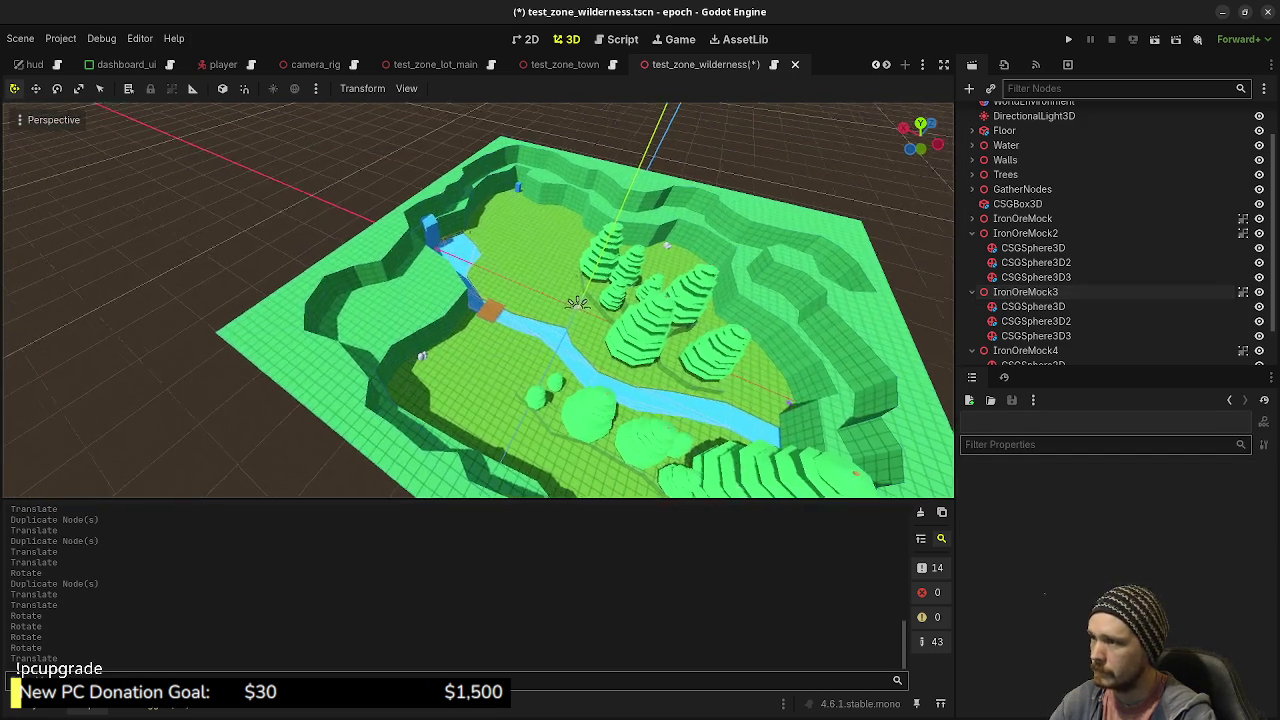
key(ctrl+s)
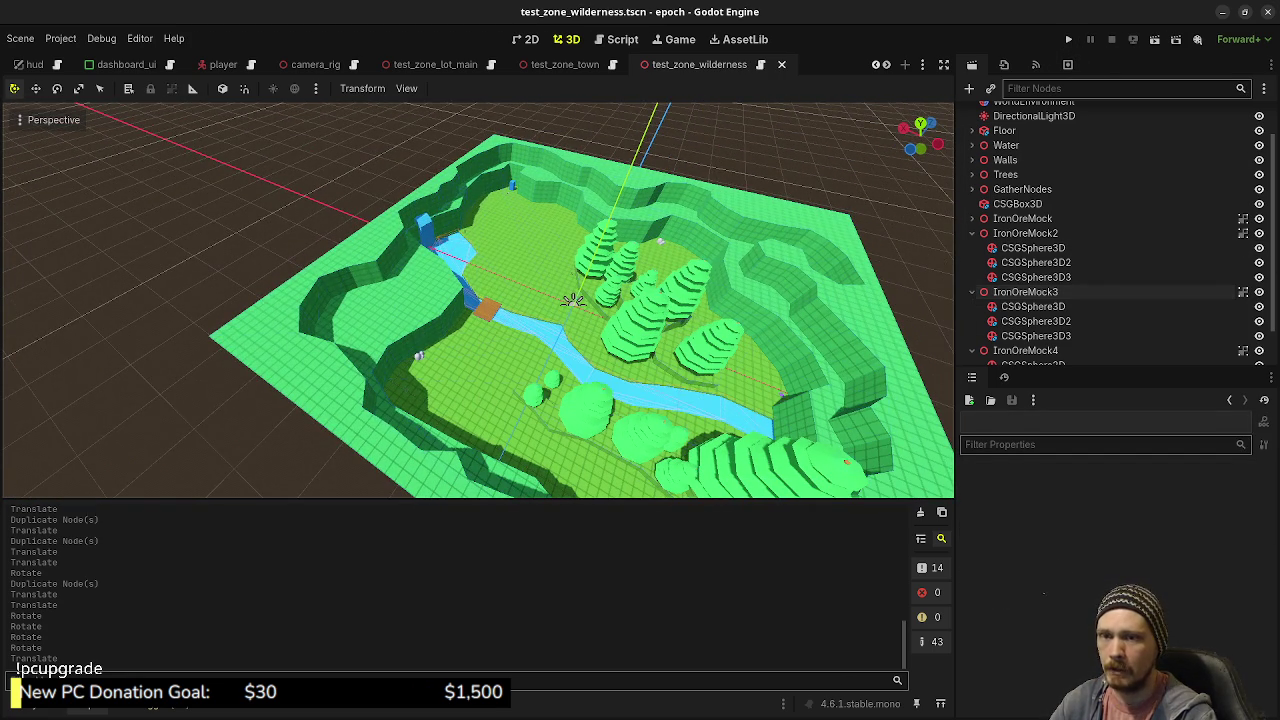
scroll(1020, 280, up, 2)
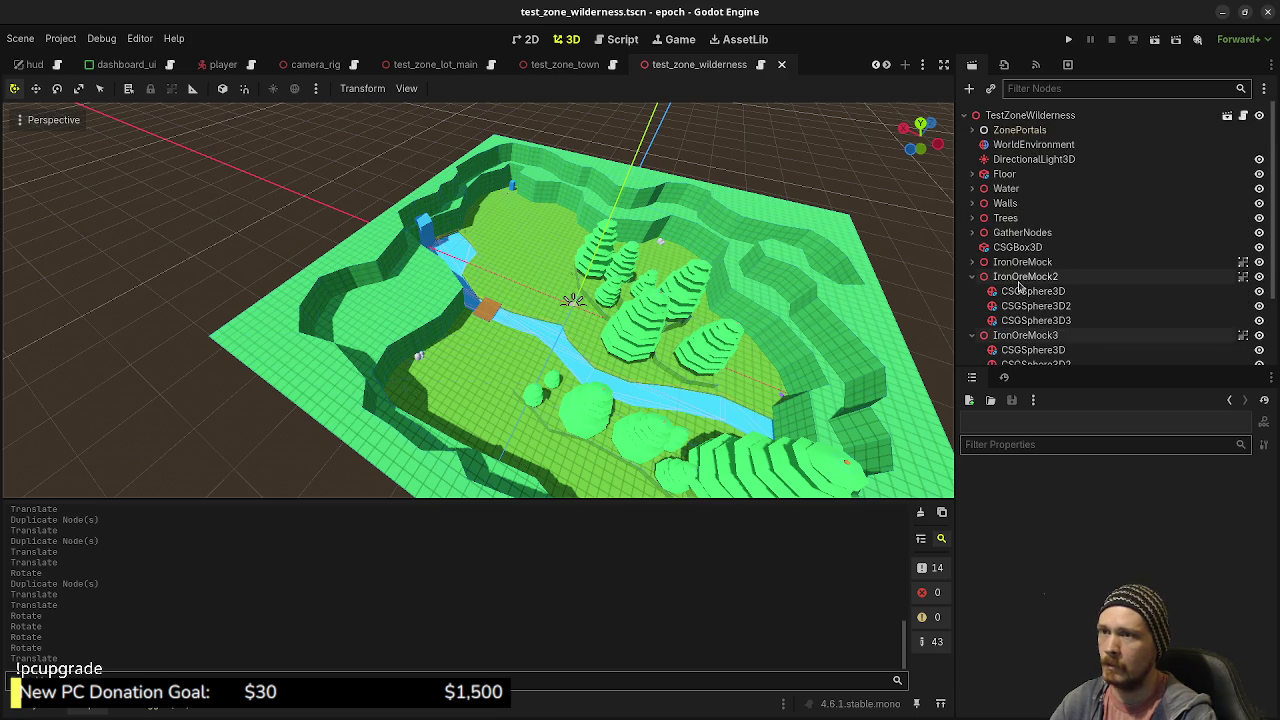
- Add a CSGBox3D under the wilderness scene root and frame it in the viewport
click(998, 117)
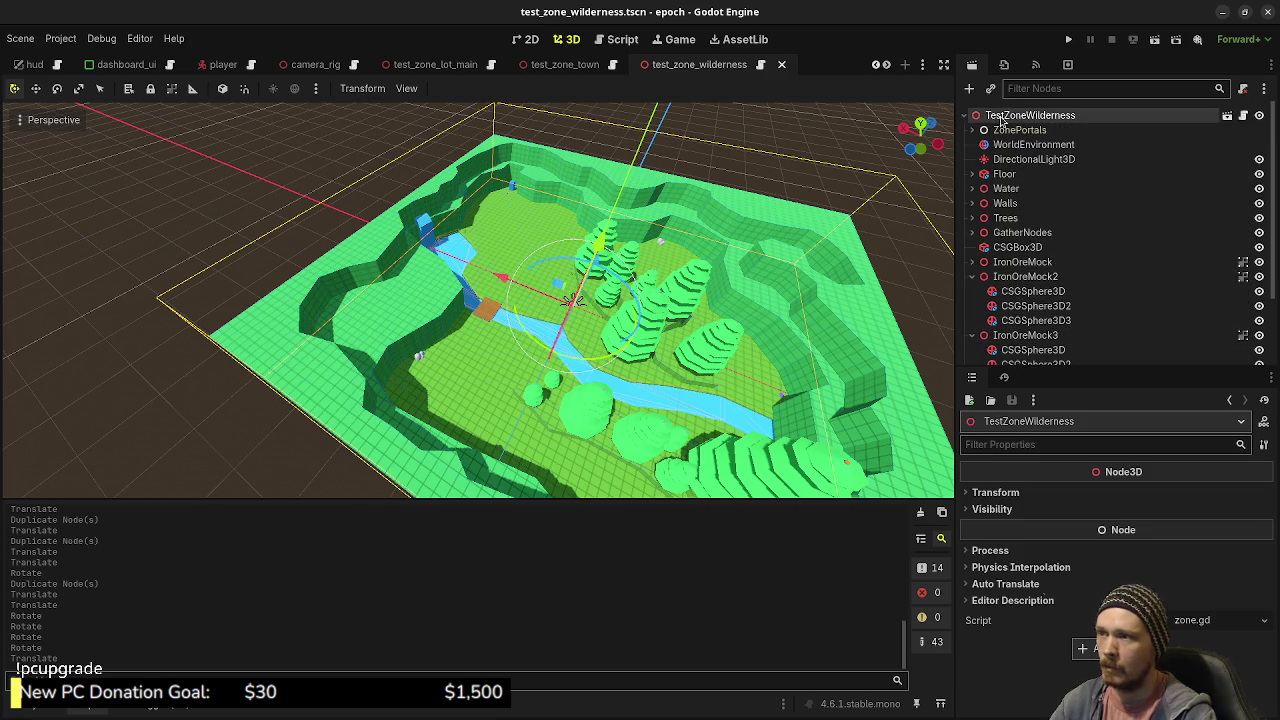
key(ctrl+a)
text(csg)
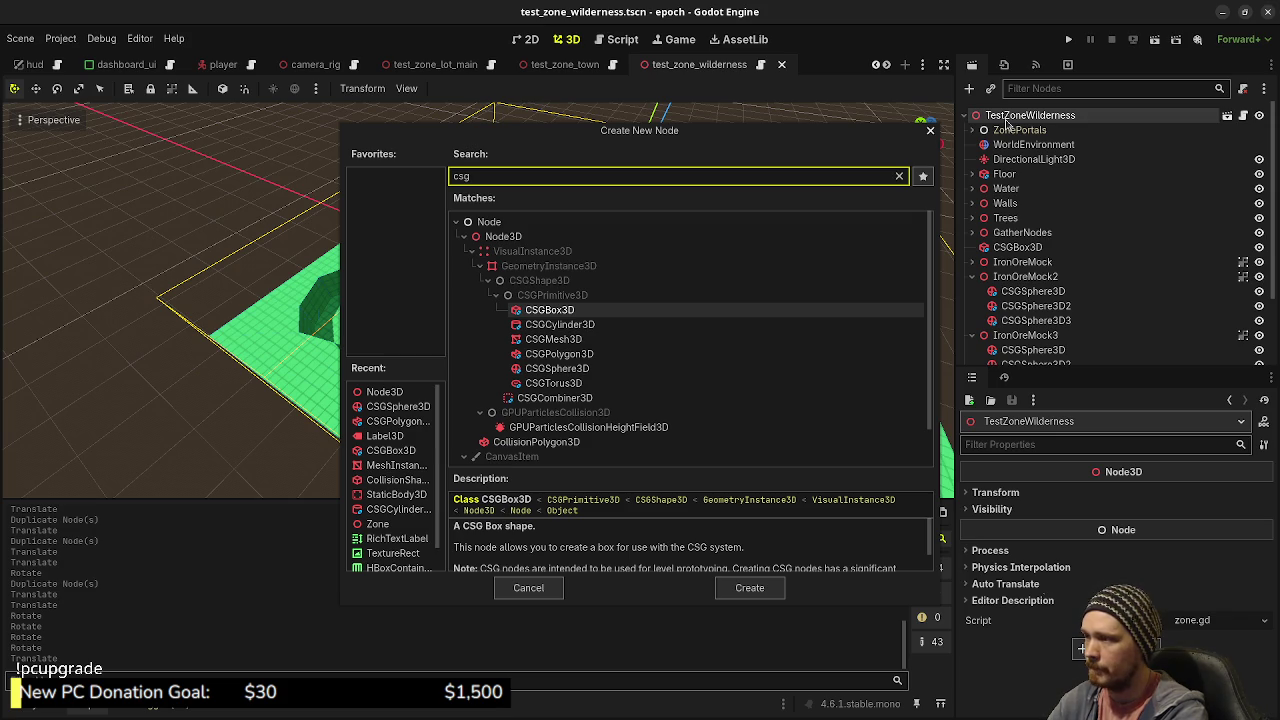
key(Return)
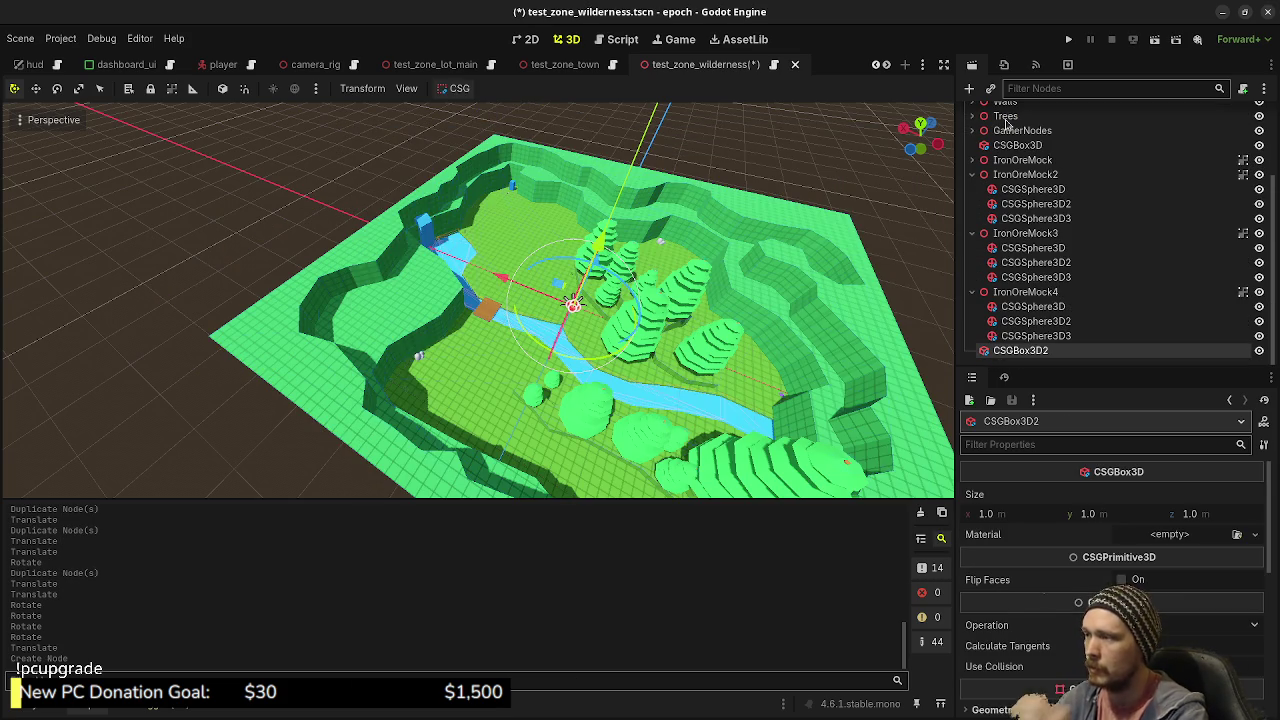
key(f)
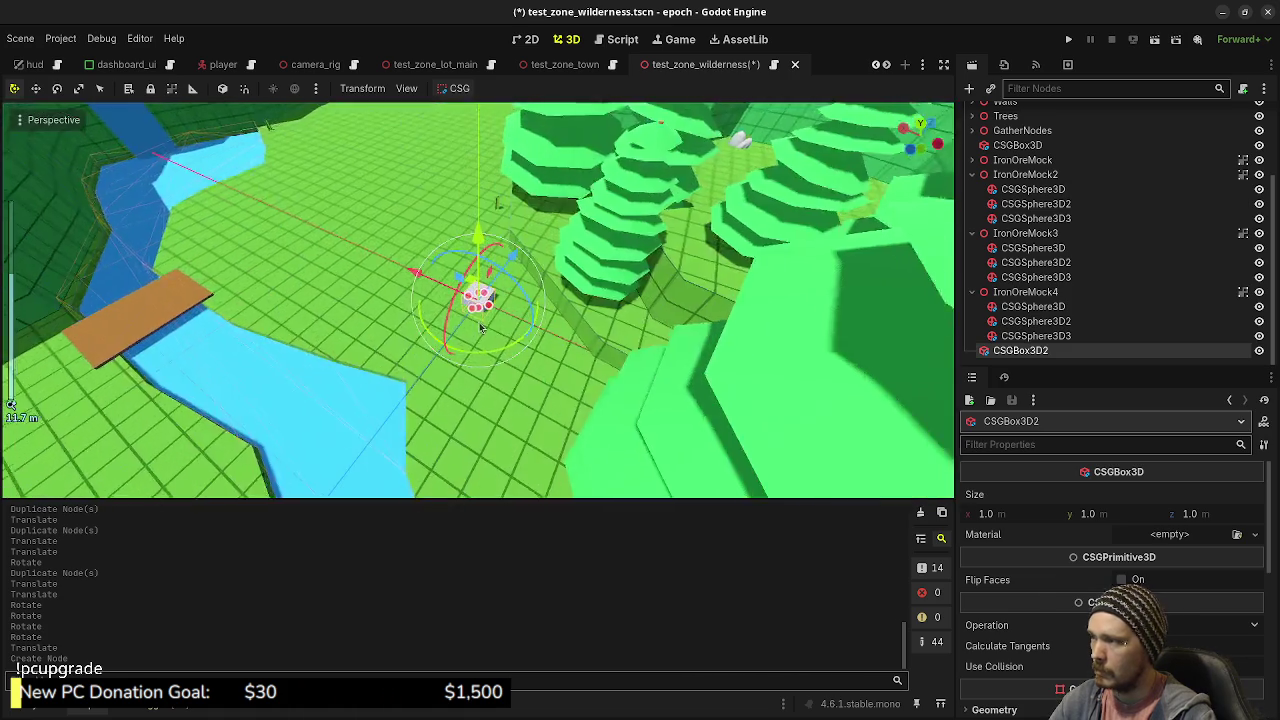
drag(480, 327, 700, 330)
- Set the box's Size z to 2.0 m and lift it off the ground
click(1206, 516)
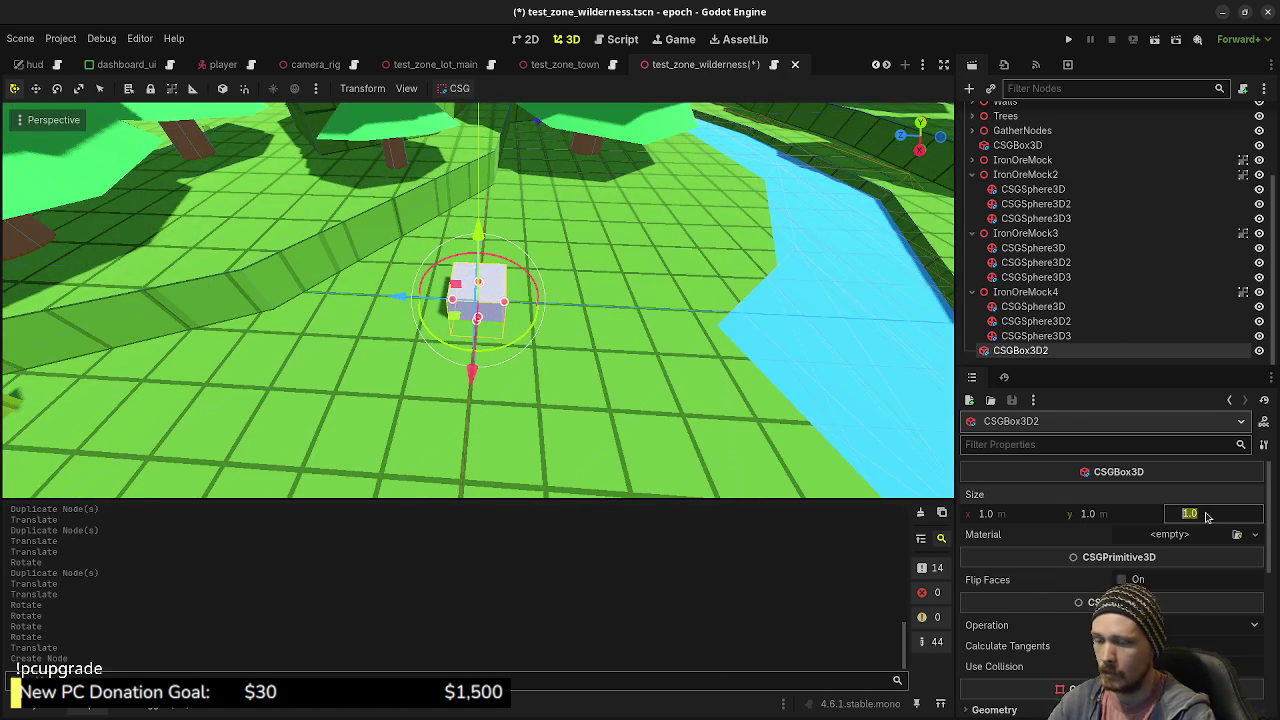
text(2)
key(Return)
drag(600, 330, 720, 330)
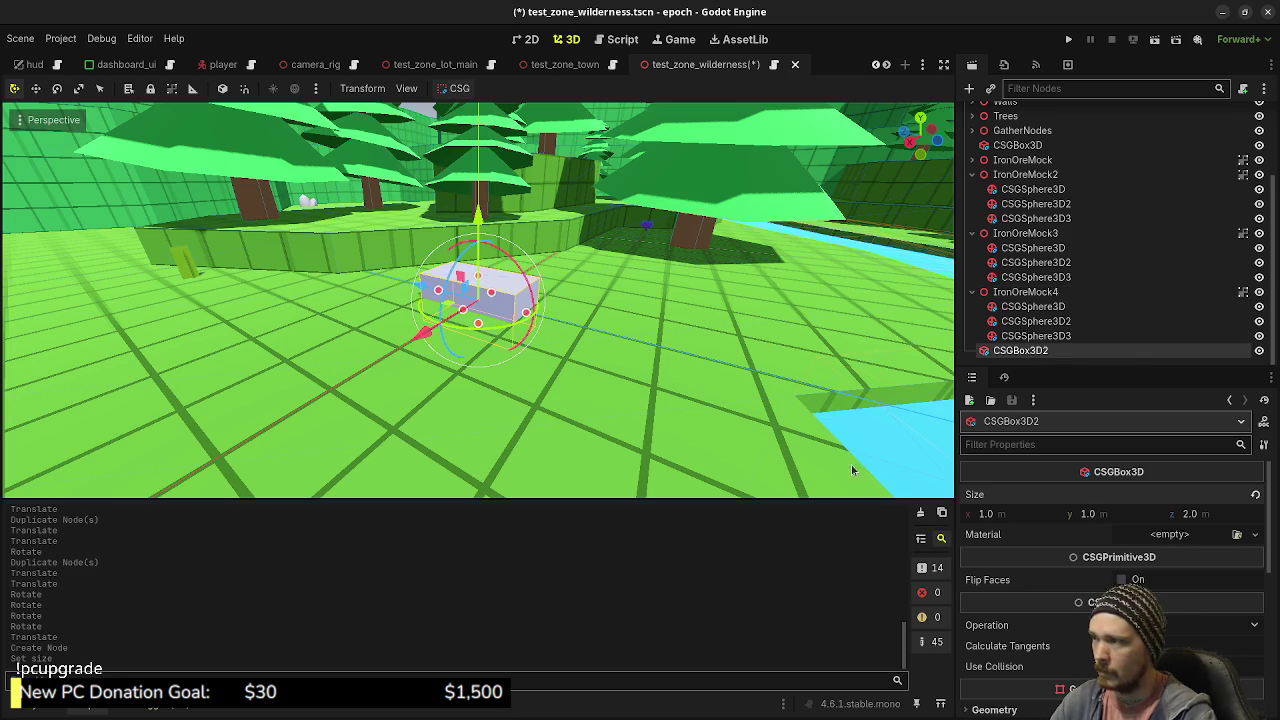
mouse_move(851, 464)
mouse_down()
mouse_move(615, 355)
mouse_move(505, 236)
mouse_move(498, 180)
mouse_up()
click(1117, 517)
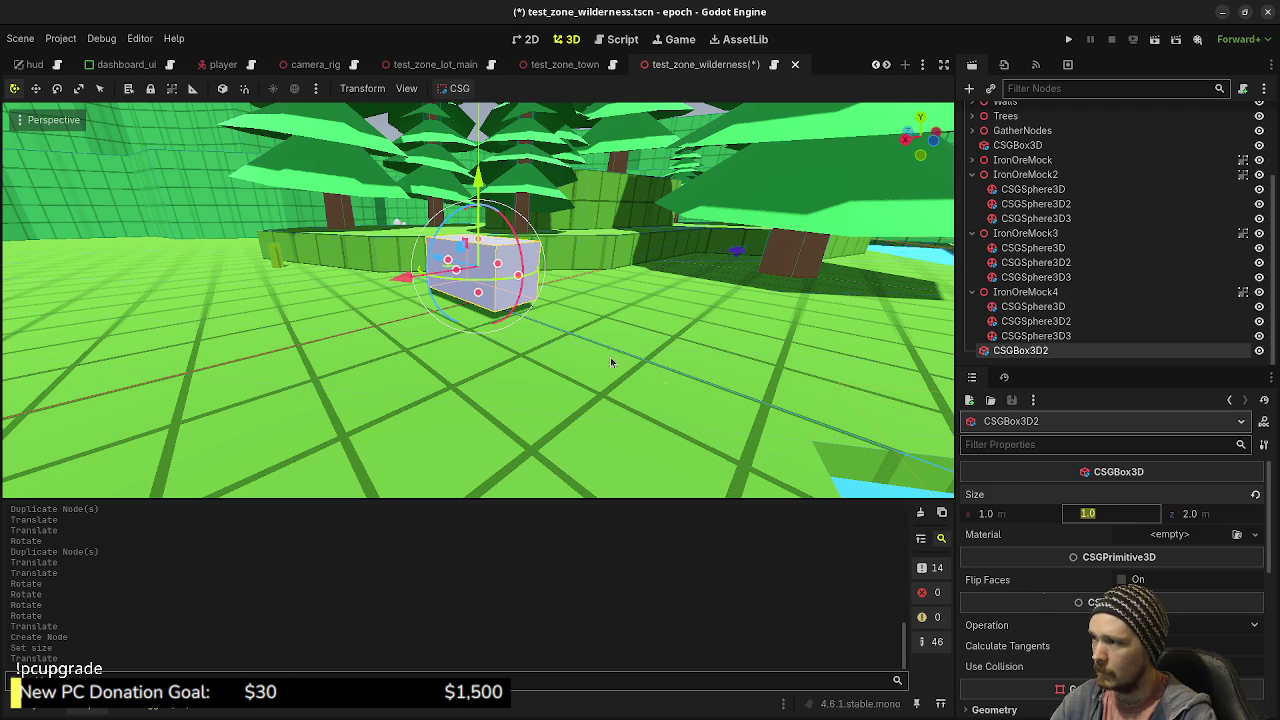
mouse_move(612, 362)
mouse_down()
mouse_move(660, 332)
mouse_move(700, 345)
mouse_up()
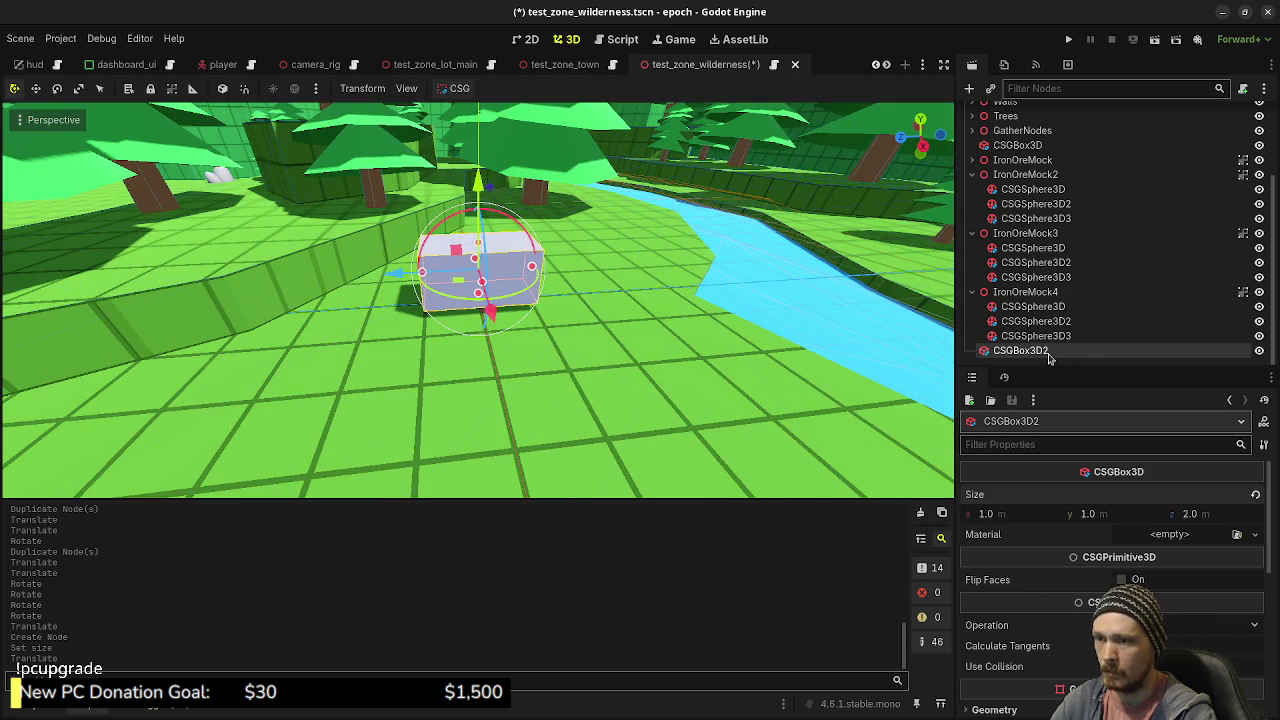
- Rename the box PassiveEnemyMock and turn on Use Collision
double_click(1048, 353)
text(P)
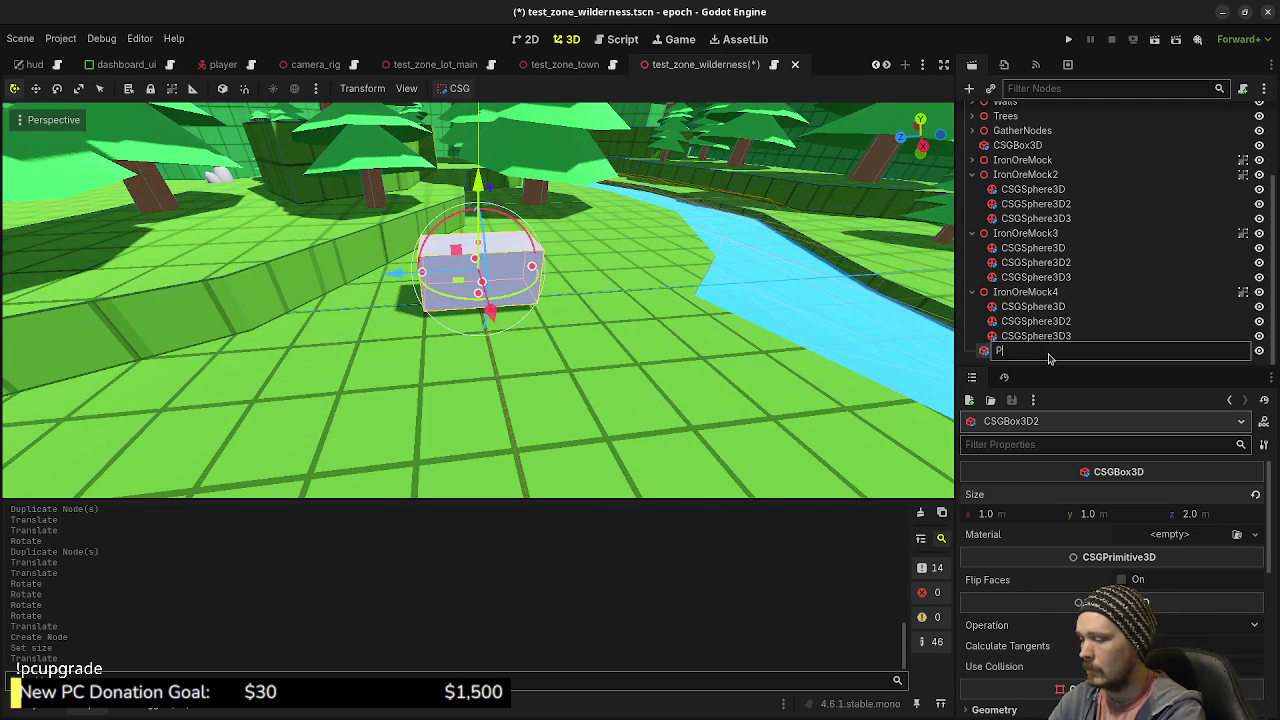
text(assiveEnemyMock)
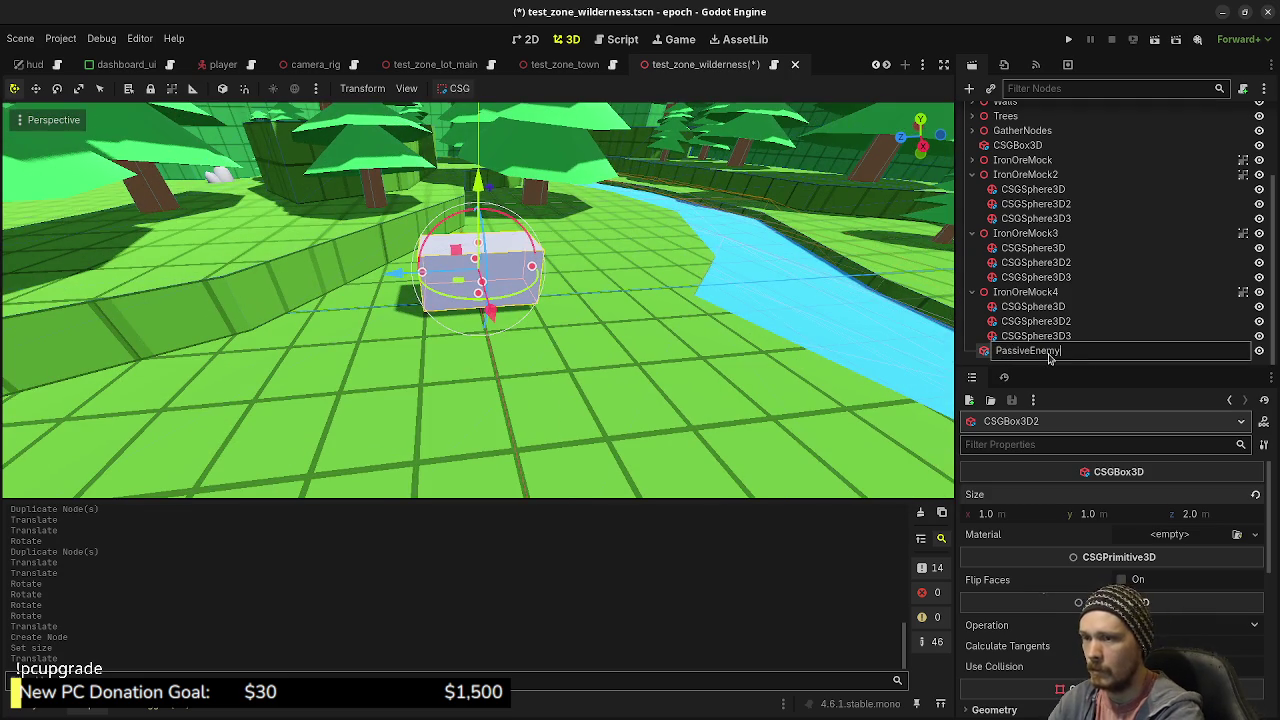
key(Return)
scroll(1127, 547, down, 3)
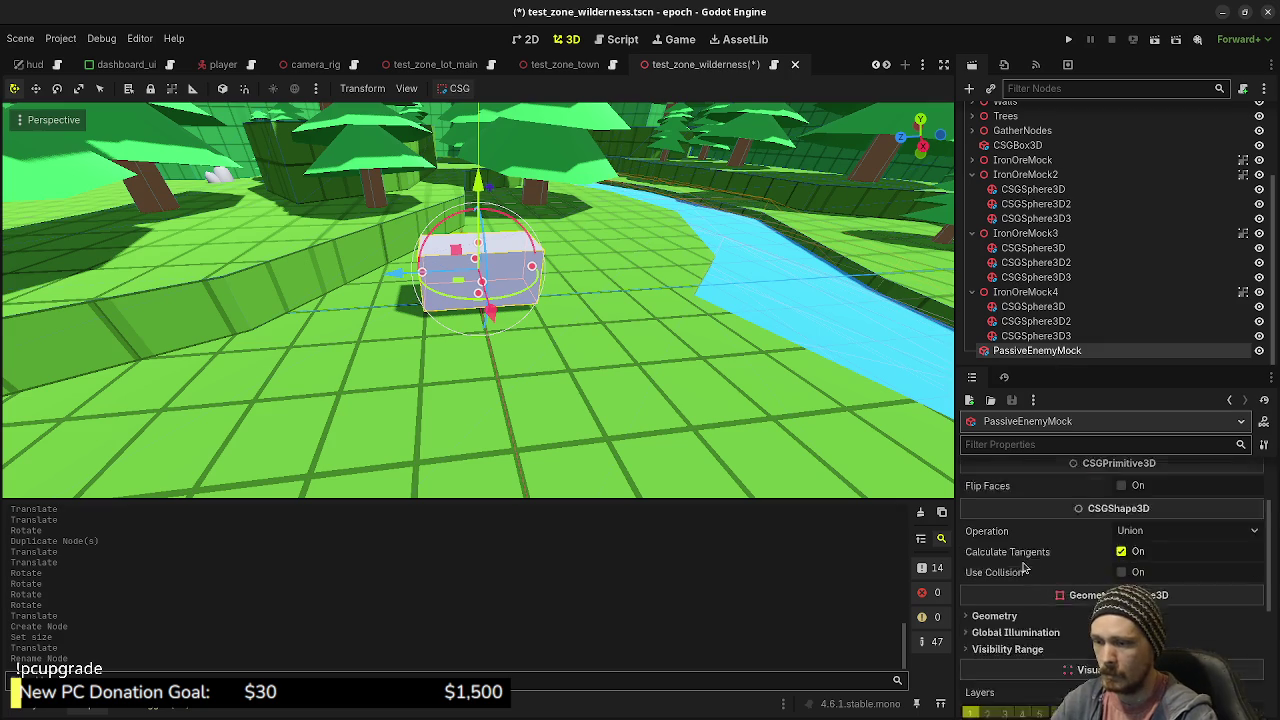
click(1121, 540)
- Give the box a new StandardMaterial3D material override under Geometry
scroll(1120, 560, down, 2)
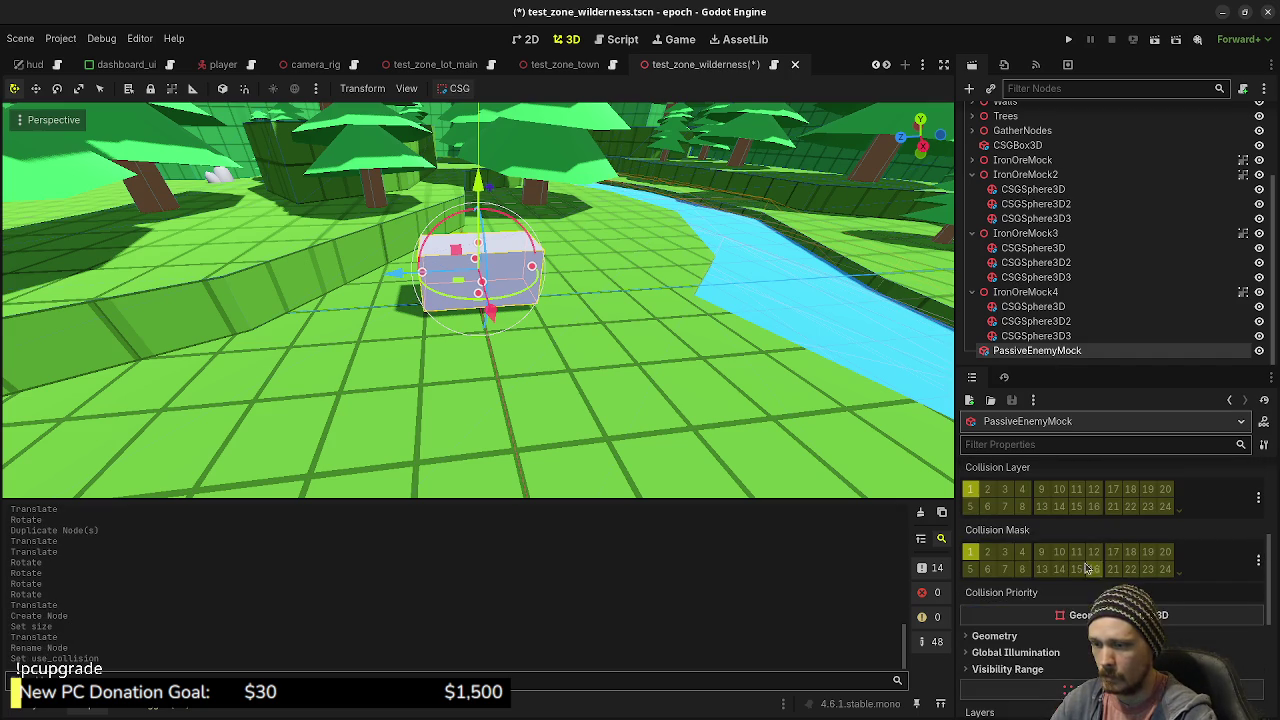
click(1030, 637)
scroll(1033, 640, down, 2)
click(1170, 601)
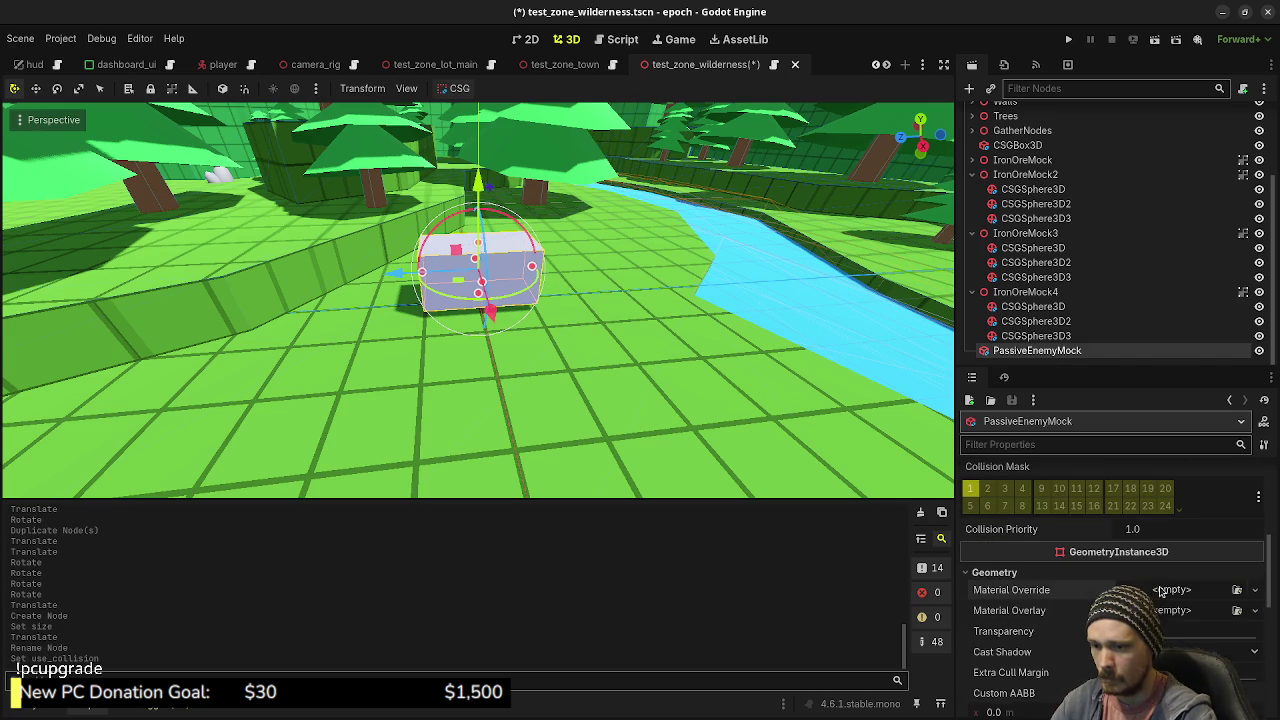
click(1163, 628)
click(1120, 600)
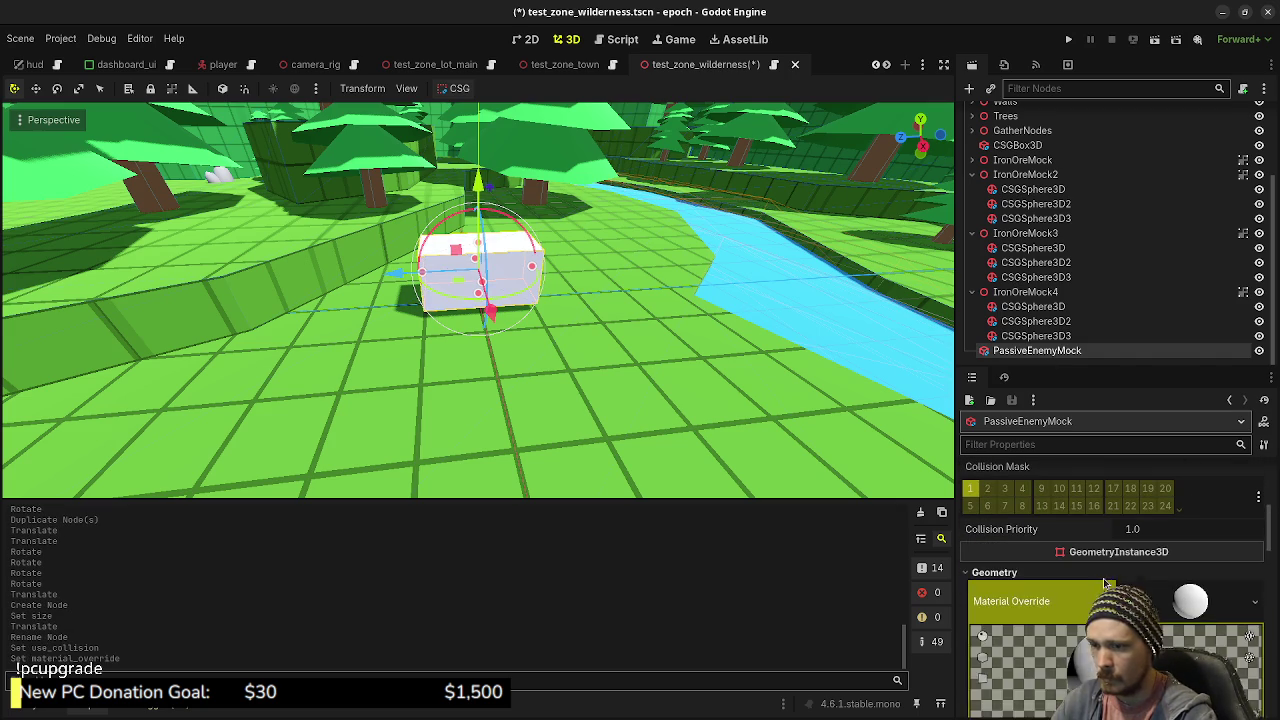
- Set the material's albedo colour to brown b87b39
scroll(1100, 575, down, 3)
click(999, 534)
click(1190, 551)
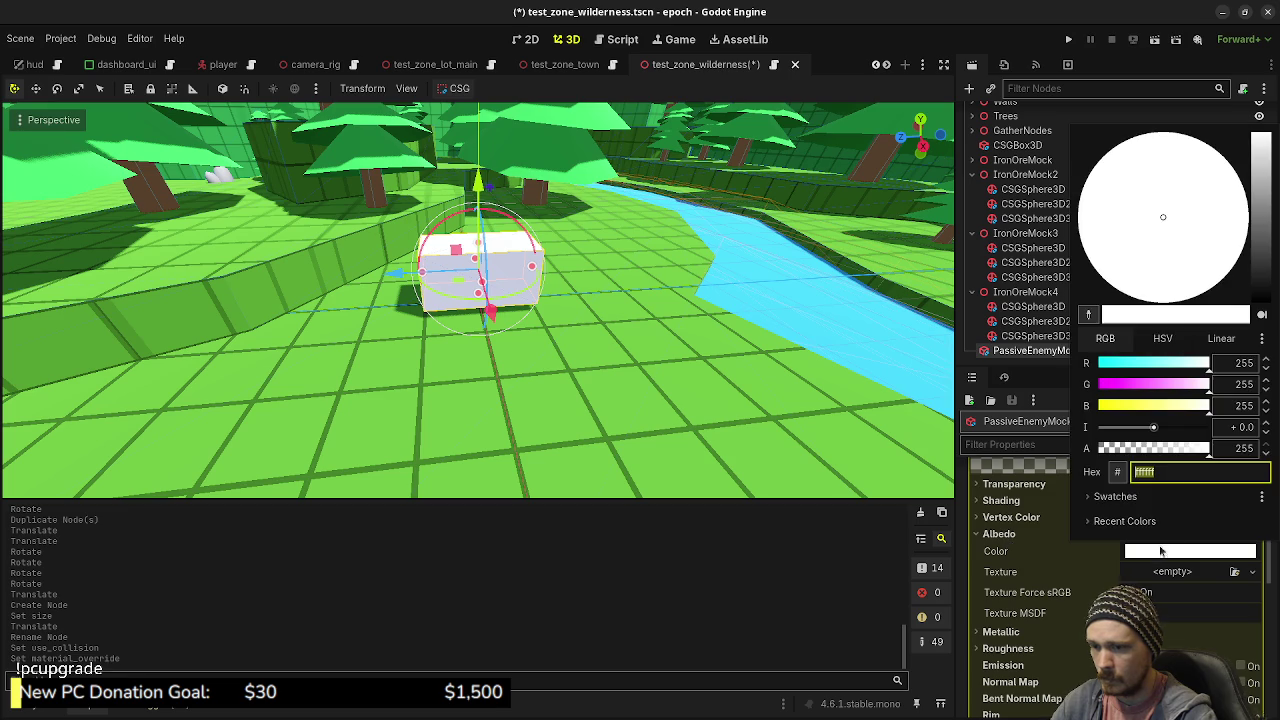
click(1178, 364)
click(1151, 384)
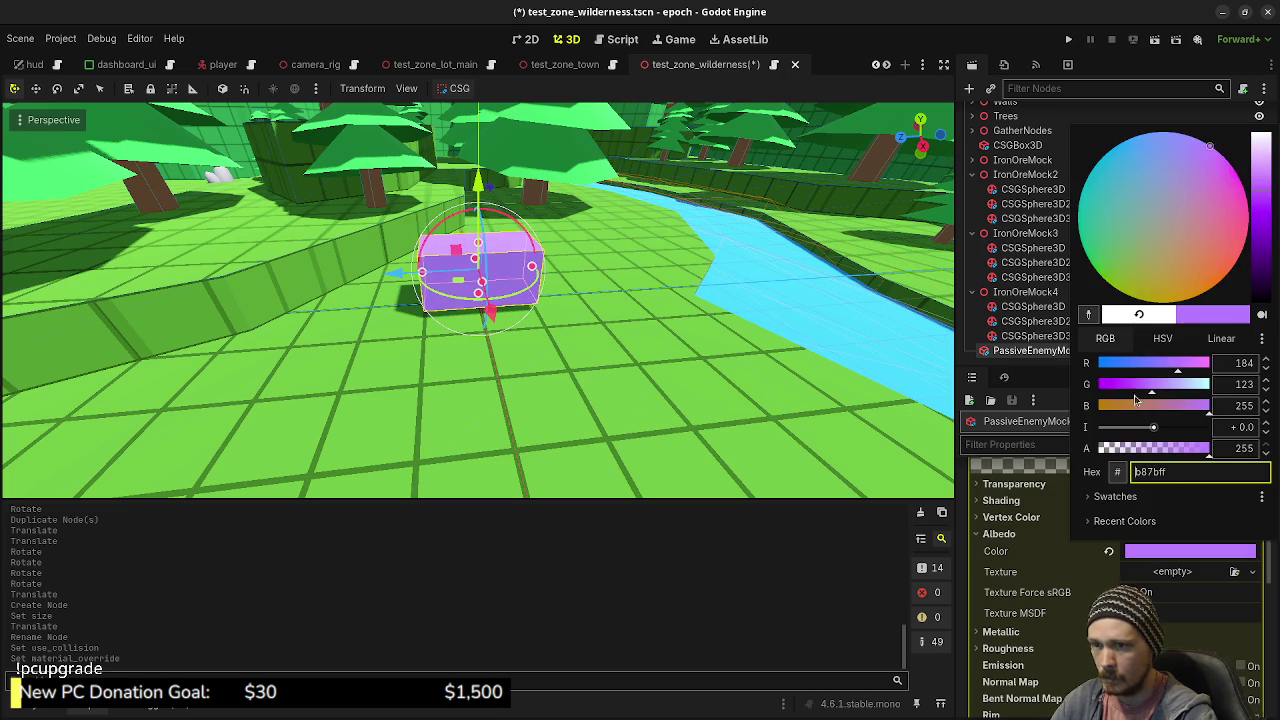
click(1123, 405)
click(780, 339)
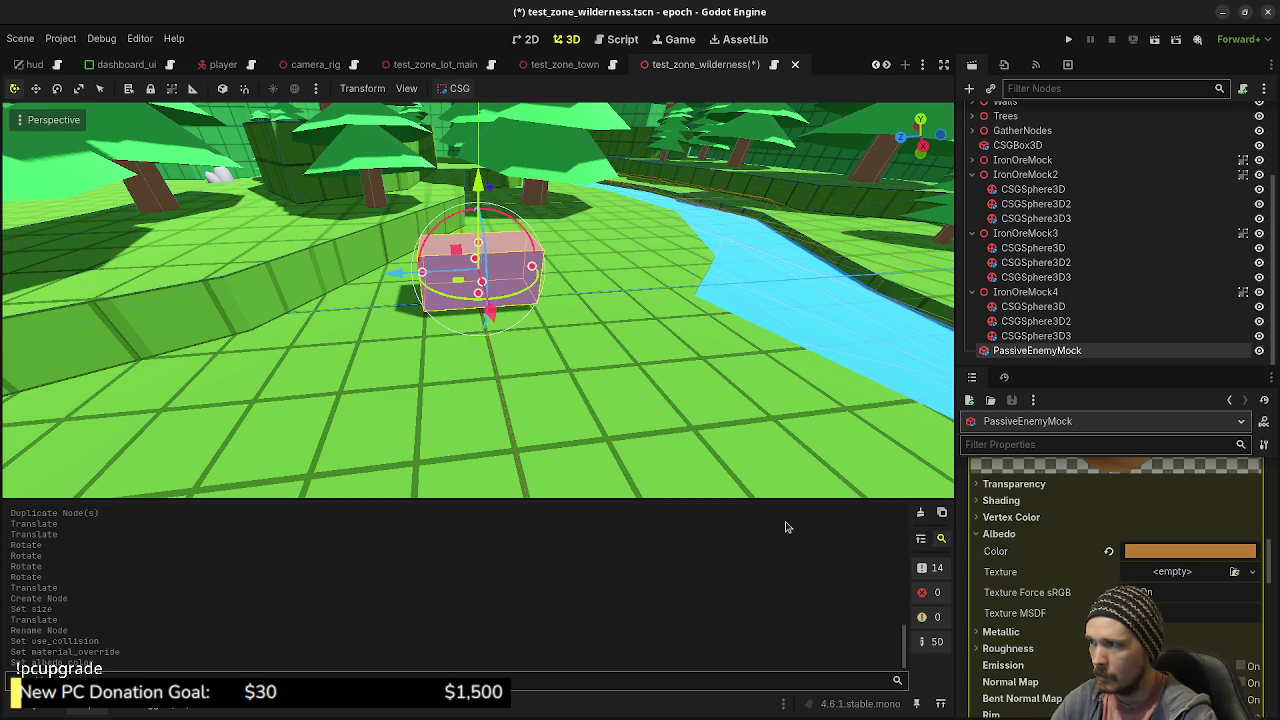
- Collapse IronOreMock2, 3 and 4 in the scene tree and reselect PassiveEnemyMock
click(745, 390)
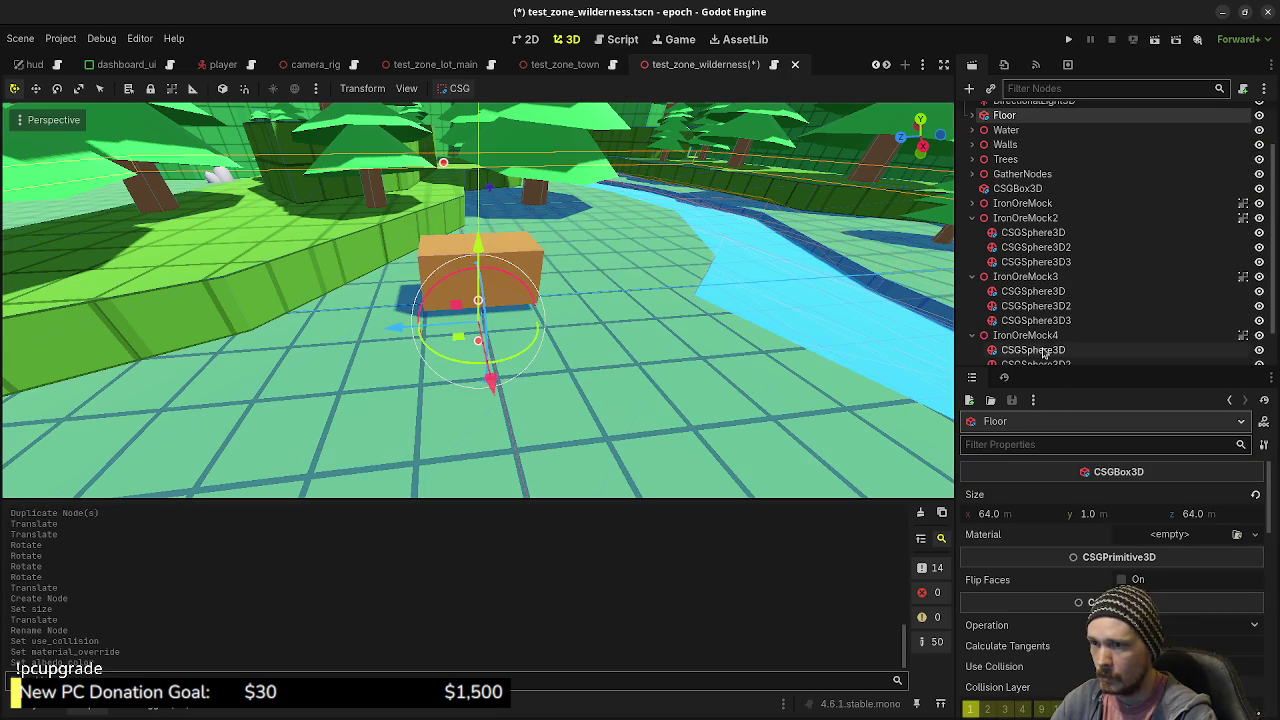
click(972, 277)
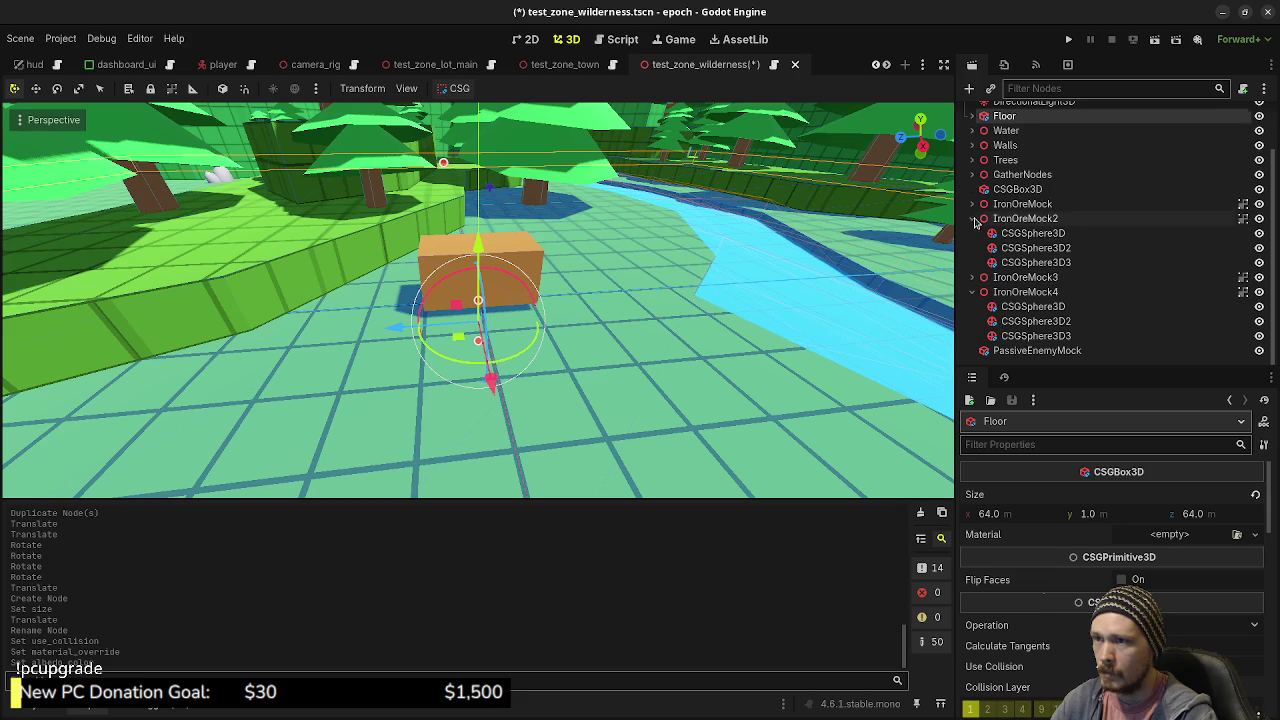
click(972, 218)
click(972, 291)
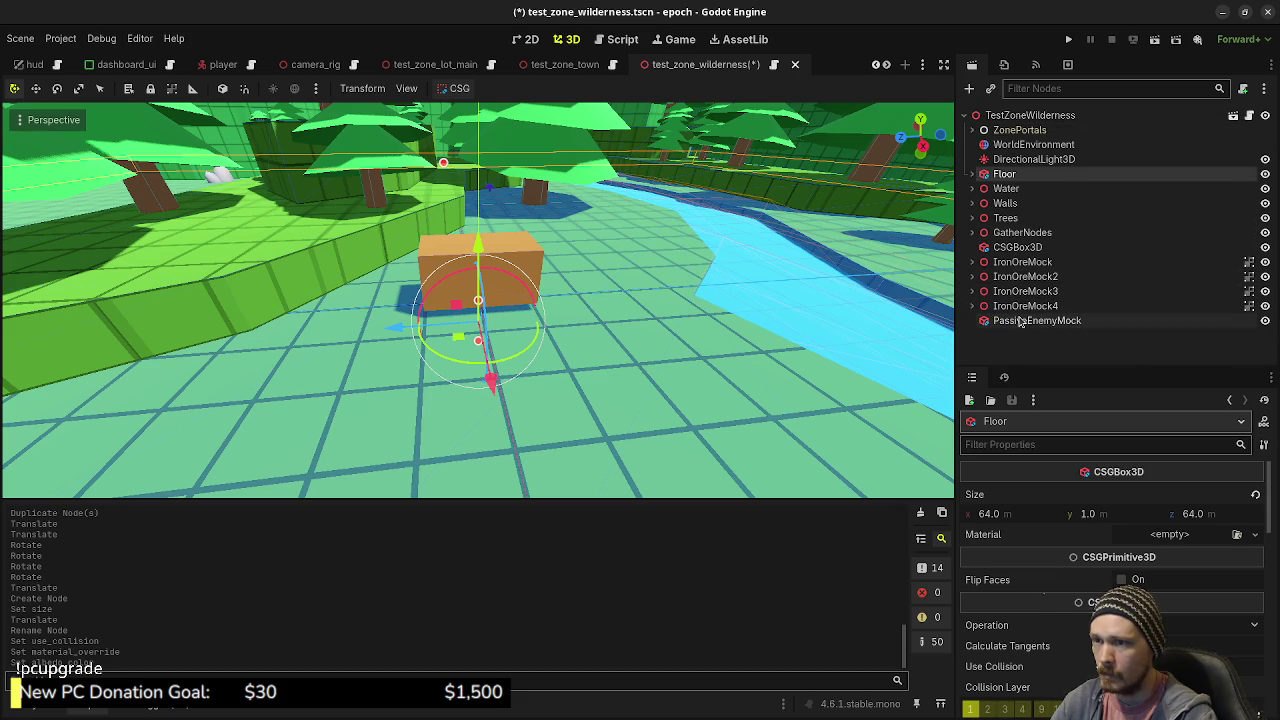
click(1015, 320)
- Switch to a top-down orthogonal view and move PassiveEnemyMock down-left on the map
scroll(629, 325, down, 6)
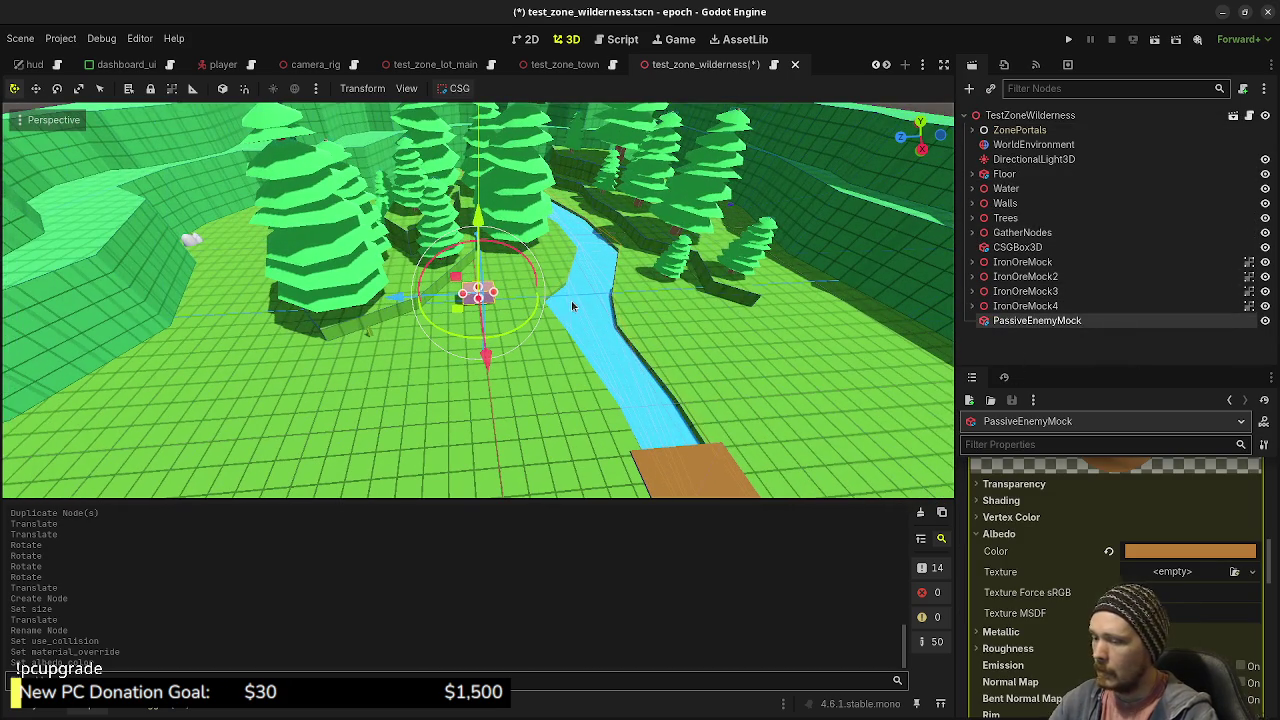
key(KP_7)
scroll(579, 405, down, 4)
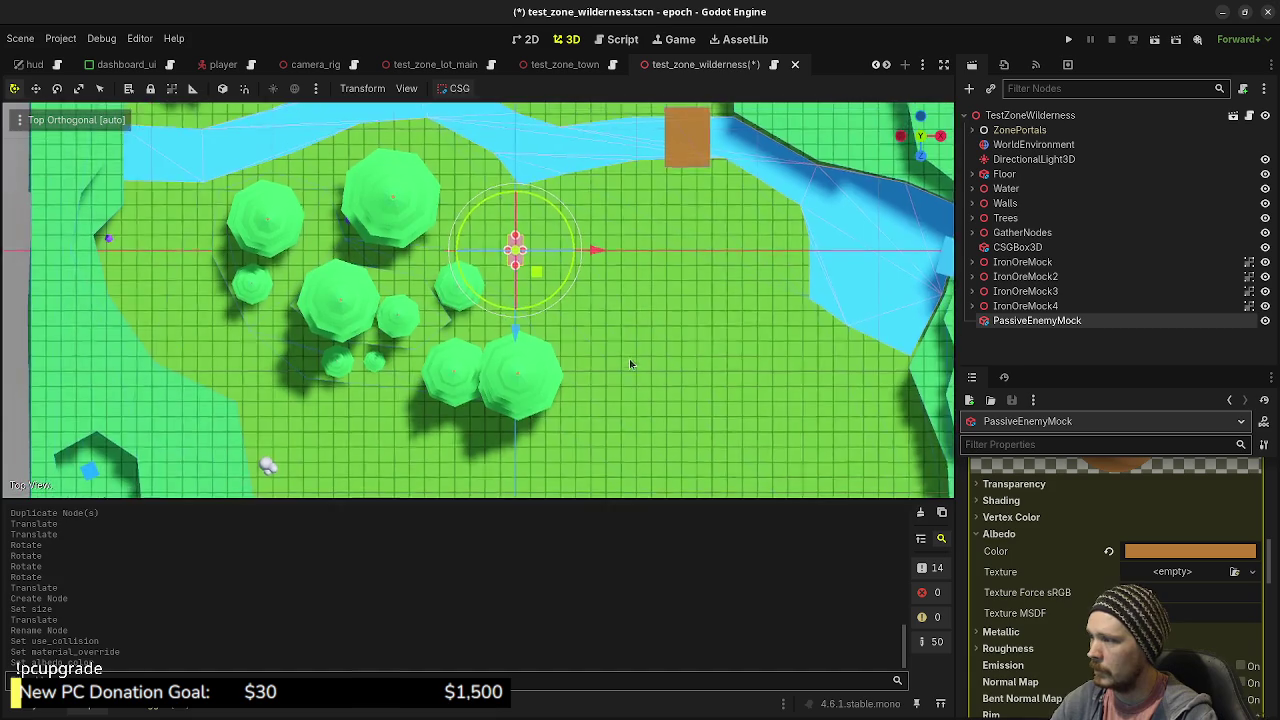
mouse_move(530, 309)
mouse_down()
mouse_move(458, 455)
mouse_move(560, 280)
mouse_move(578, 316)
mouse_up()
- Duplicate the enemy box and rotate PassiveEnemyMock2 about 112 degrees
key(ctrl+d)
key(ctrl+d)
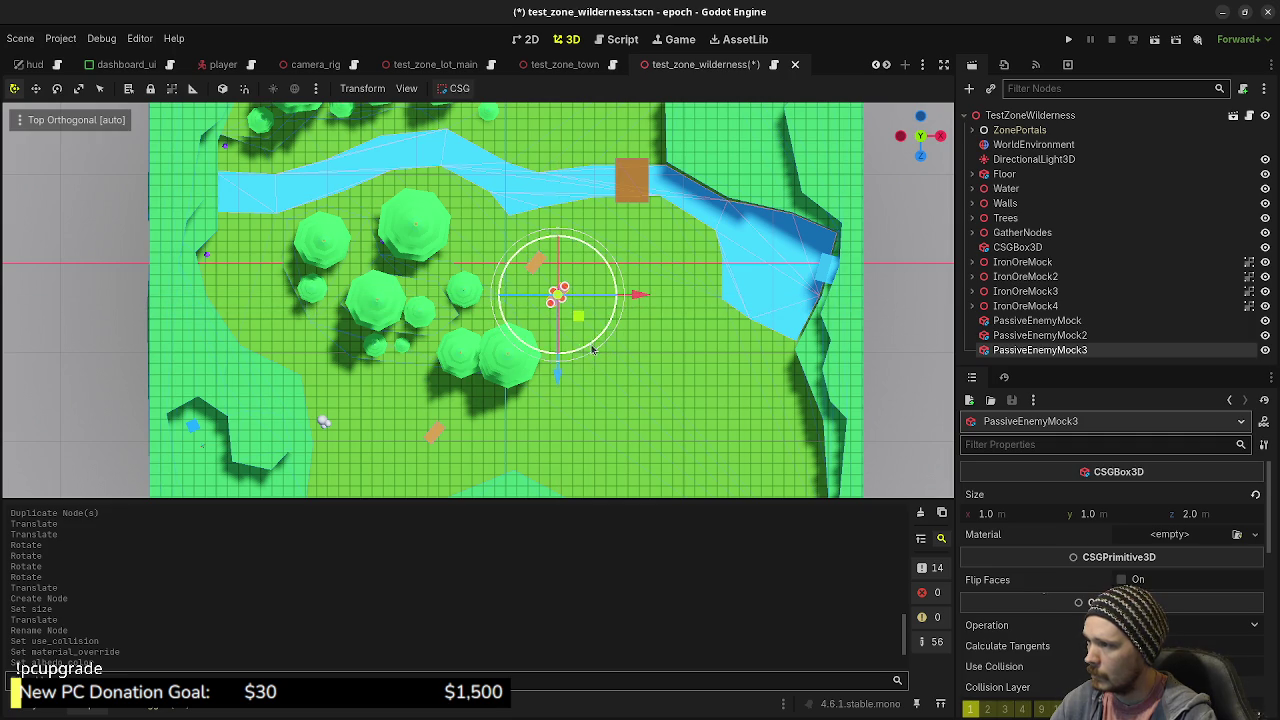
click(1040, 335)
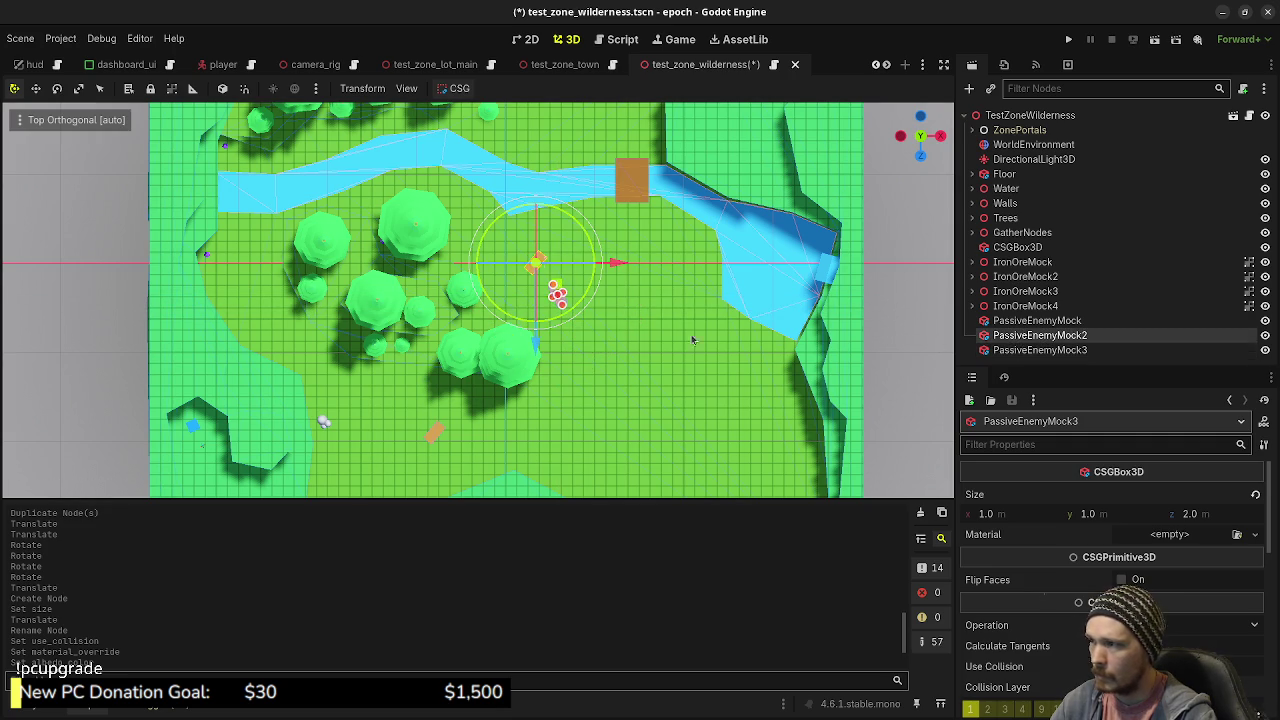
mouse_move(598, 308)
mouse_down()
mouse_move(588, 228)
mouse_move(557, 187)
mouse_move(522, 193)
mouse_up()
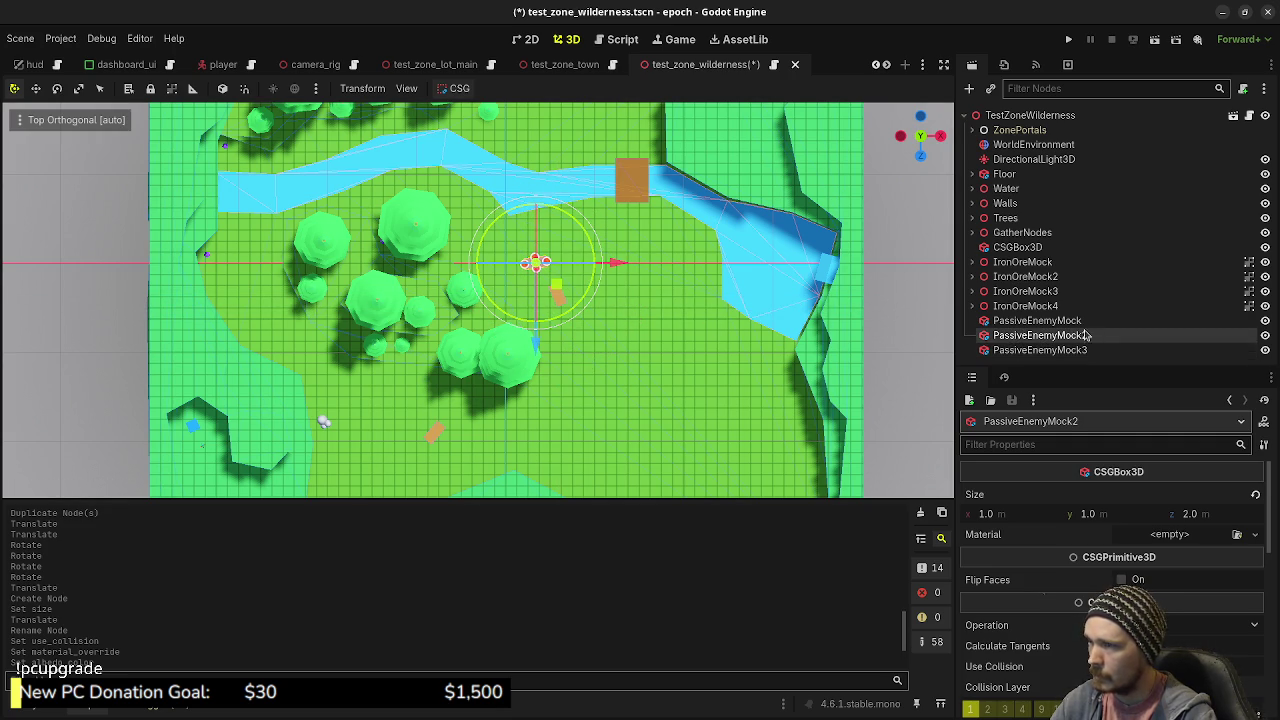
click(1040, 350)
scroll(679, 290, down, 3)
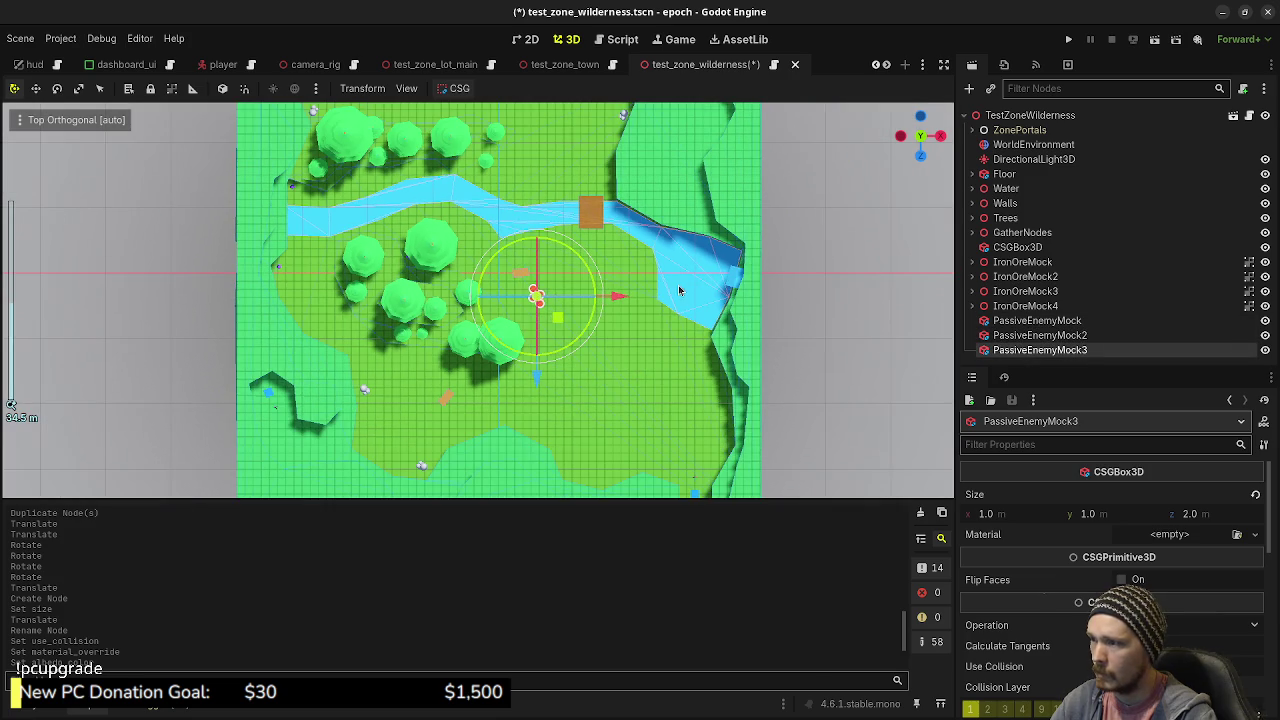
scroll(670, 260, down, 2)
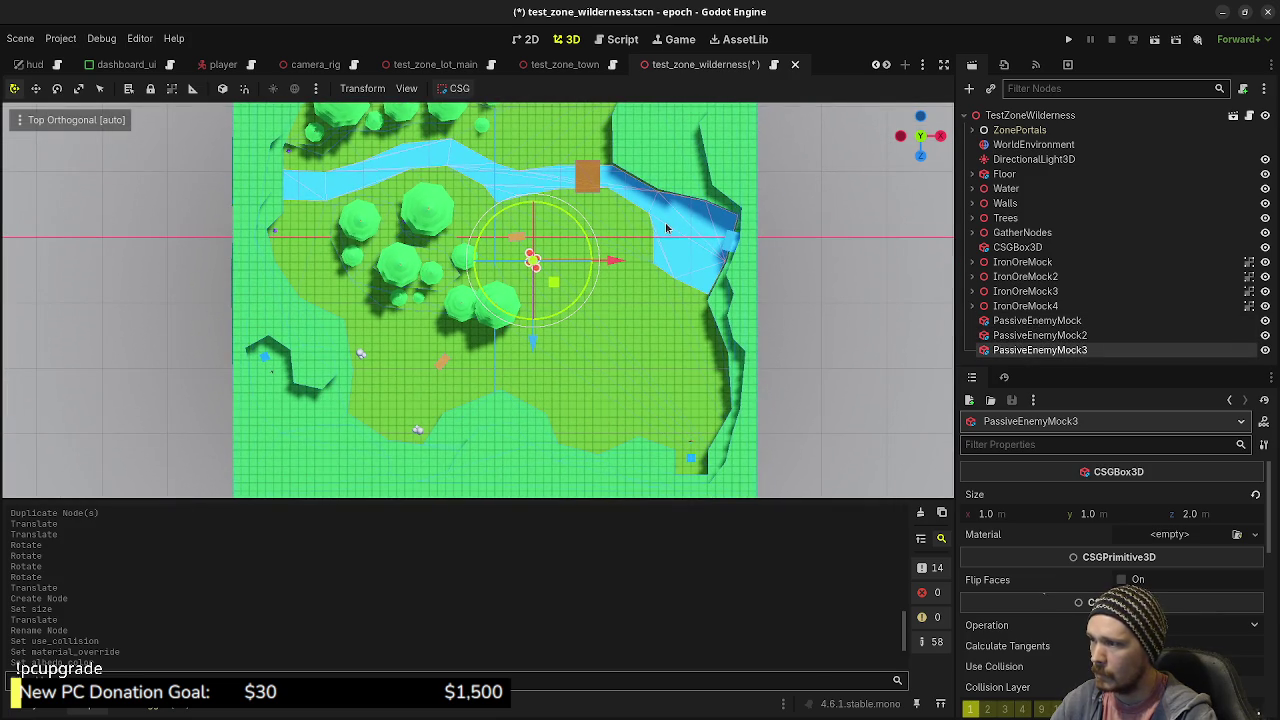
- Add two more enemy copies, one at the lower right and one at the map's top
key(ctrl+d)
mouse_move(554, 288)
mouse_down()
mouse_move(586, 429)
mouse_move(610, 447)
mouse_move(614, 410)
mouse_up()
scroll(549, 178, up, 8)
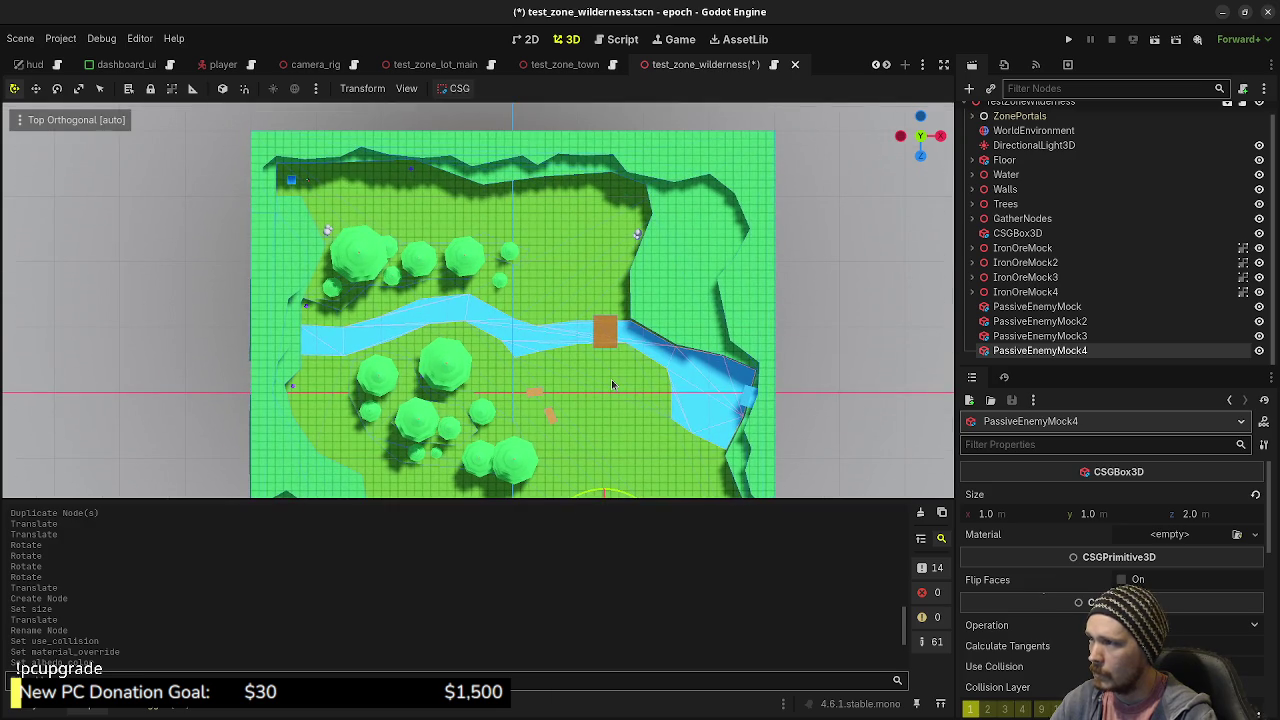
scroll(613, 385, down, 3)
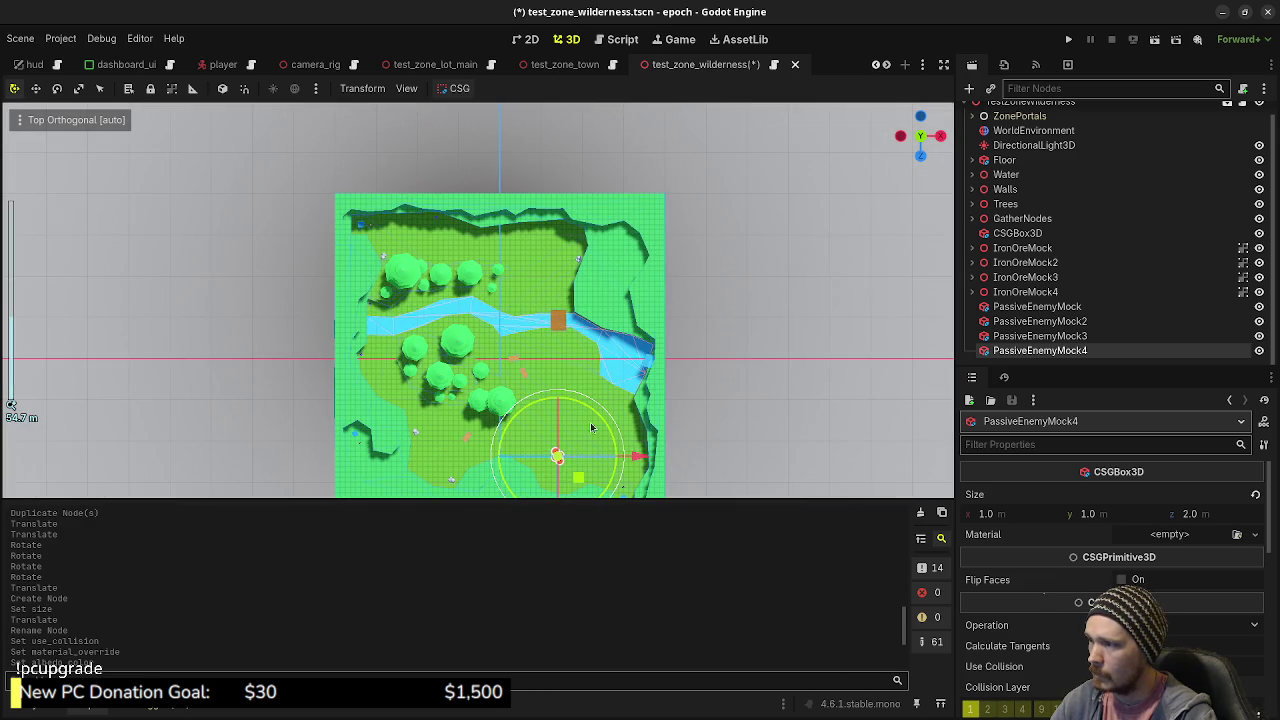
key(ctrl+d)
mouse_move(576, 488)
mouse_down()
mouse_move(562, 305)
mouse_move(588, 250)
mouse_move(586, 216)
mouse_up()
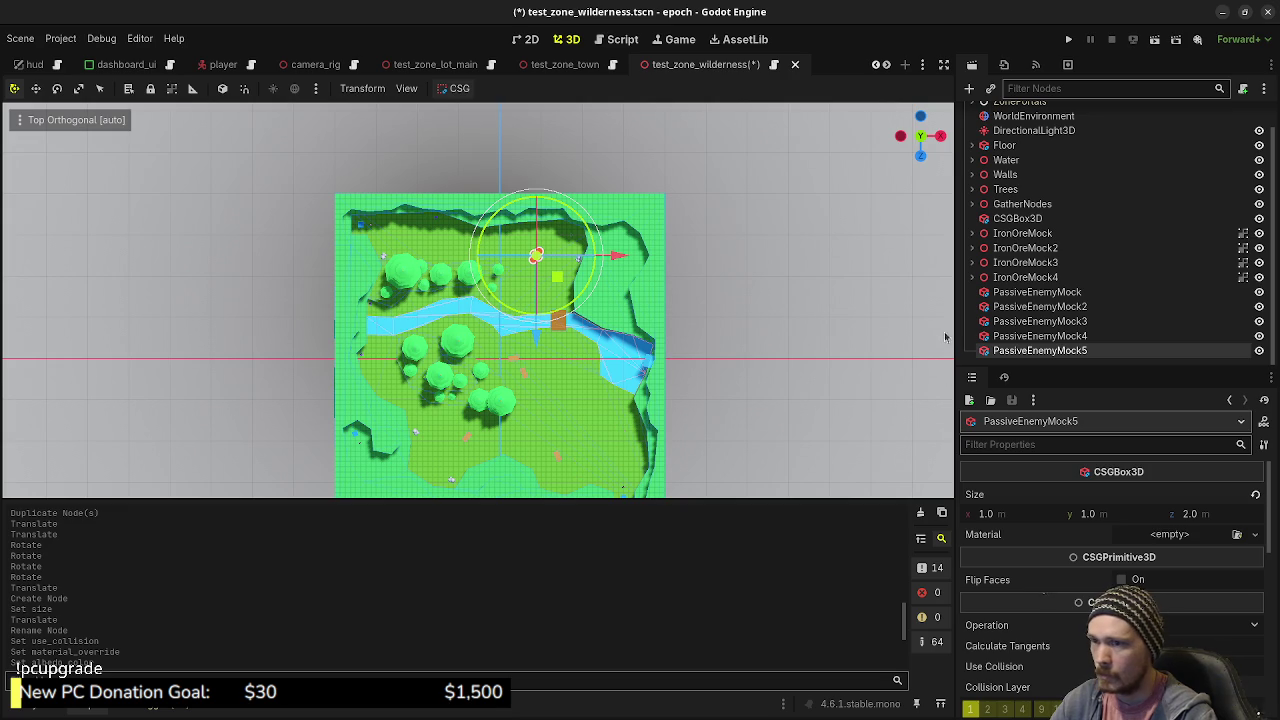
- Rotate PassiveEnemyMock4, return to perspective view and save test_zone_wilderness.tscn
click(1008, 338)
drag(612, 428, 612, 497)
click(711, 346)
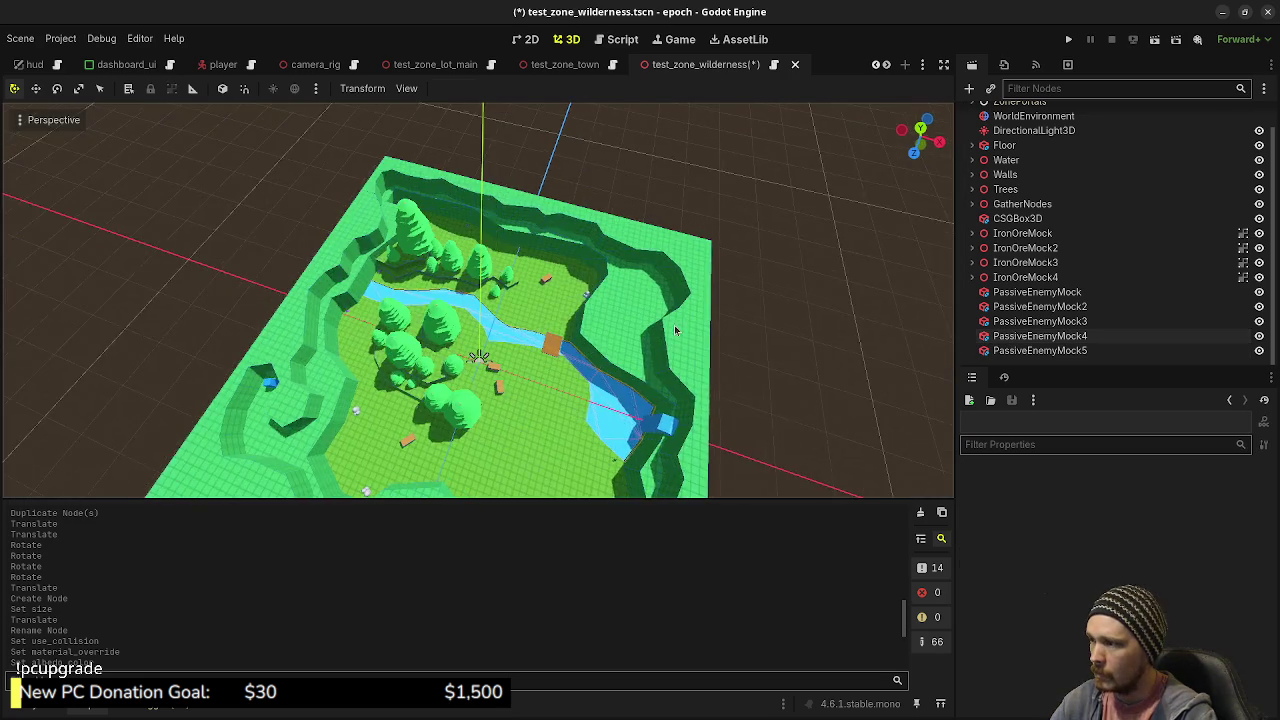
key(ctrl+s)
- Run the project with F5 and move the player from the test room into the wilderness
key(F5)
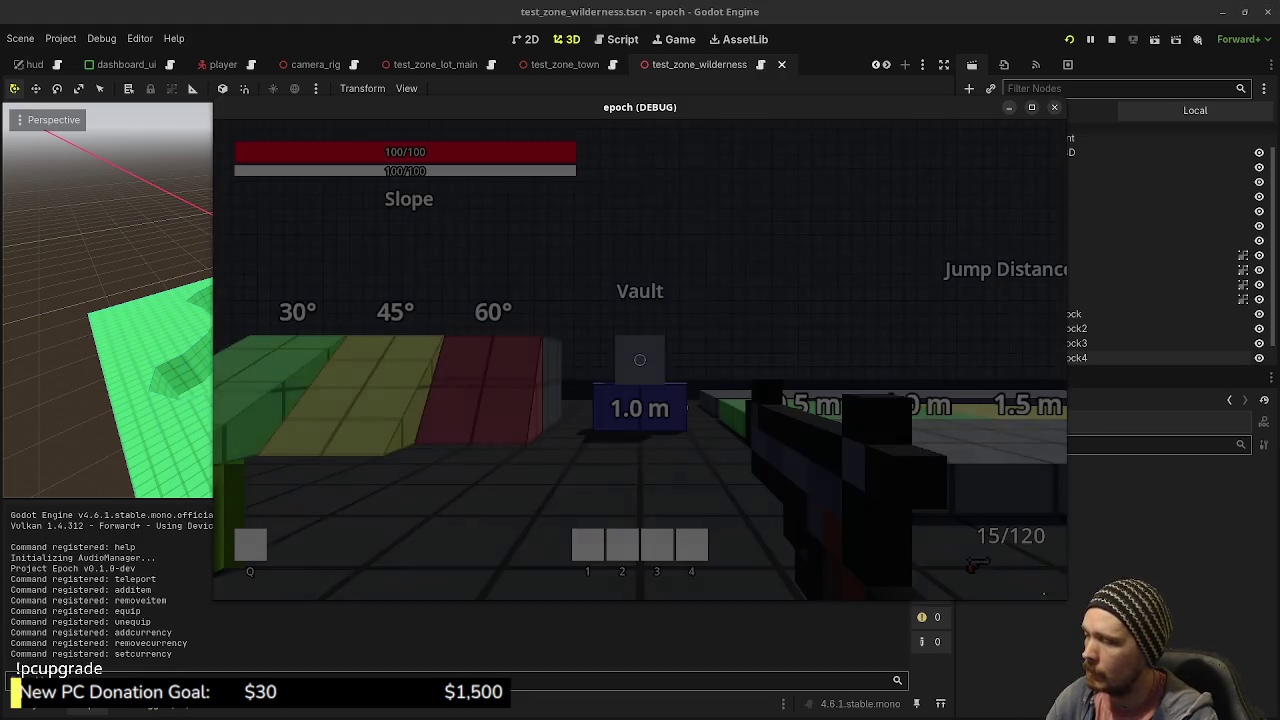
key(shift+w)
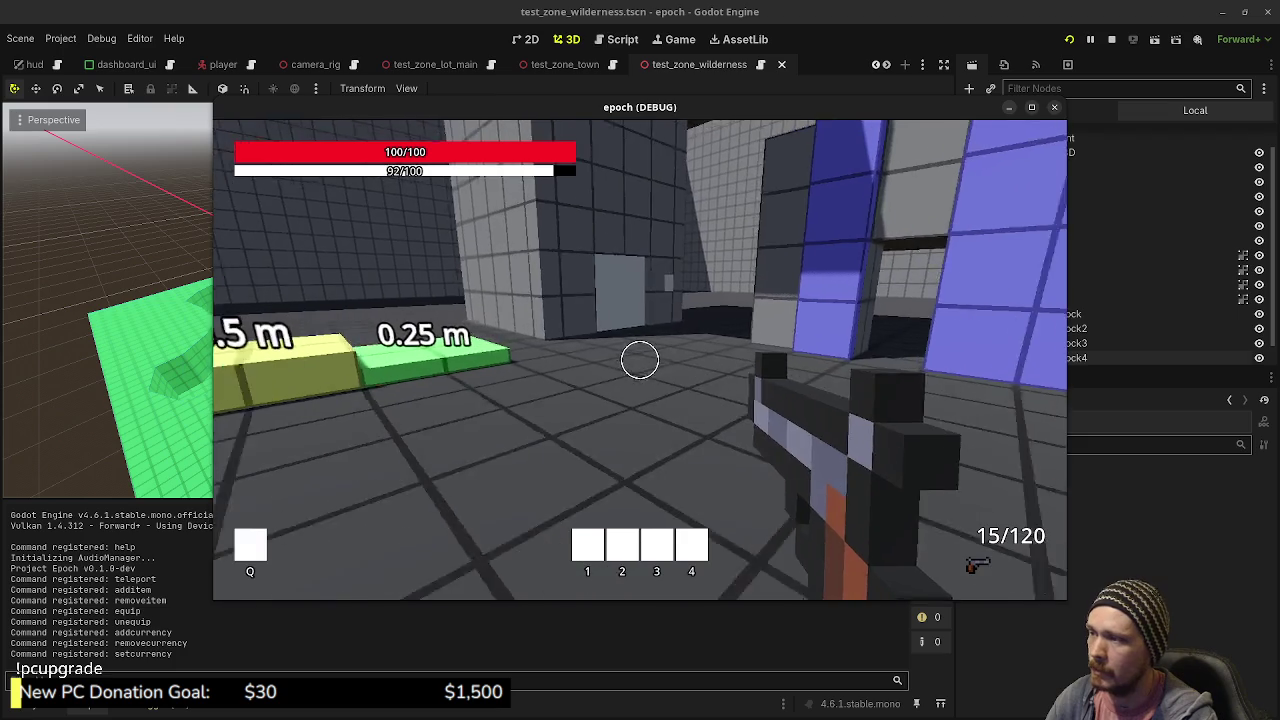
key(w)
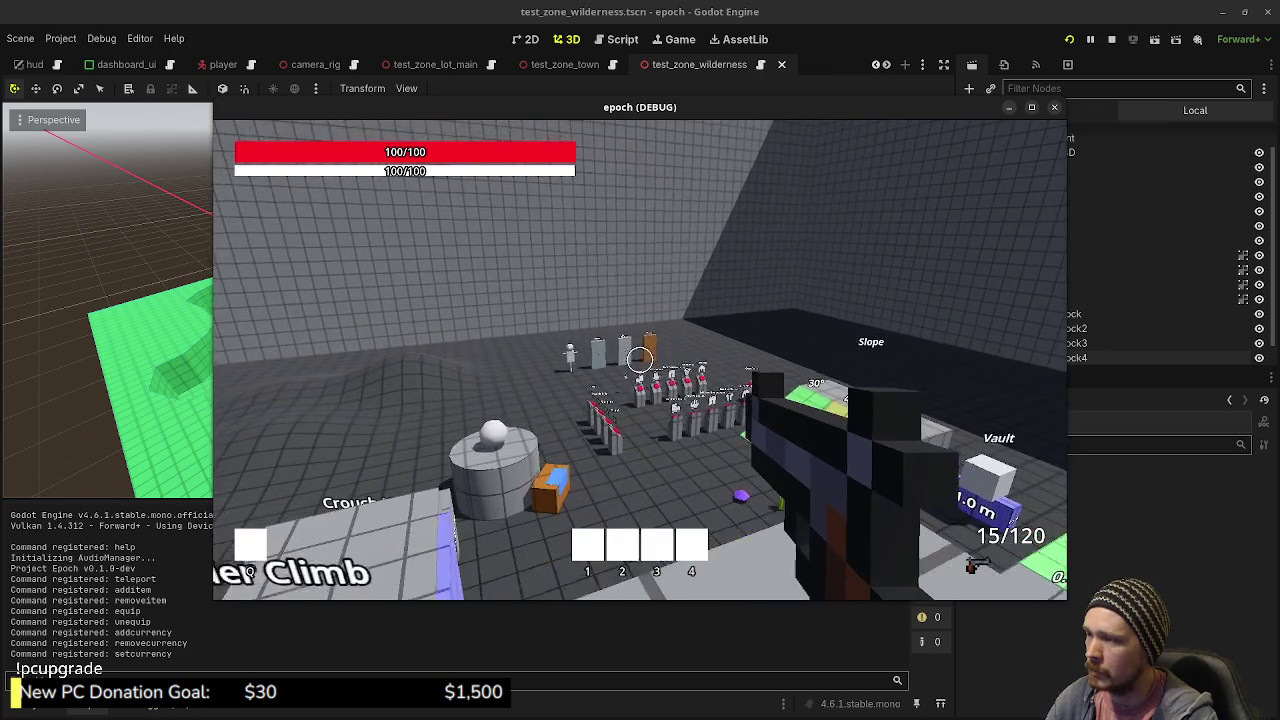
key(space)
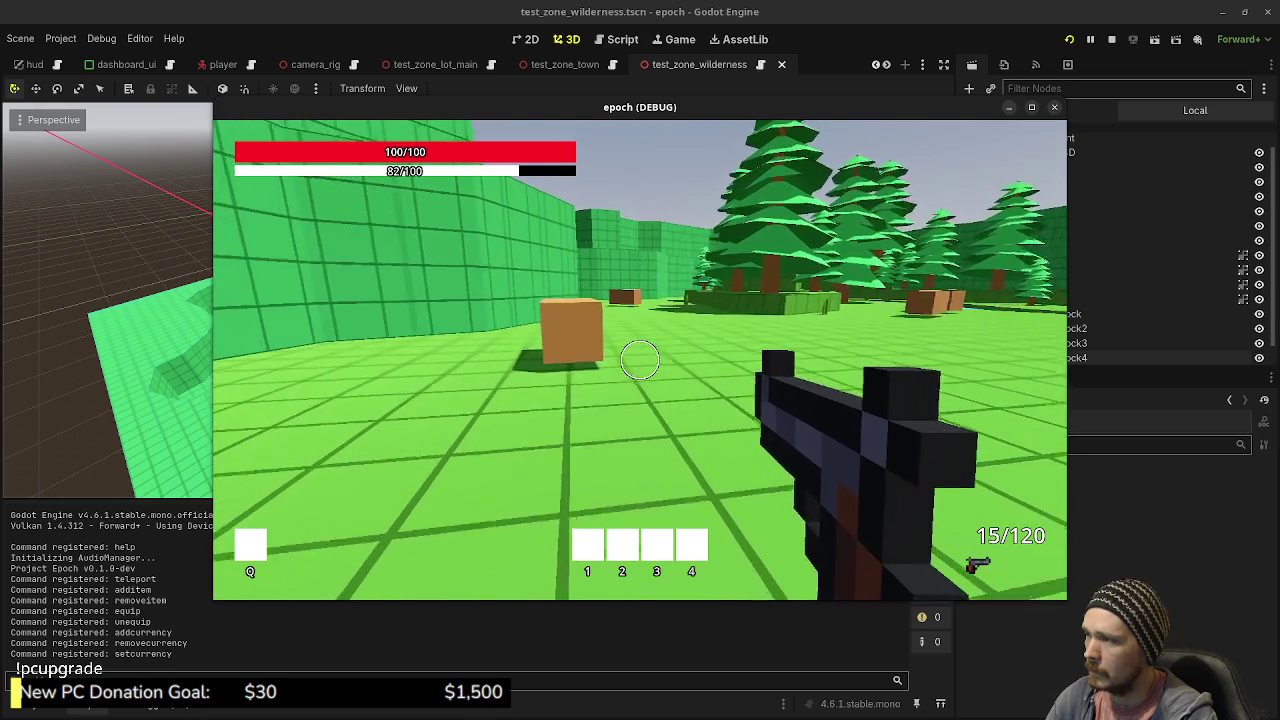
- Walk to the brown box, shoot it twice with the rifle, then cross the river plank
key(w)
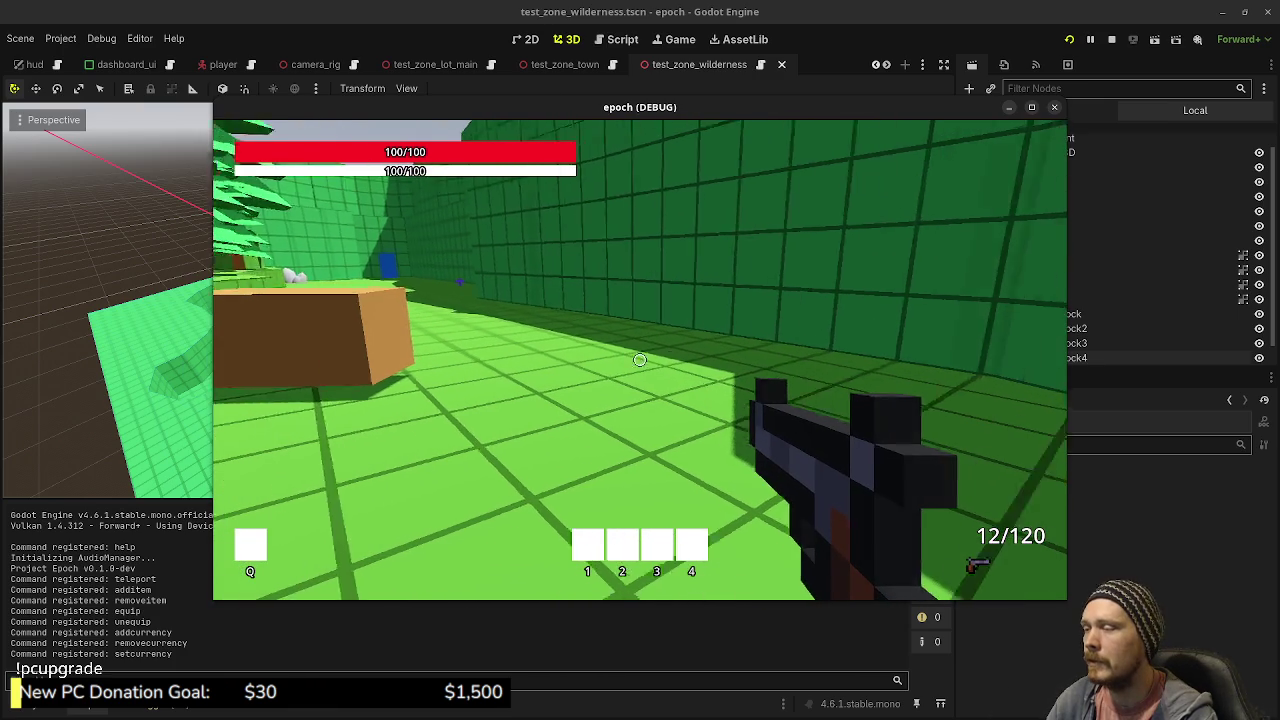
key(w)
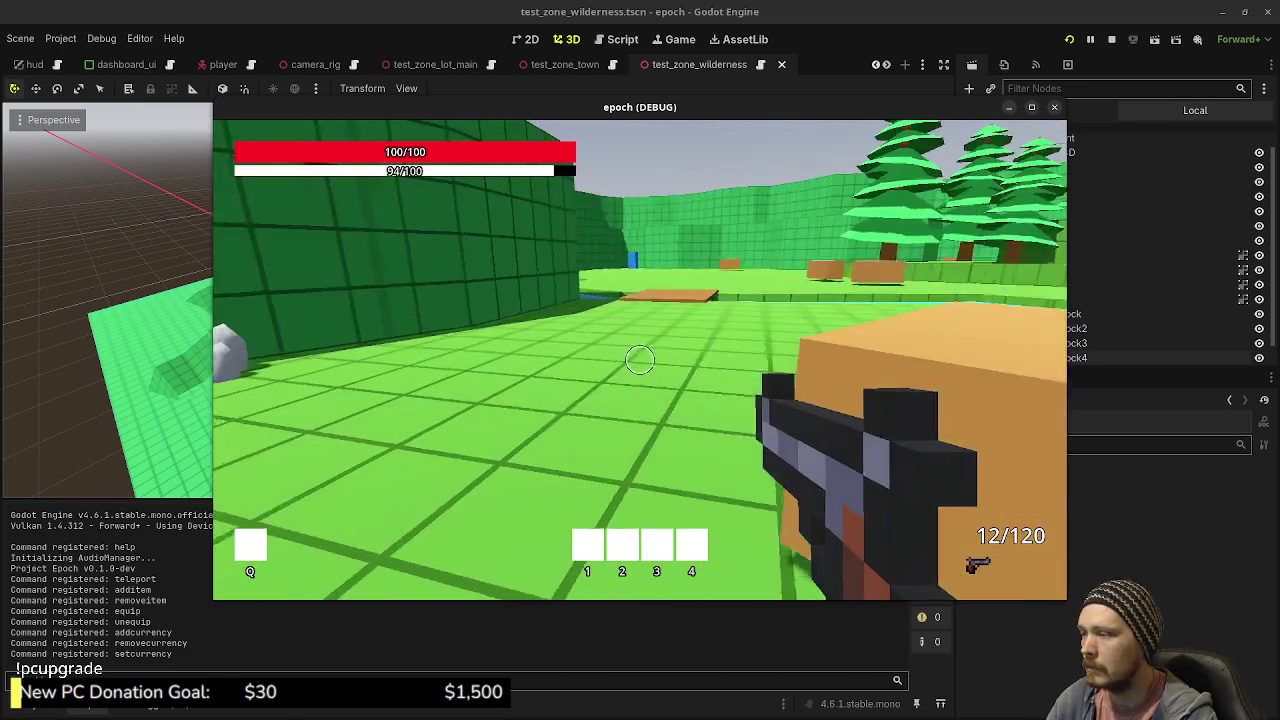
click(640, 359)
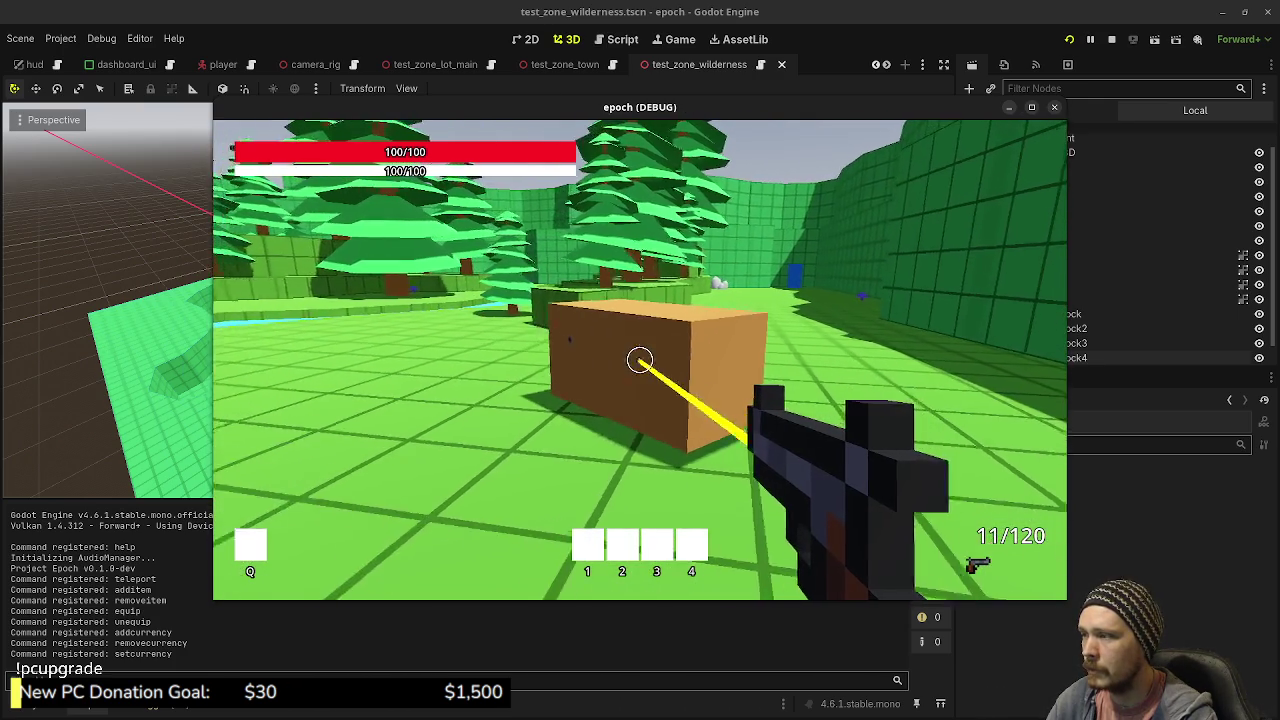
click(640, 359)
key(shift+w)
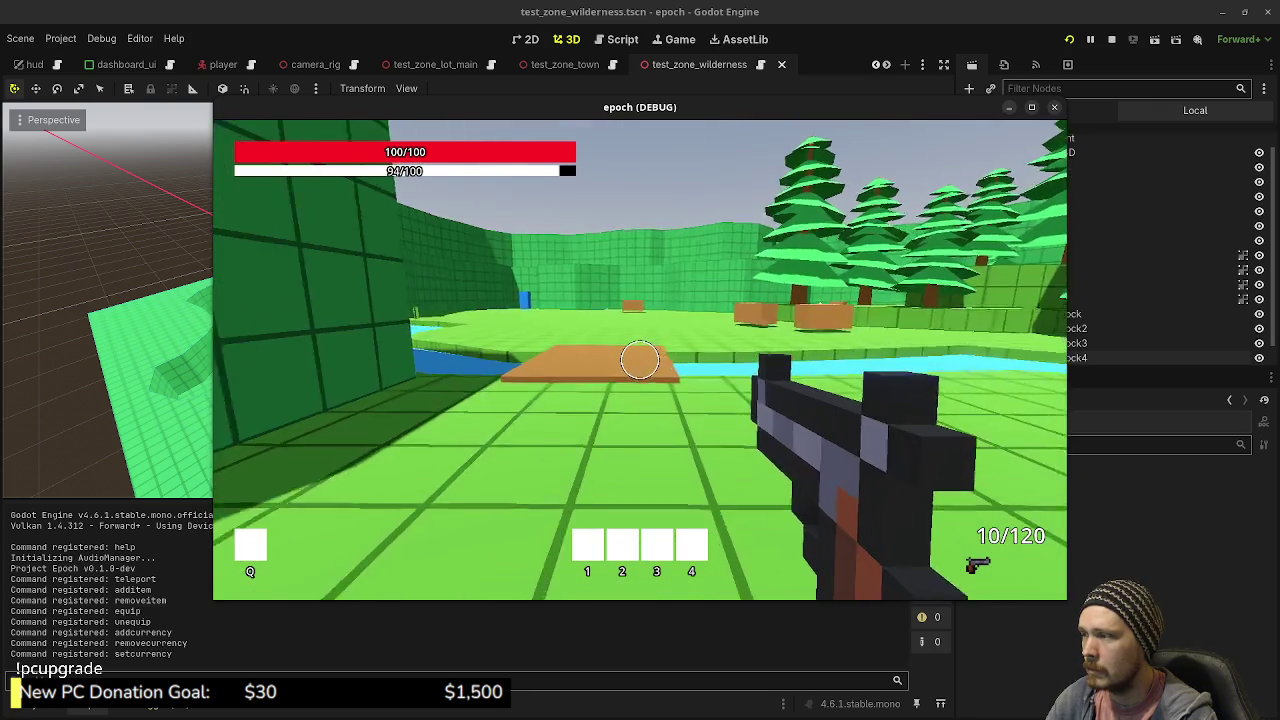
key(shift+w)
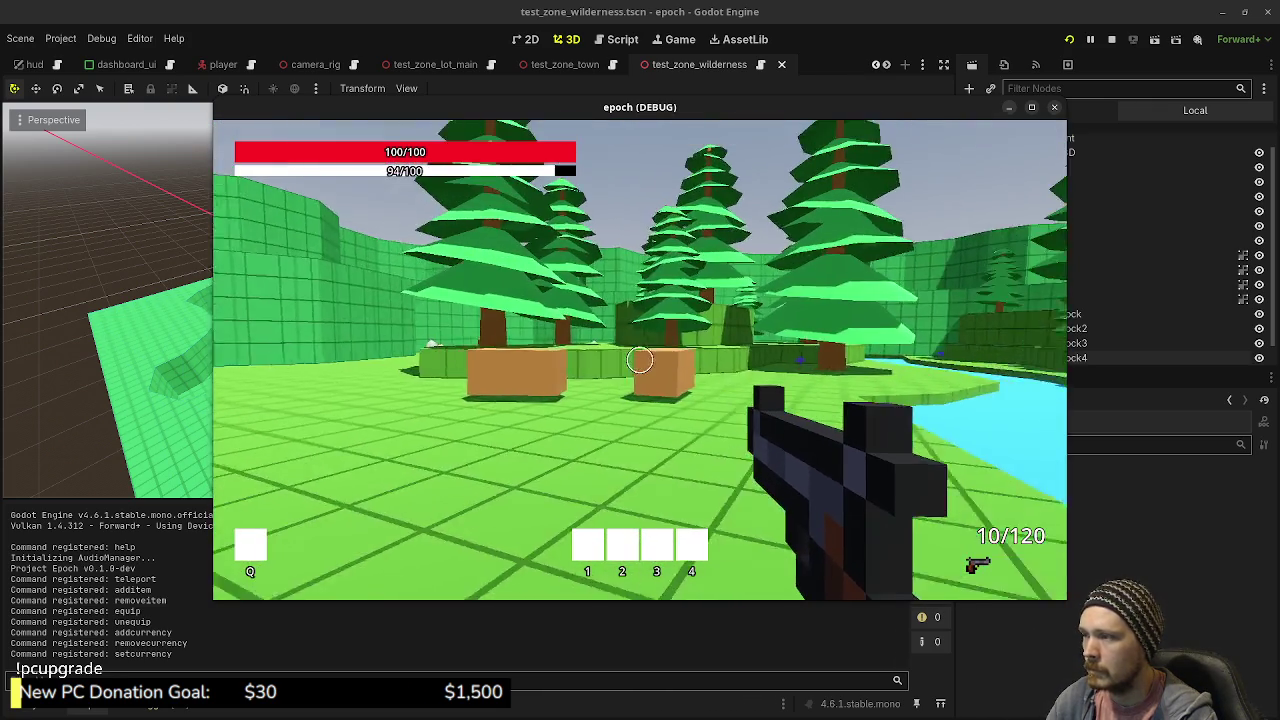
- Switch to the shotgun, fire four shots at the brown box, then stop the game with F8
key(2)
click(640, 358)
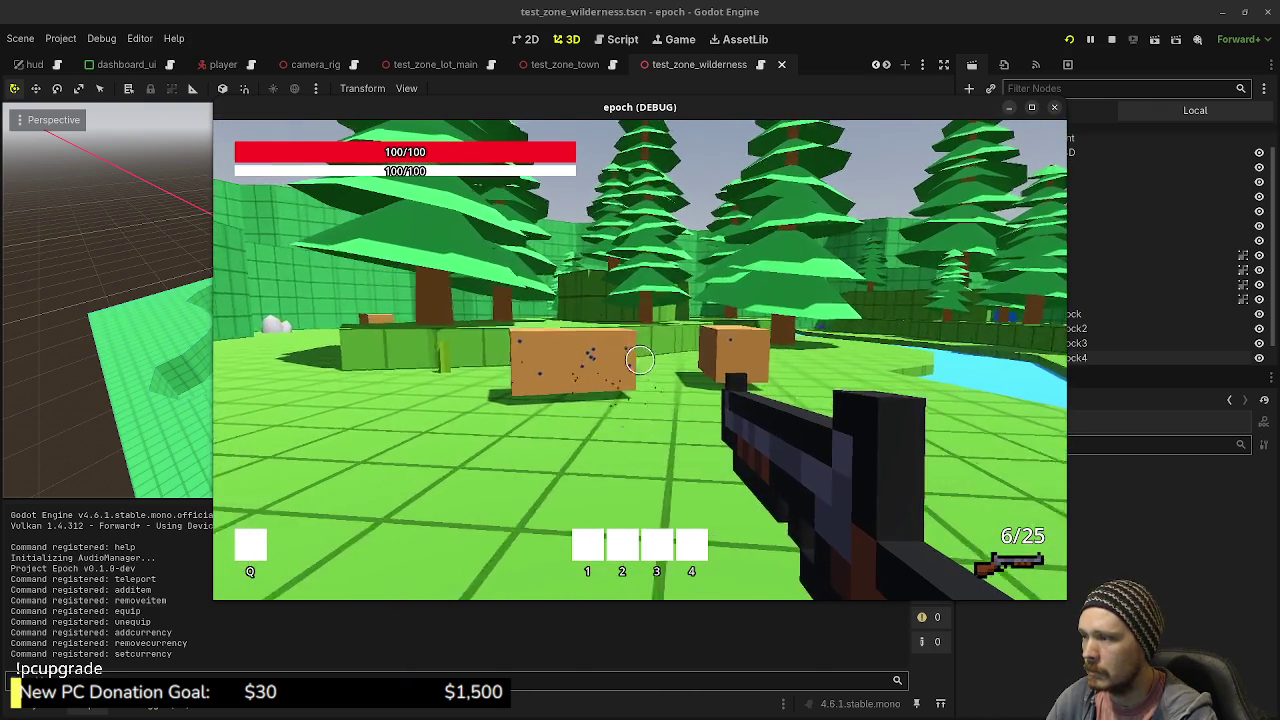
click(640, 358)
click(640, 358)
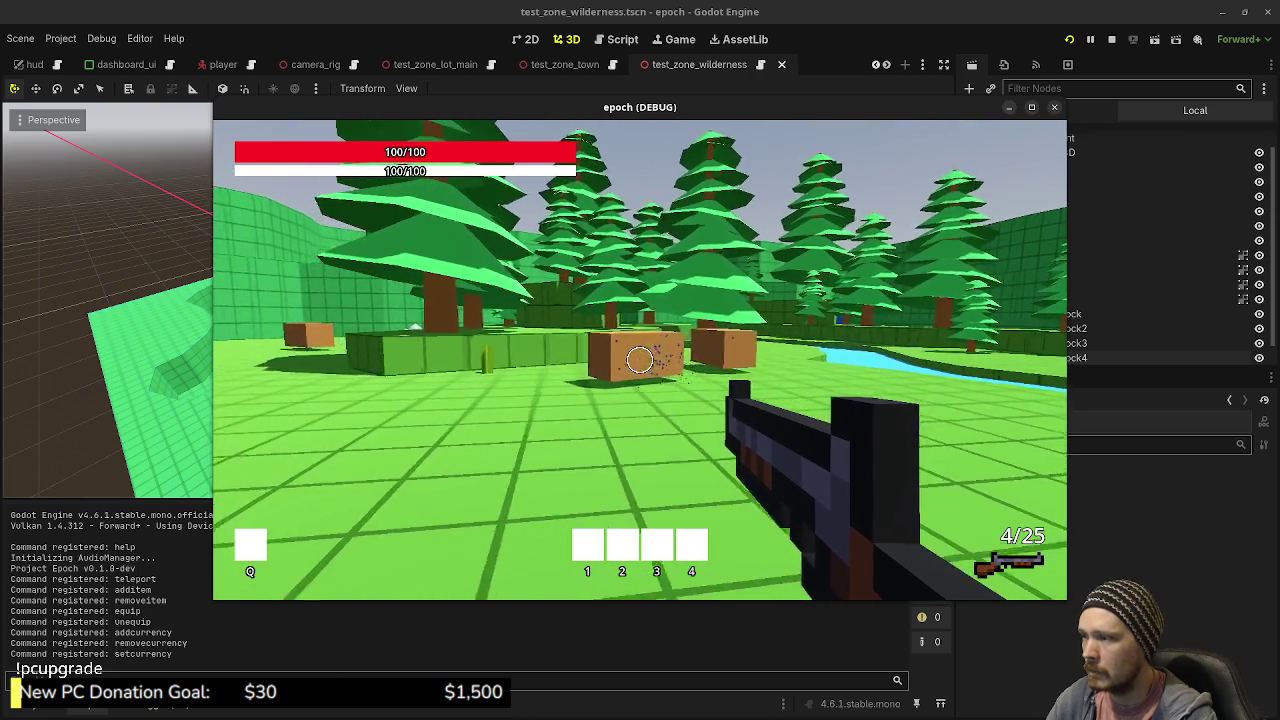
click(640, 358)
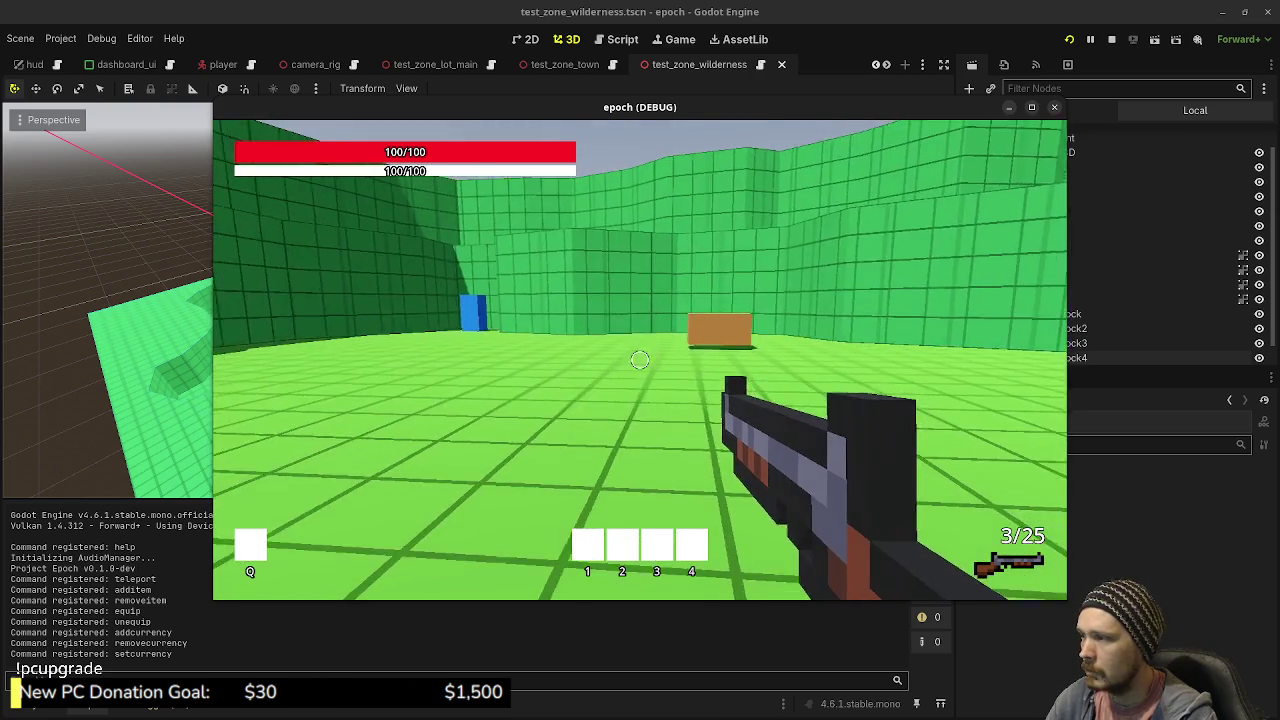
key(shift+w)
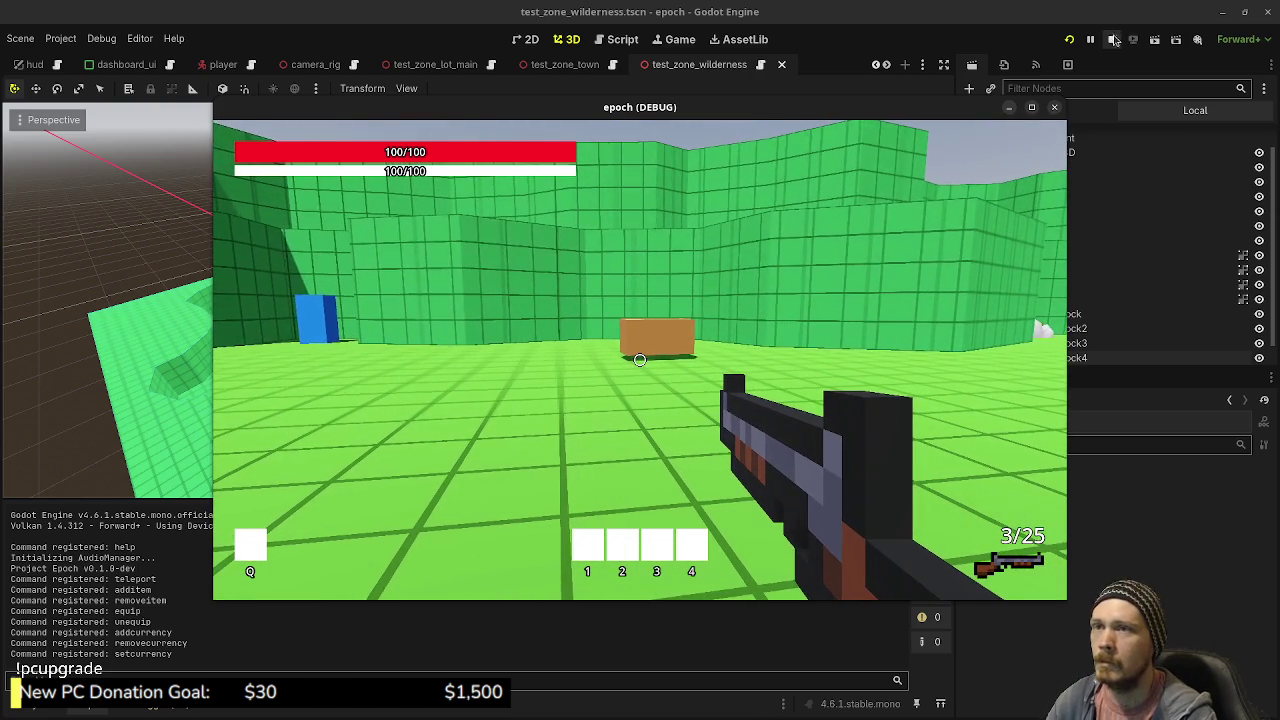
key(F8)
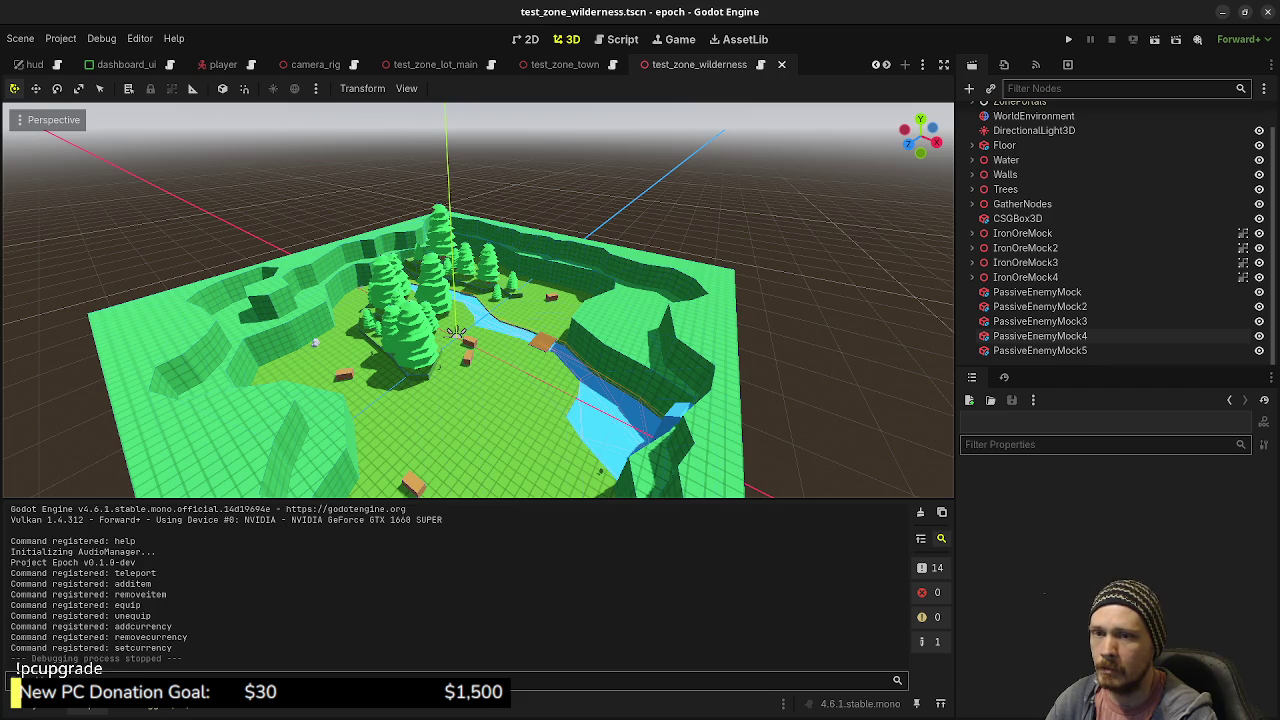
key(alt+Tab)
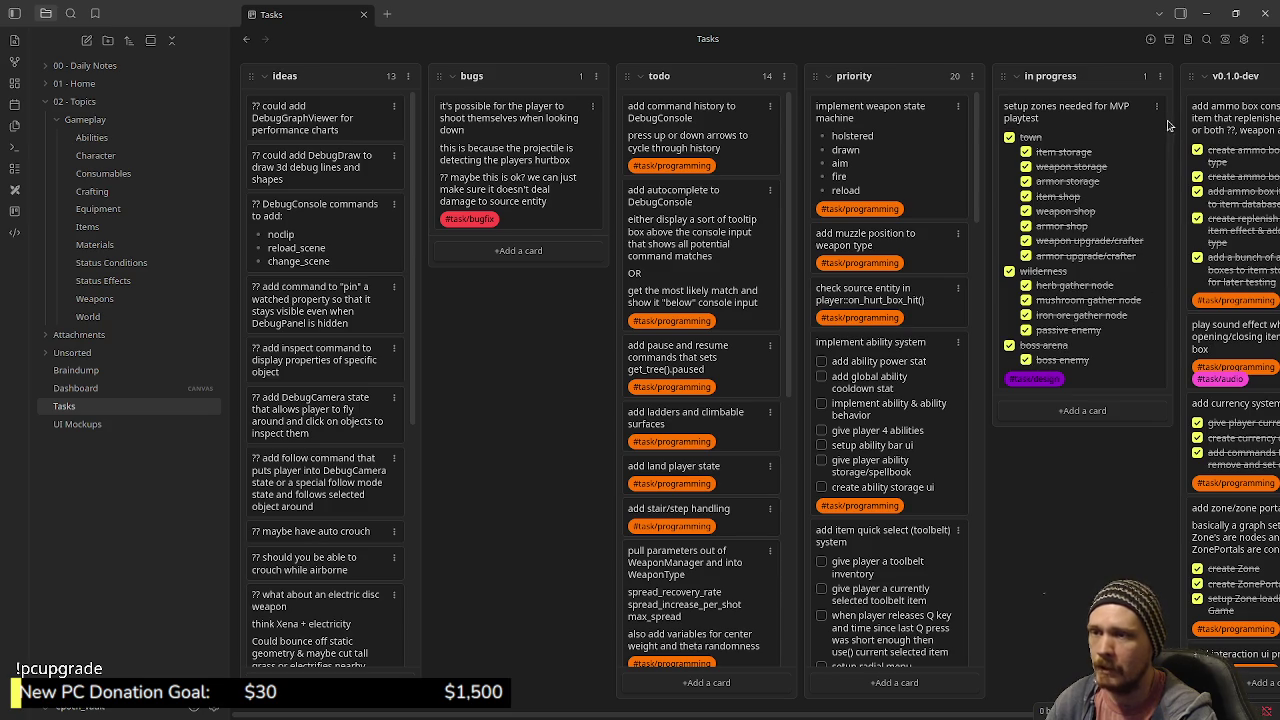
key(alt+Tab)
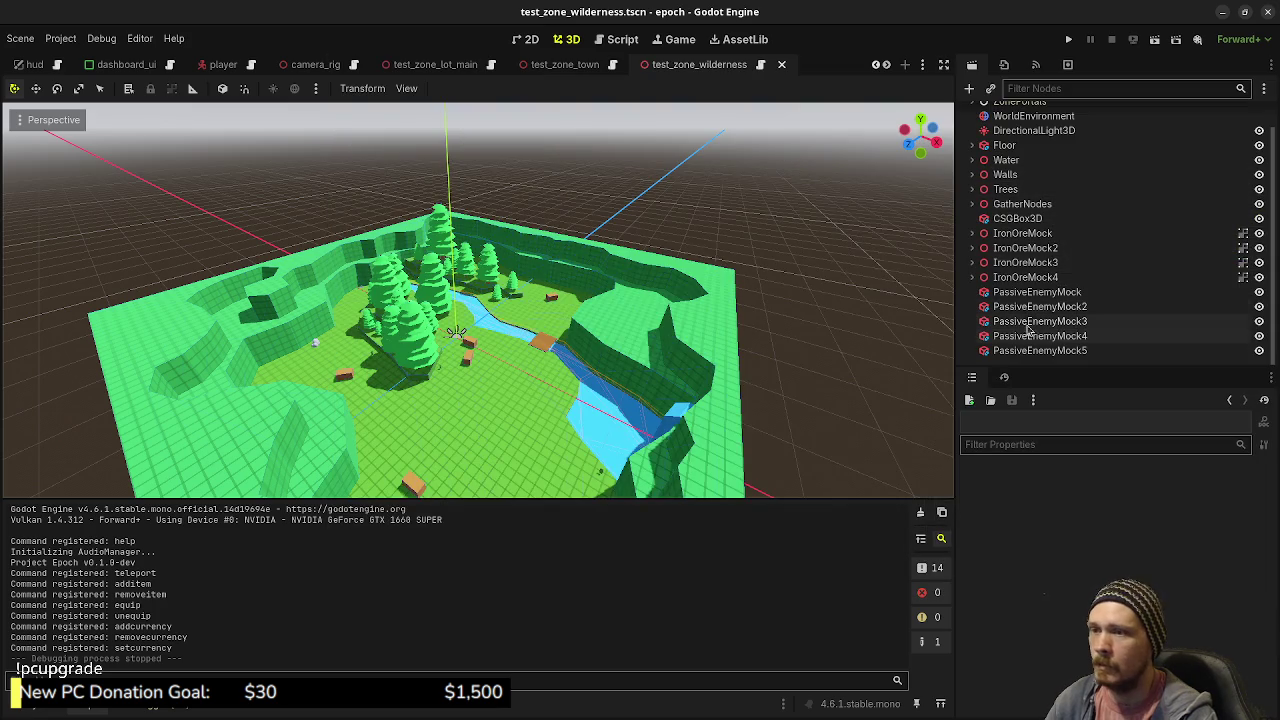
- Save the wilderness scene, then add a CSGSphere3D to the TestZoneDungeon root
key(ctrl+s)
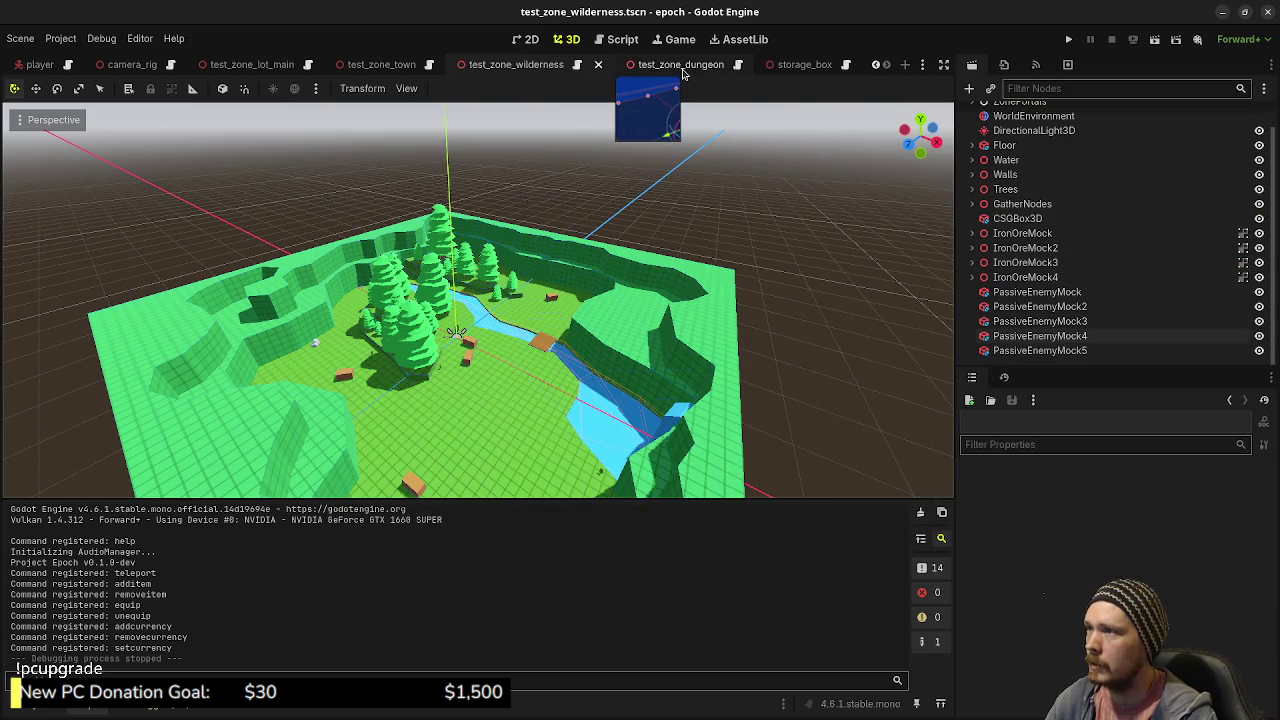
click(681, 65)
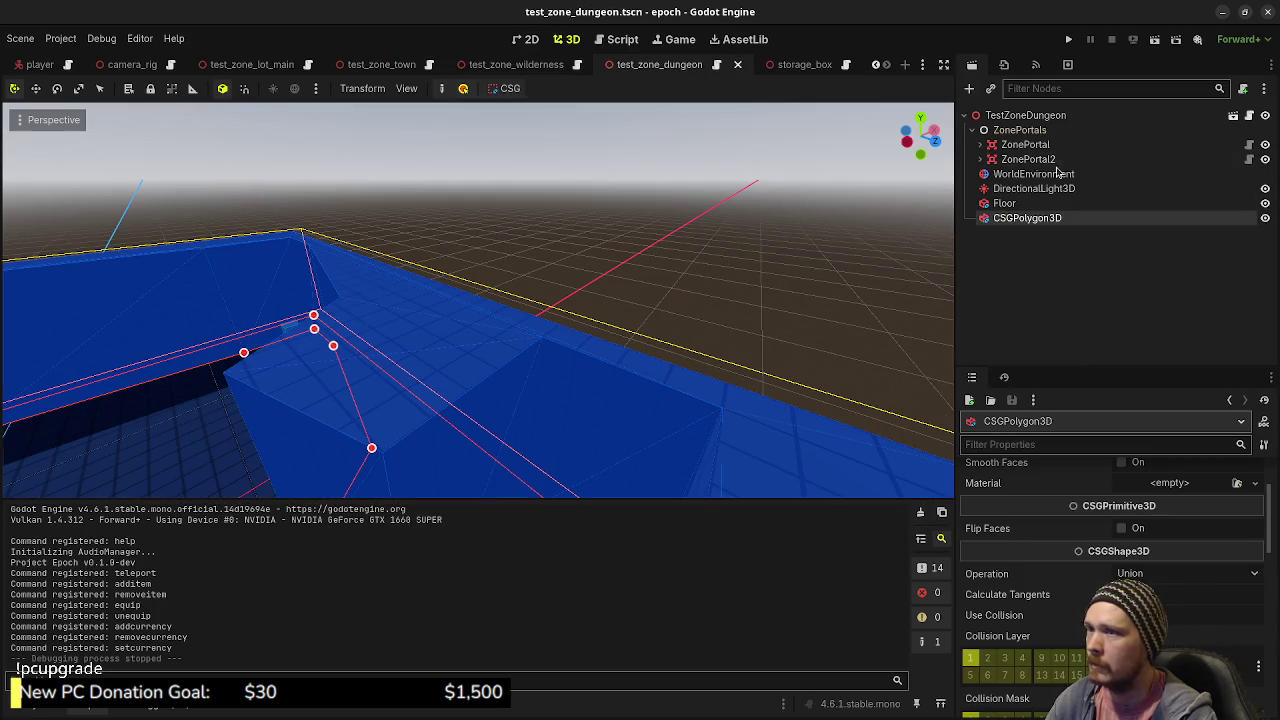
click(1005, 119)
key(ctrl+a)
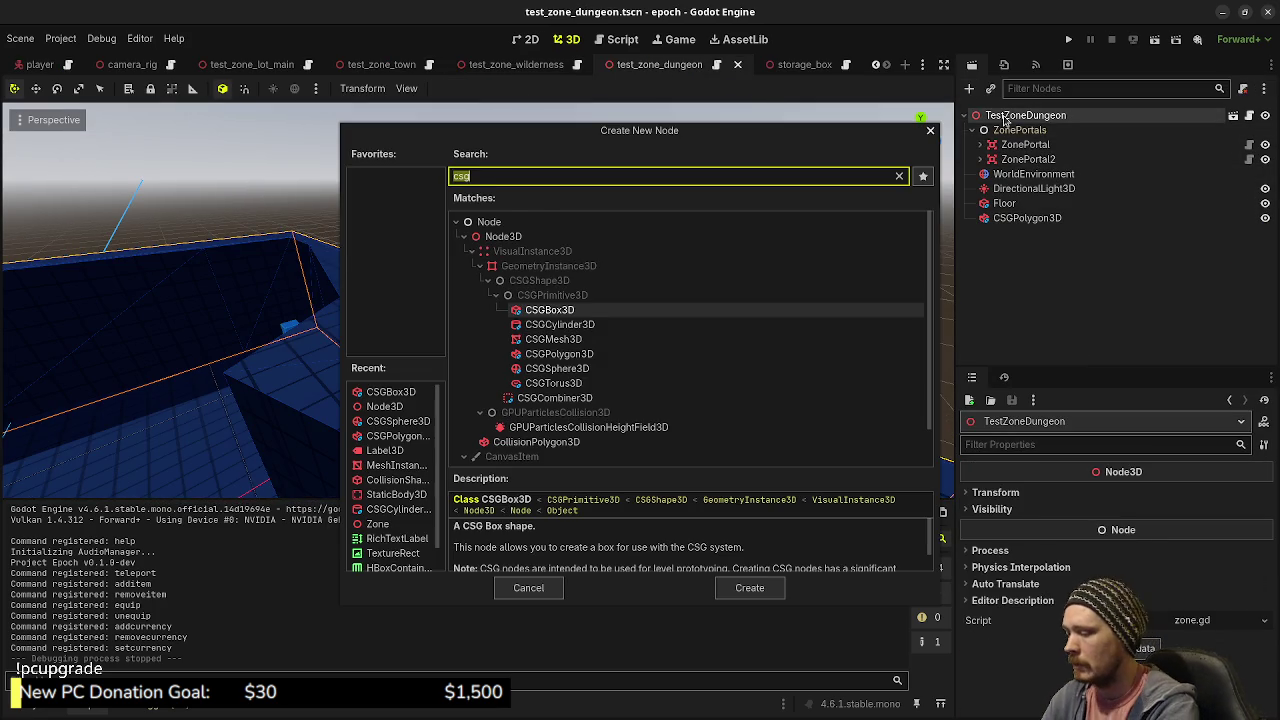
text(csg)
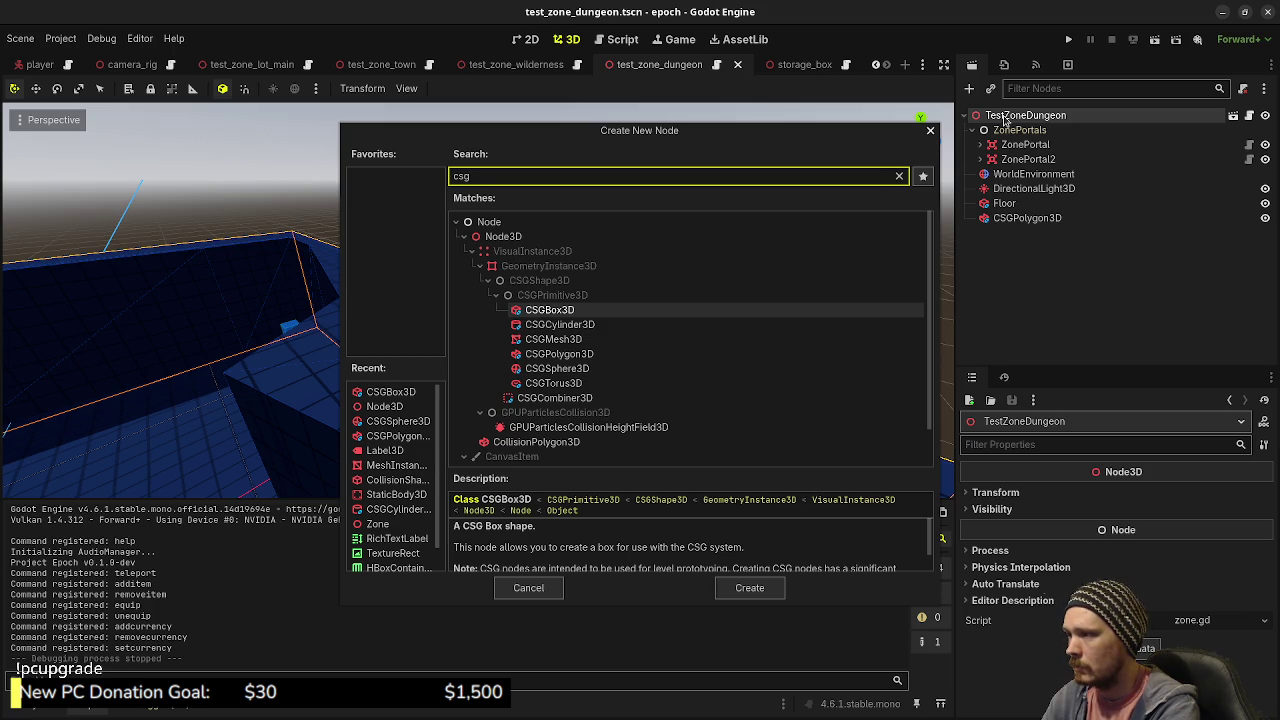
text(sph)
key(Return)
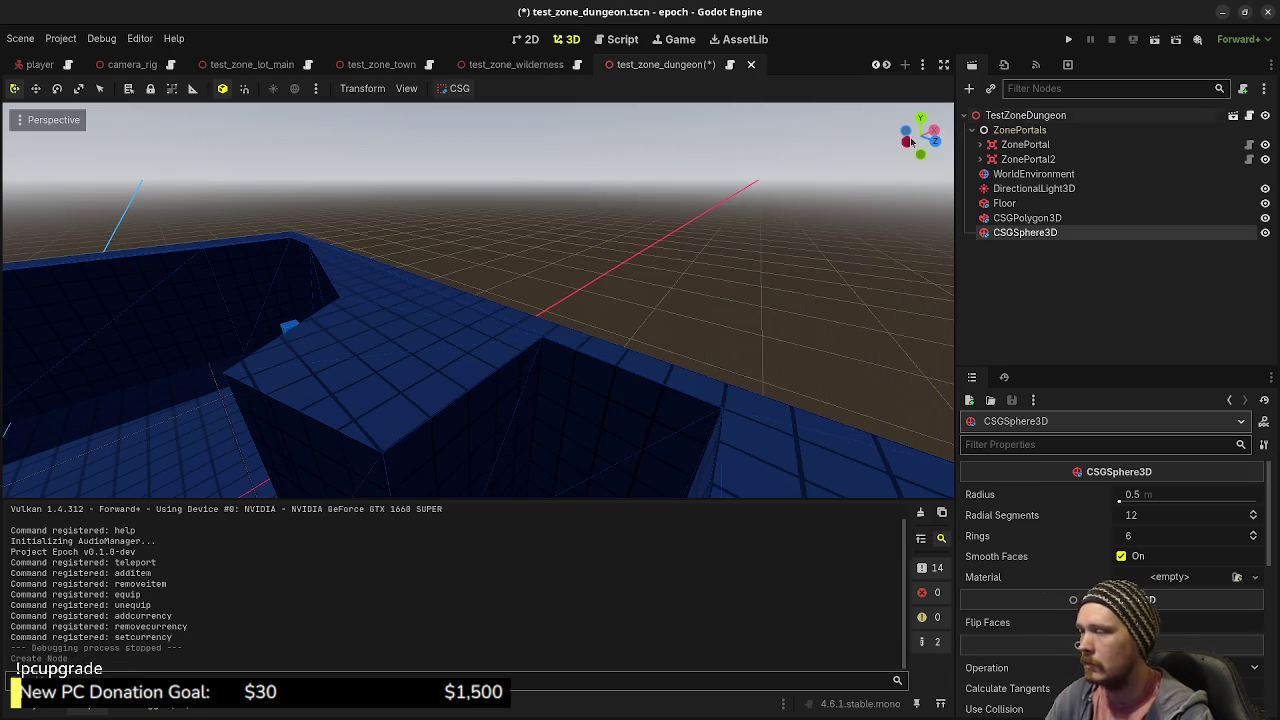
- Set the sphere's radius to 5.0 m, then reduce it to 4.0 m
key(f)
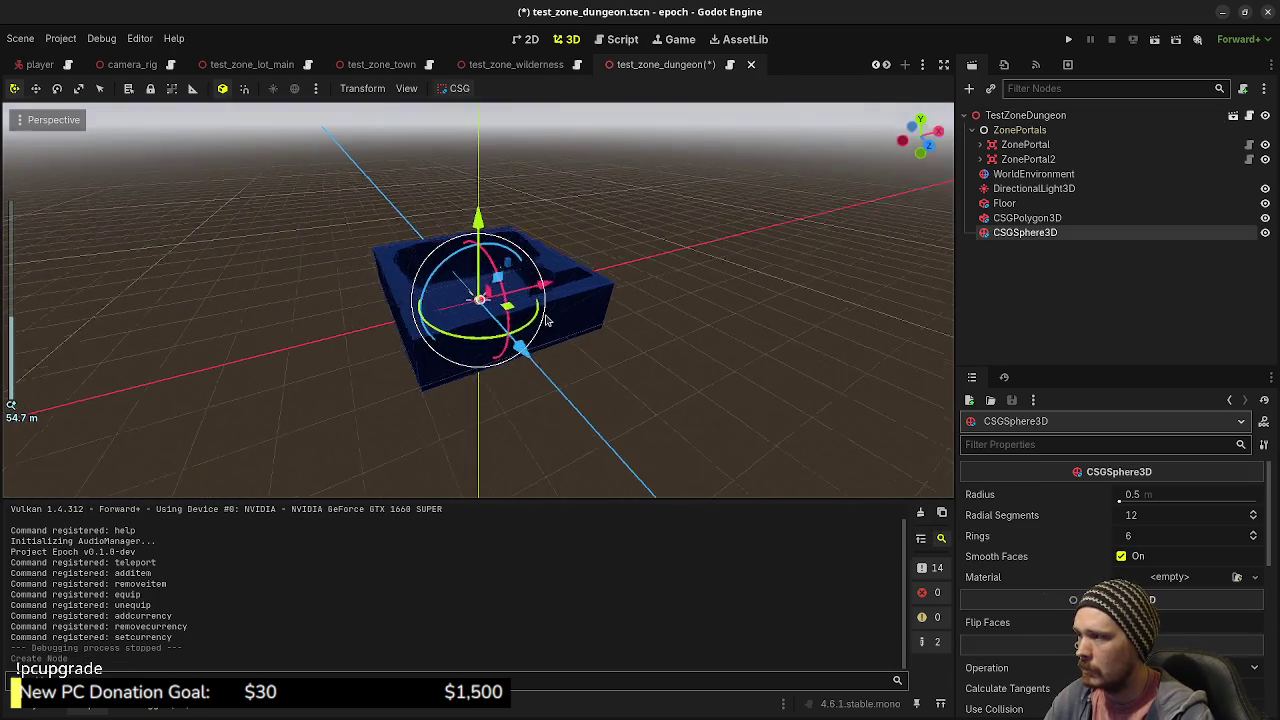
scroll(546, 320, up, 8)
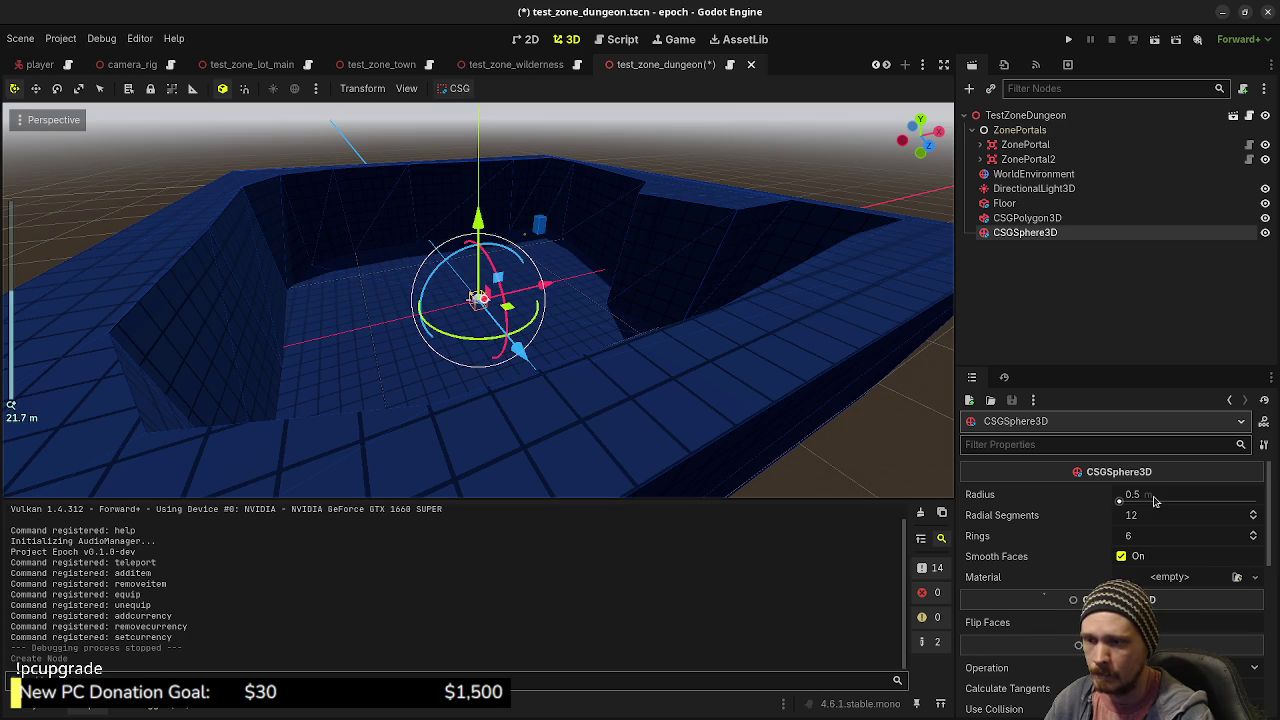
click(1153, 500)
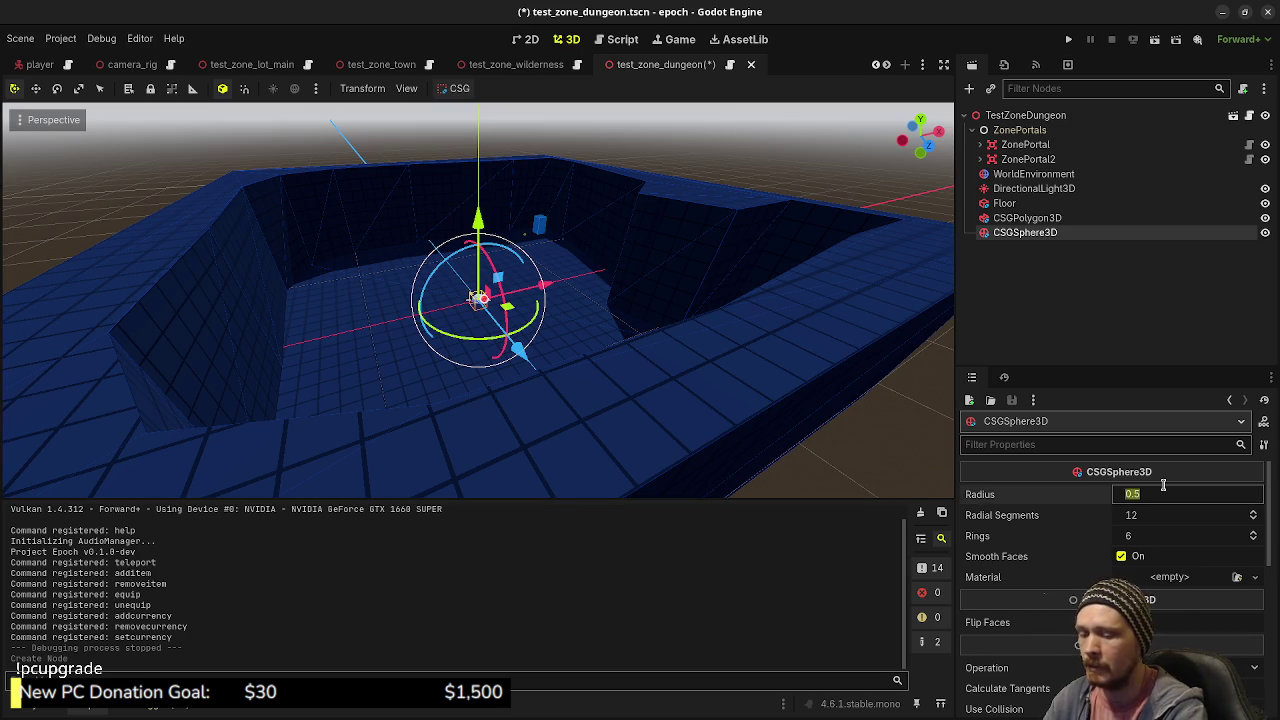
text(5)
key(Return)
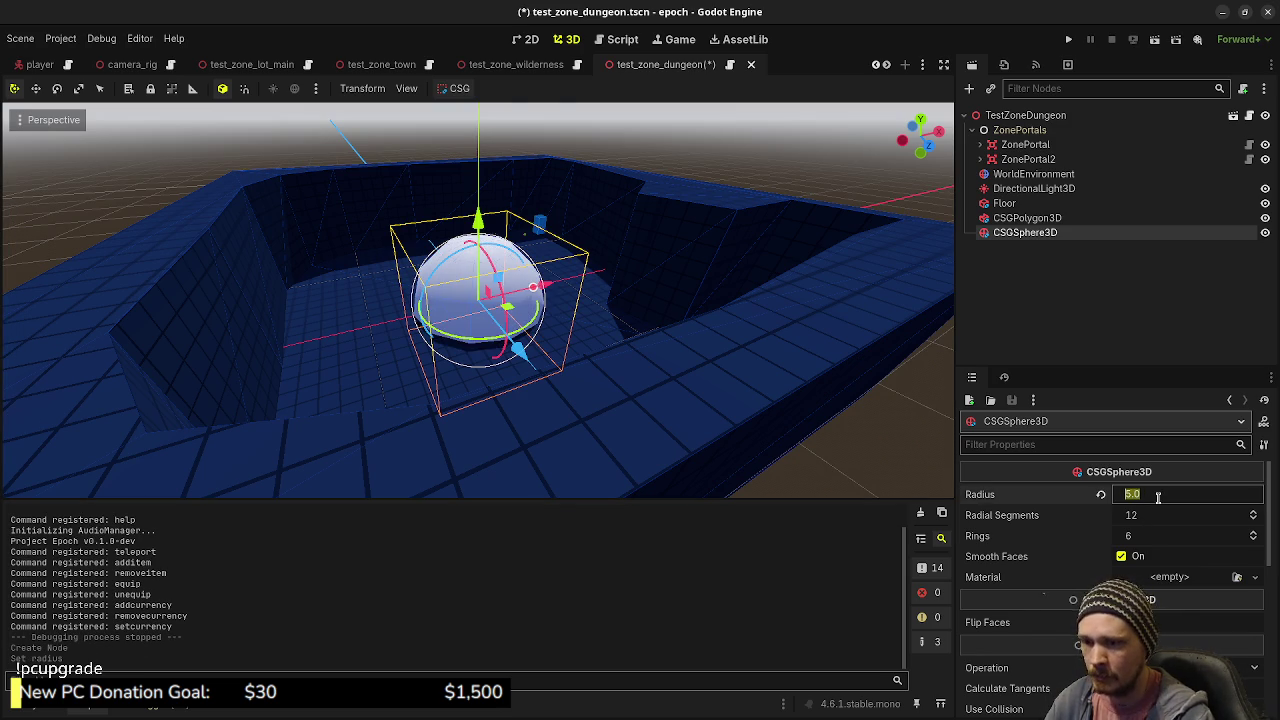
text(4)
key(Return)
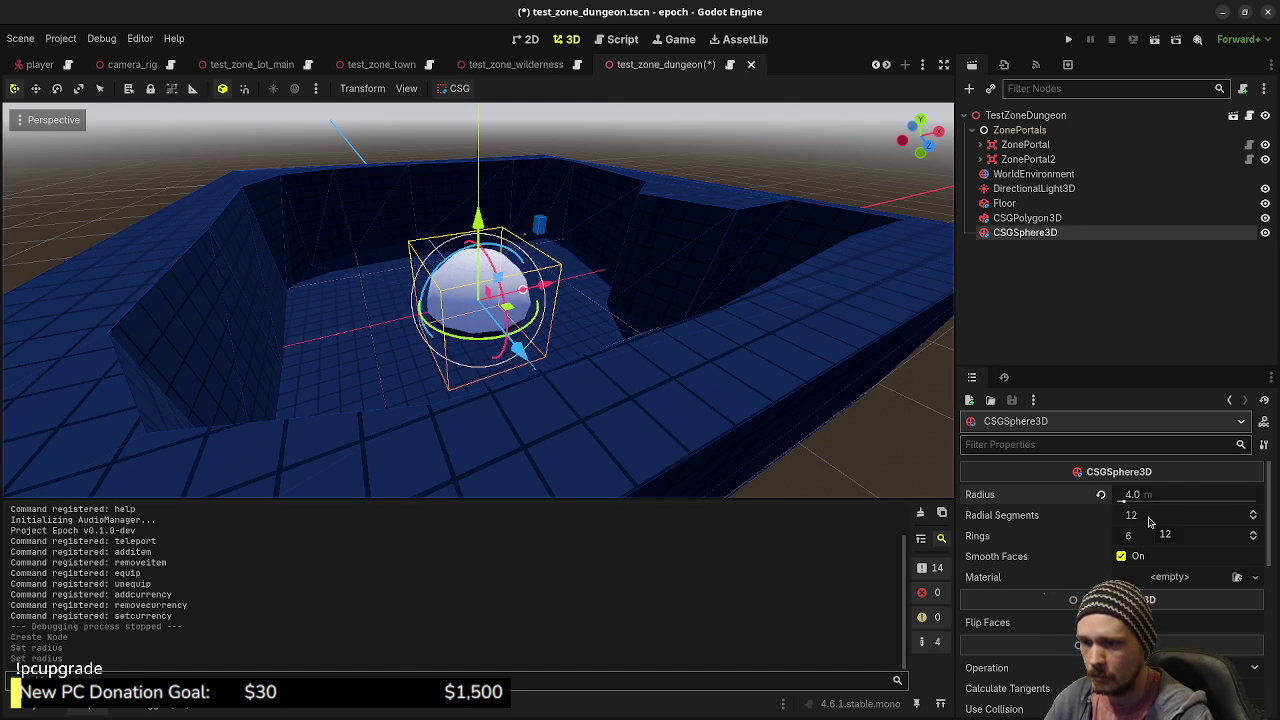
- Squash the sphere vertically and raise it to about y 1.55, then slightly higher
scroll(1045, 598, down, 10)
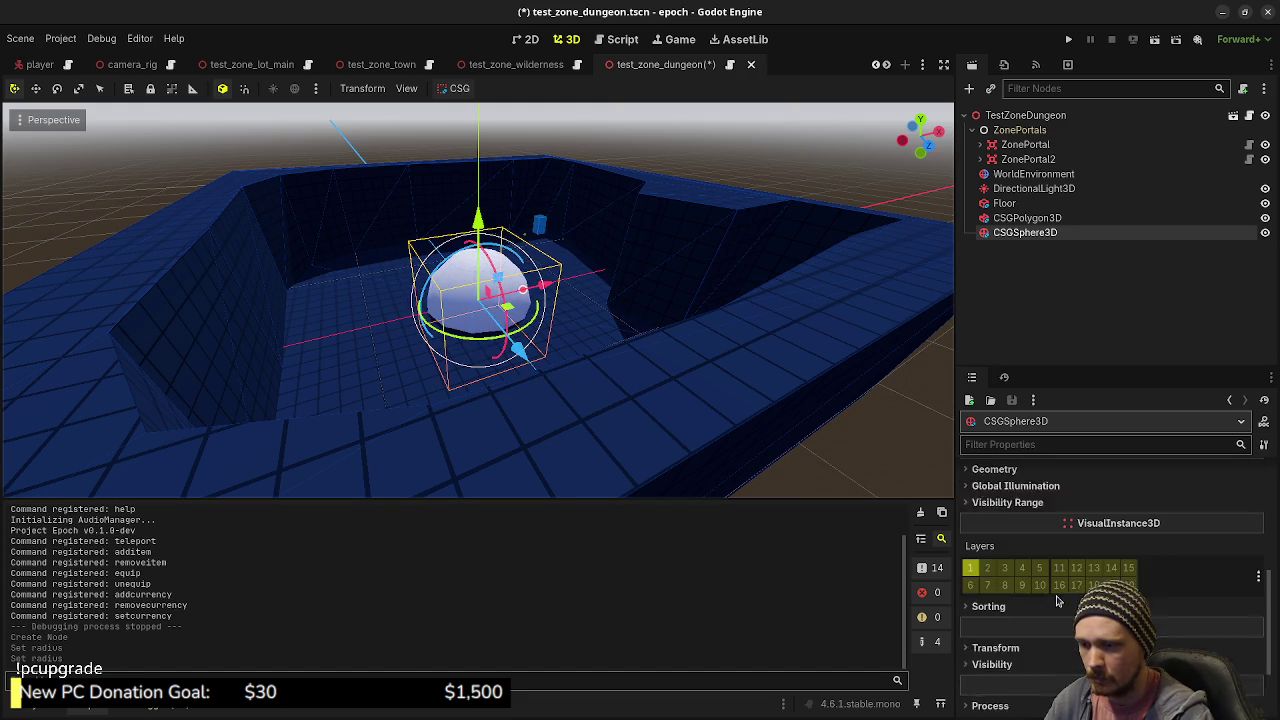
drag(1110, 653, 1190, 653)
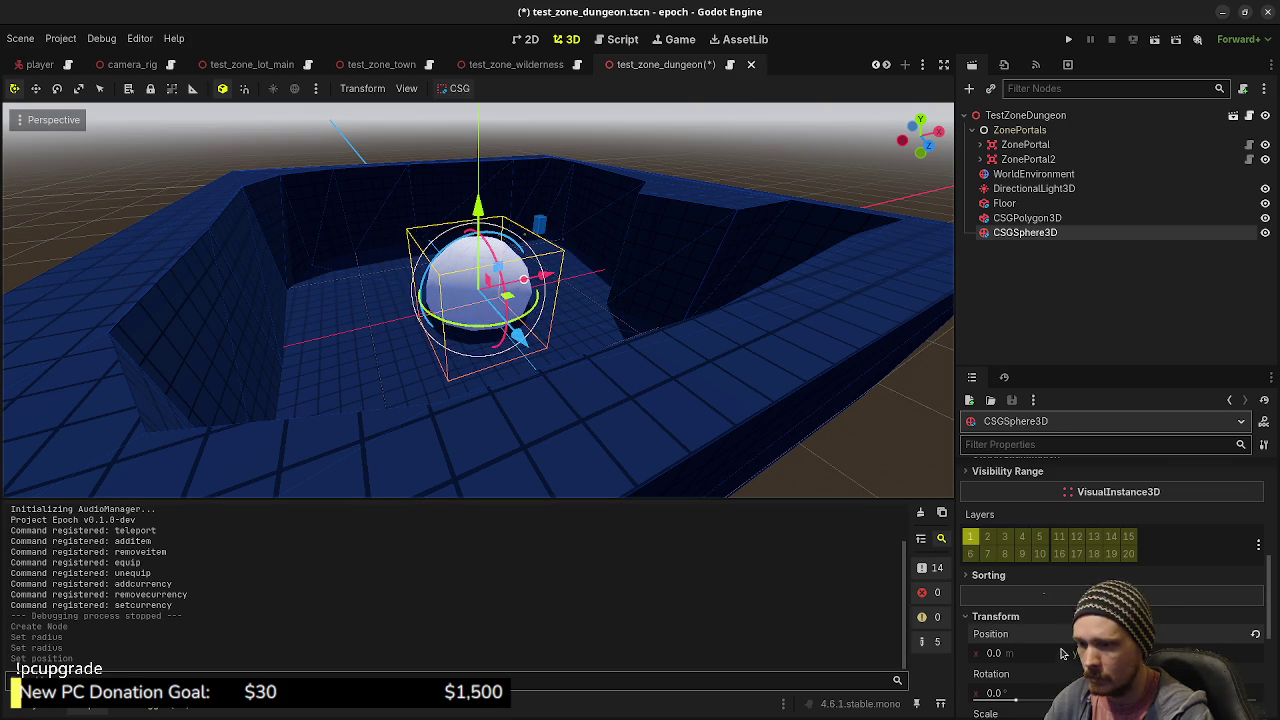
scroll(1200, 641, down, 3)
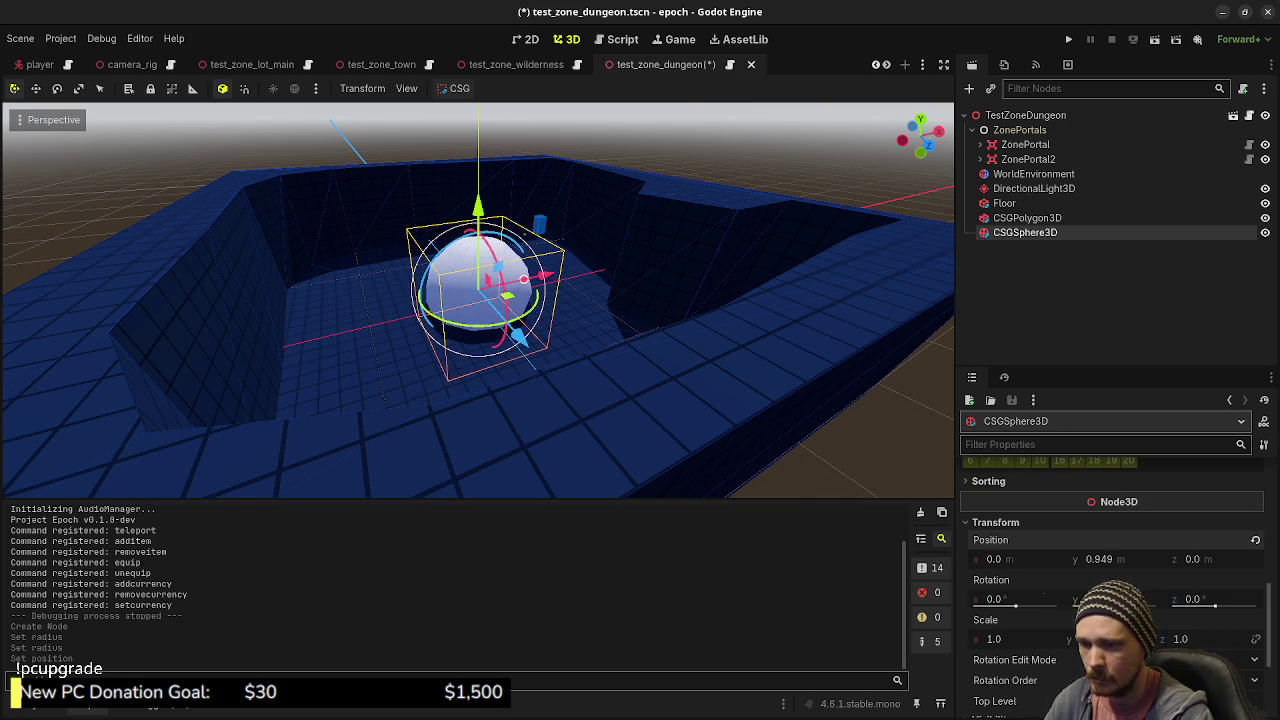
drag(1095, 639, 1065, 639)
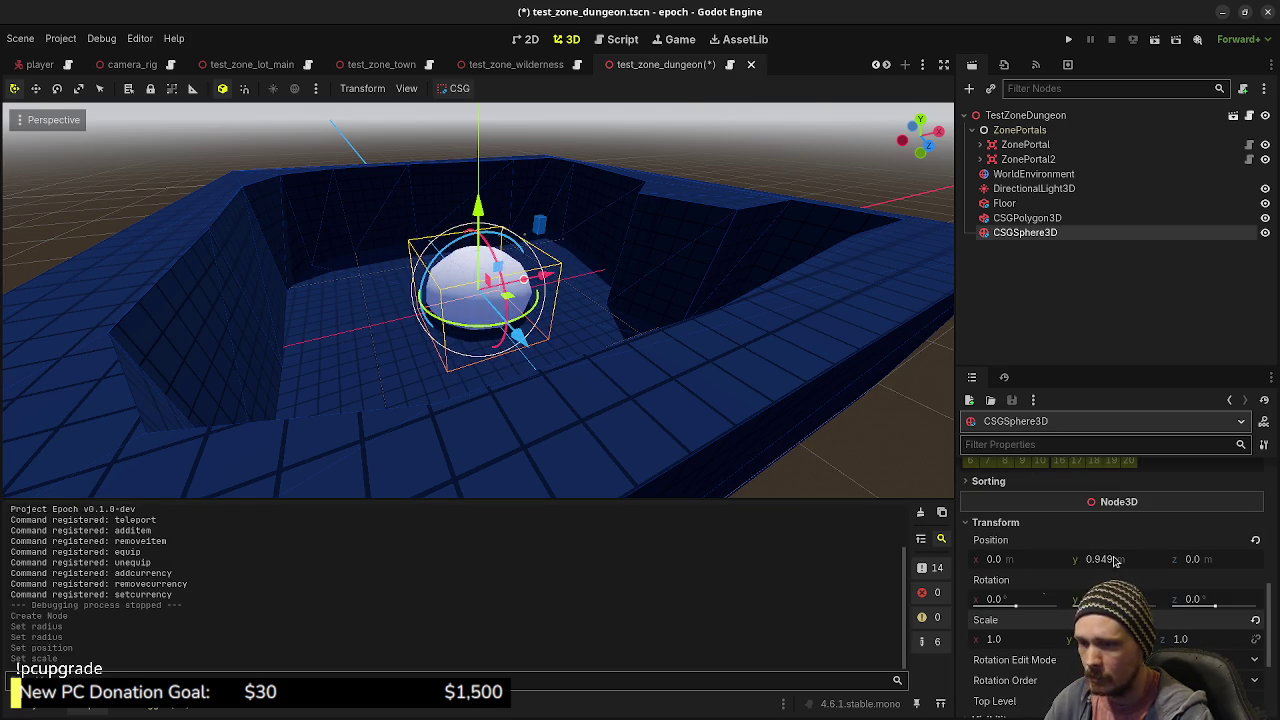
drag(1115, 562, 1185, 562)
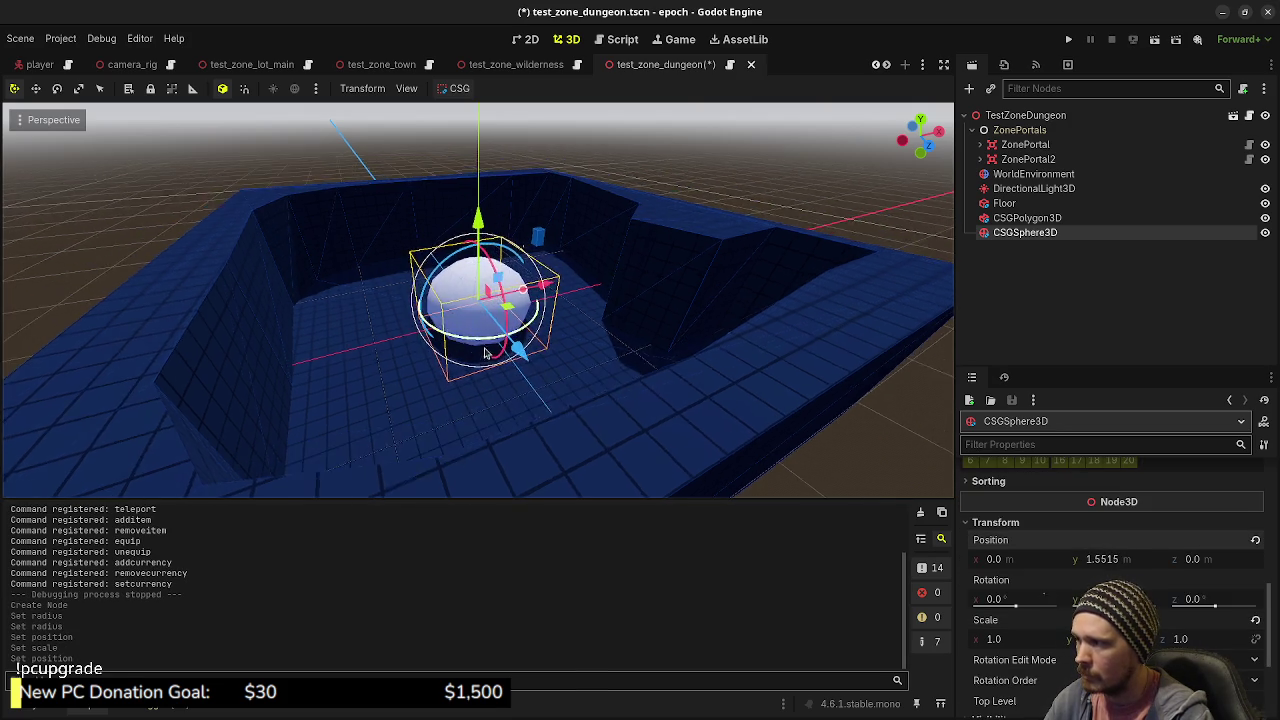
scroll(484, 353, up, 5)
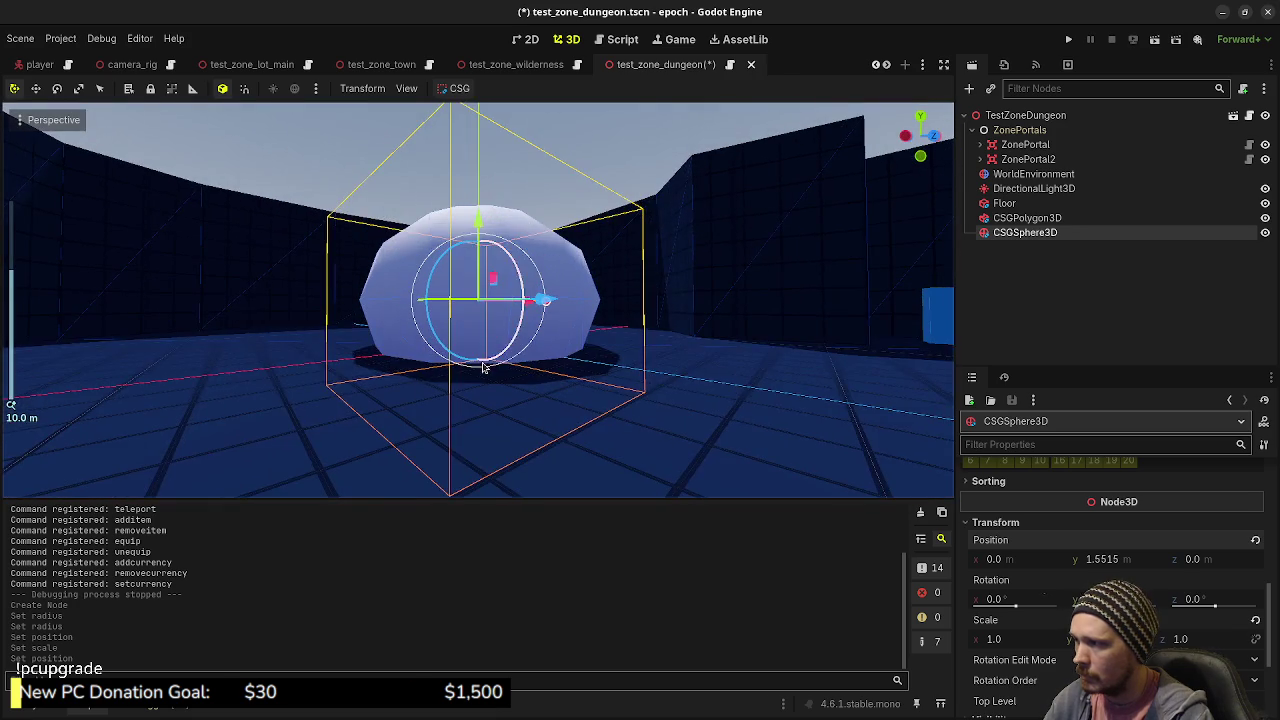
drag(476, 226, 476, 205)
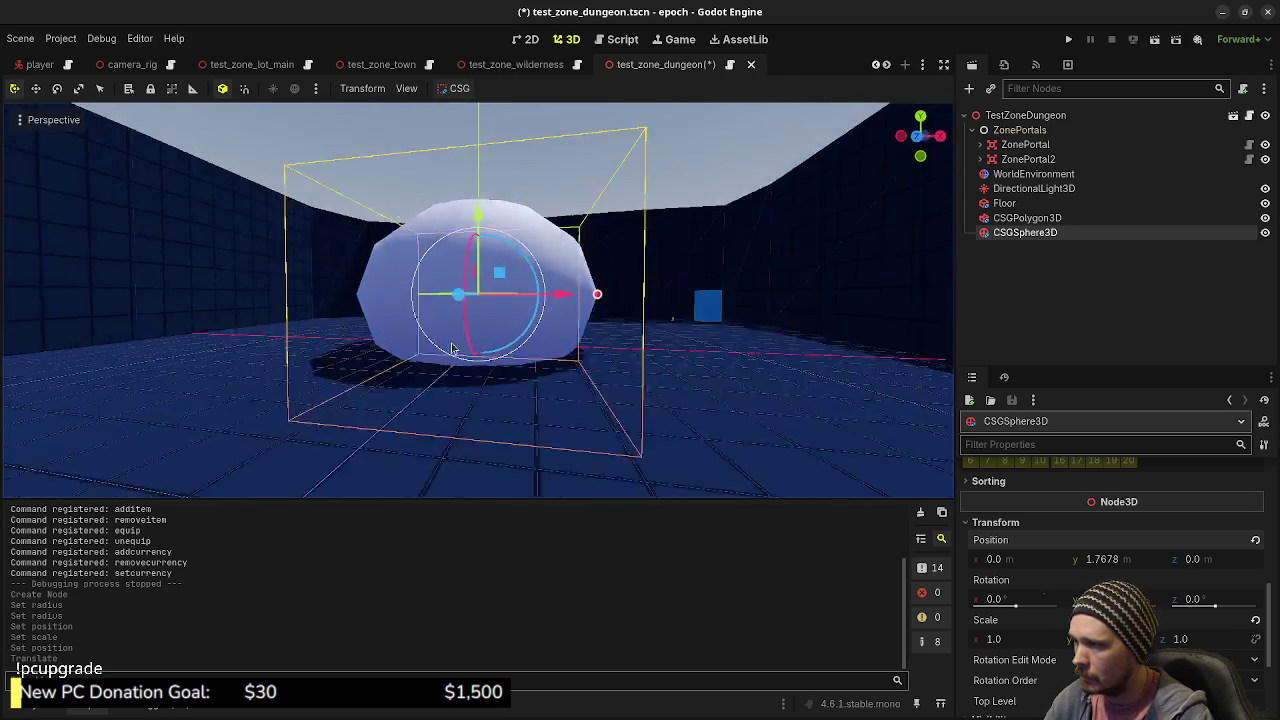
- Save the dungeon scene and briefly run, then stop, the game
key(ctrl+s)
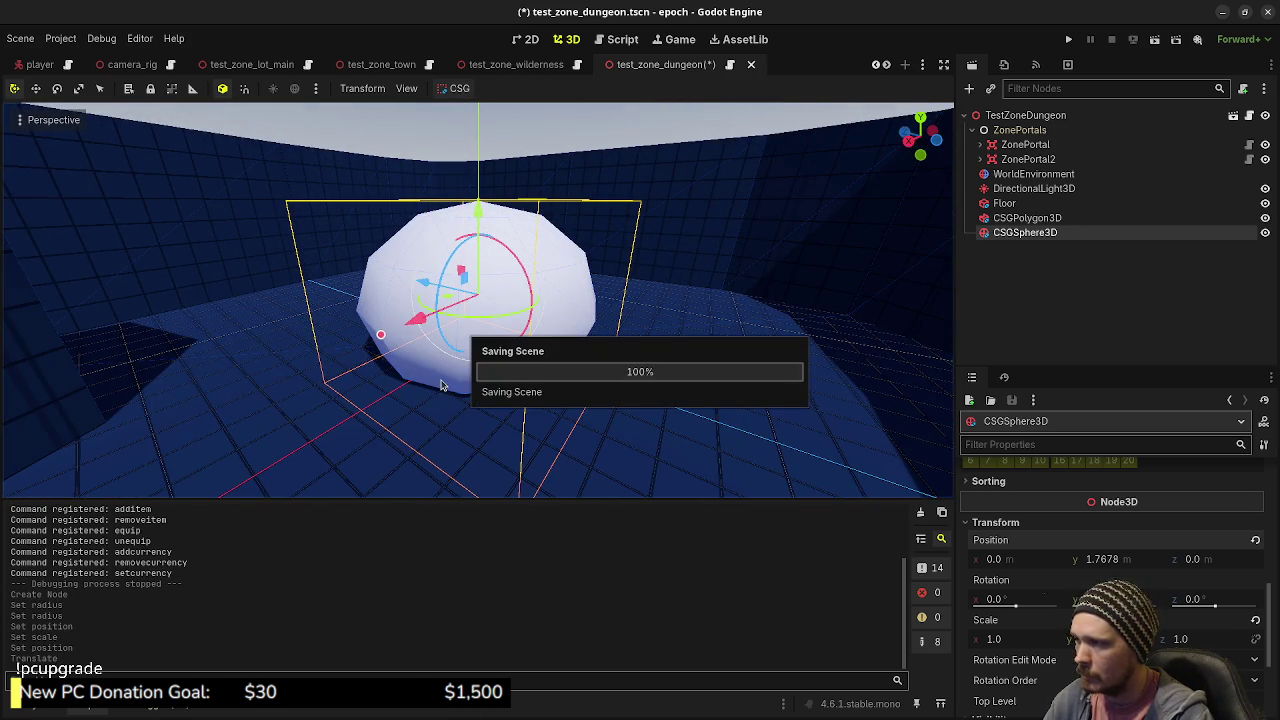
scroll(706, 320, down, 5)
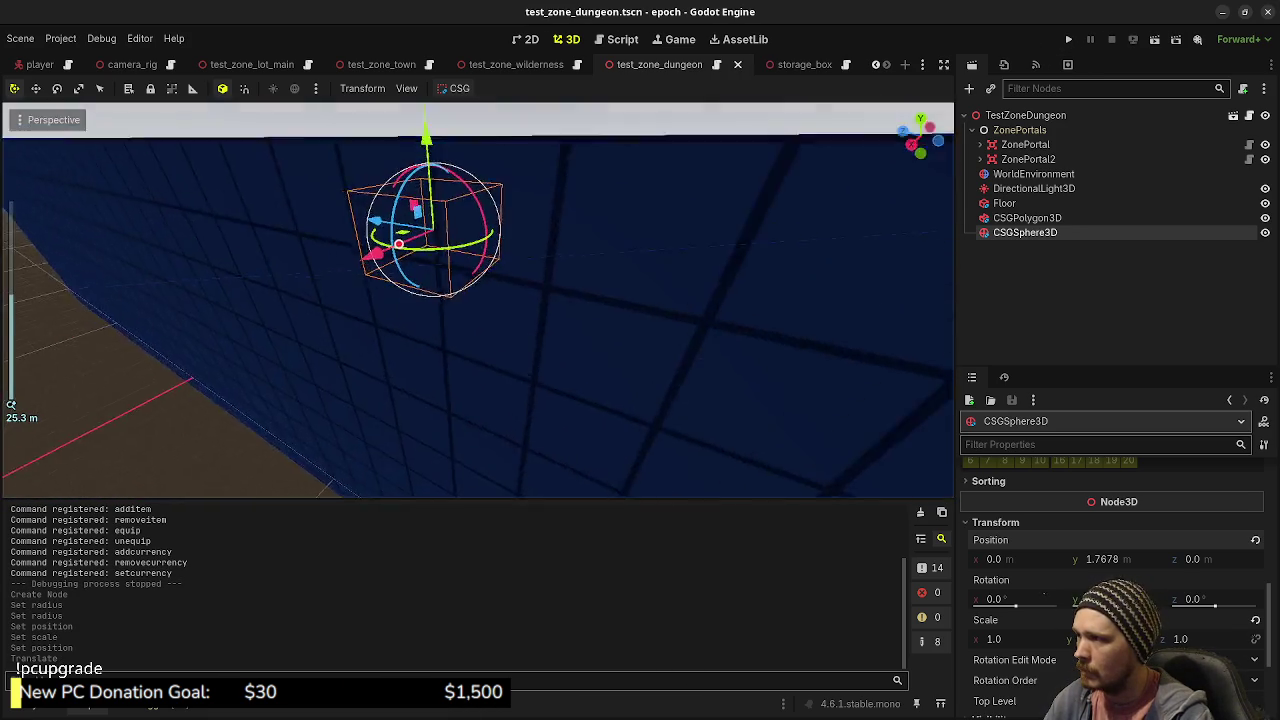
scroll(478, 300, up, 5)
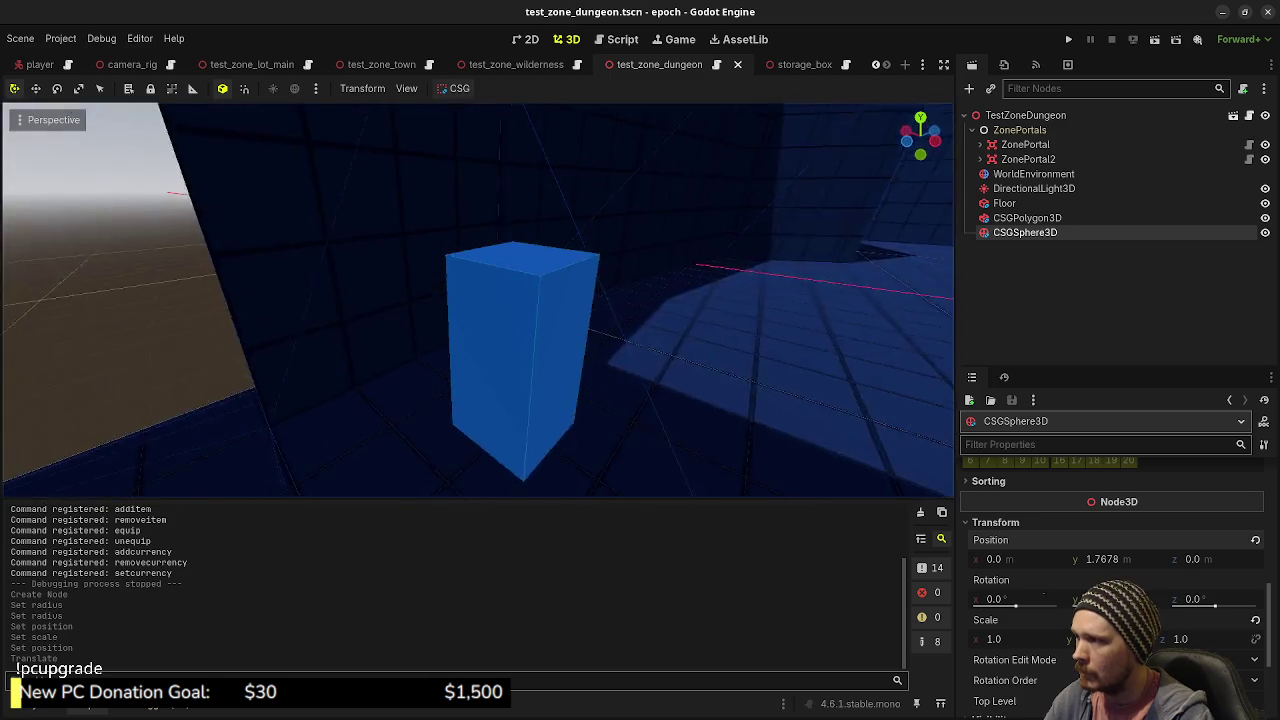
scroll(478, 300, up, 3)
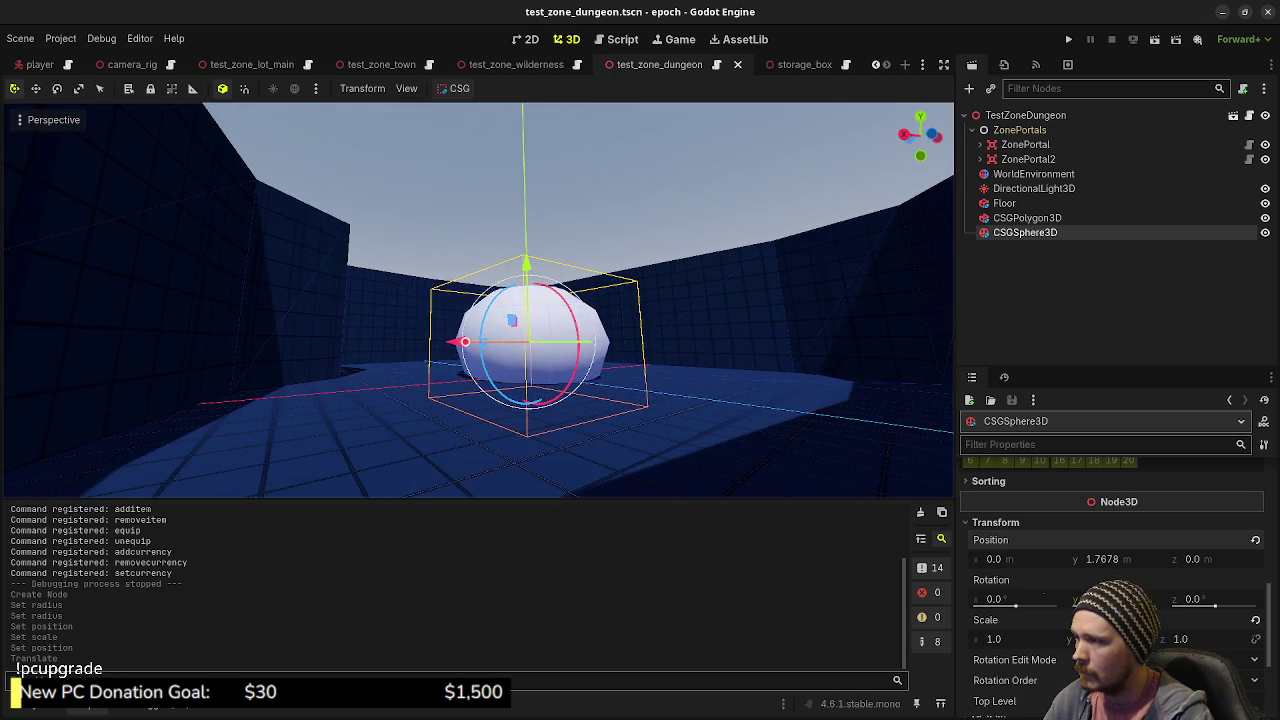
scroll(676, 378, up, 2)
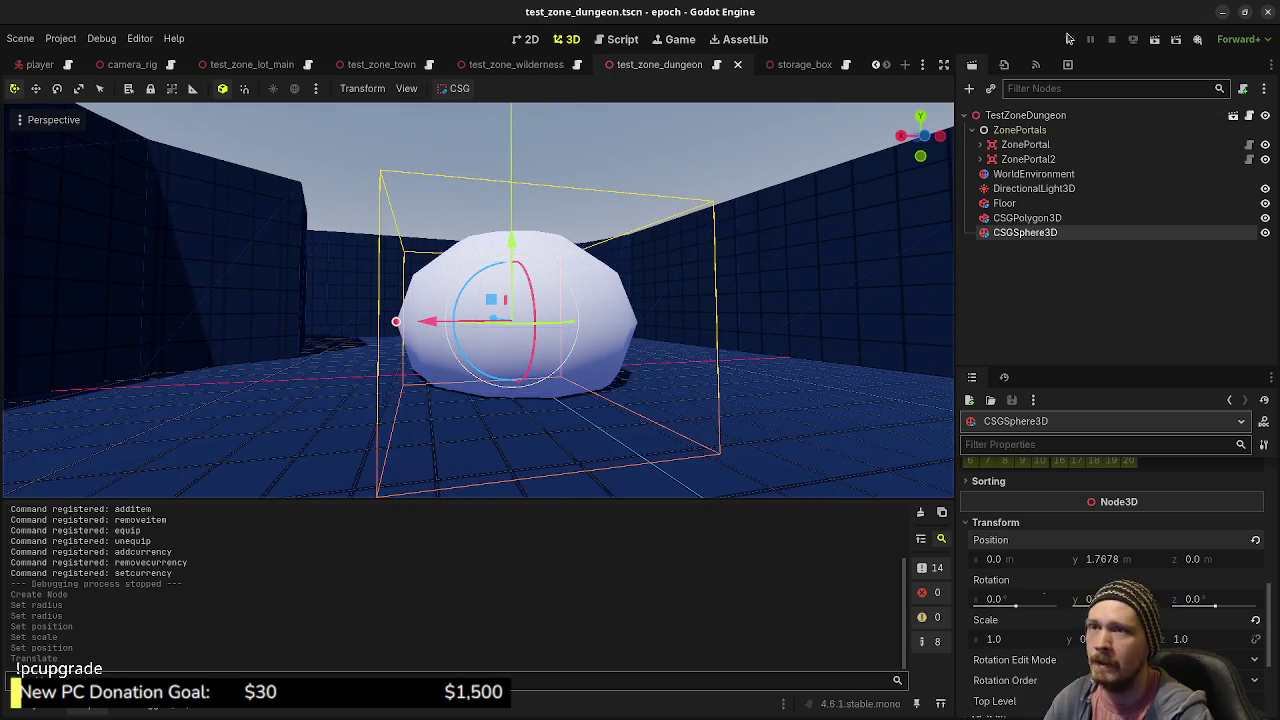
click(1070, 38)
click(1111, 38)
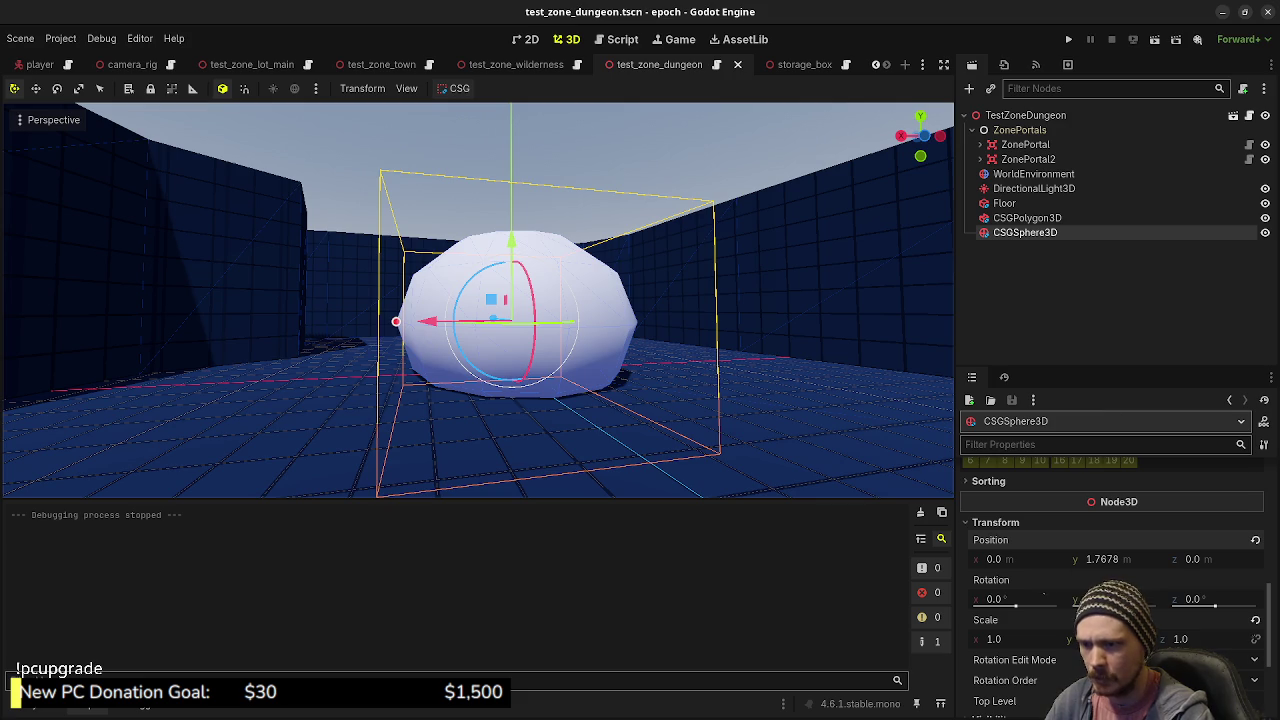
scroll(1090, 570, up, 10)
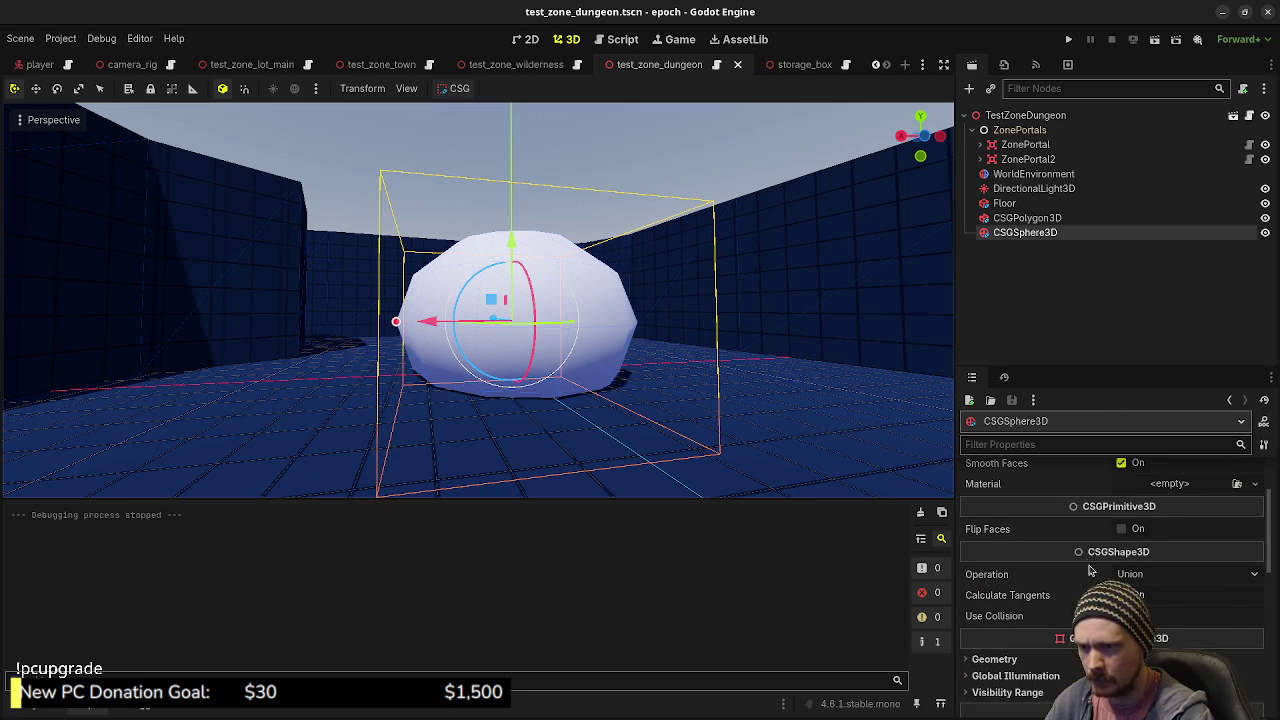
- Tick Use Collision on the dungeon sphere, then save and run the project
click(1121, 616)
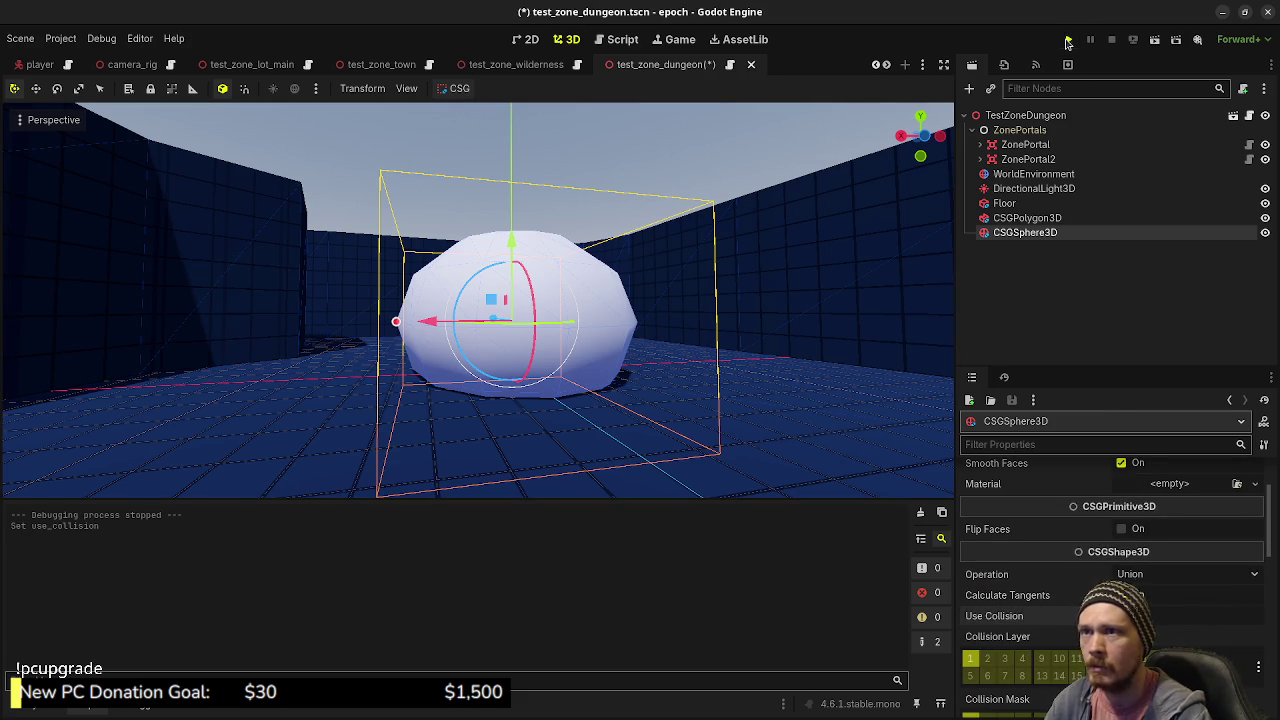
click(1068, 40)
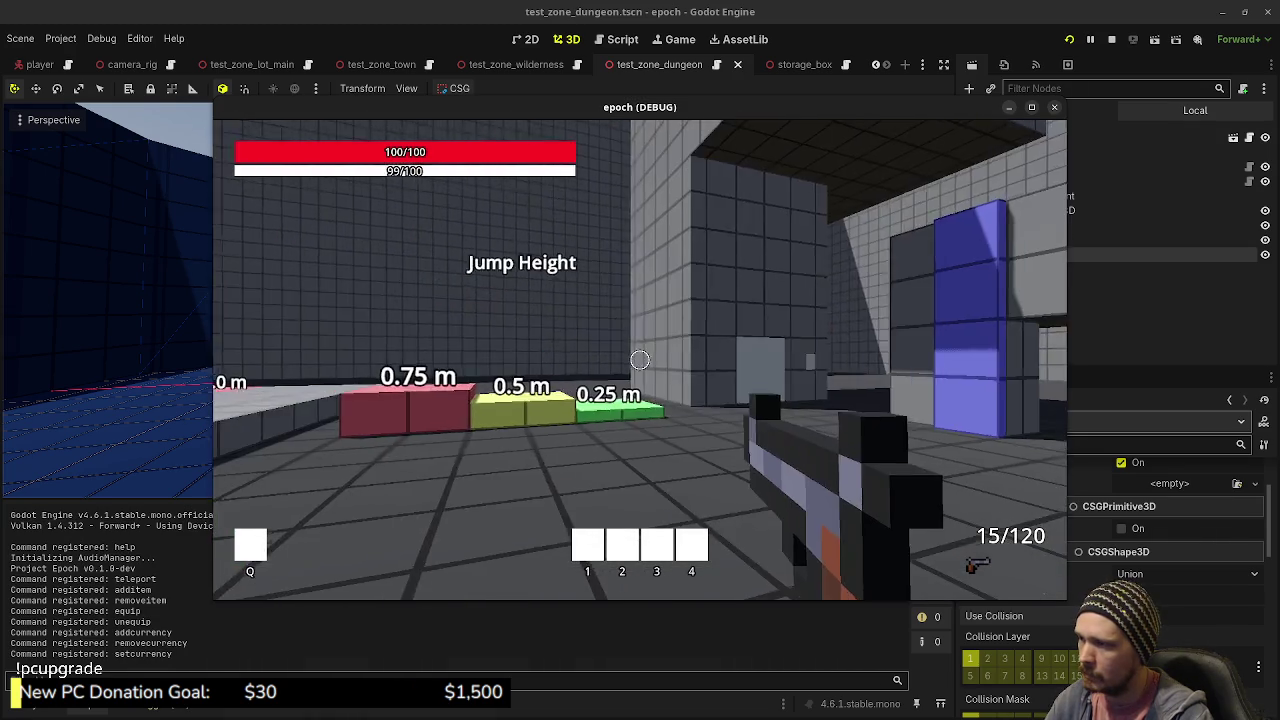
- Walk up to the wall panel and fire three shots at it
key(shift+w)
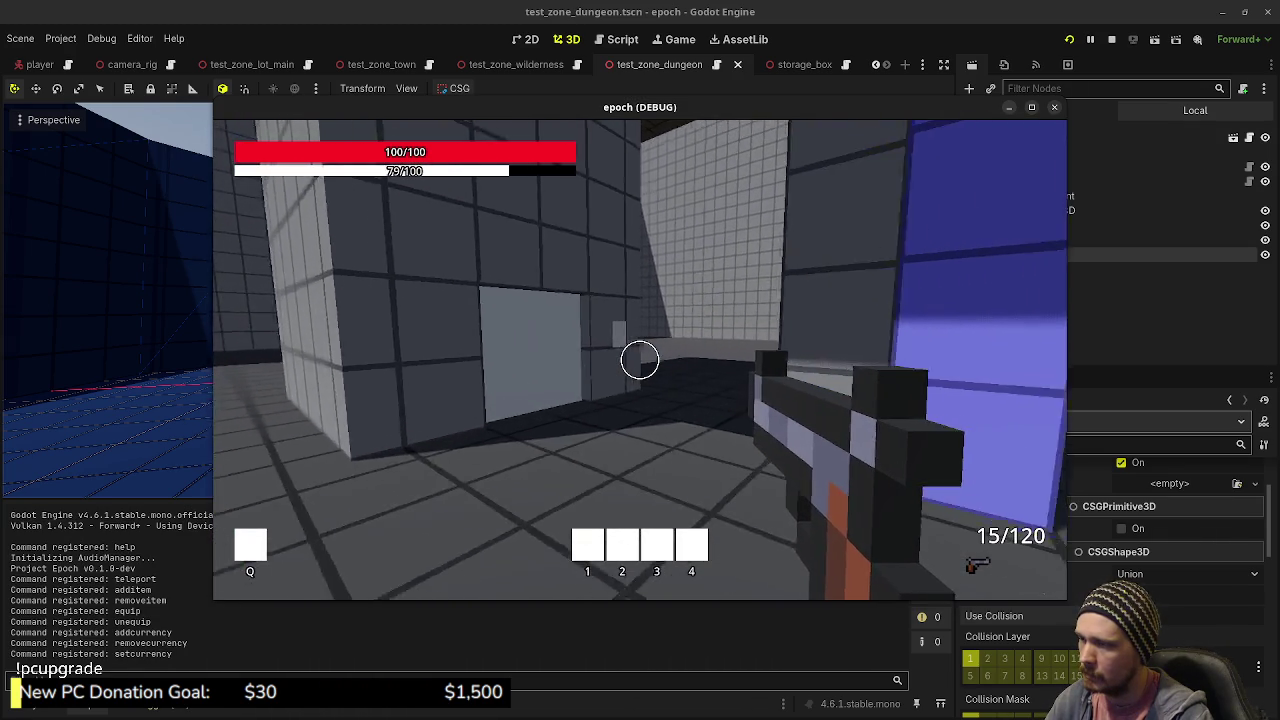
key(w)
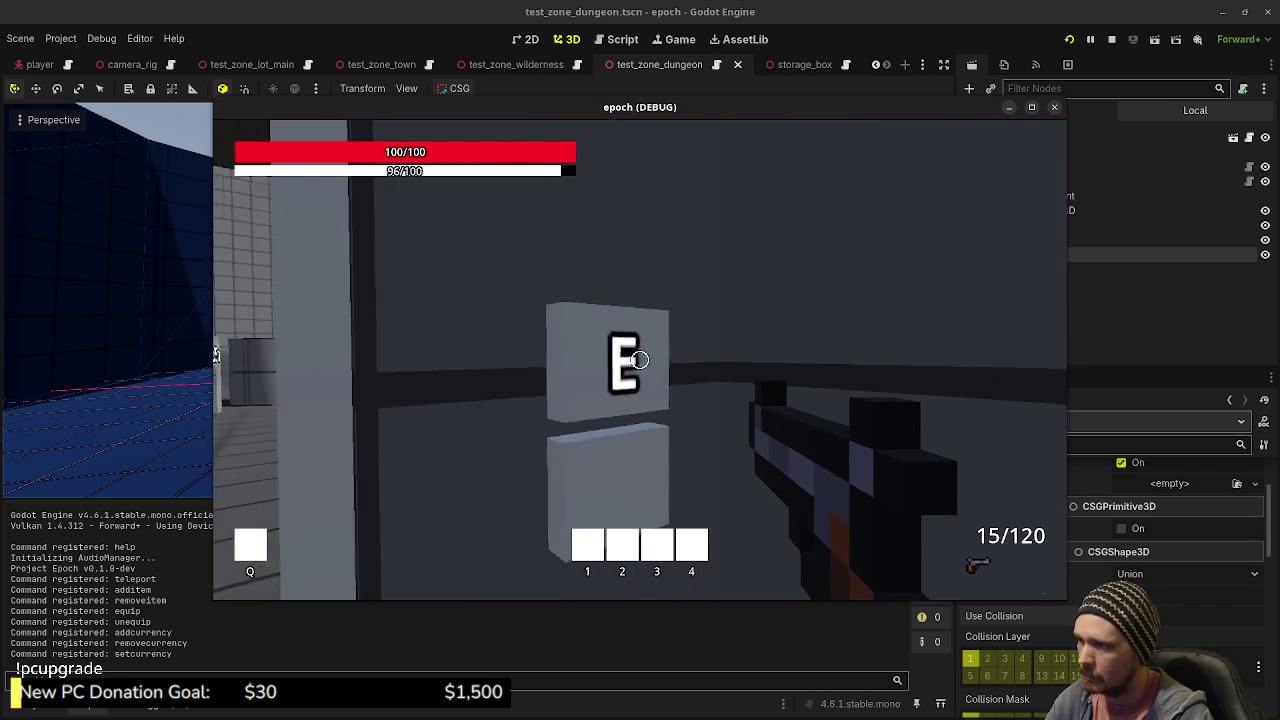
click(640, 360)
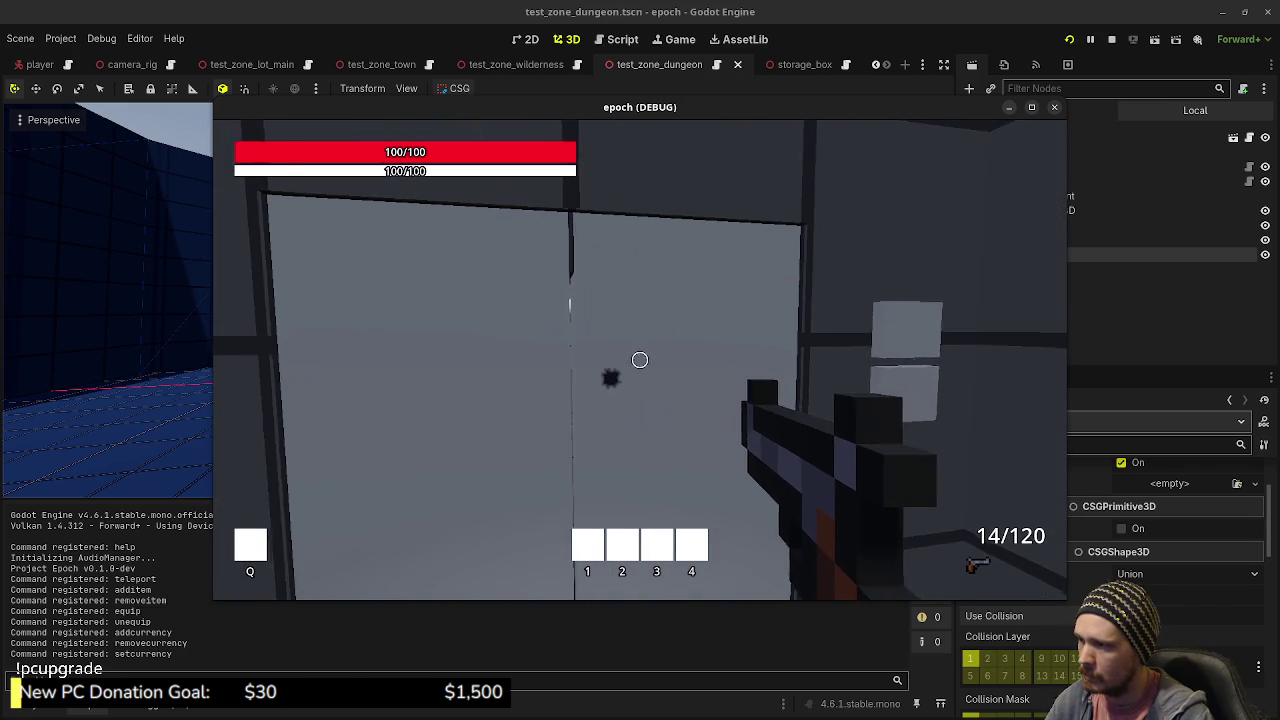
click(640, 360)
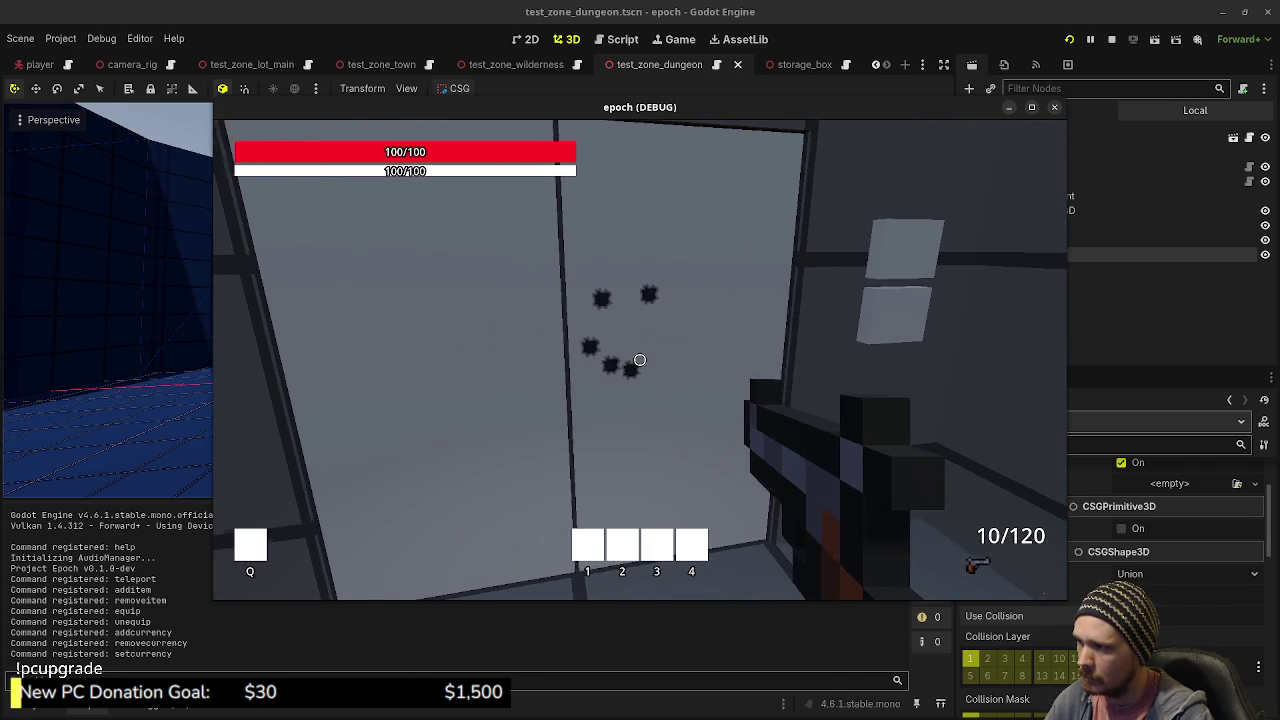
click(640, 360)
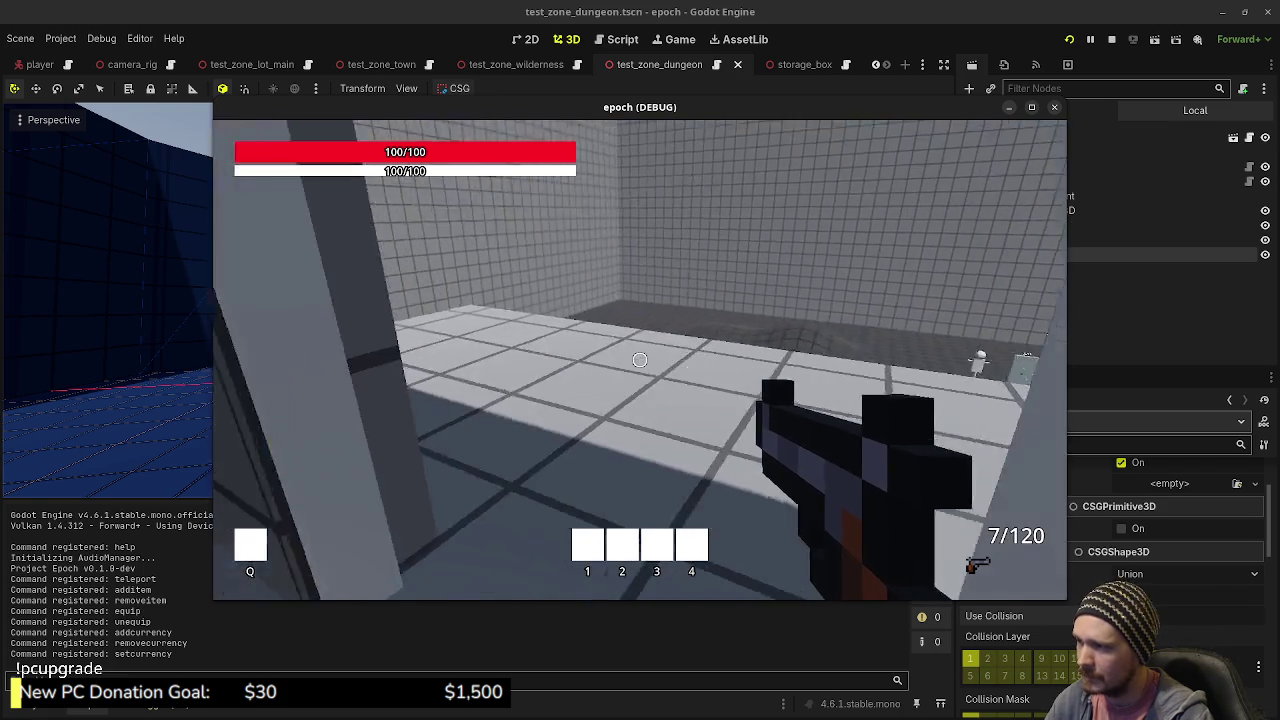
- Enter the blue portal to the town and sprint down the corridor past the Item Shop
key(shift+w)
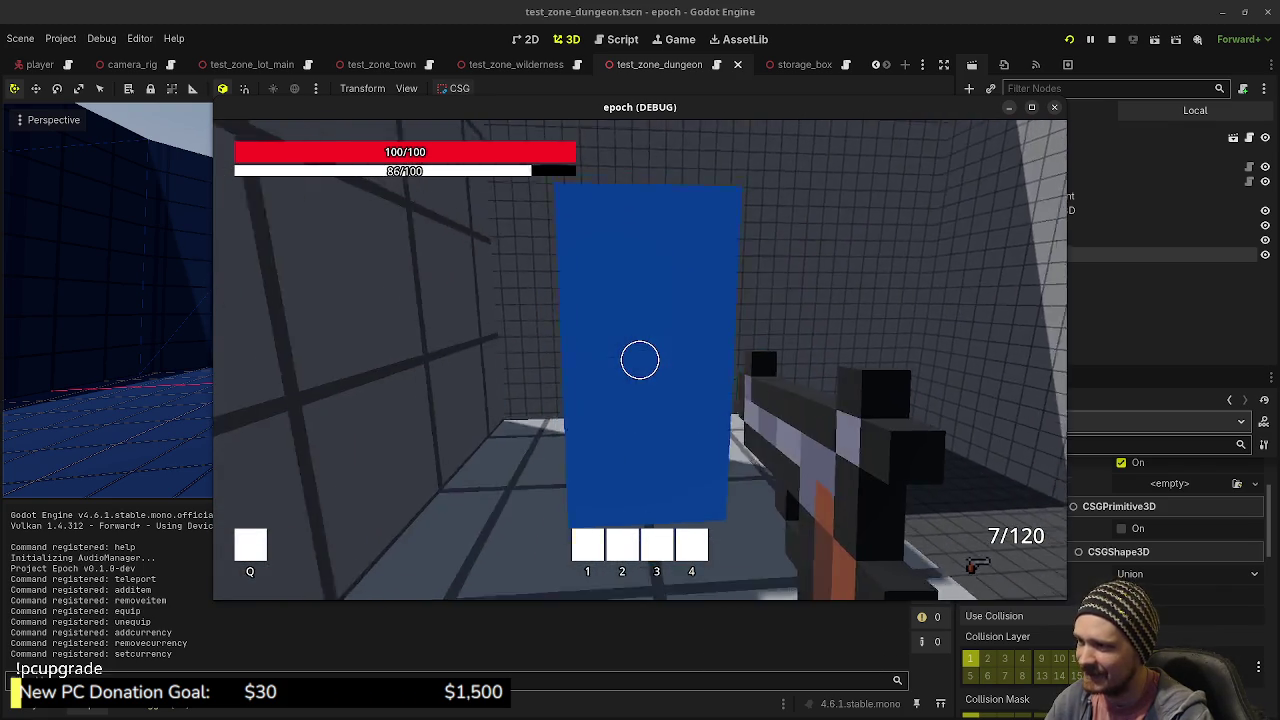
key(shift+w)
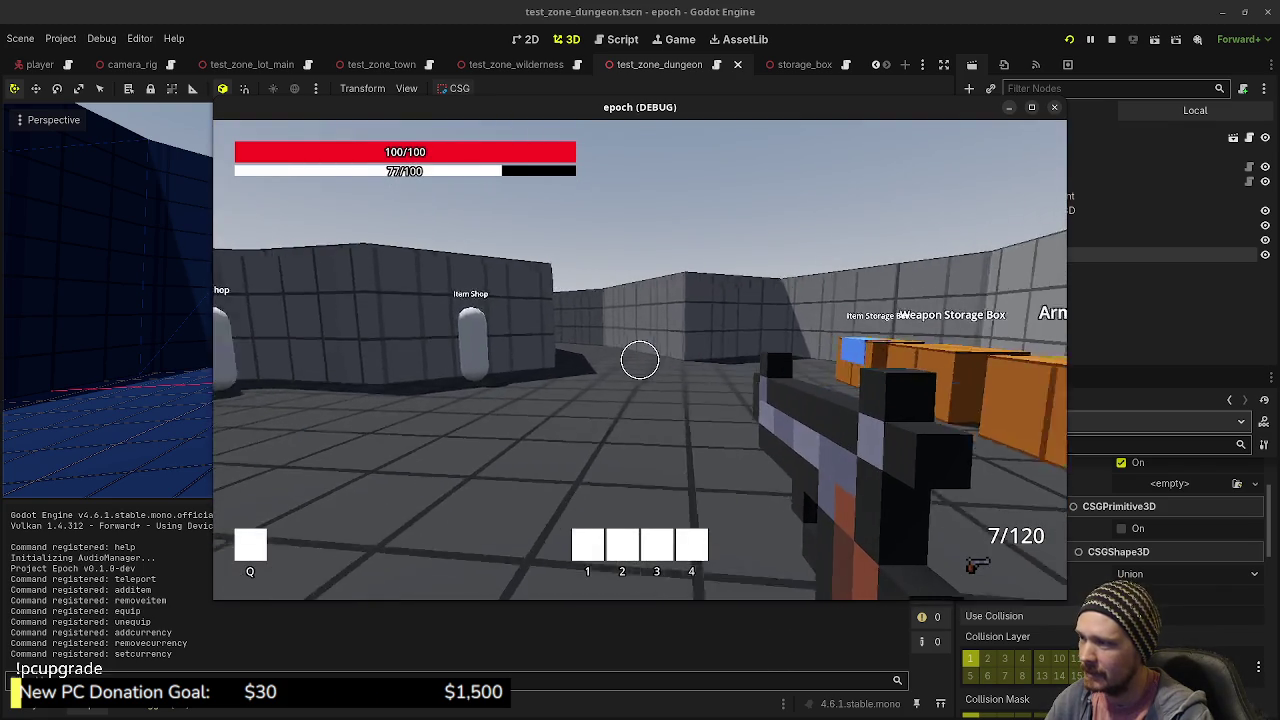
key(shift+w)
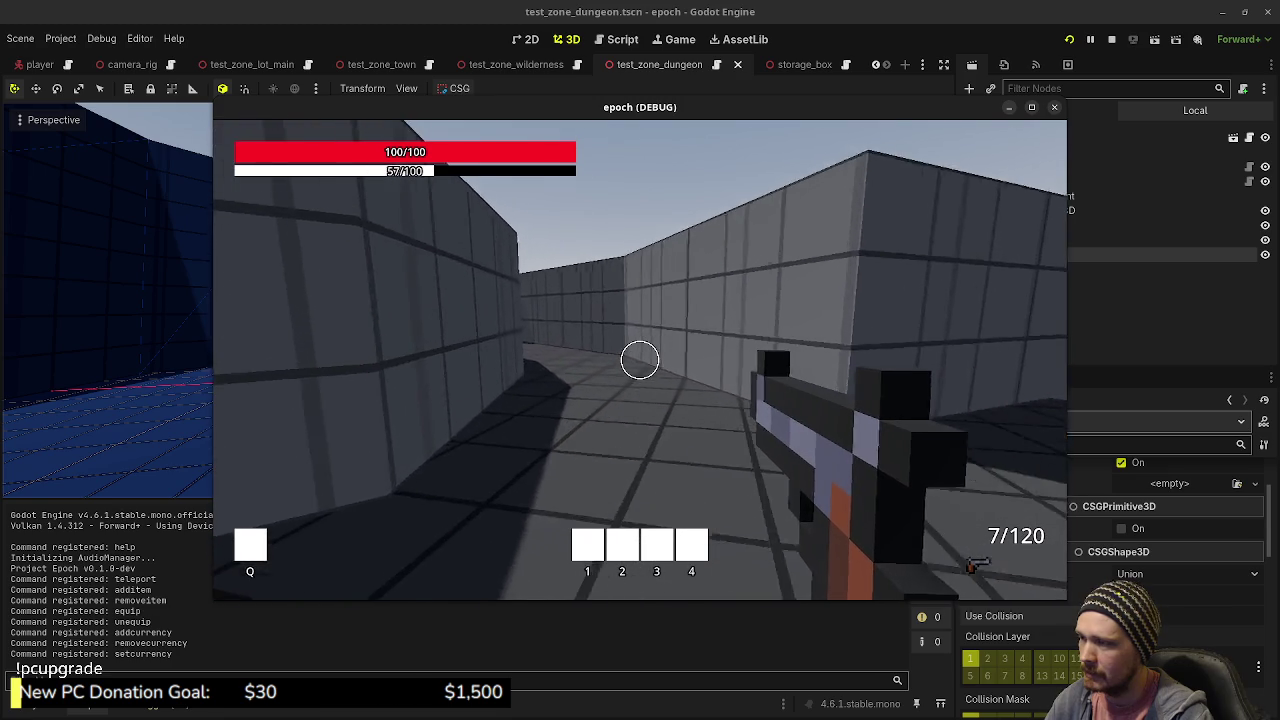
key(shift+w)
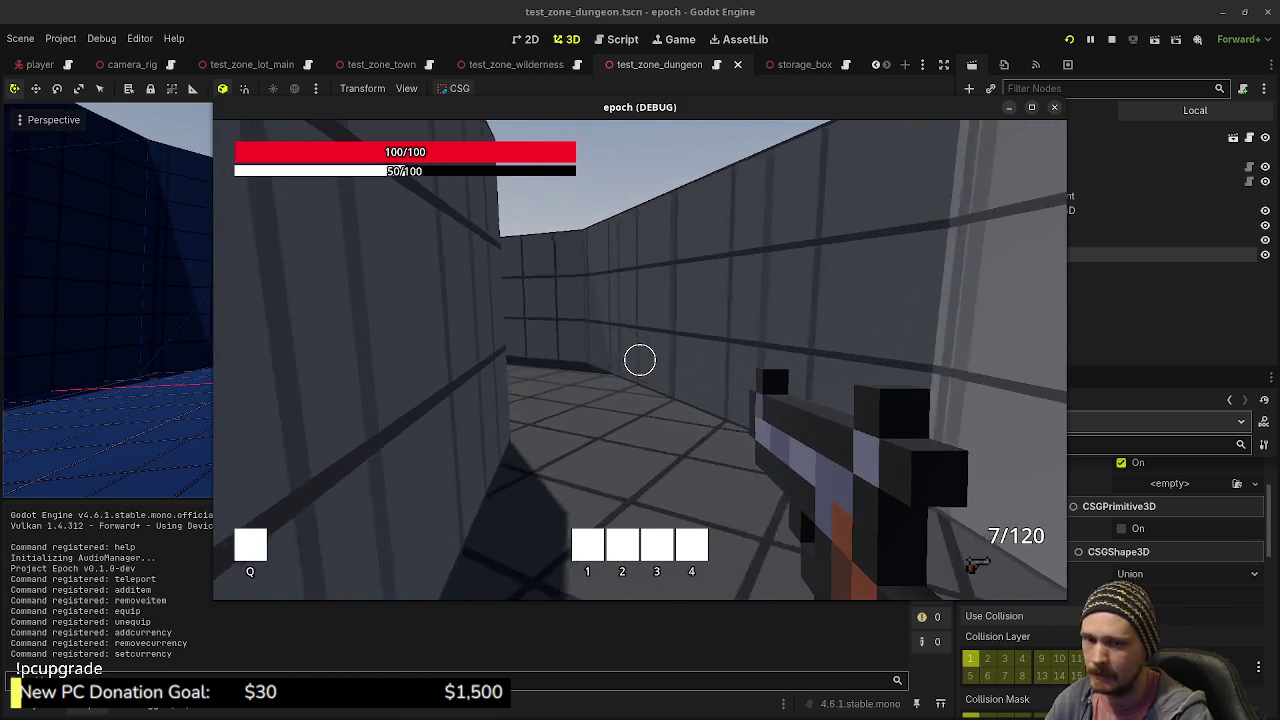
- Take the blue portal into the wilderness and fire shots while crossing the field
key(w)
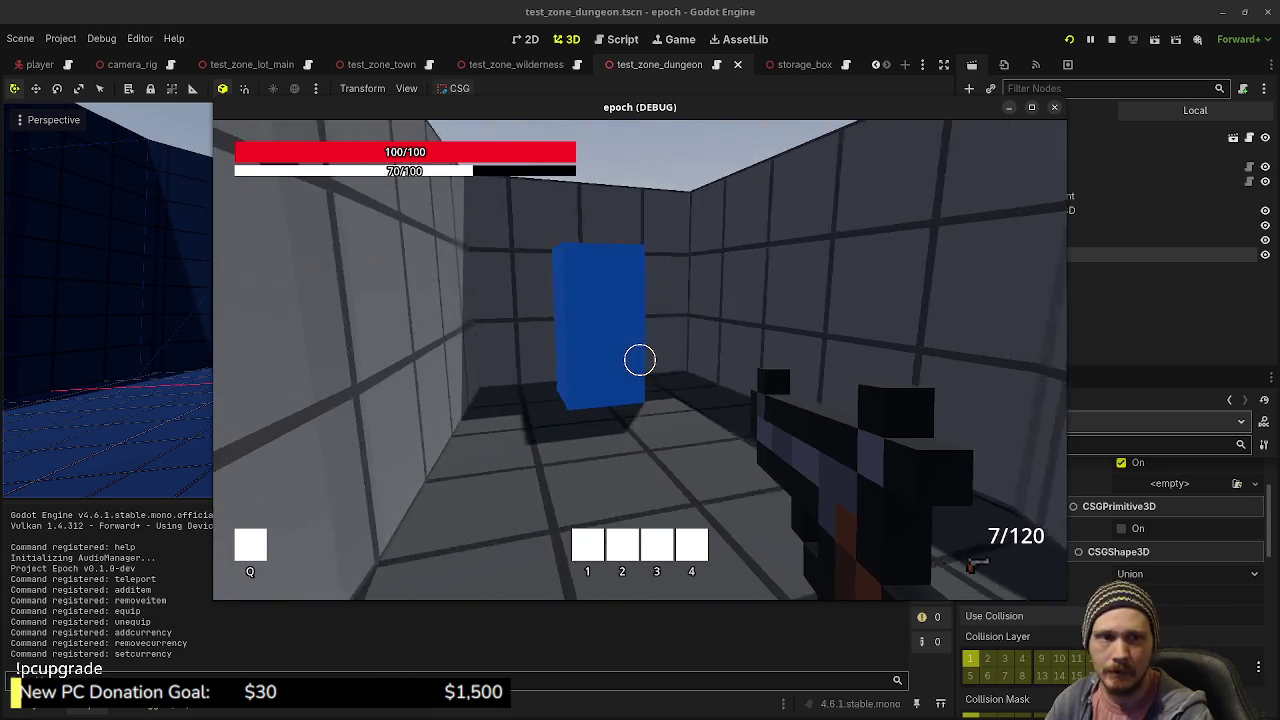
key(w)
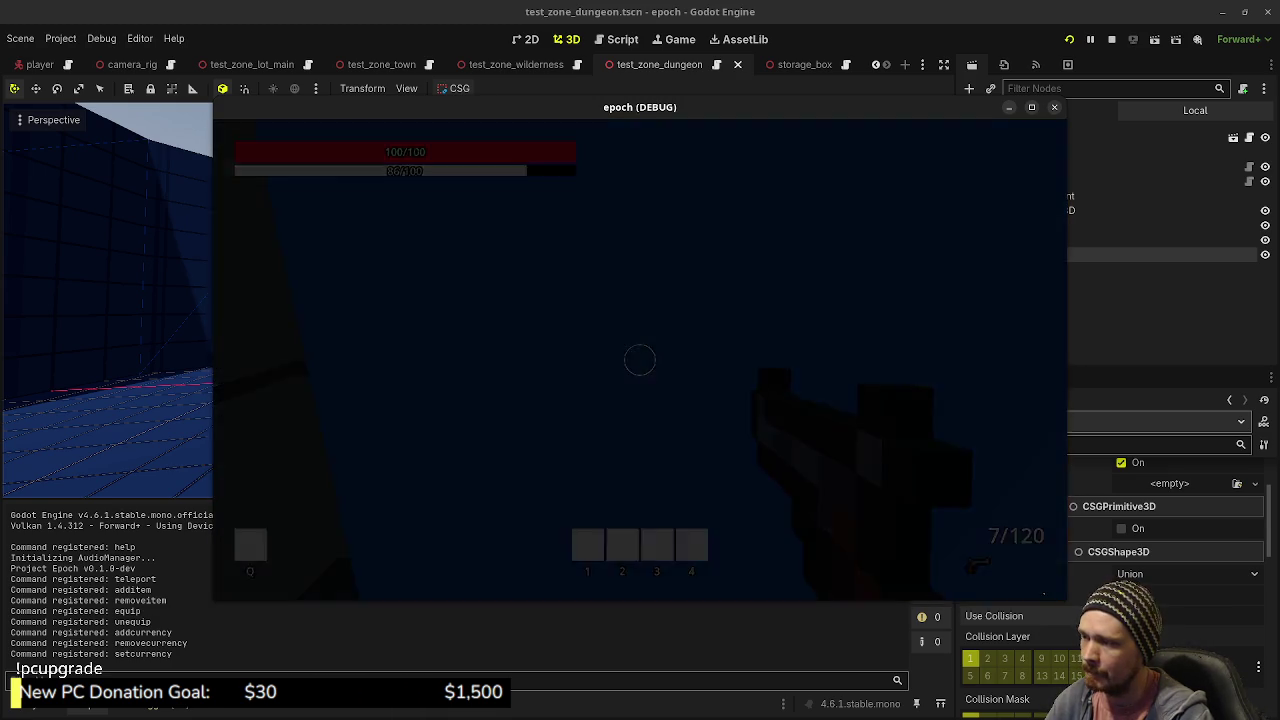
key(shift+w)
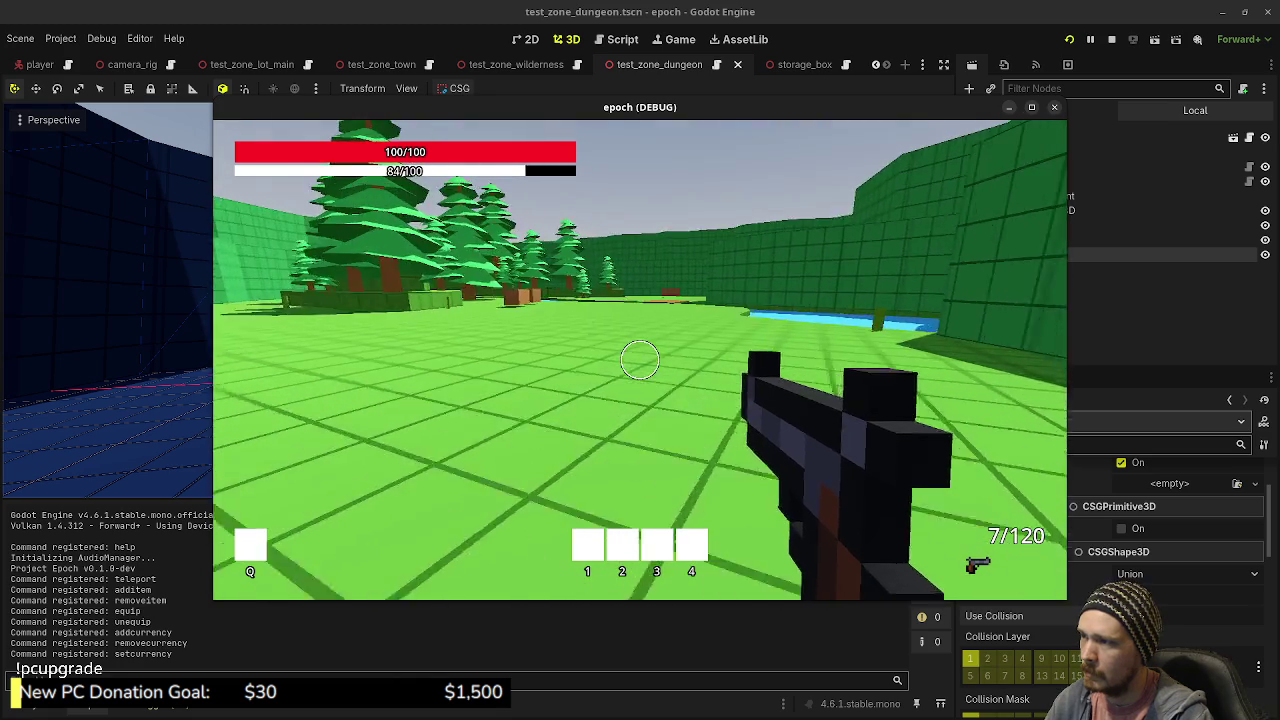
key(shift+w)
click(640, 360)
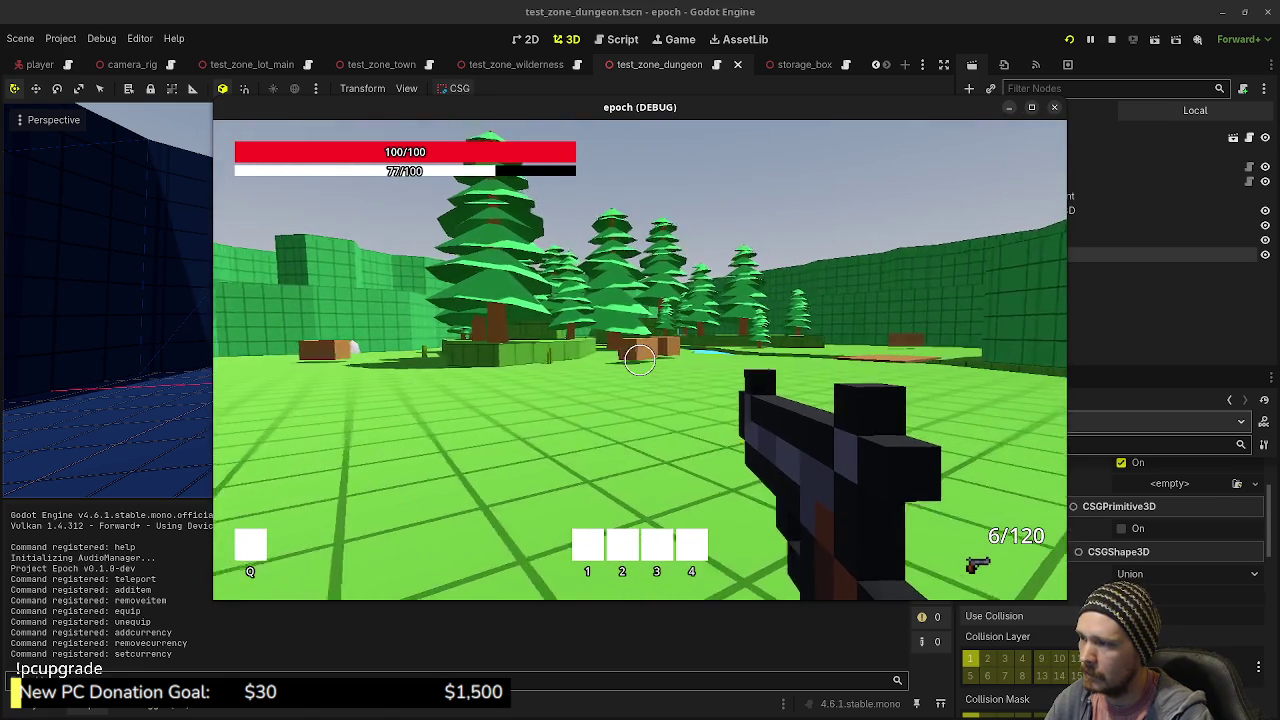
click(640, 360)
click(640, 360)
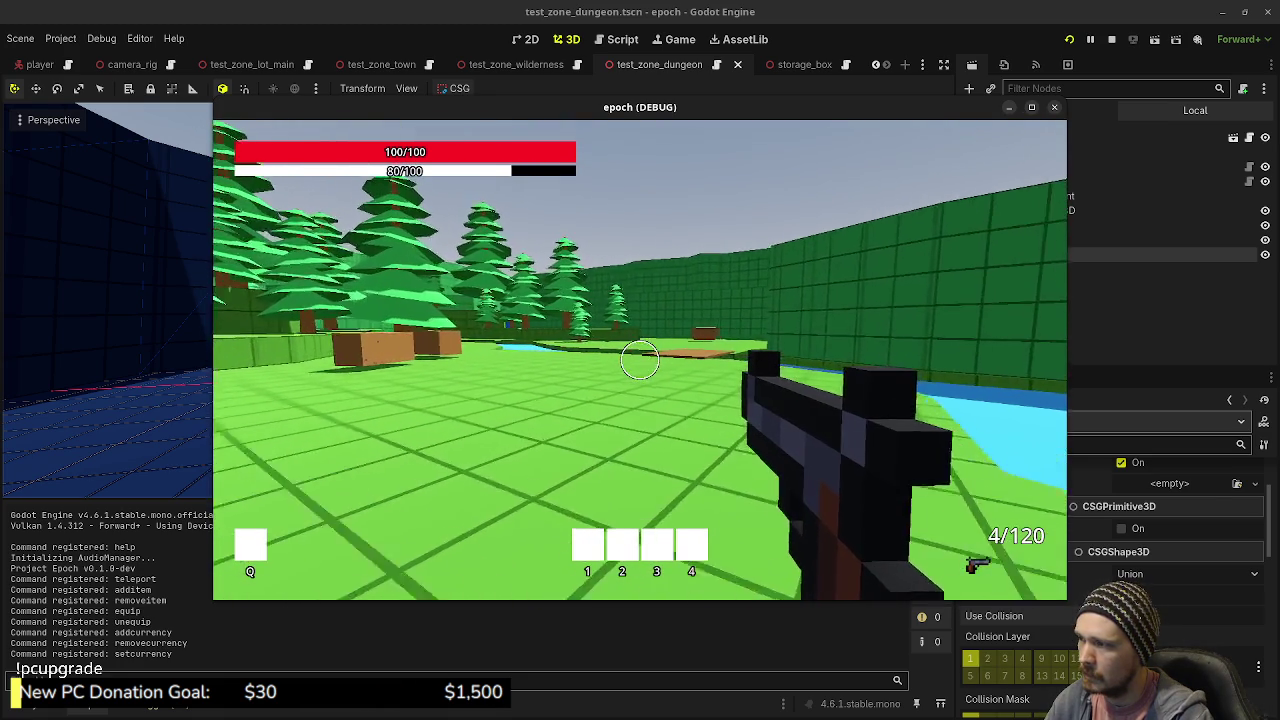
- Switch to the other weapon and fire a shot with it
key(shift+w)
key(e)
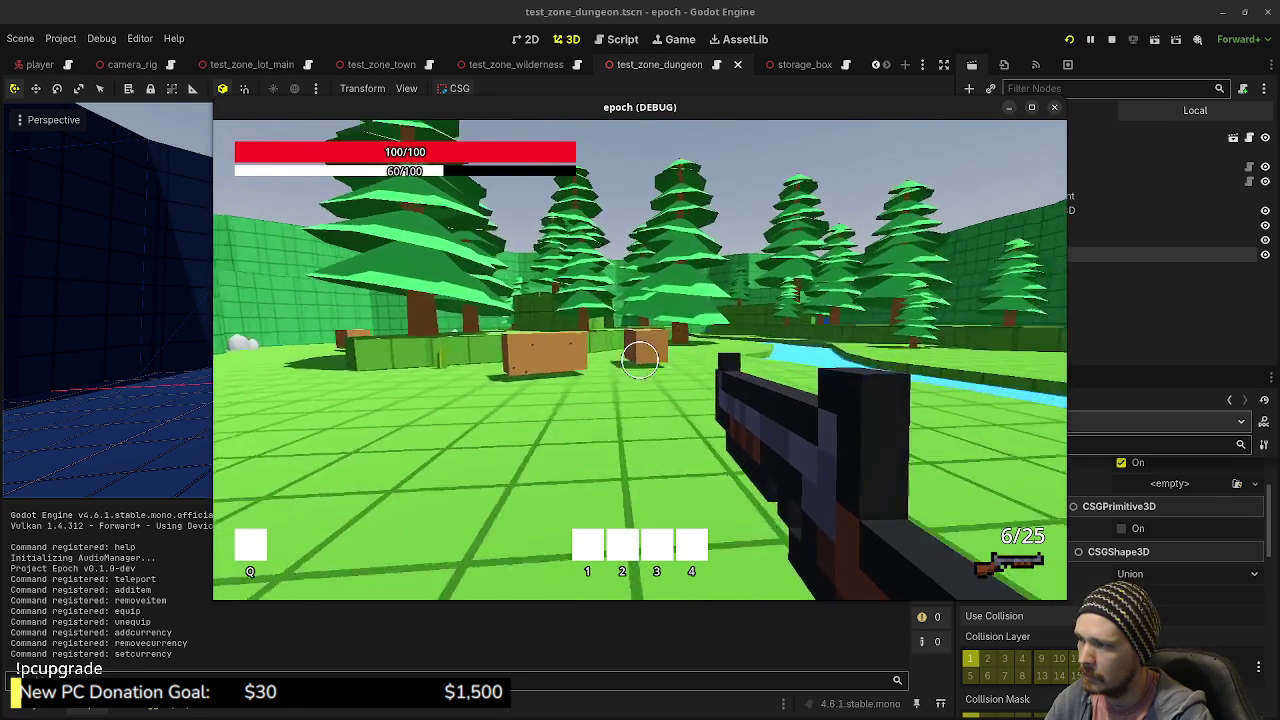
key(shift+w)
click(640, 360)
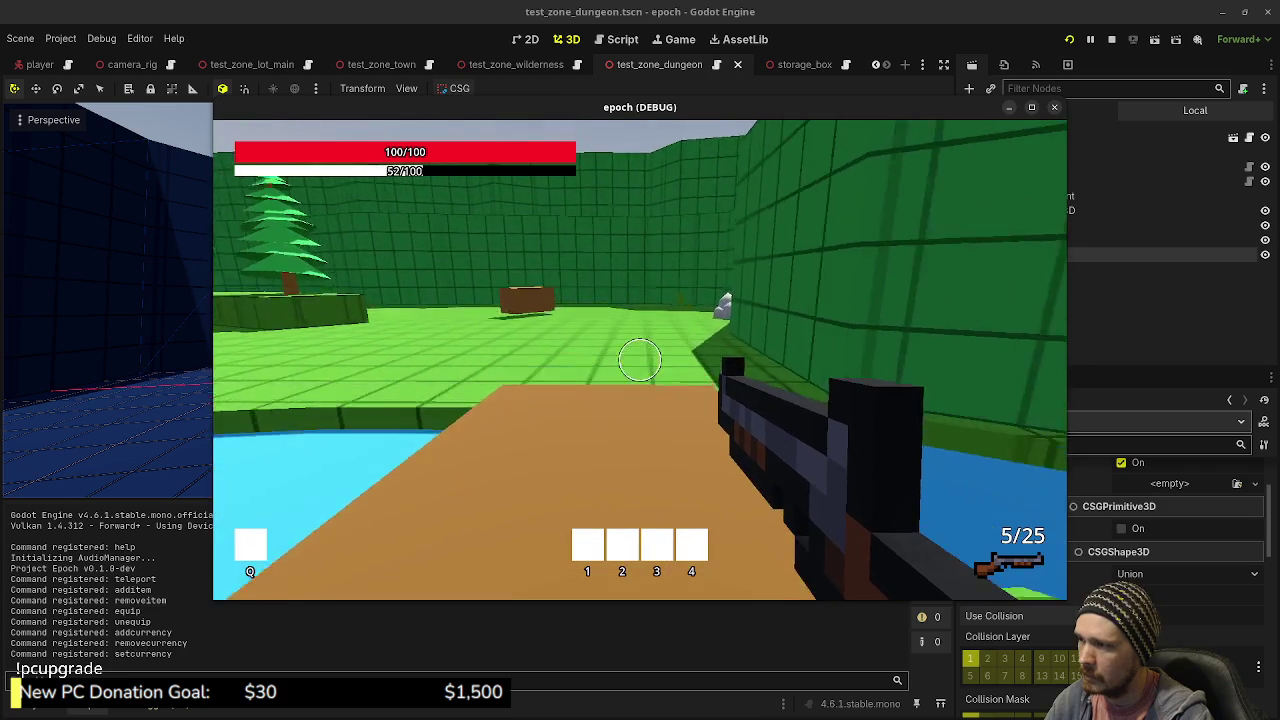
- Follow the path along the trees to the zone's blue portal
key(w)
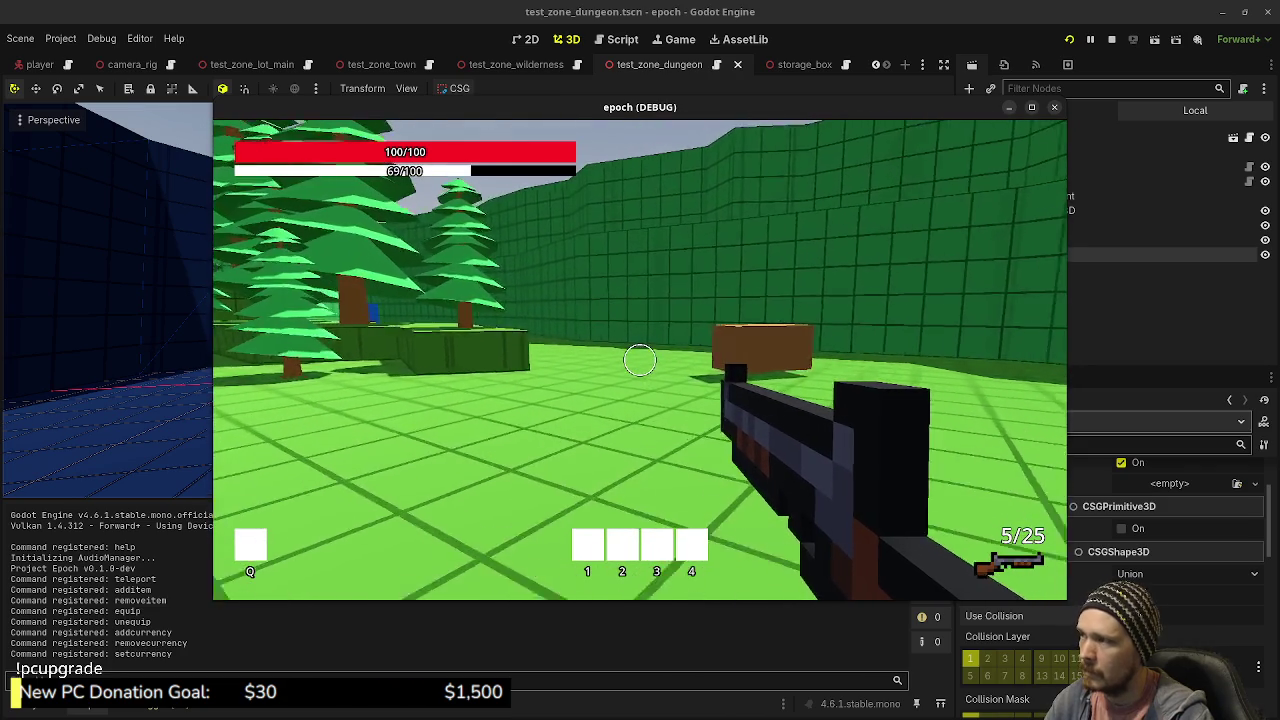
key(shift+w)
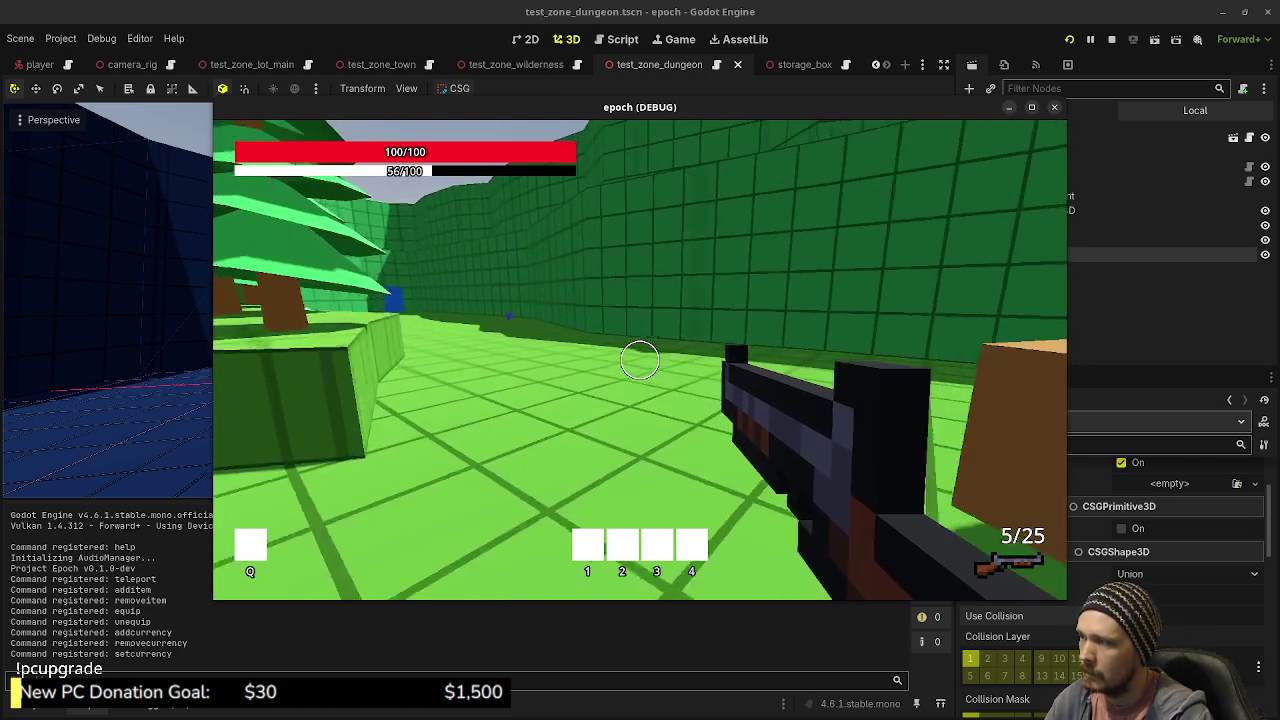
key(shift+w)
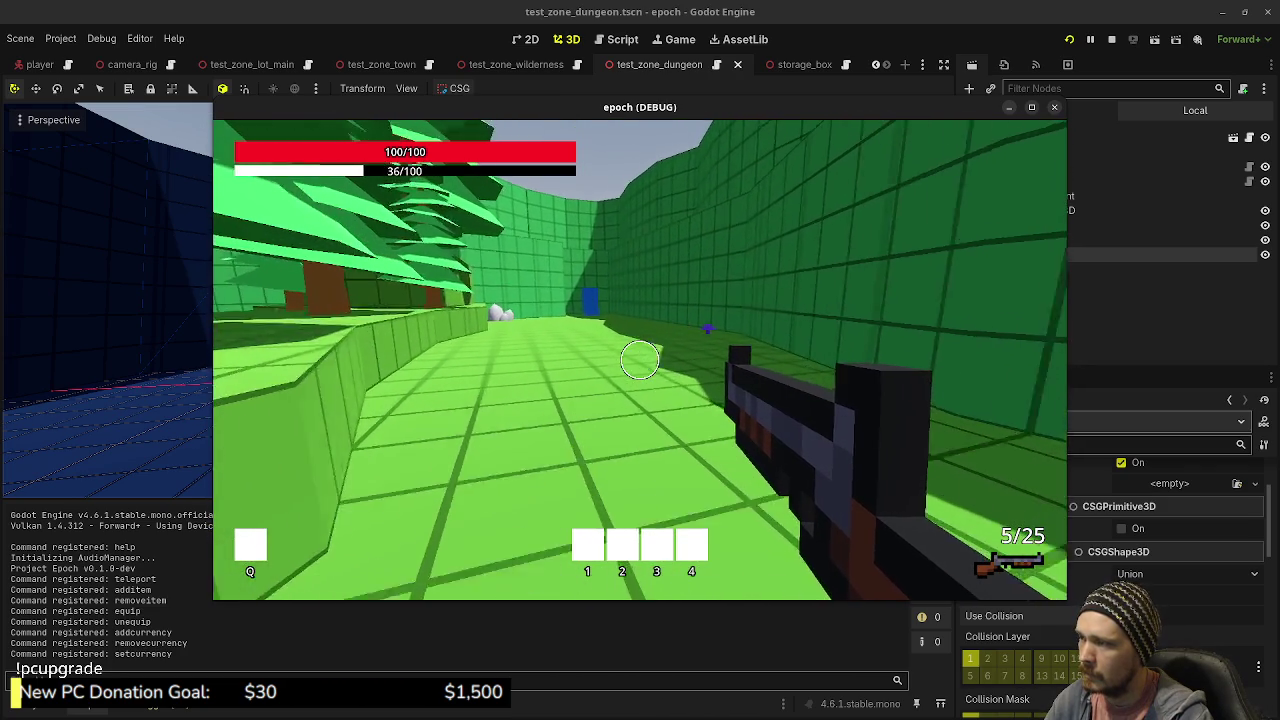
key(shift+w)
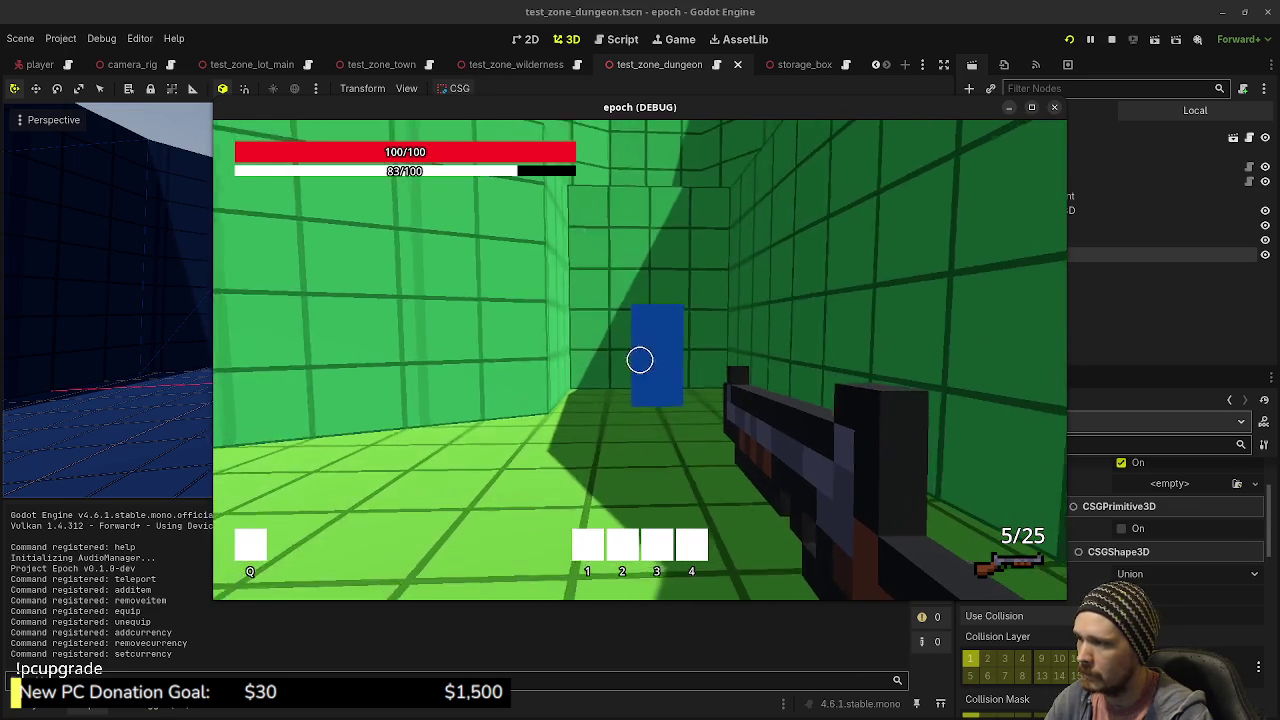
key(shift+w)
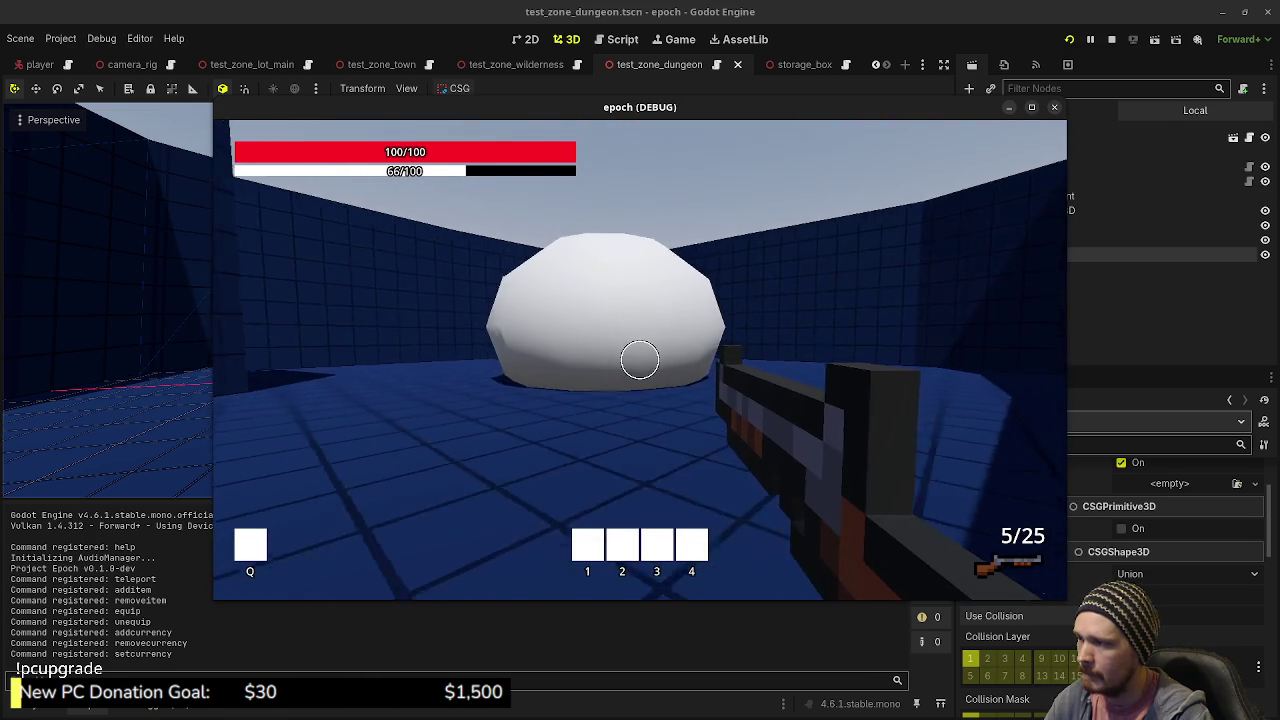
- Sprint to the white sphere and walk into it to confirm it blocks the player
key(shift+w)
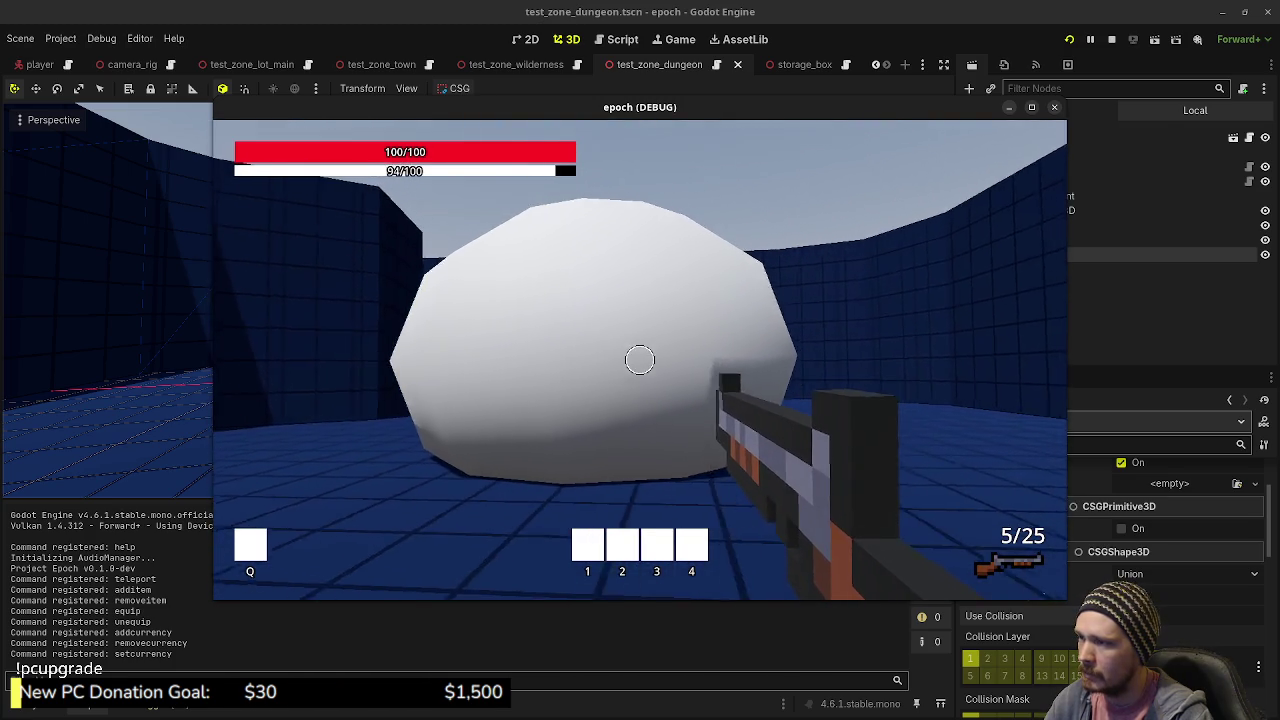
mouse_move(640, 360)
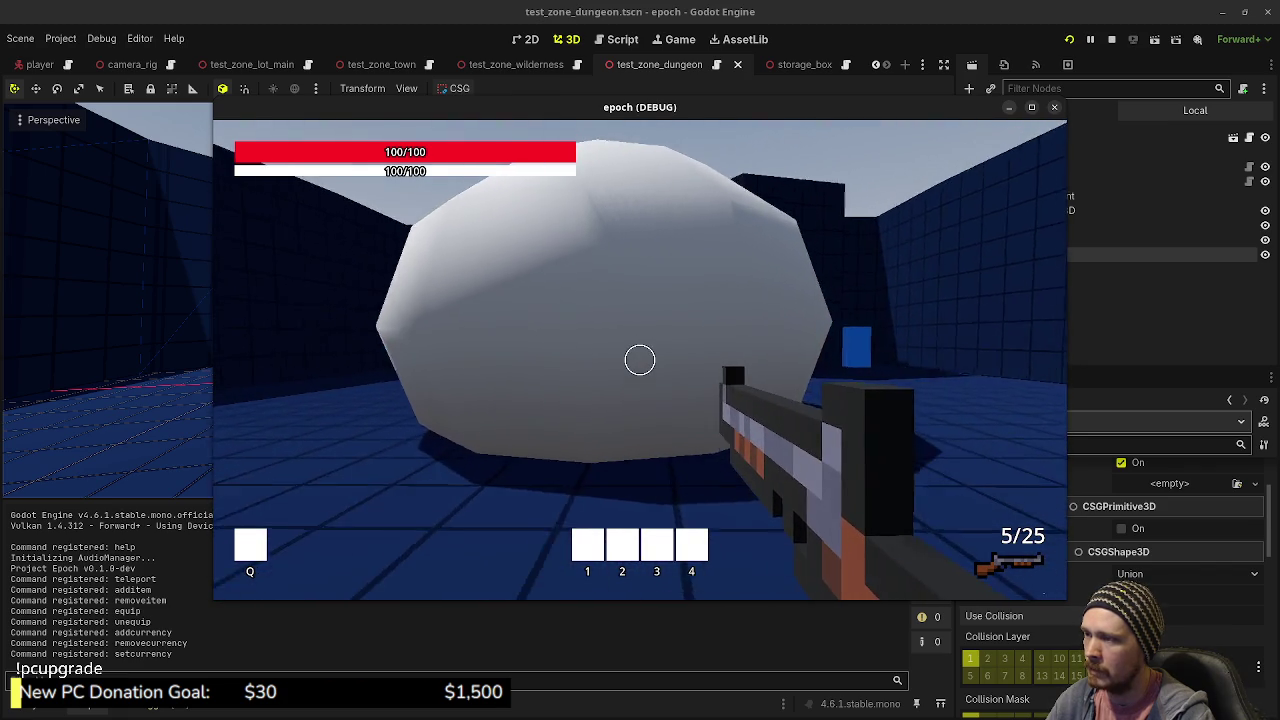
key(w)
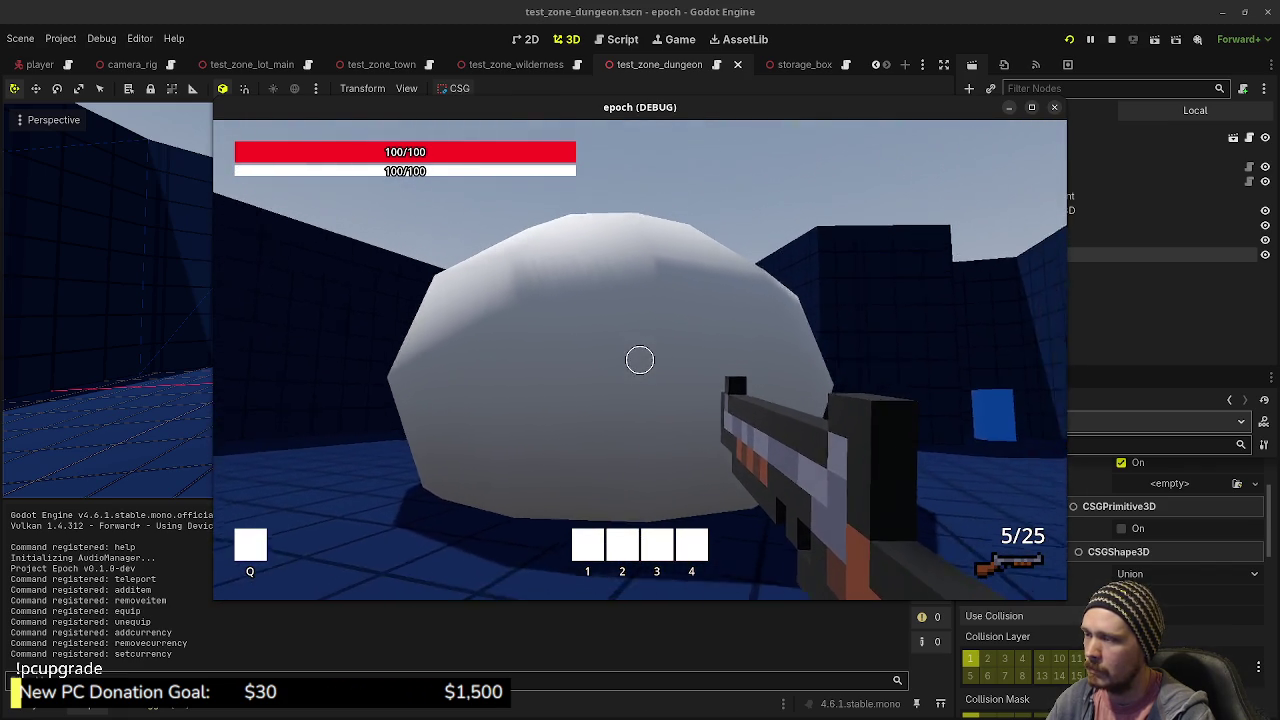
key(shift+w)
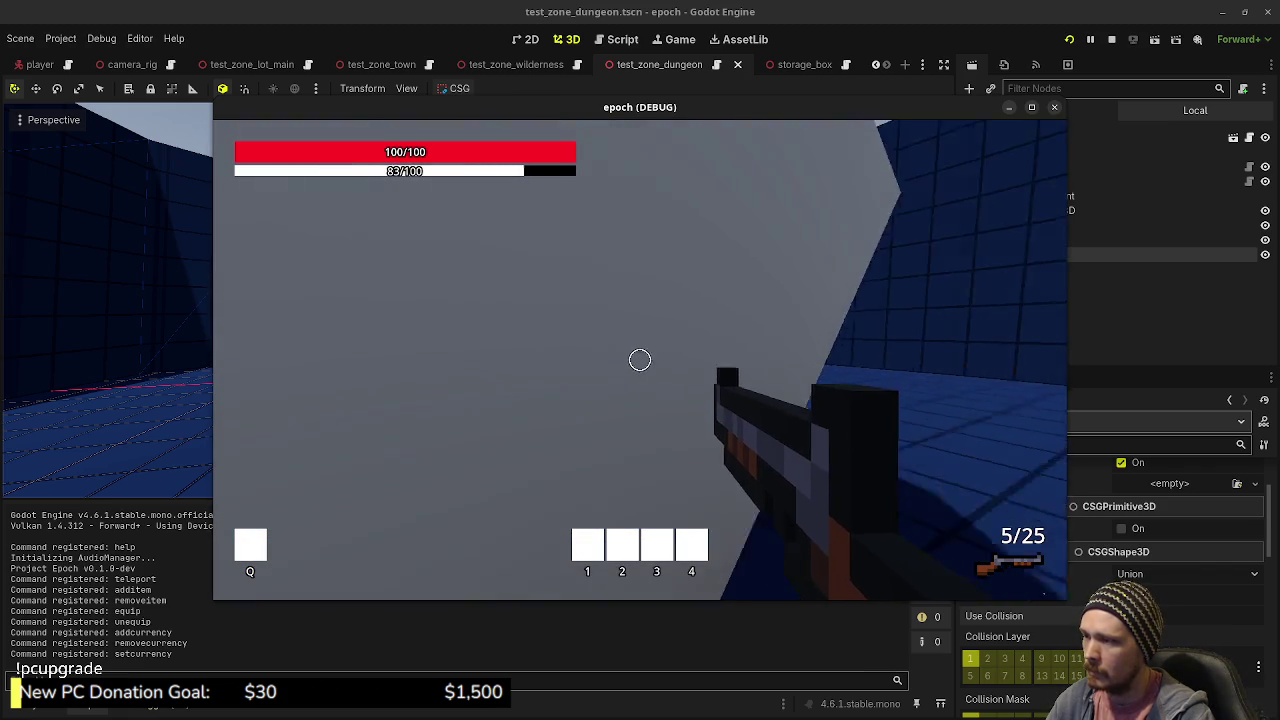
key(w)
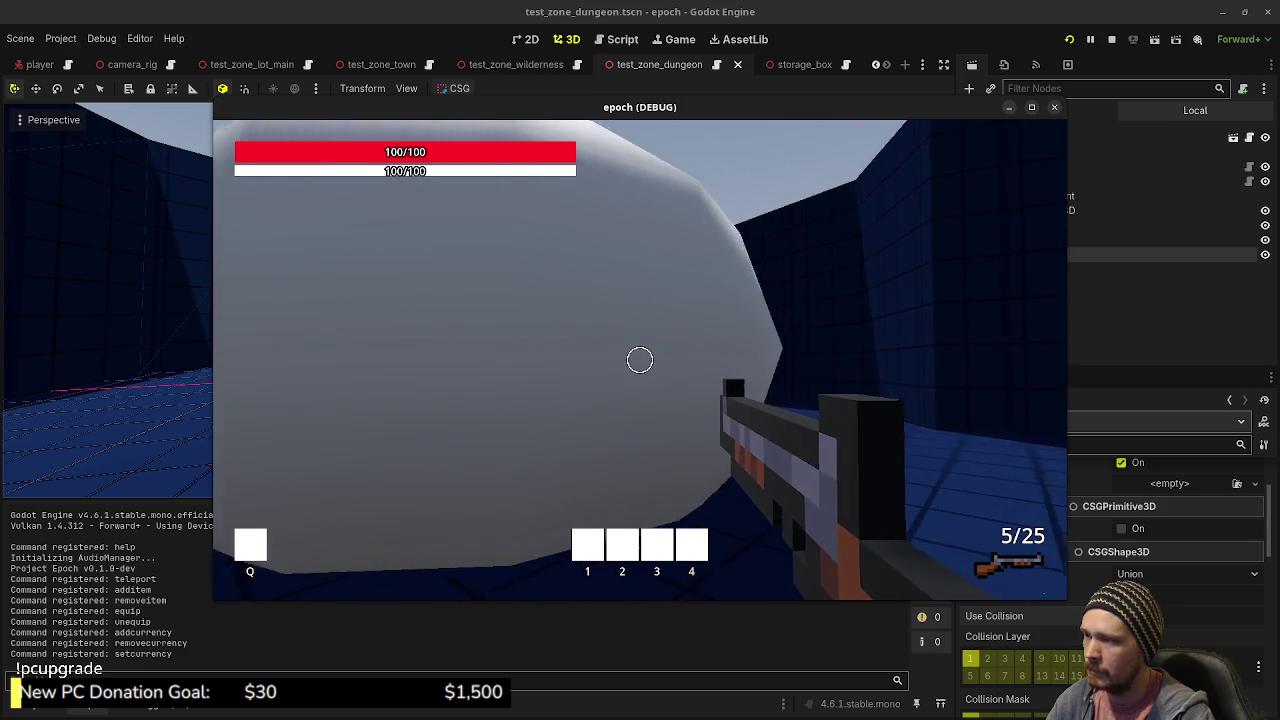
key(s)
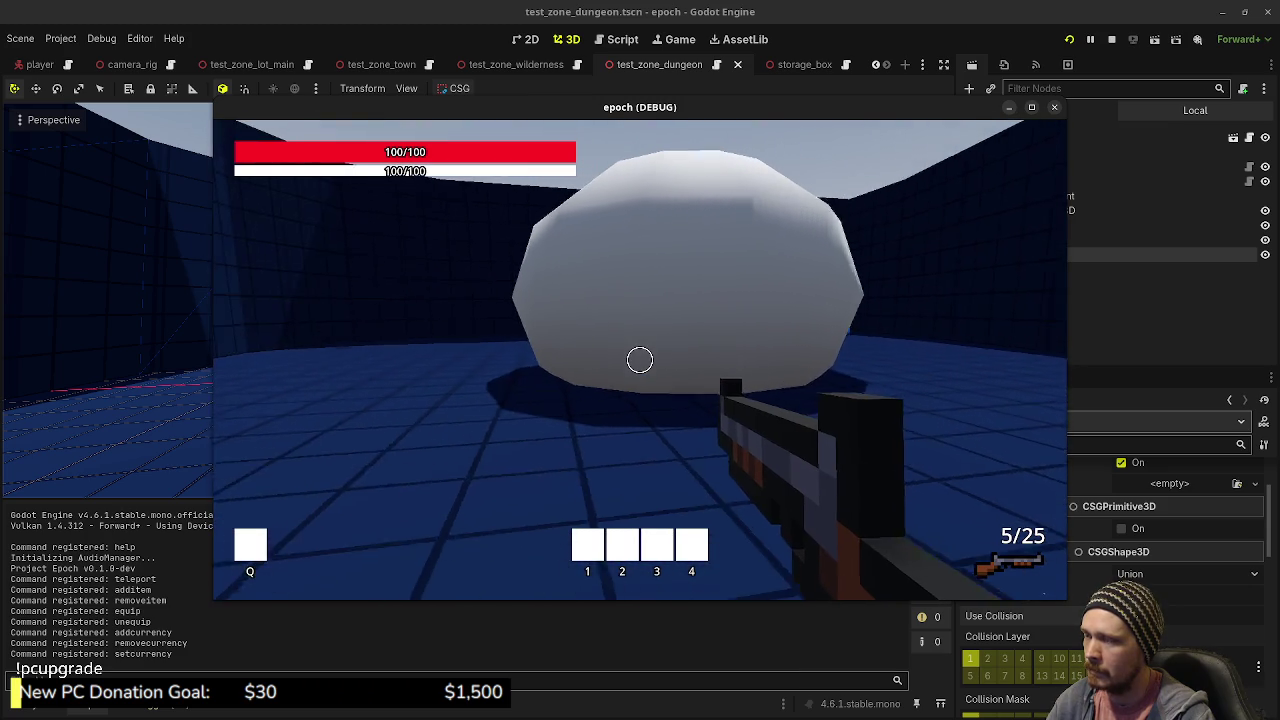
key(w)
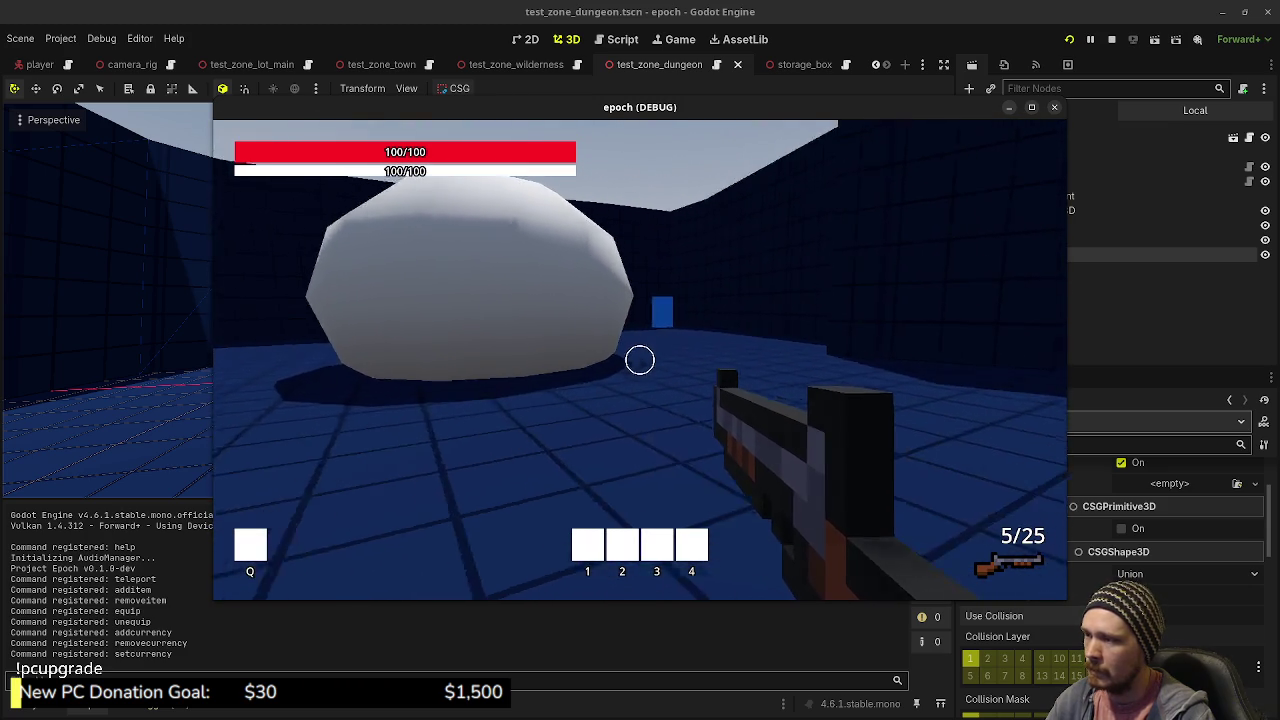
key(s)
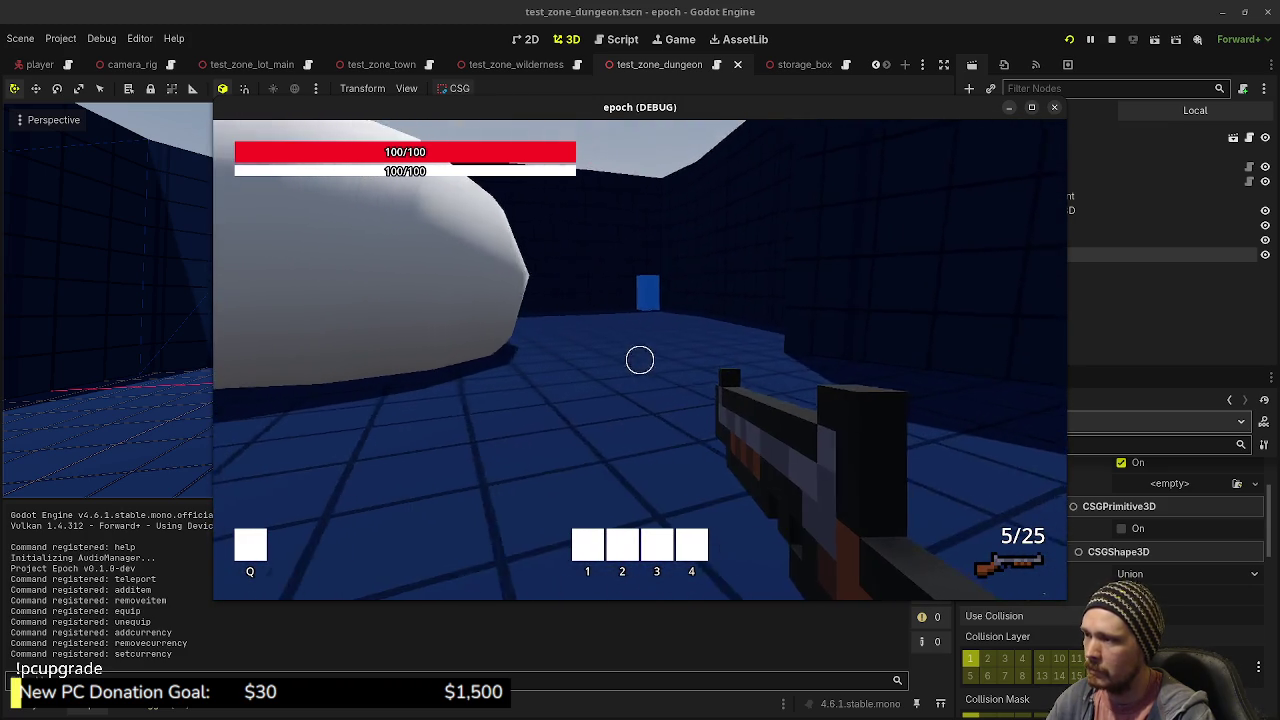
- Circle around the sphere, pressing up against it and turning to face it again
key(shift+w)
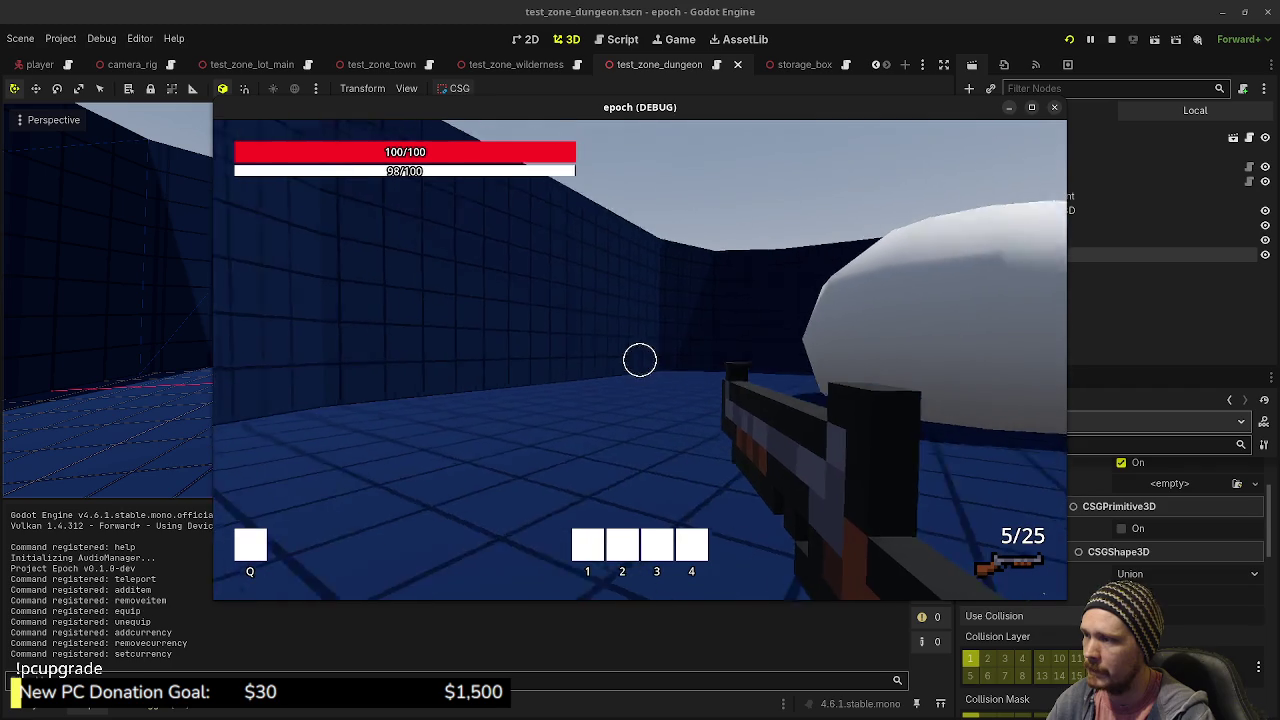
key(shift+w)
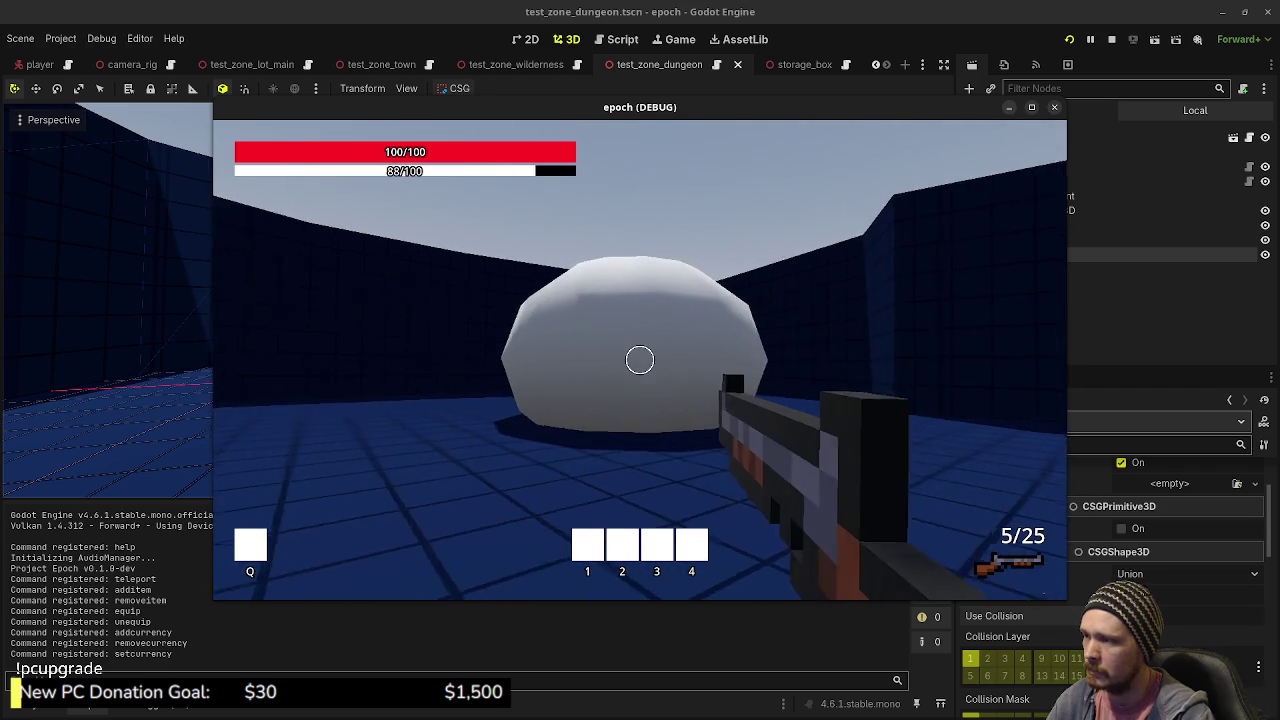
key(w)
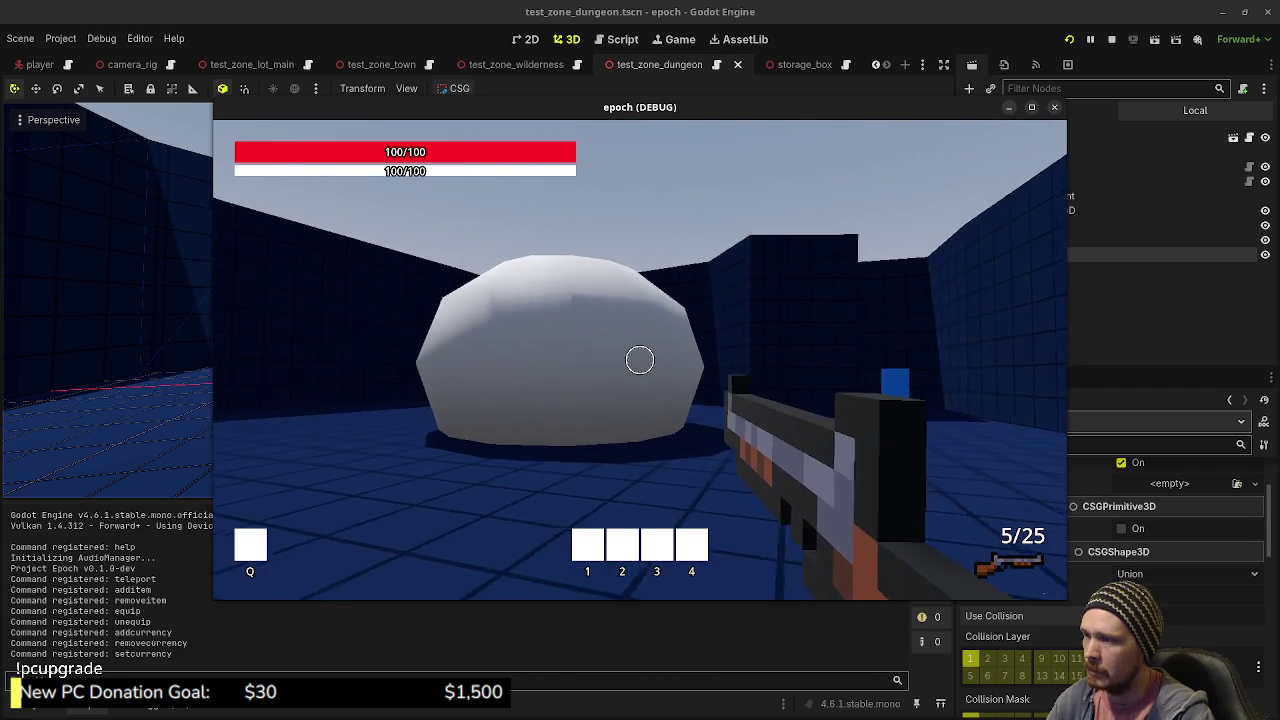
key(shift+w)
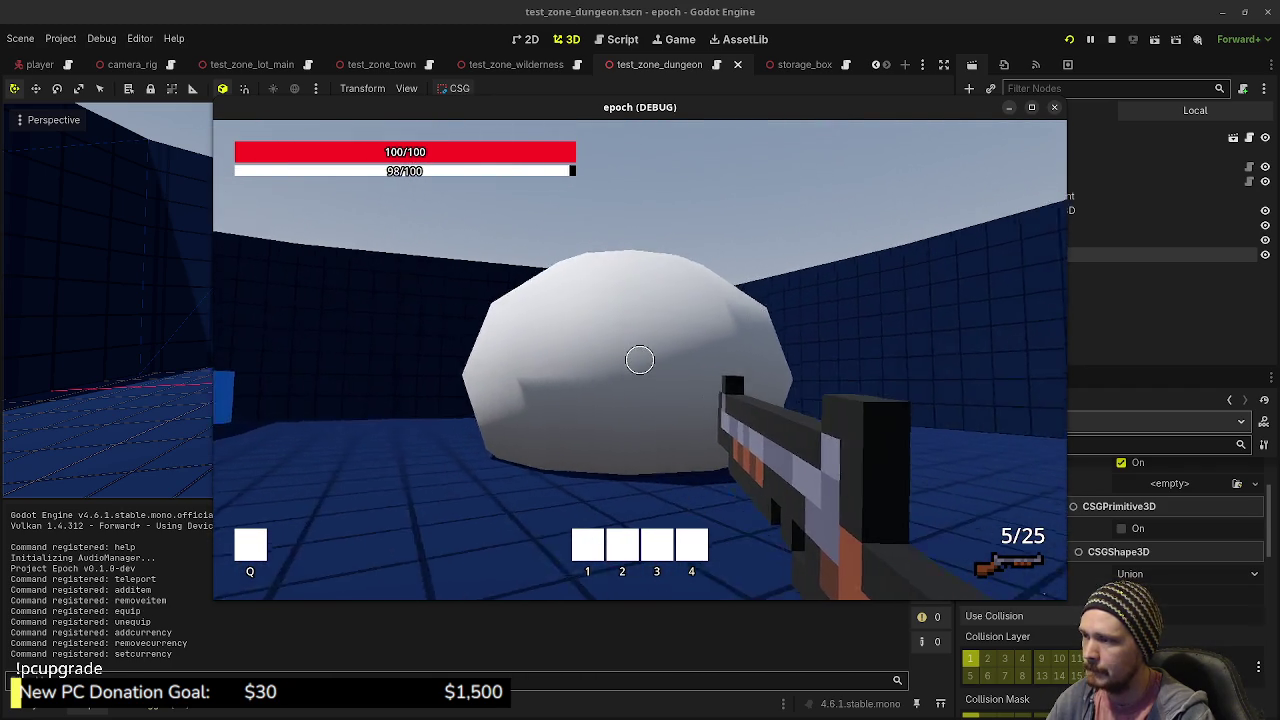
key(d)
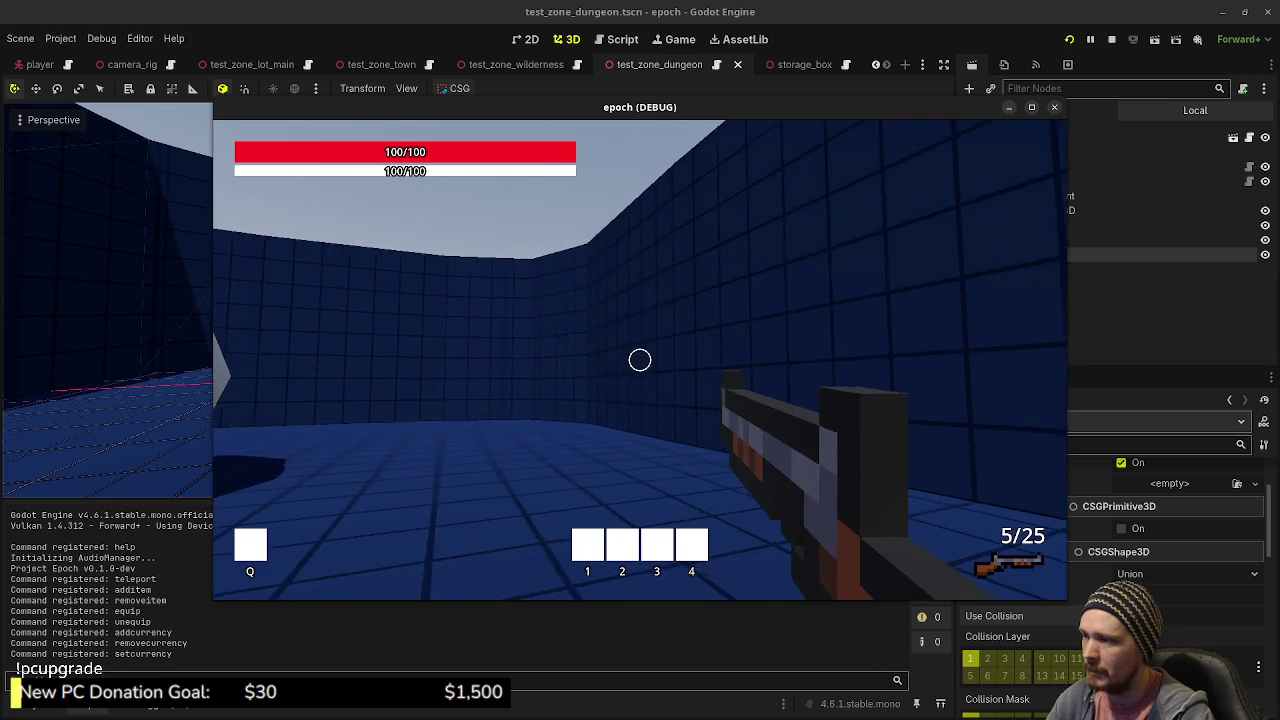
key(shift+a)
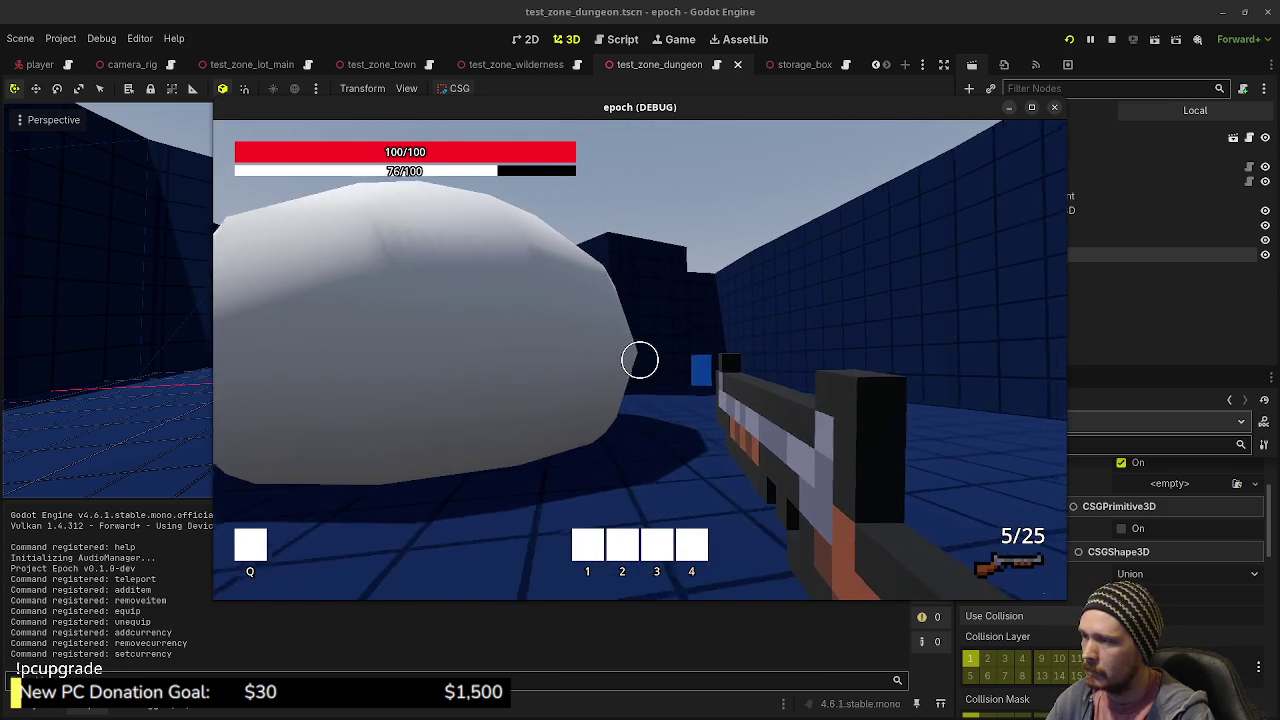
- Sprint past the sphere and into the blue block to reach the wilderness
key(shift+d)
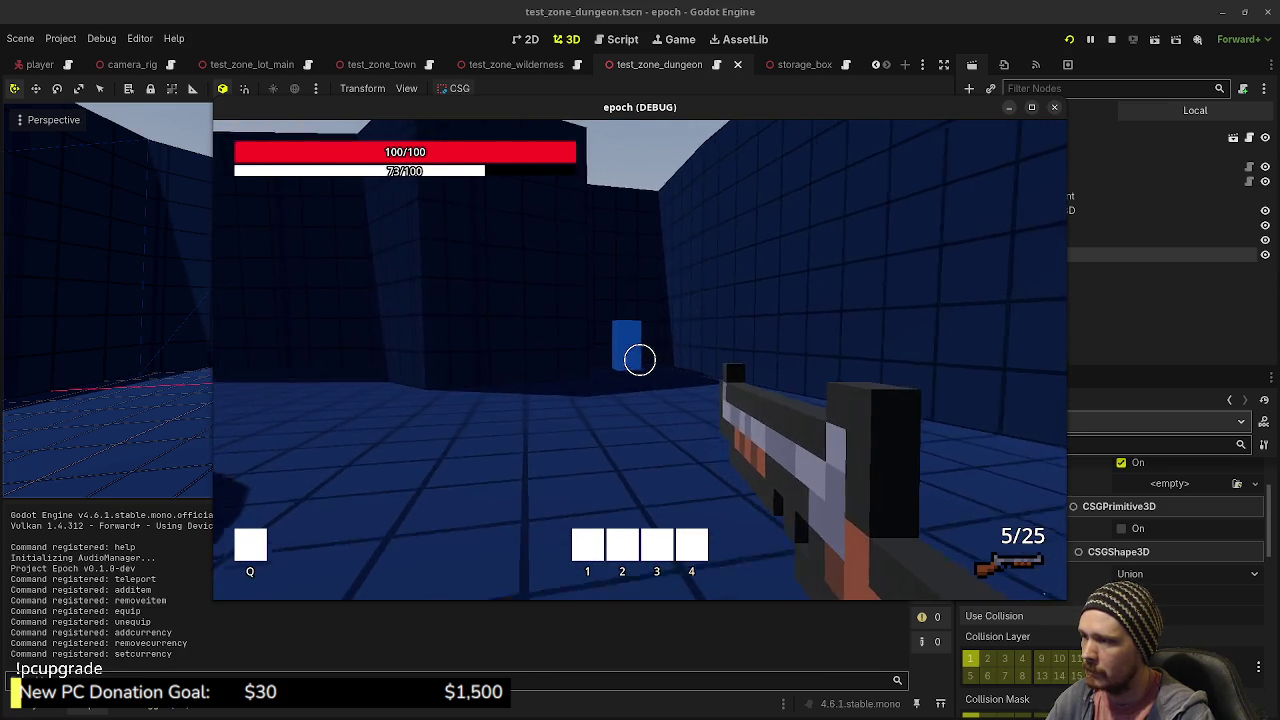
key(shift+w)
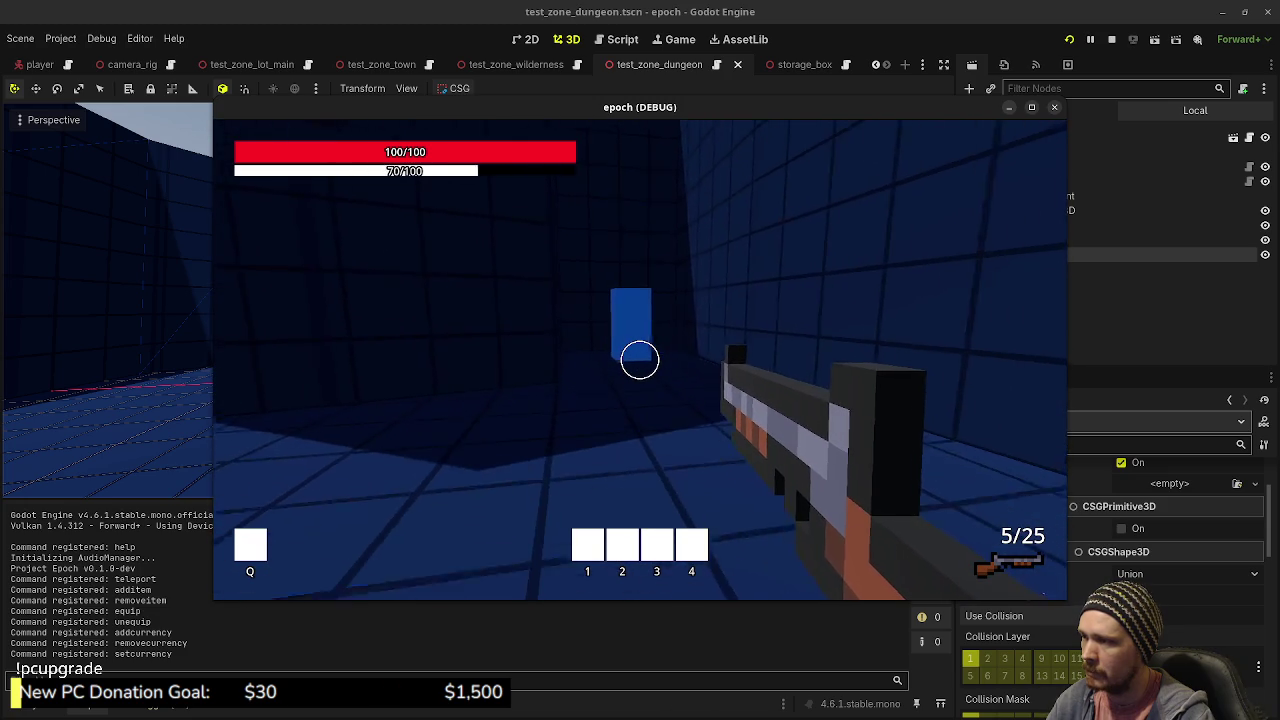
key(shift+w)
key(shift+w)
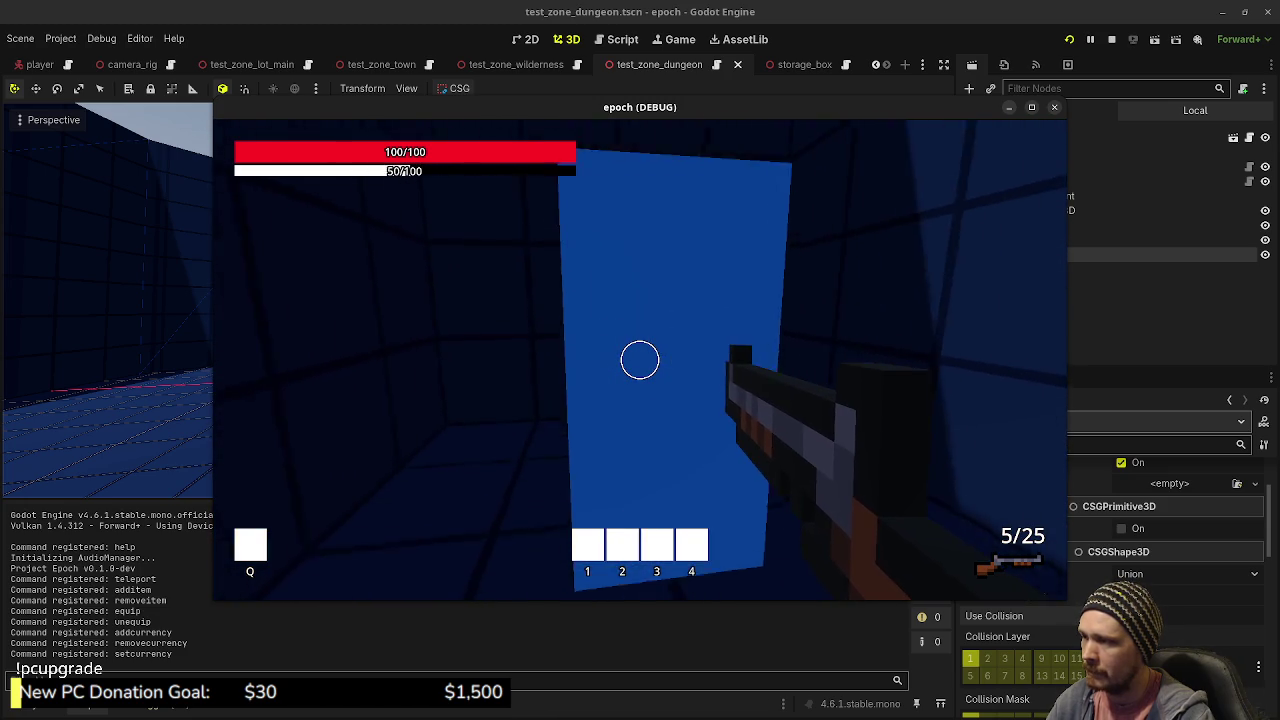
key(shift+w)
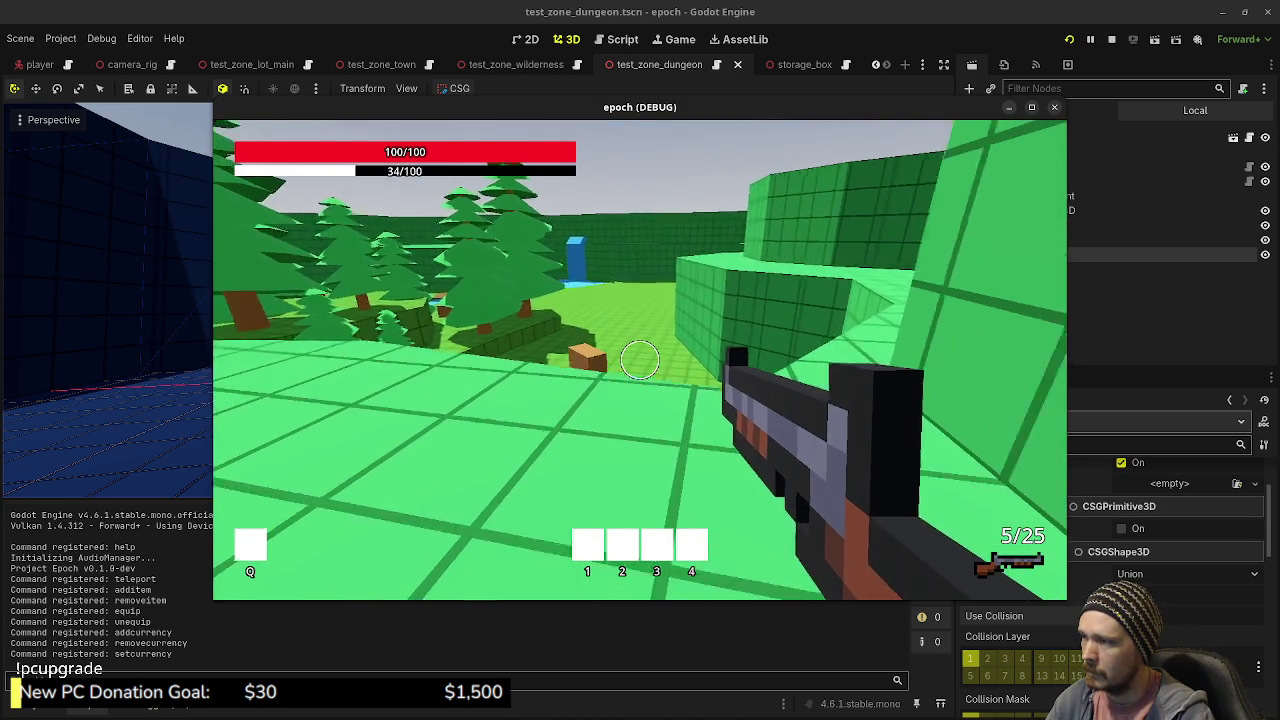
- Roam the green wilderness past the trees, then walk into the blue portal pillar
mouse_move(640, 360)
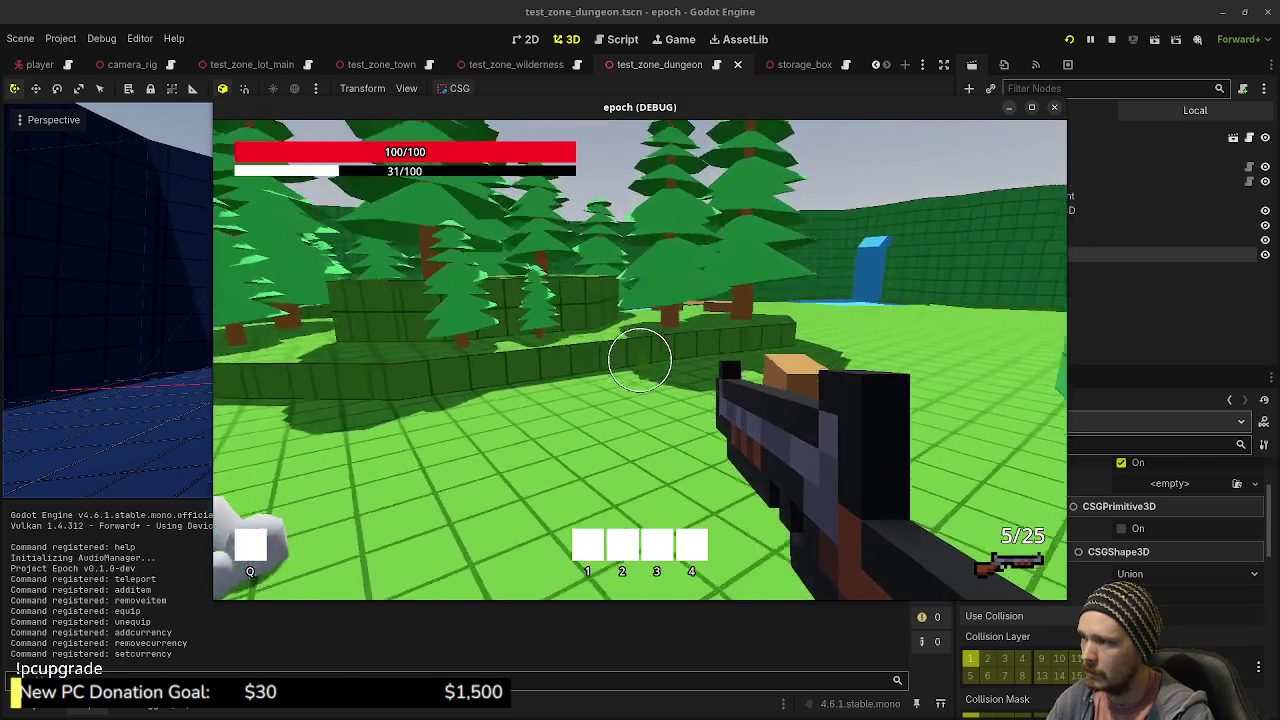
key(shift+w)
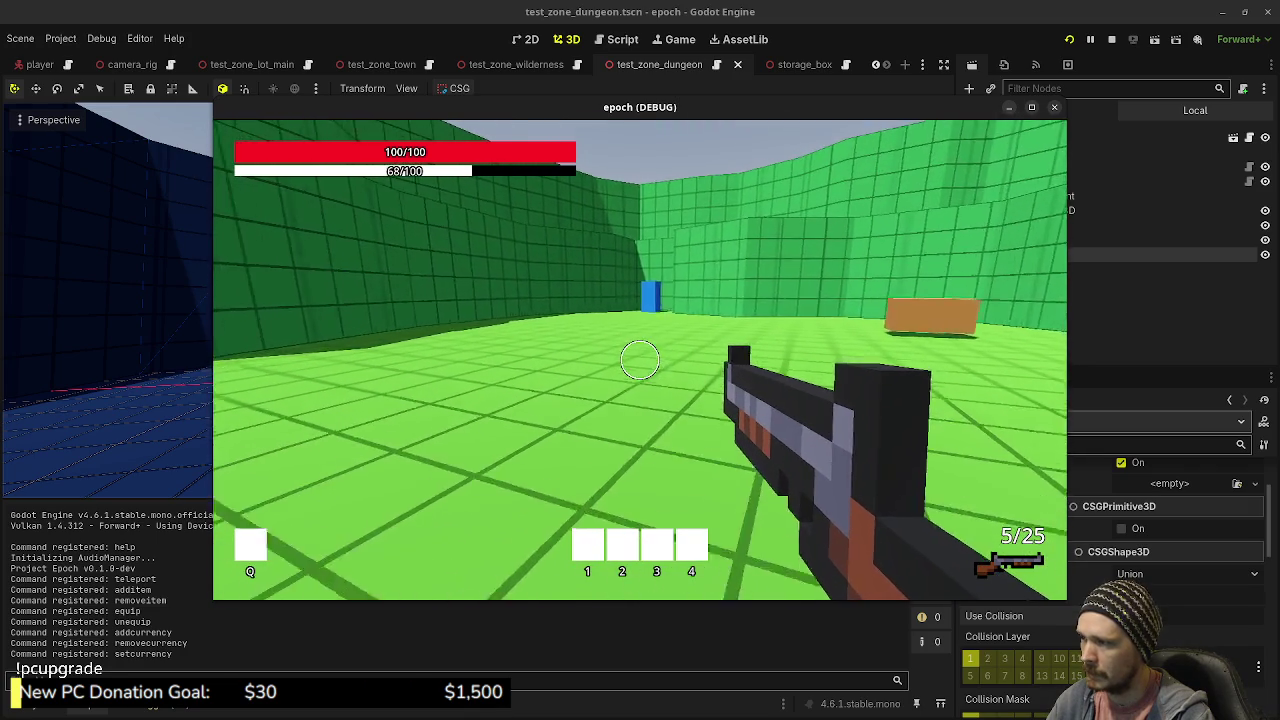
key(w)
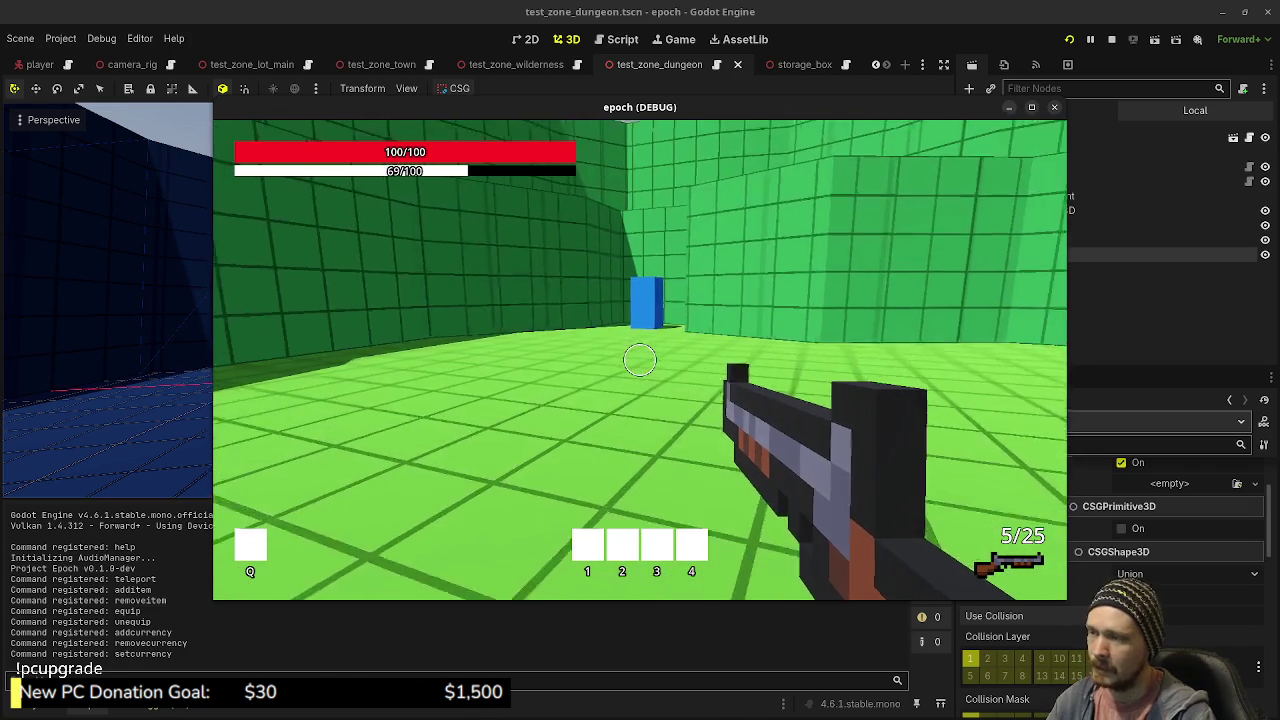
key(shift+w)
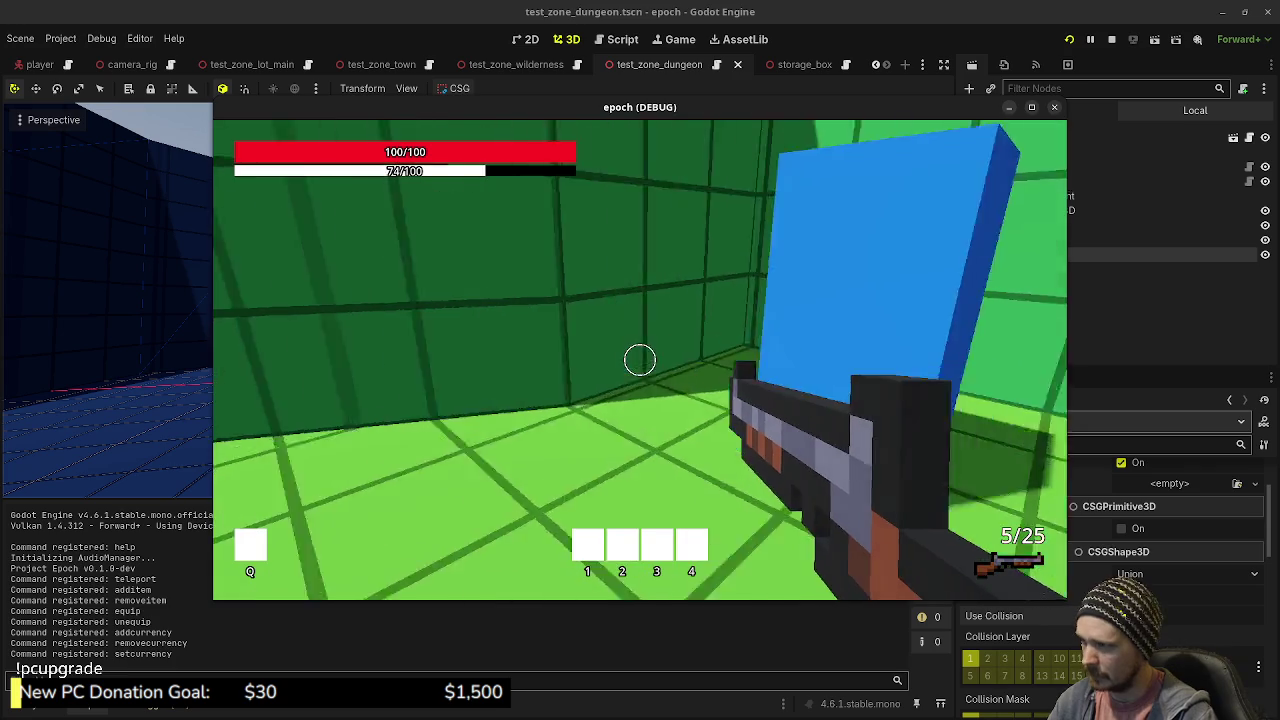
key(a)
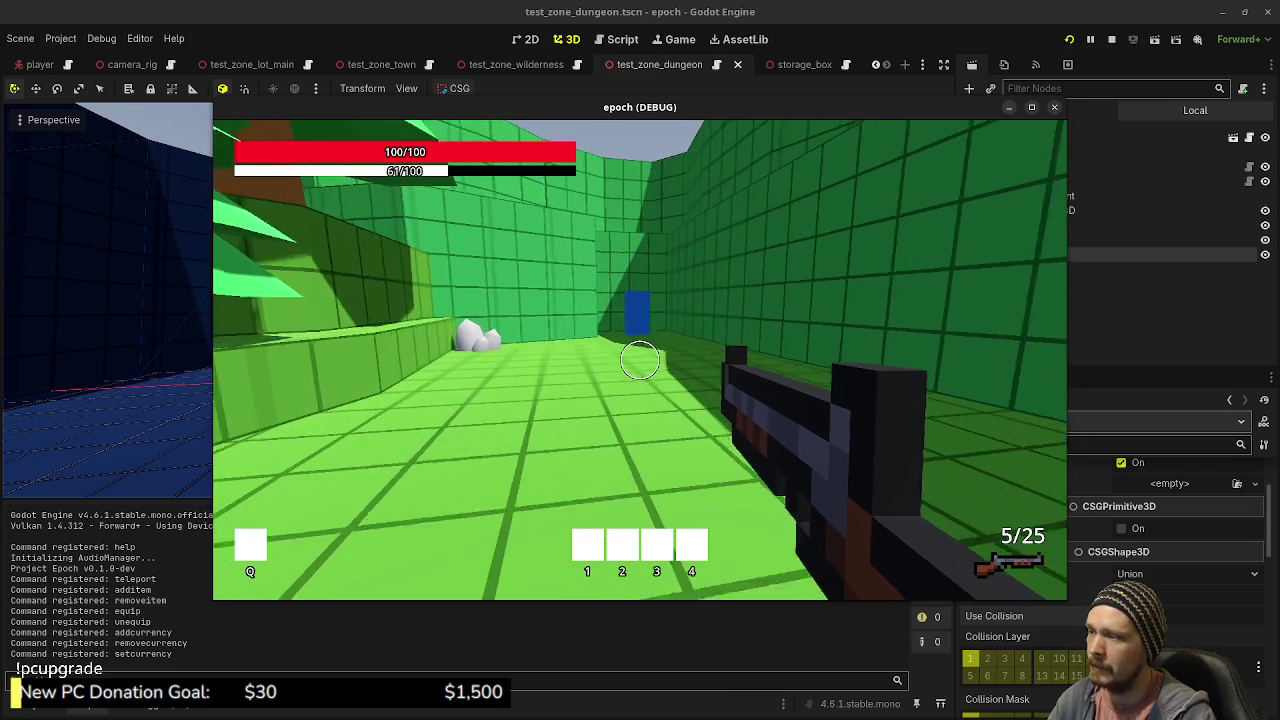
key(w)
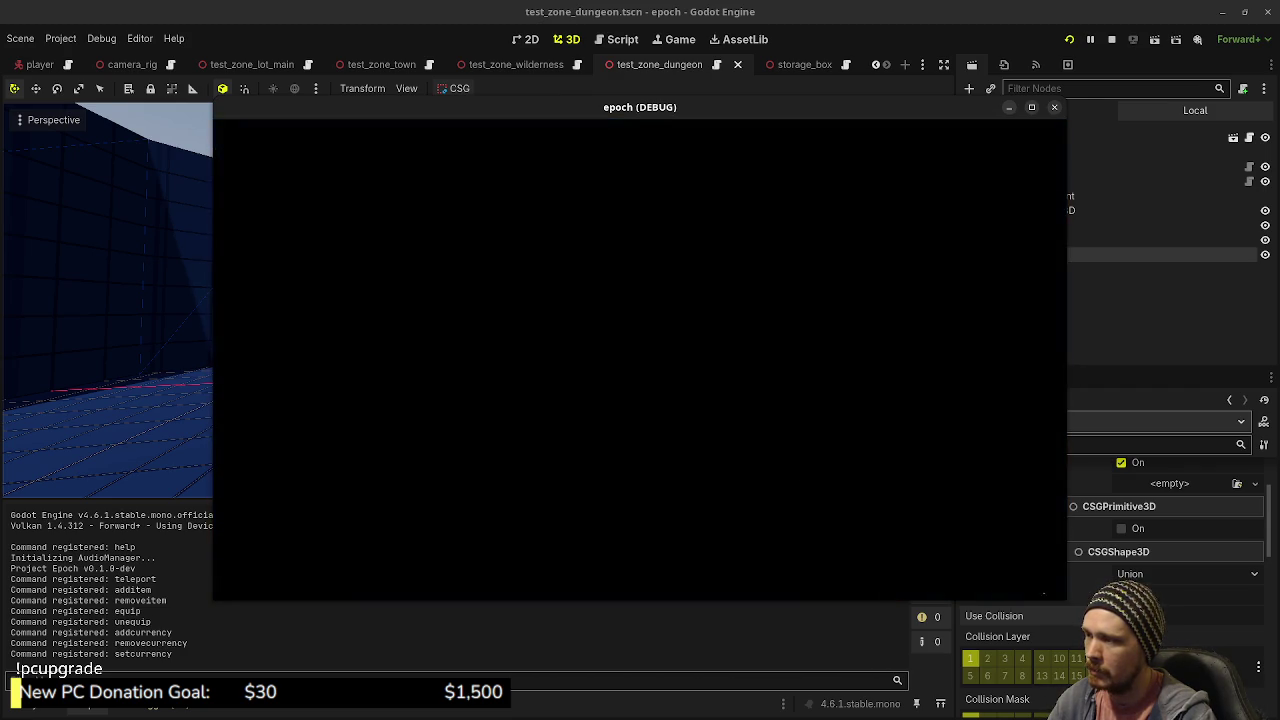
- Sprint past the trees and the brown box onto the brown platform
key(shift+w)
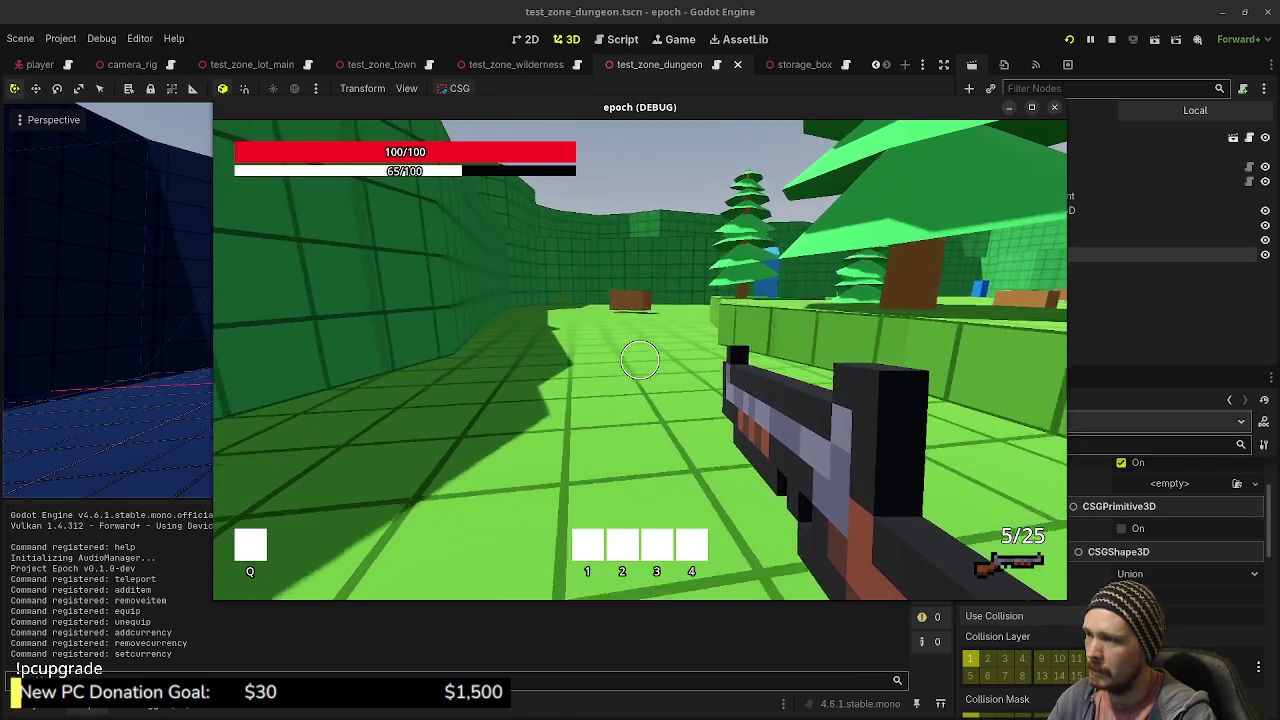
key(shift+w)
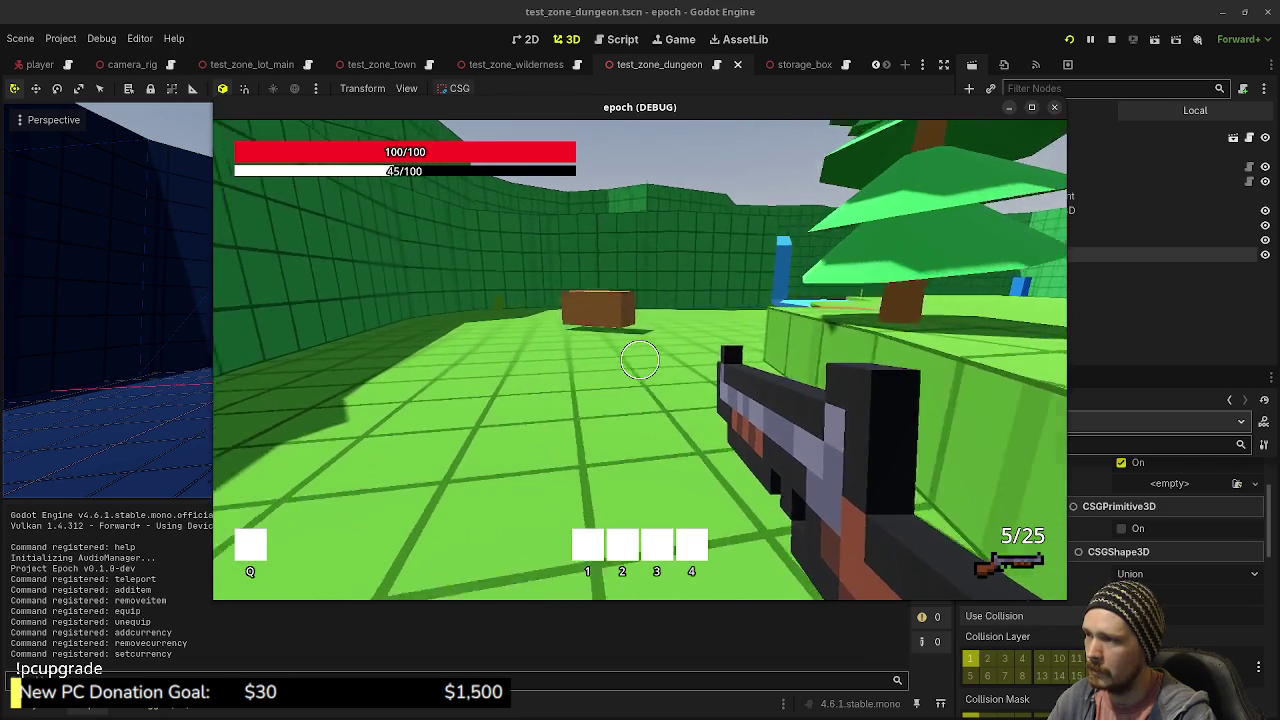
key(shift+w)
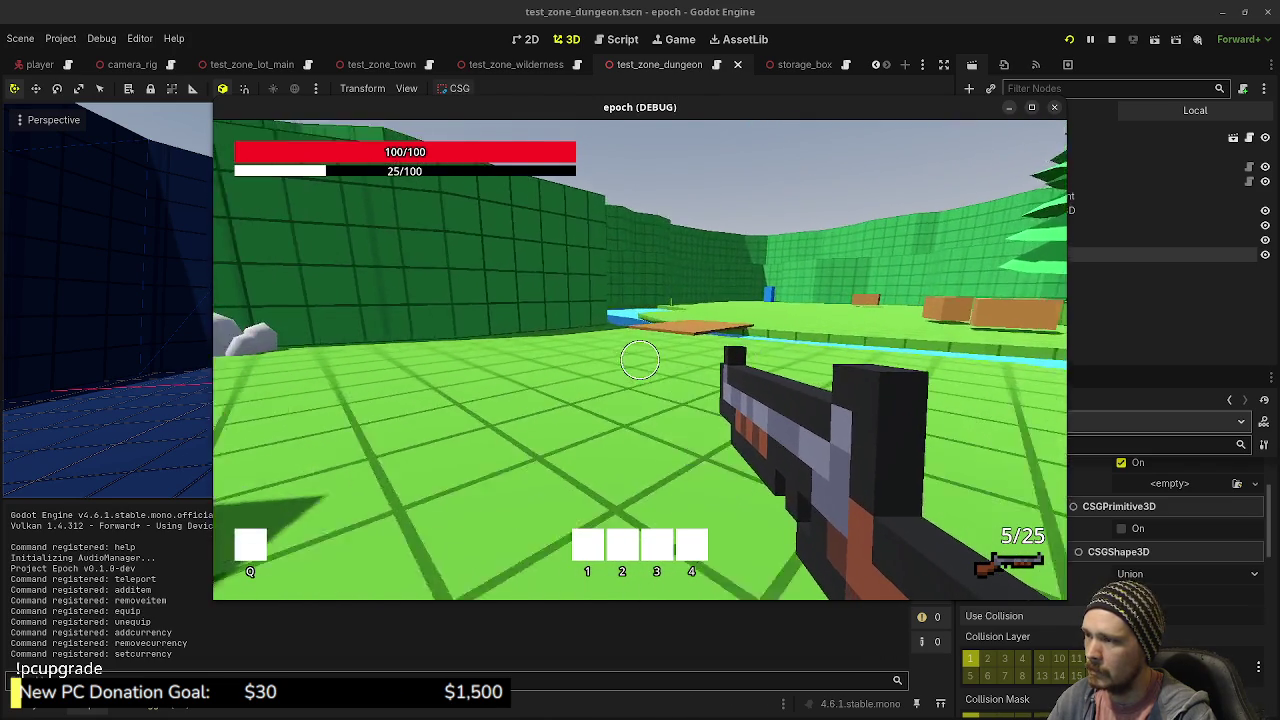
key(shift+w)
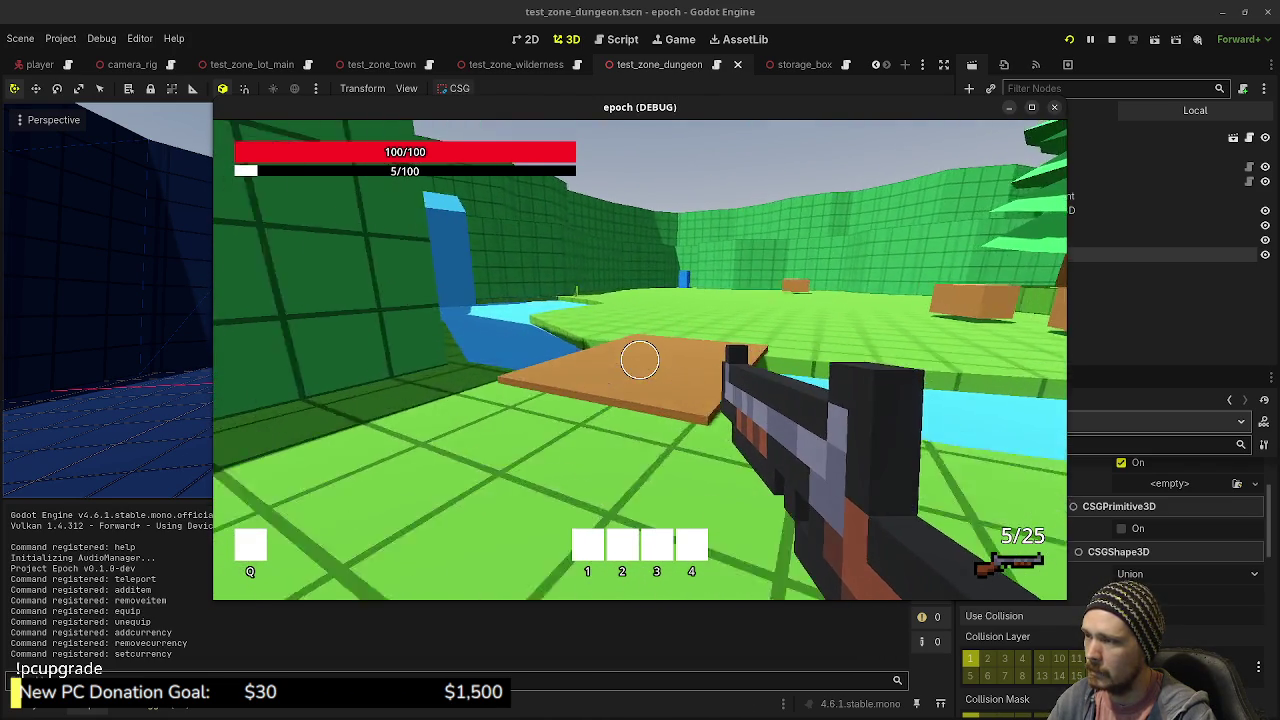
- Walk across the grass toward the green walls, then stop the running game
key(w)
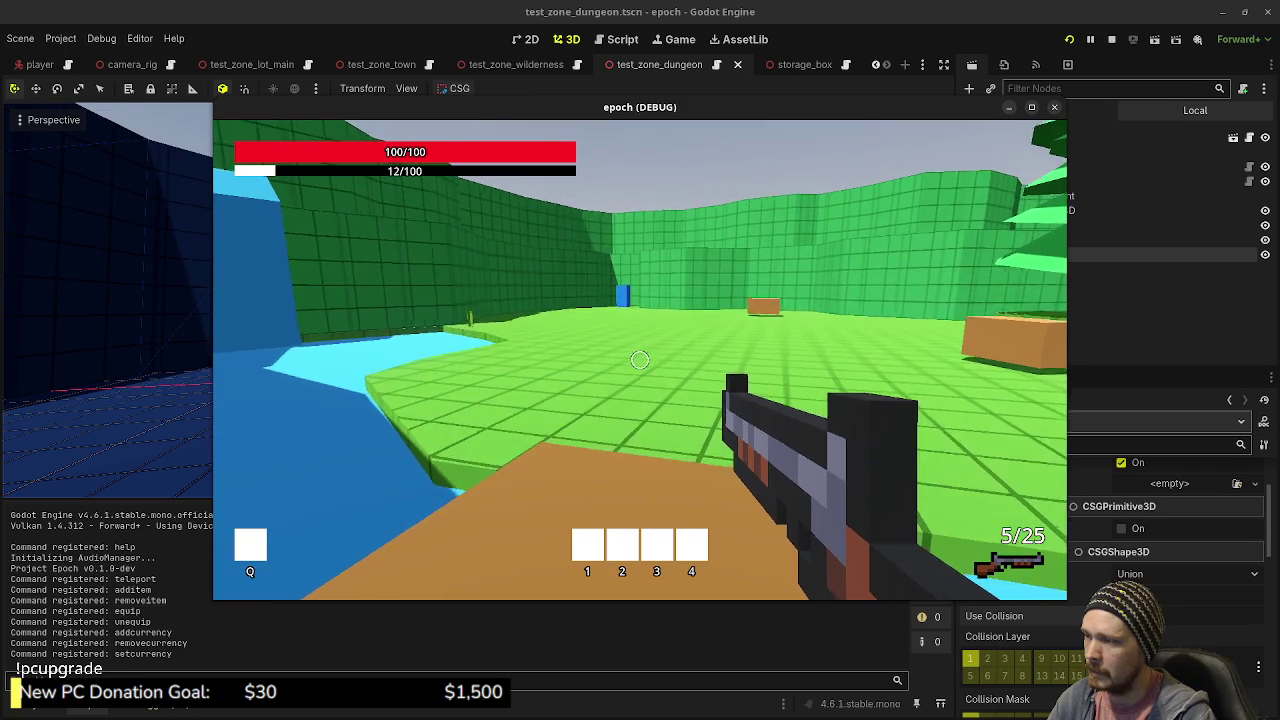
key(shift+w)
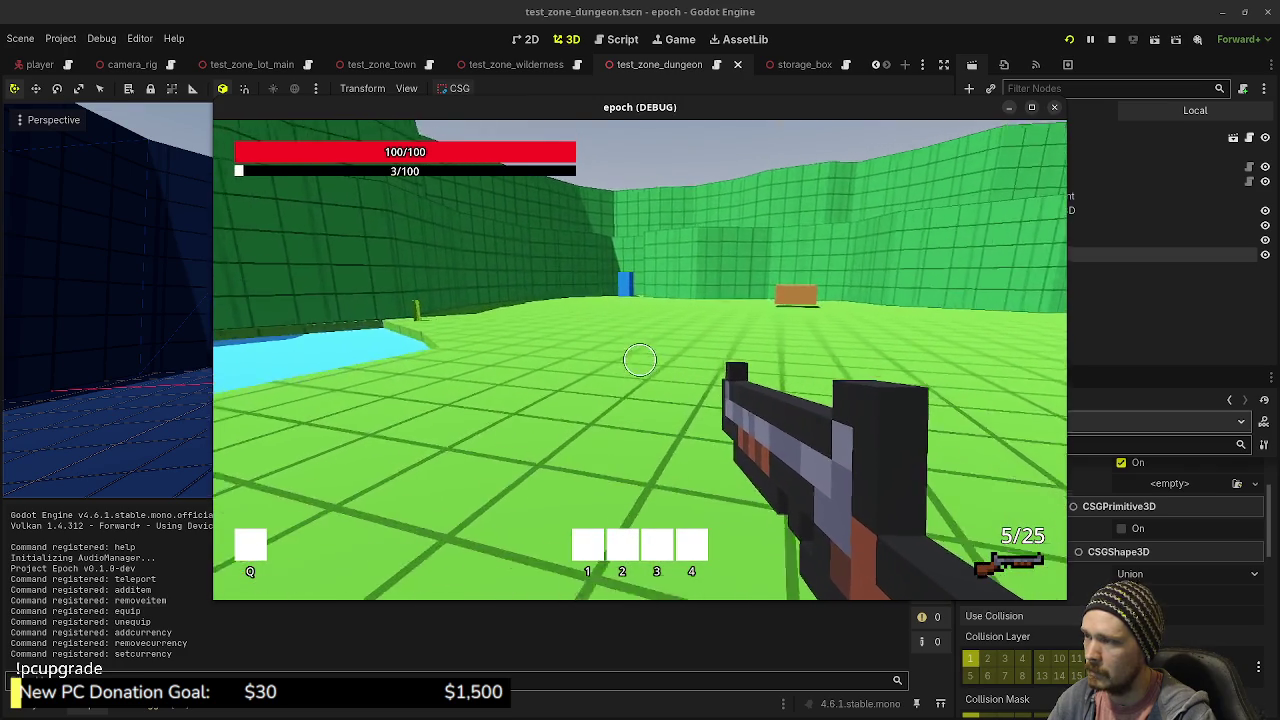
key(w)
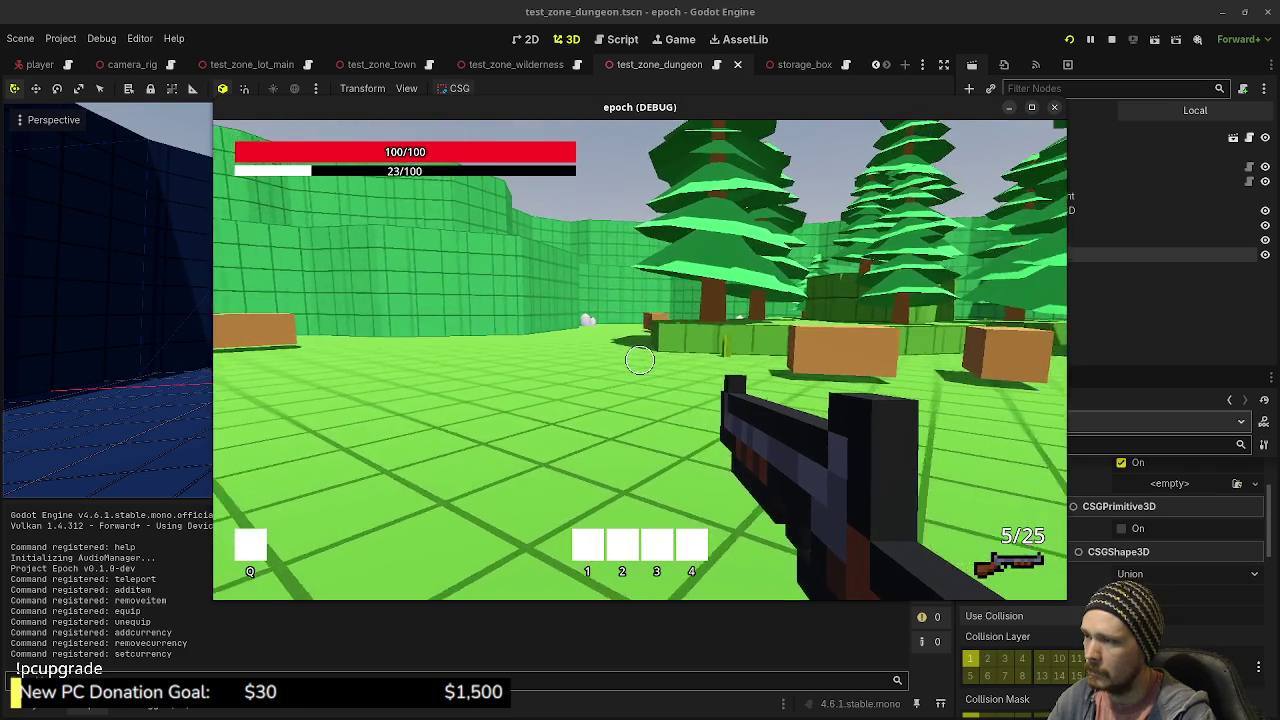
key(w)
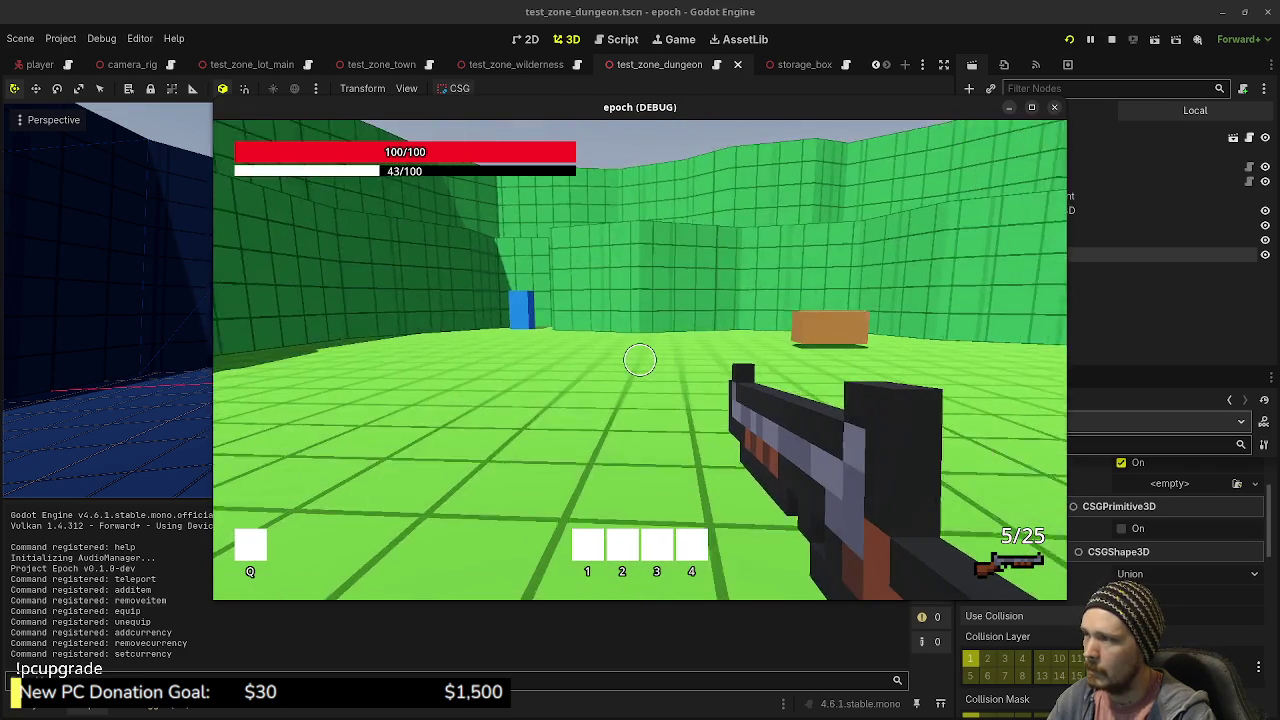
key(w)
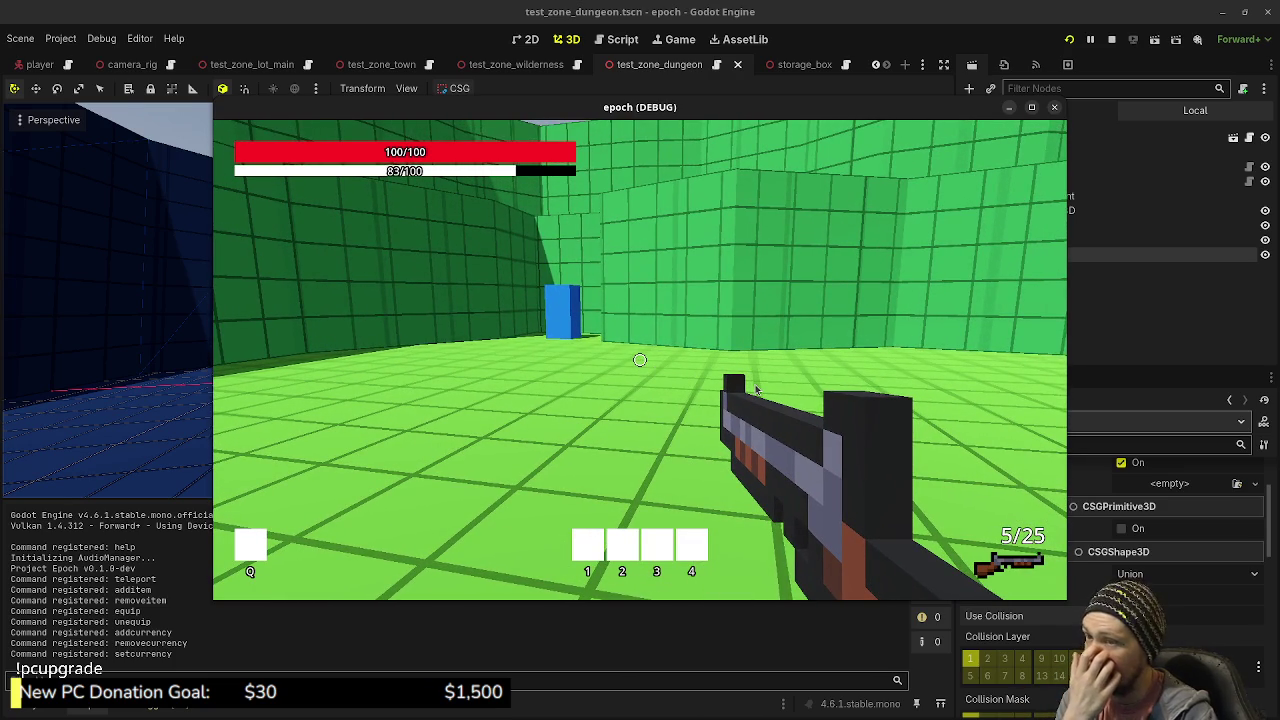
click(1111, 39)
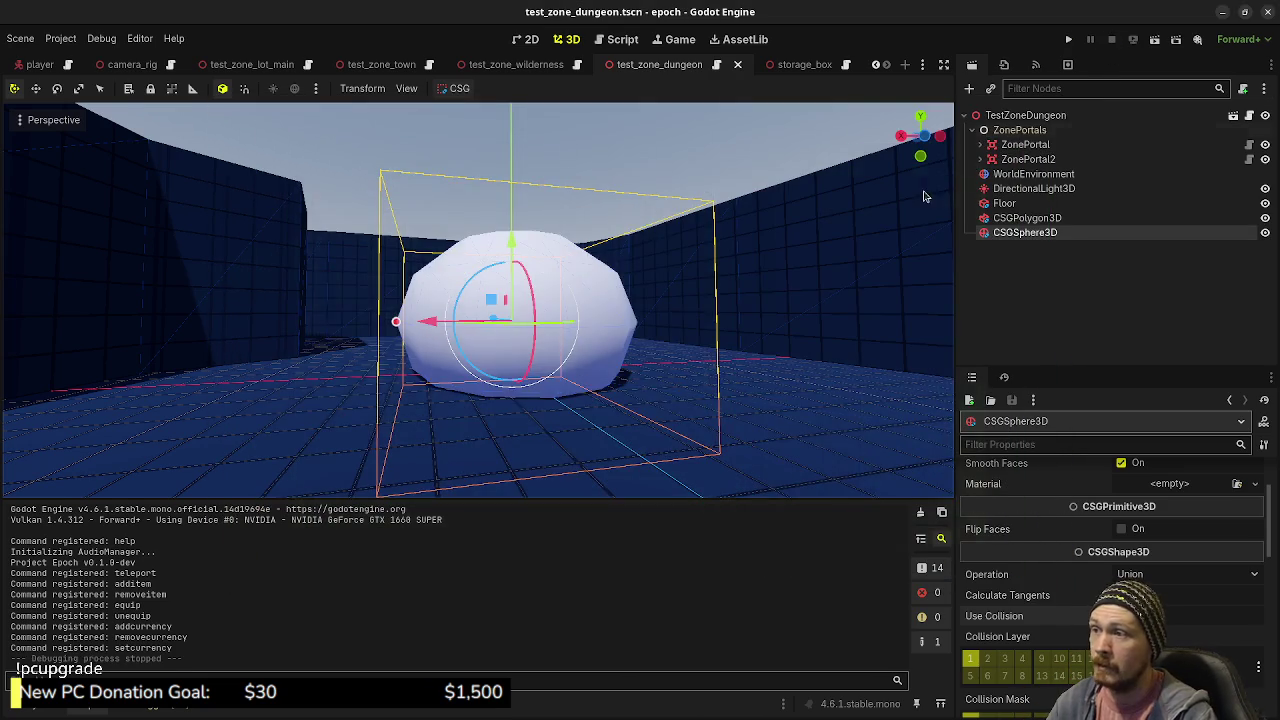
- Save test_zone_dungeon, then switch via the wilderness tab to test_zone_town
key(s)
key(e)
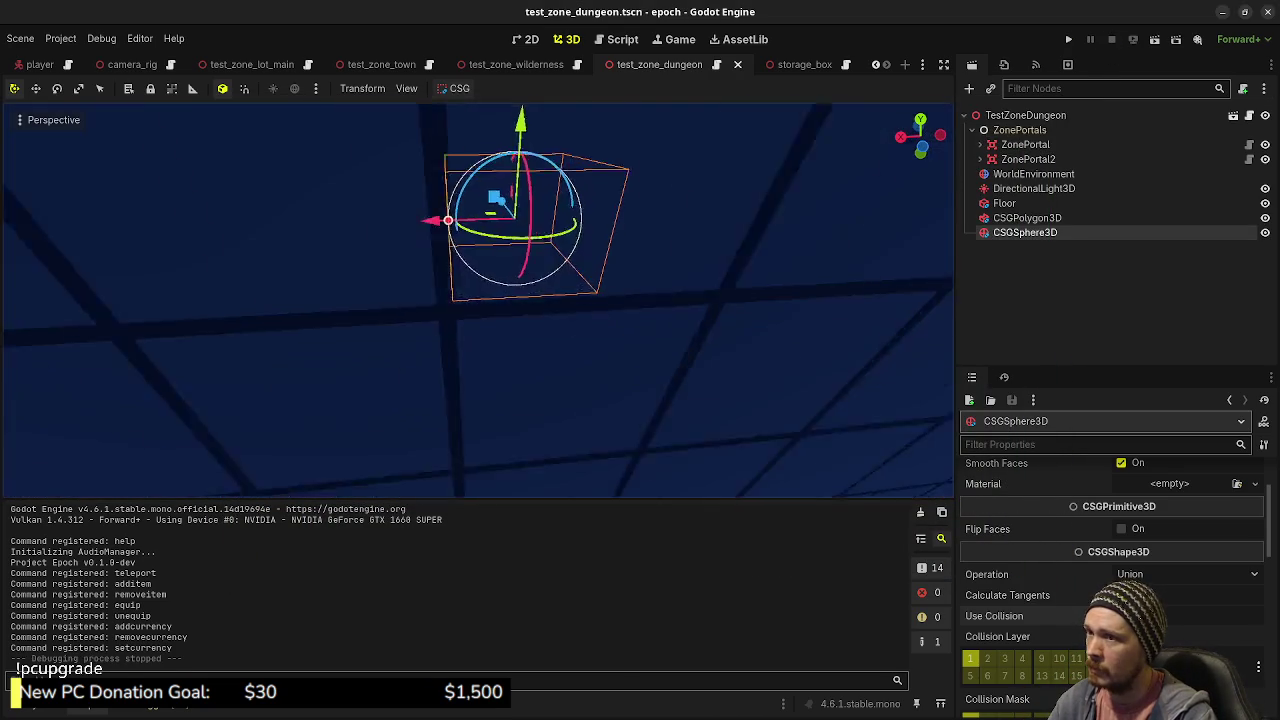
key(s)
key(e)
key(ctrl+s)
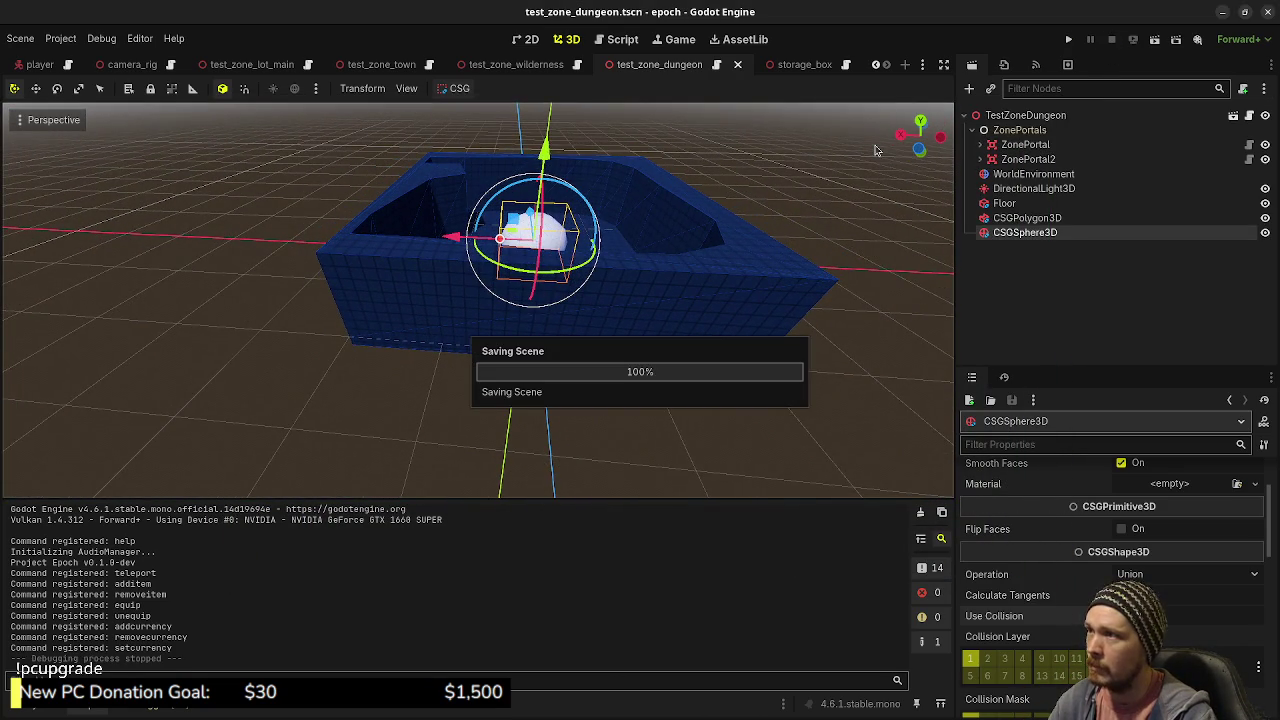
click(506, 68)
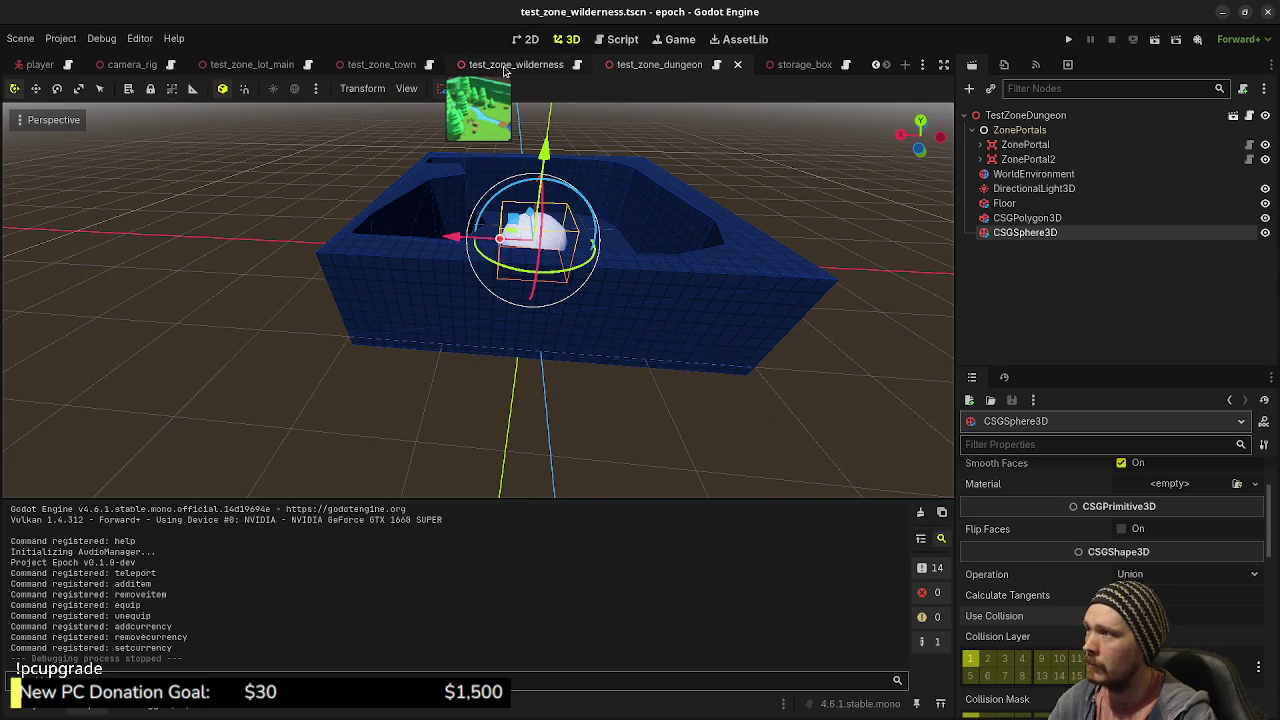
click(382, 65)
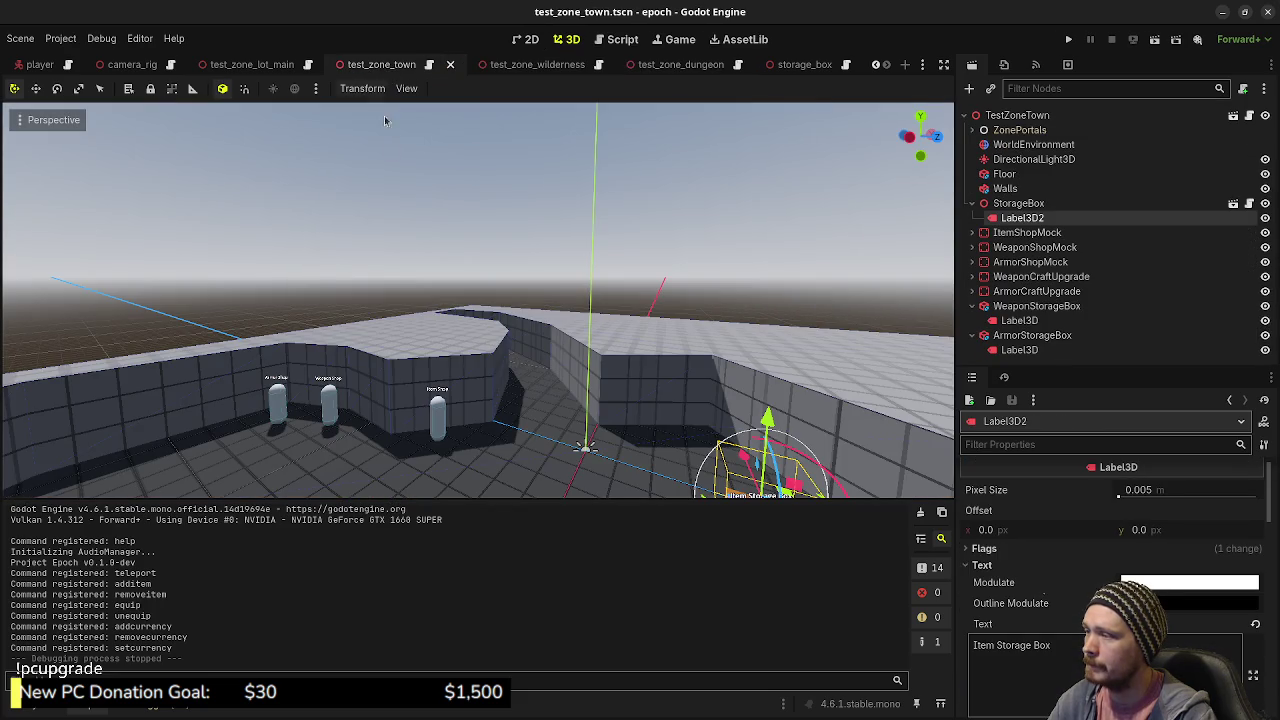
key(s)
key(e)
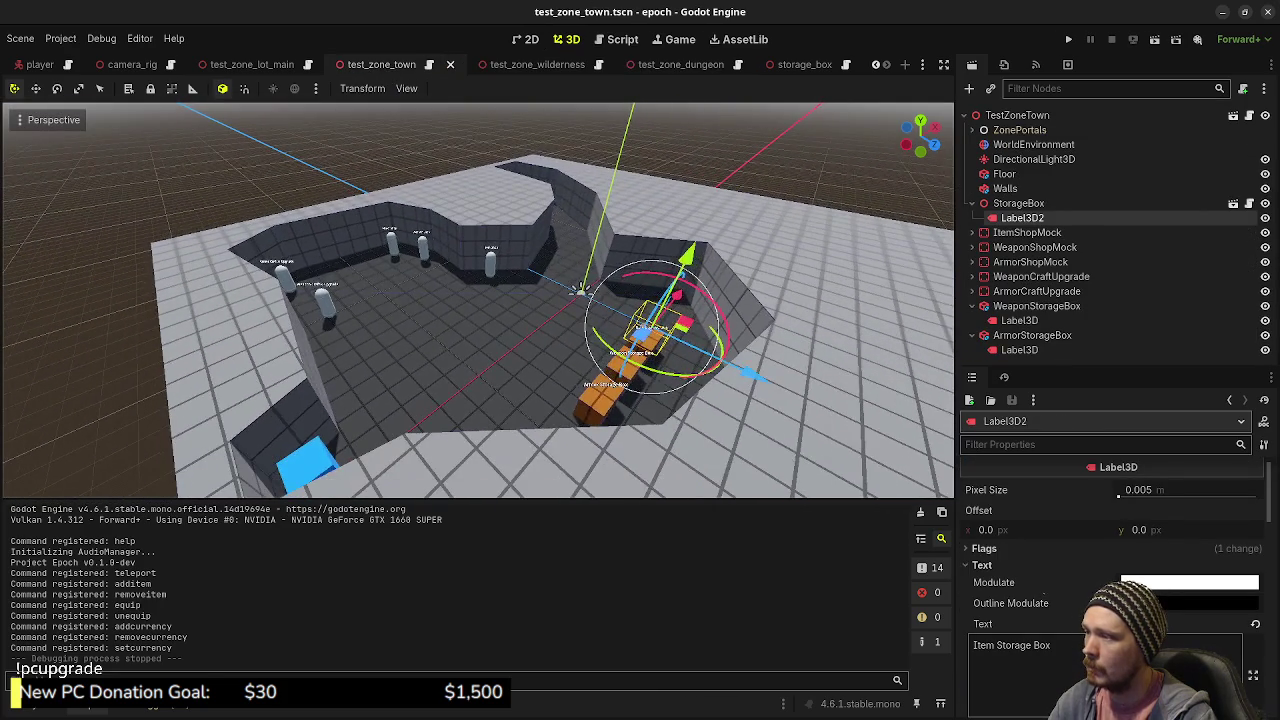
mouse_move(480, 300)
mouse_down()
mouse_move(380, 300)
mouse_move(601, 289)
mouse_up()
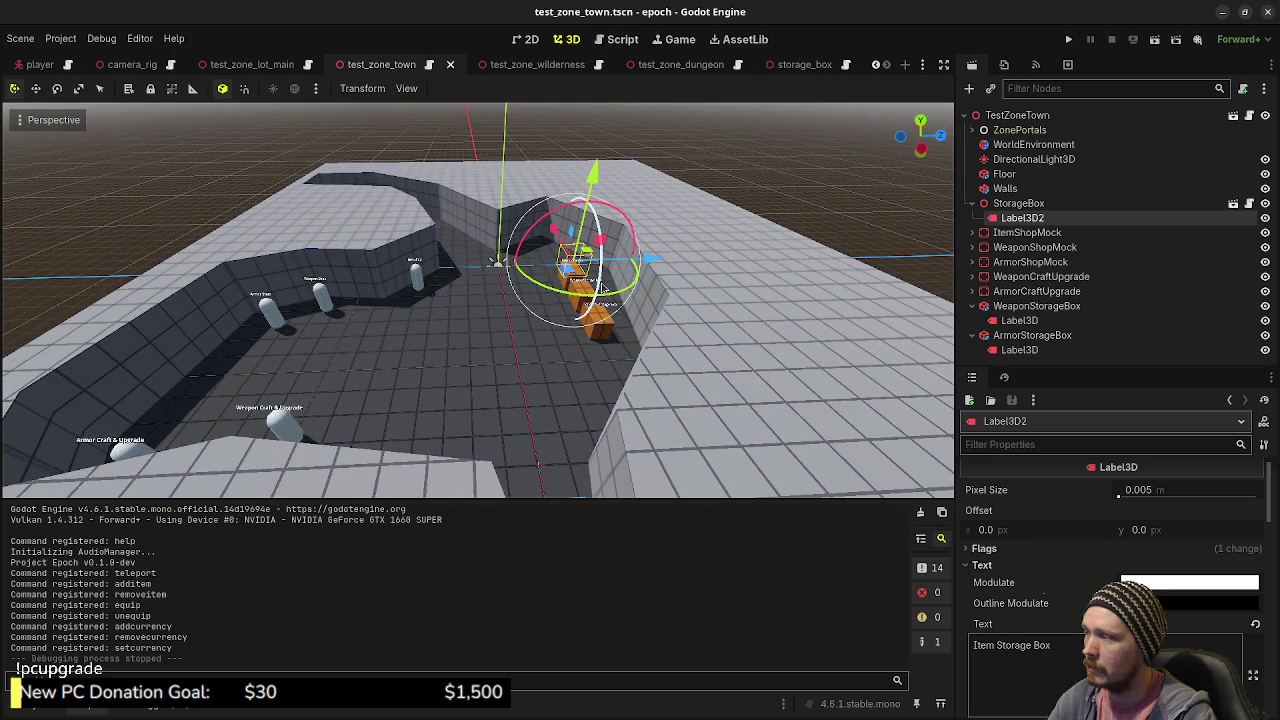
click(818, 207)
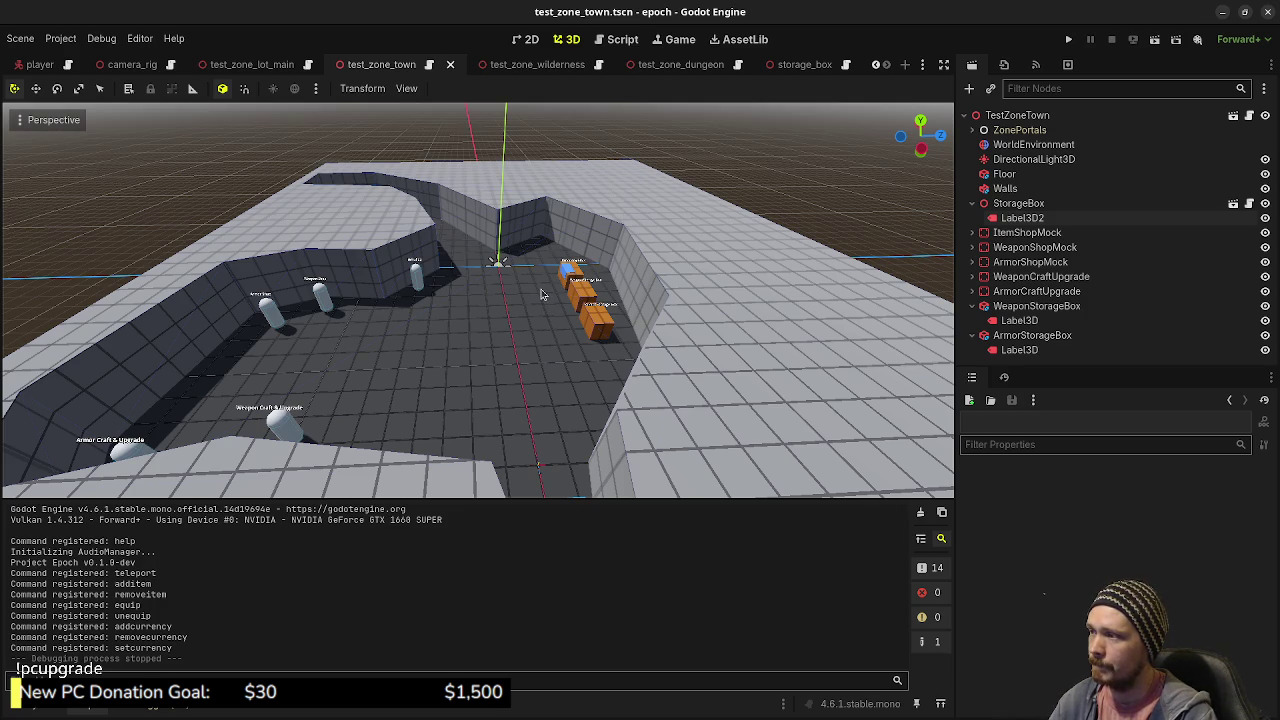
key(w)
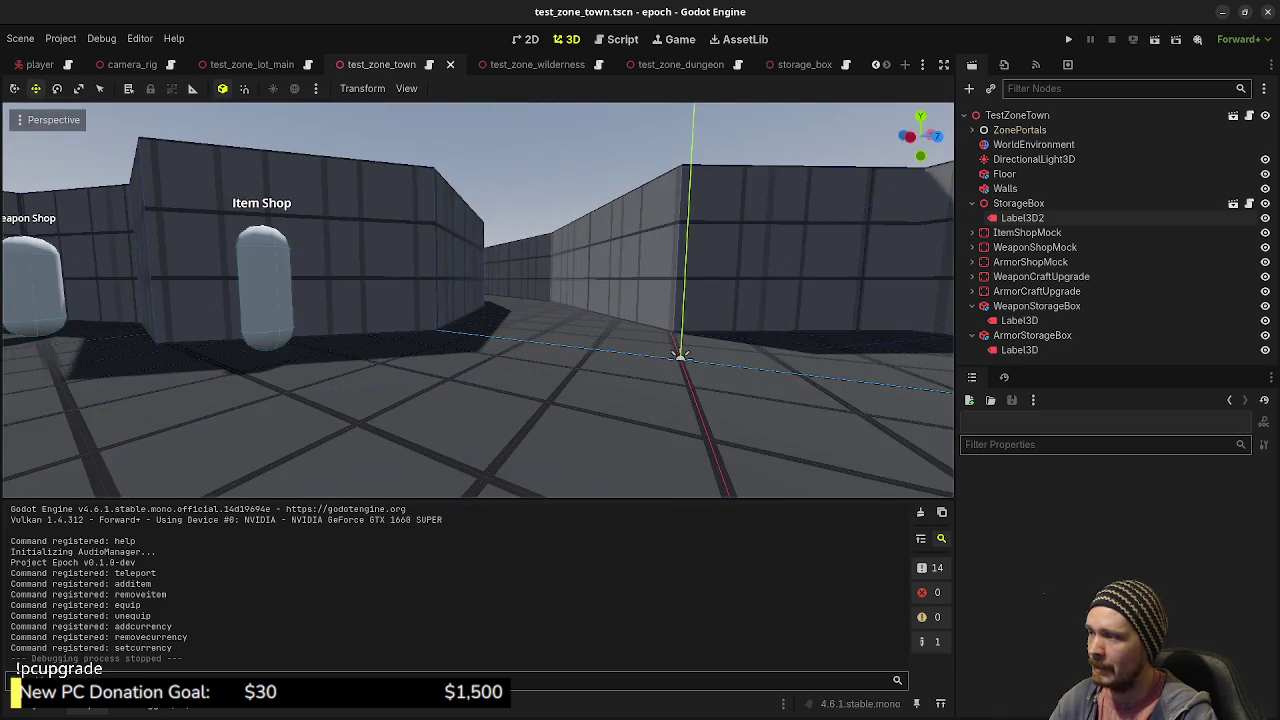
key(w)
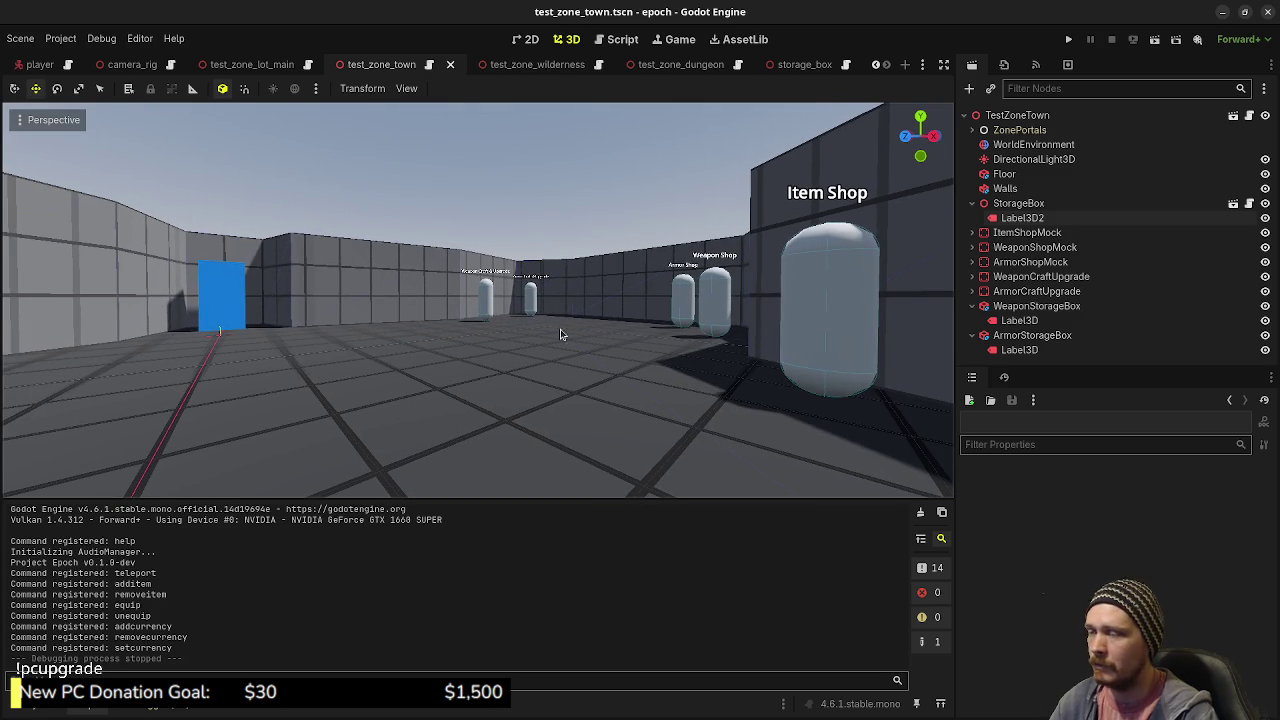
key(w)
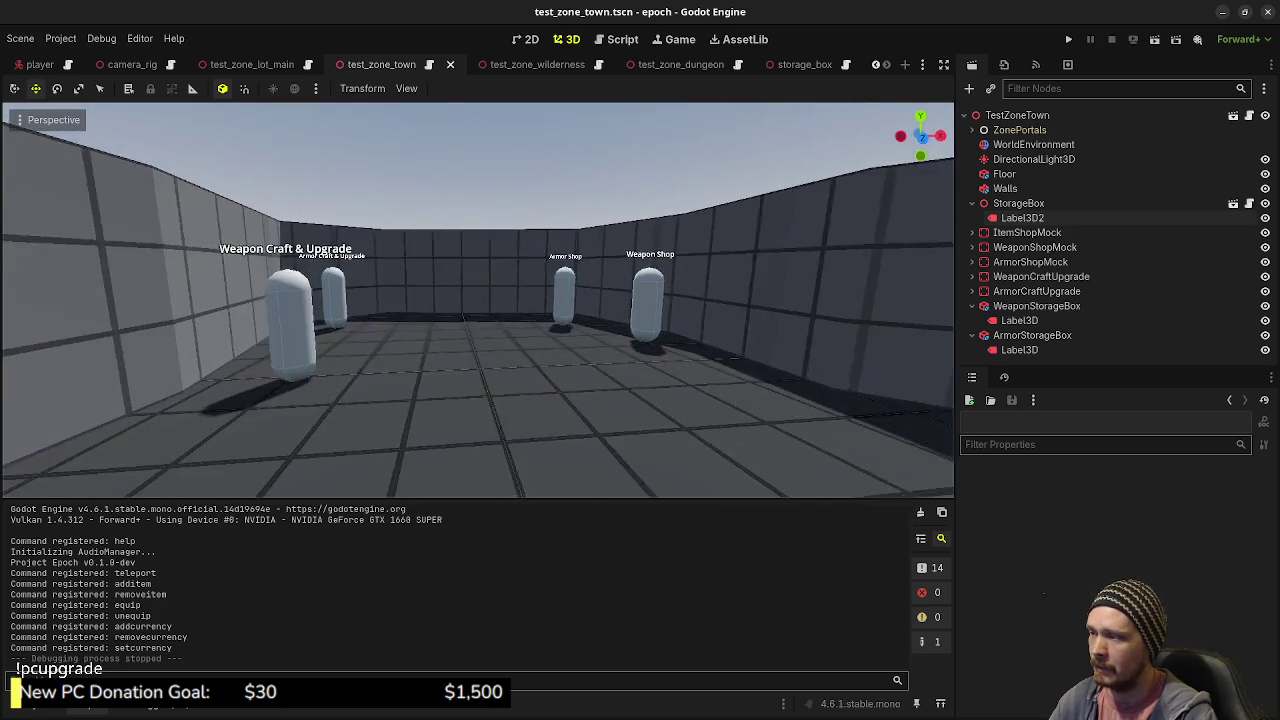
key(w)
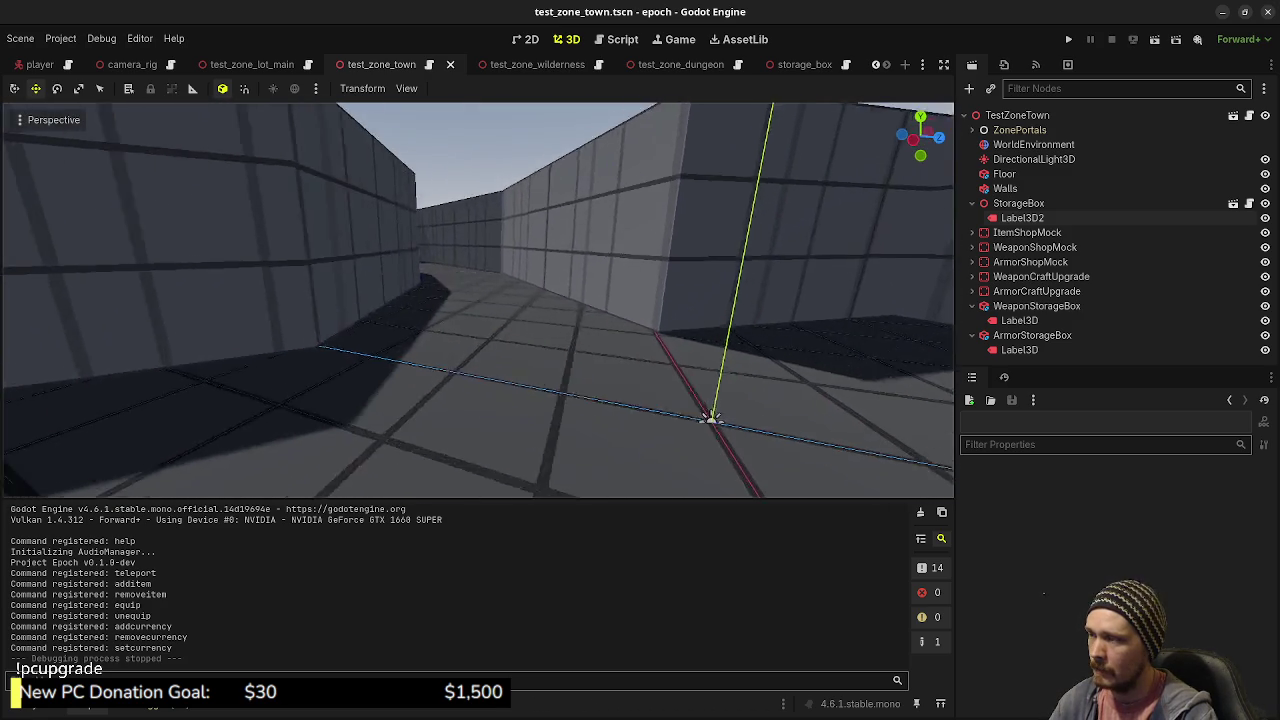
key(w)
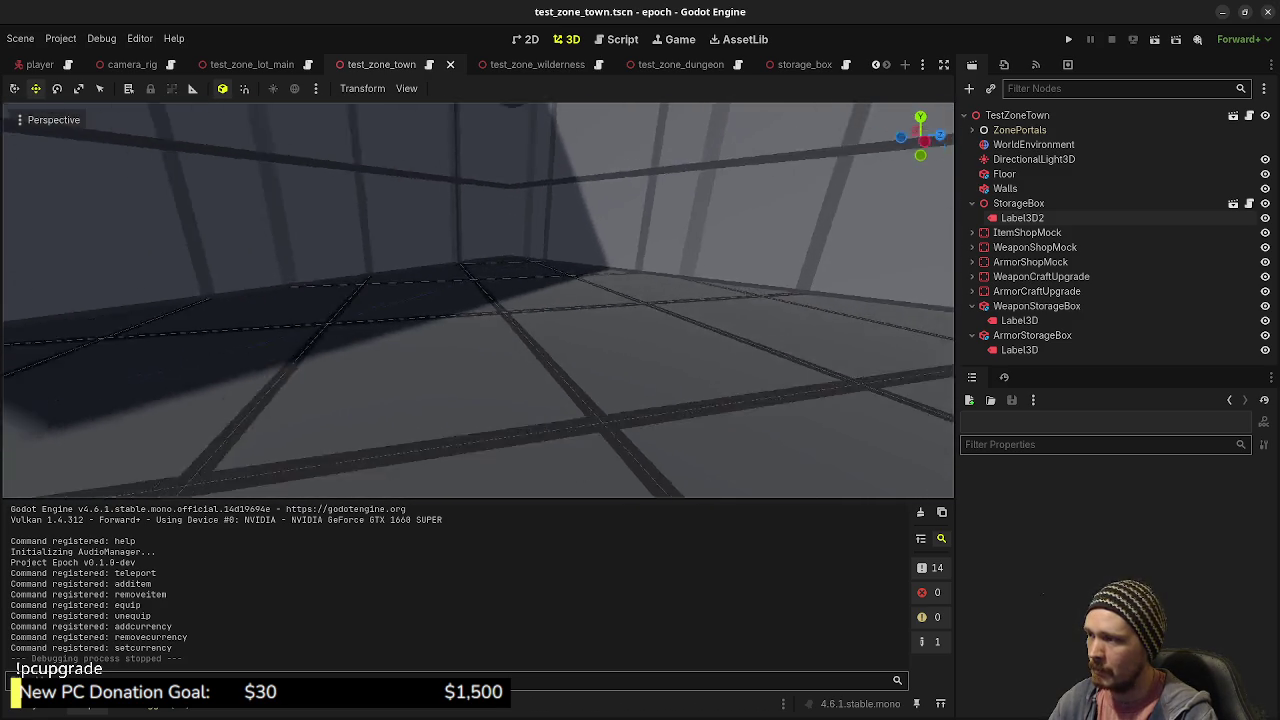
key(w)
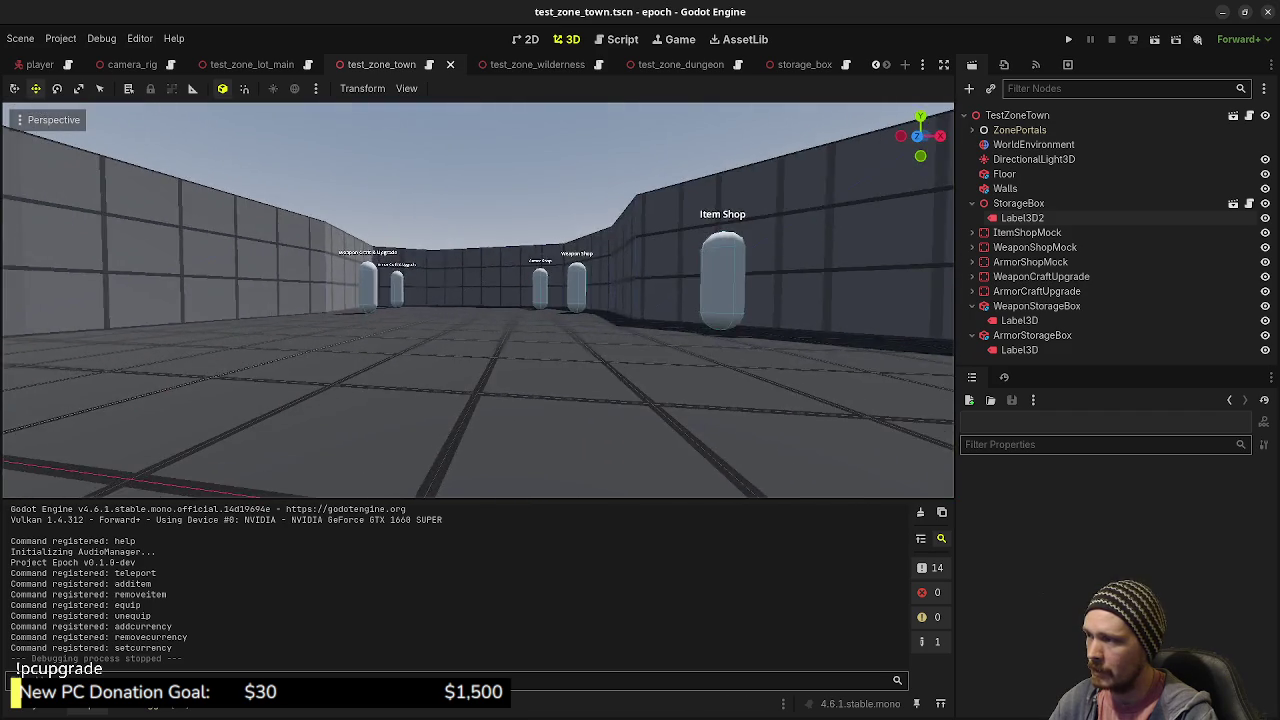
key(w)
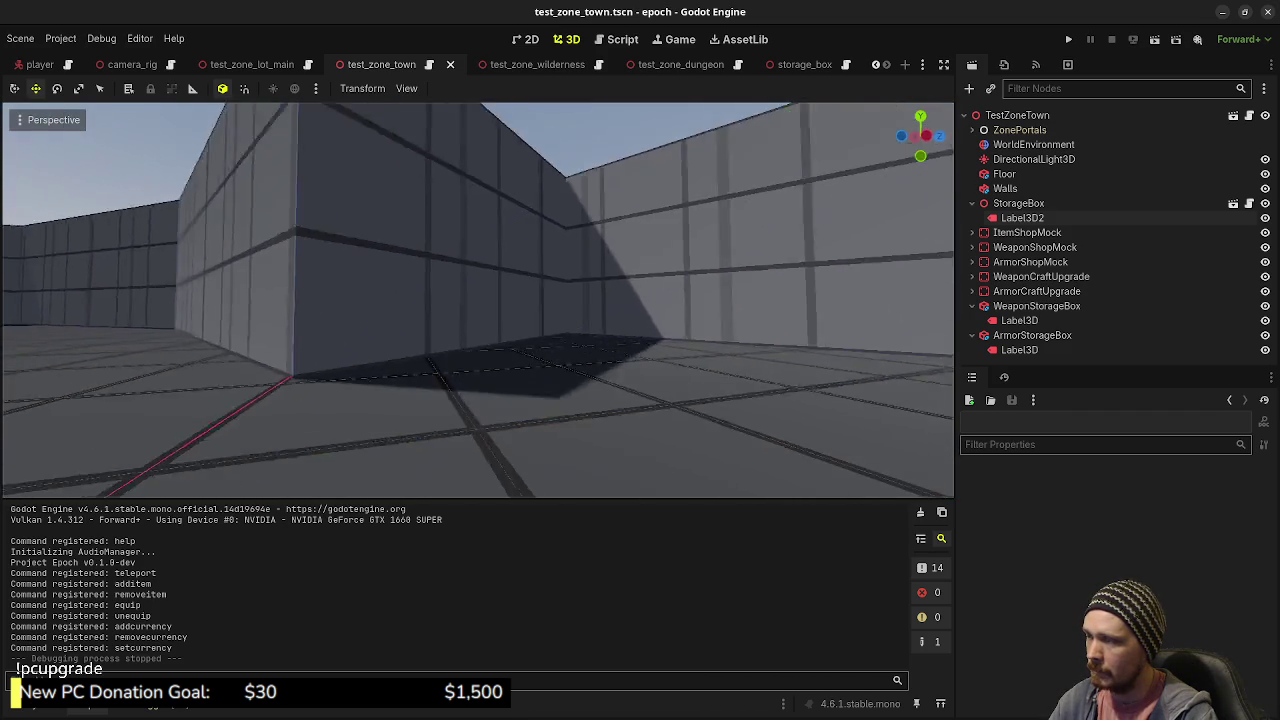
key(w)
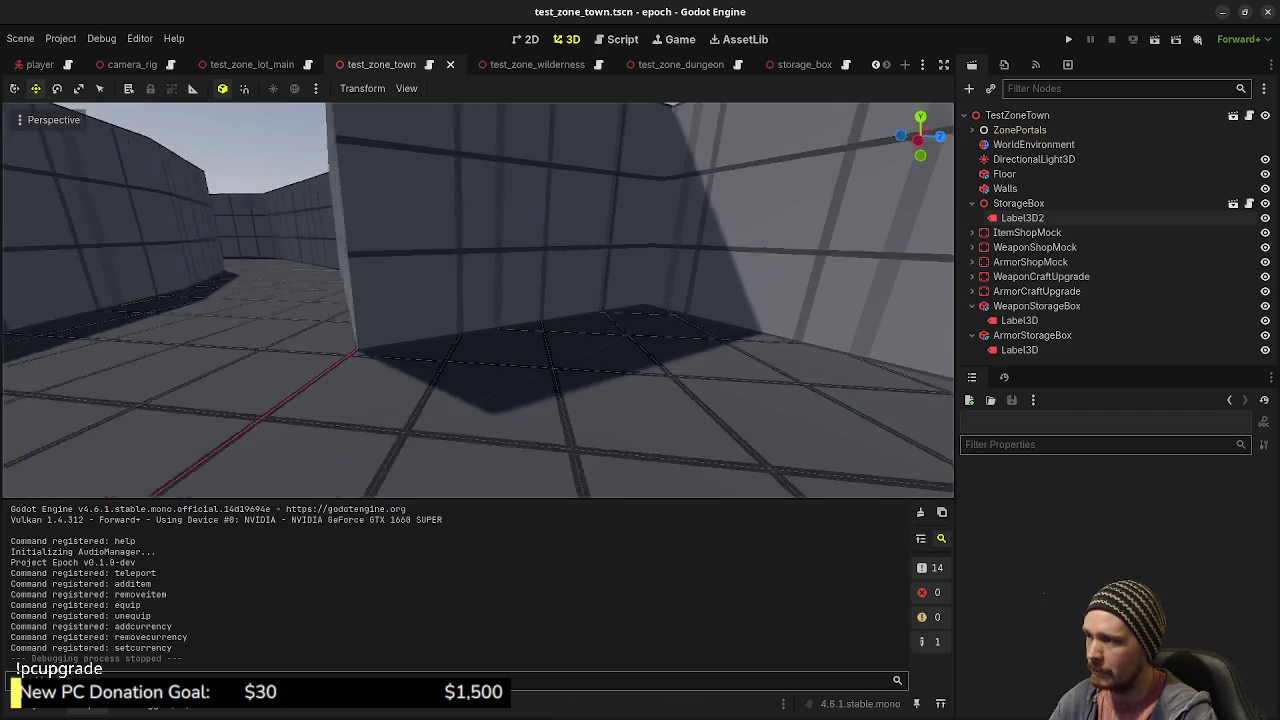
key(w)
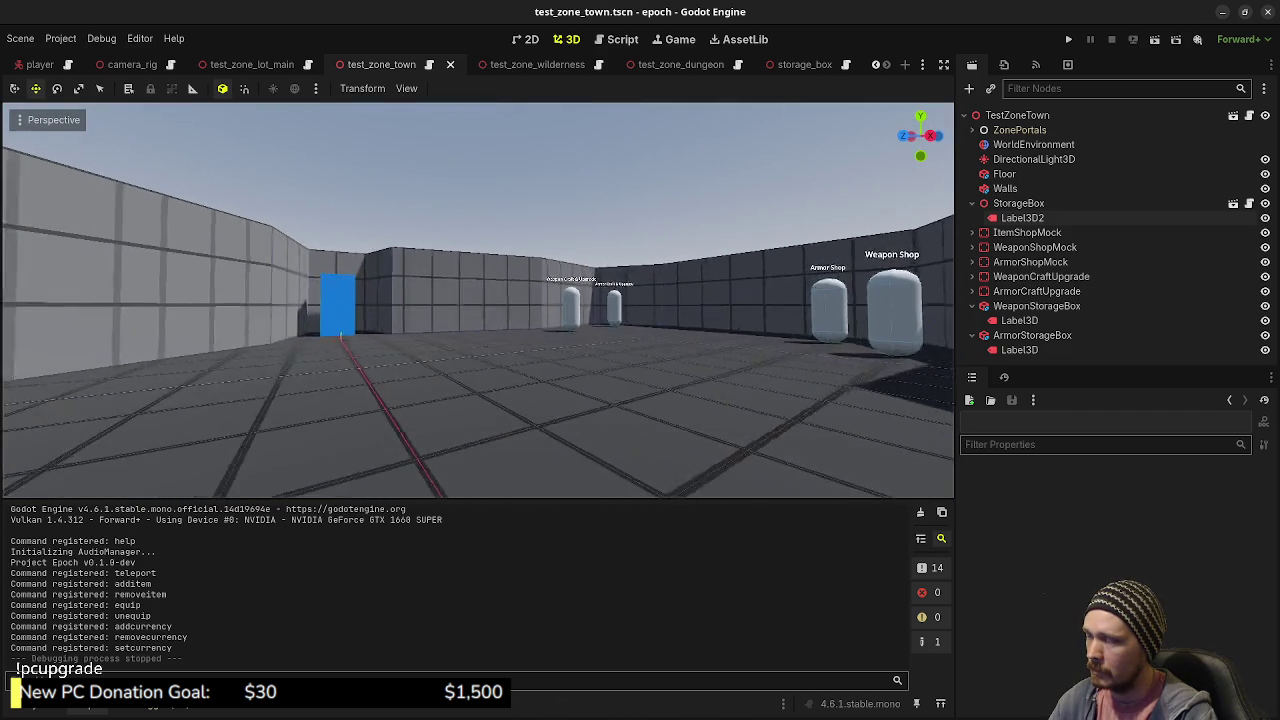
key(w)
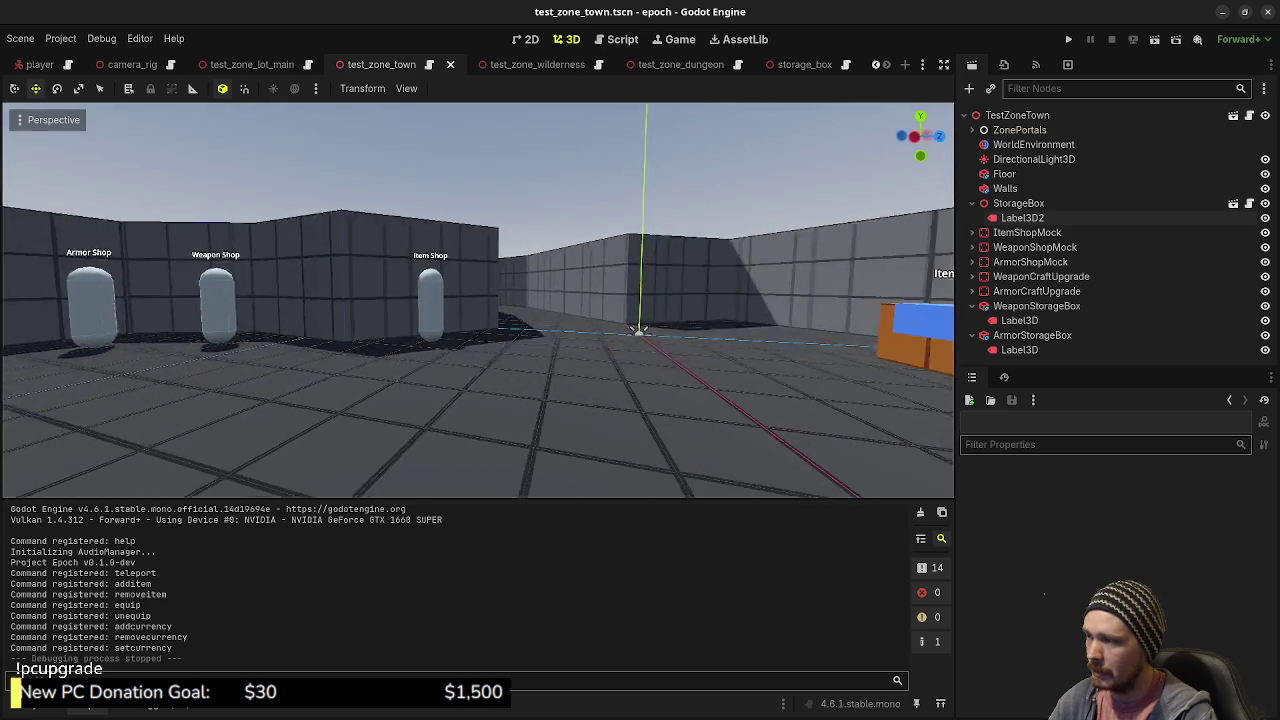
key(w)
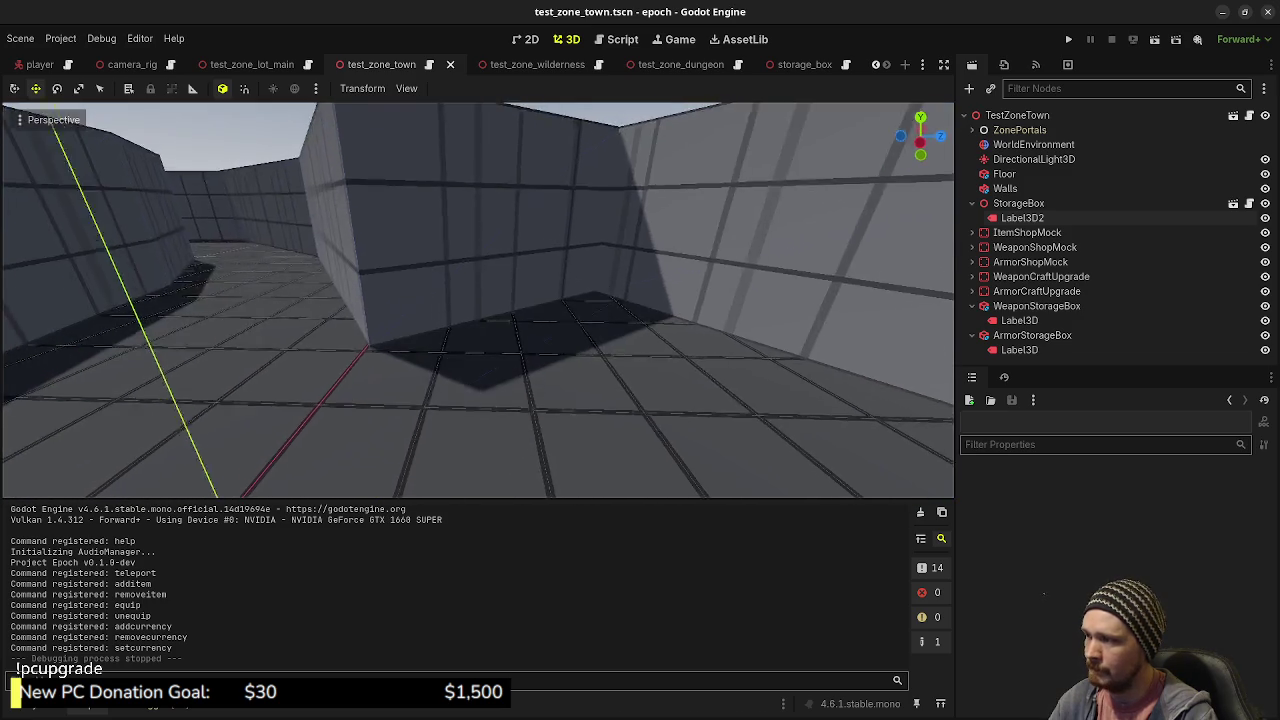
key(s)
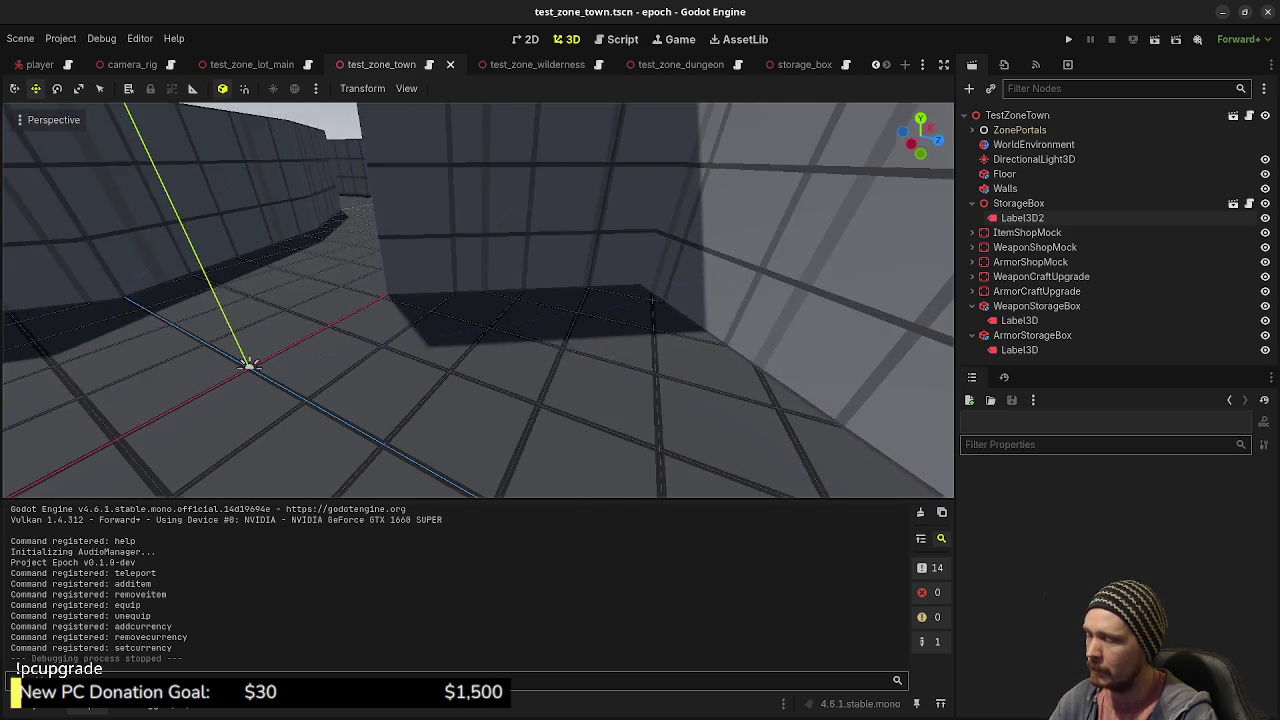
key(d)
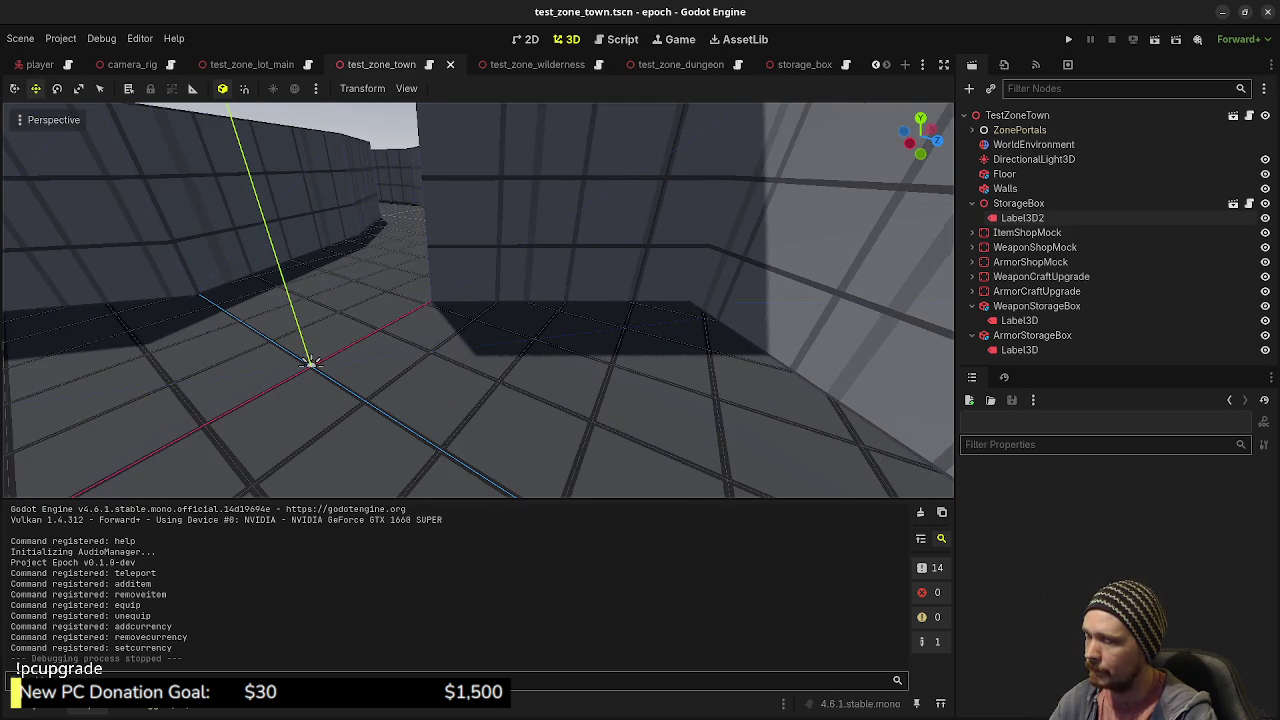
key(s)
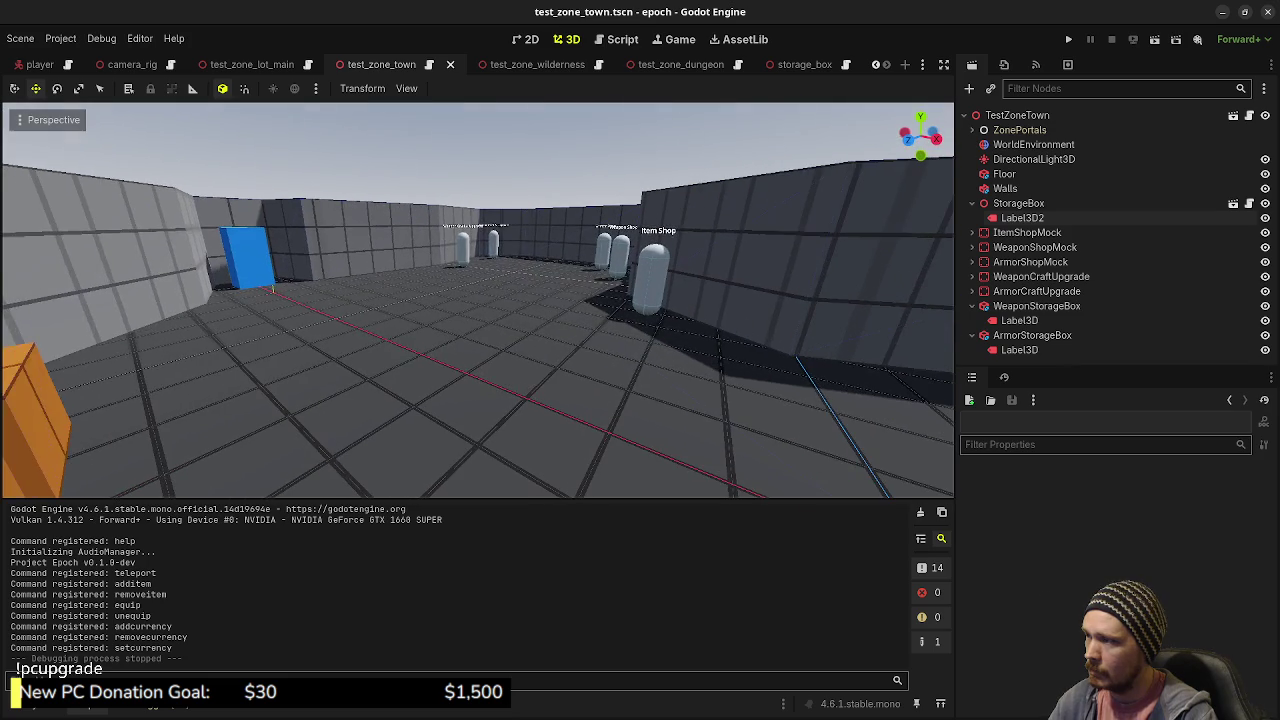
key(s)
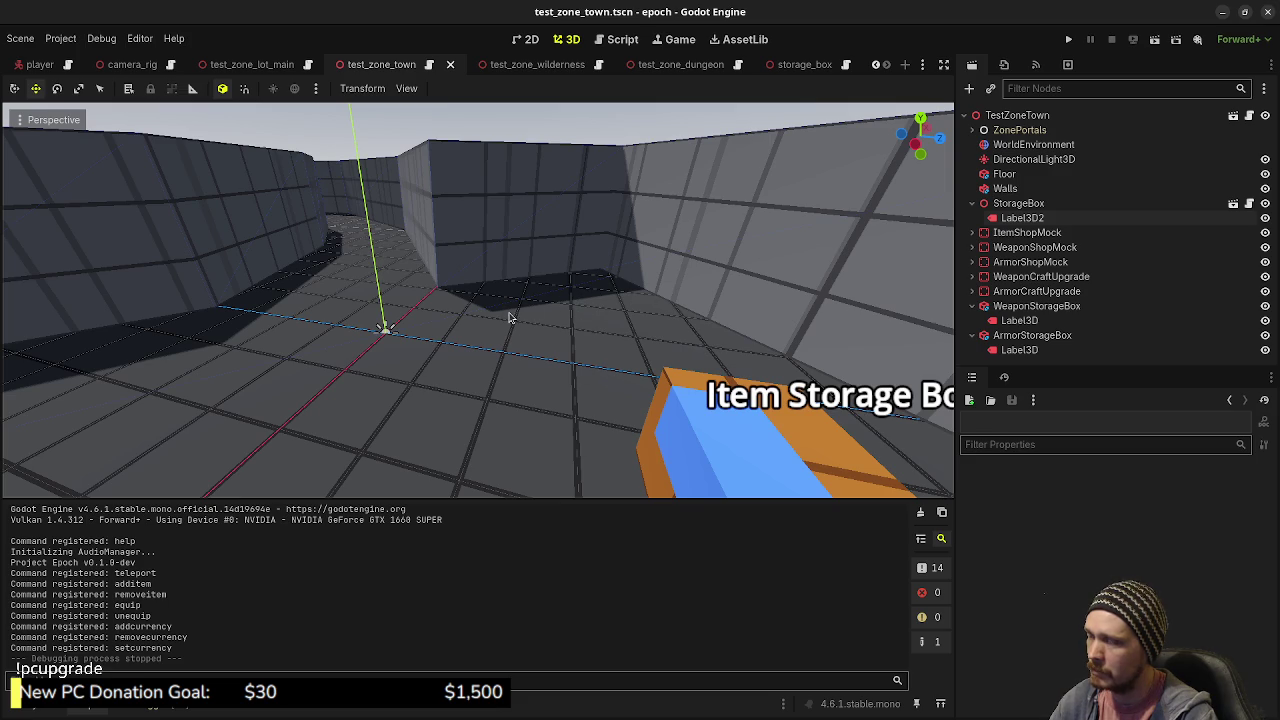
- Collapse the StorageBox, WeaponStorageBox and ArmorStorageBox nodes in the Scene dock
scroll(700, 340, down, 2)
mouse_move(370, 368)
mouse_down()
mouse_move(343, 293)
mouse_move(790, 338)
mouse_up()
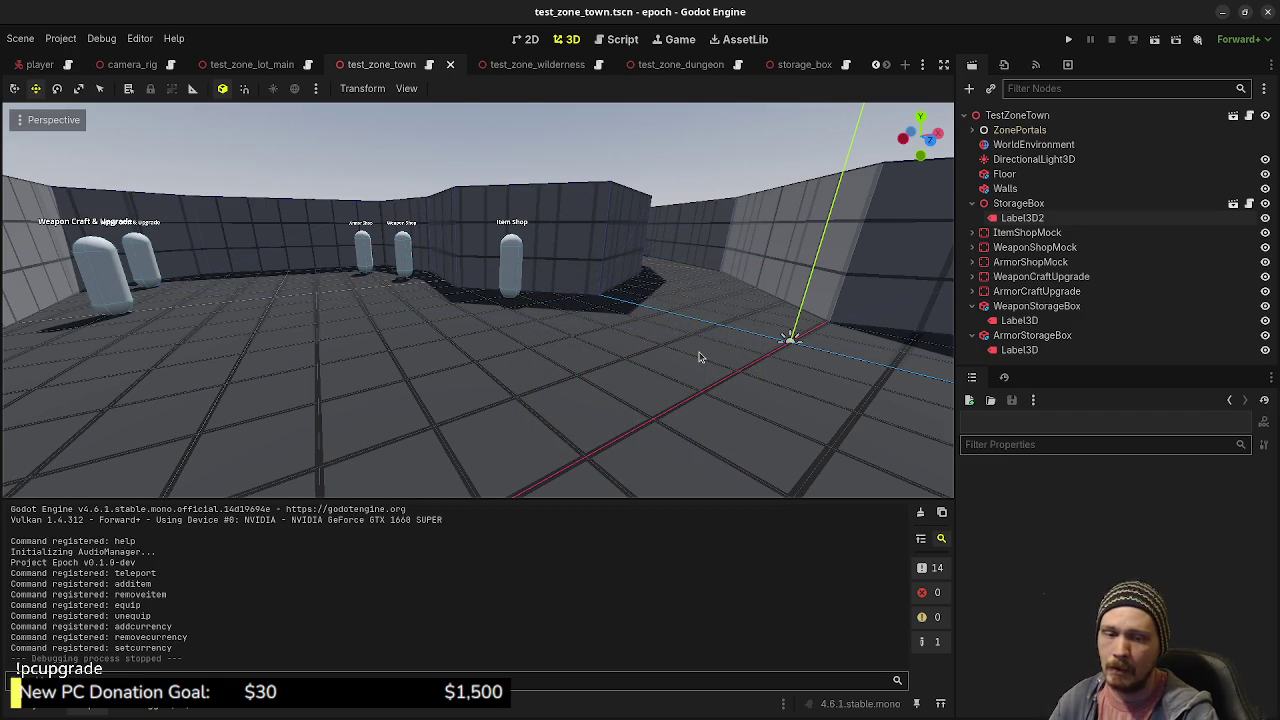
drag(637, 330, 680, 395)
scroll(753, 195, down, 8)
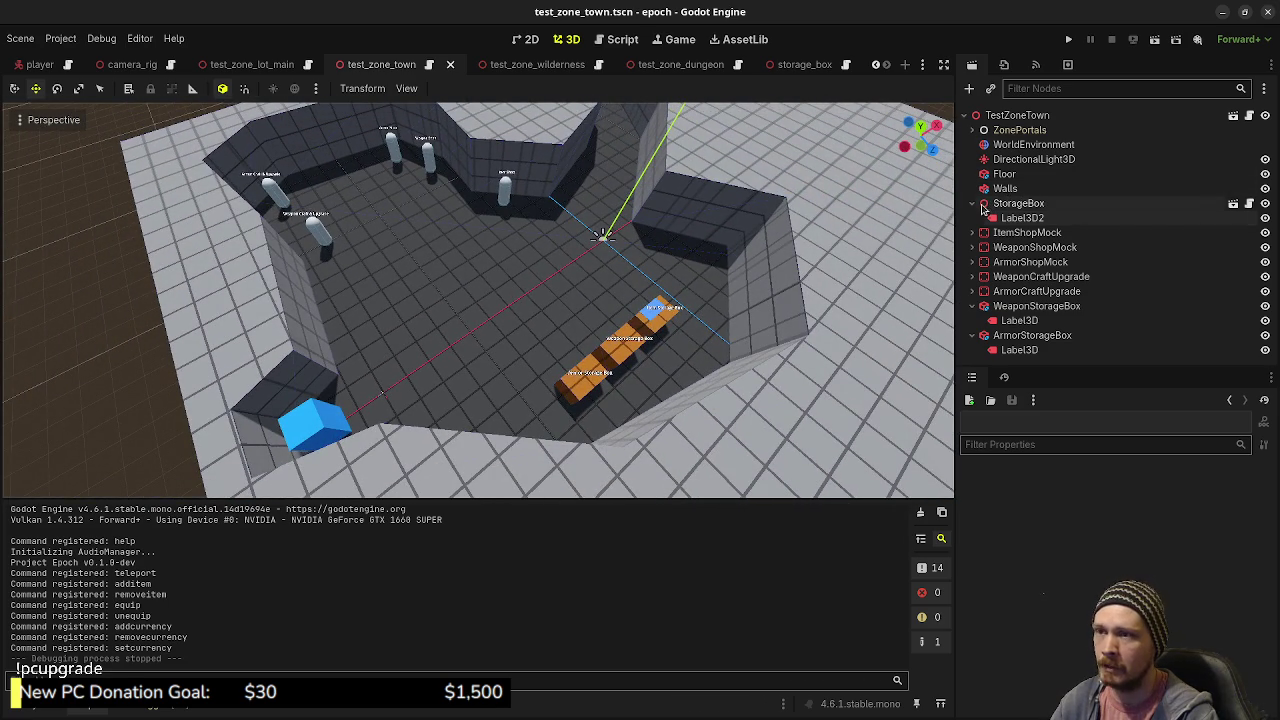
click(972, 203)
click(973, 291)
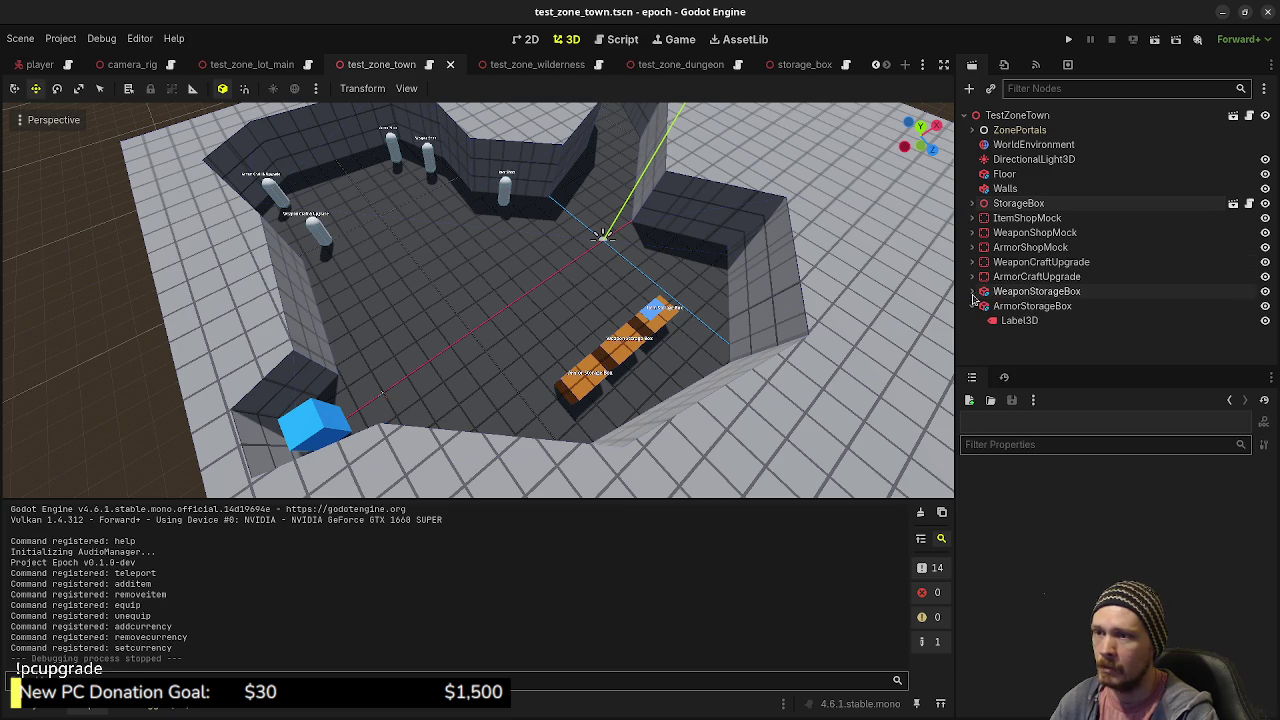
click(972, 306)
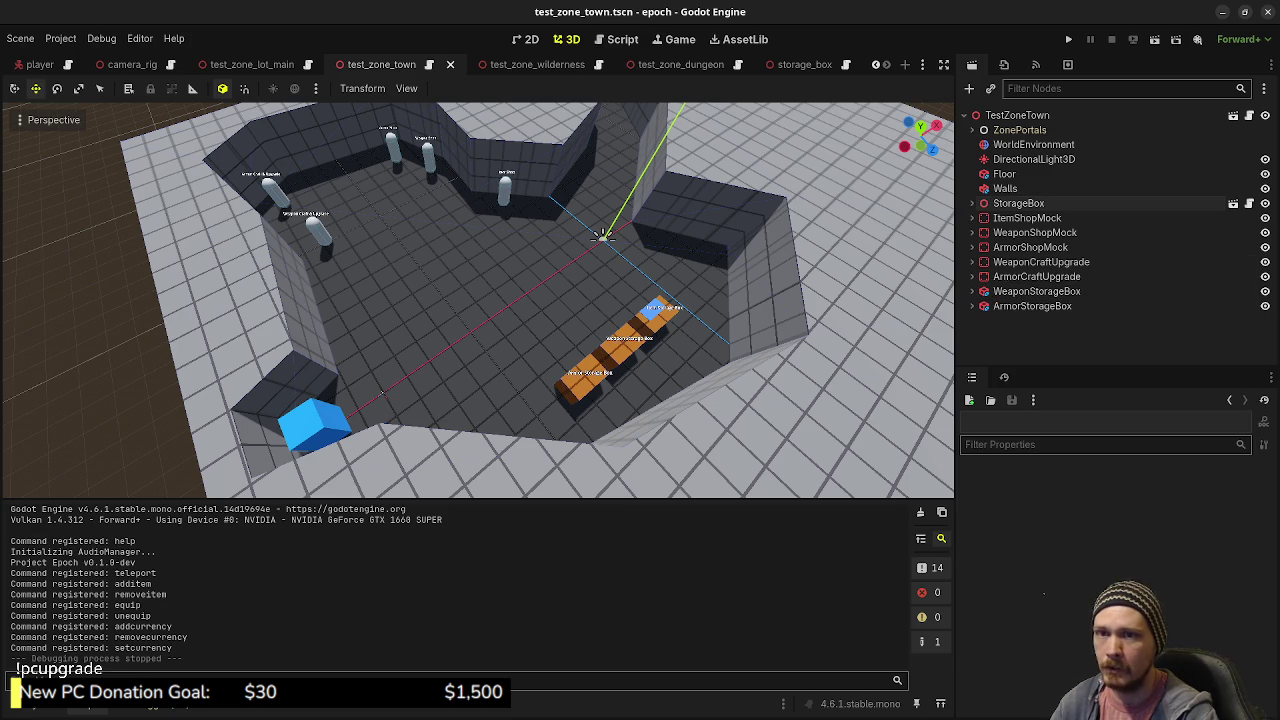
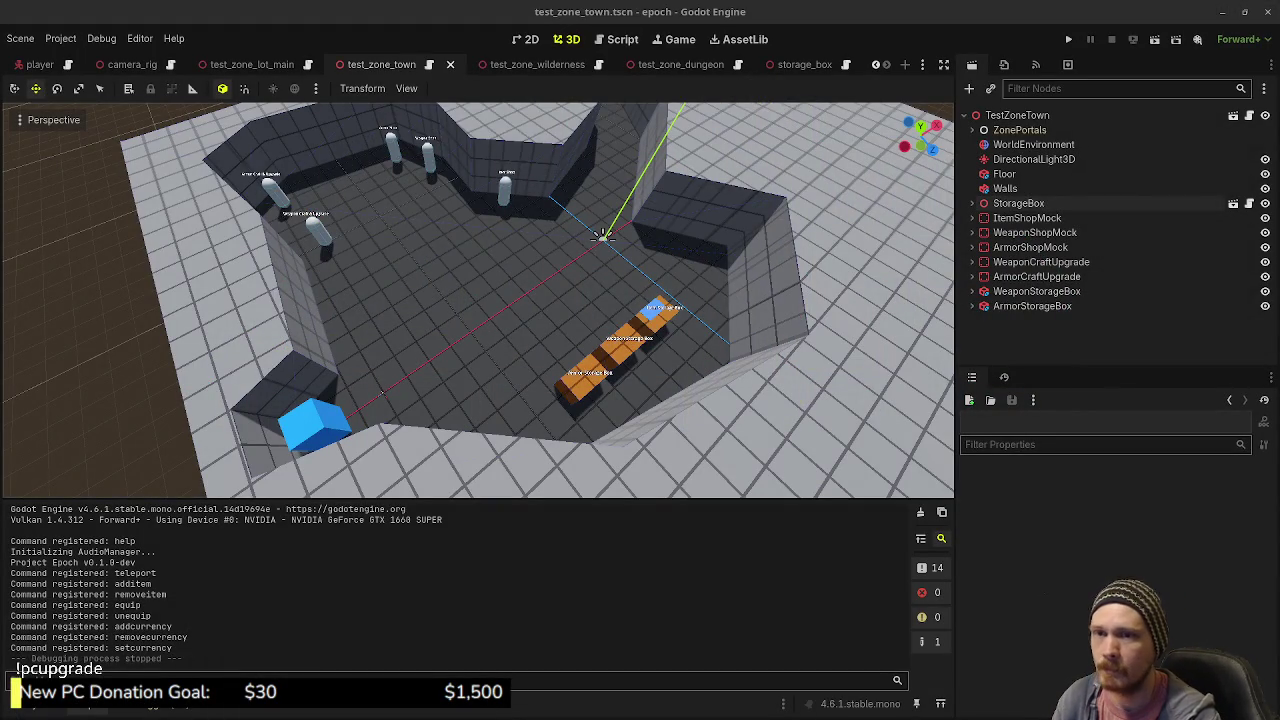
- Move the 'setup zones needed for MVP playtest' card to the top of v0.1.0-dev, then run the game
key(alt+Tab)
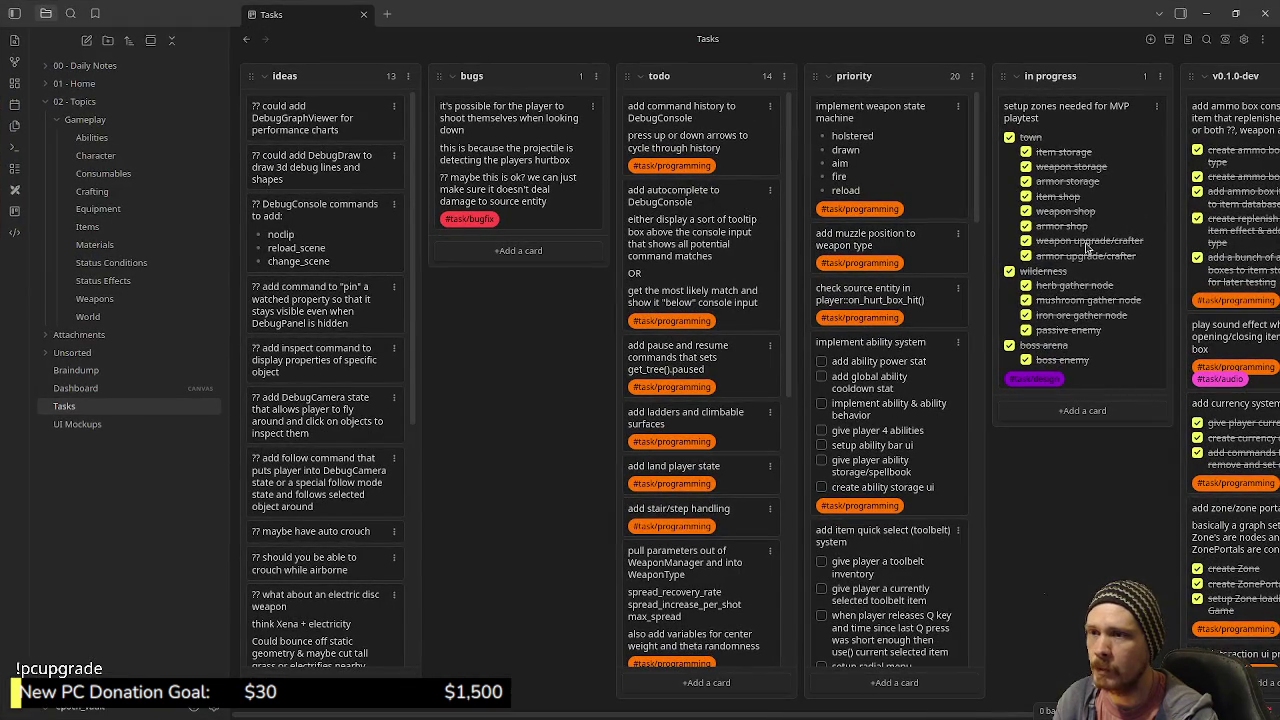
mouse_move(1155, 195)
mouse_down()
mouse_move(1186, 170)
mouse_move(1090, 270)
mouse_move(1157, 253)
mouse_move(1132, 176)
mouse_move(1047, 325)
mouse_up()
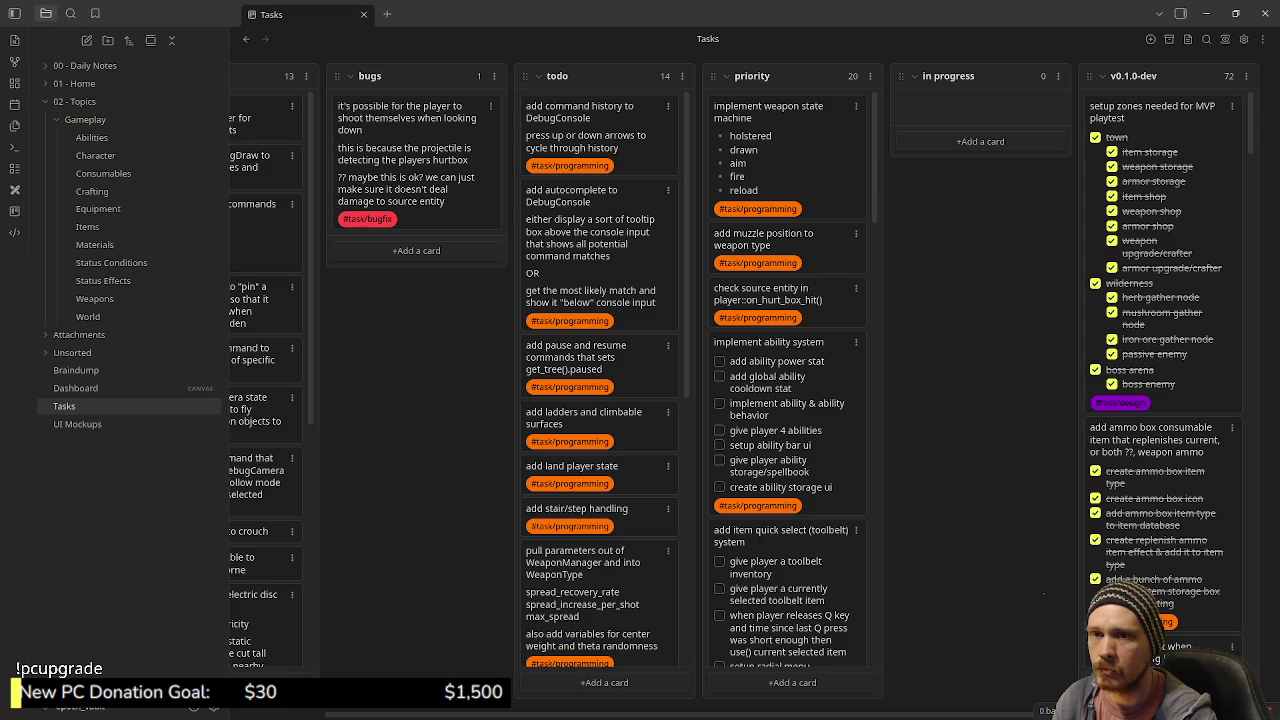
key(alt+Tab)
click(1069, 39)
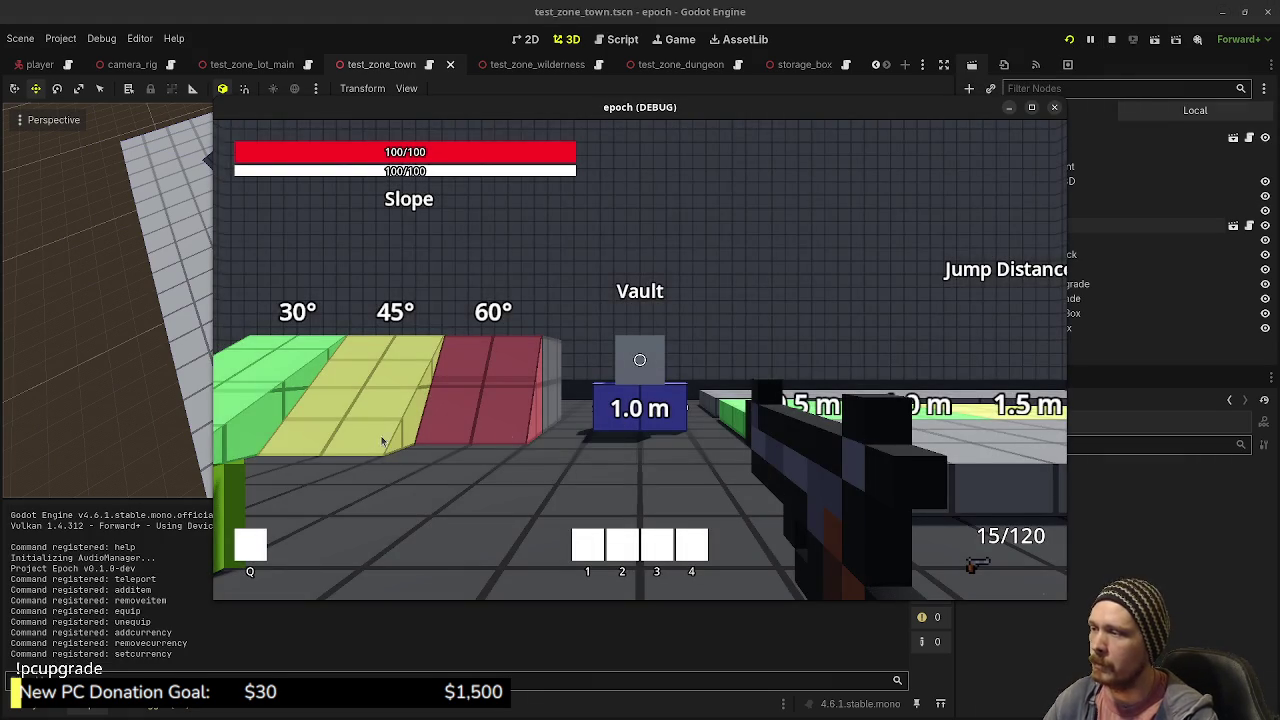
- Sprint past the purple wall toward the Jump Height area, stop the game, and show the FileSystem dock
key(shift+w)
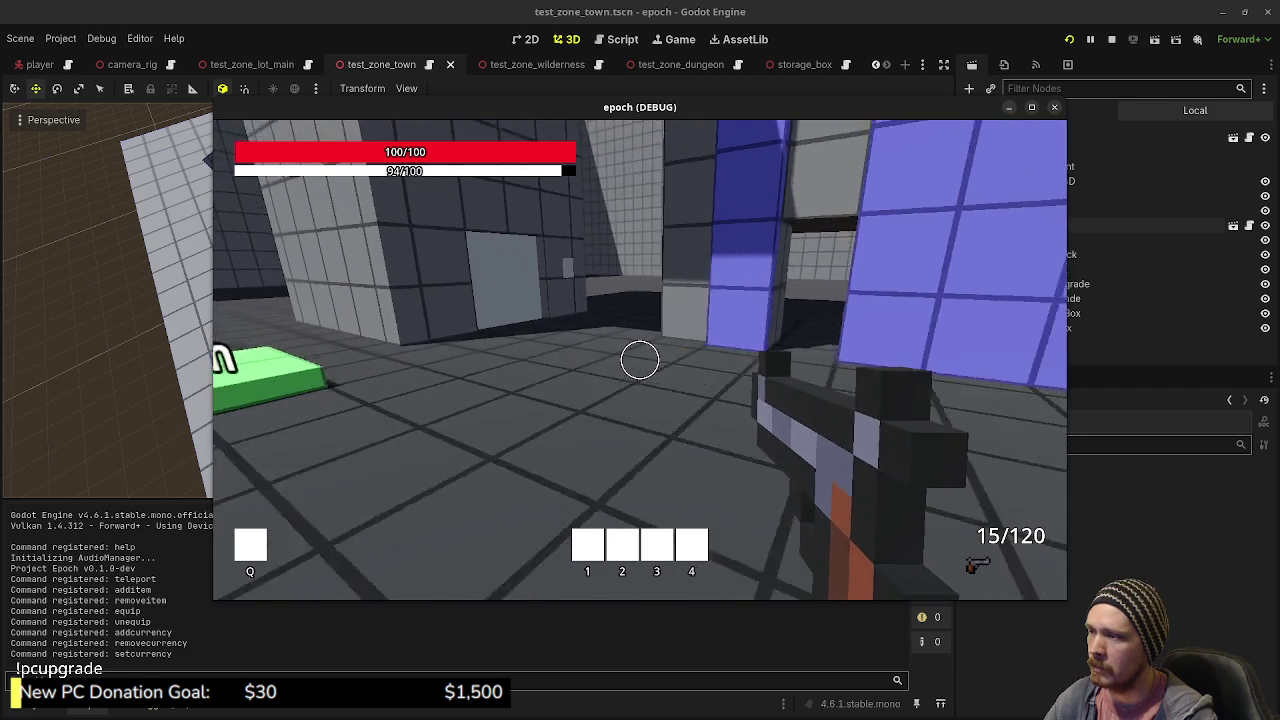
key(shift+w)
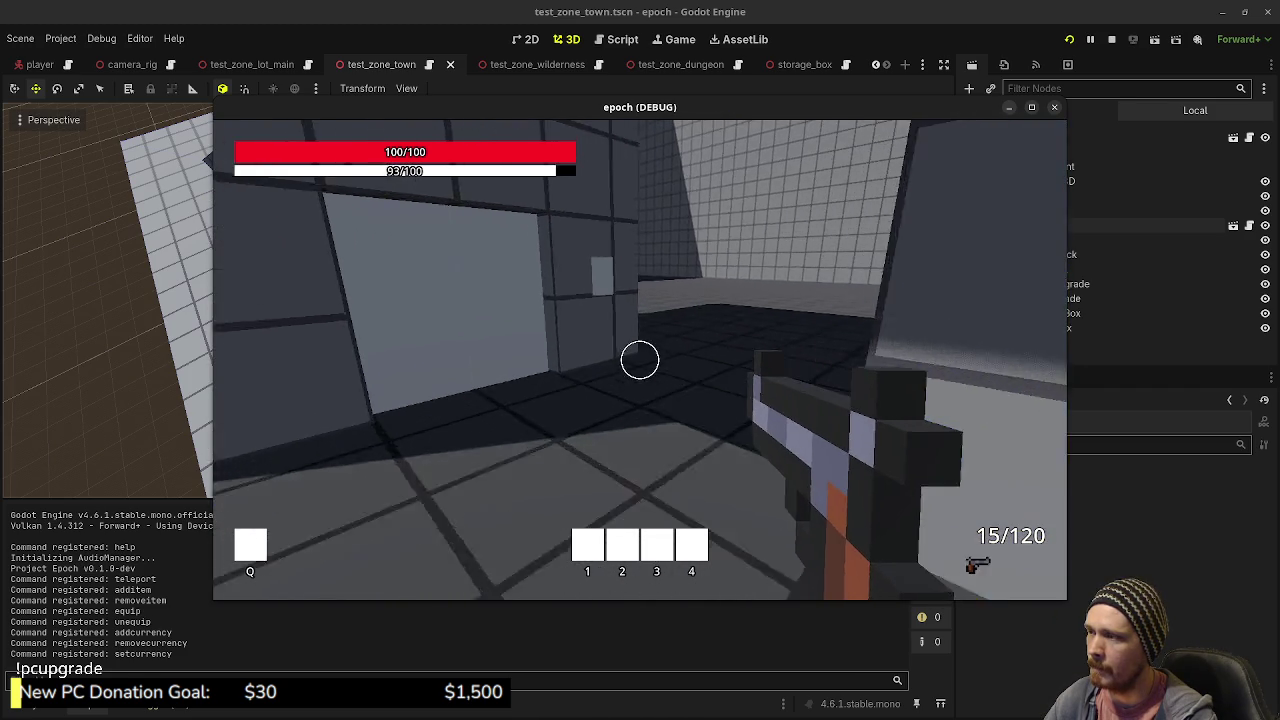
key(F8)
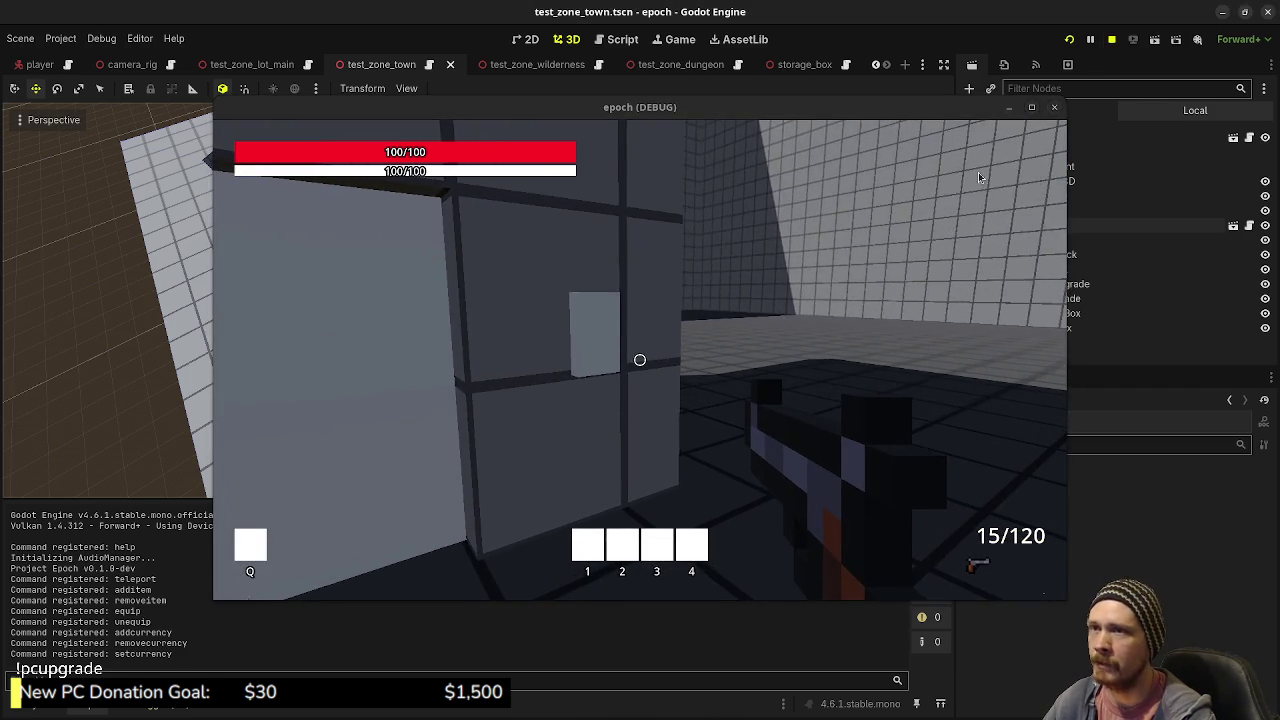
click(44, 714)
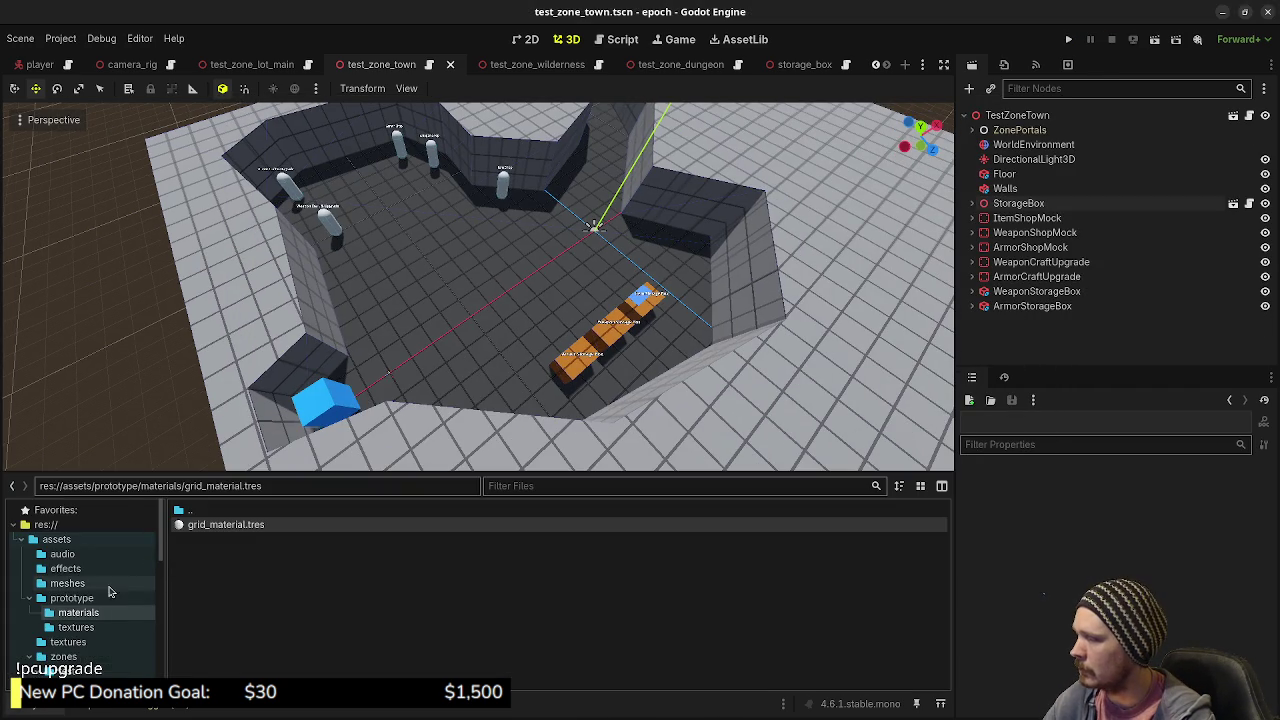
- Delete the test_zone_a and test_zone_b folders from zones/test
scroll(88, 625, down, 3)
click(105, 599)
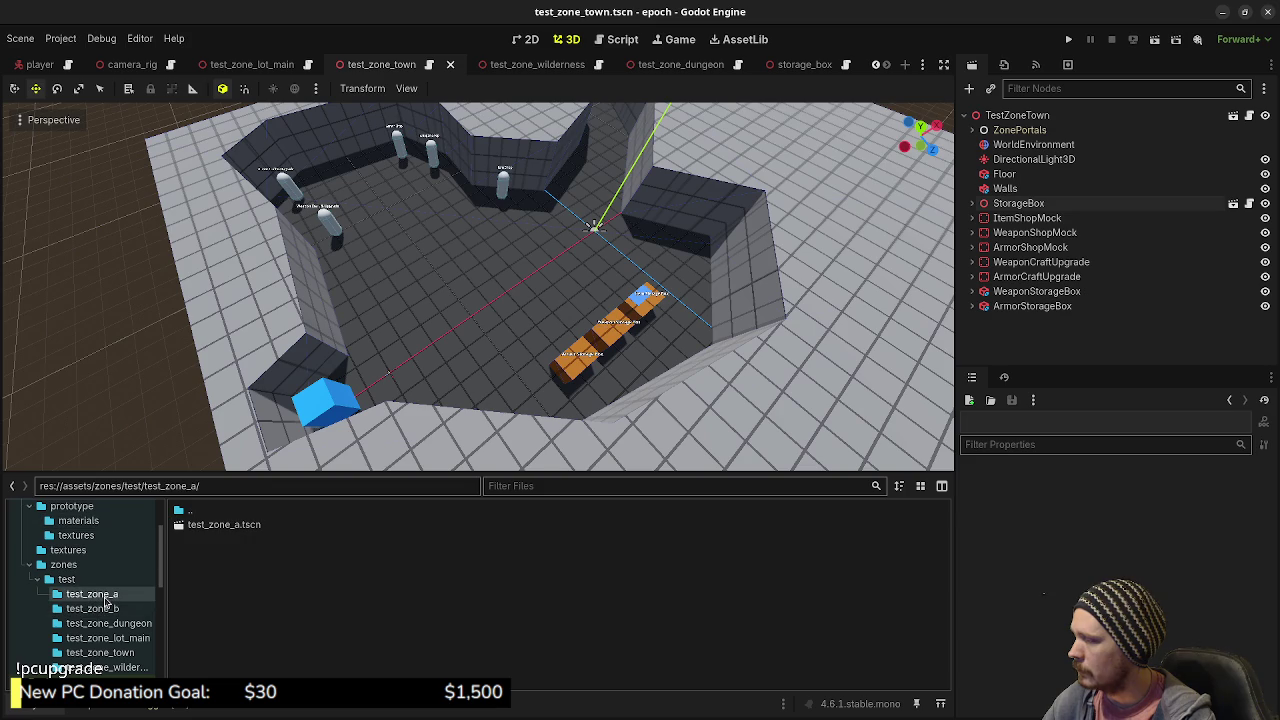
right_click(105, 599)
click(150, 655)
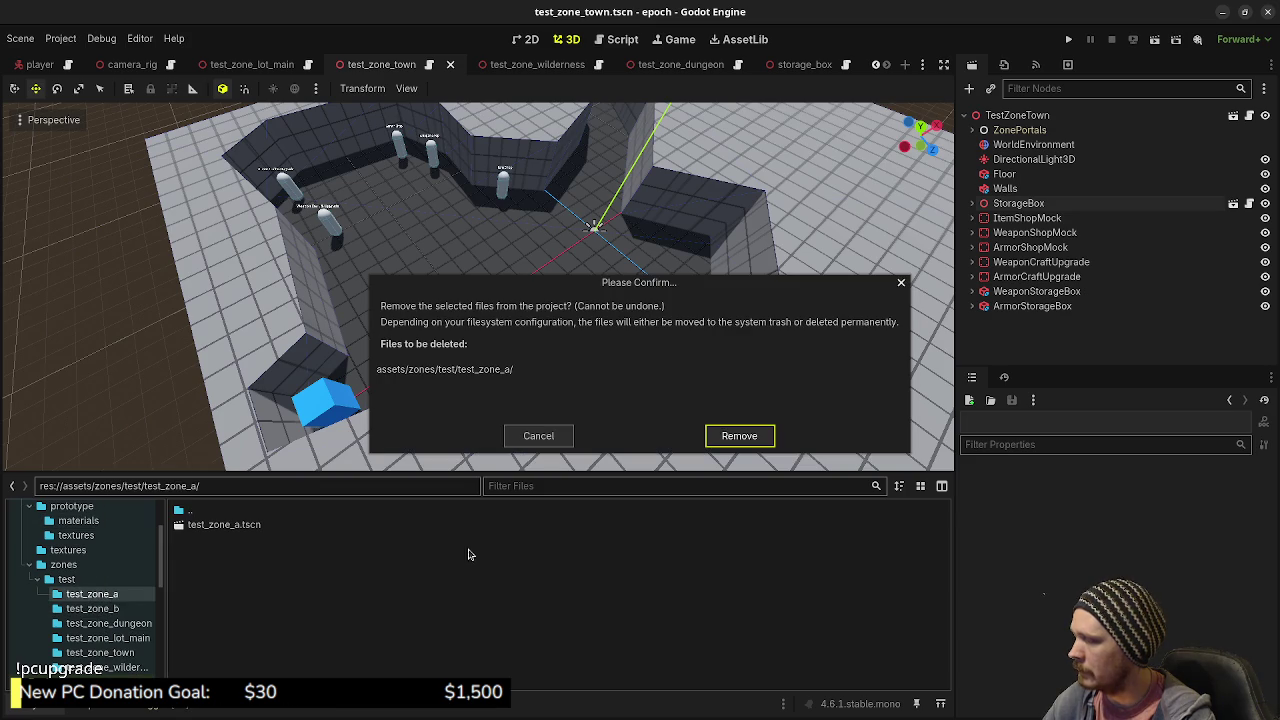
click(738, 436)
click(100, 596)
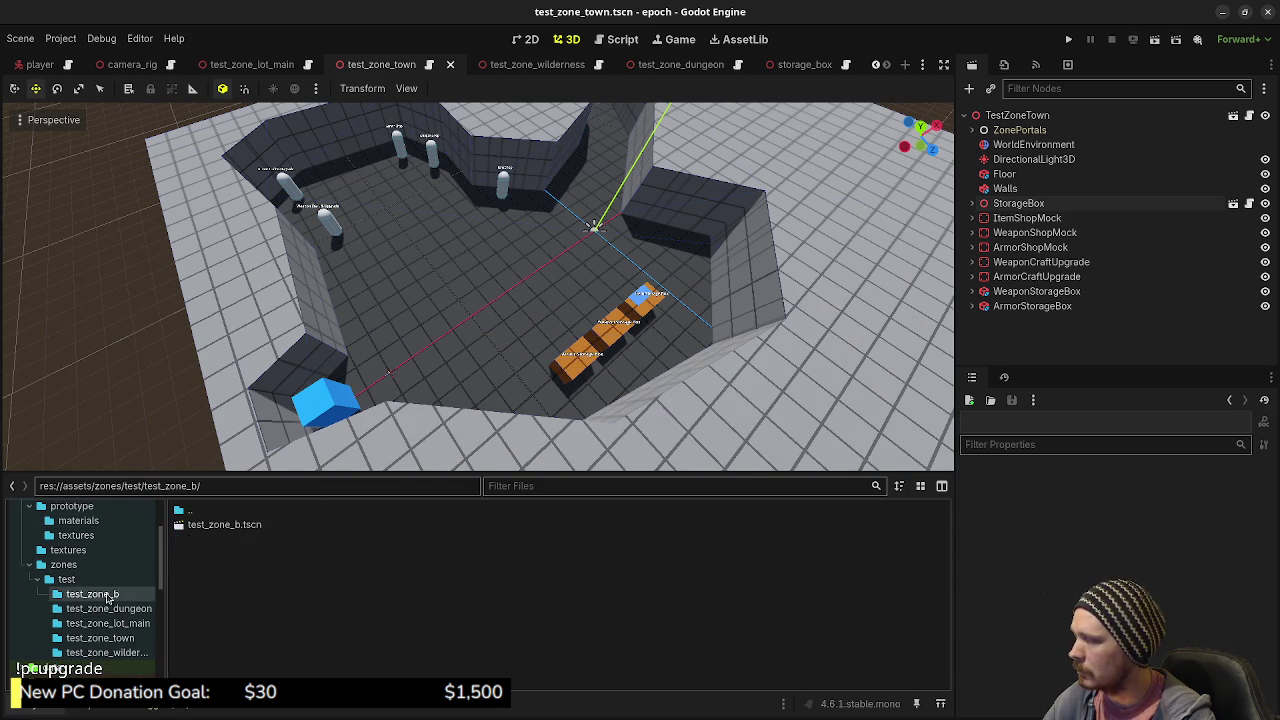
right_click(109, 598)
click(160, 648)
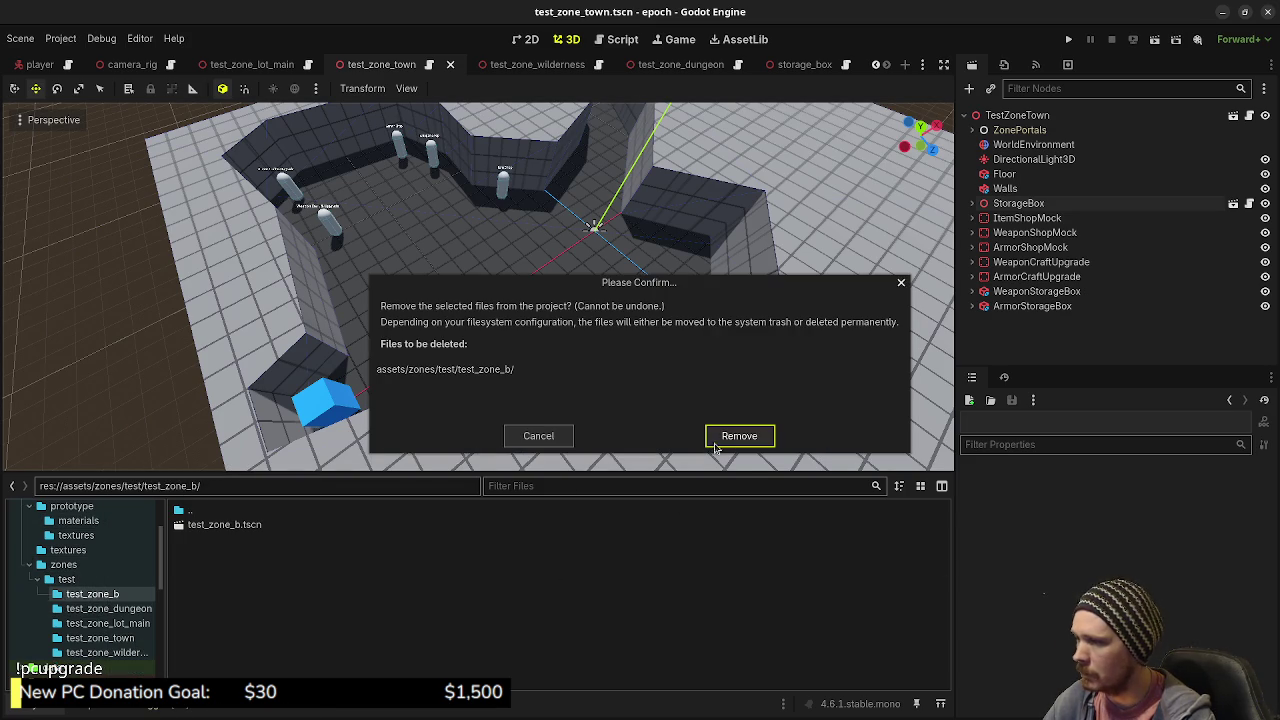
click(730, 437)
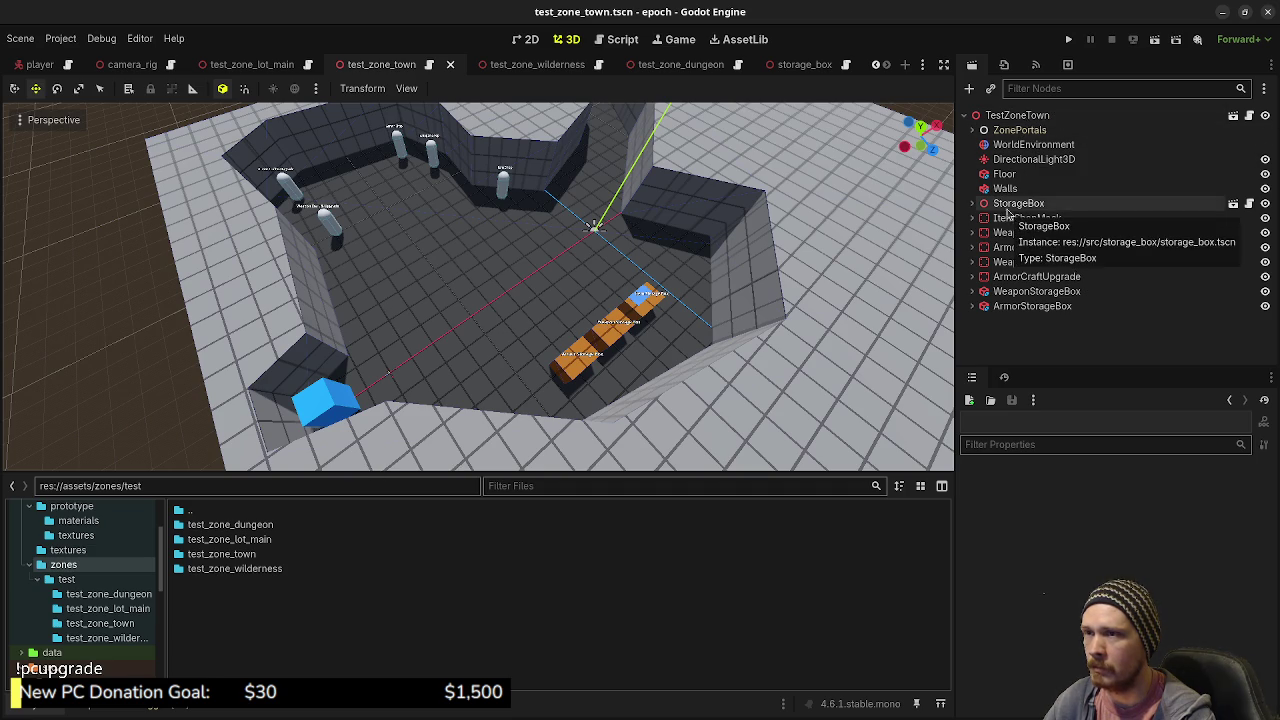
- Check the ZonePortals node's children and run the project
click(971, 131)
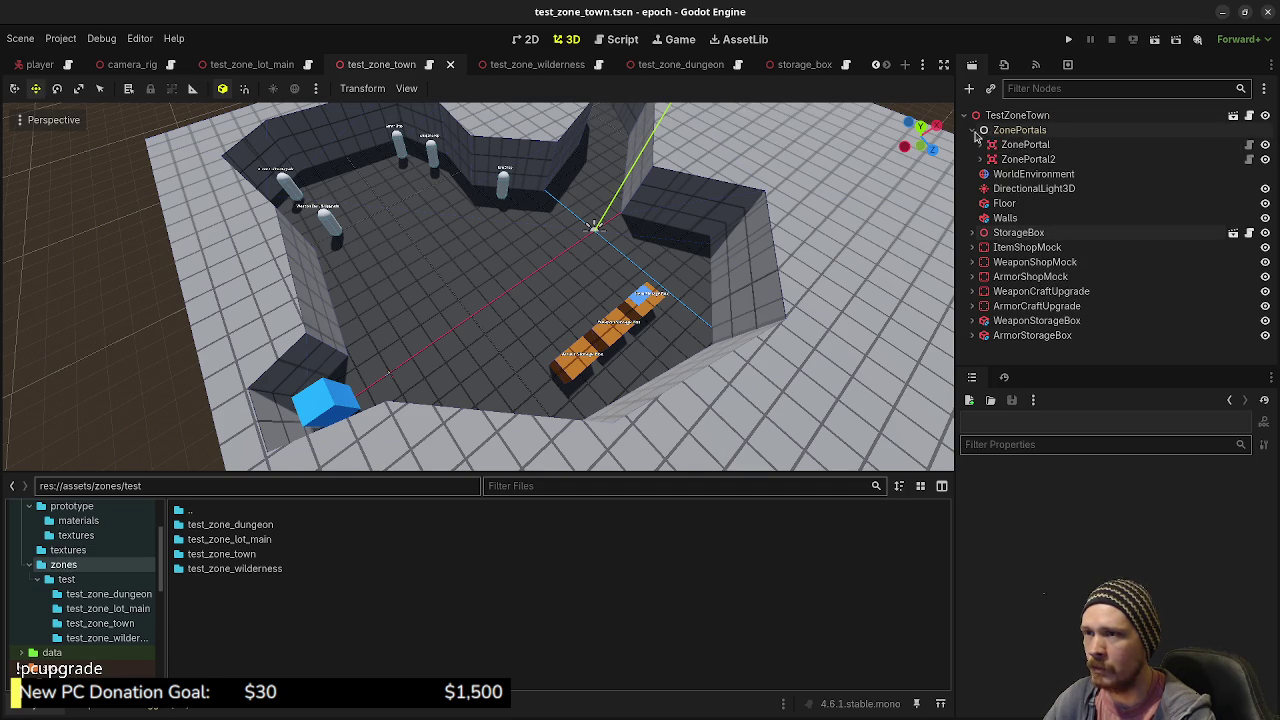
click(971, 131)
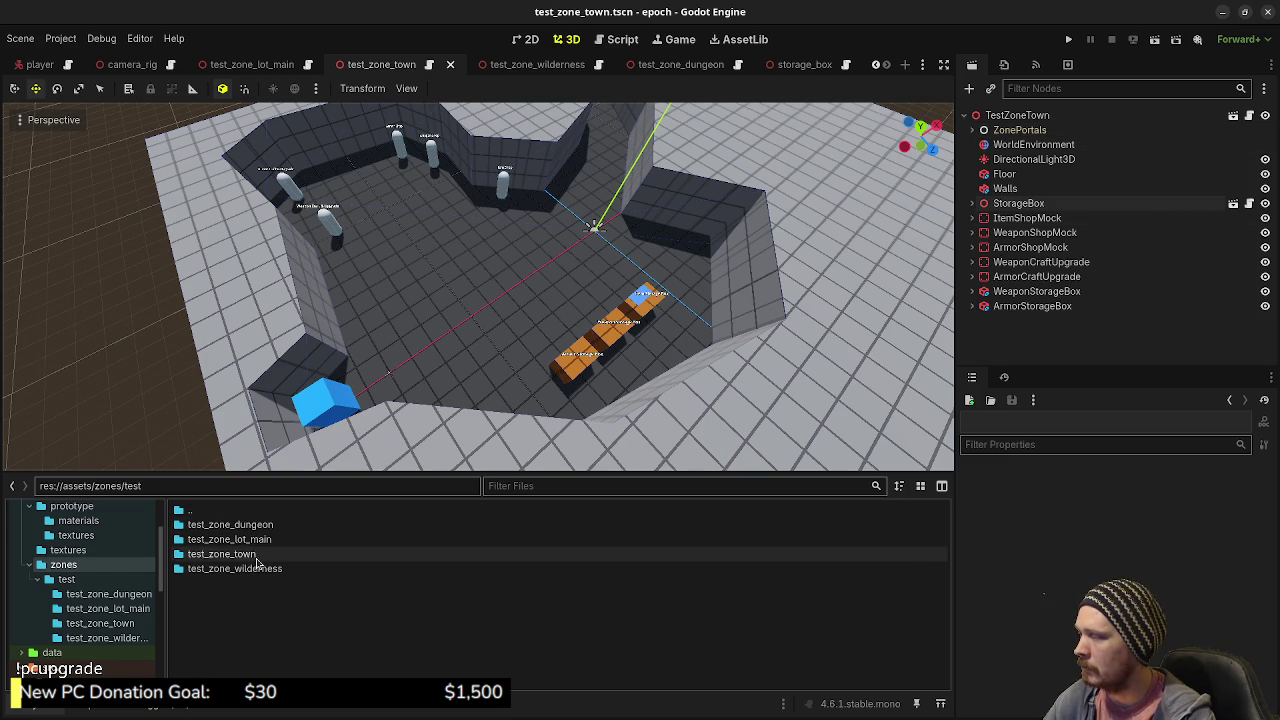
key(F5)
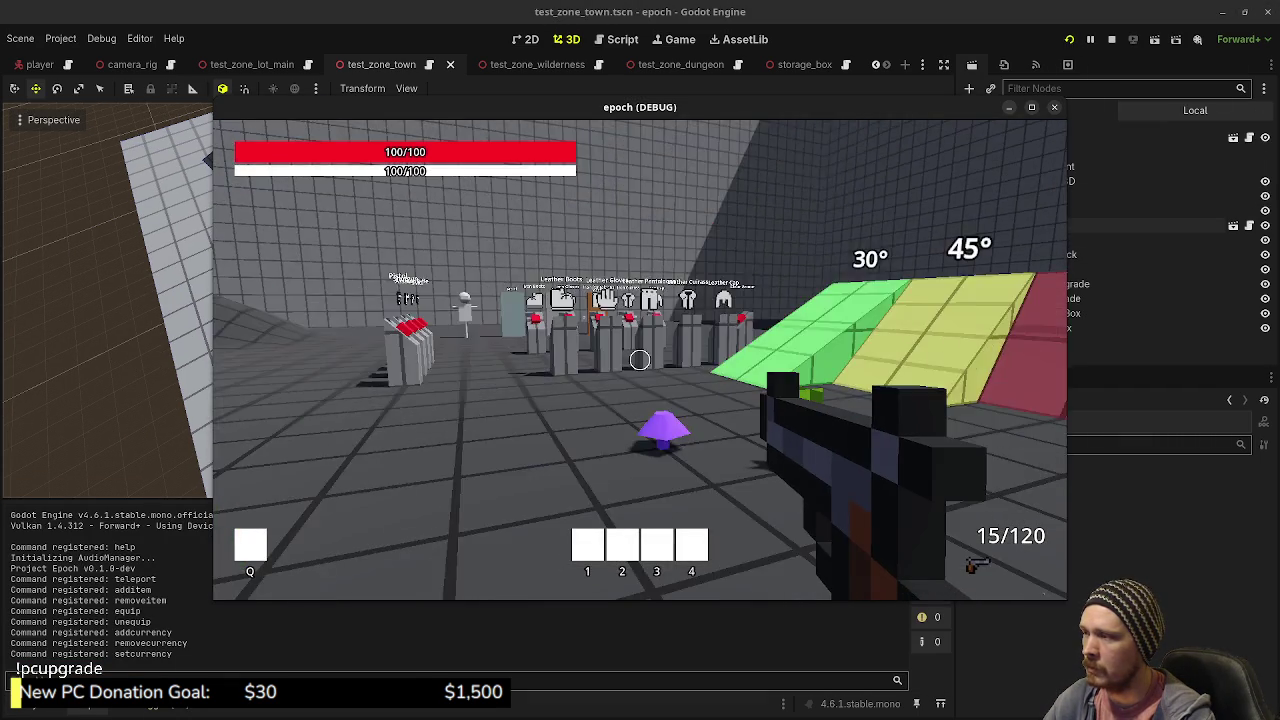
- Swap weapons at the item pedestals, then back away from the armor pedestal
key(shift+w)
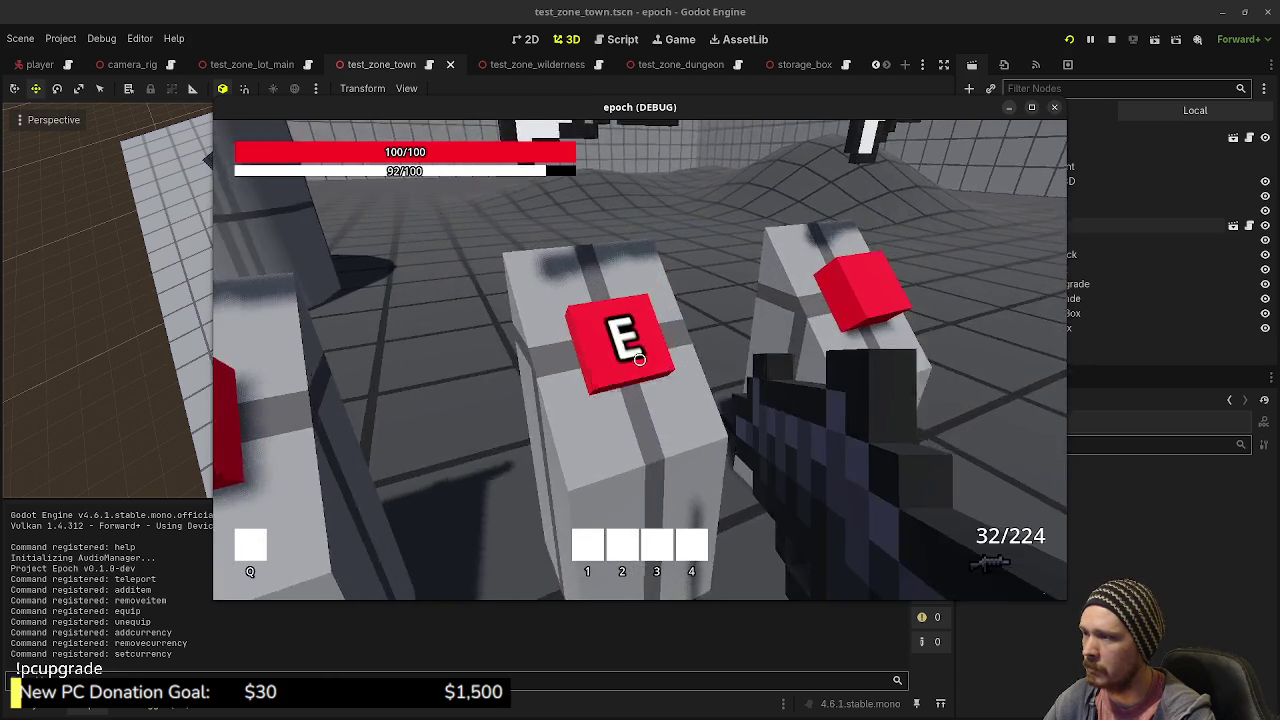
key(e)
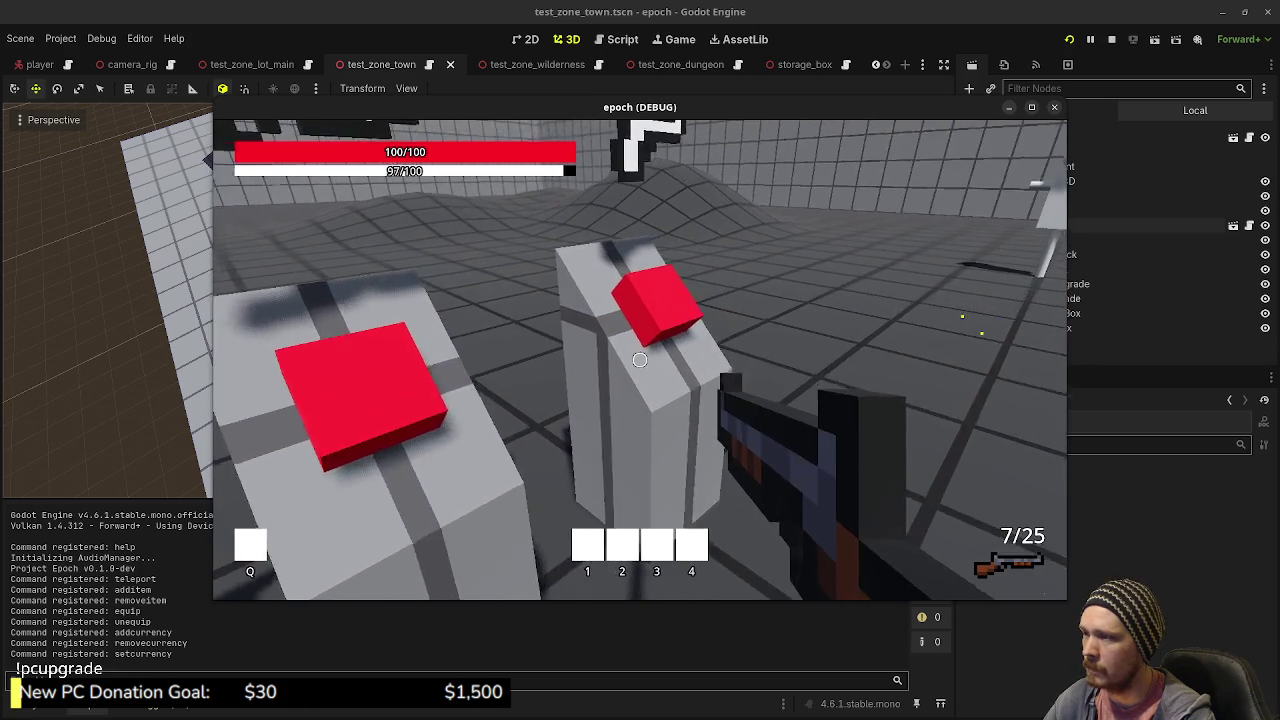
key(e)
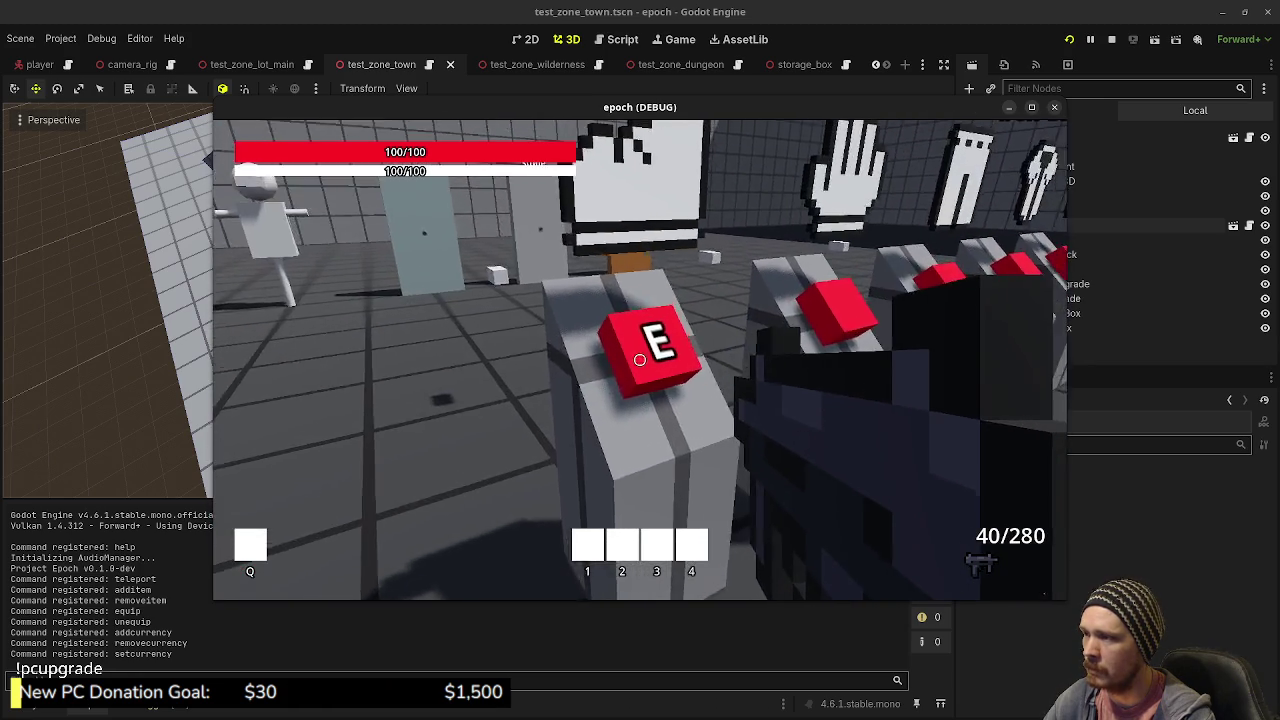
key(s)
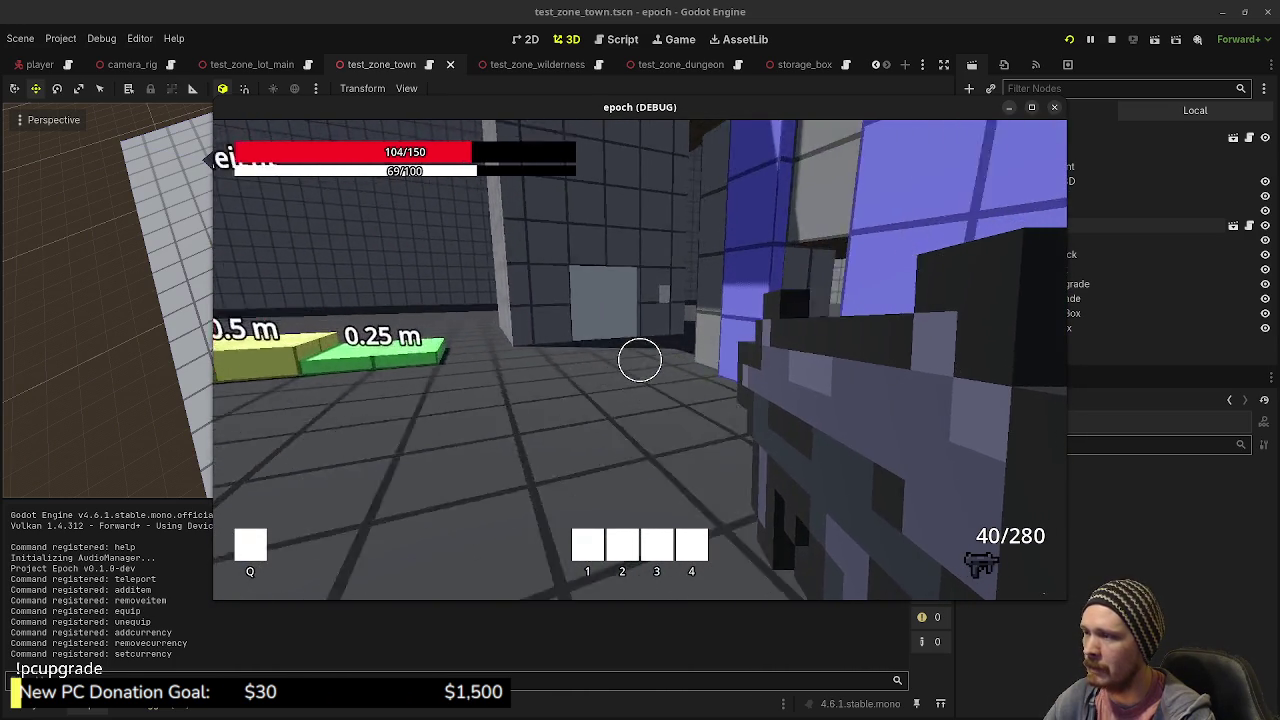
- Maximize the game window, open the double doors, and walk through
click(1031, 107)
key(w)
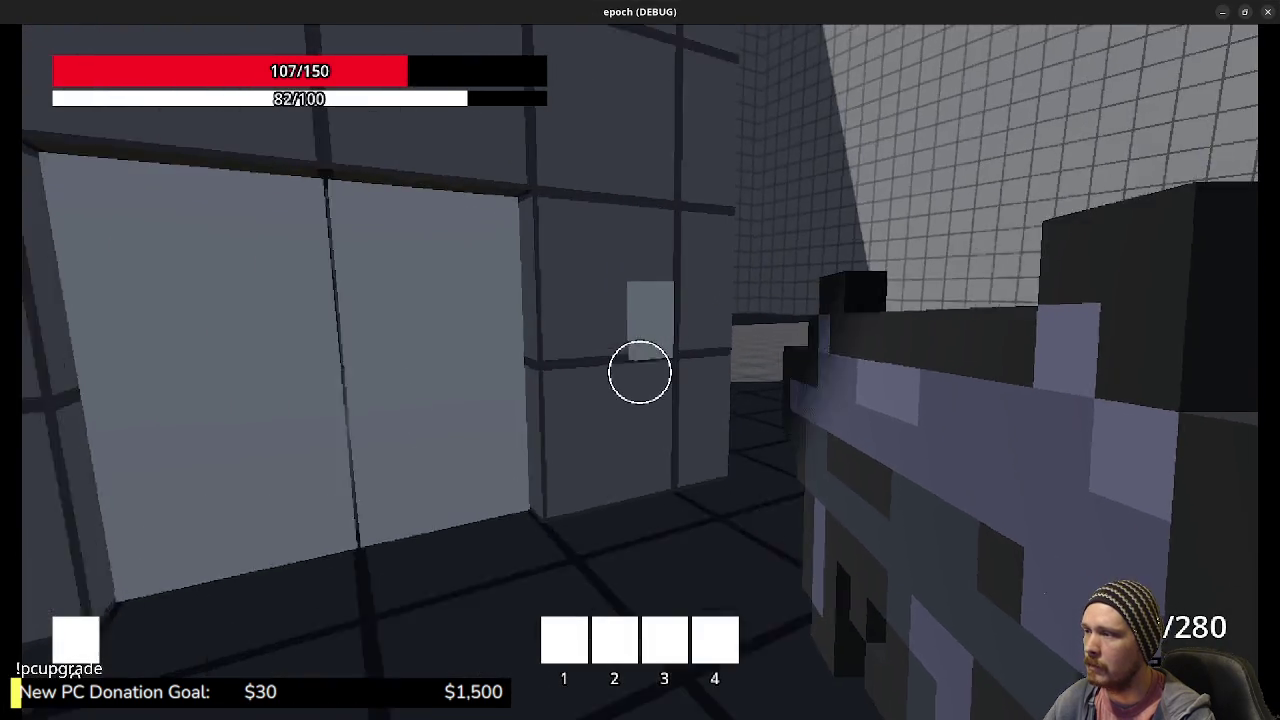
key(e)
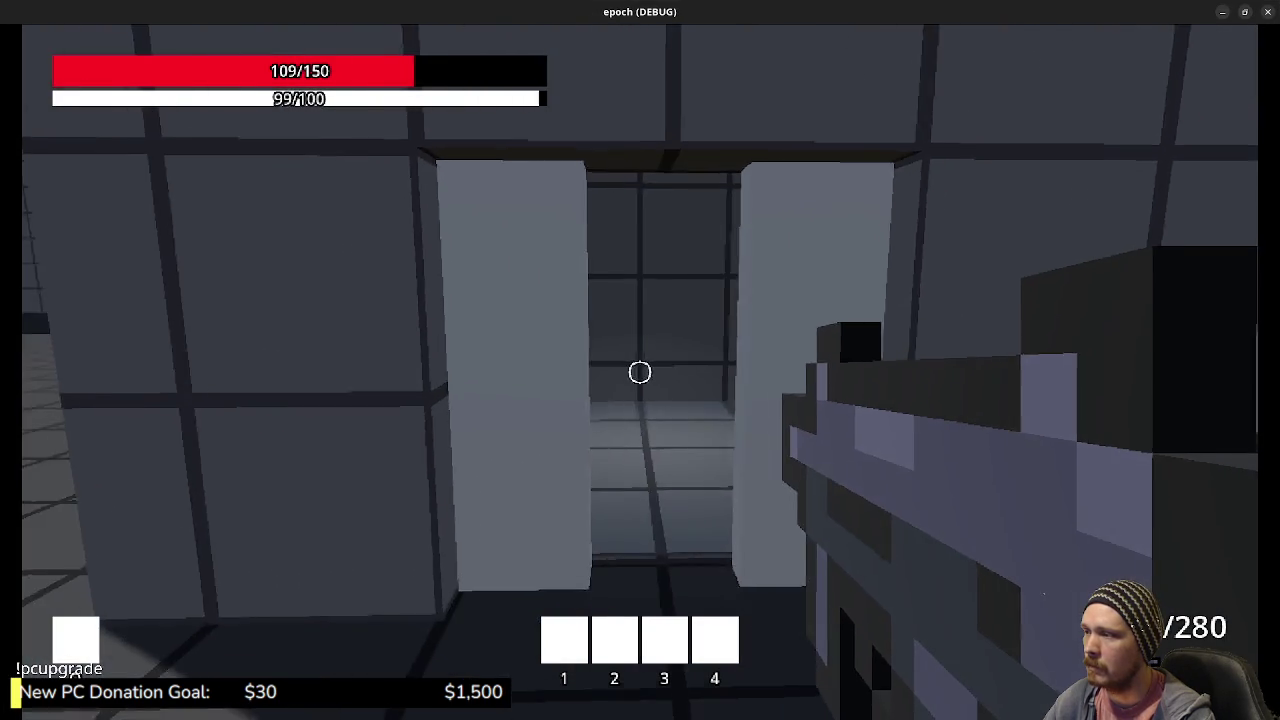
key(w)
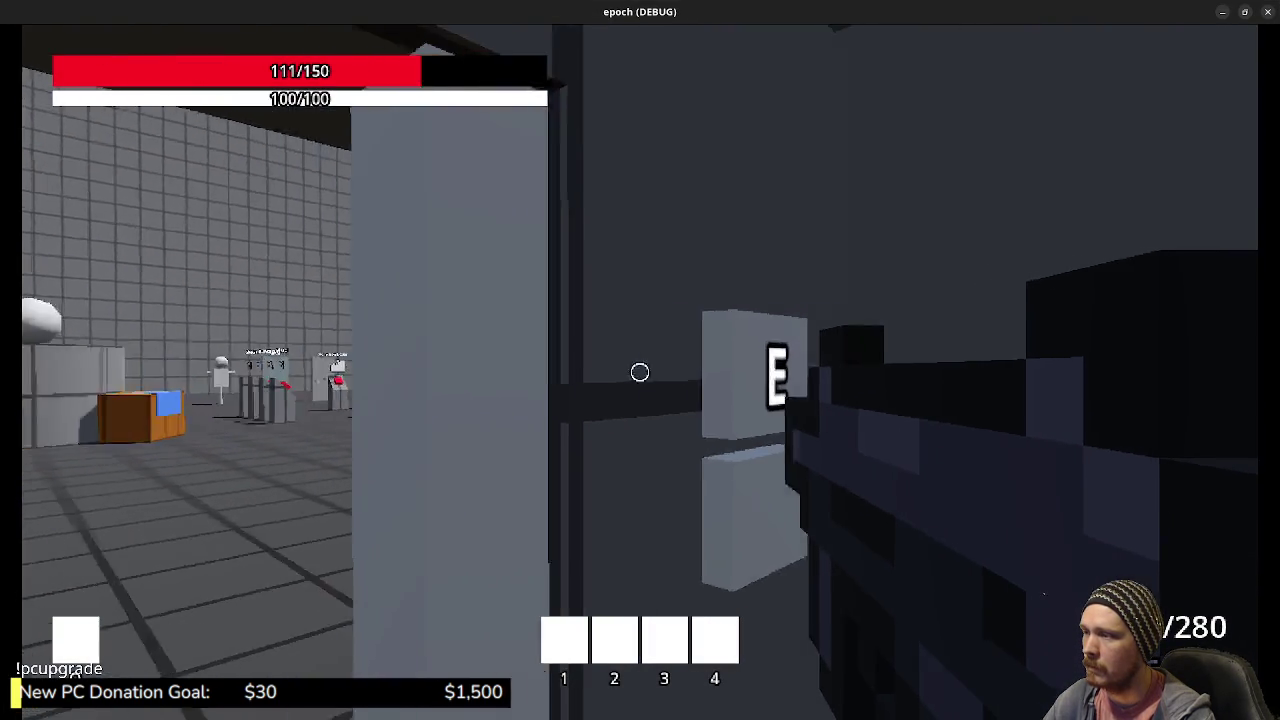
- Shoot a smiley face of bullet holes into the grey door
key(w)
click(640, 372)
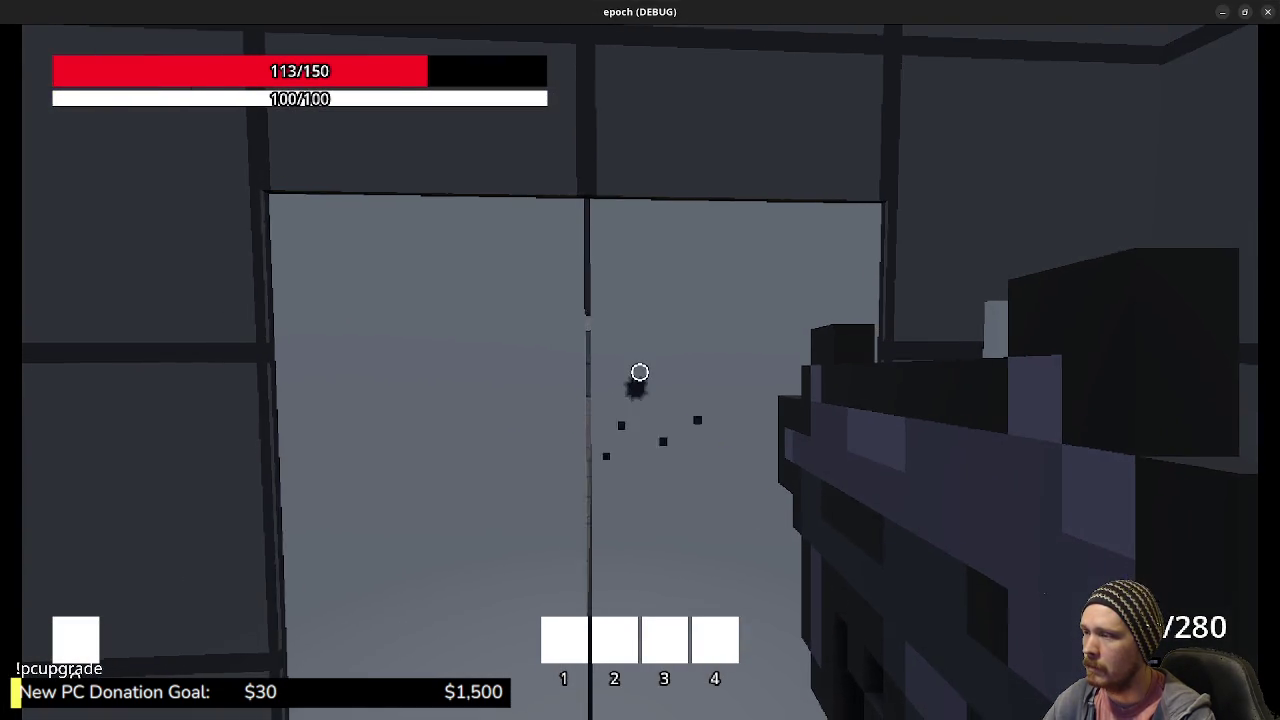
click(640, 372)
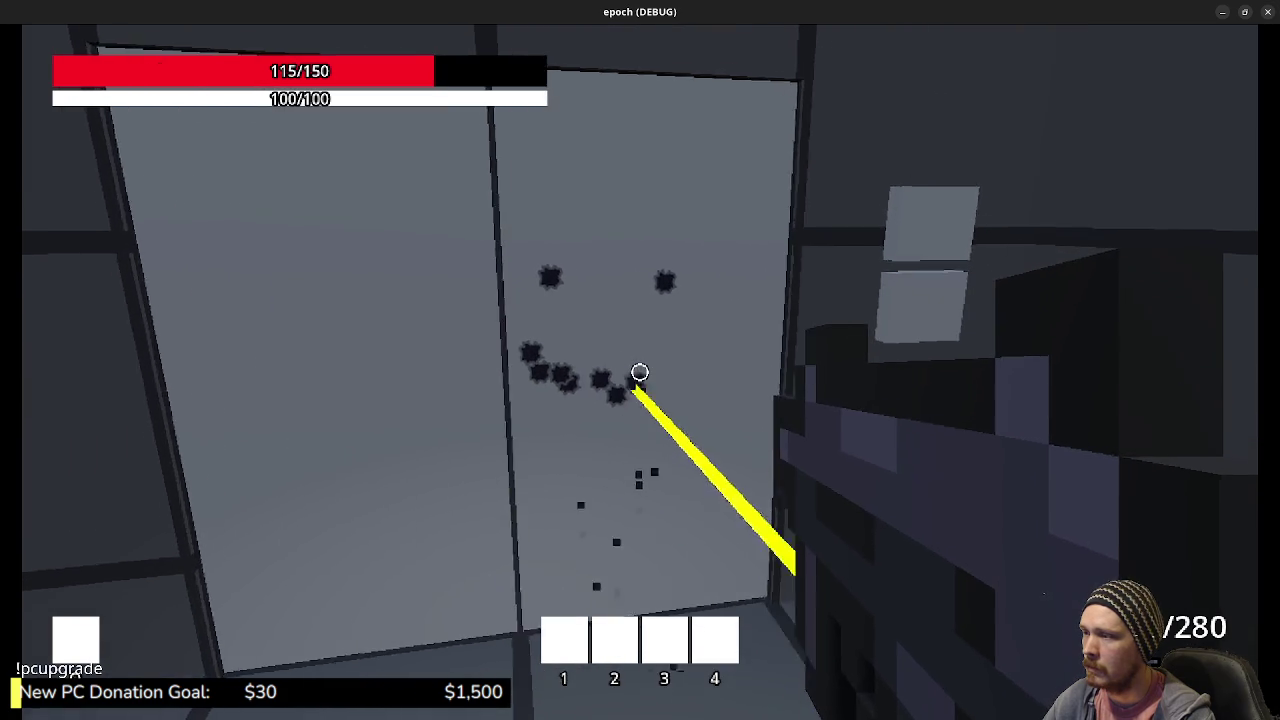
click(640, 372)
click(640, 372)
key(s)
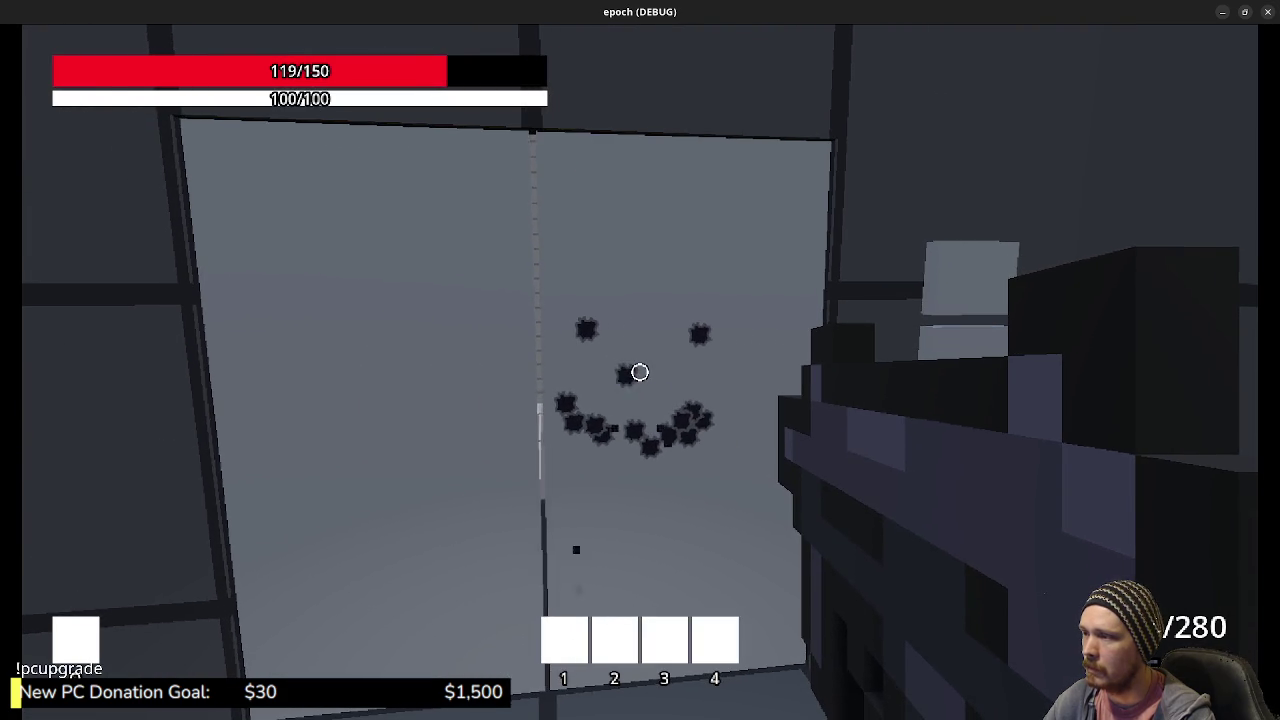
mouse_move(640, 372)
- Take the portal back to town, open the Item Storage Box, then close the game window
key(shift+w)
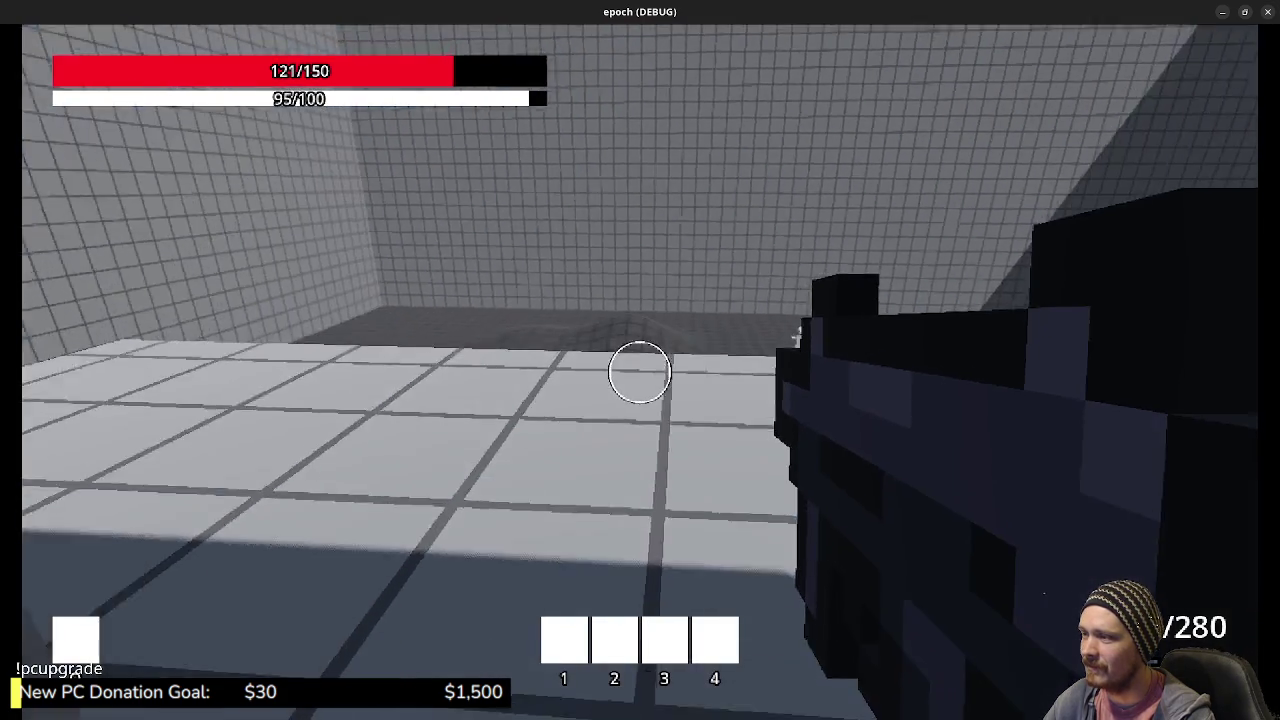
key(shift+w)
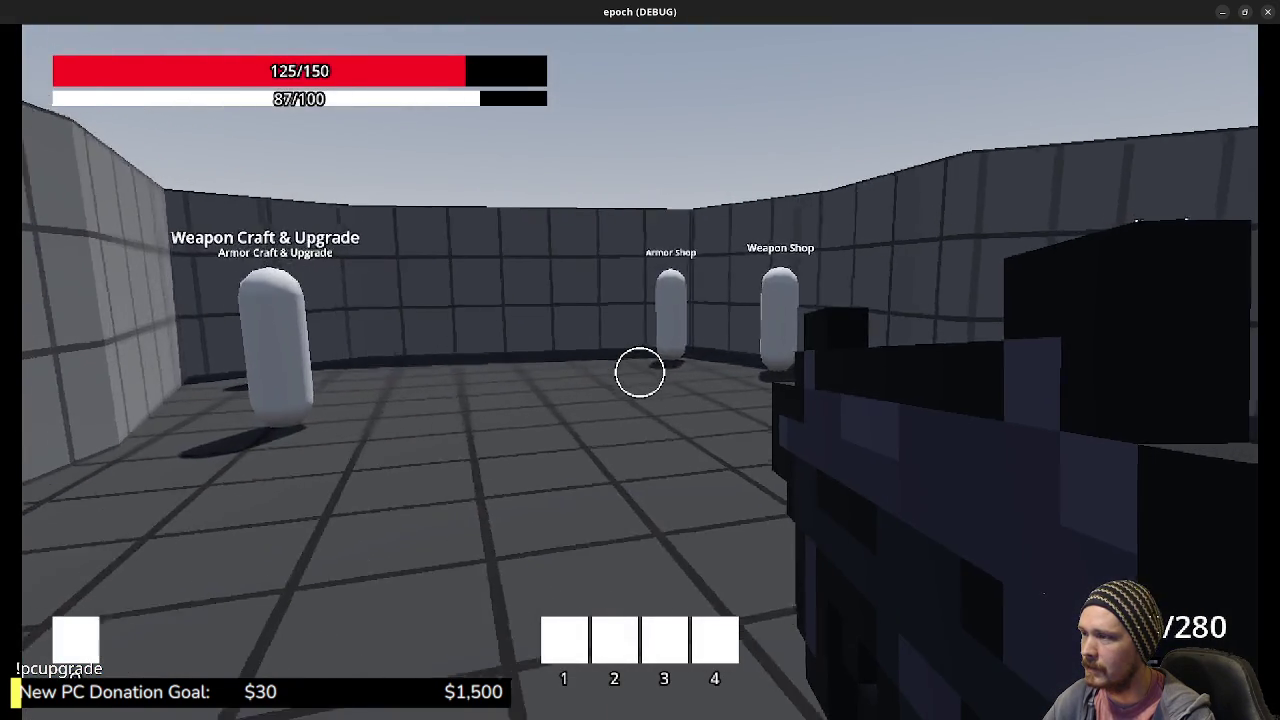
key(w)
key(w)
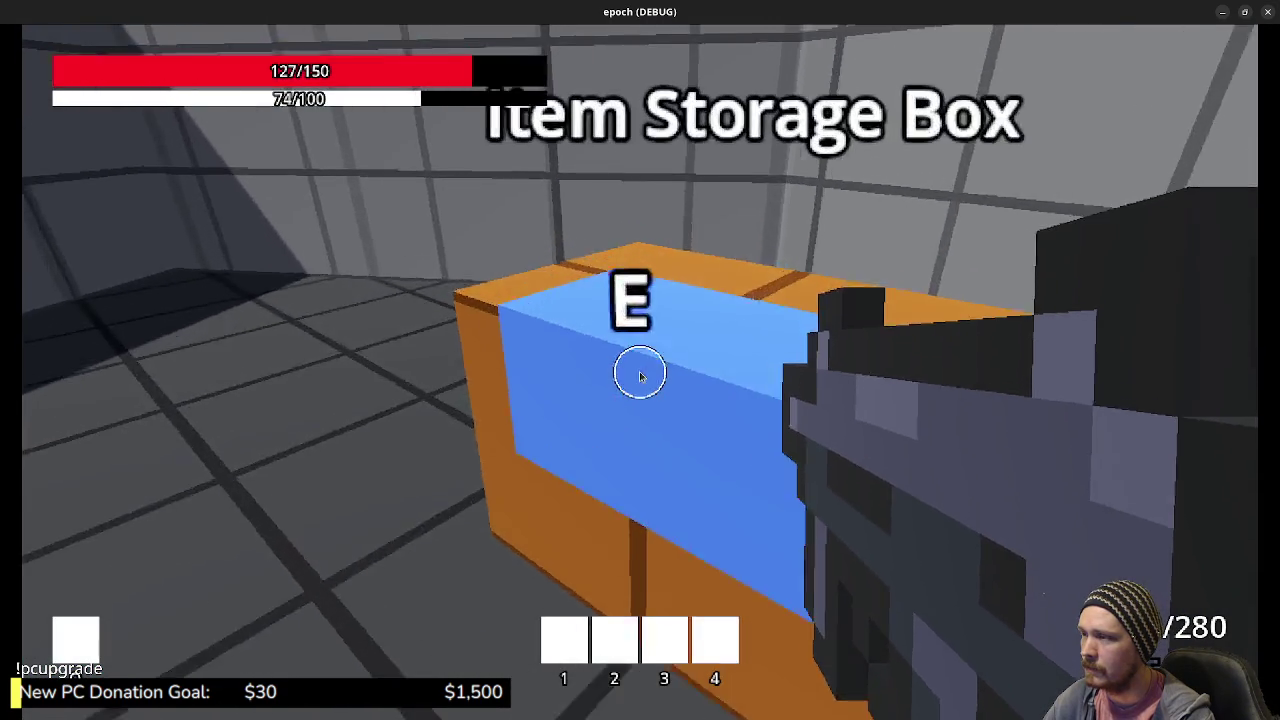
key(e)
key(e)
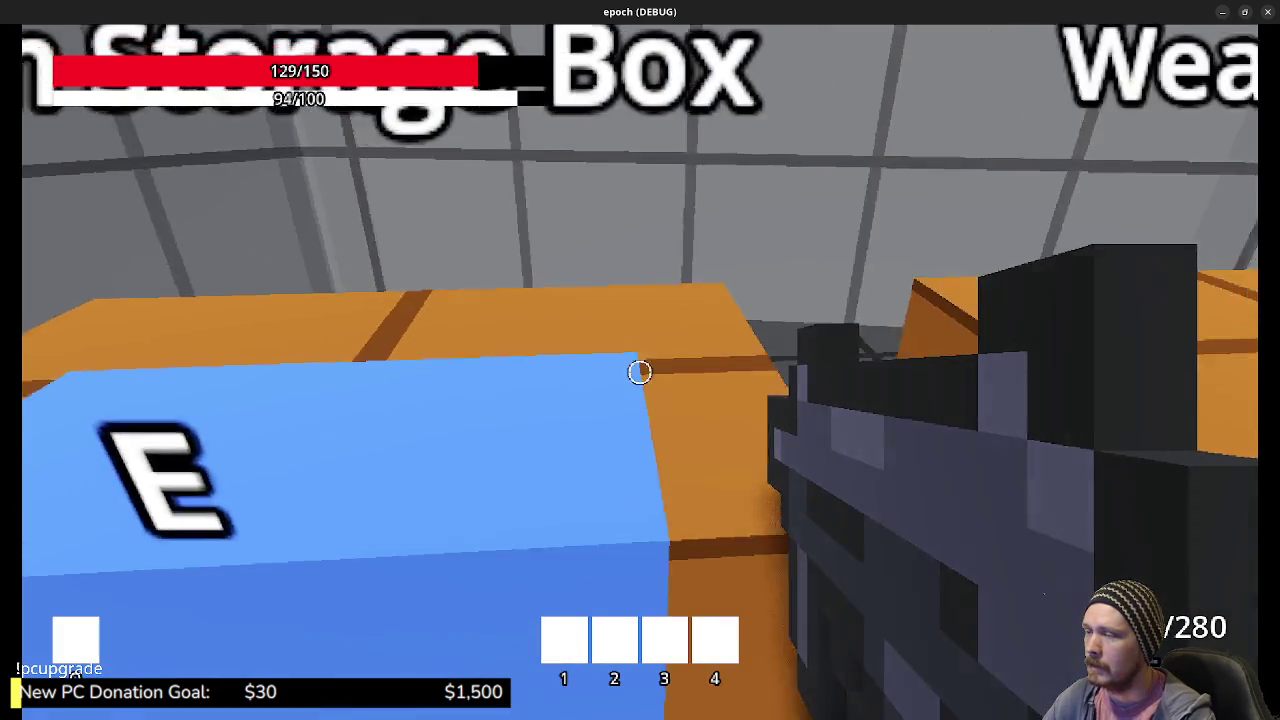
key(shift+w)
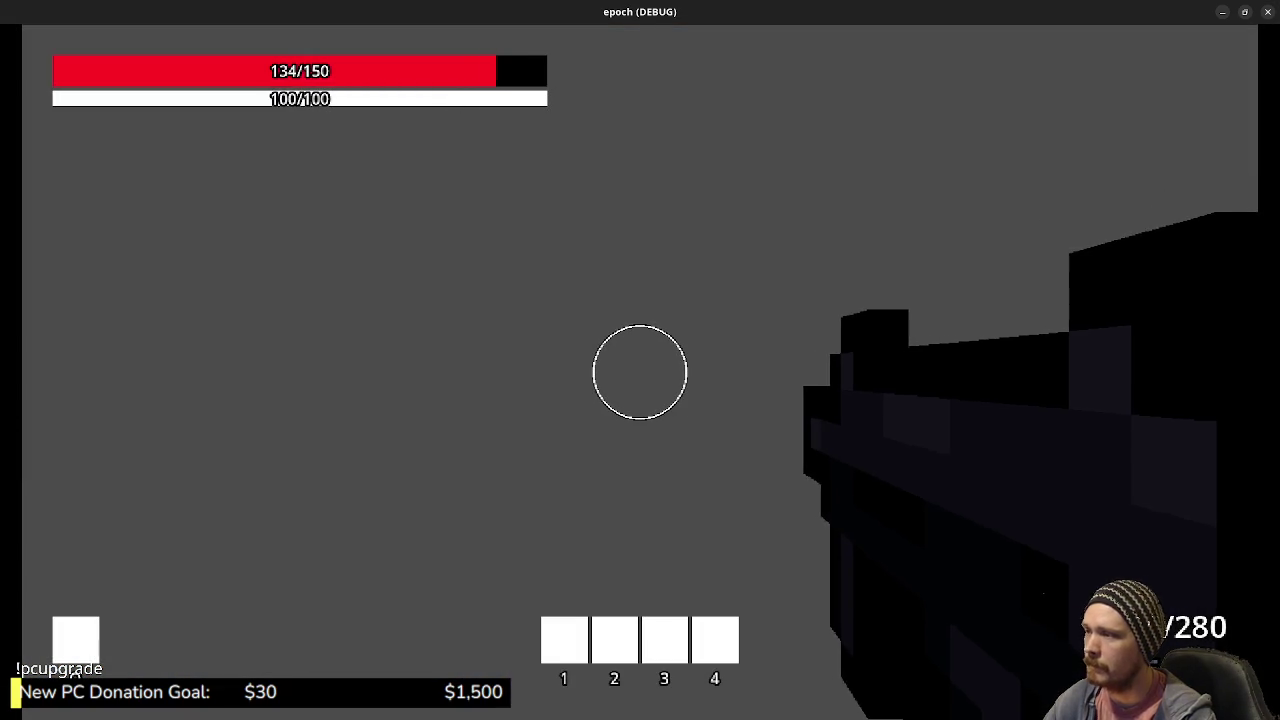
click(1268, 12)
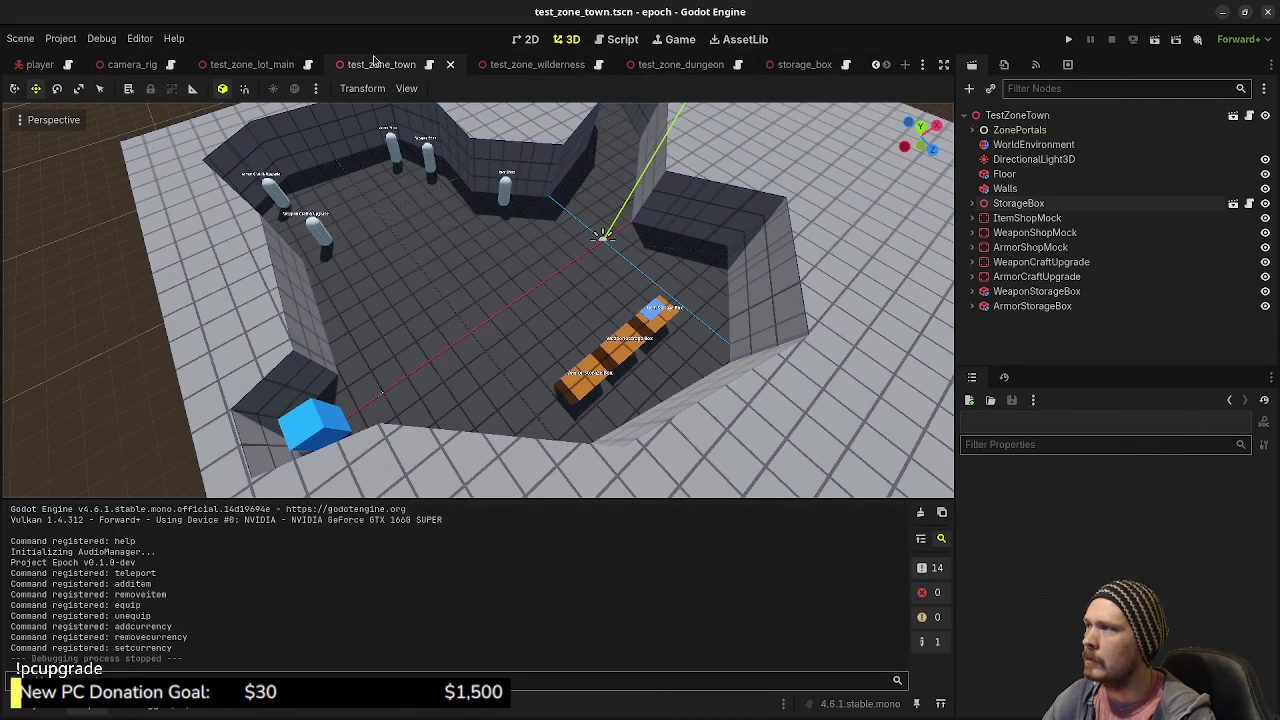
- Set the first ZonePortal's Destination Zone Name to test_zone_lot_main, then save and play
click(972, 130)
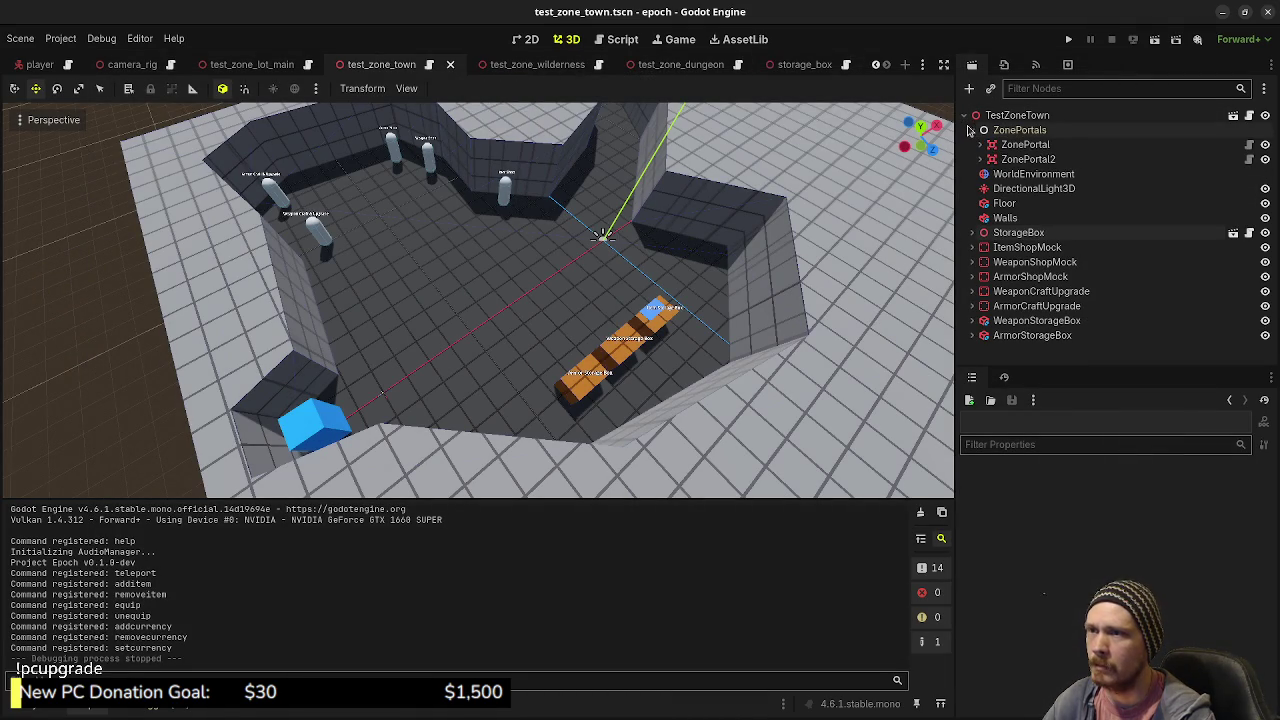
click(1022, 145)
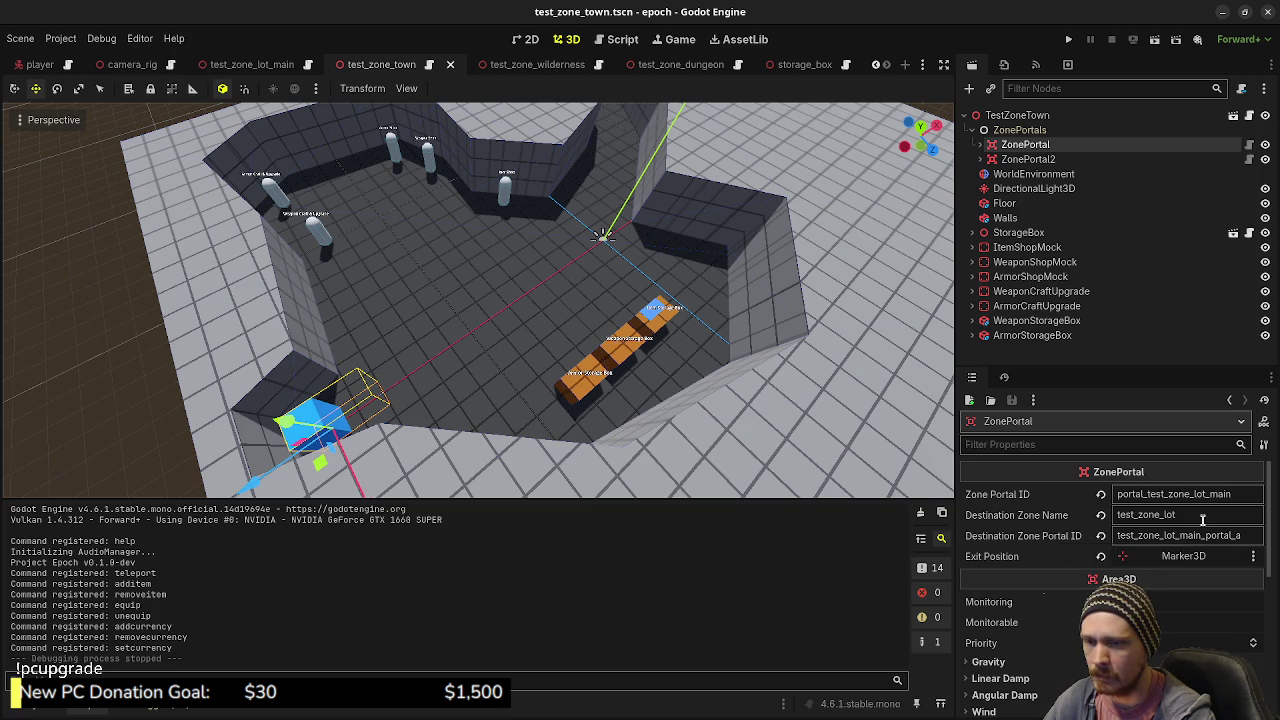
click(1204, 517)
text(_m)
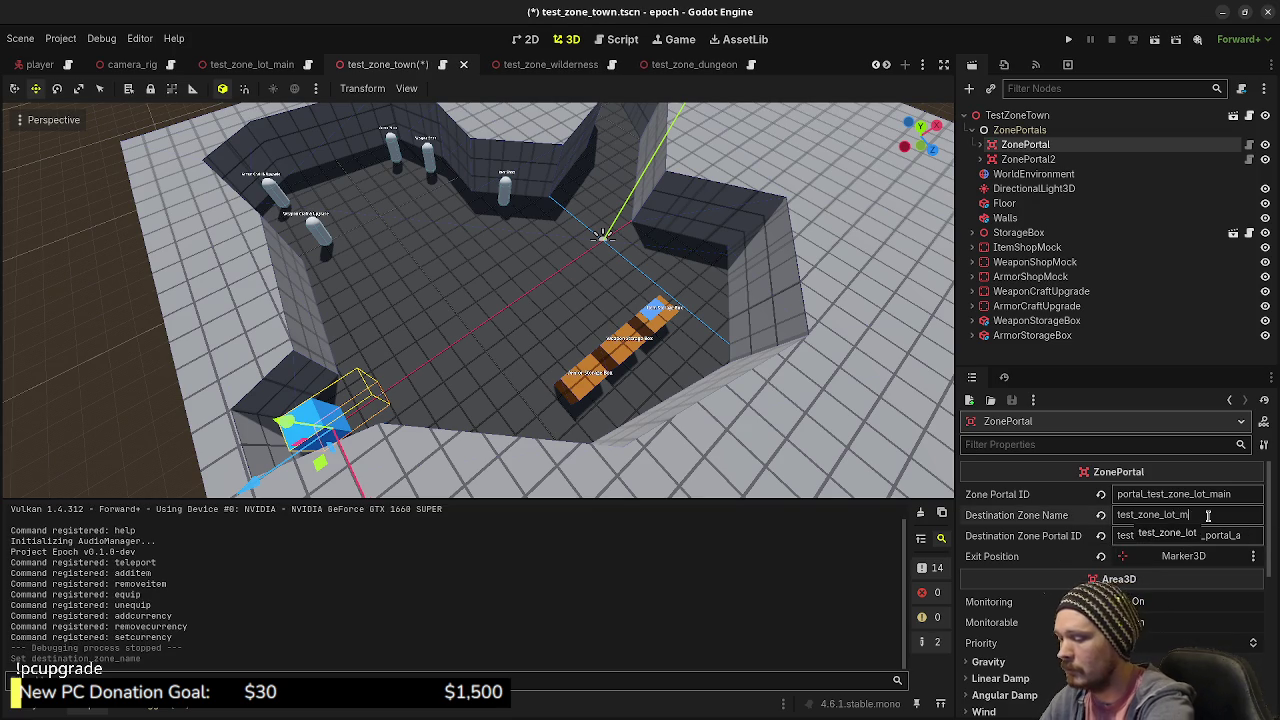
text(ain)
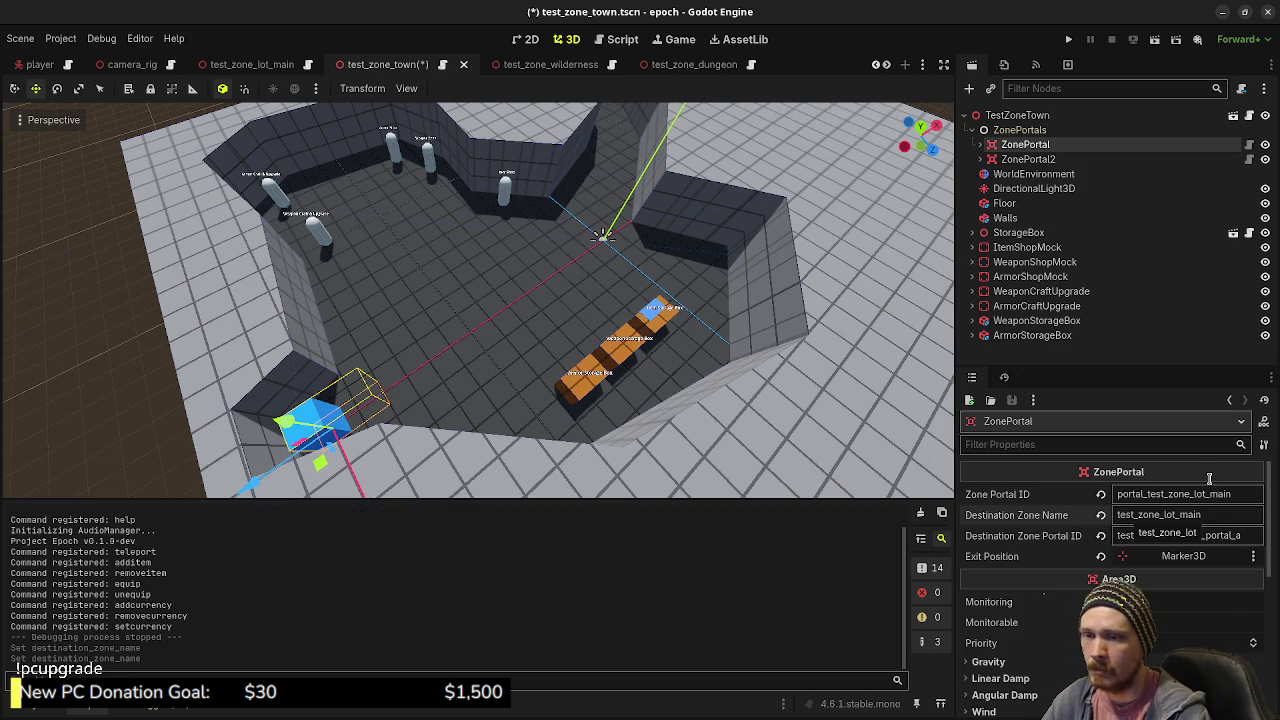
click(1066, 39)
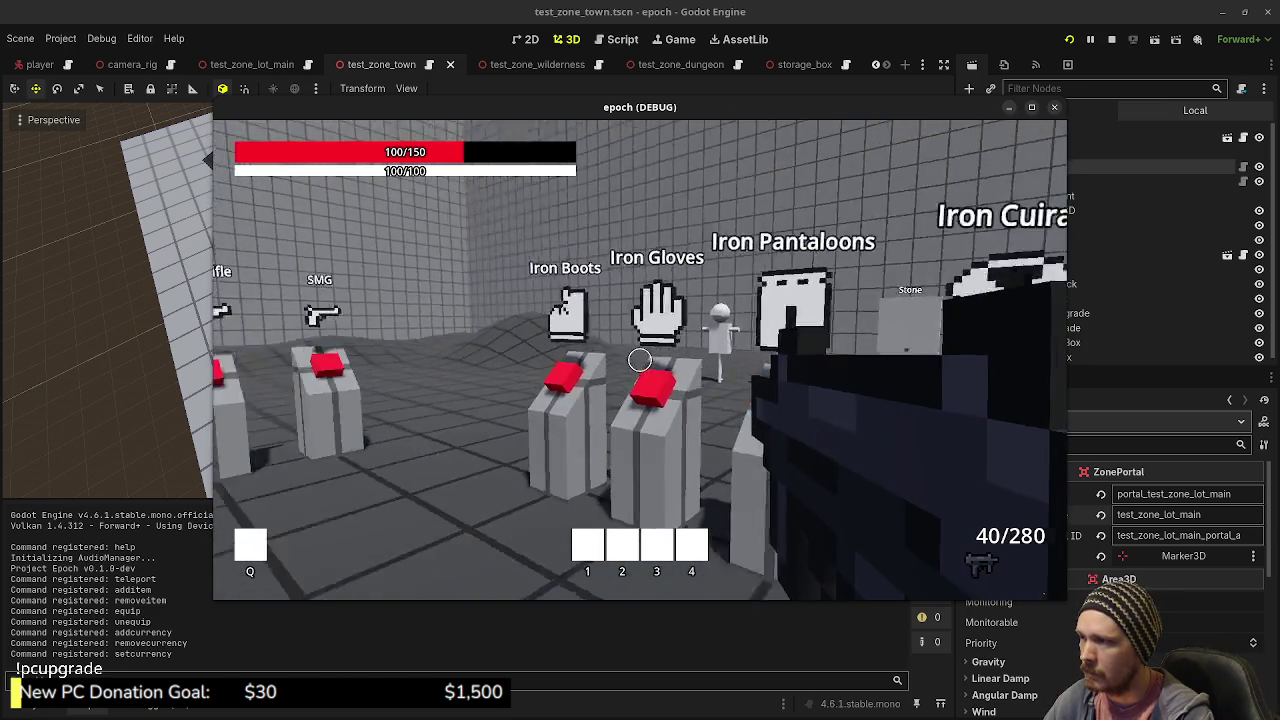
- Approach the purple slime, toggle the inventory and stats panels, and check the storage box
key(shift+w)
key(w)
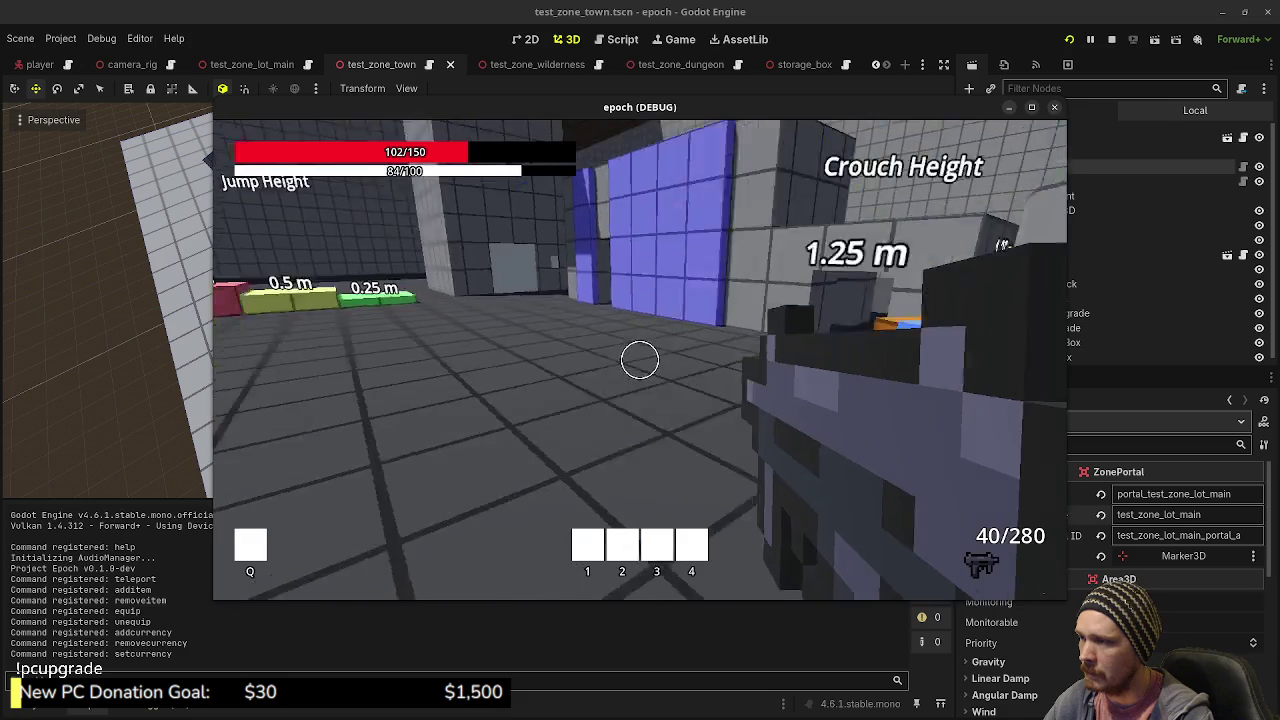
key(w)
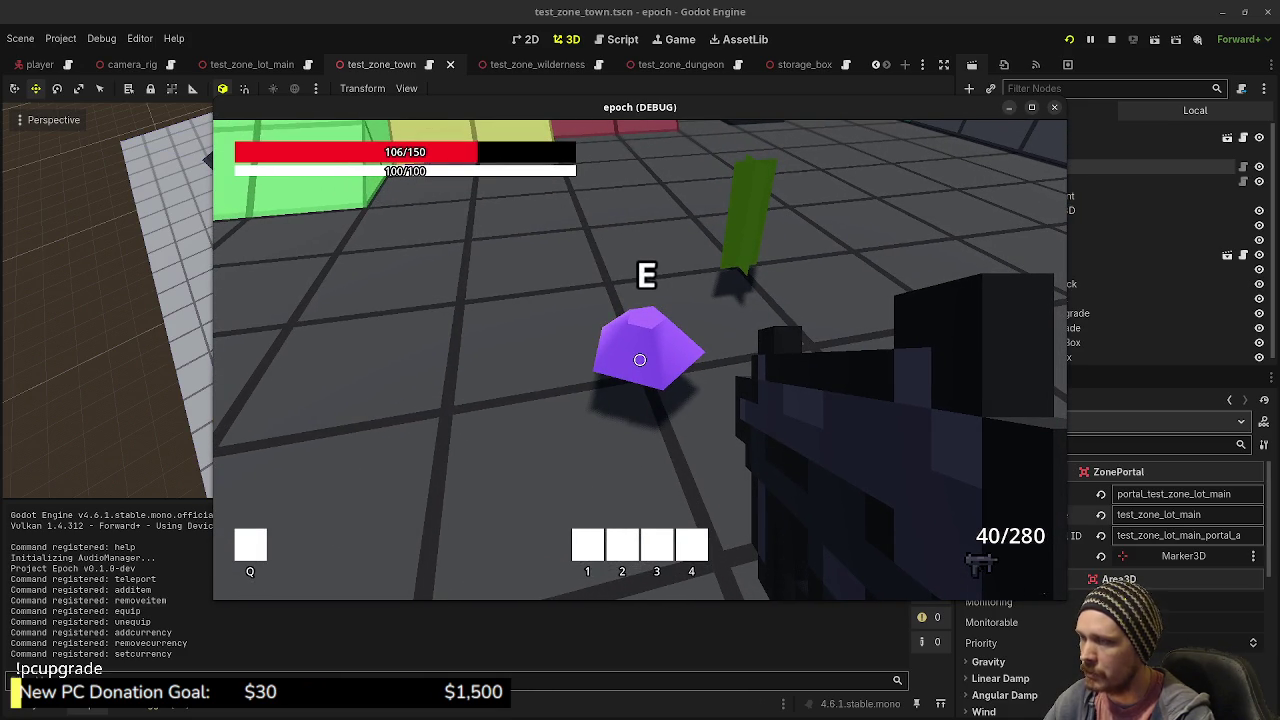
key(Tab)
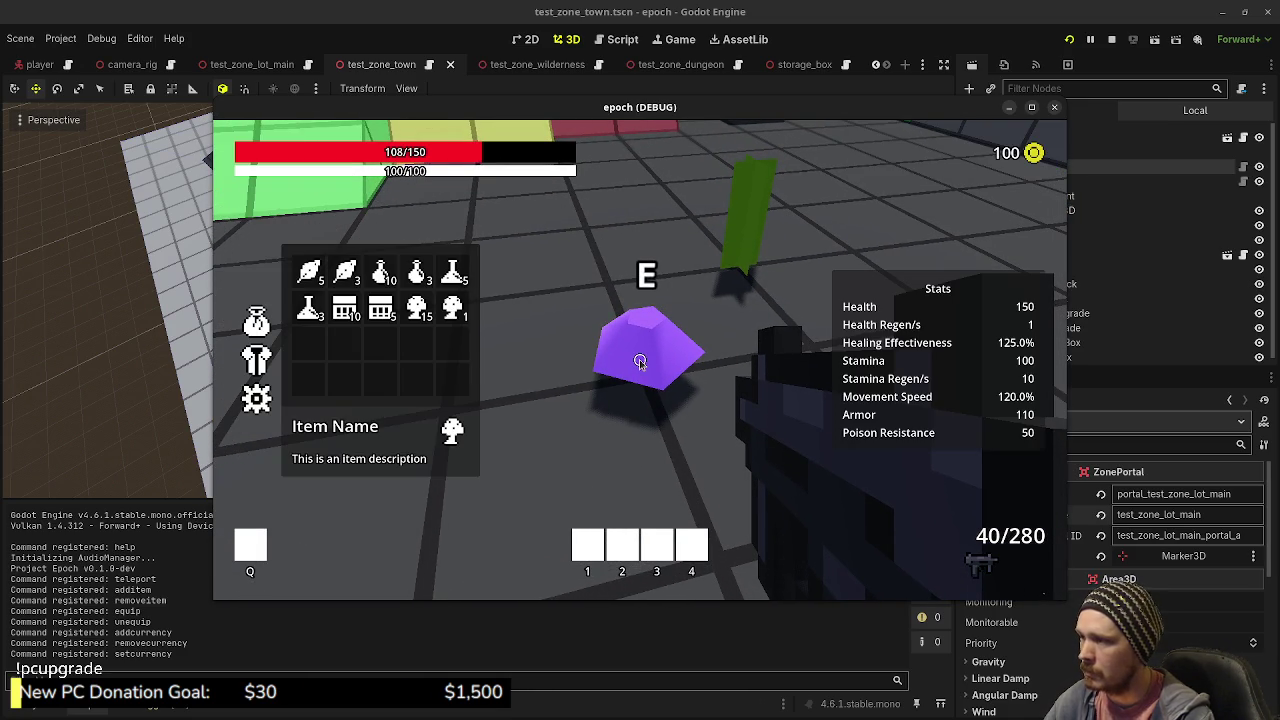
key(Tab)
key(w)
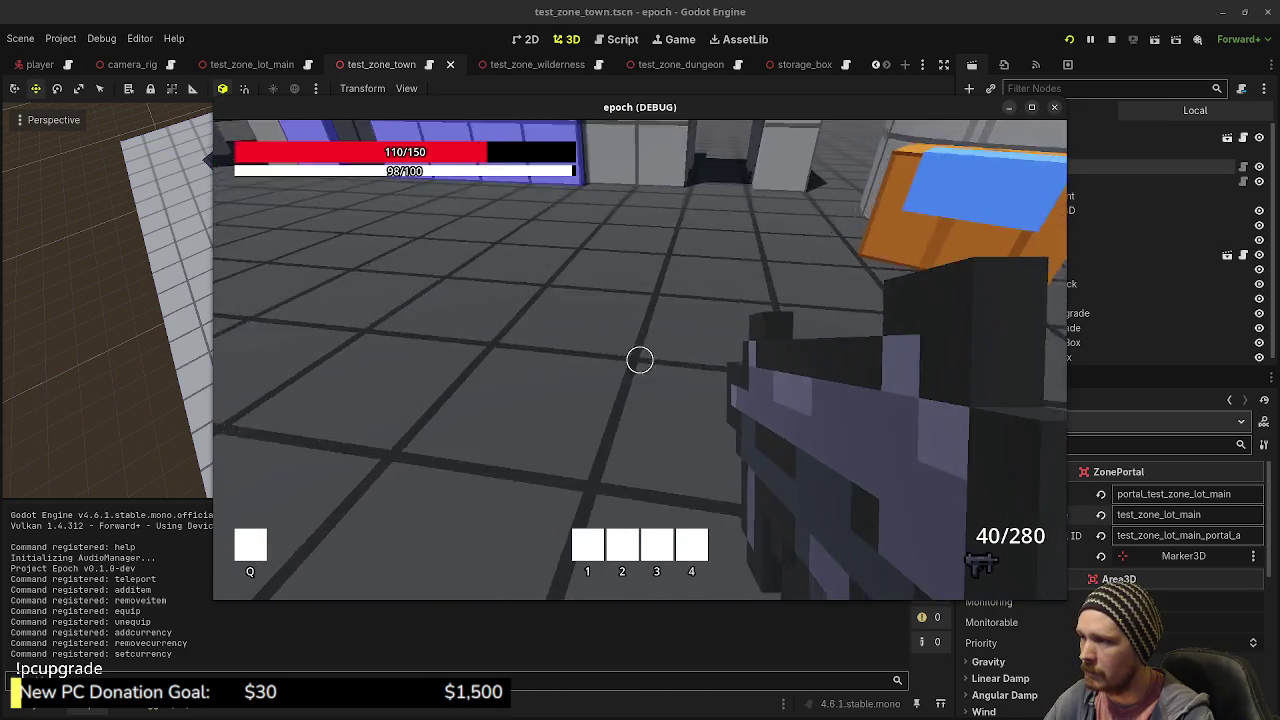
key(e)
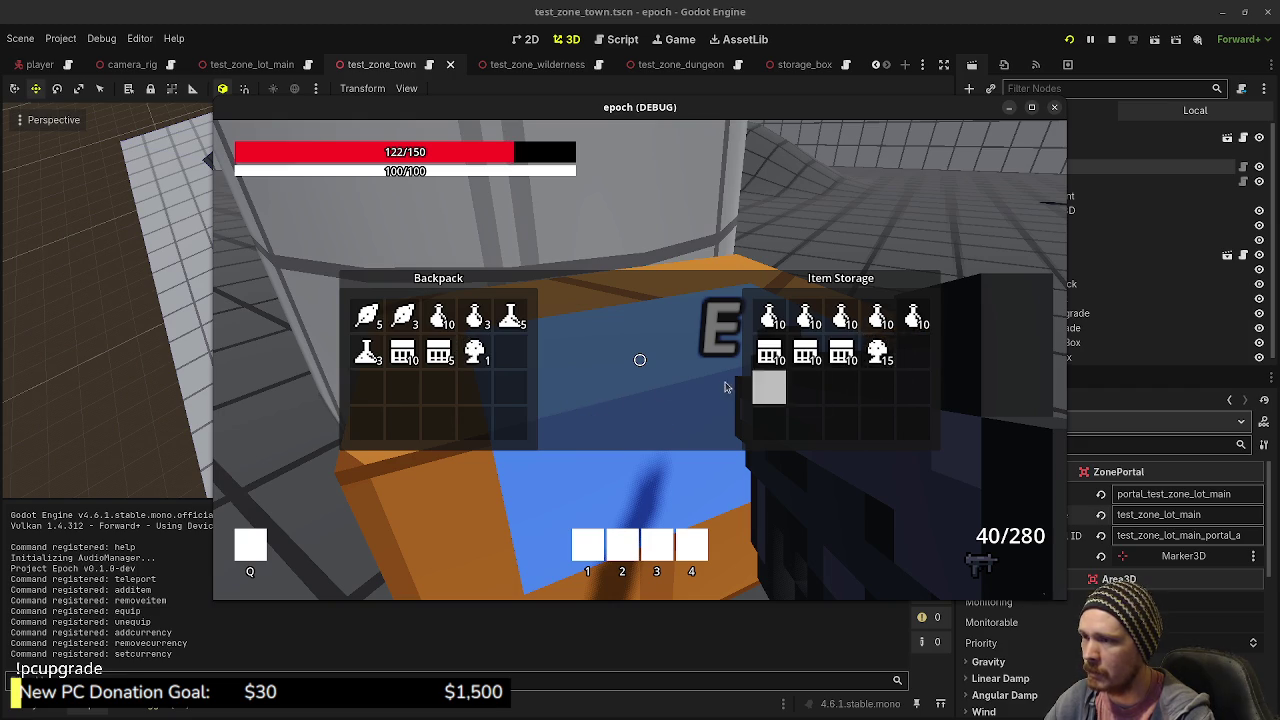
key(e)
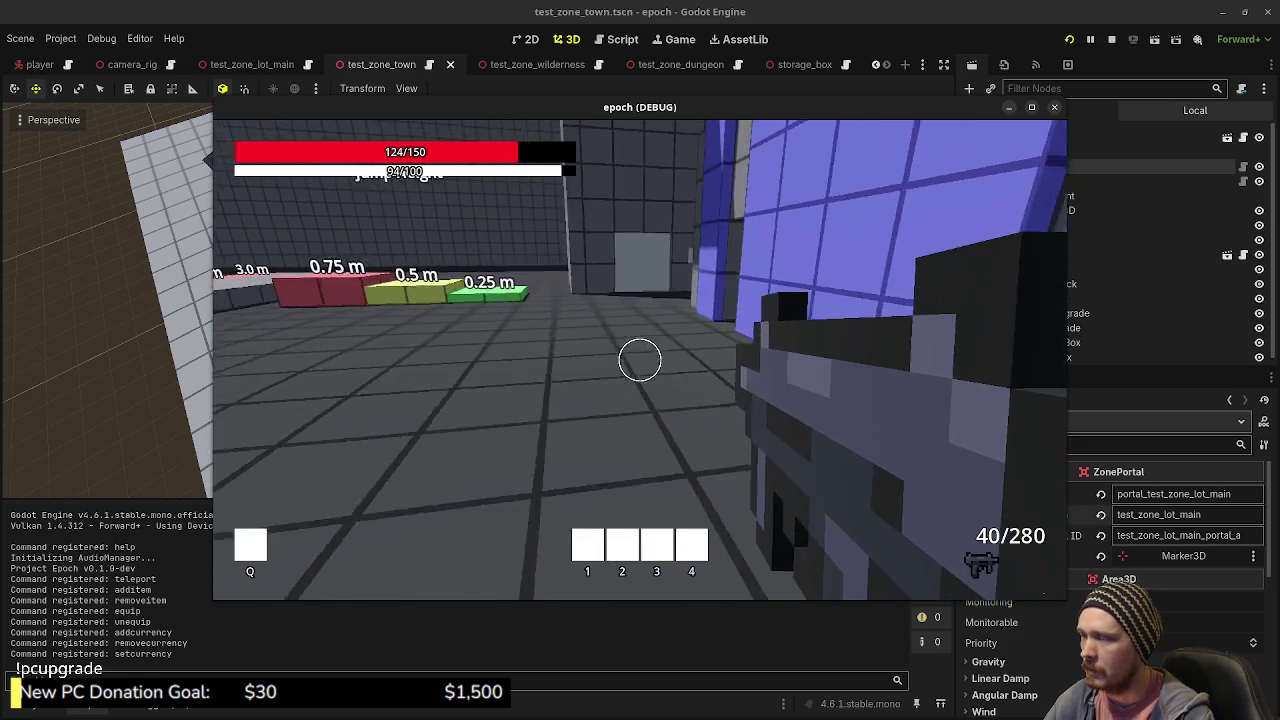
- Open the grey double door and walk into the blue portal to change zone
key(shift+w)
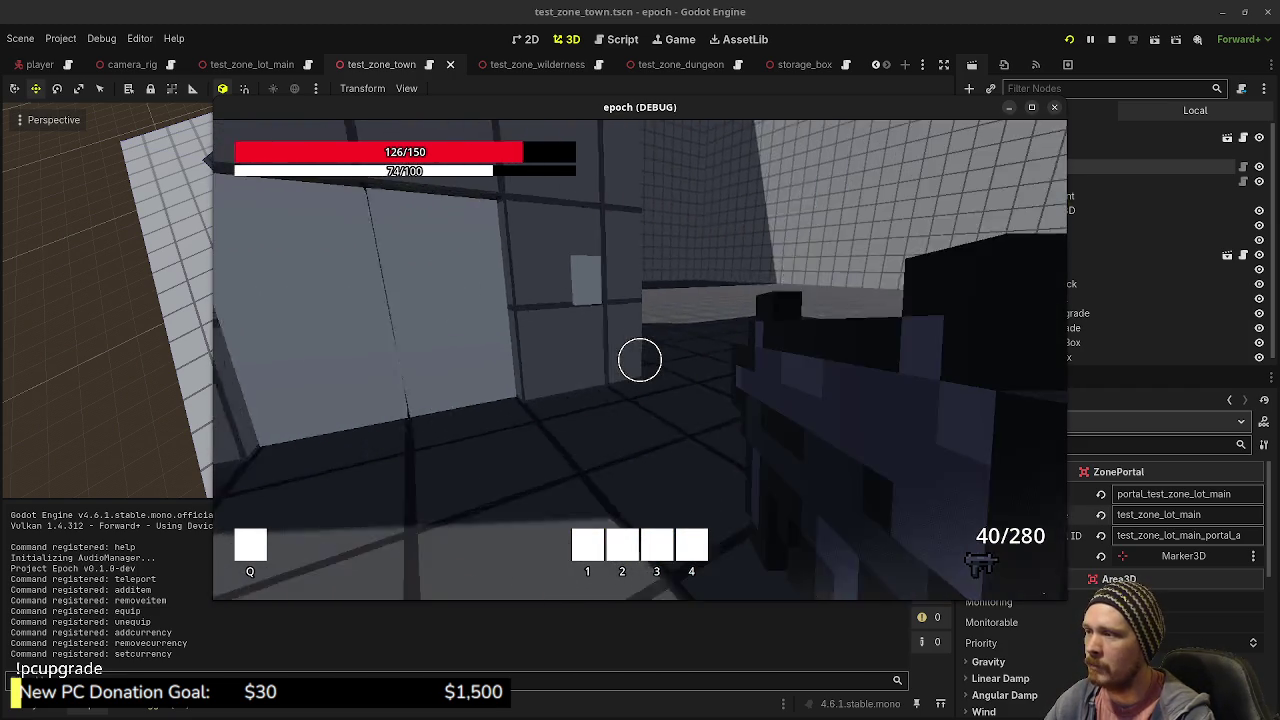
key(w)
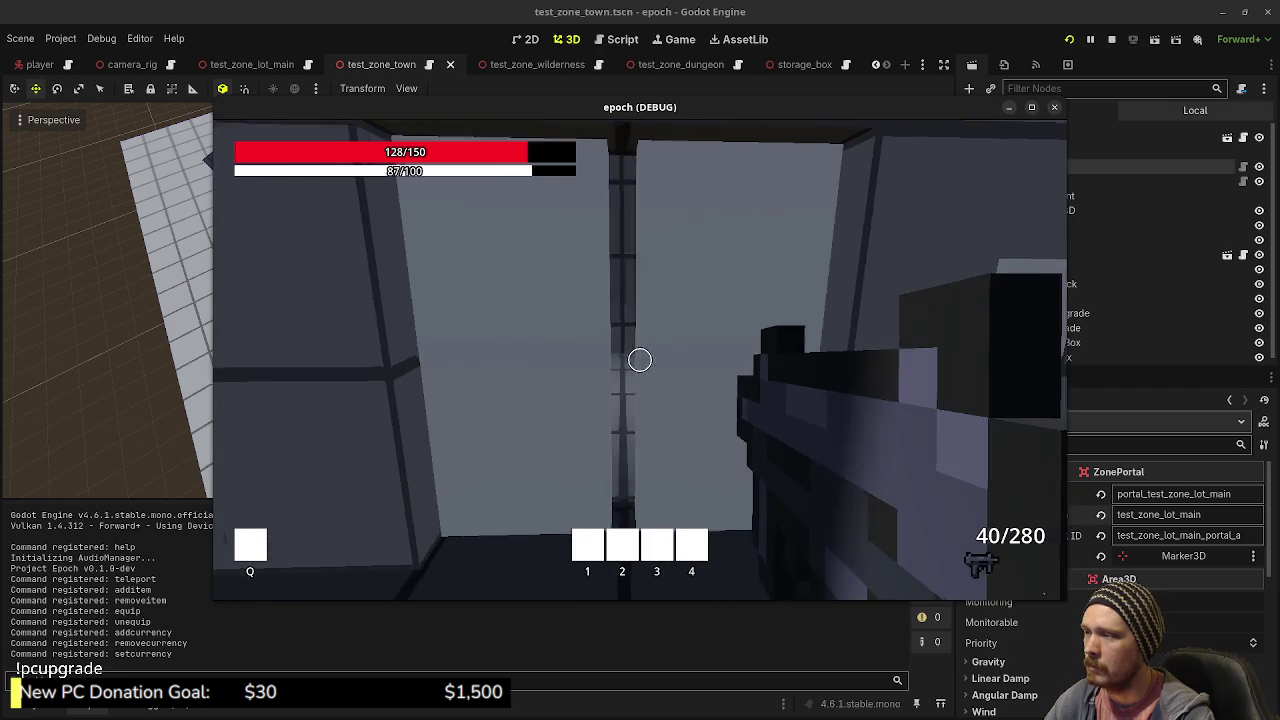
key(w)
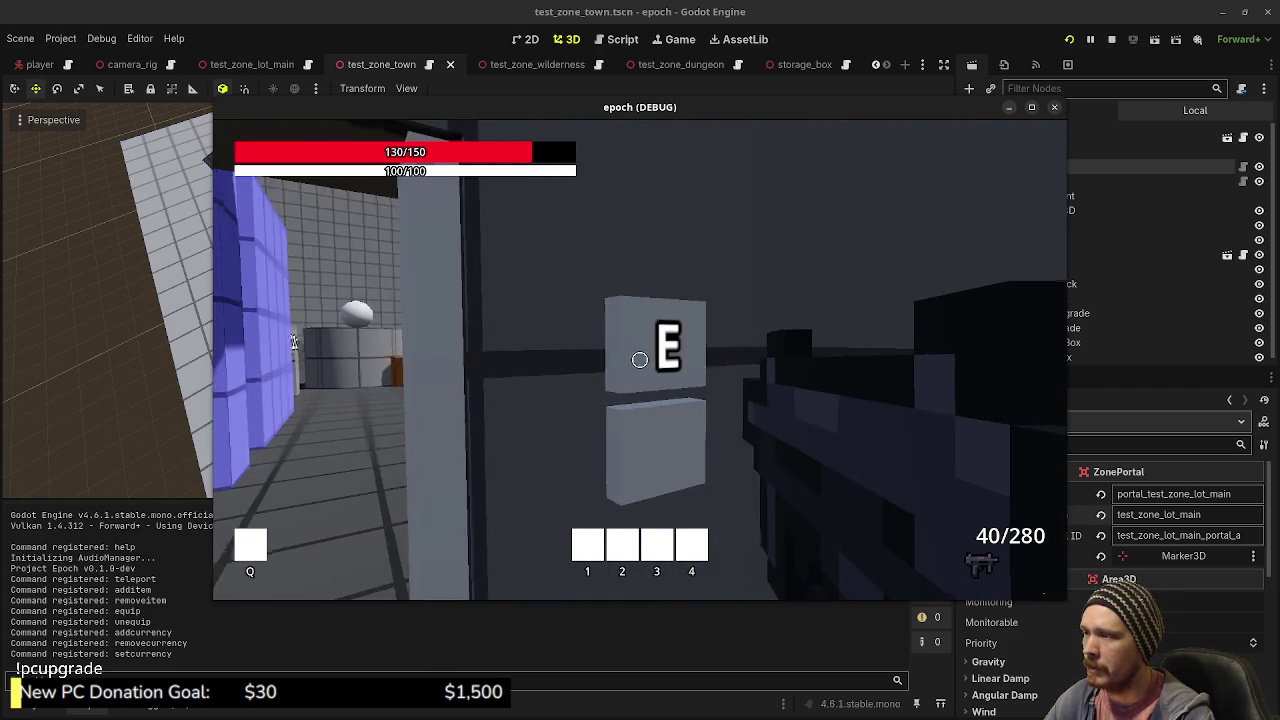
key(w)
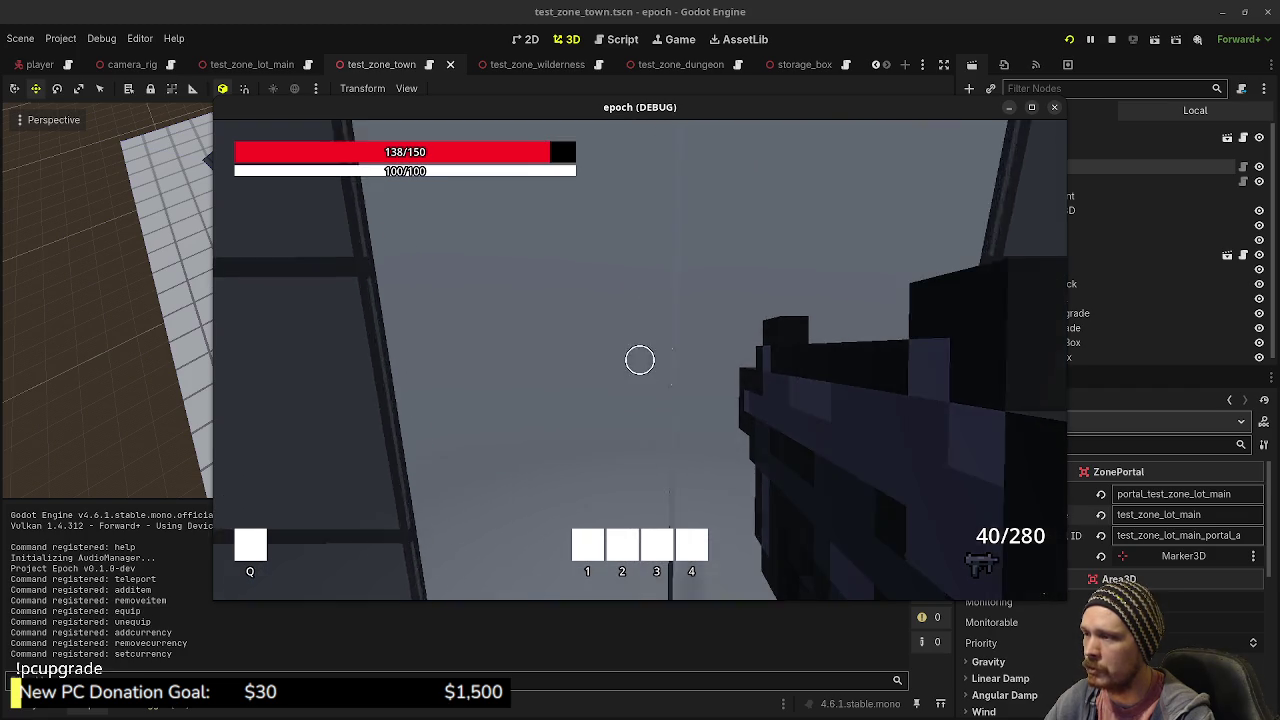
key(e)
key(w)
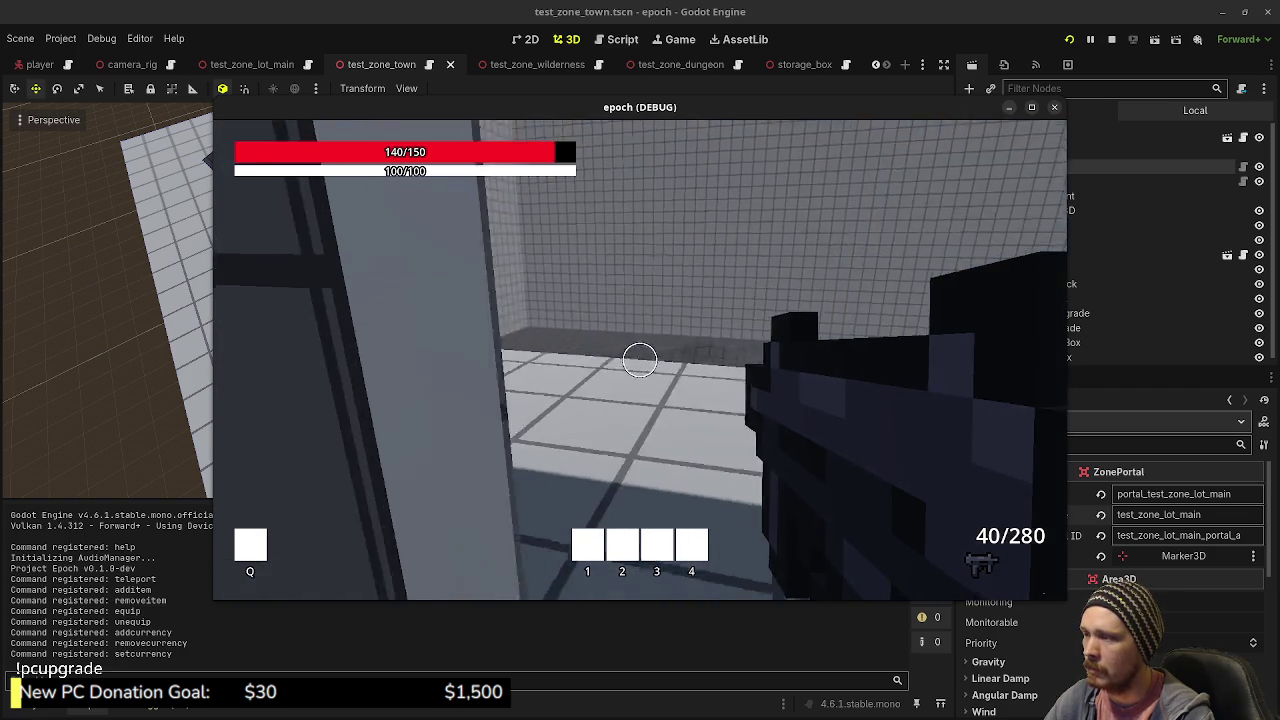
key(w)
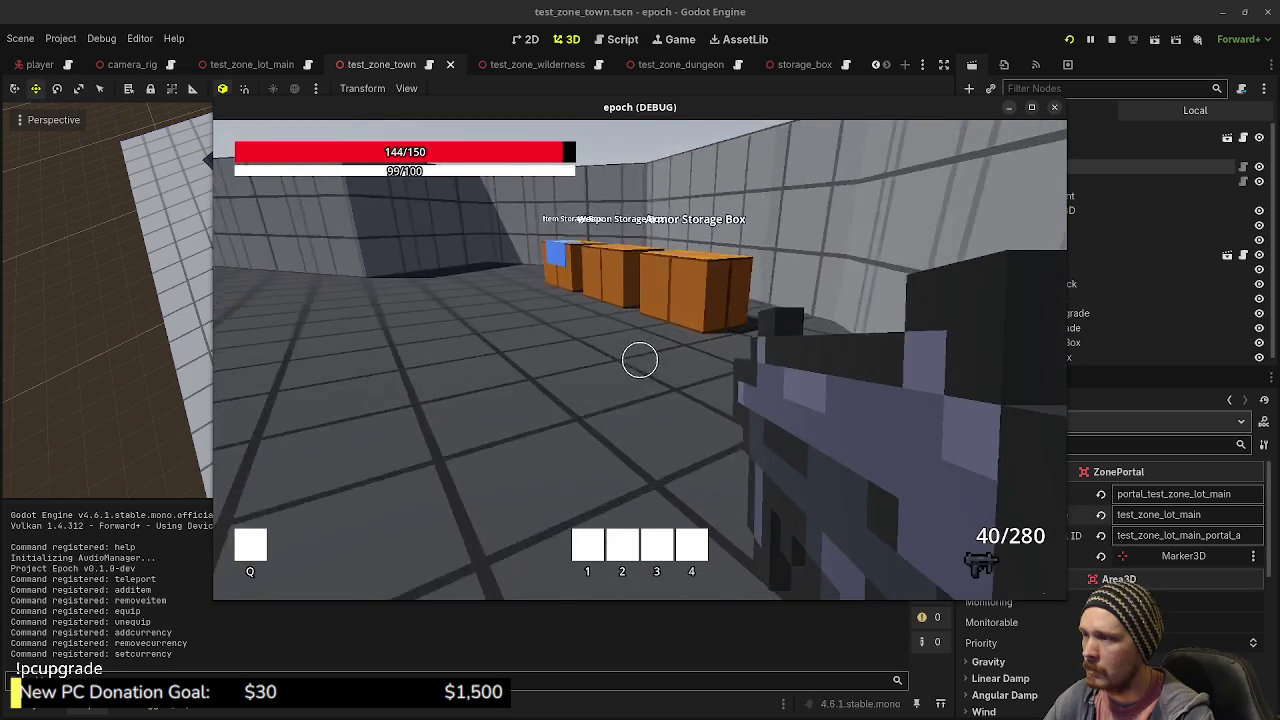
- Check the Item Storage Box, then sprint down the corridor into the portal to the wilderness
key(w)
key(e)
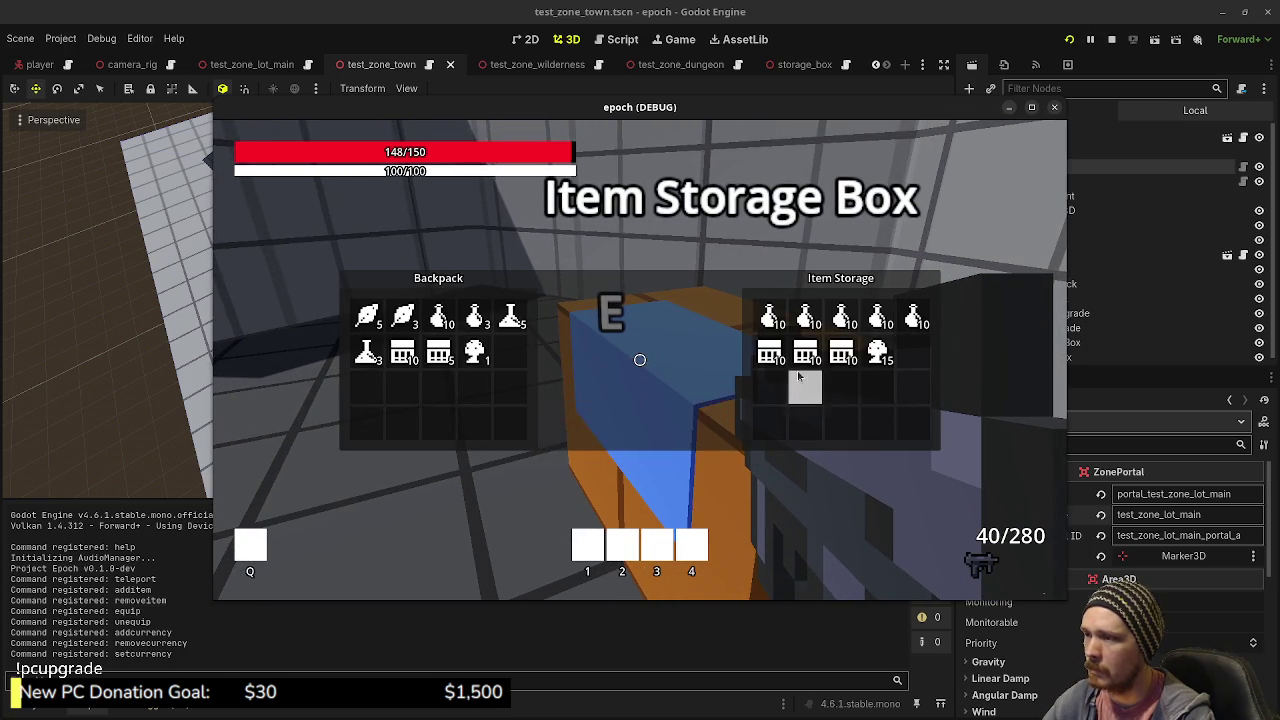
key(e)
key(shift+w)
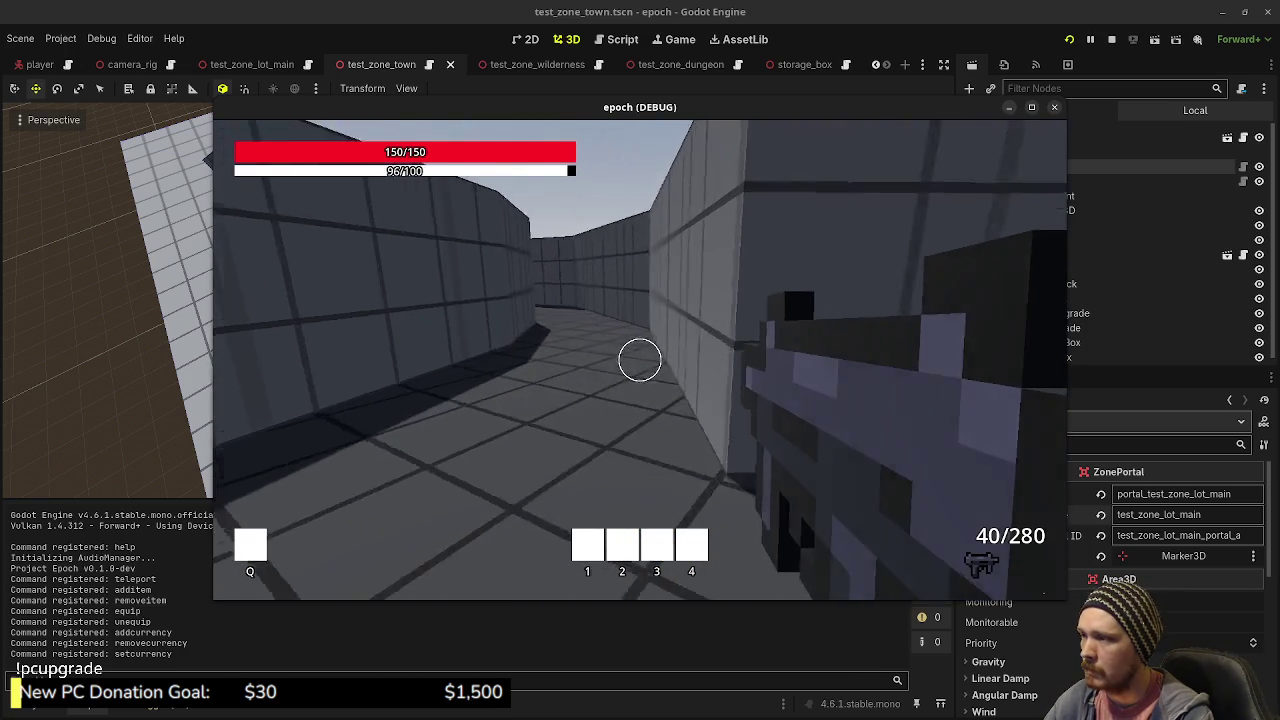
key(shift+w)
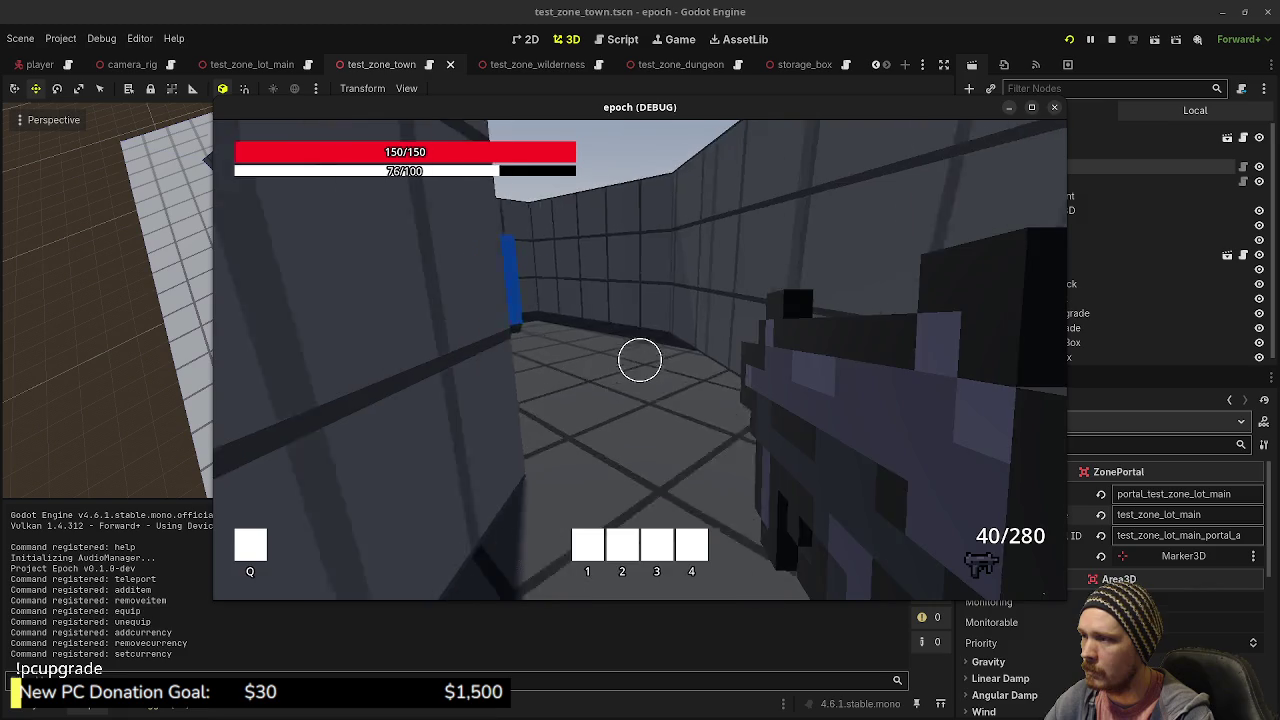
key(shift+w)
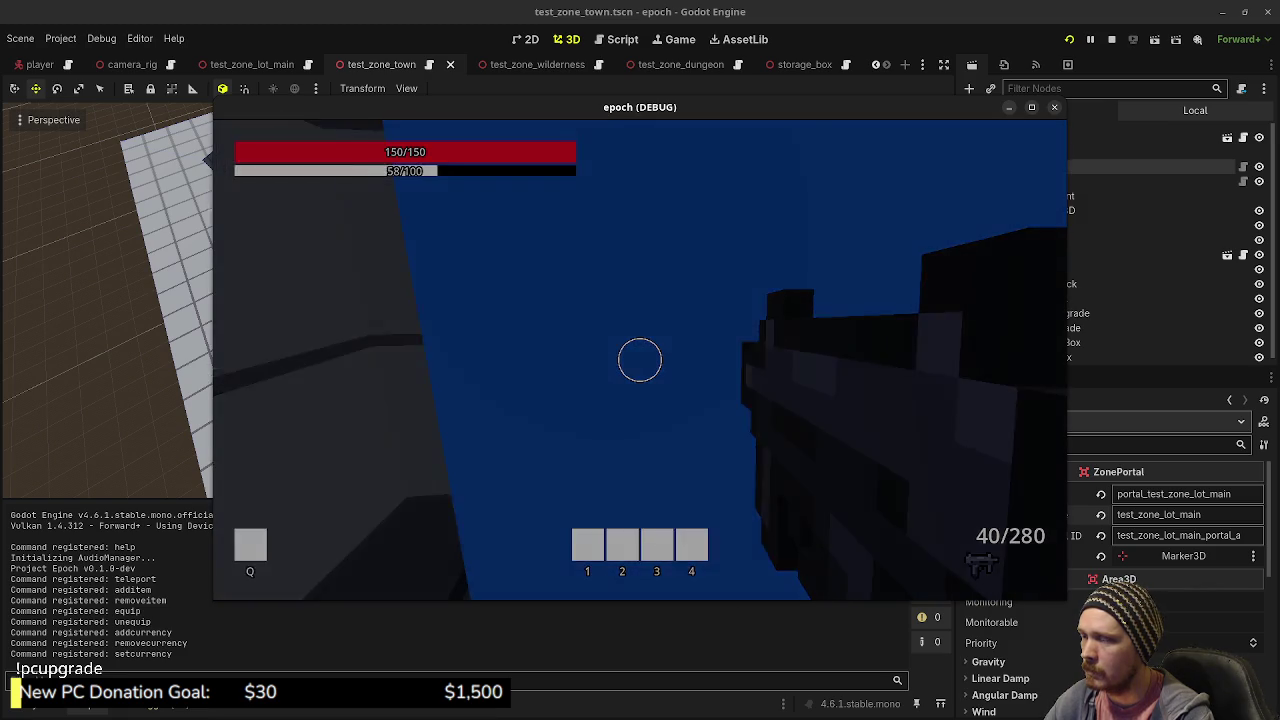
- Shoot at the crates among the trees and jump toward the platform by the stream
key(w)
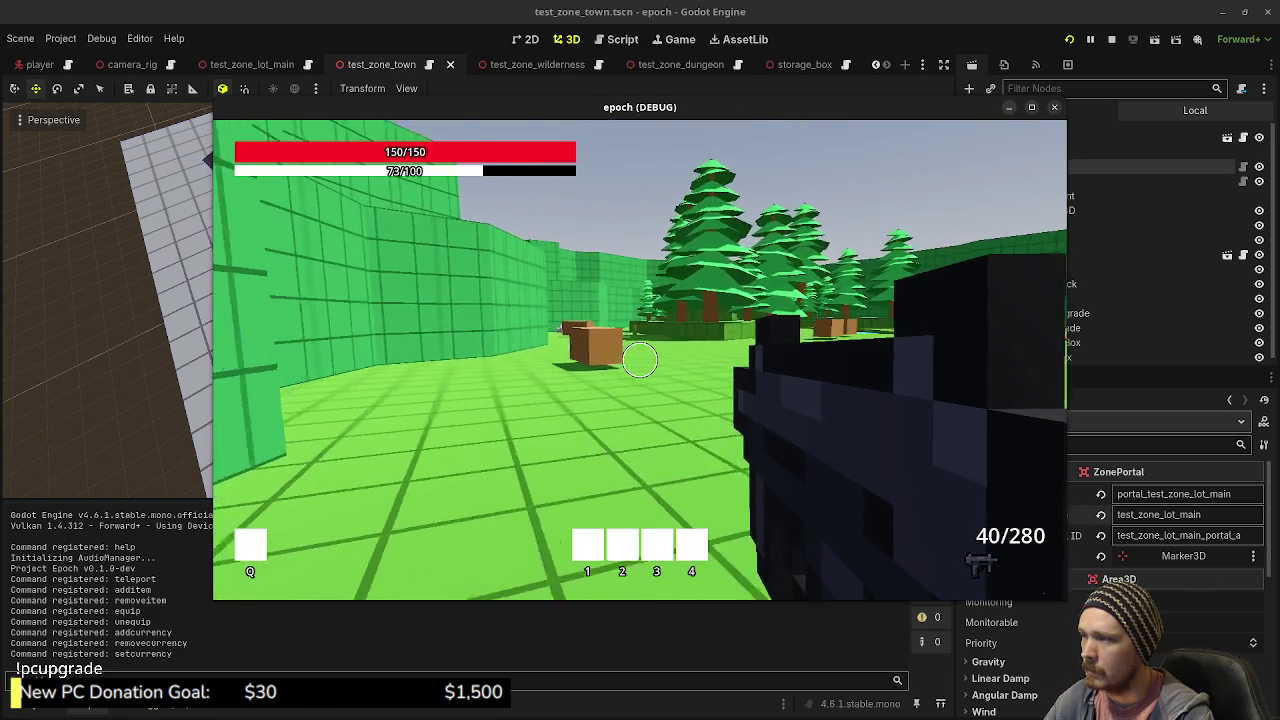
key(shift+w)
click(640, 360)
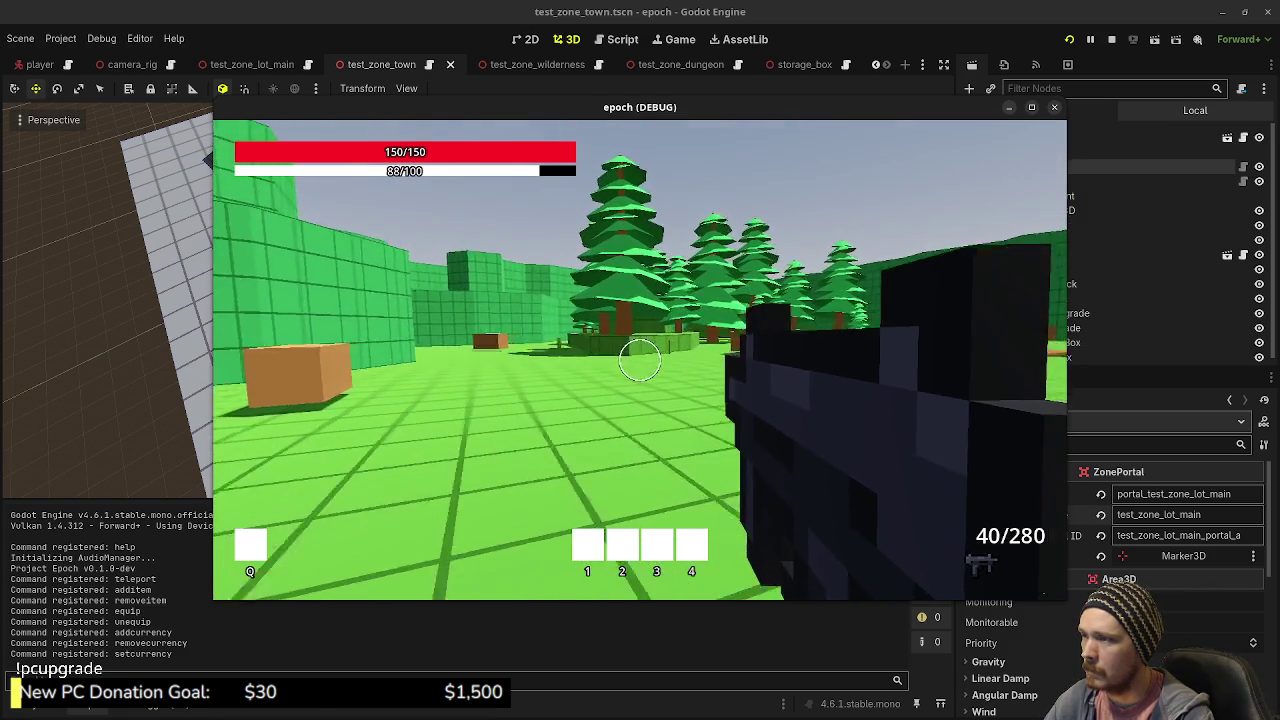
click(640, 360)
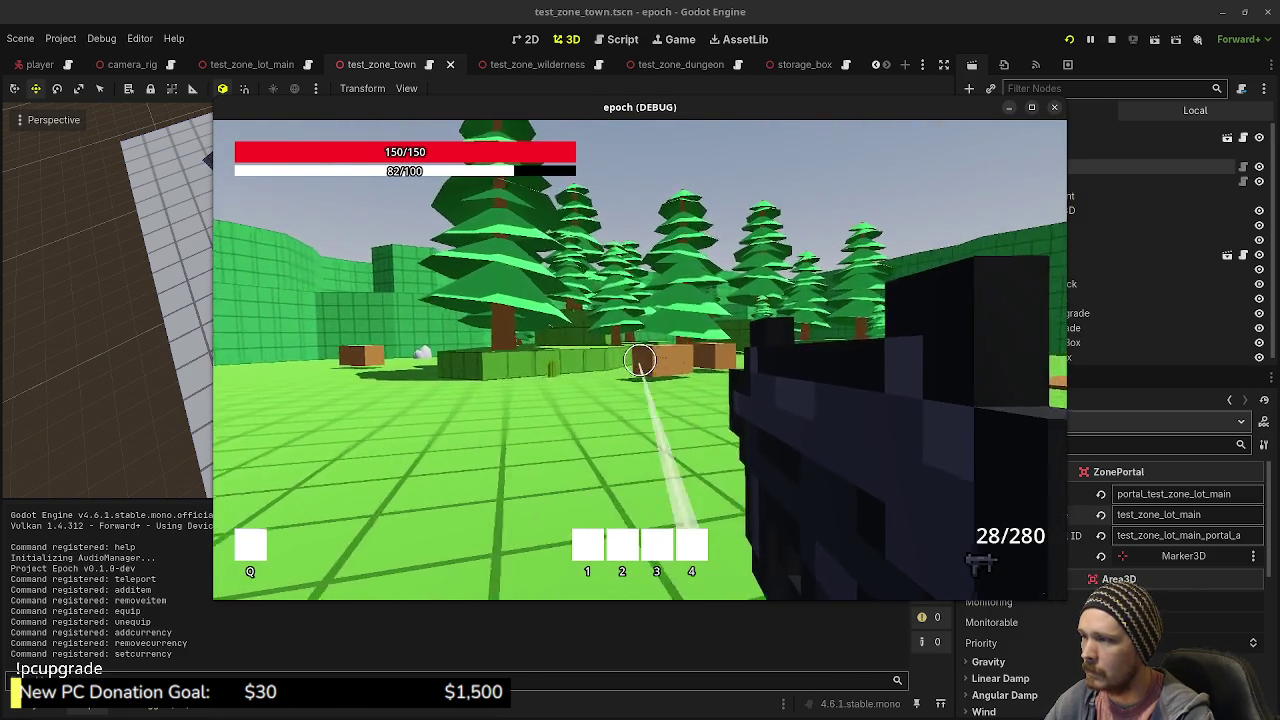
key(space)
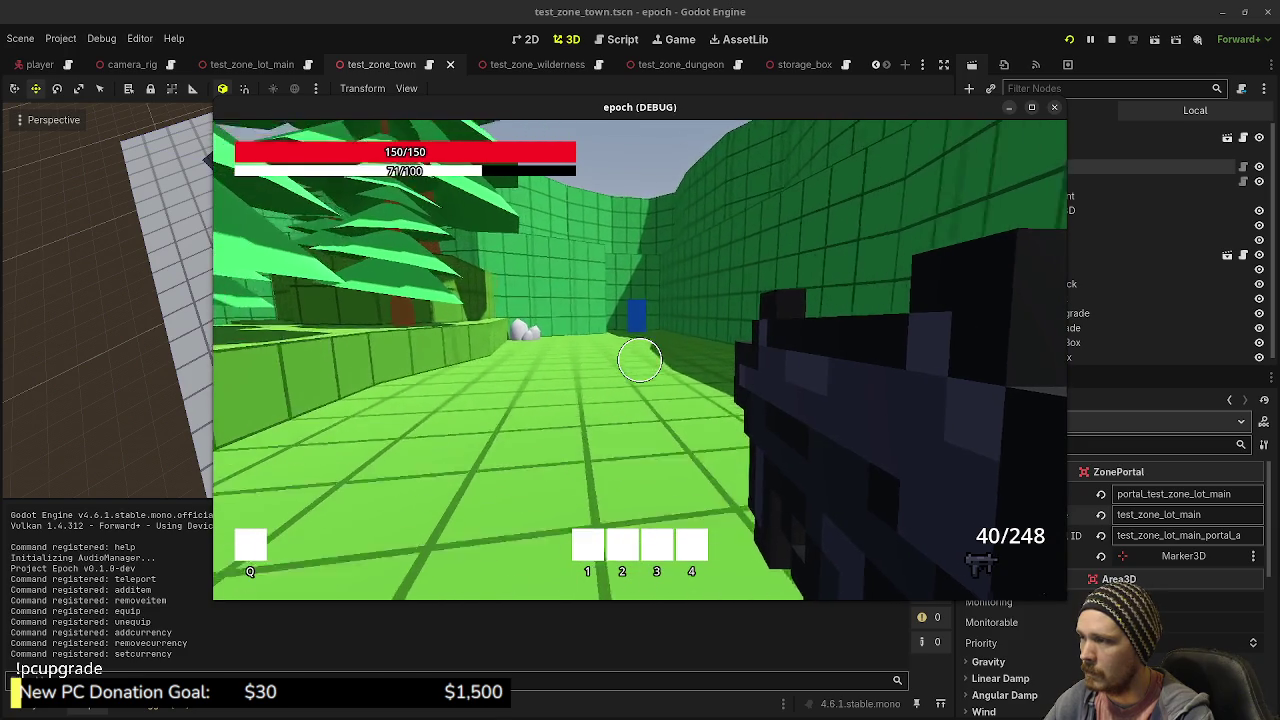
key(space)
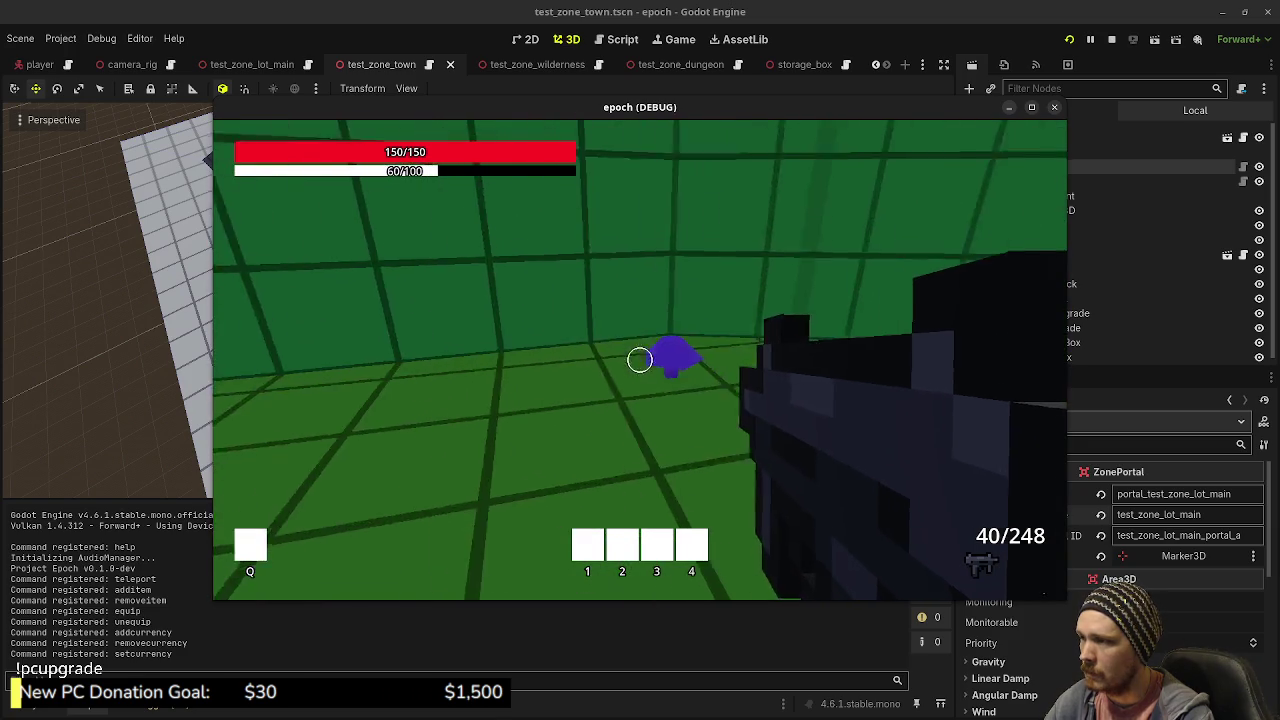
- Visit the purple slime and white crystals, then walk into the blue portal
key(w)
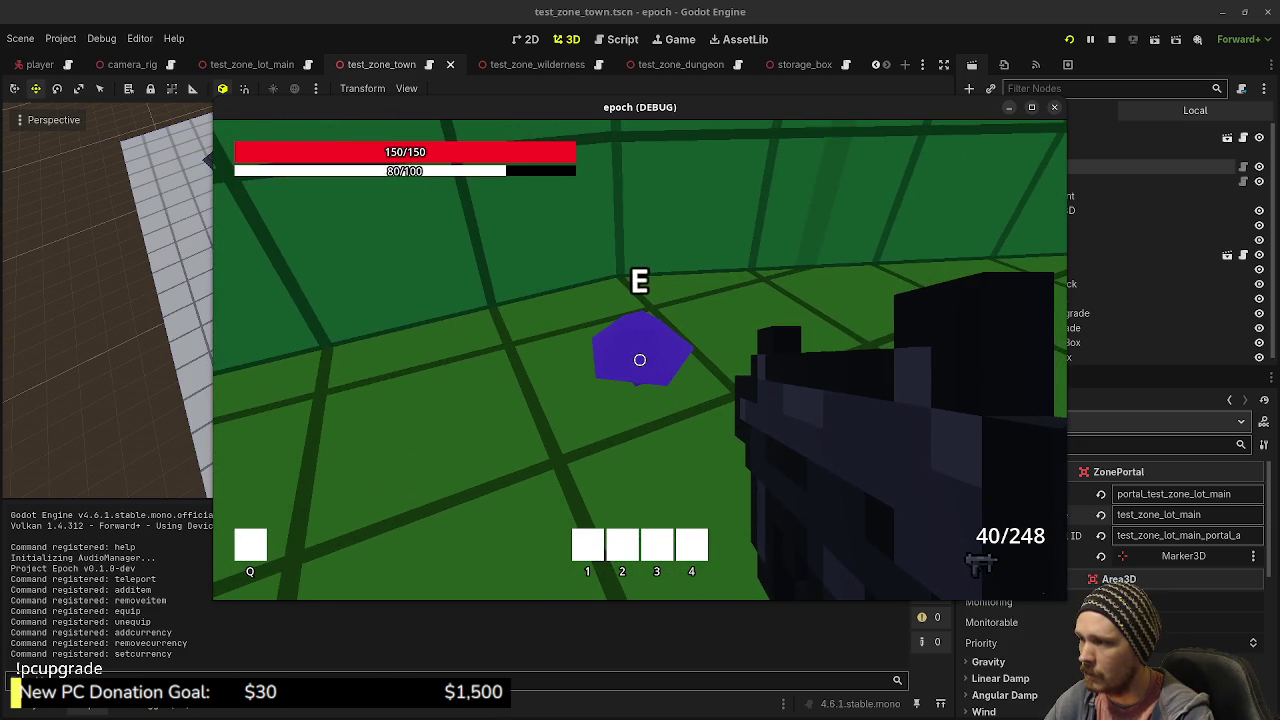
key(Tab)
key(w)
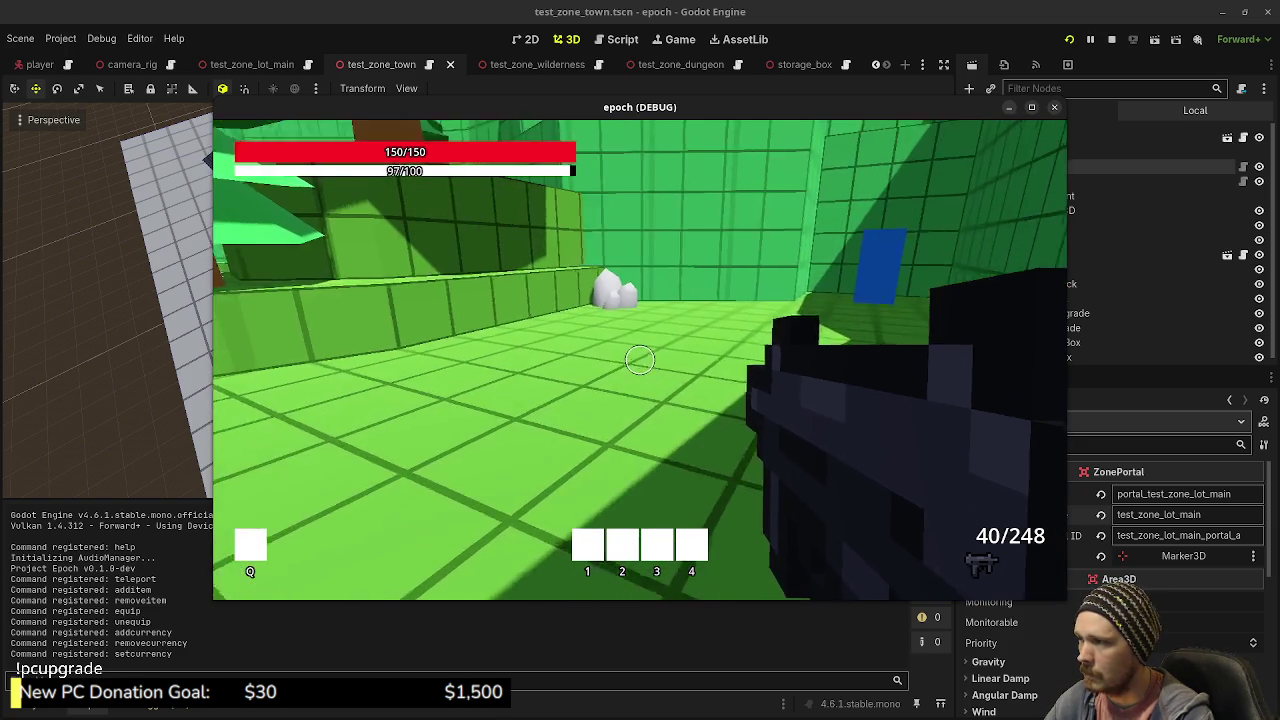
key(w)
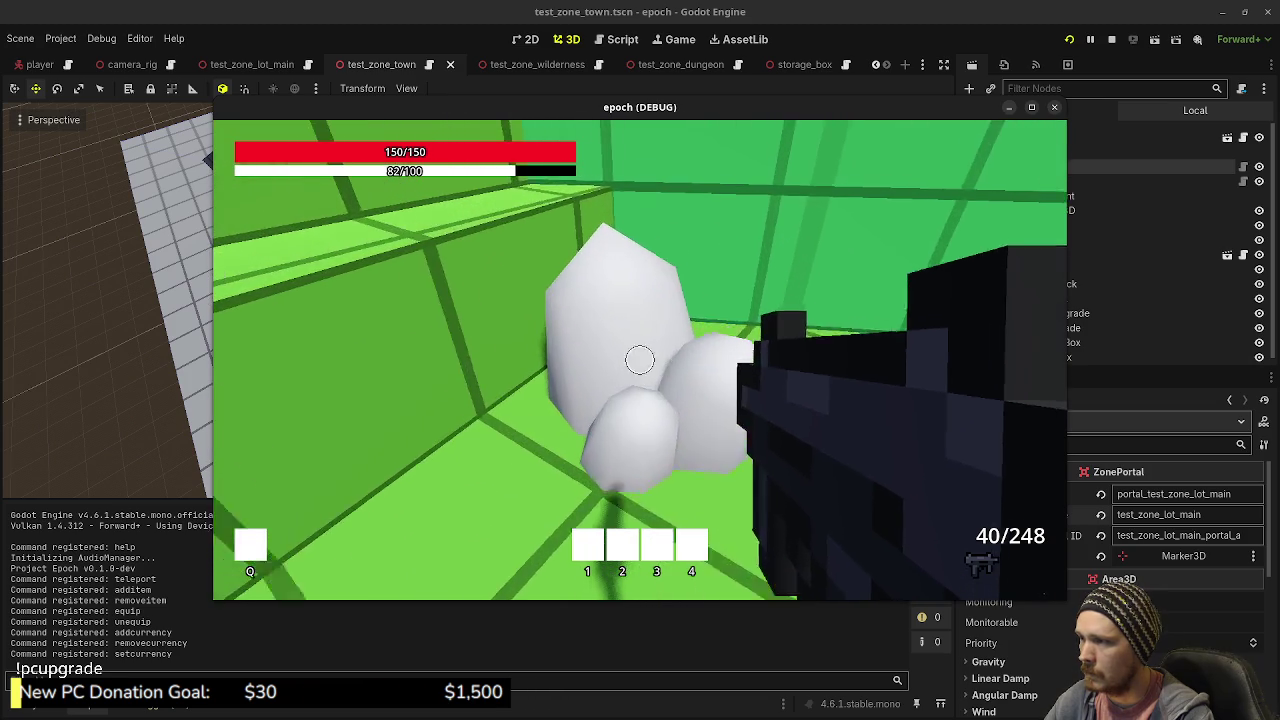
key(w)
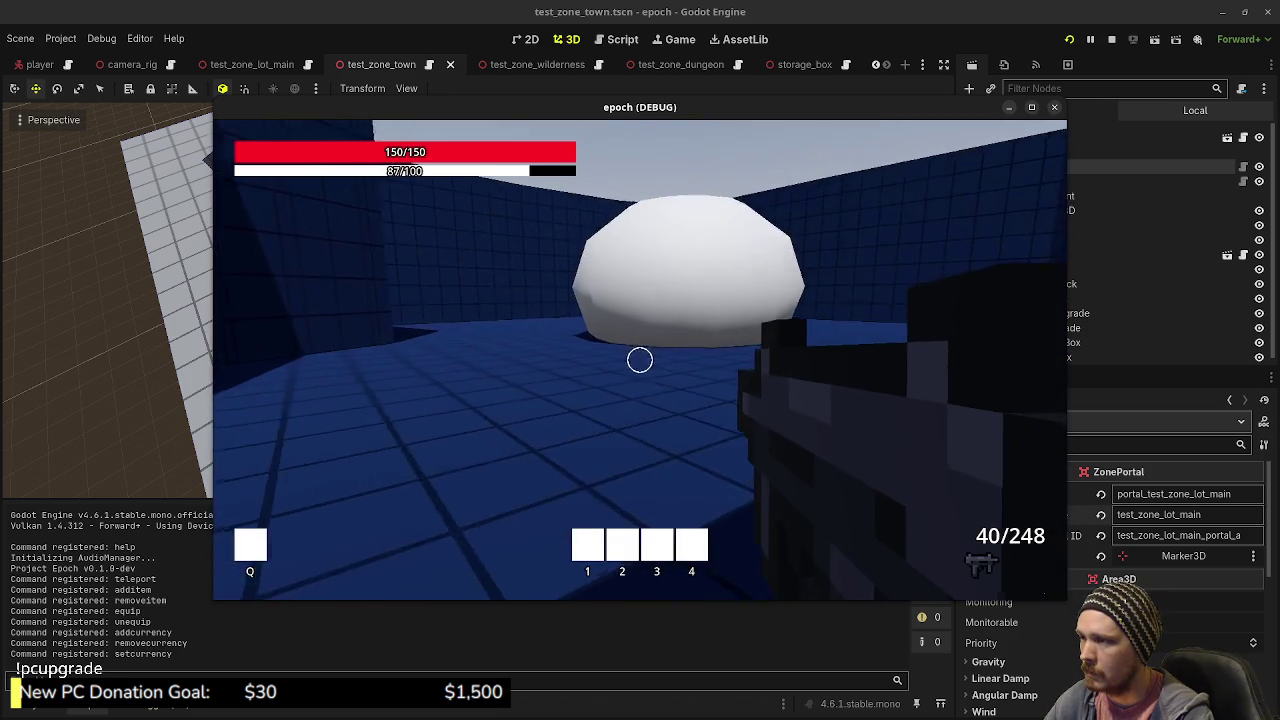
- Fire bursts at the white dome, reload the rifle, and shoot again while turning to the wall
drag(640, 360, 640, 360)
key(shift+w)
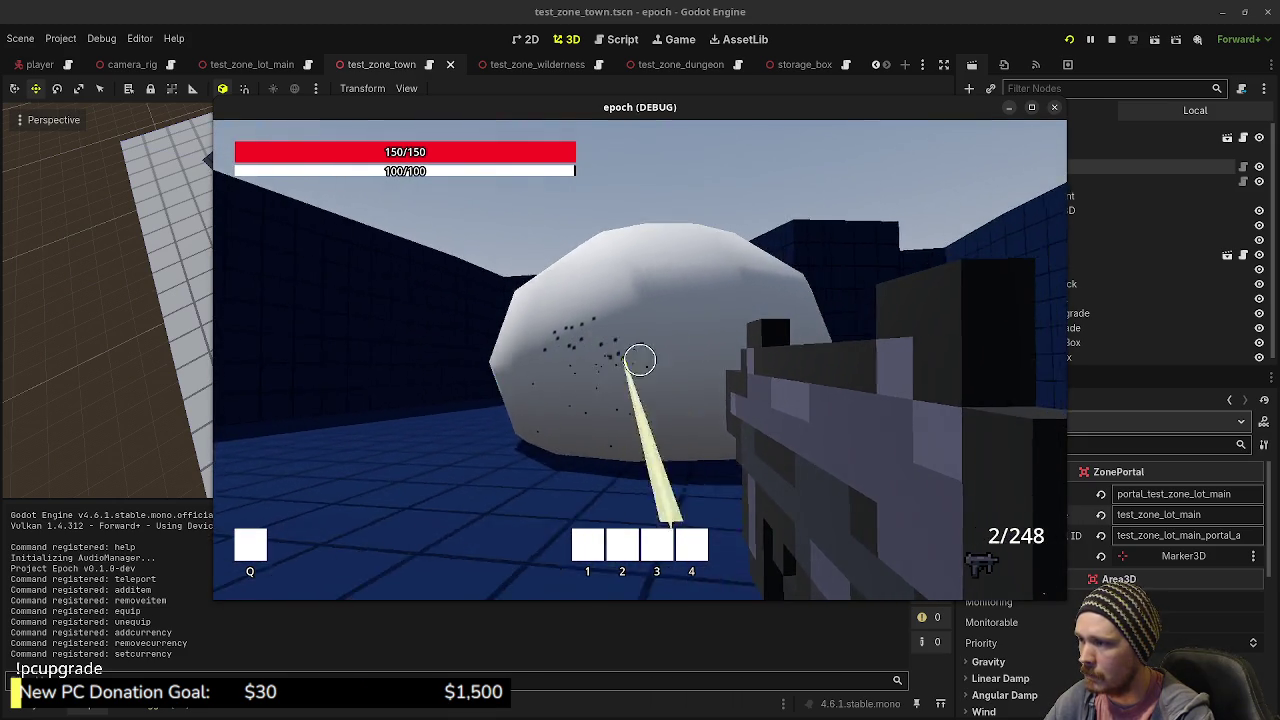
key(r)
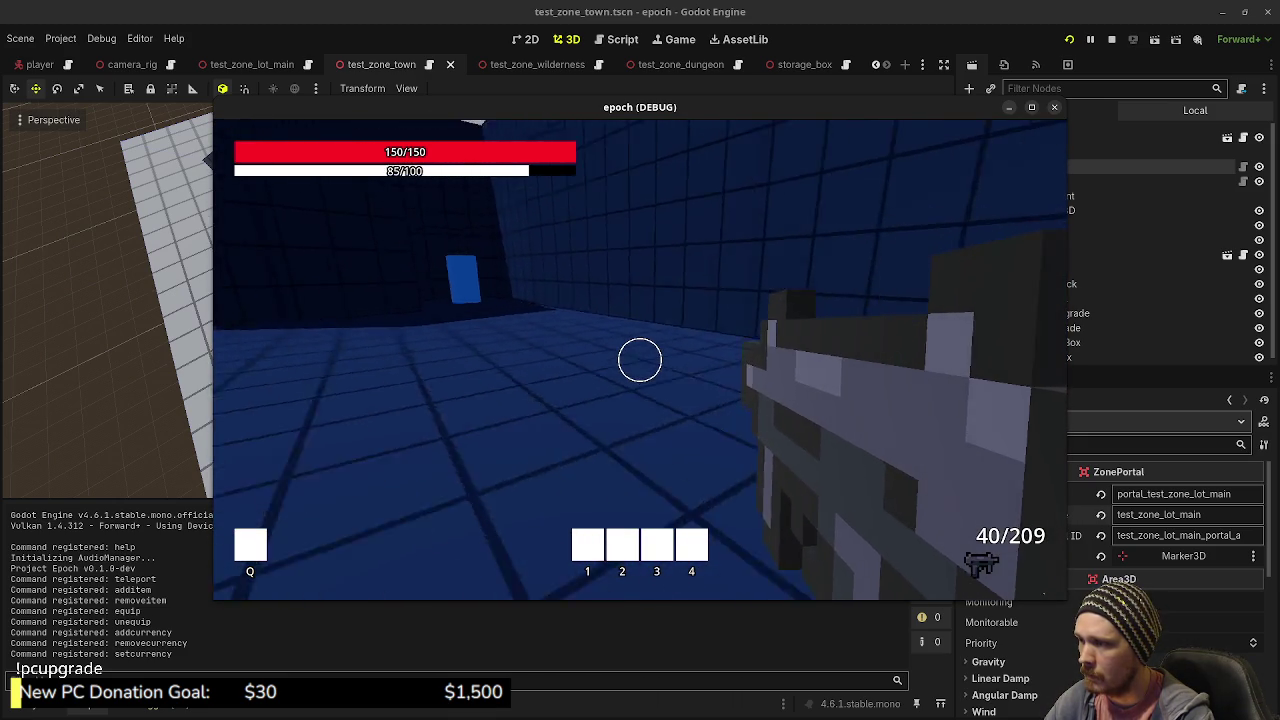
key(shift+w)
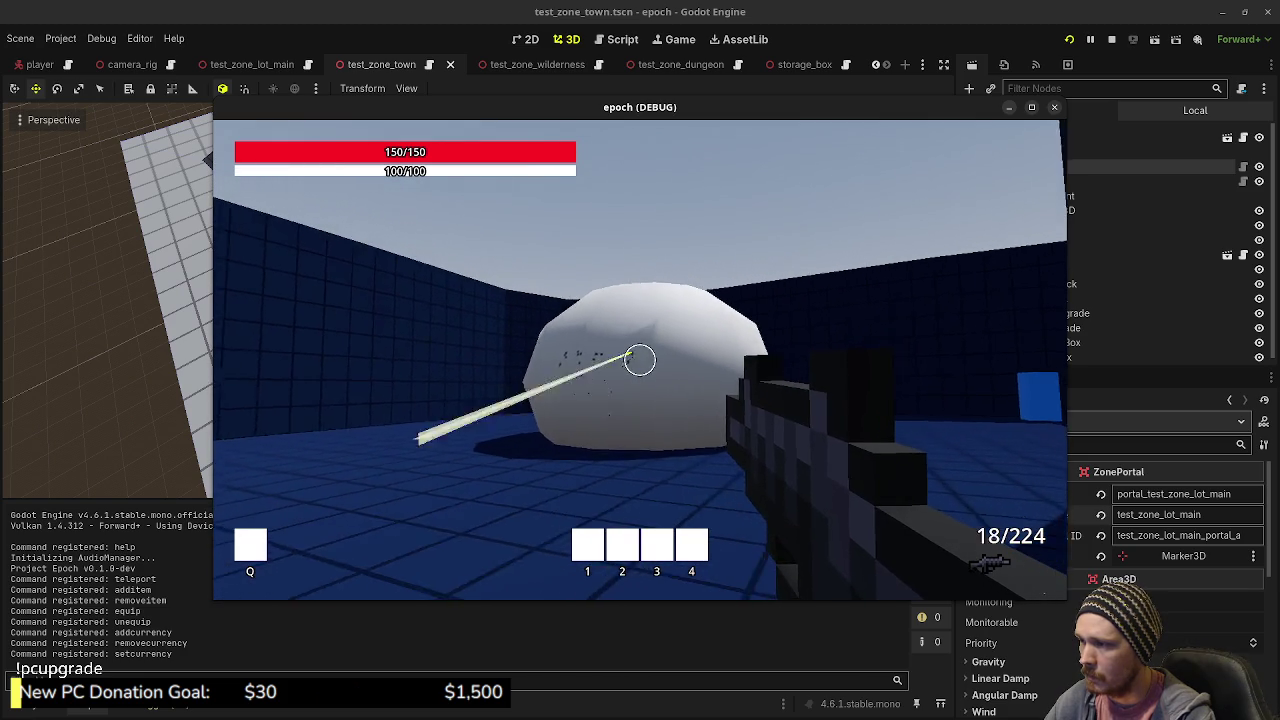
click(640, 360)
- Sprint through the green zone along the green wall toward the trees
key(w)
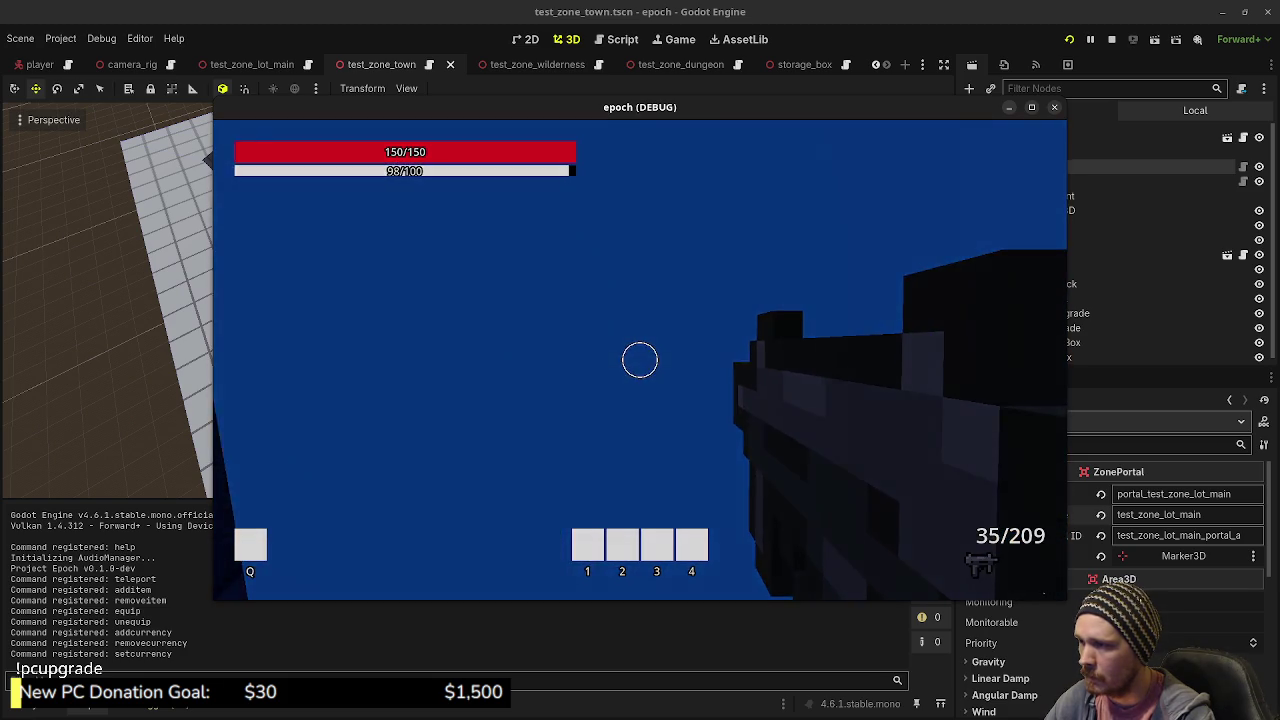
key(shift+w)
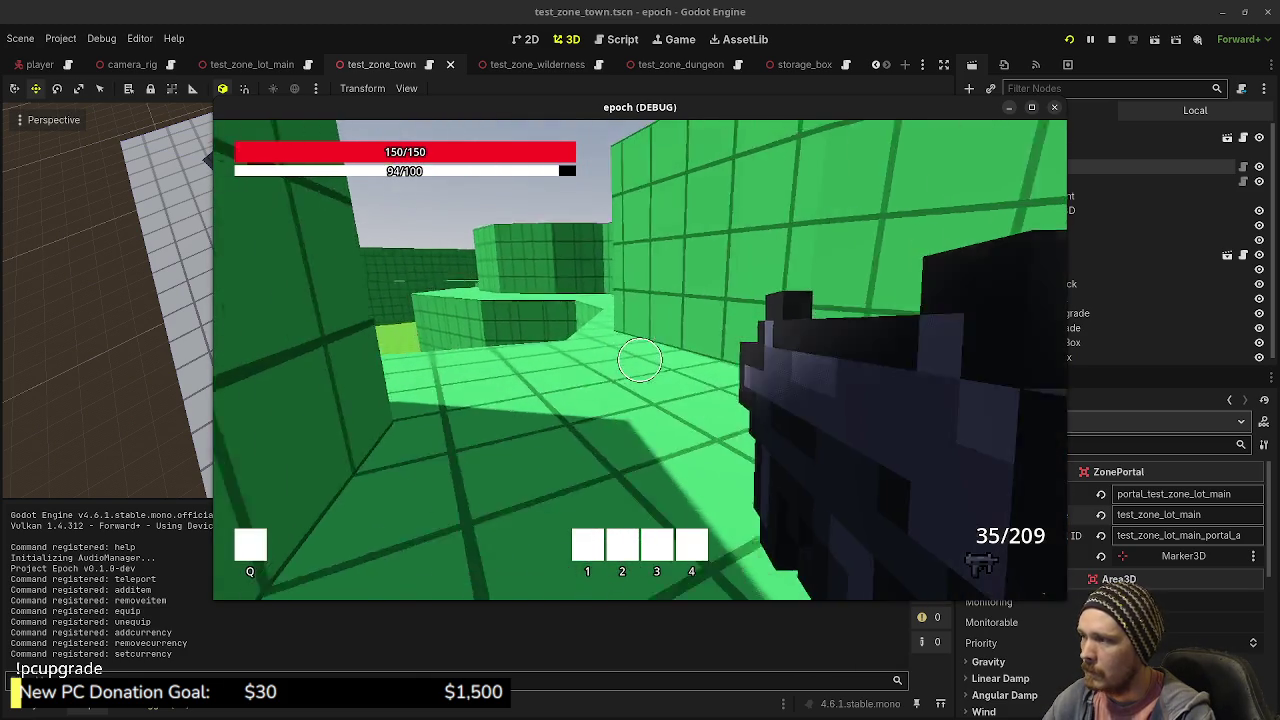
key(shift+w)
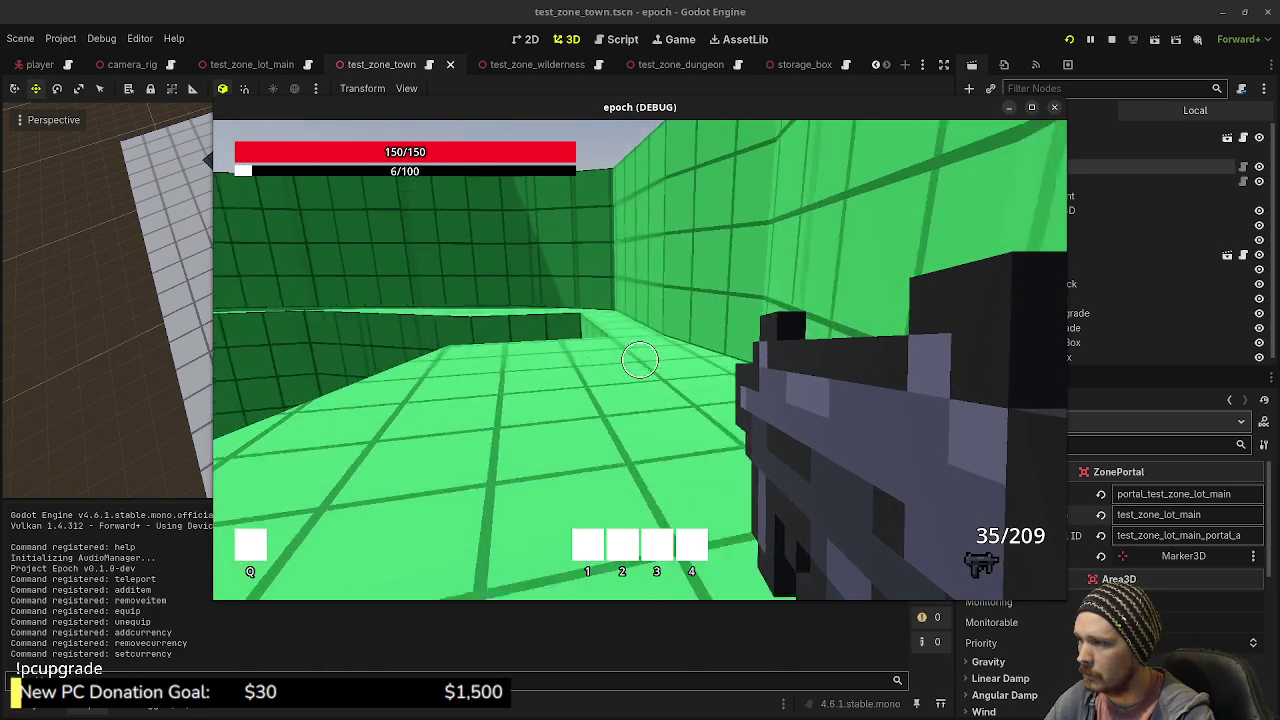
key(w)
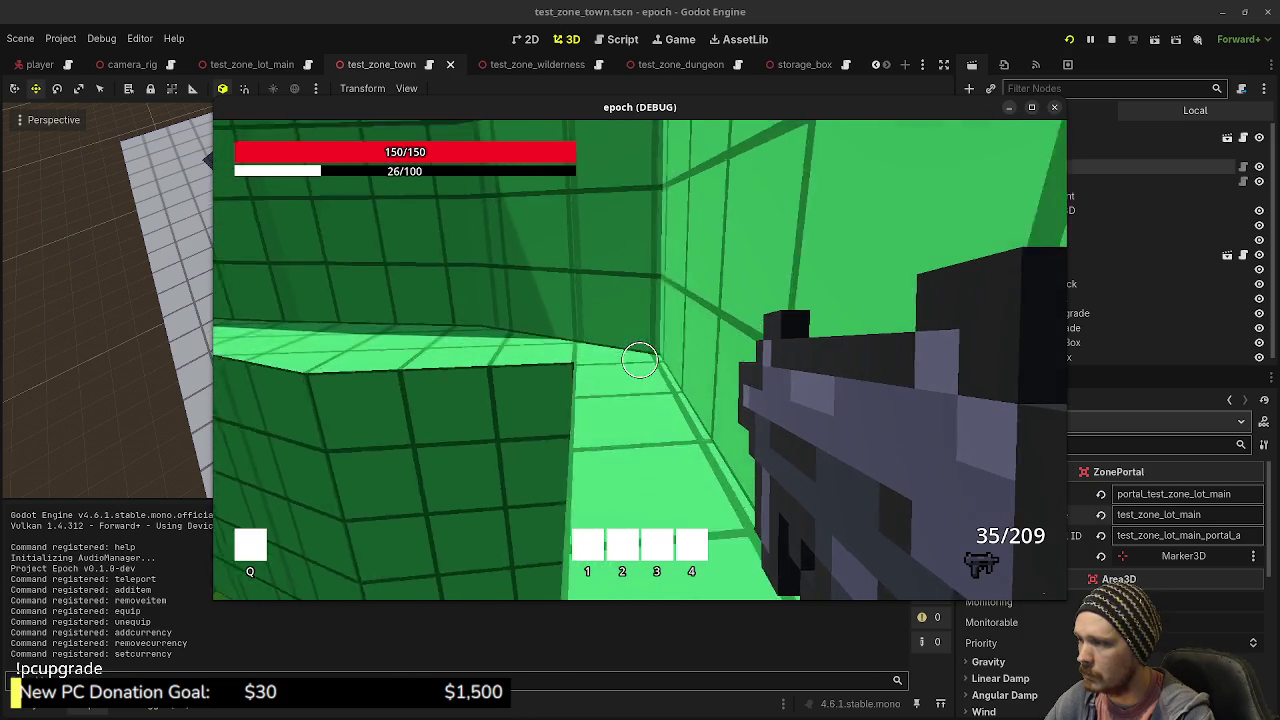
key(shift+w)
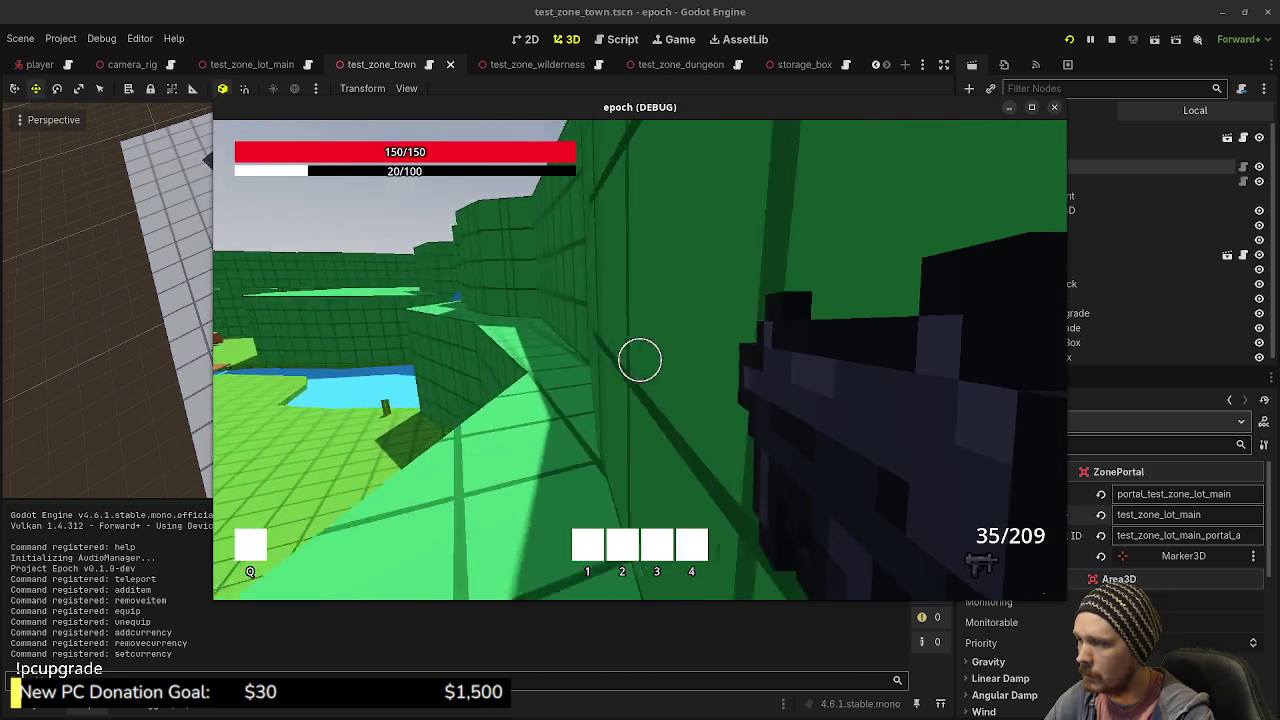
key(shift+w)
key(shift+w)
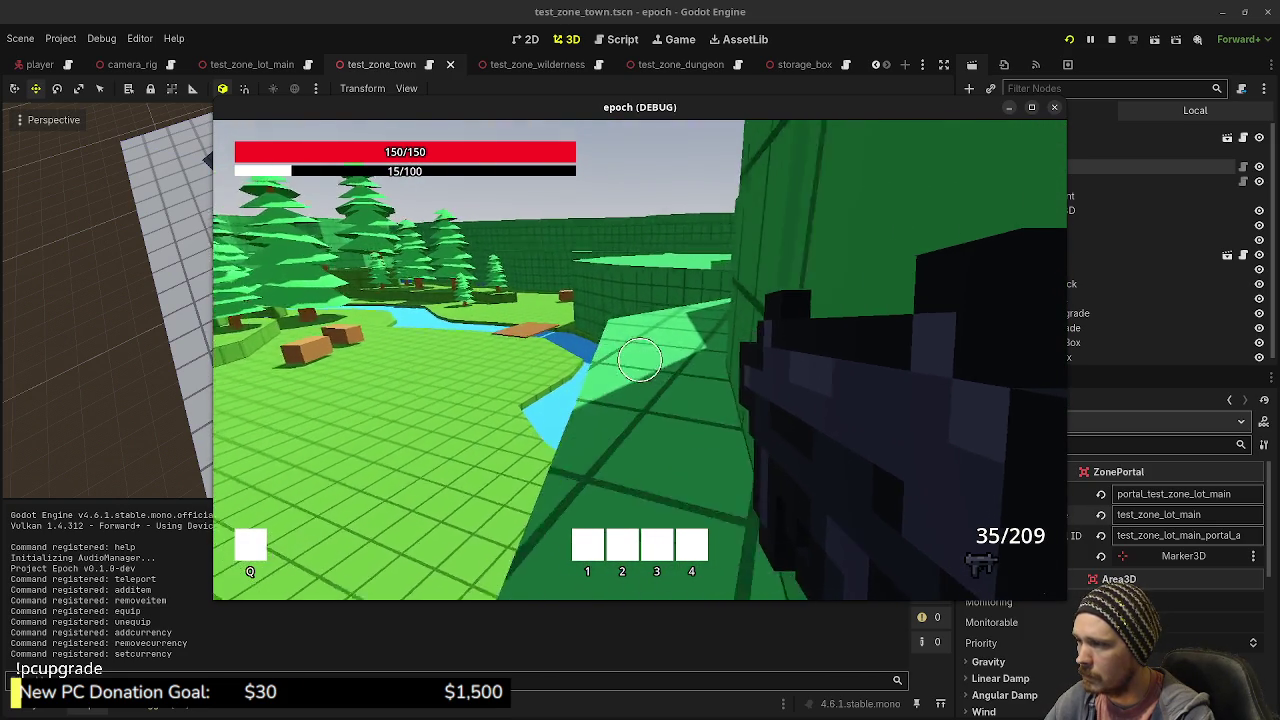
key(w)
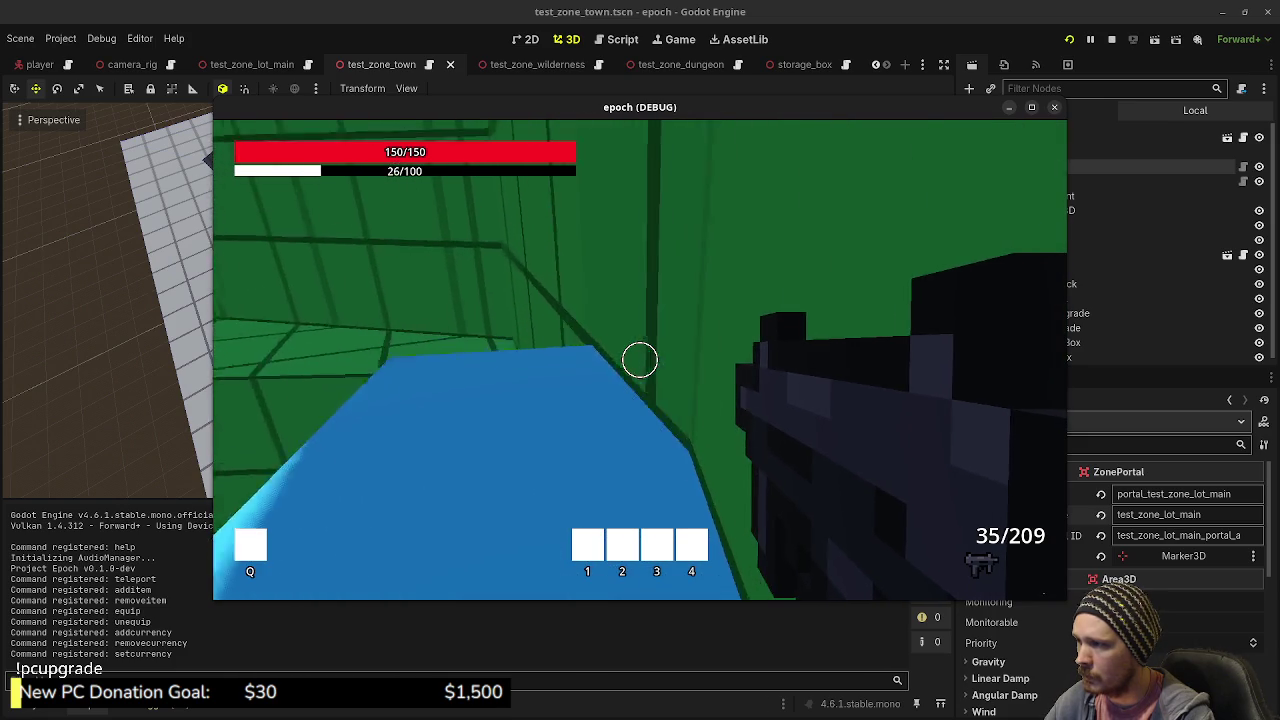
key(w)
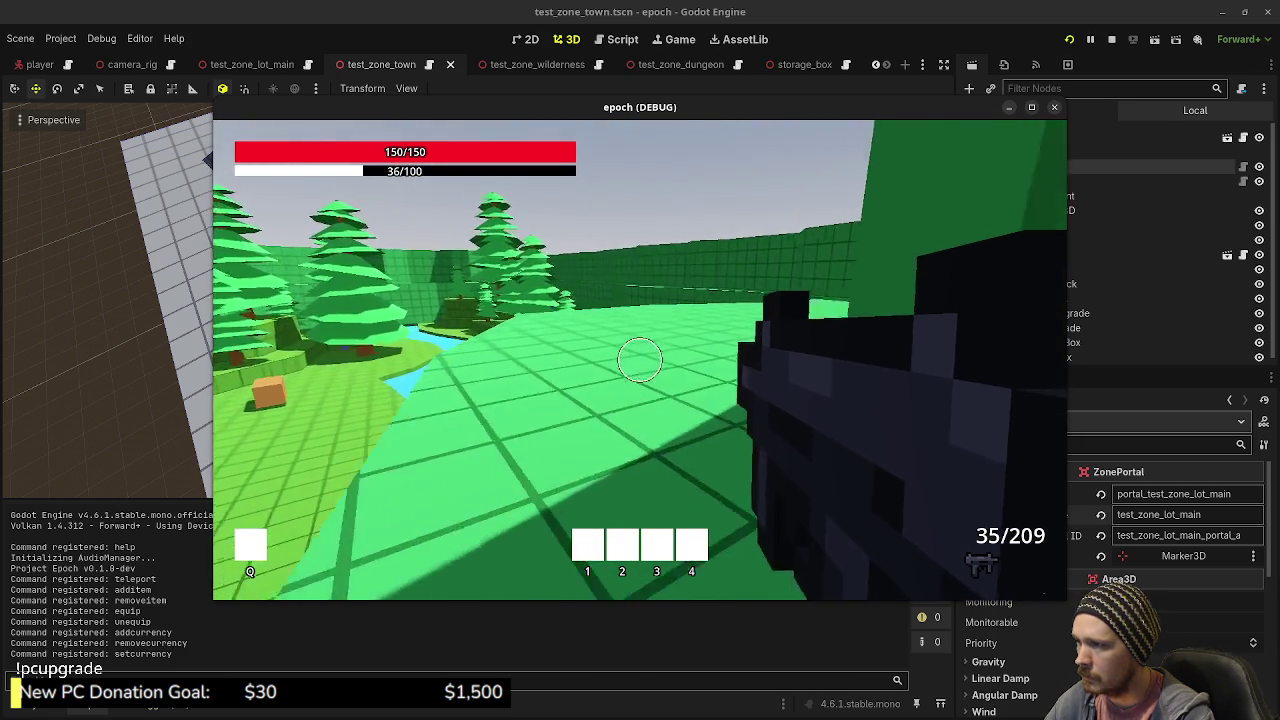
key(shift+w)
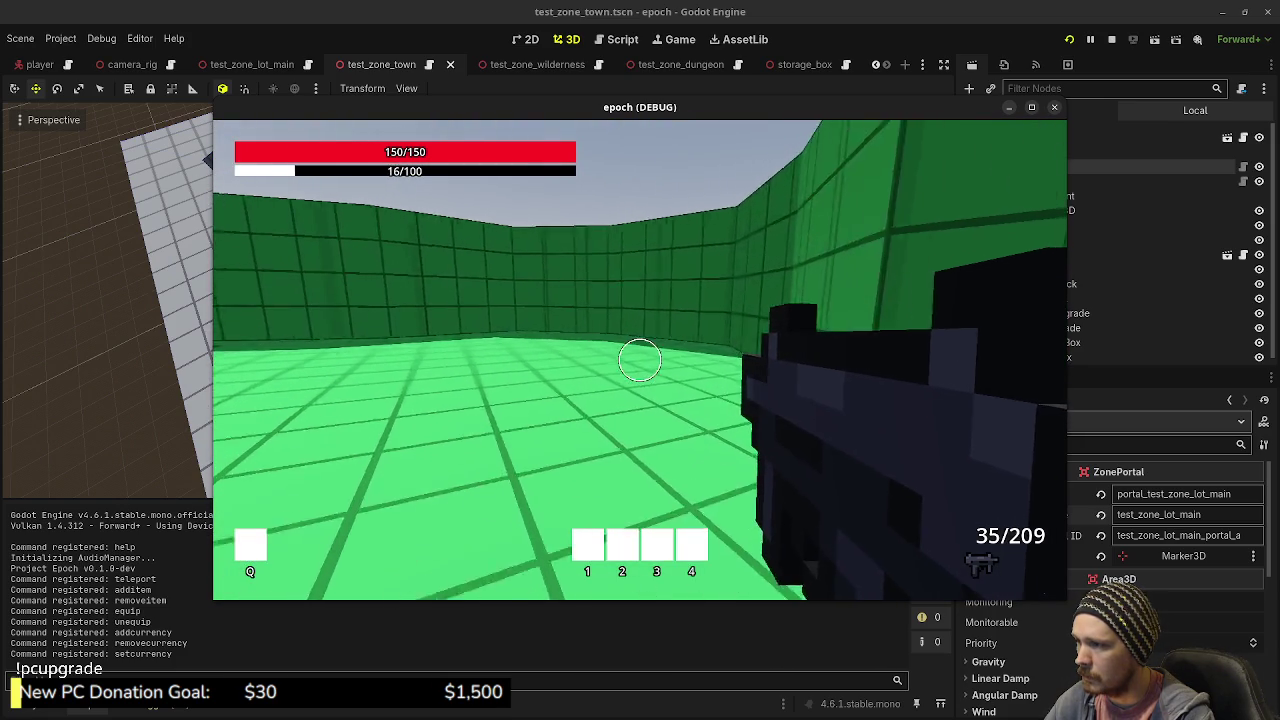
key(shift+w)
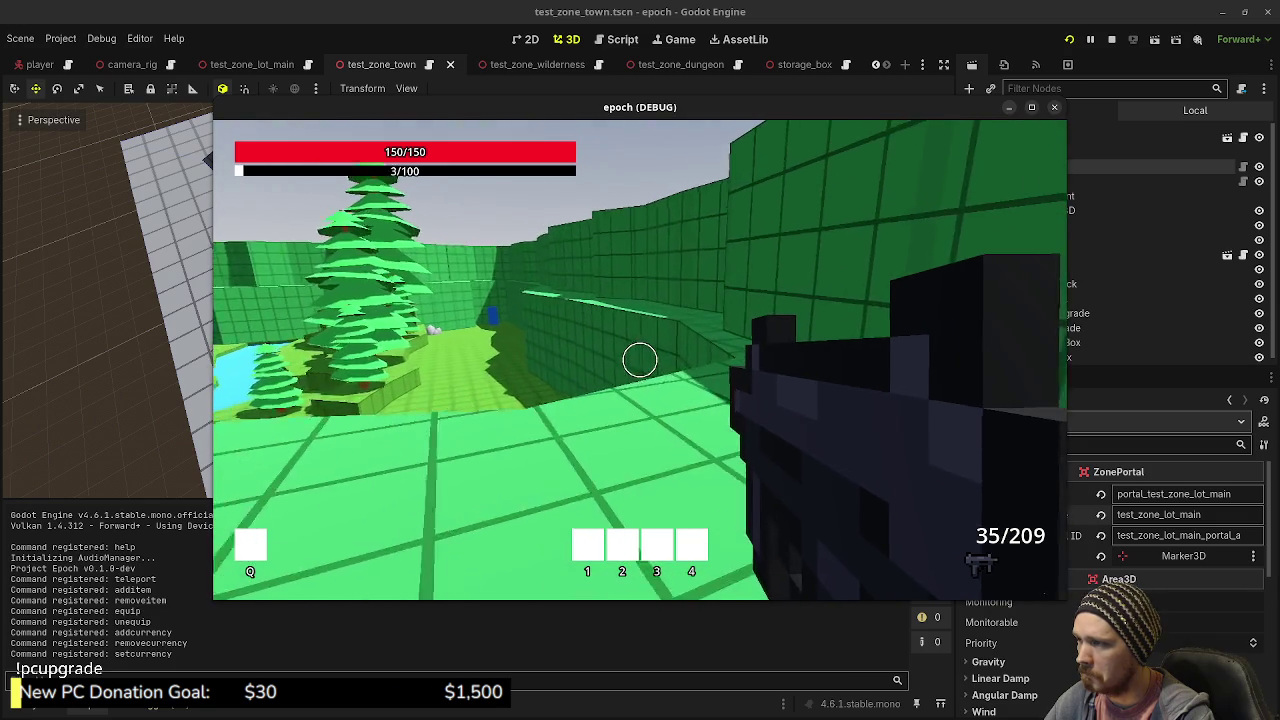
key(w)
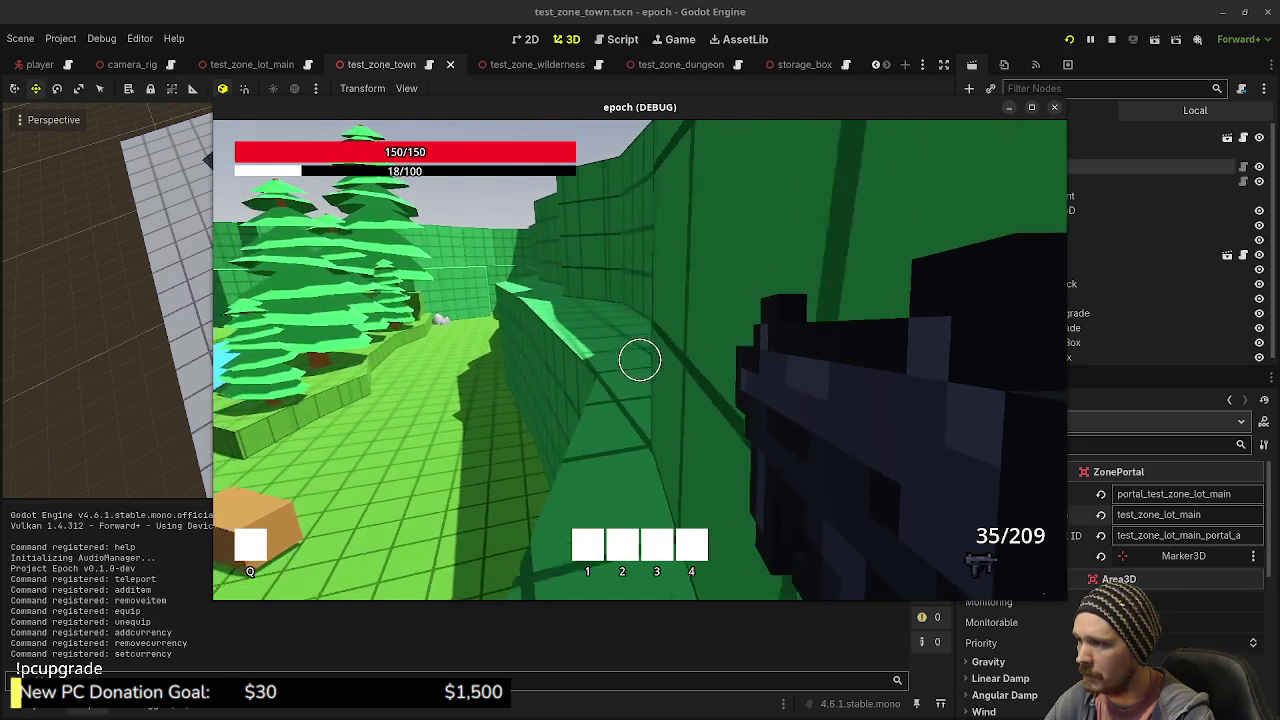
key(shift+w)
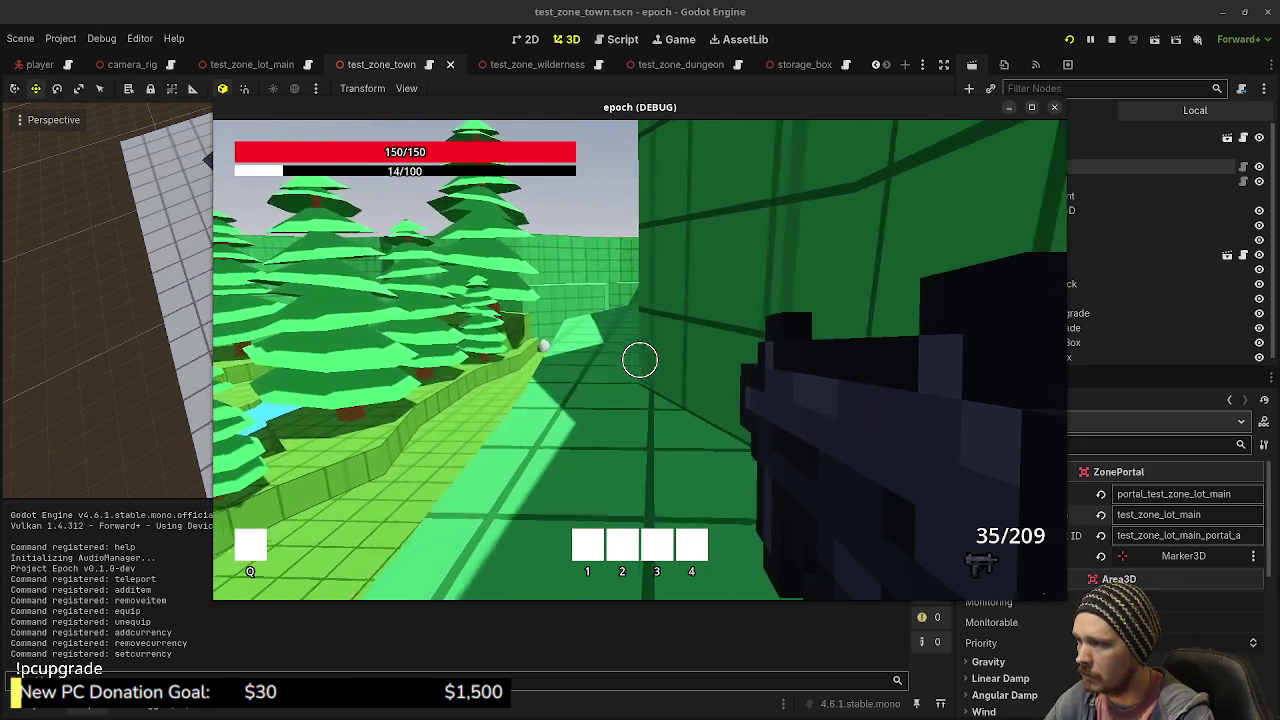
key(shift+w)
key(w)
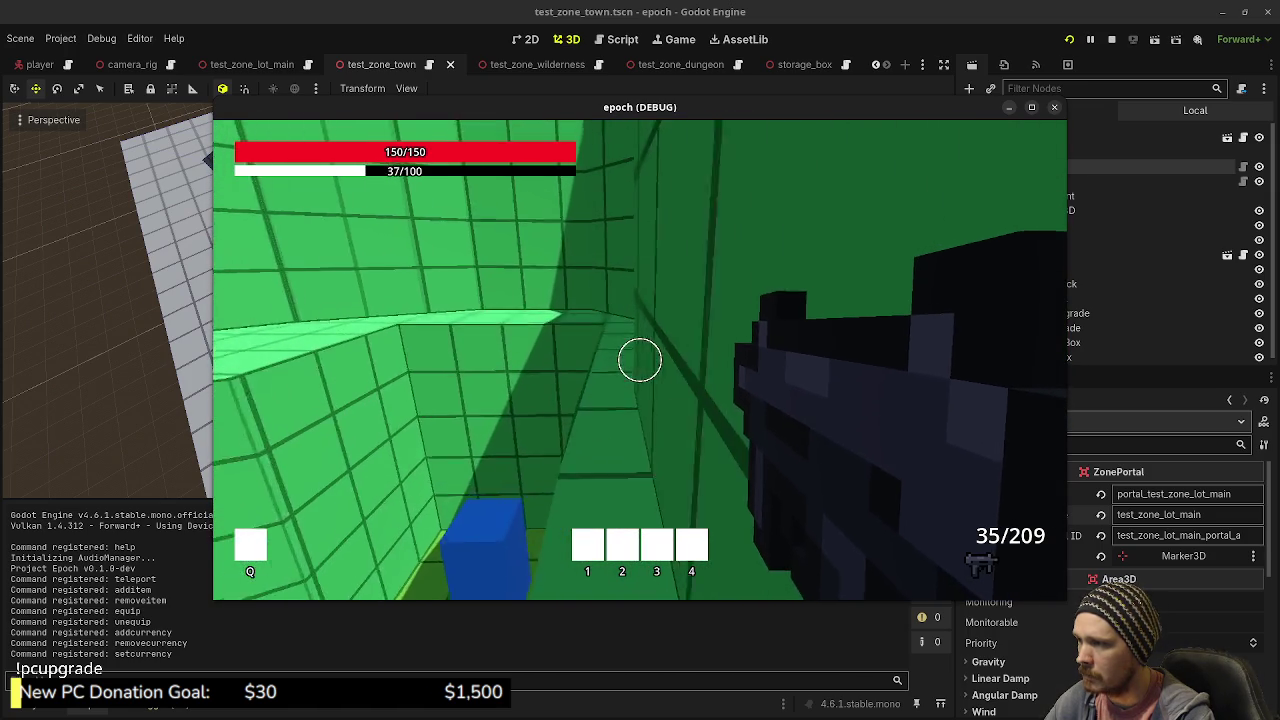
- Jump over the wall and follow the curved green walkway into the corridor
key(space)
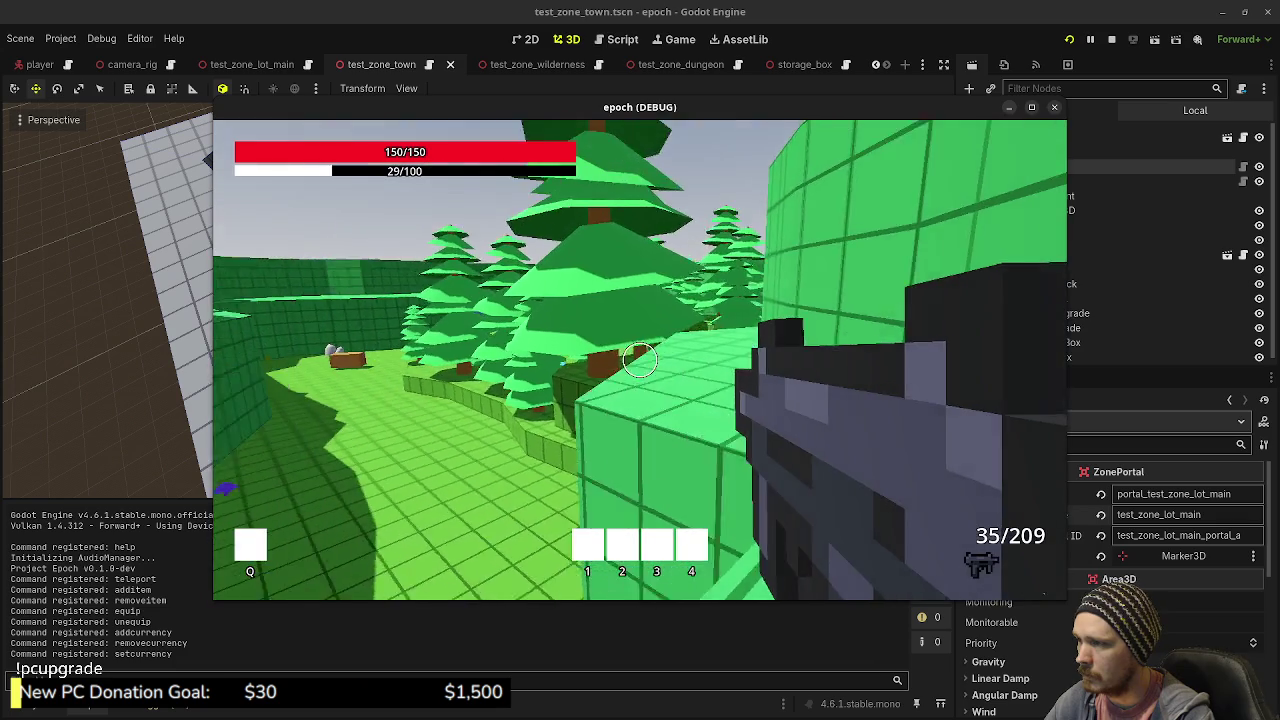
key(w)
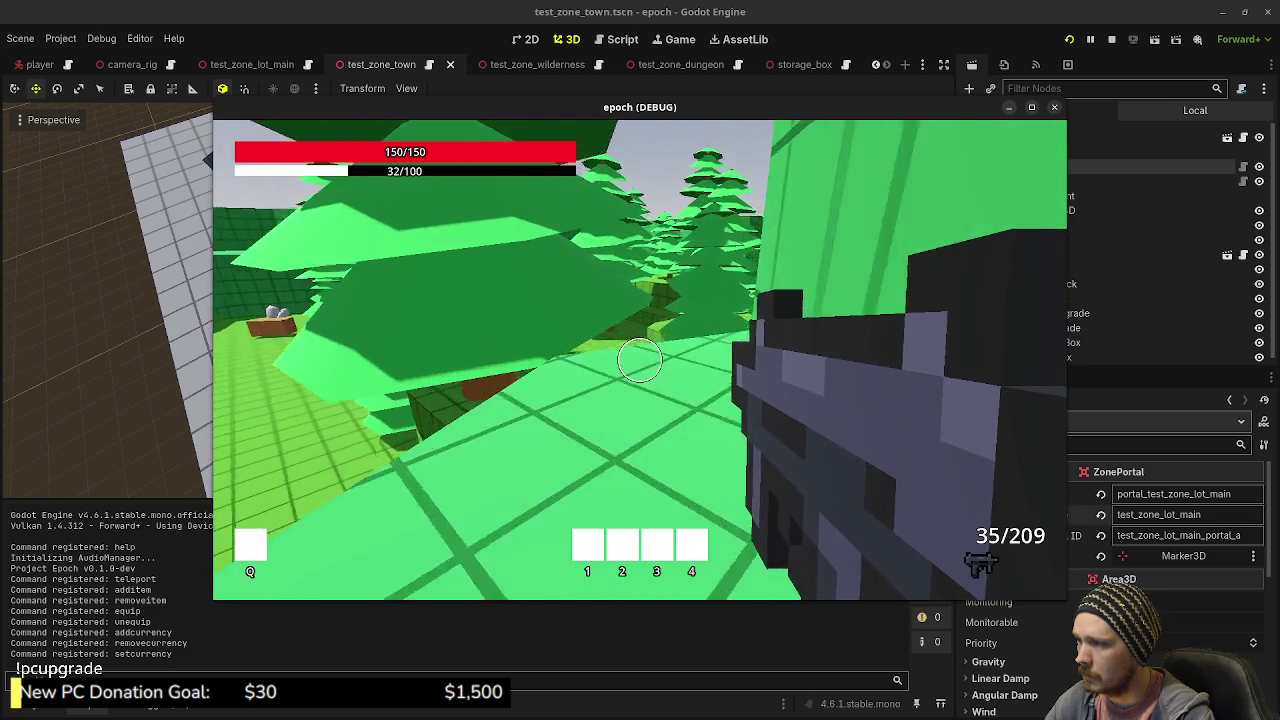
key(w)
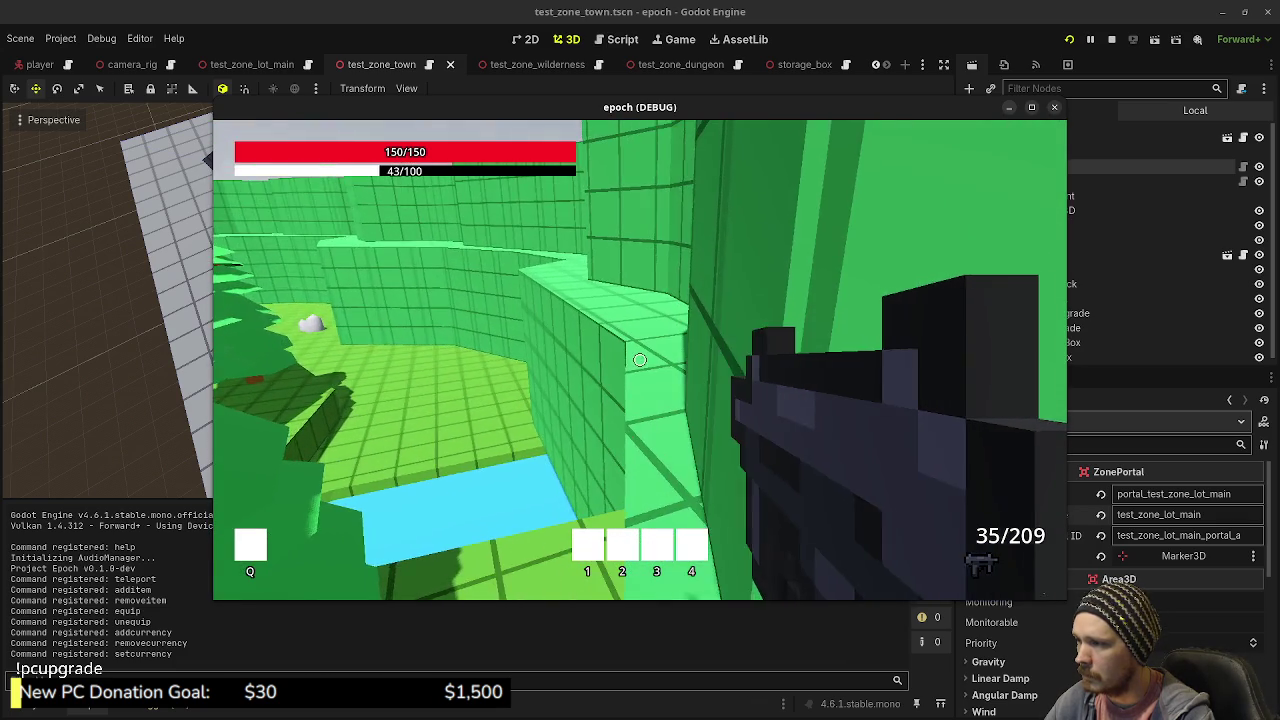
key(w)
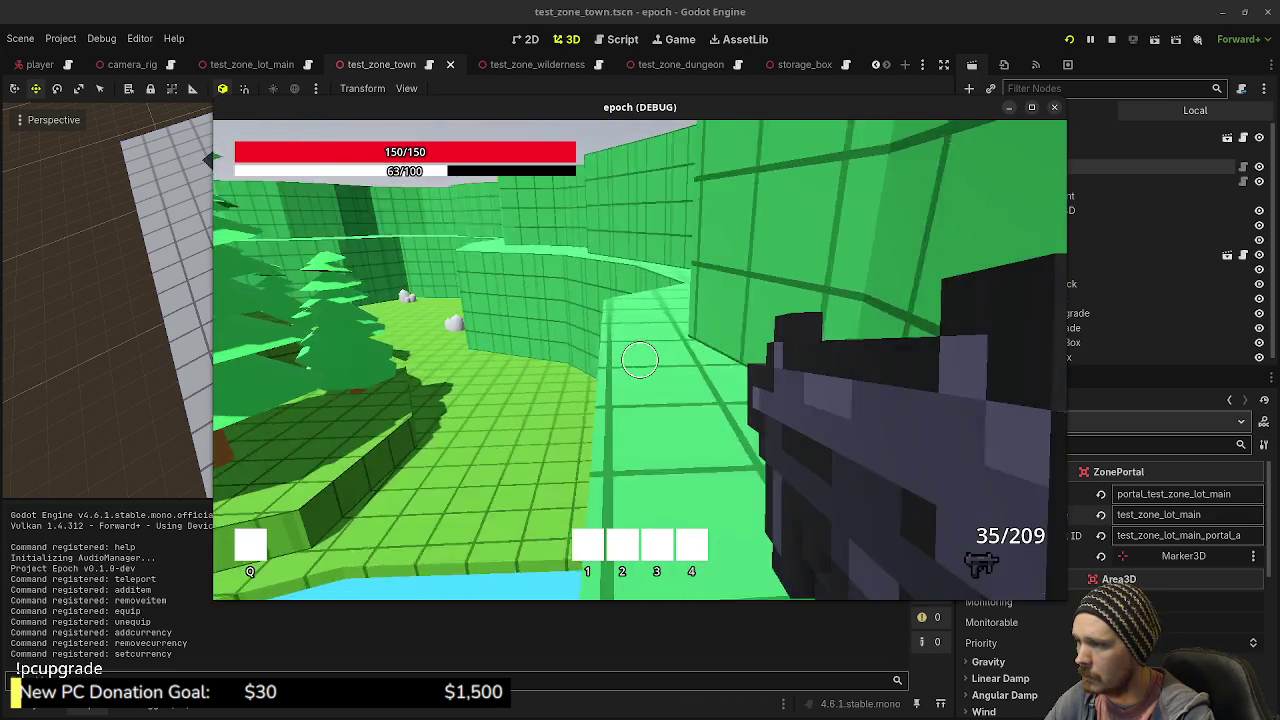
key(w)
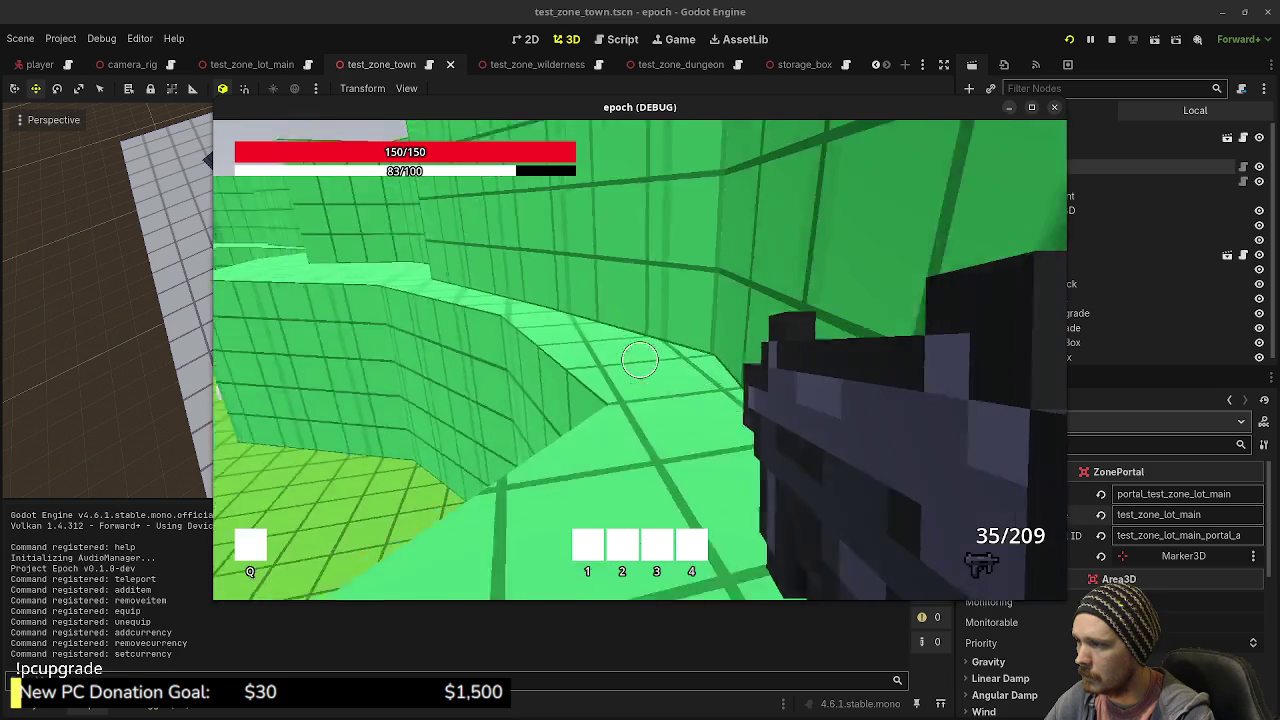
key(w)
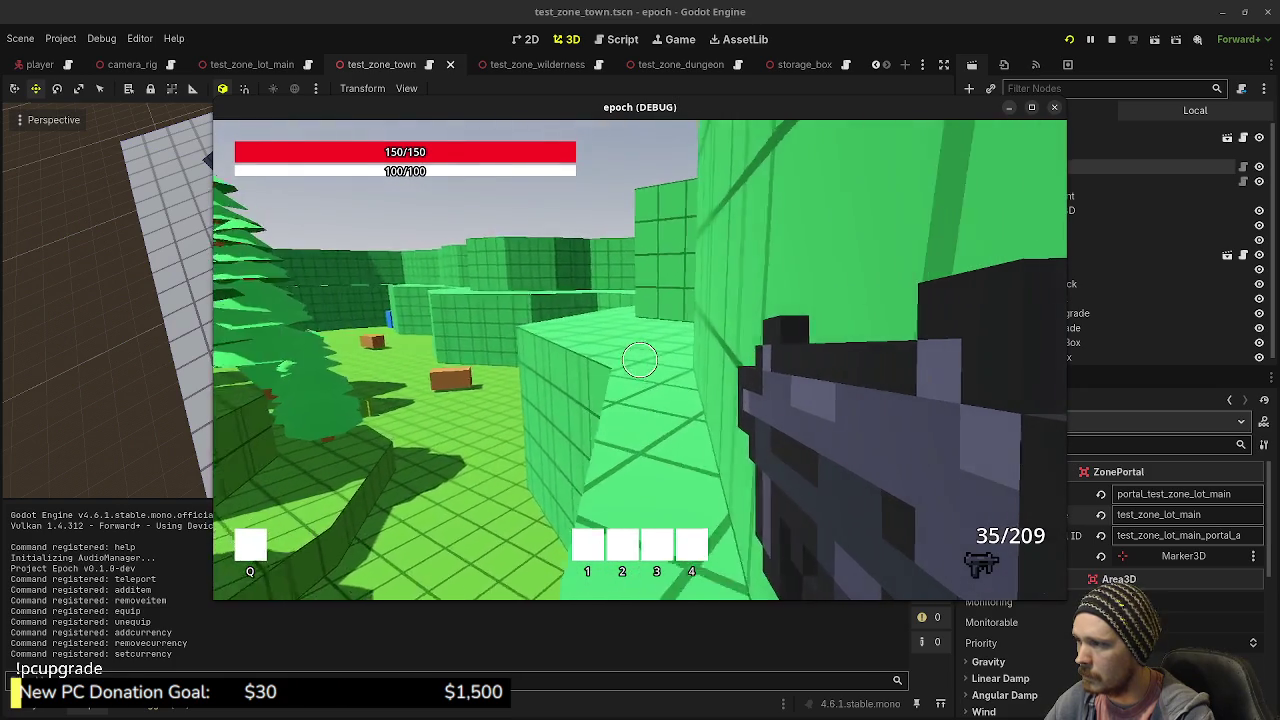
key(shift+w)
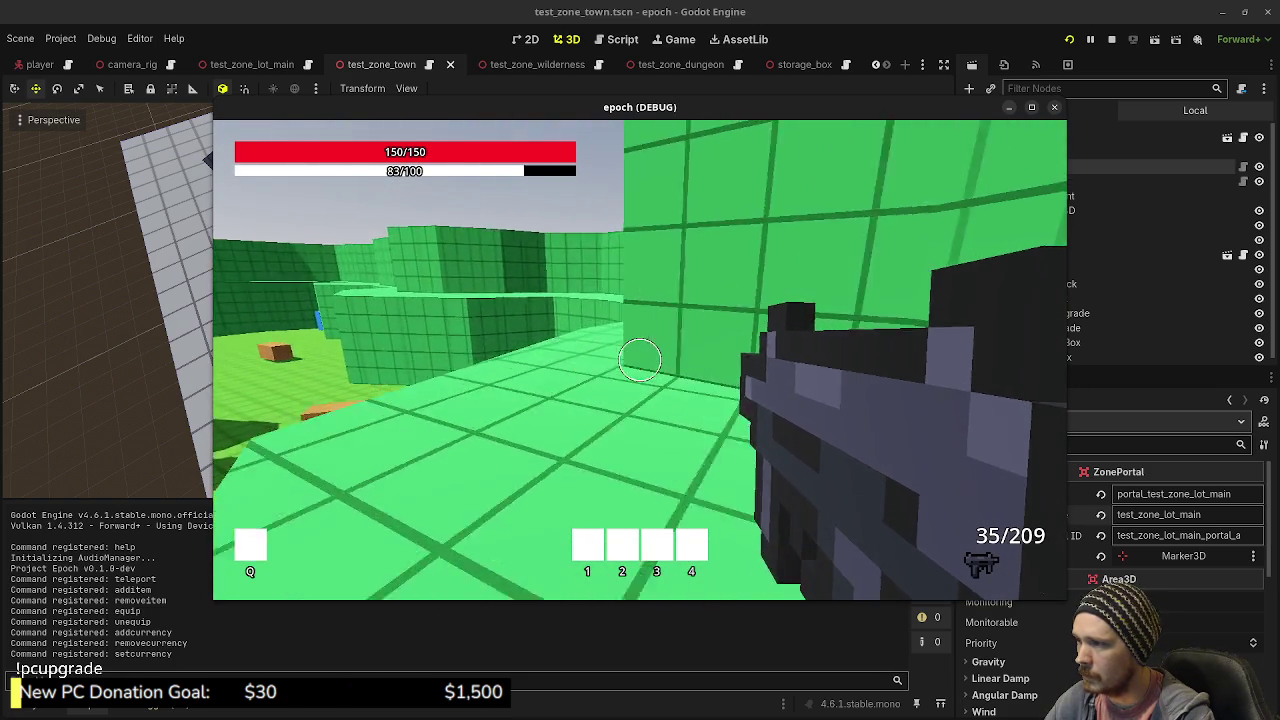
key(w)
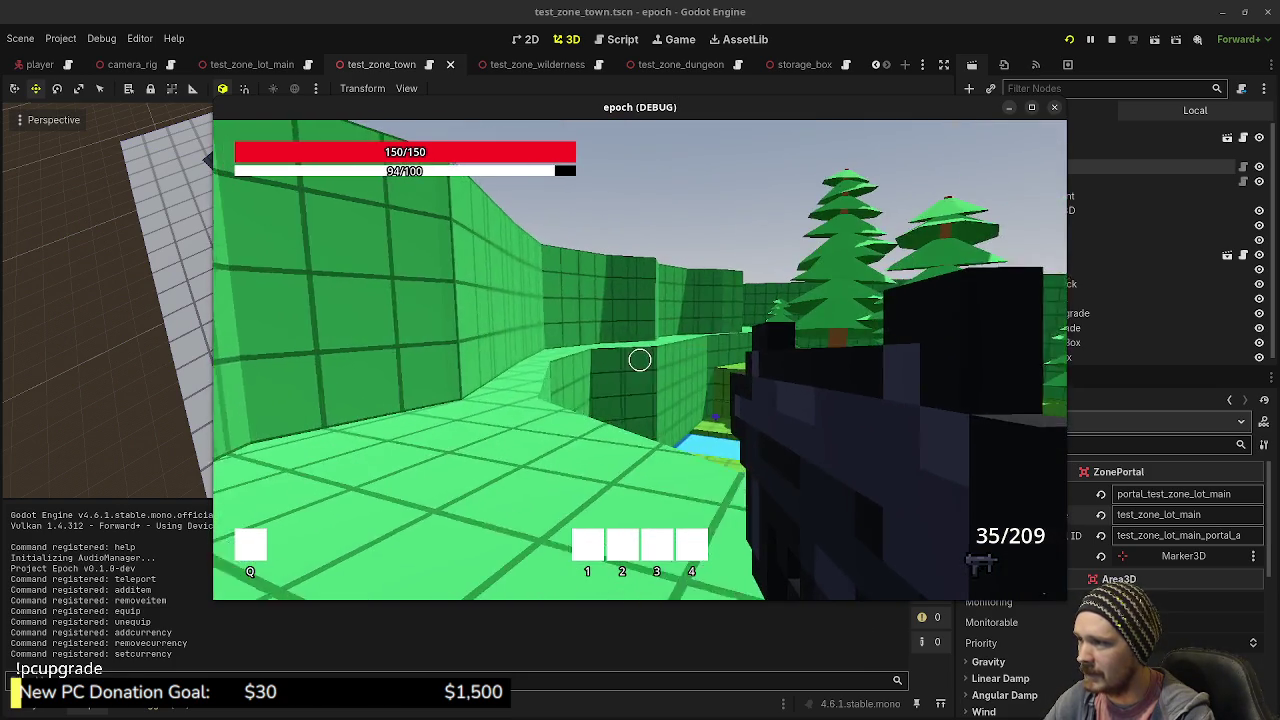
key(w)
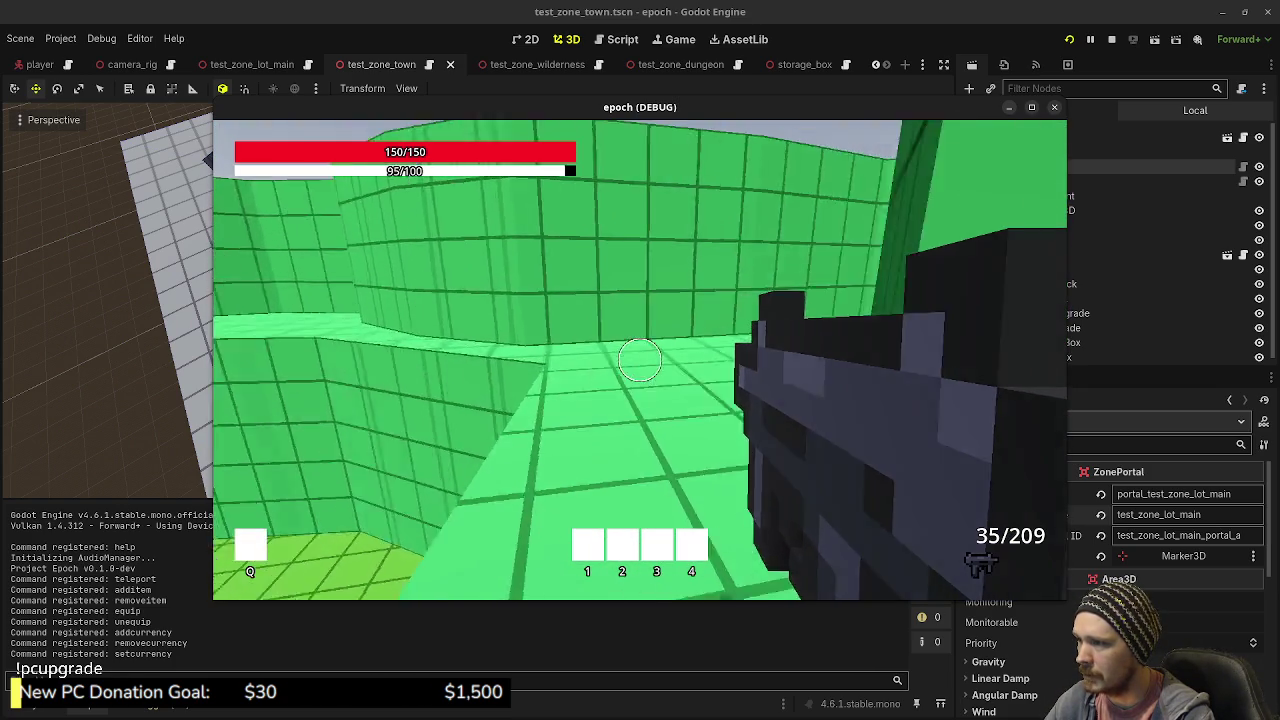
key(shift+w)
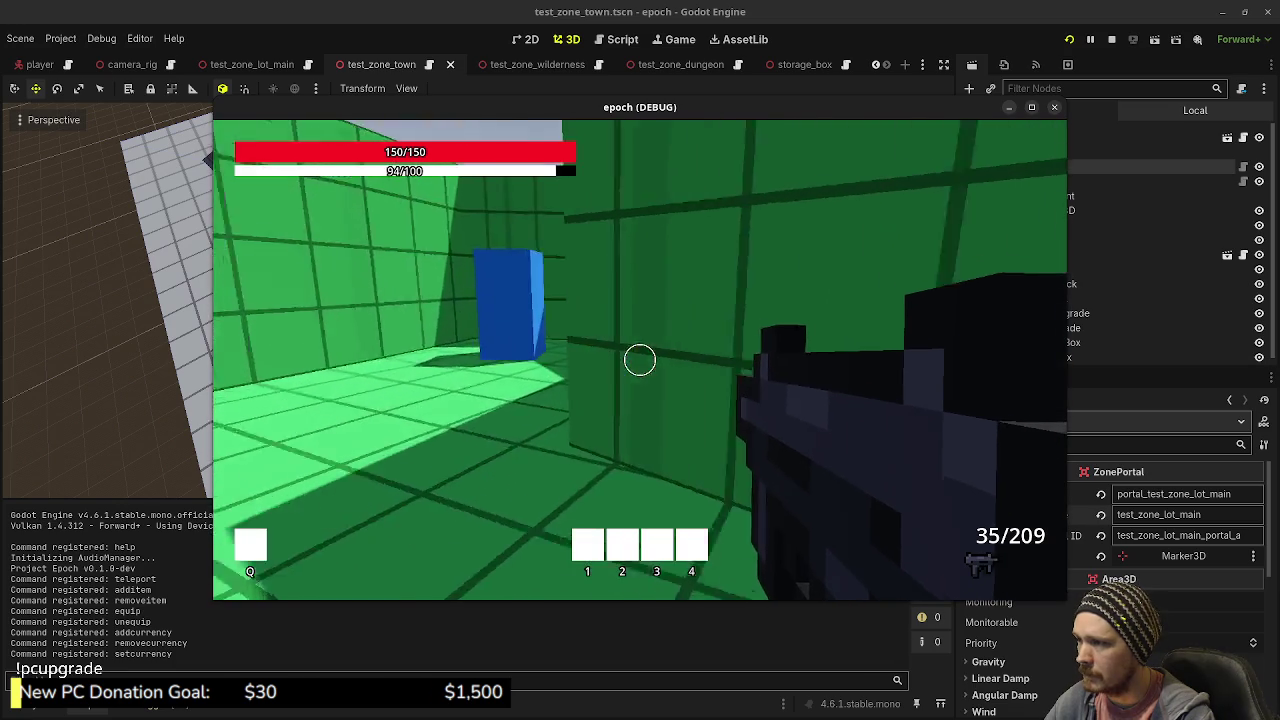
key(w)
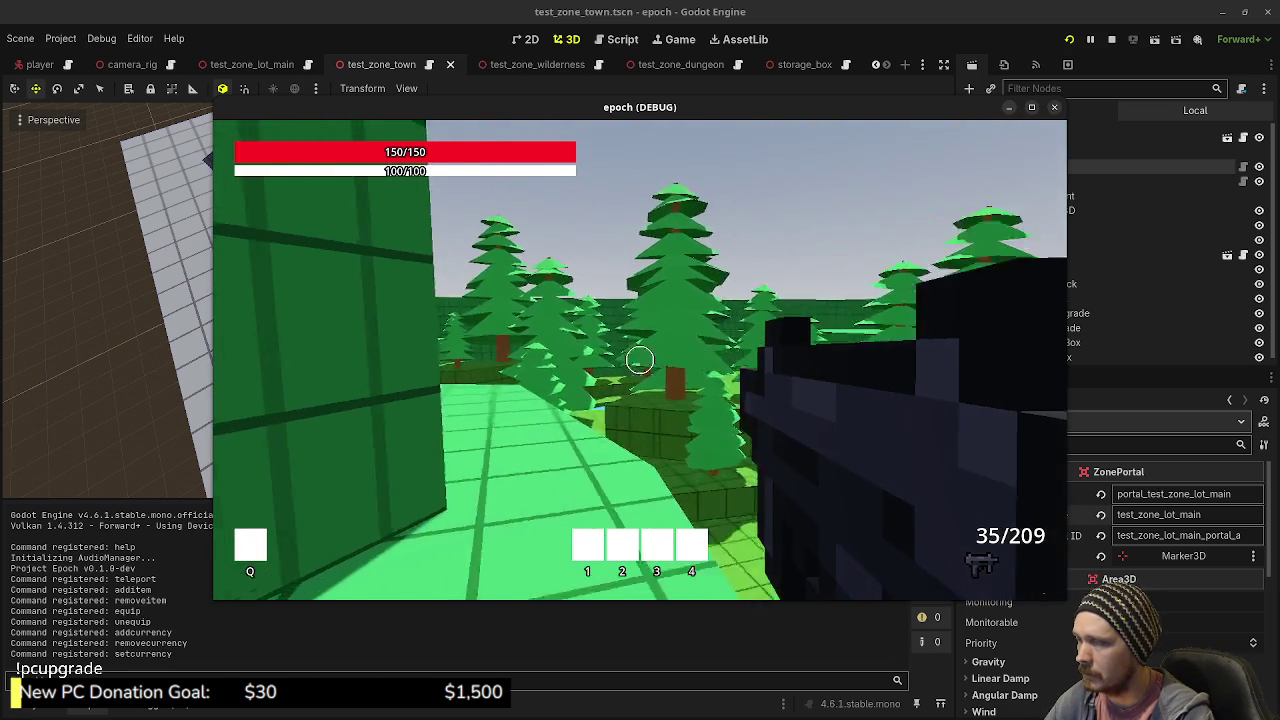
key(shift+w)
key(shift+w)
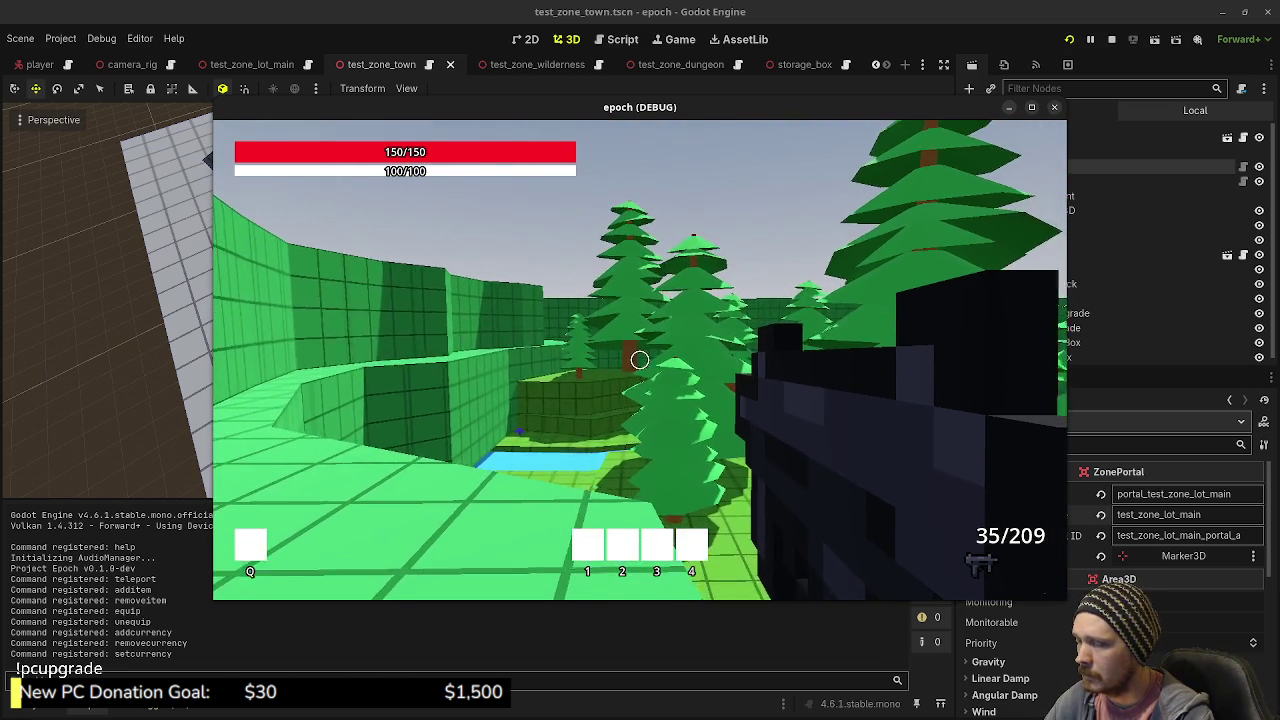
- Run past the trees and stream up to the blue portal block
key(w)
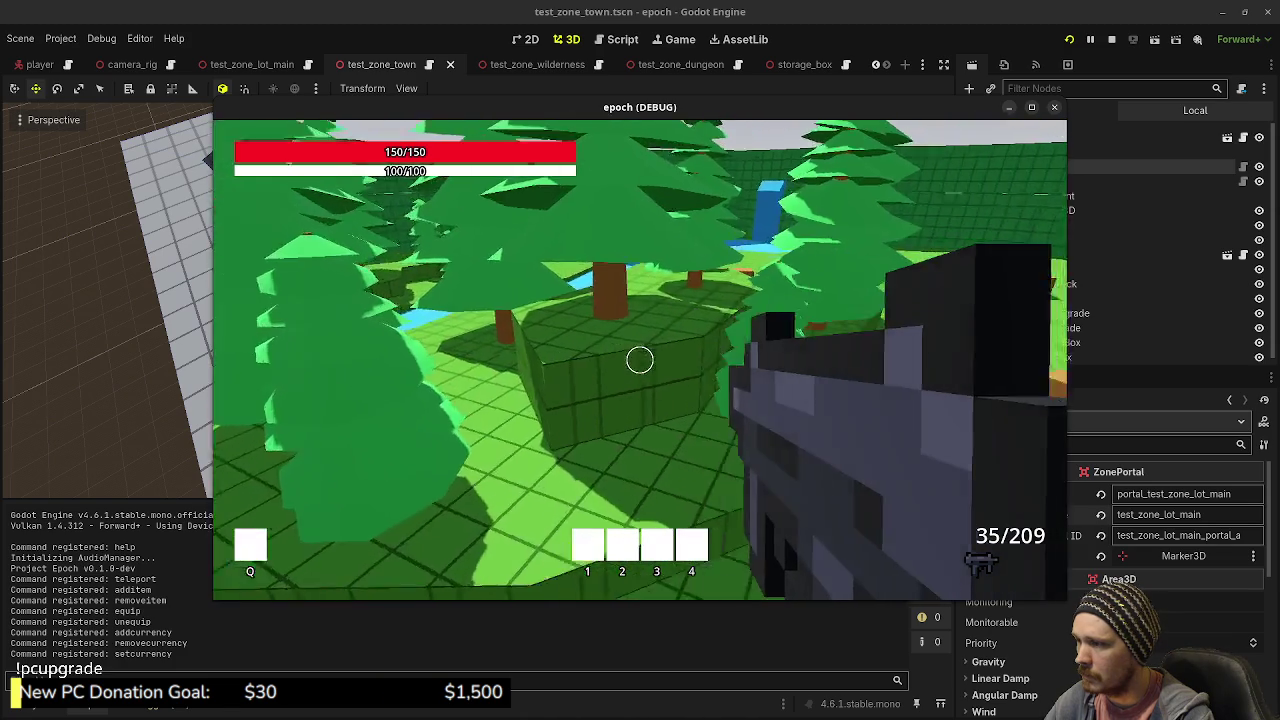
key(shift+w)
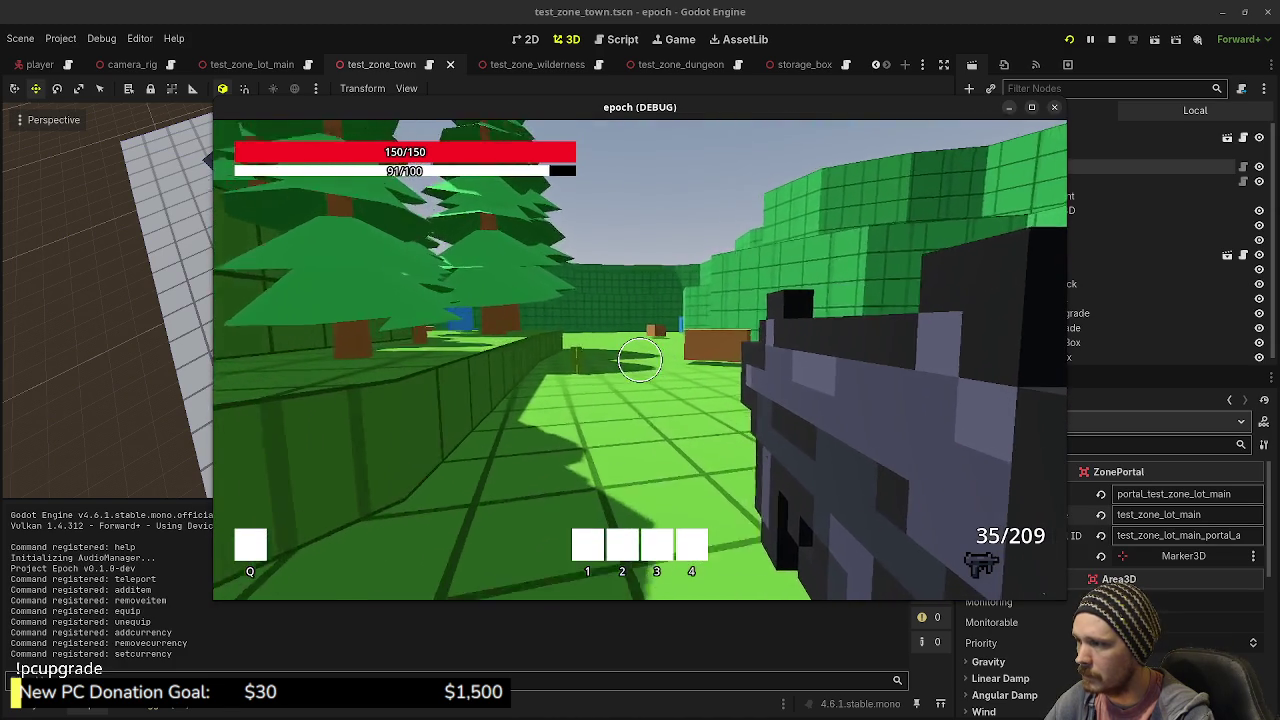
key(shift+w)
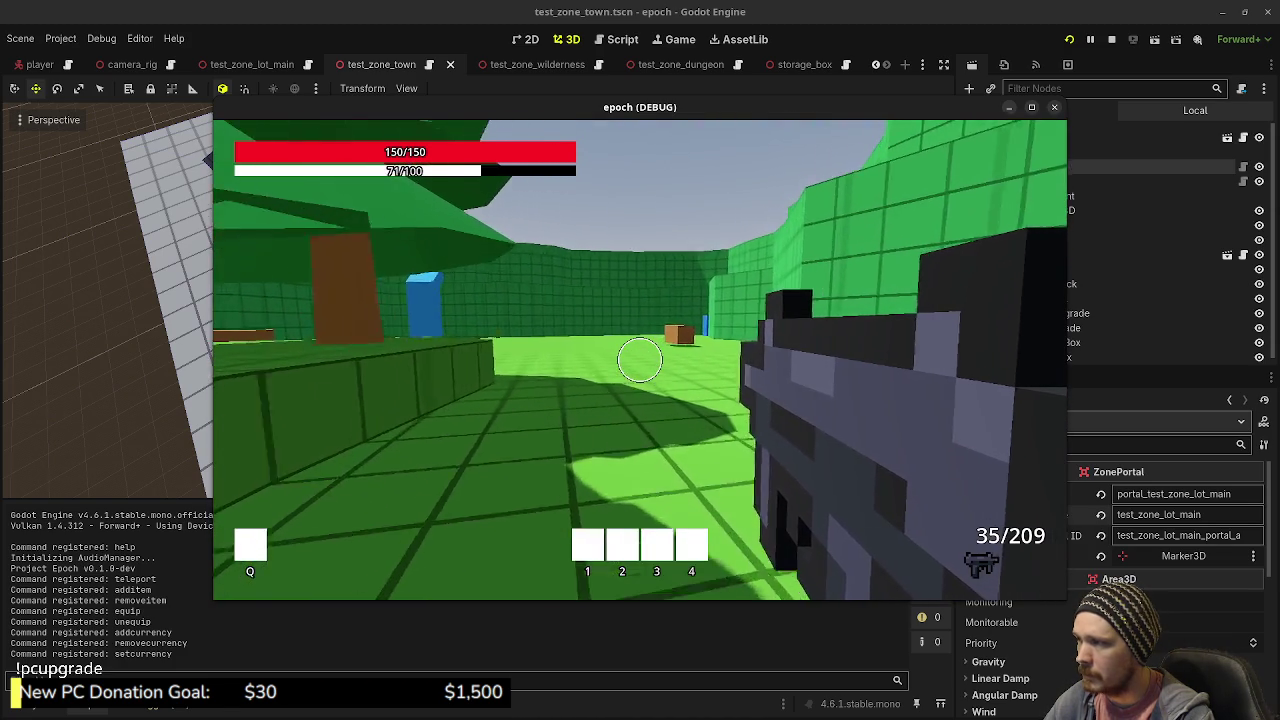
key(w)
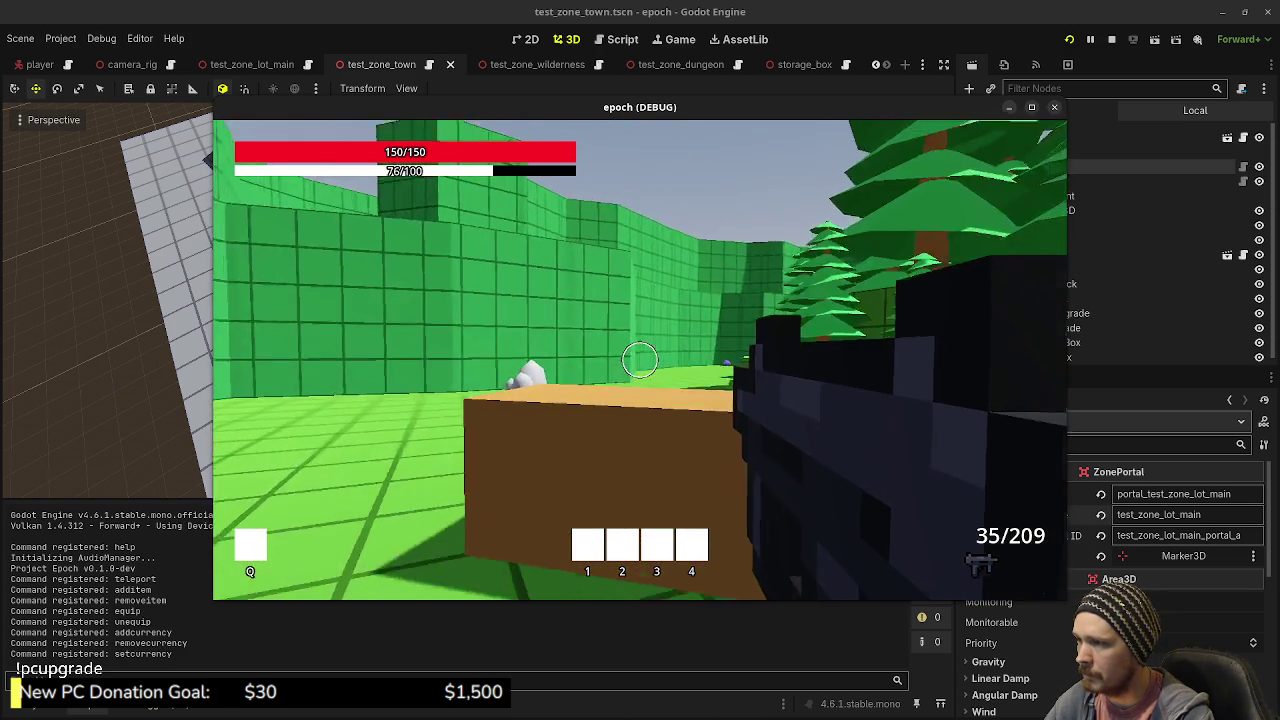
key(shift+w)
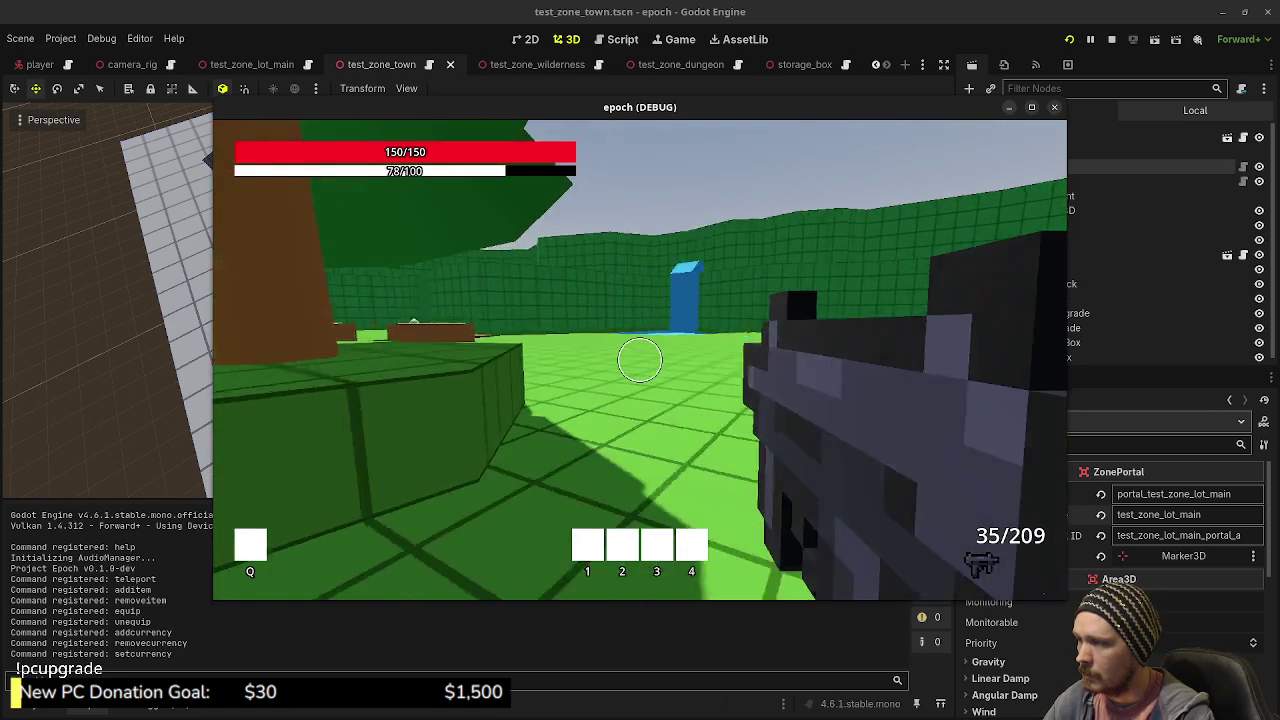
key(shift+w)
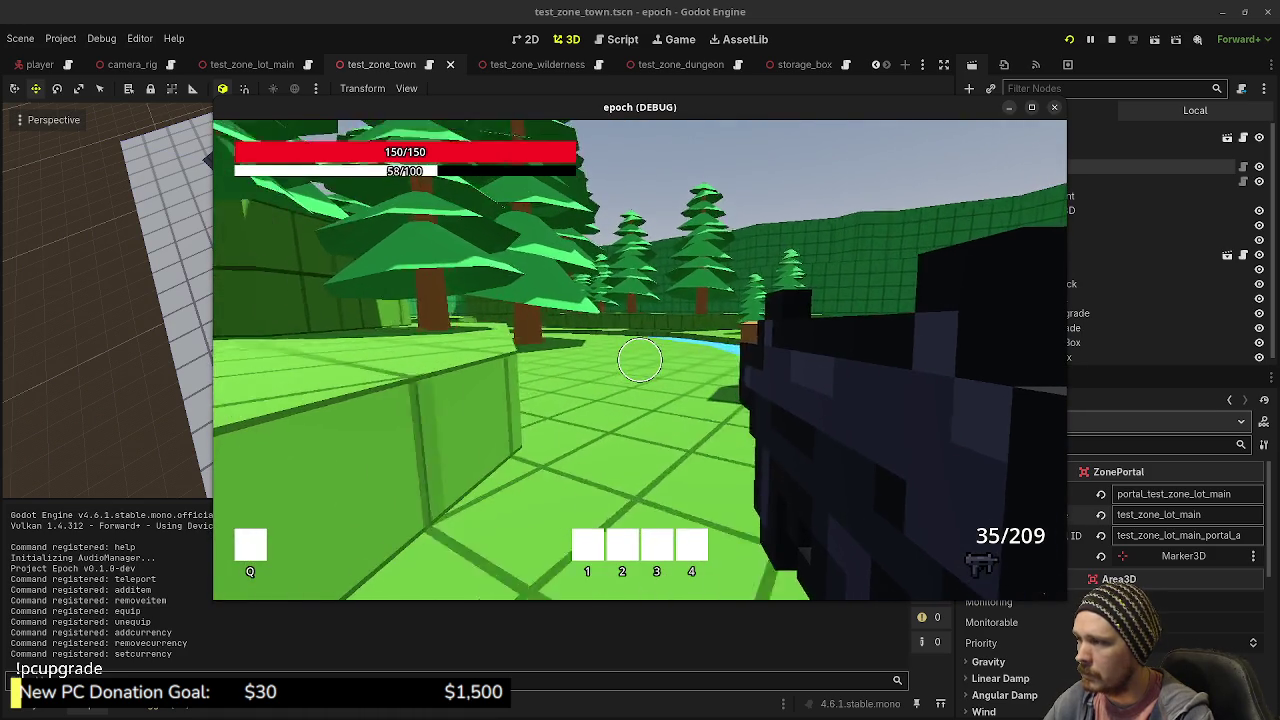
key(shift+w)
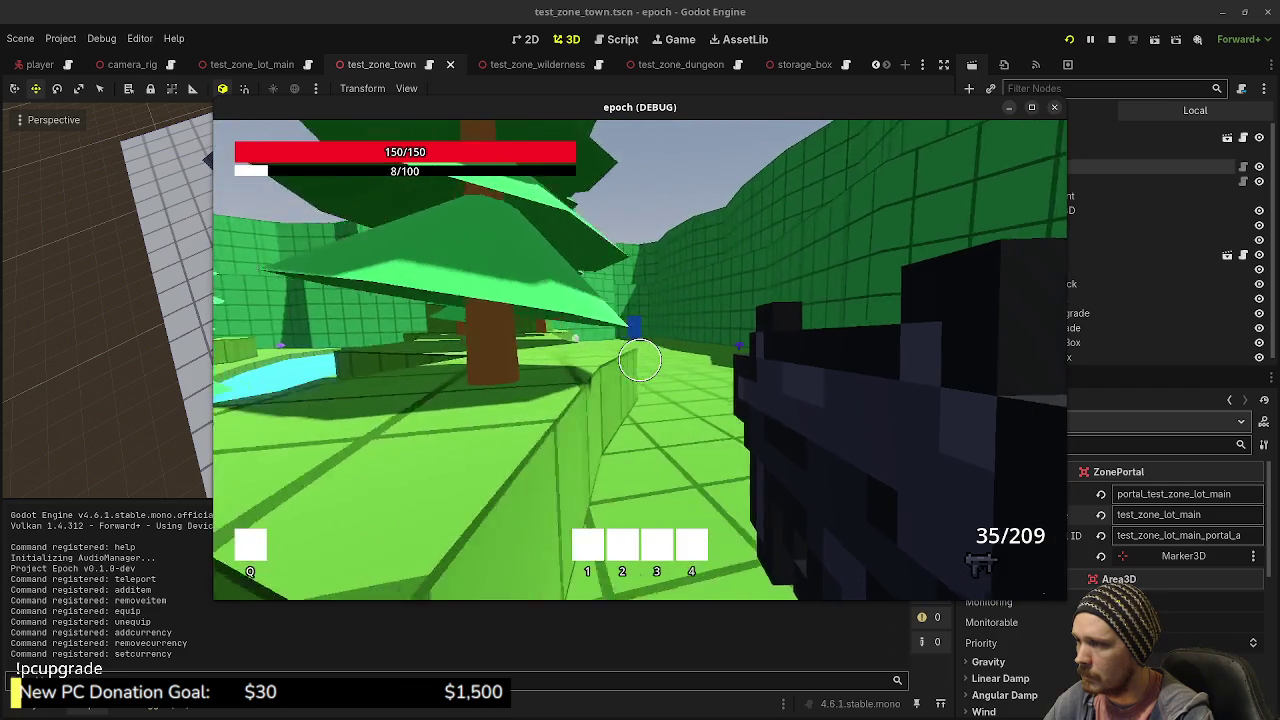
key(w)
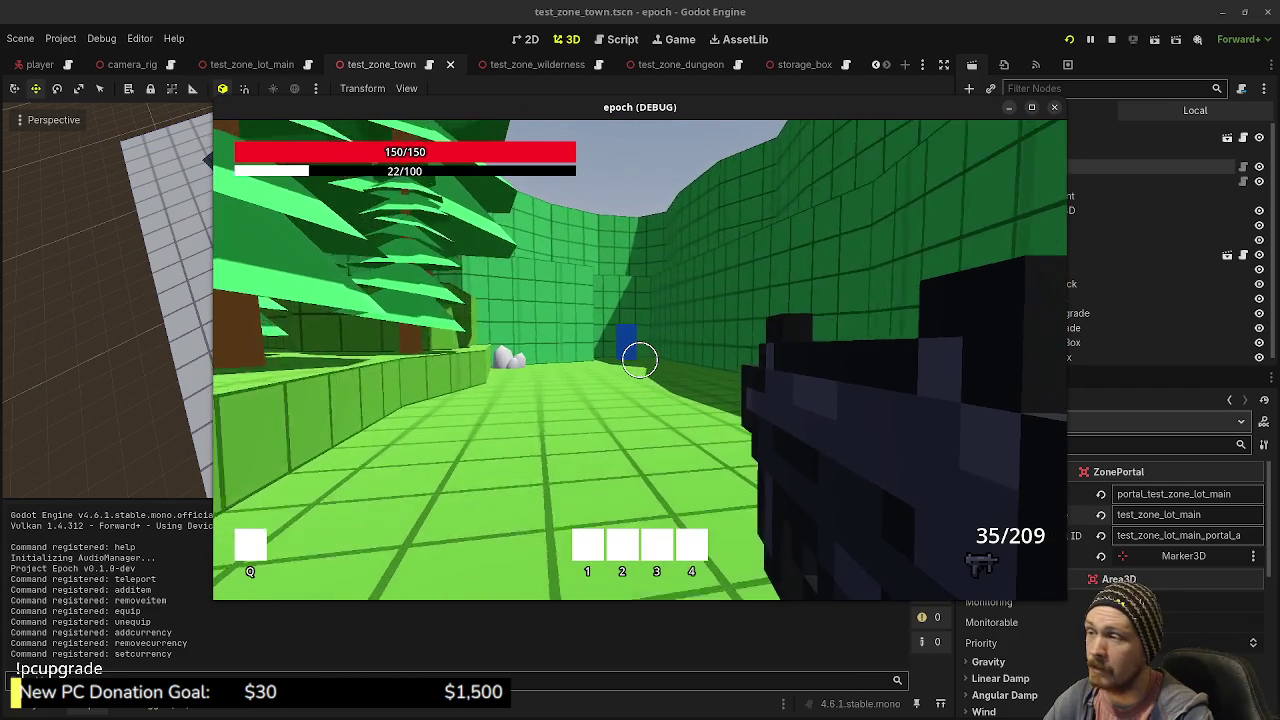
key(w)
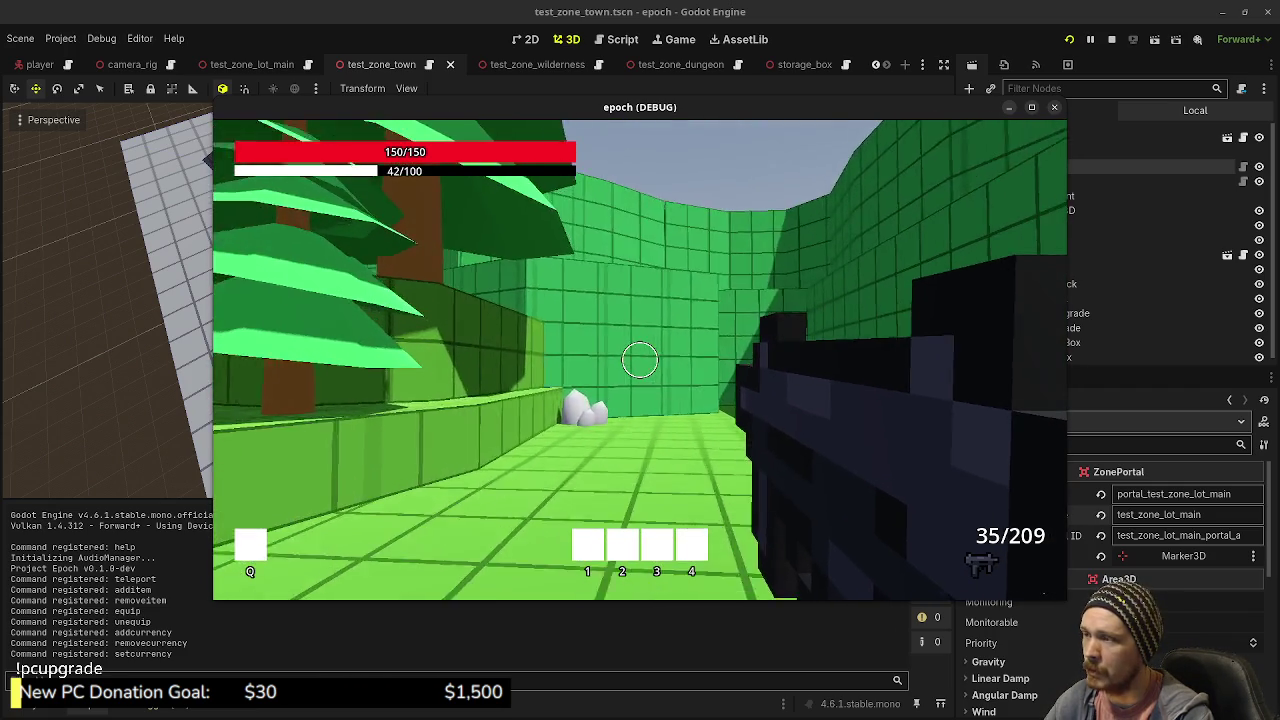
key(shift+w)
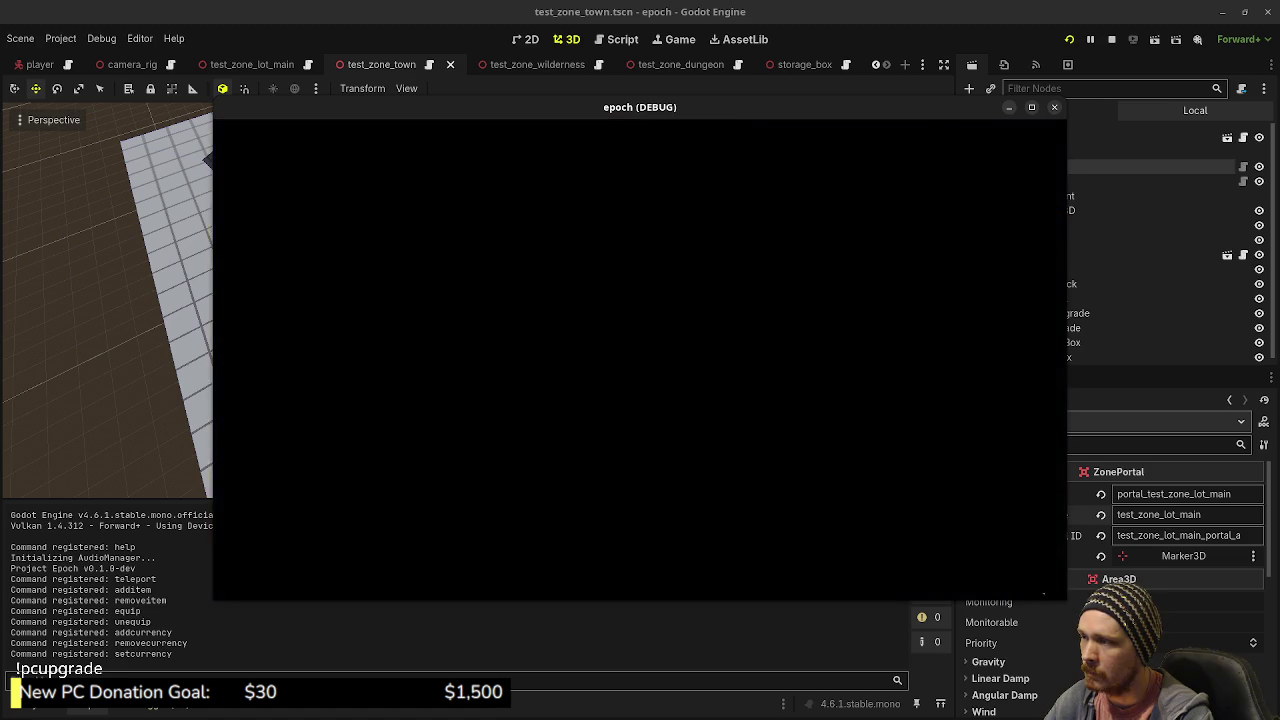
- Walk through the small green room's portal, then sprint into the blue zone's portal block
key(shift+w)
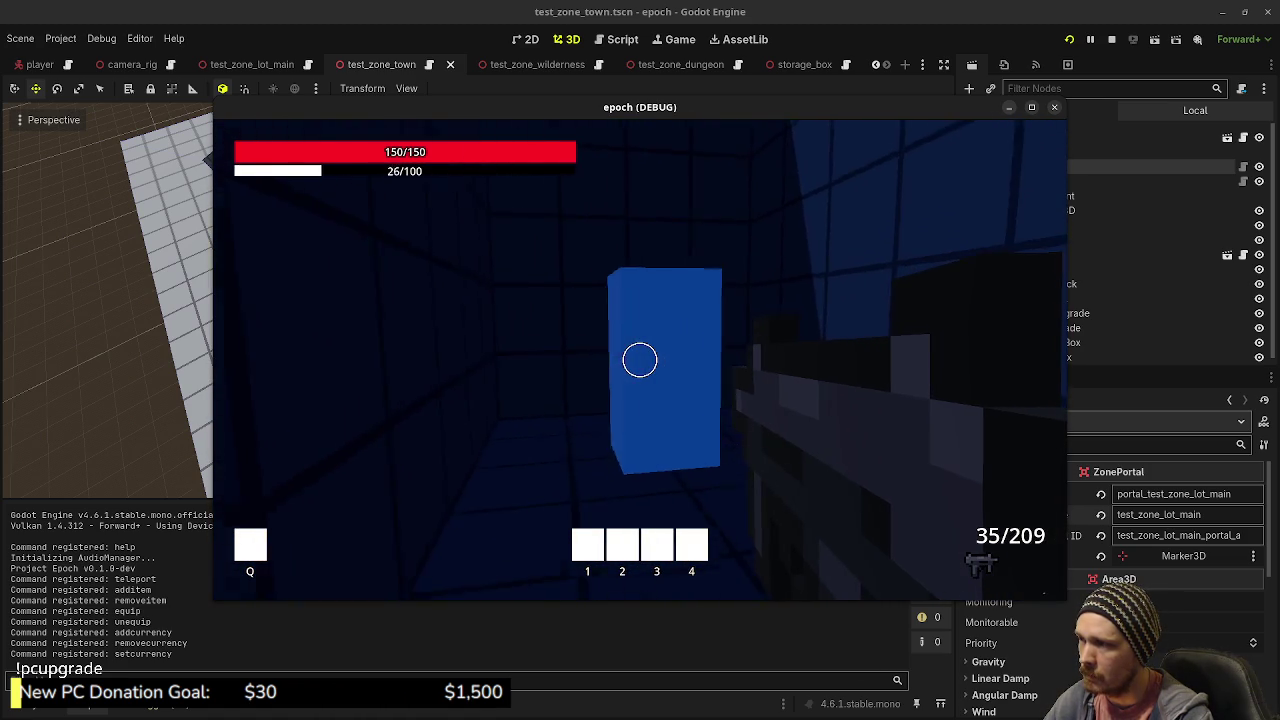
key(w)
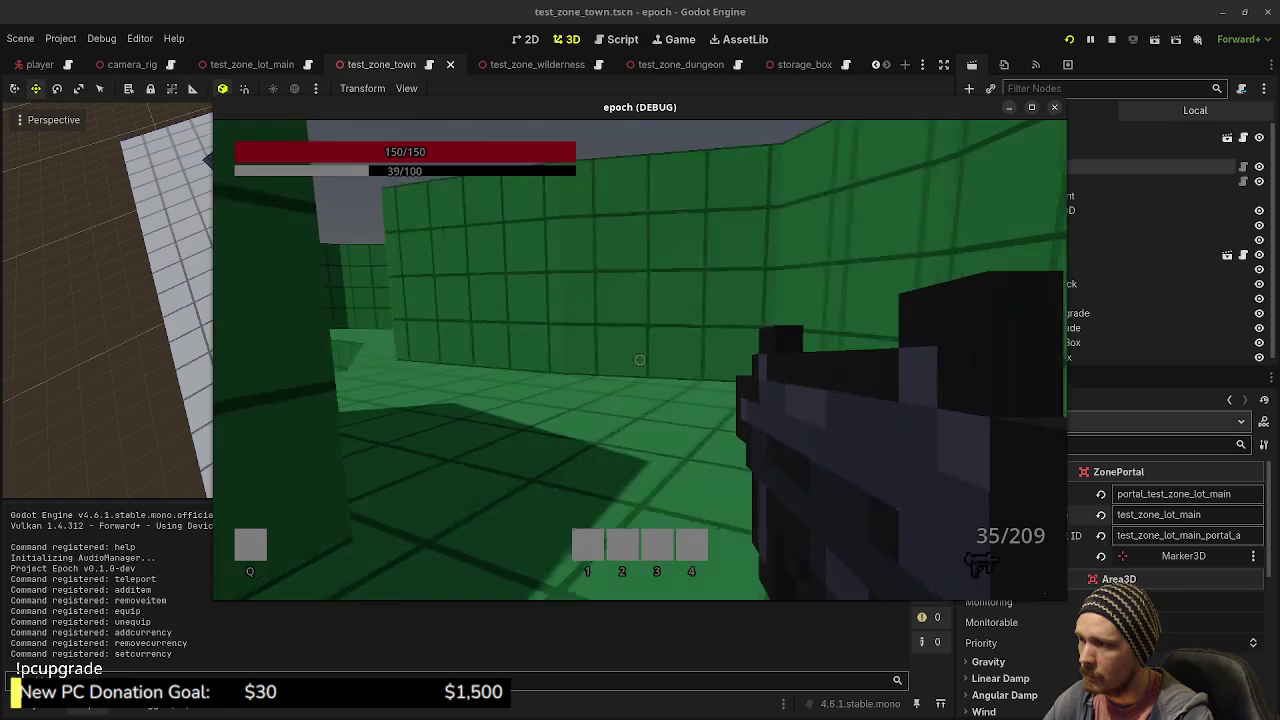
key(w)
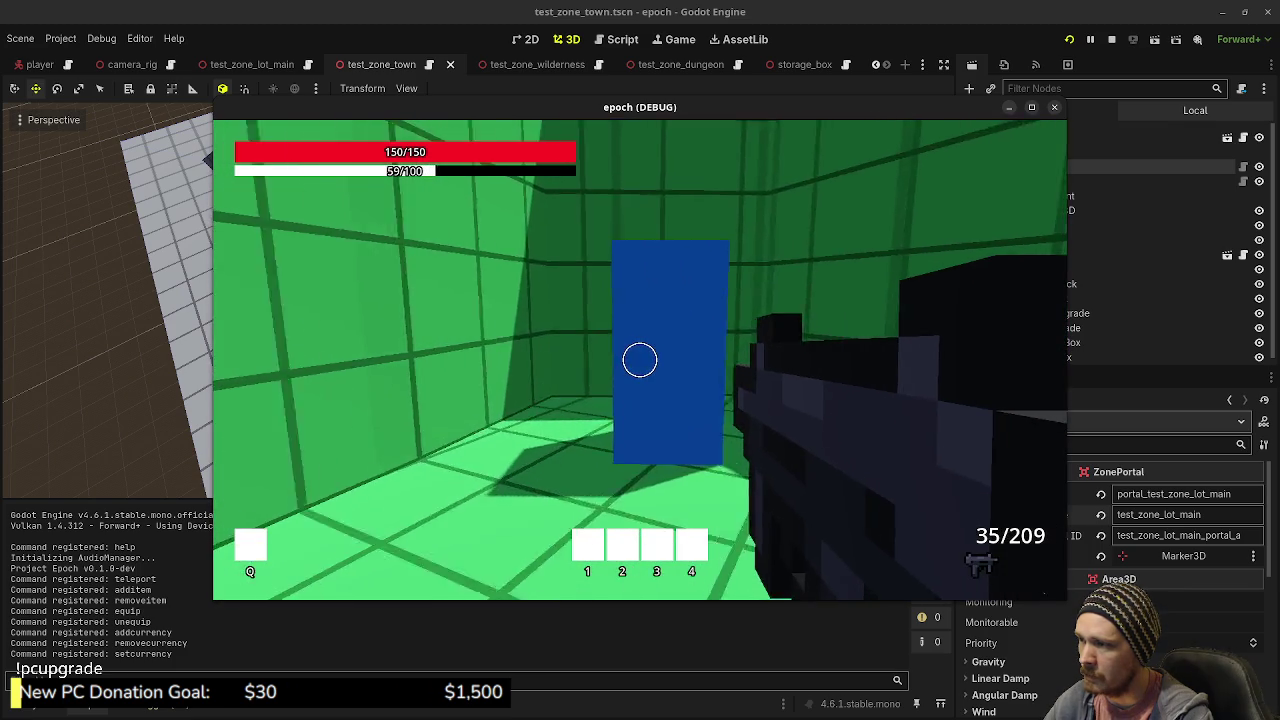
key(w)
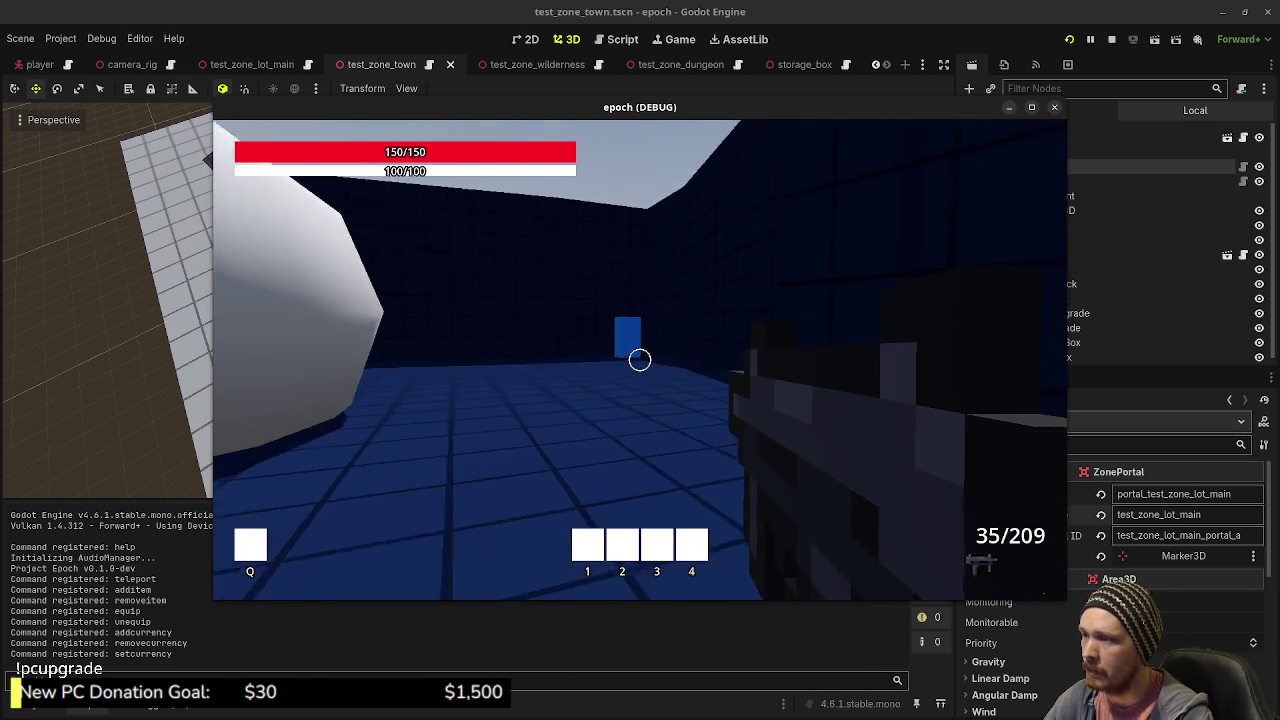
key(shift+w)
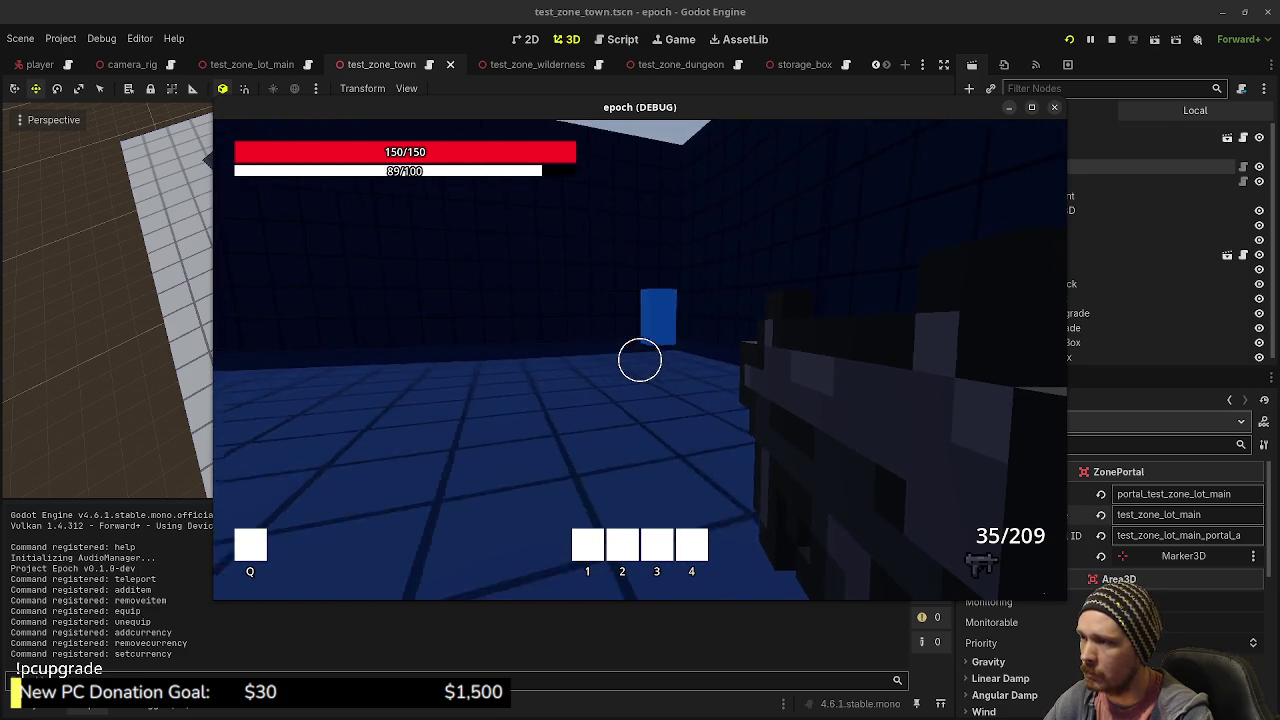
key(w)
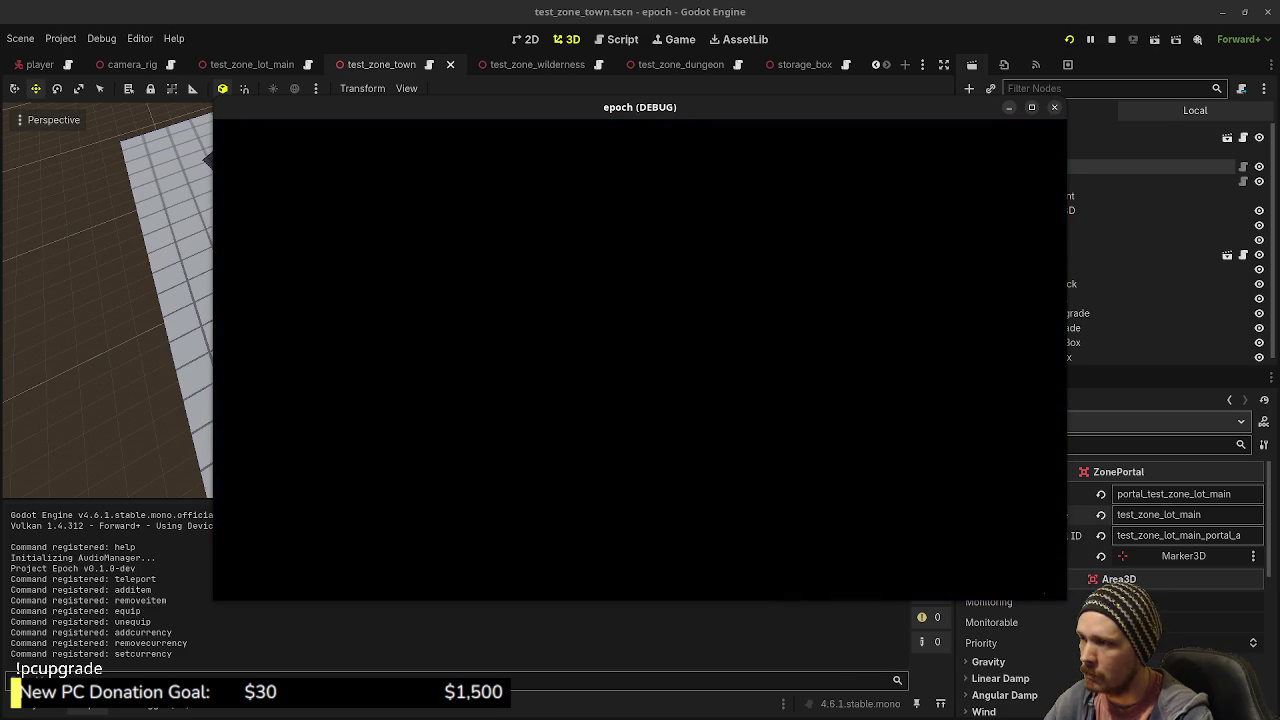
- Sprint through the forest zone past the crate, fire ammo down to 19/209, and reach the blue portal
key(shift+w)
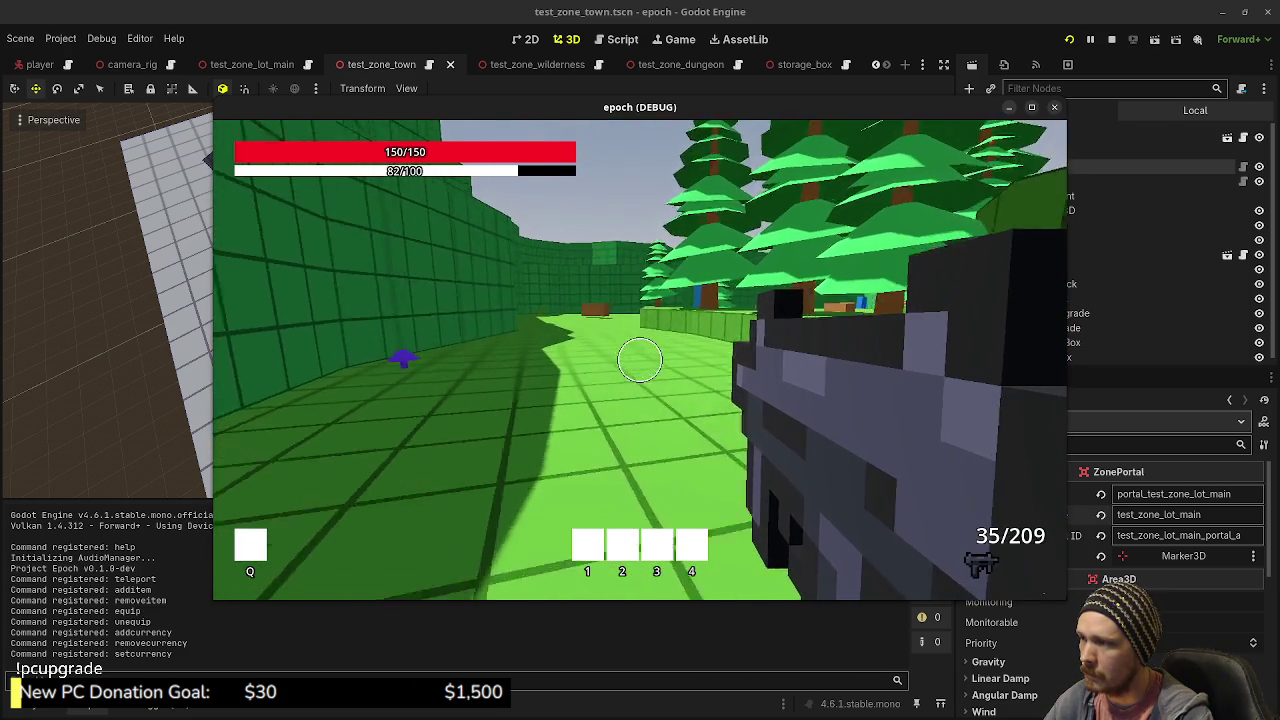
key(shift+w)
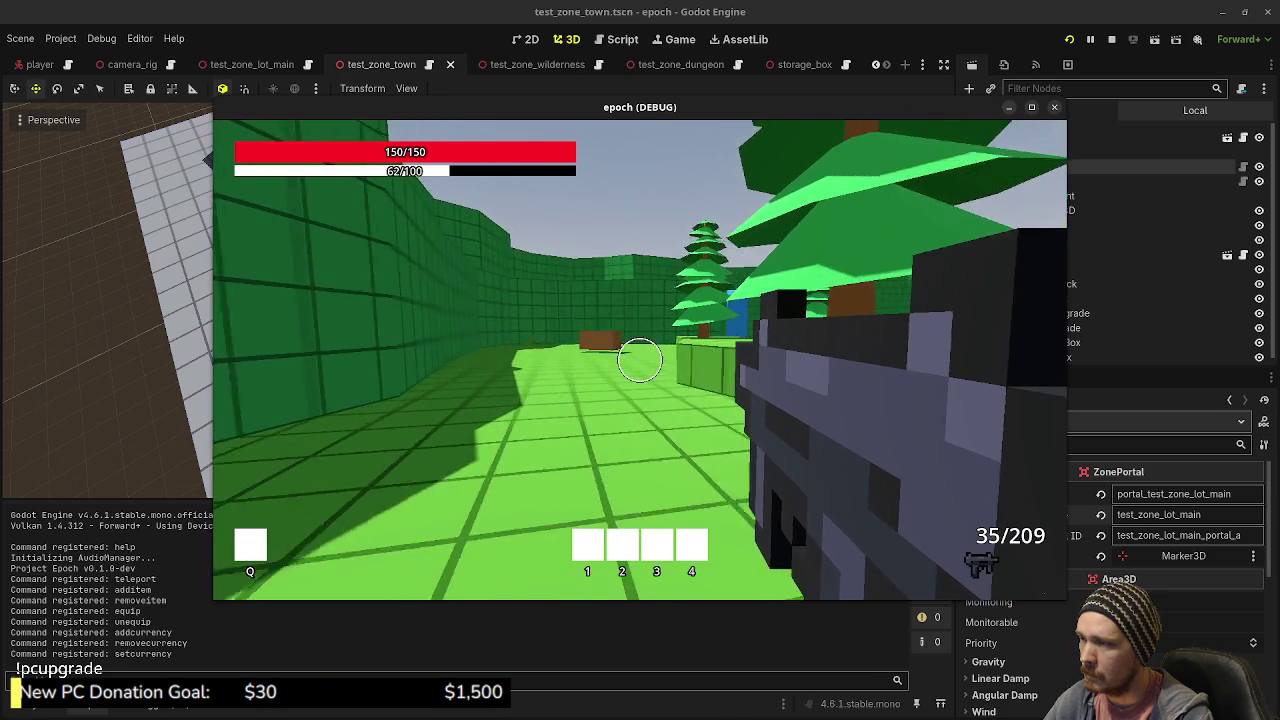
key(shift+w)
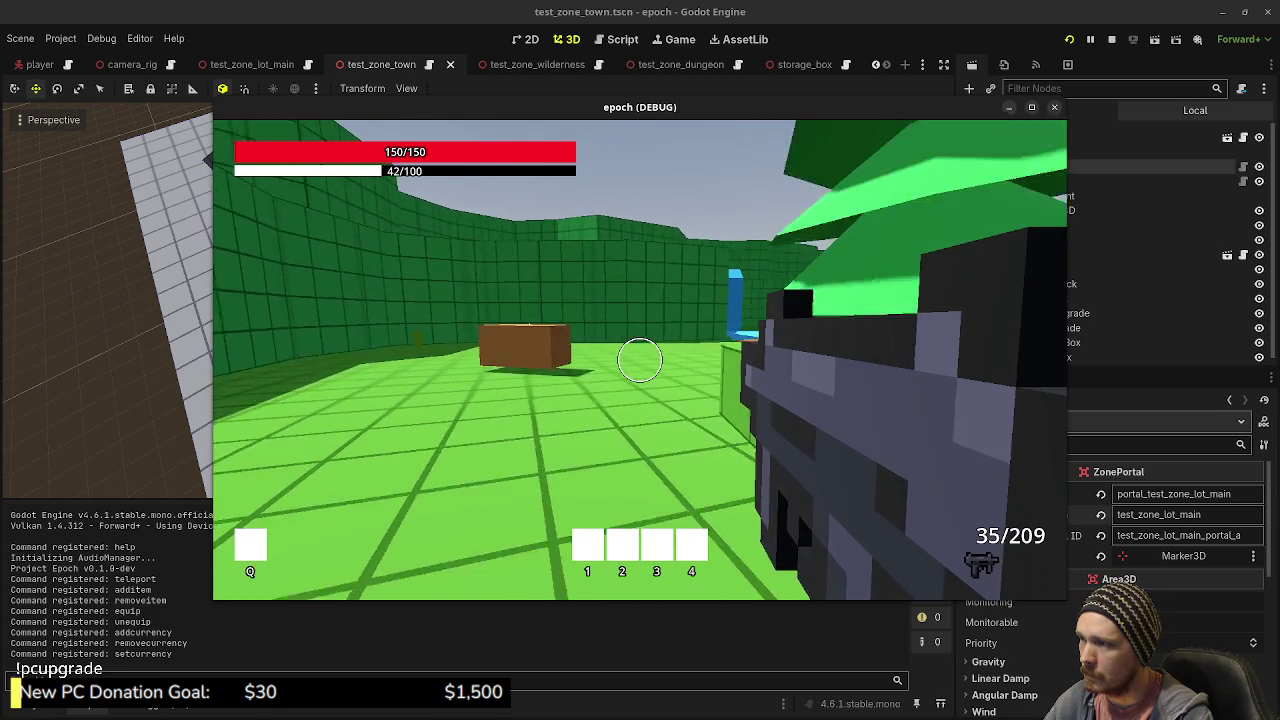
key(shift+w)
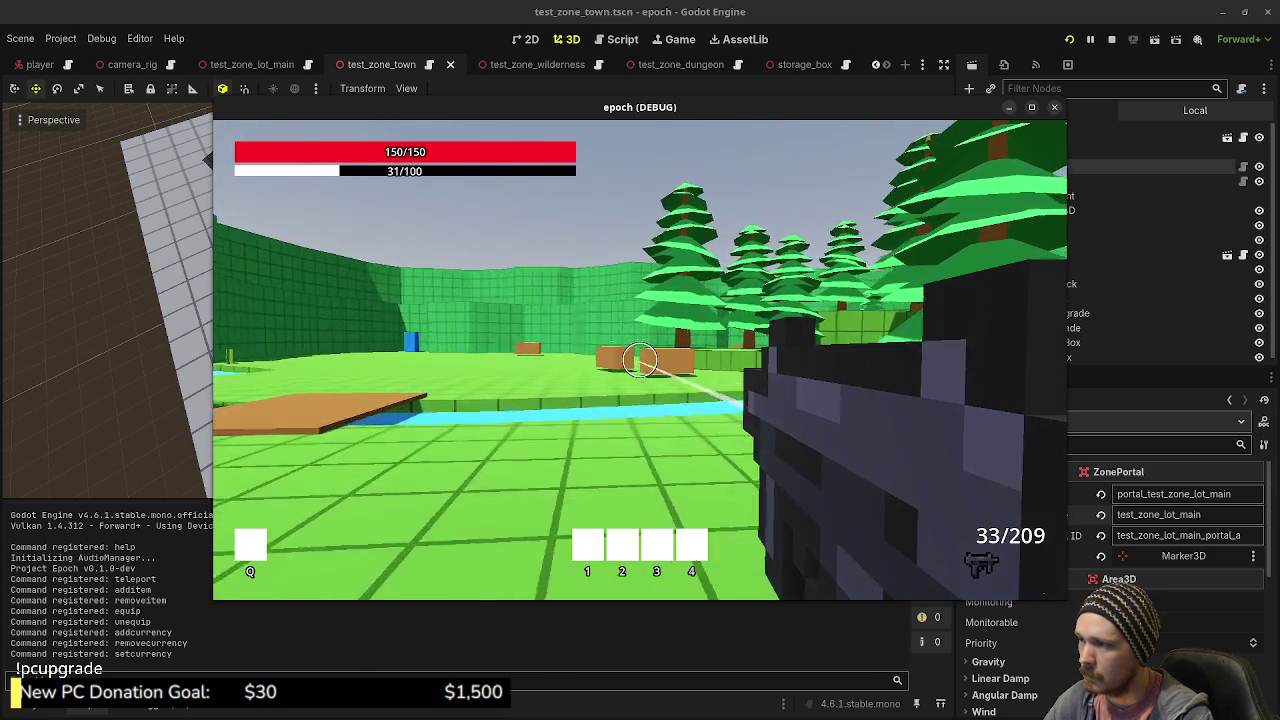
click(640, 358)
click(640, 358)
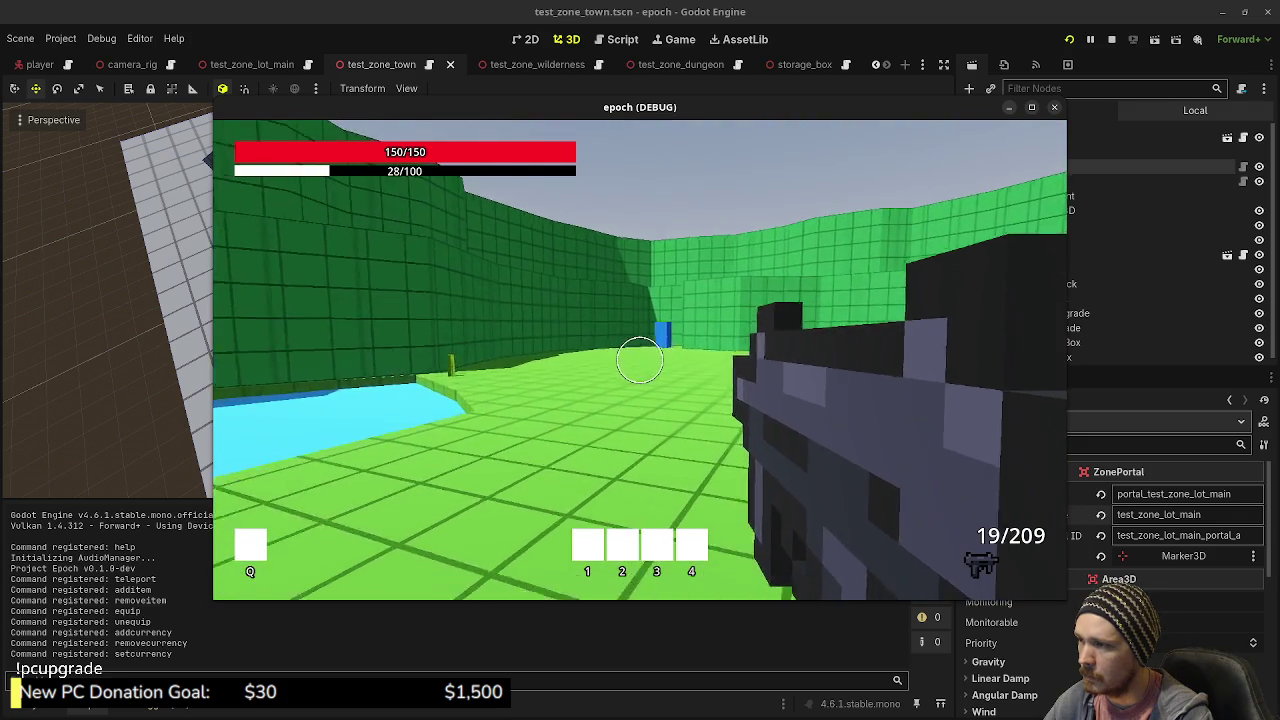
key(shift+w)
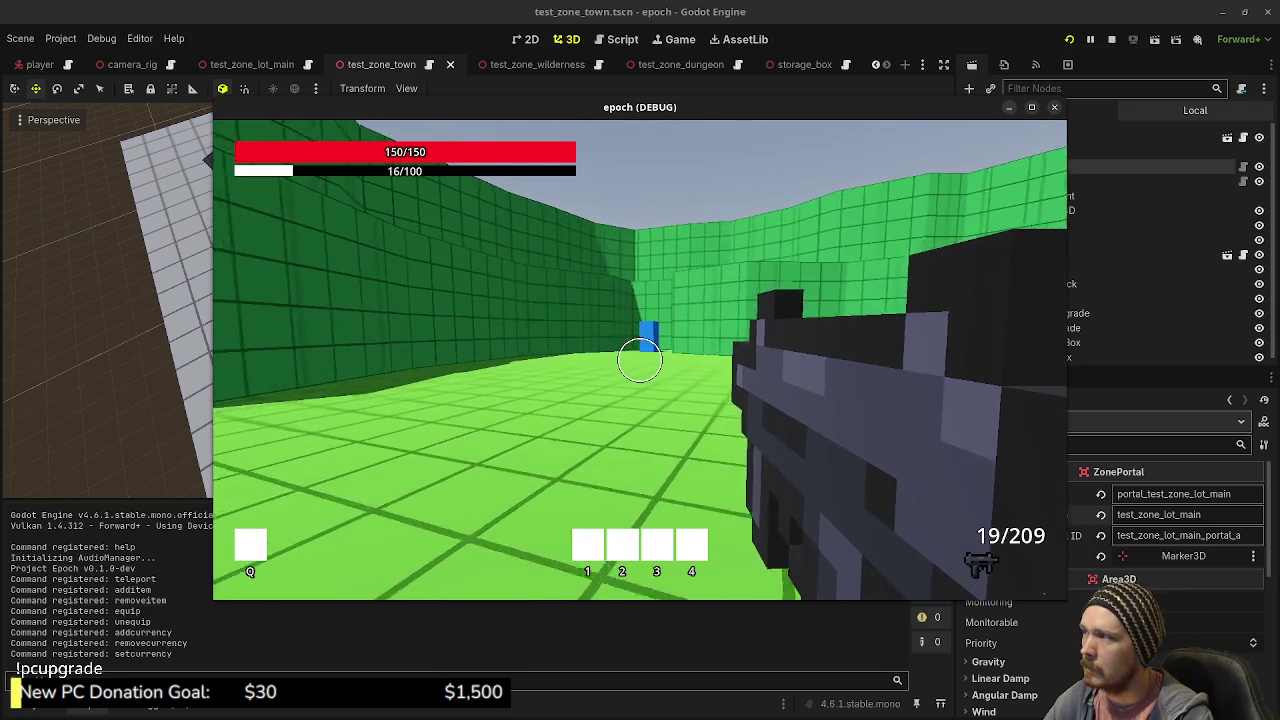
key(shift+w)
- Walk through the blue portal into the town zone, past the shops, and into the next room toward the slope ramps
key(w)
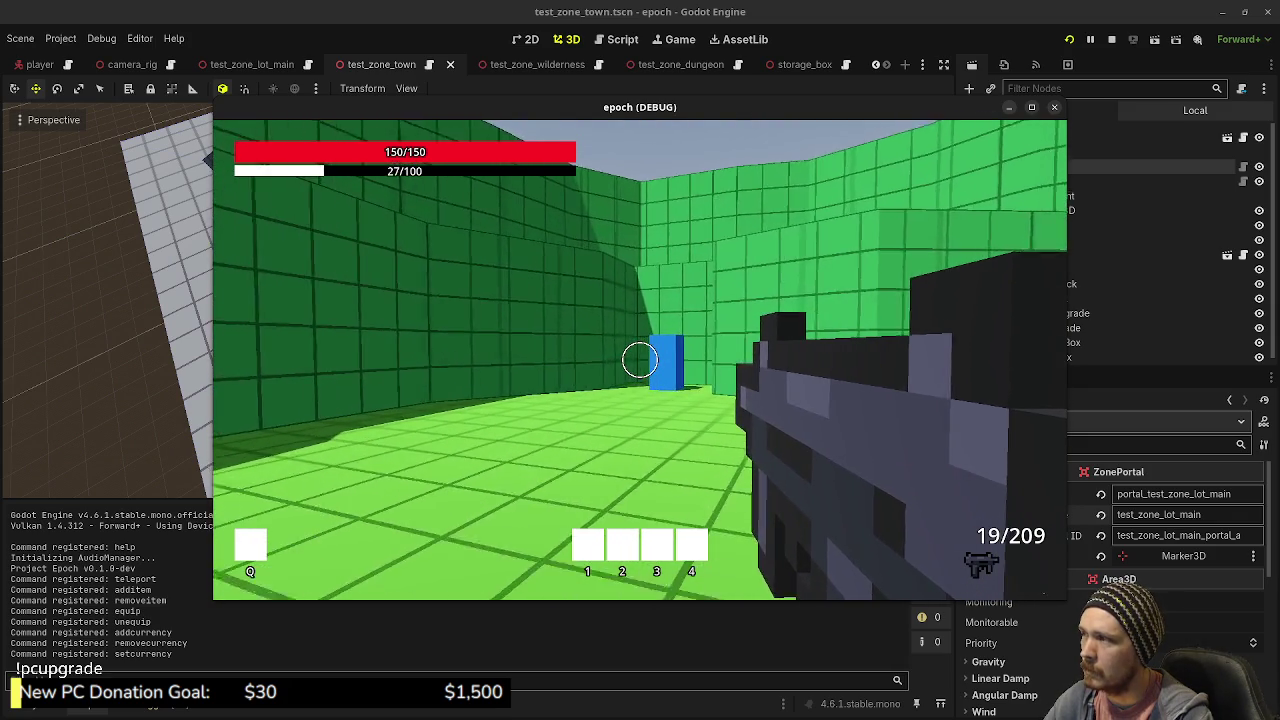
key(w)
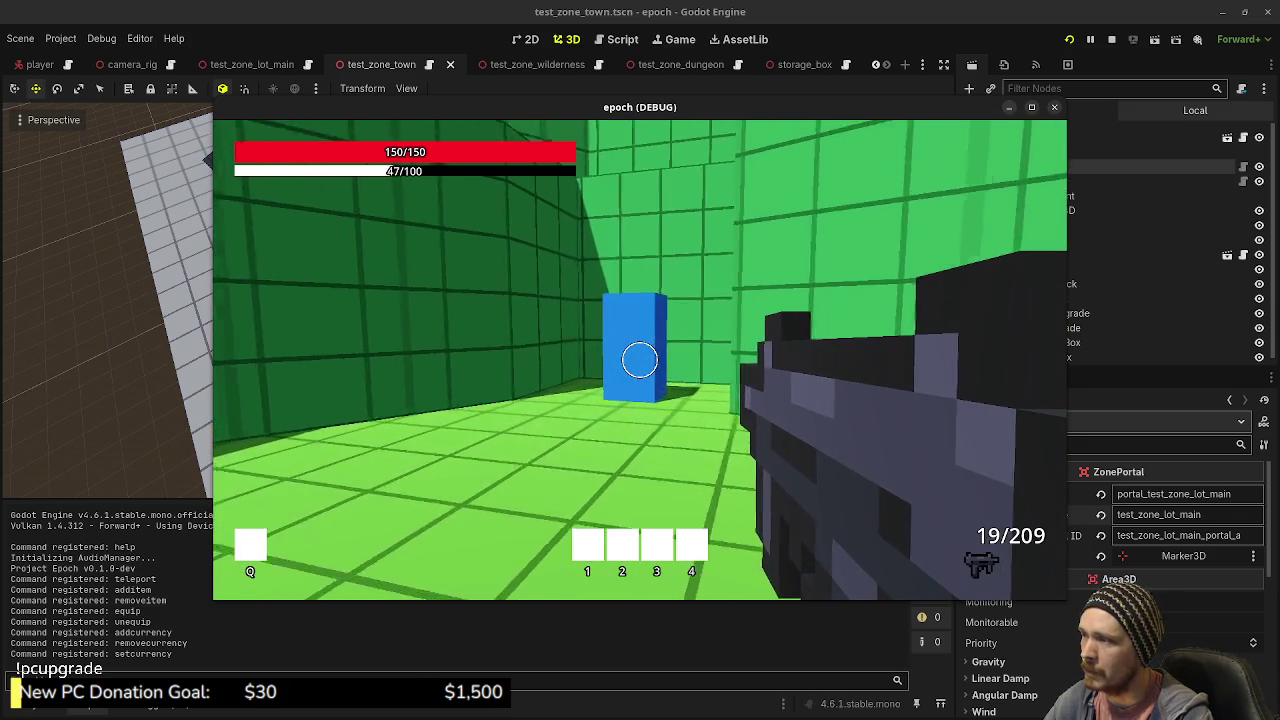
key(w)
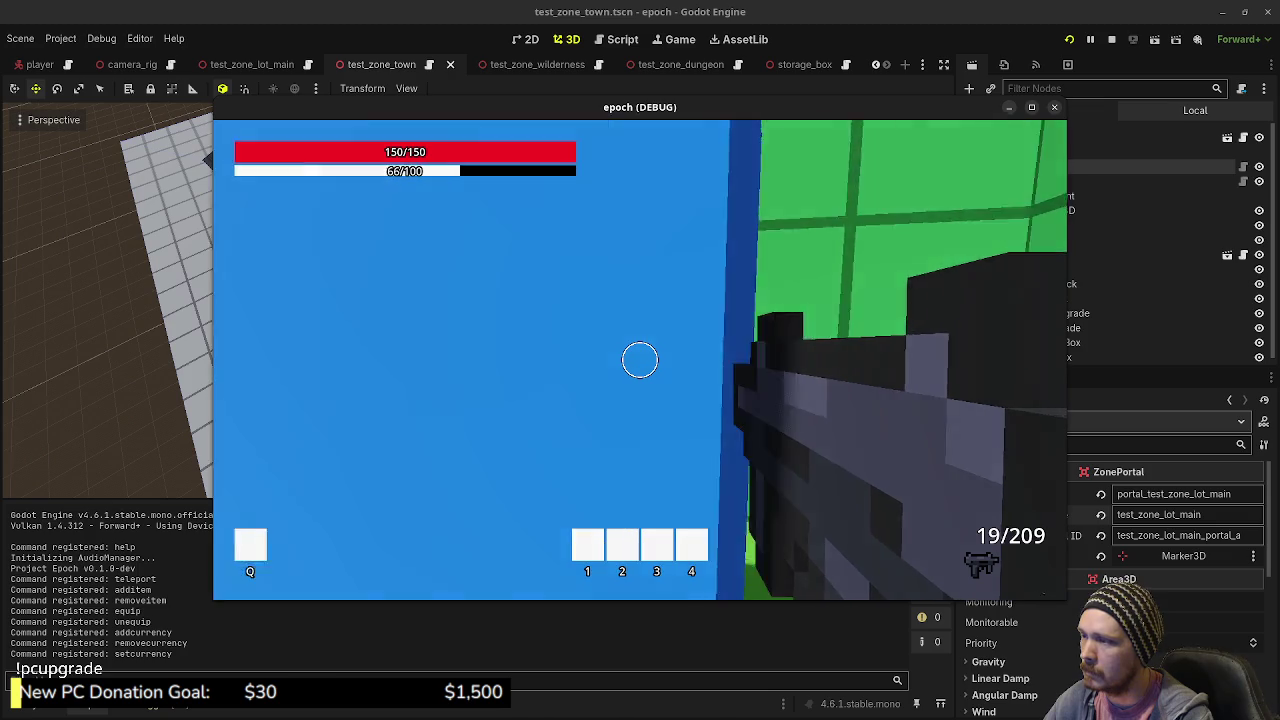
key(w)
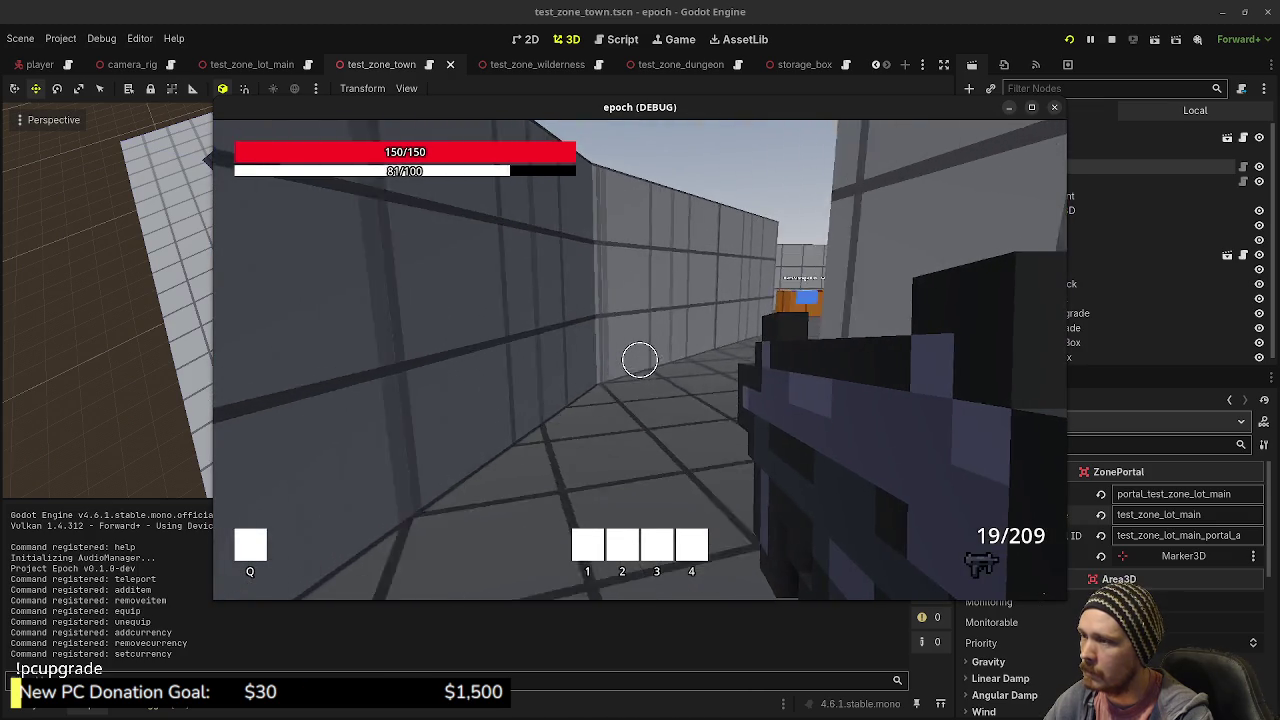
key(shift+w)
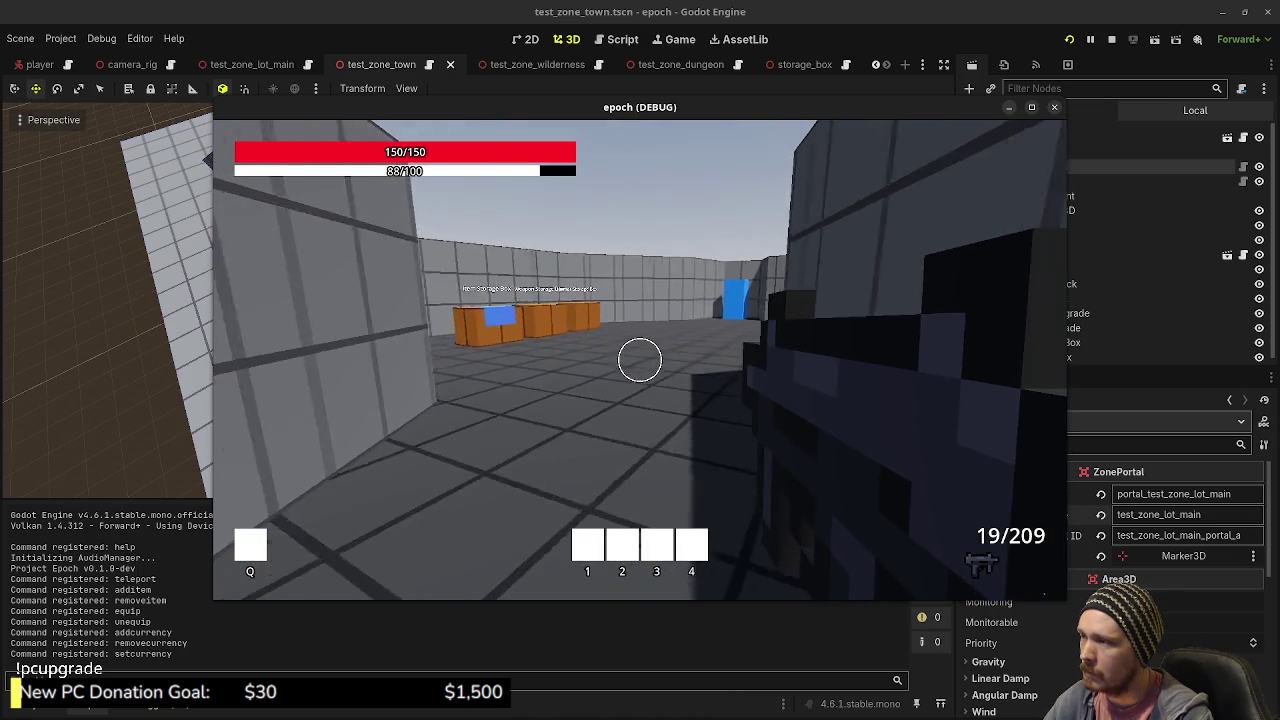
key(shift+w)
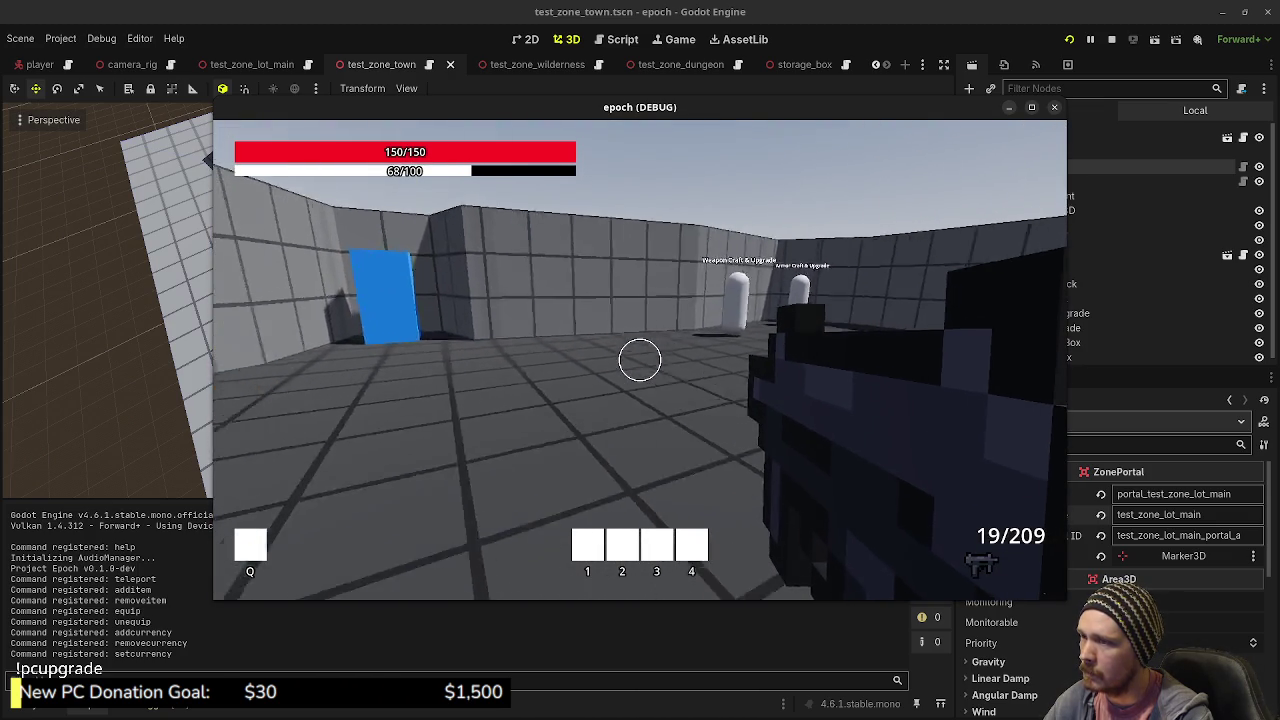
key(w)
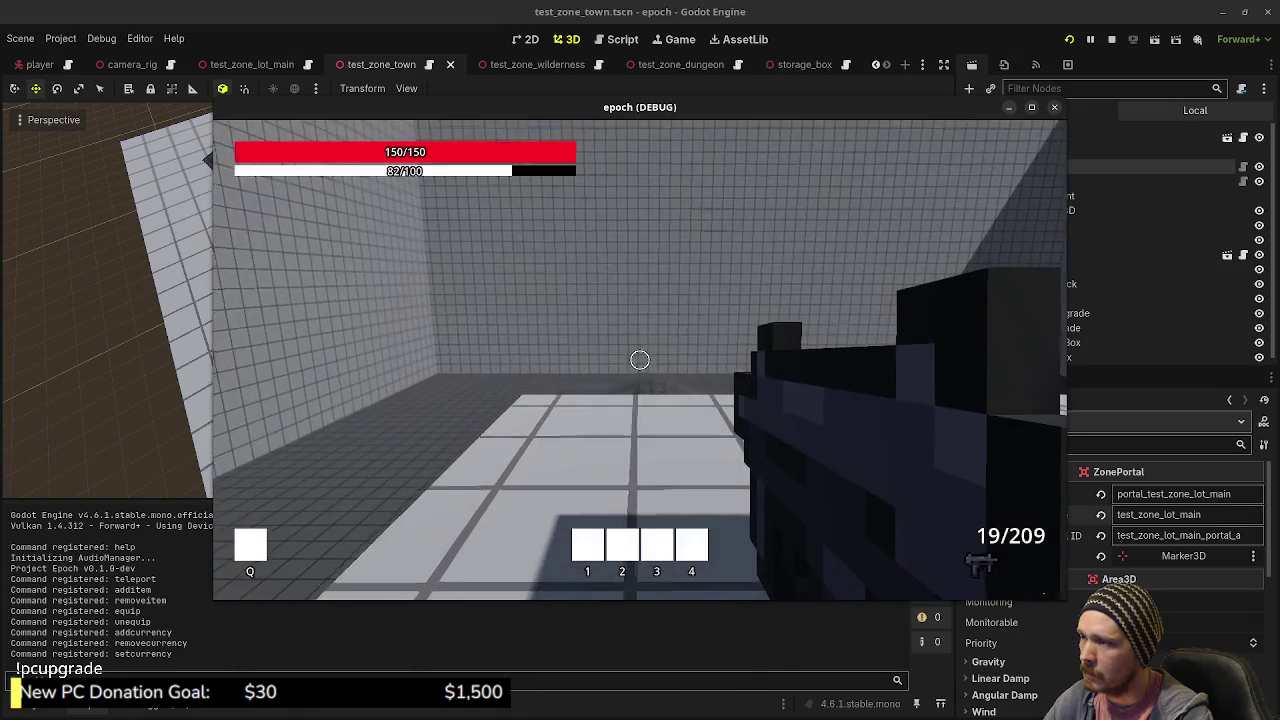
key(w)
key(shift+w)
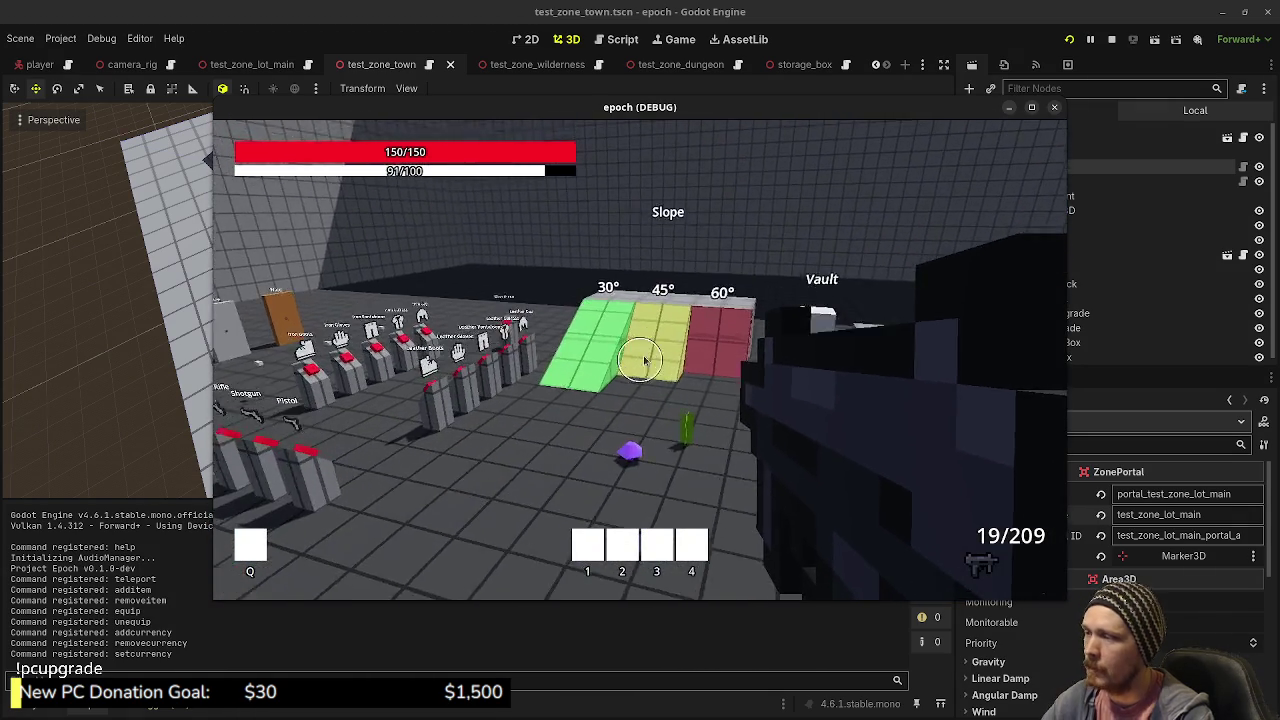
- Stop the game, relaunch it briefly, stop it again, and switch to VS Code
key(F8)
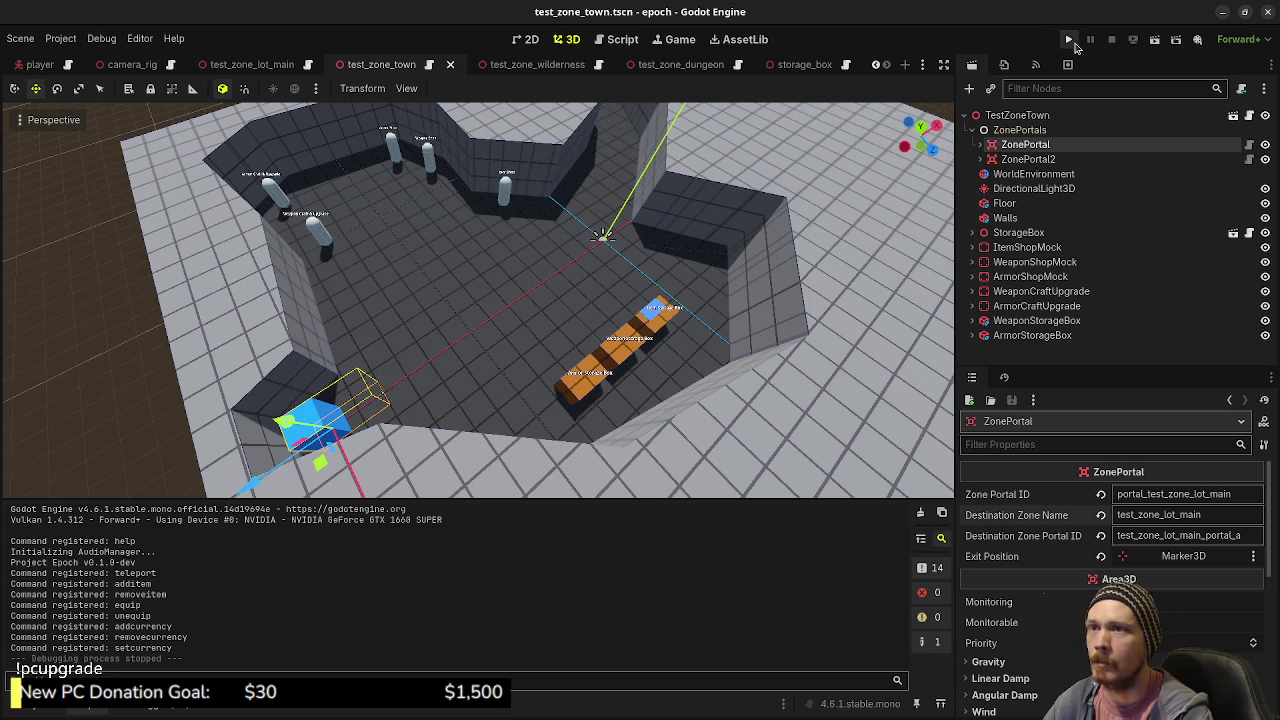
click(1068, 39)
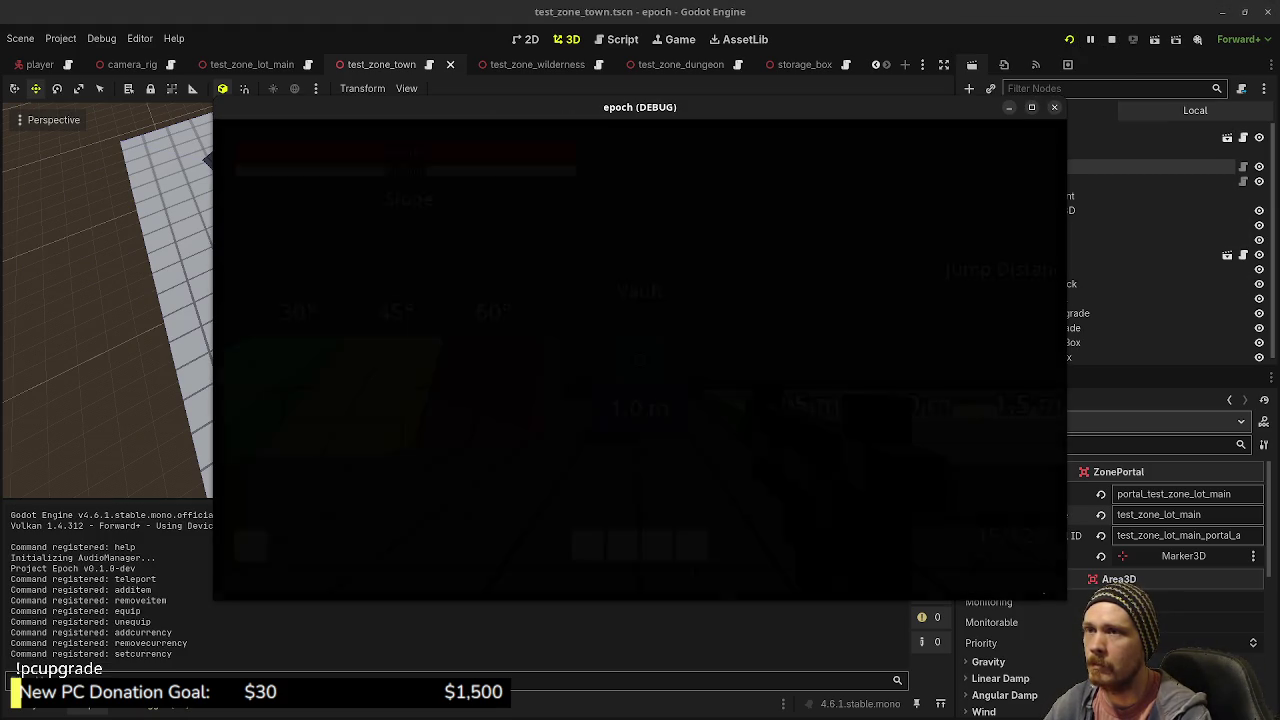
key(F8)
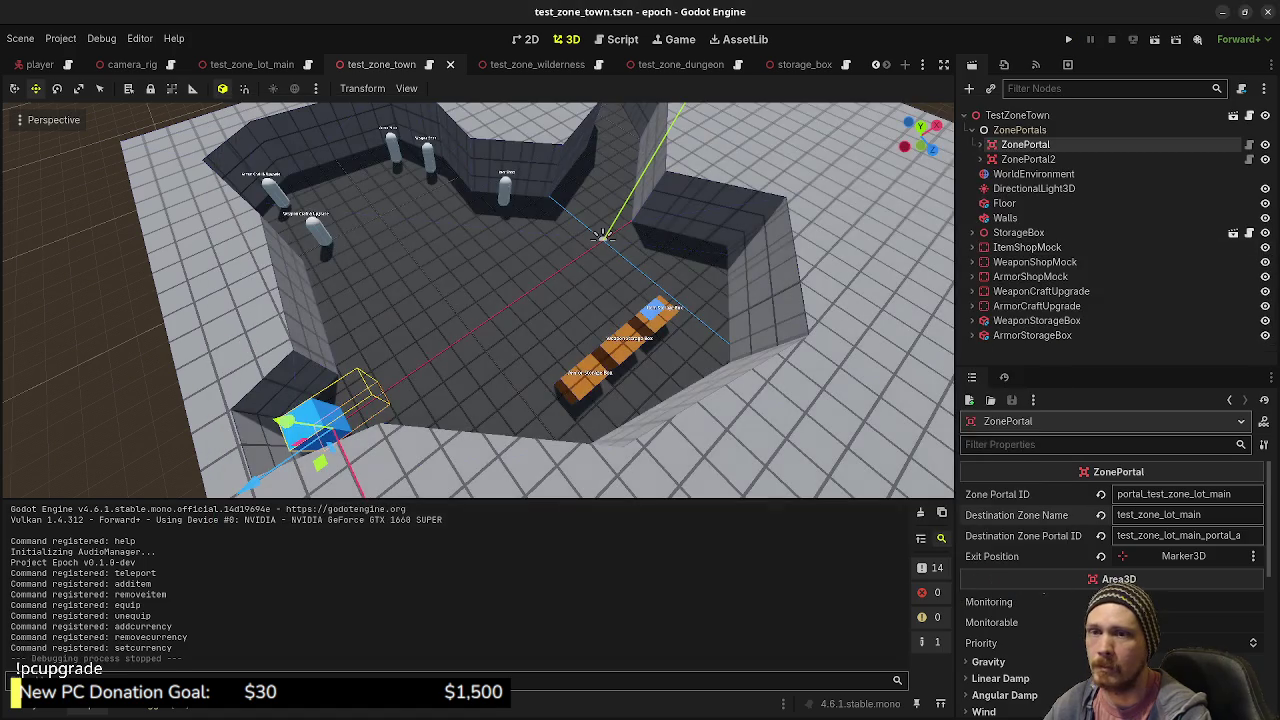
key(alt+Tab)
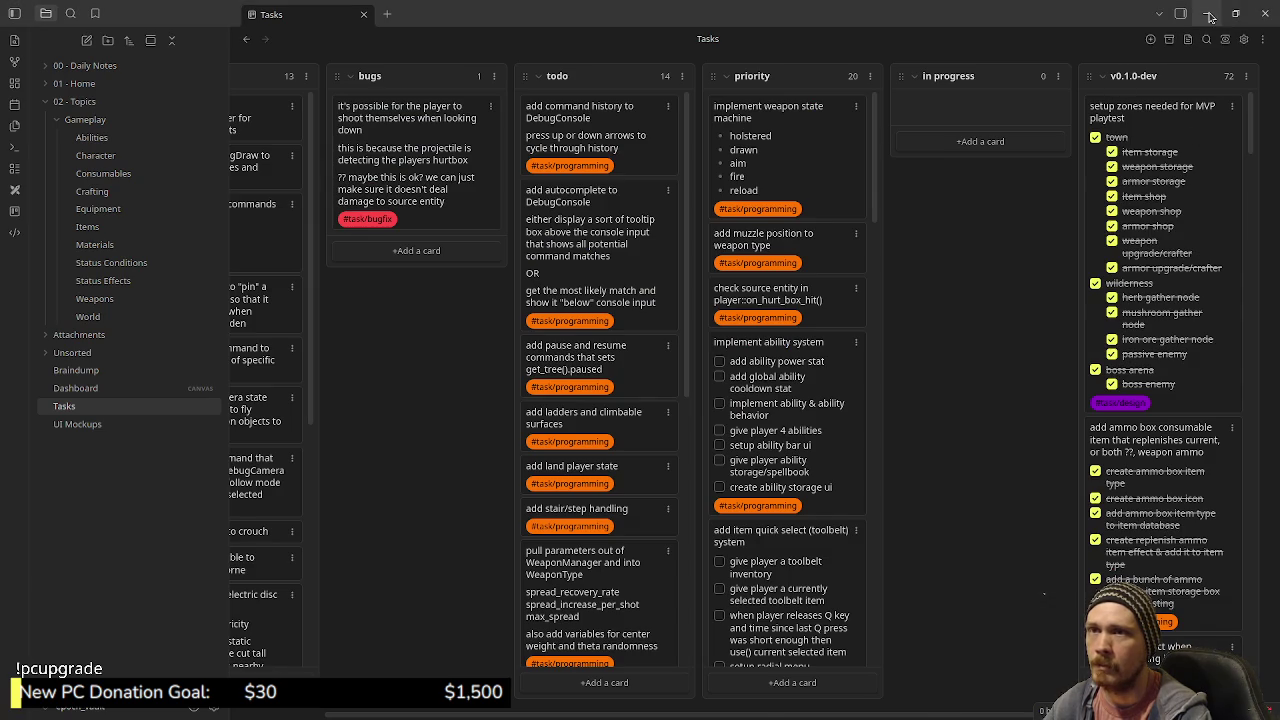
key(alt+Tab)
key(alt+Tab)
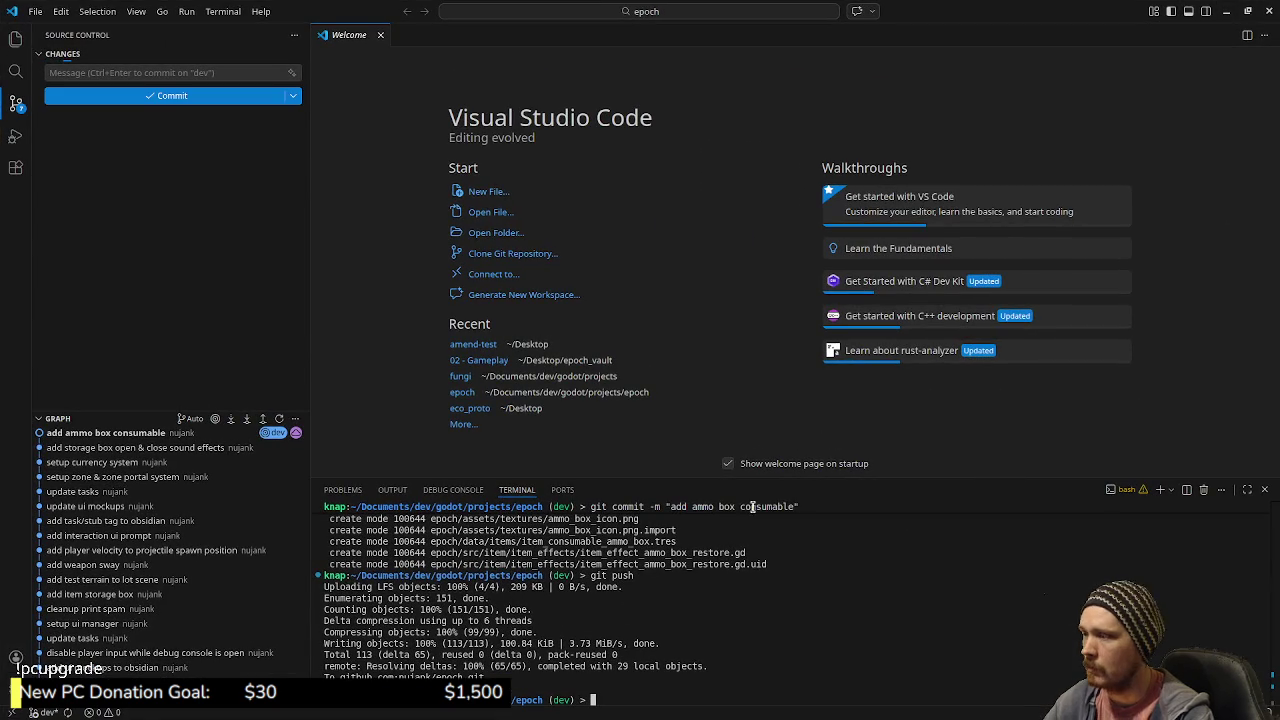
- Close VS Code's Welcome tab and focus the terminal panel
click(380, 35)
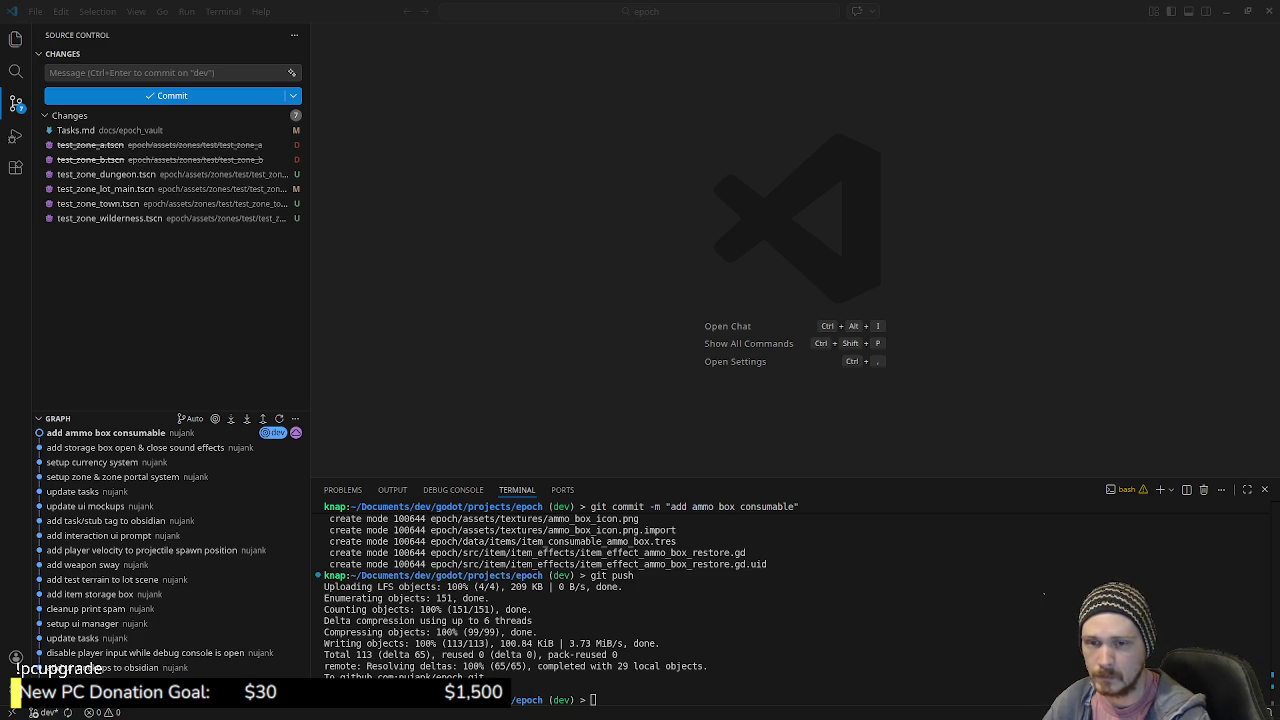
click(797, 651)
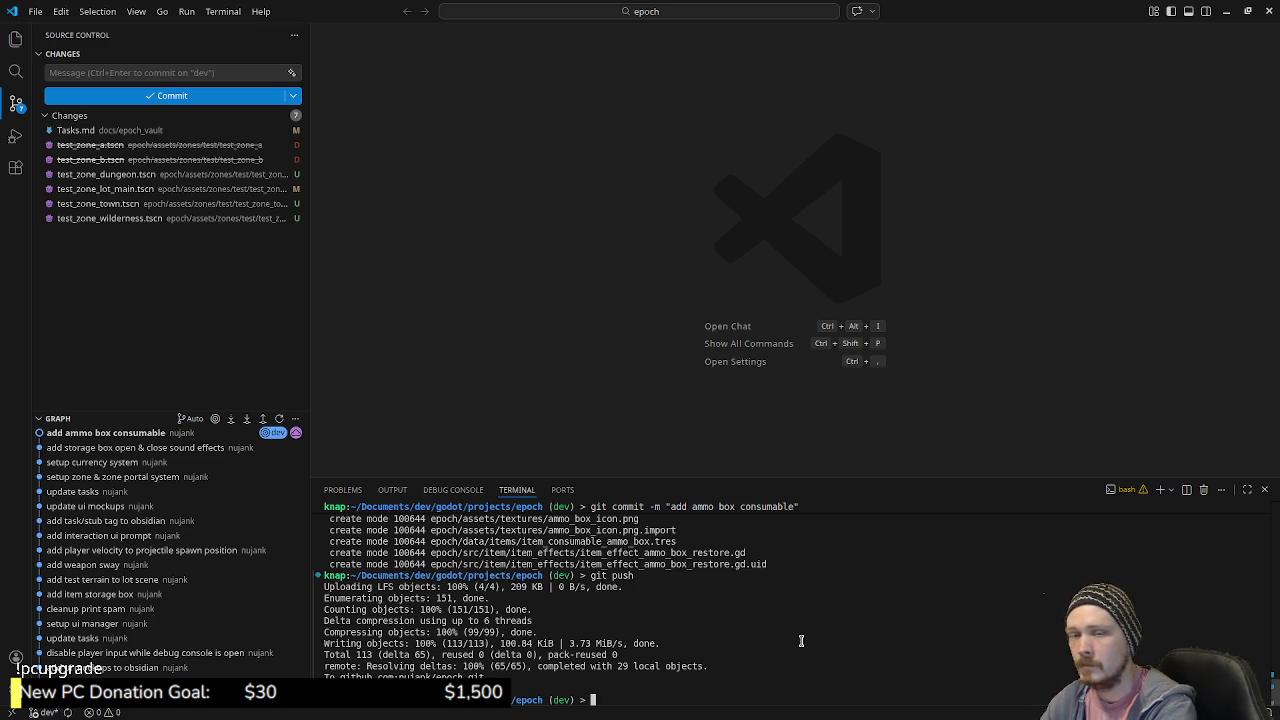
- Run git add . and commit with the message 'add town, wilderness & dungeon test zones'
text(git add .)
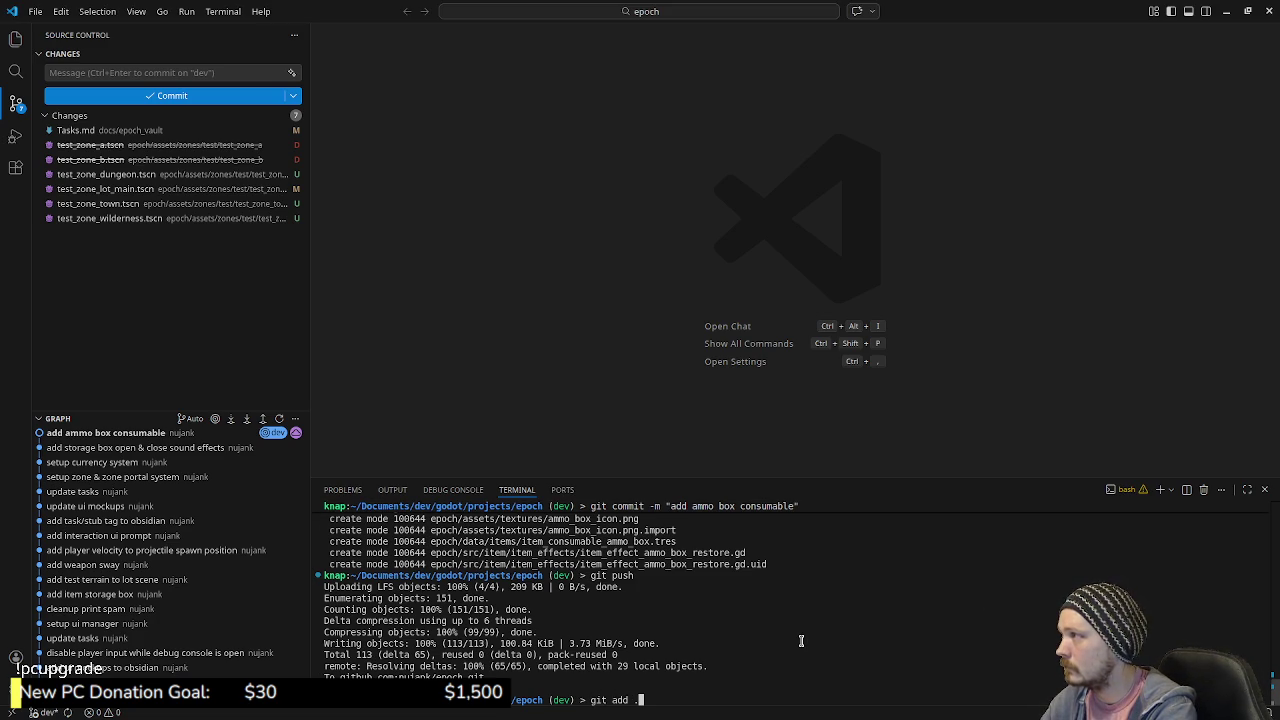
key(Return)
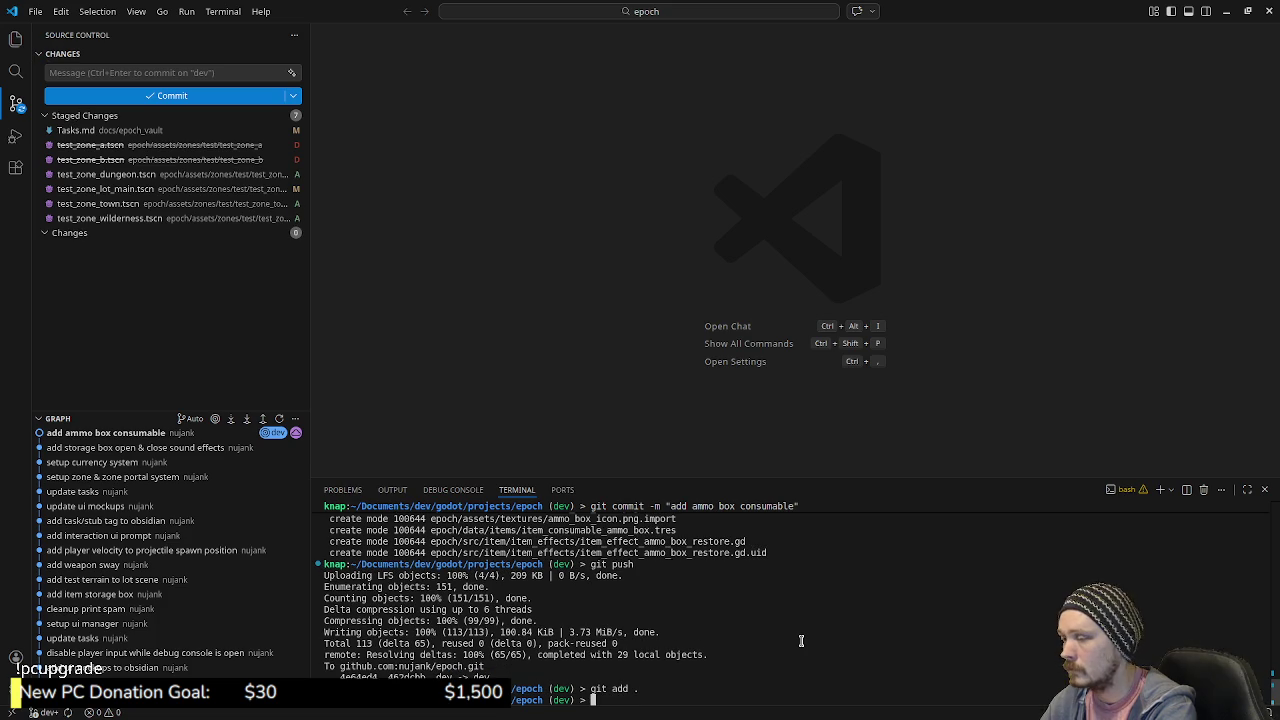
text(git commit -m "ad)
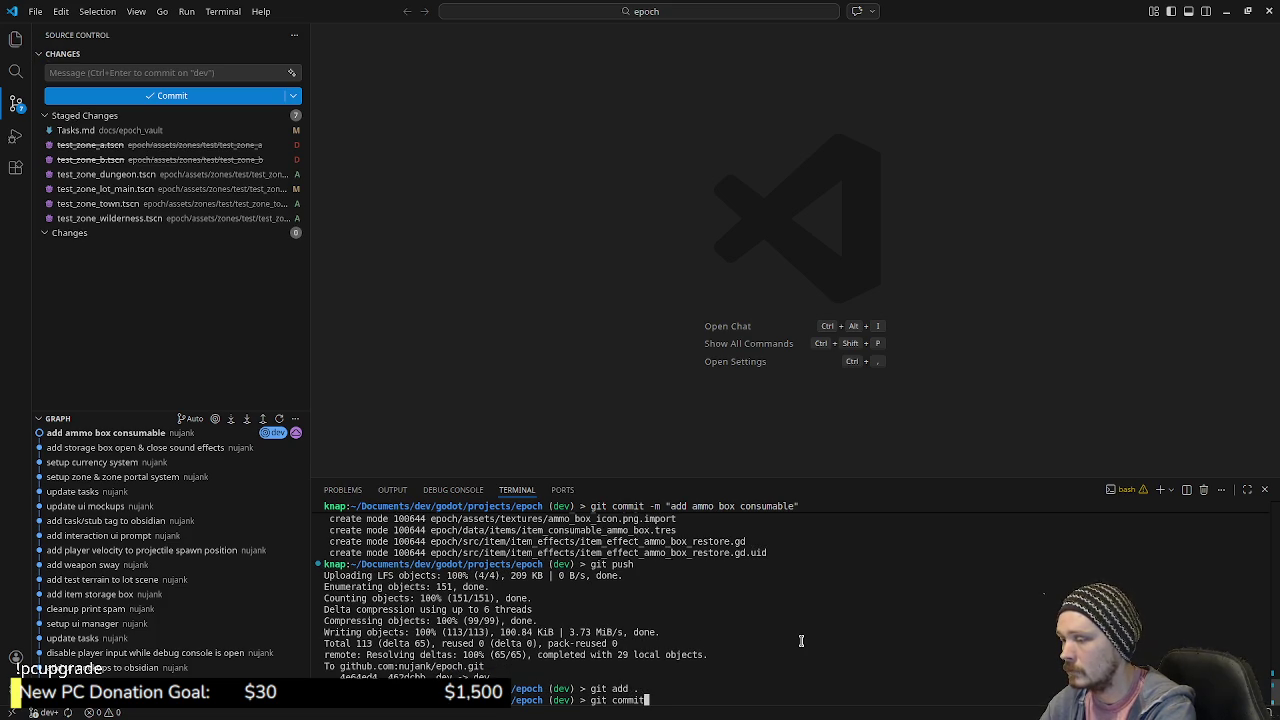
text(d t)
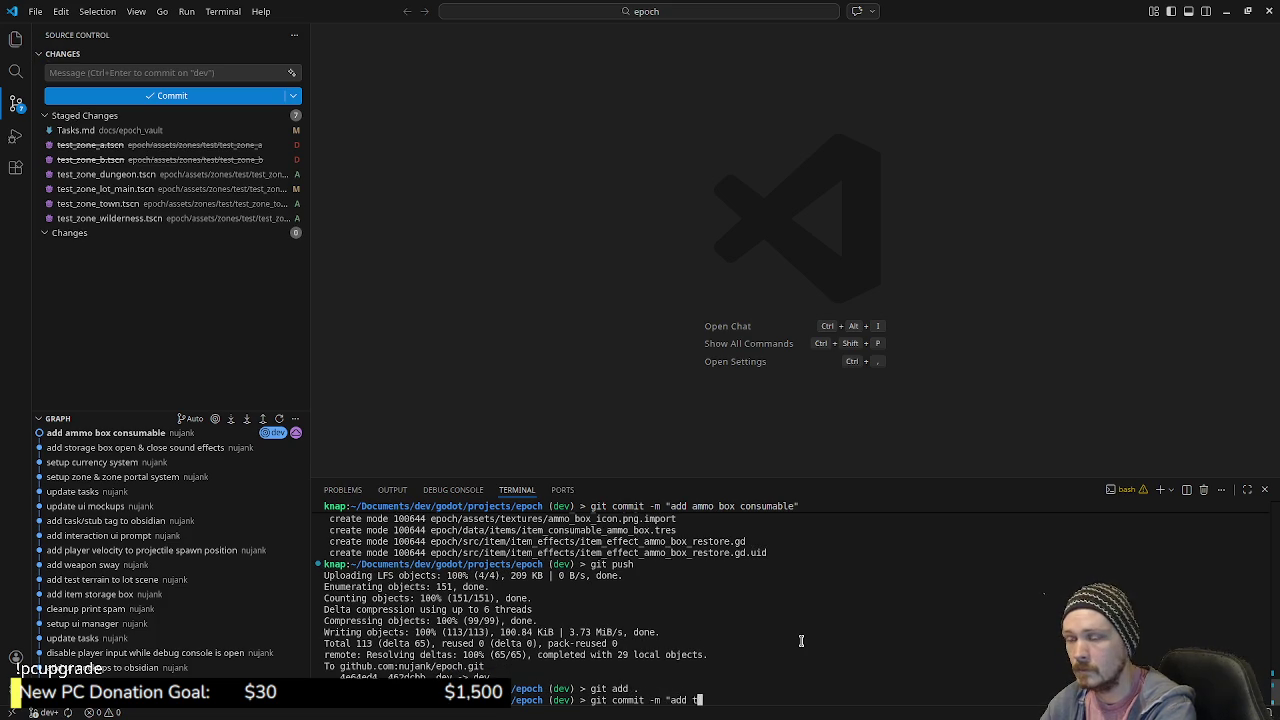
text(own, wilderness )
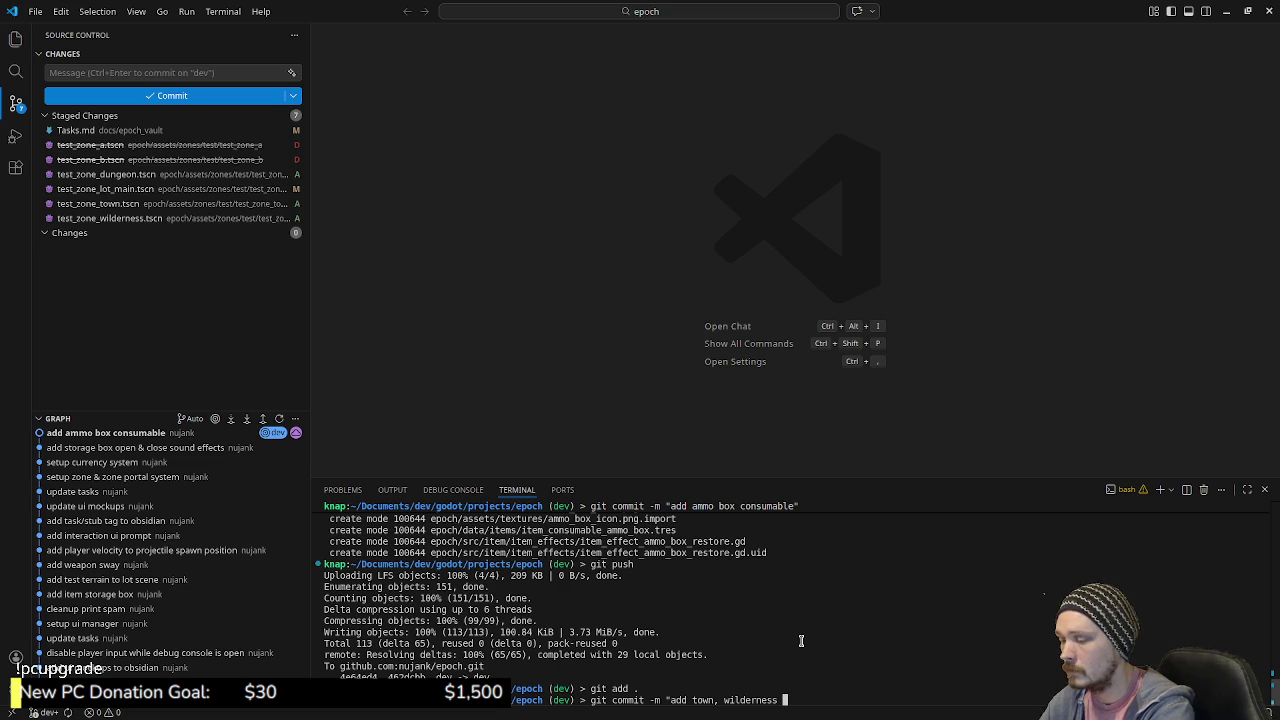
text(& dungeon test z)
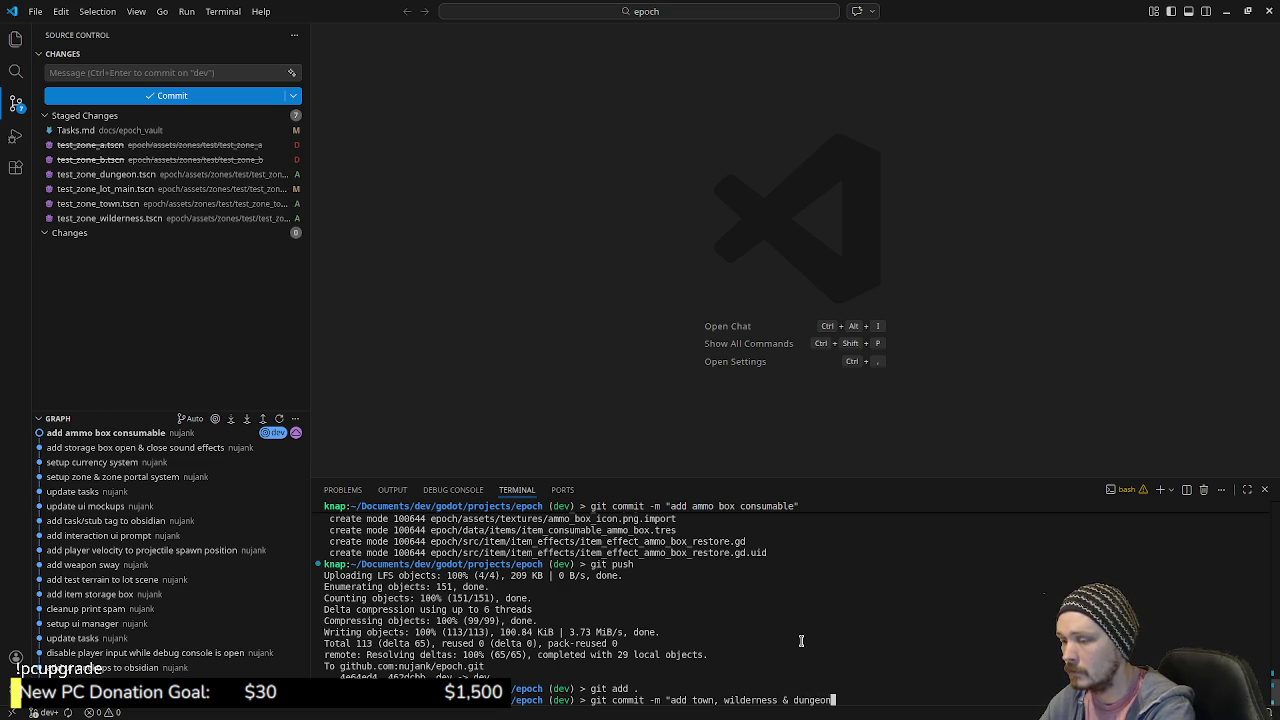
text(ones")
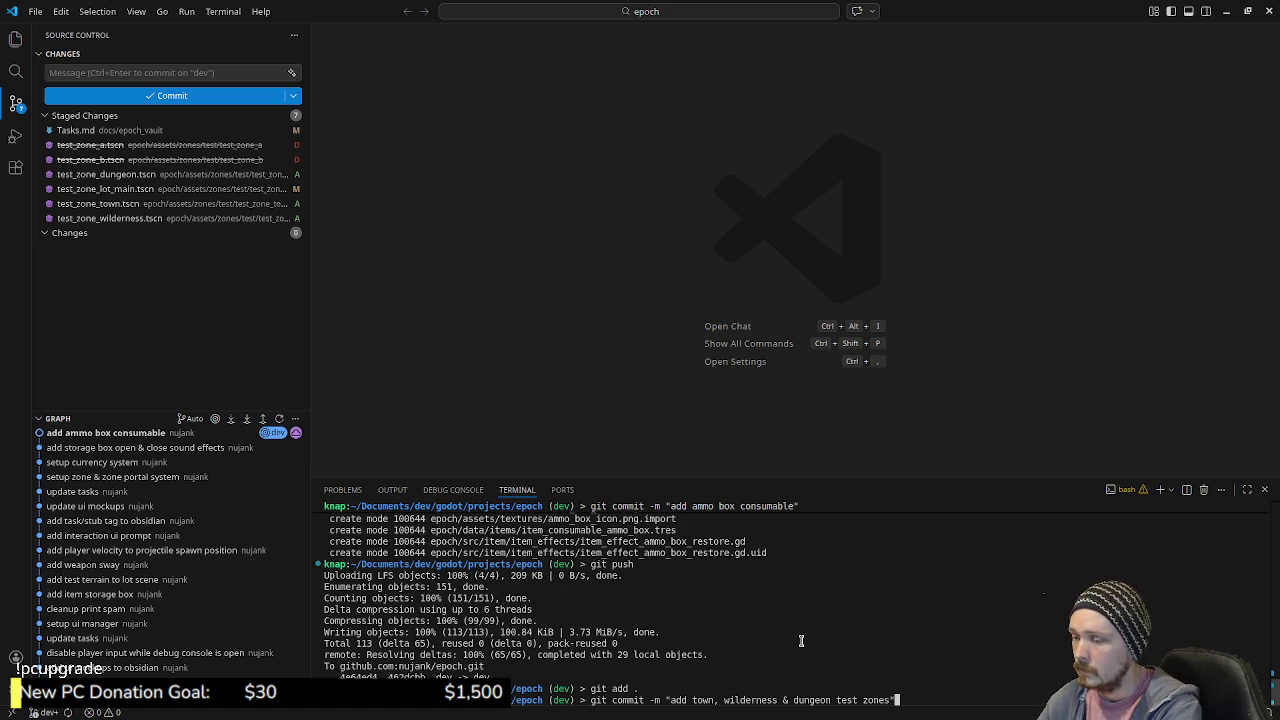
key(Return)
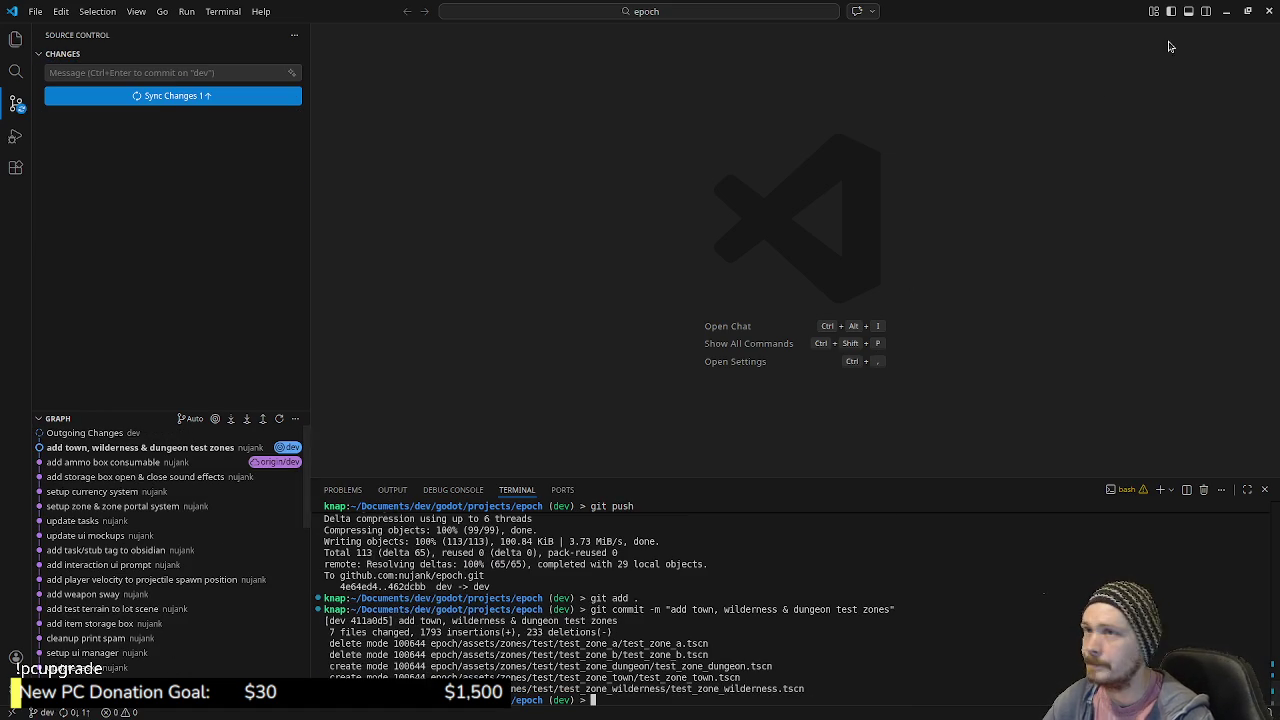
- Back in Godot, close the storage_box, dungeon, wilderness and town tabs, then zoom out over test_zone_lot_main
click(1226, 11)
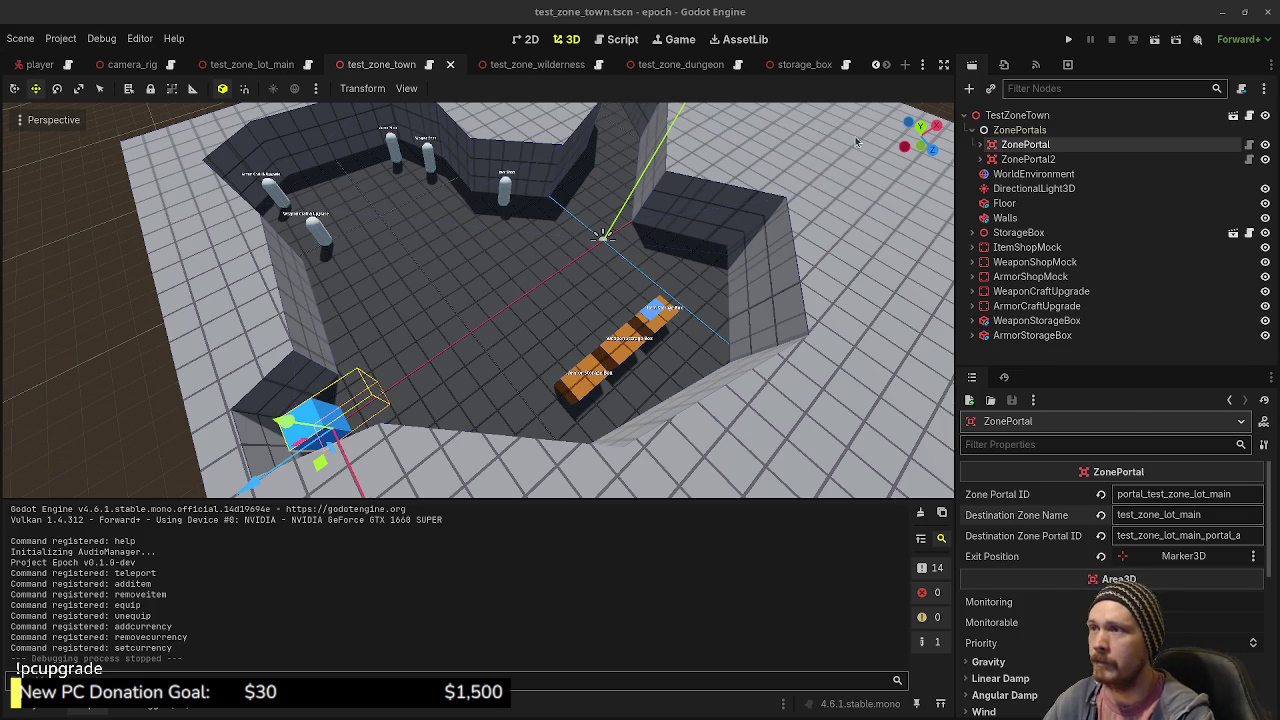
mouse_move(833, 72)
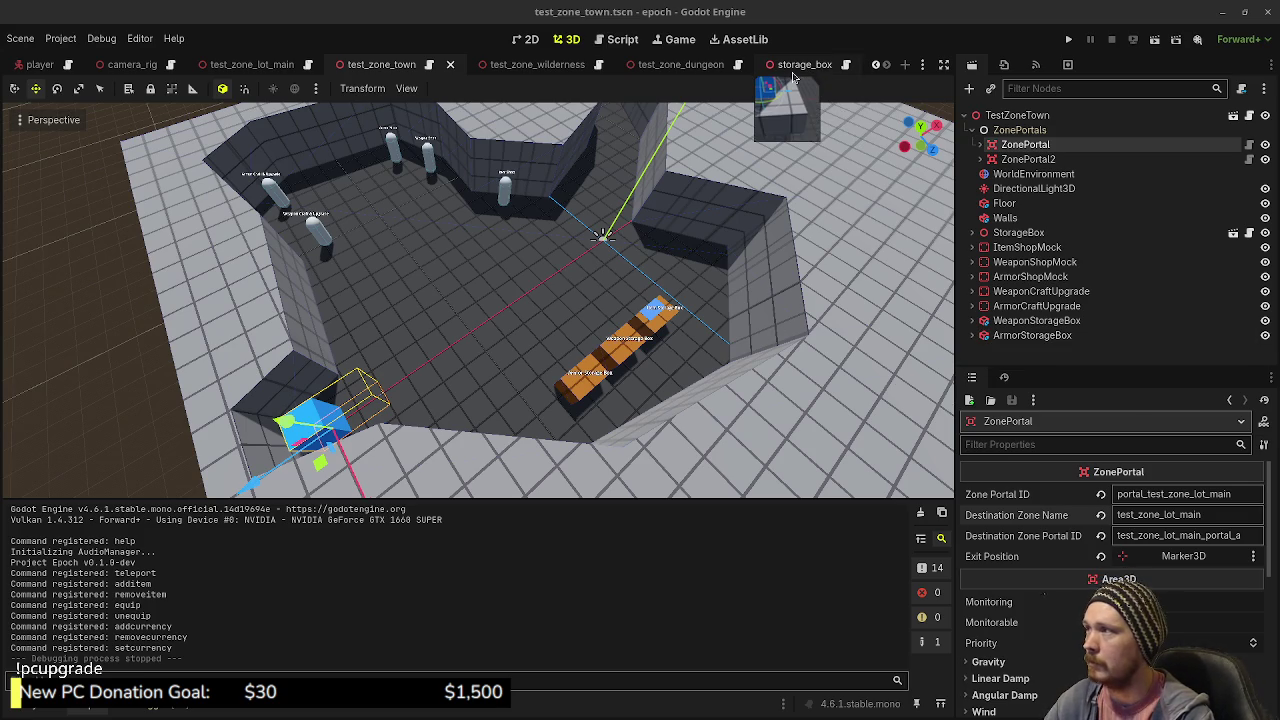
click(799, 70)
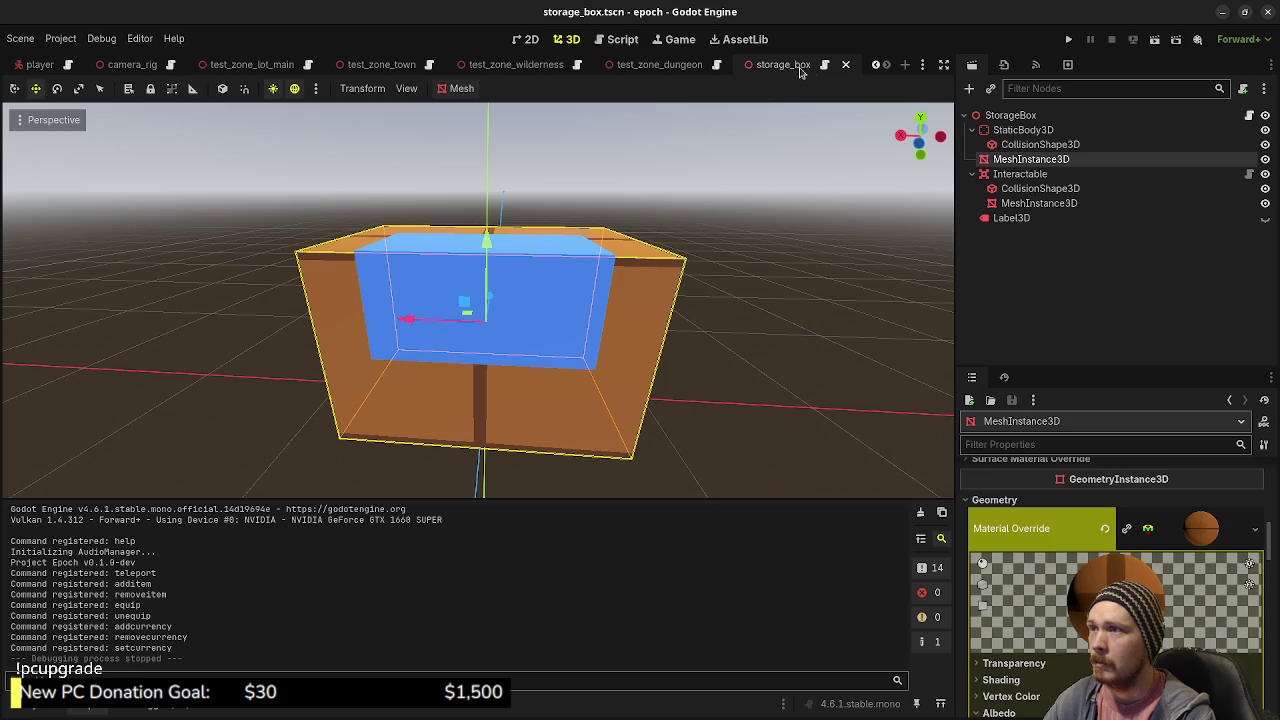
middle_click(799, 70)
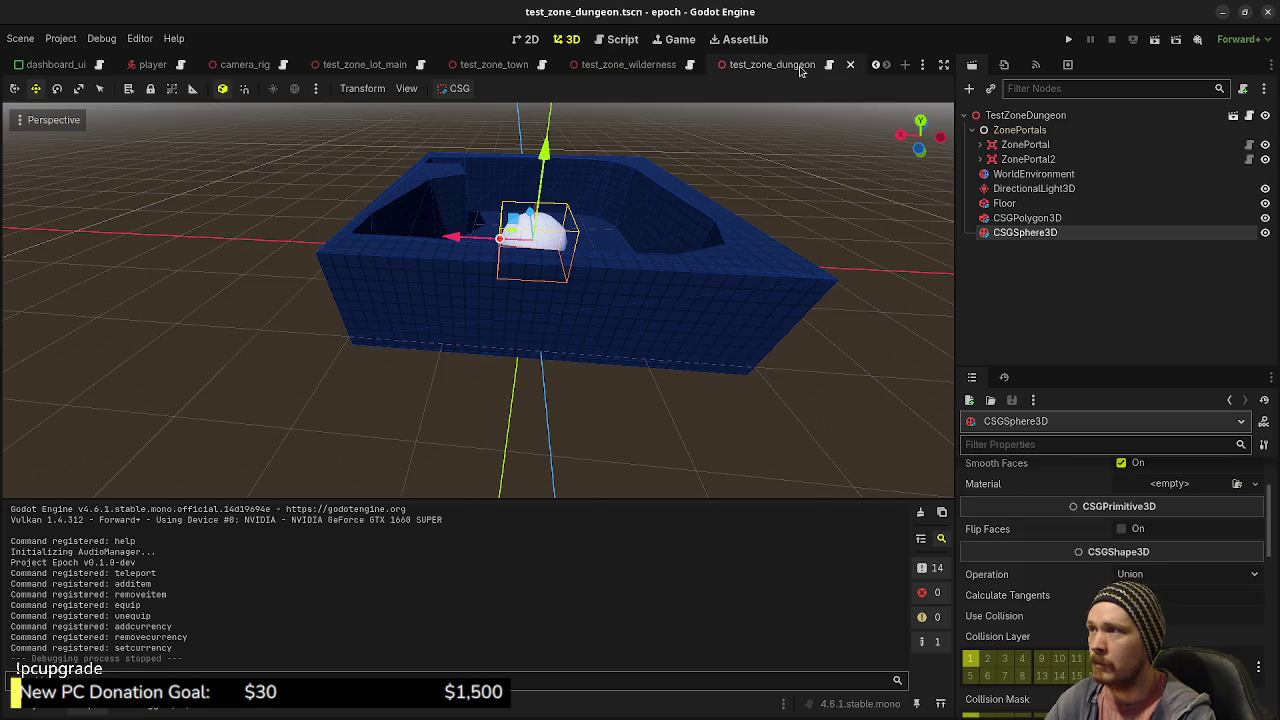
middle_click(800, 72)
middle_click(703, 72)
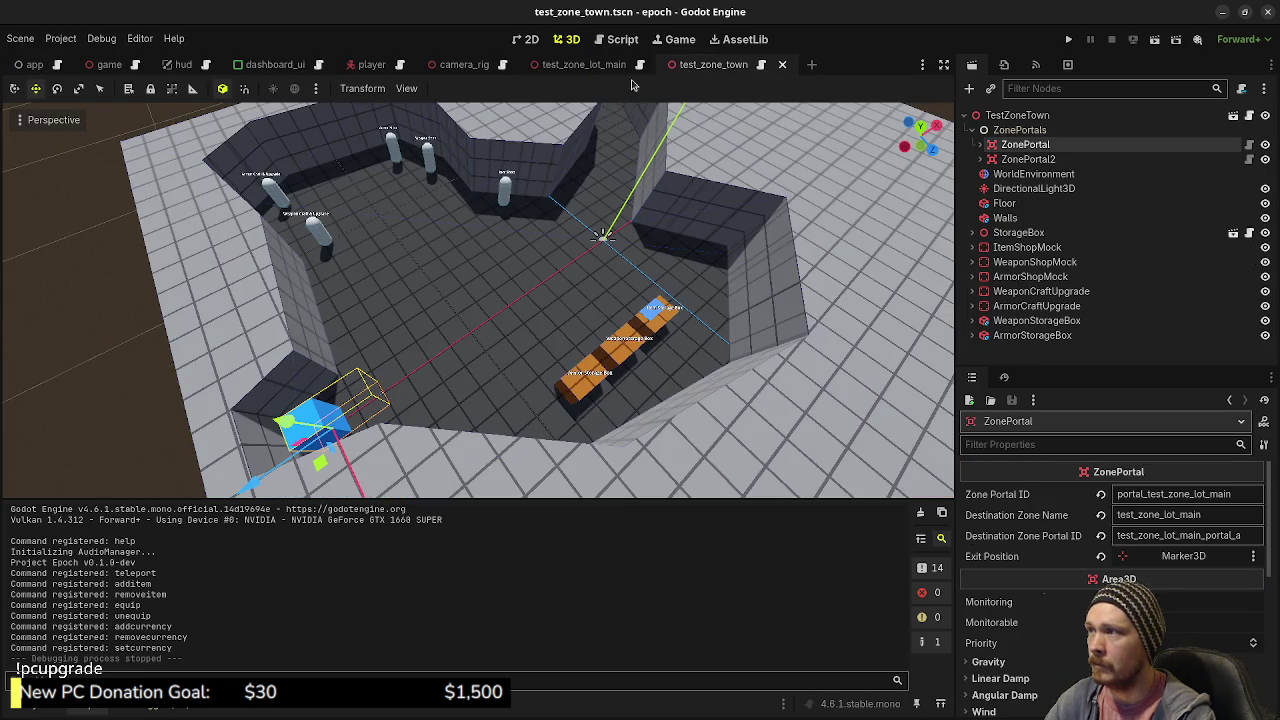
middle_click(722, 72)
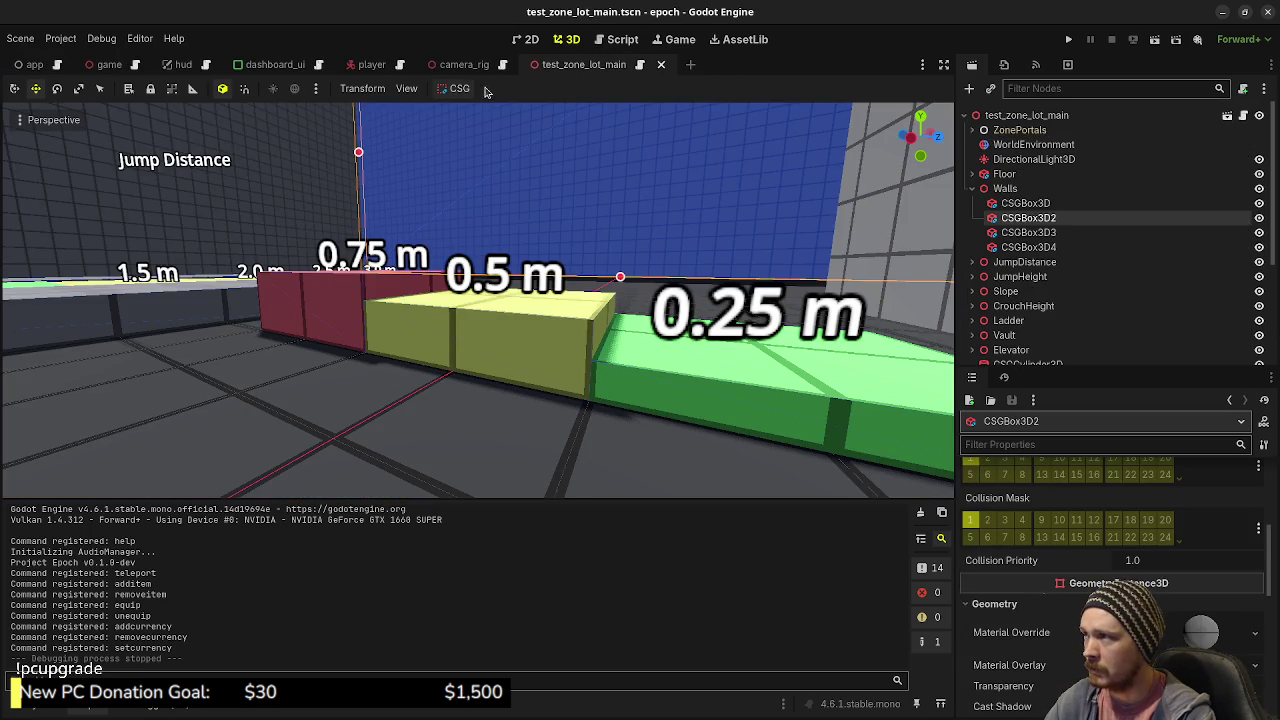
scroll(610, 220, down, 5)
drag(480, 300, 605, 480)
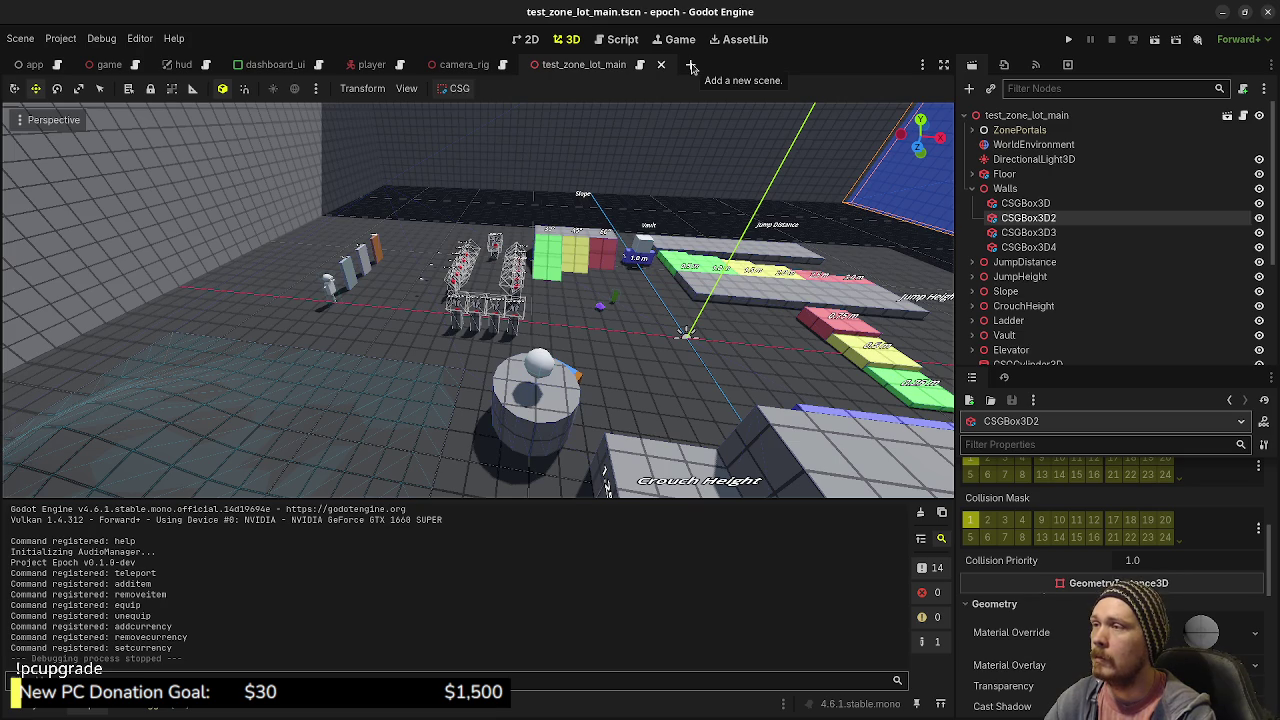
- Create a folder named 'critter' under res://src in the FileSystem dock
click(39, 711)
scroll(62, 617, down, 2)
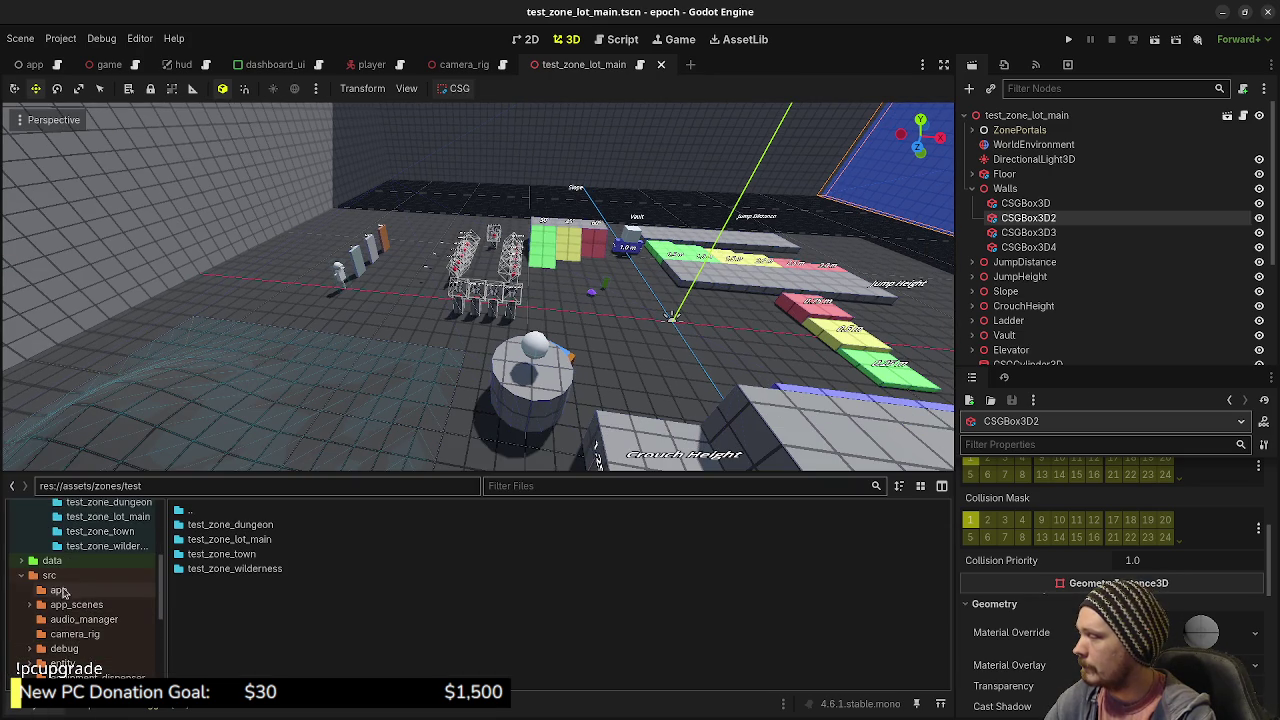
click(49, 575)
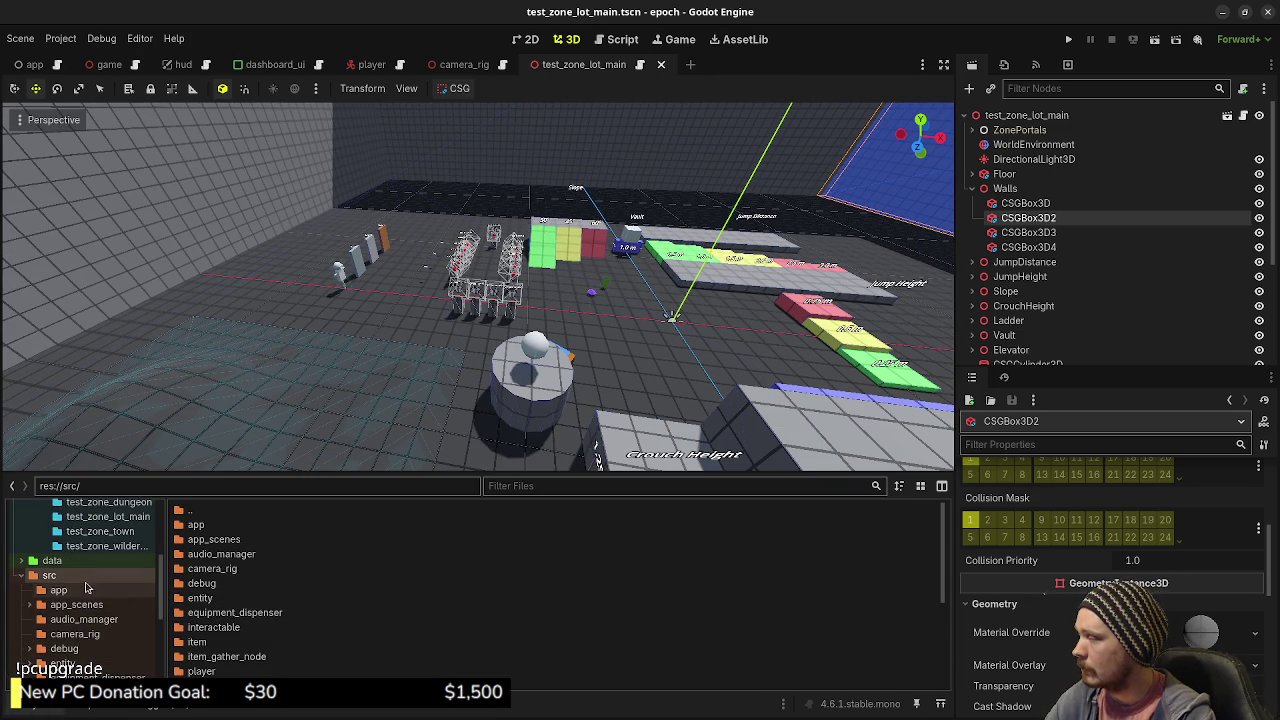
right_click(72, 585)
mouse_move(184, 491)
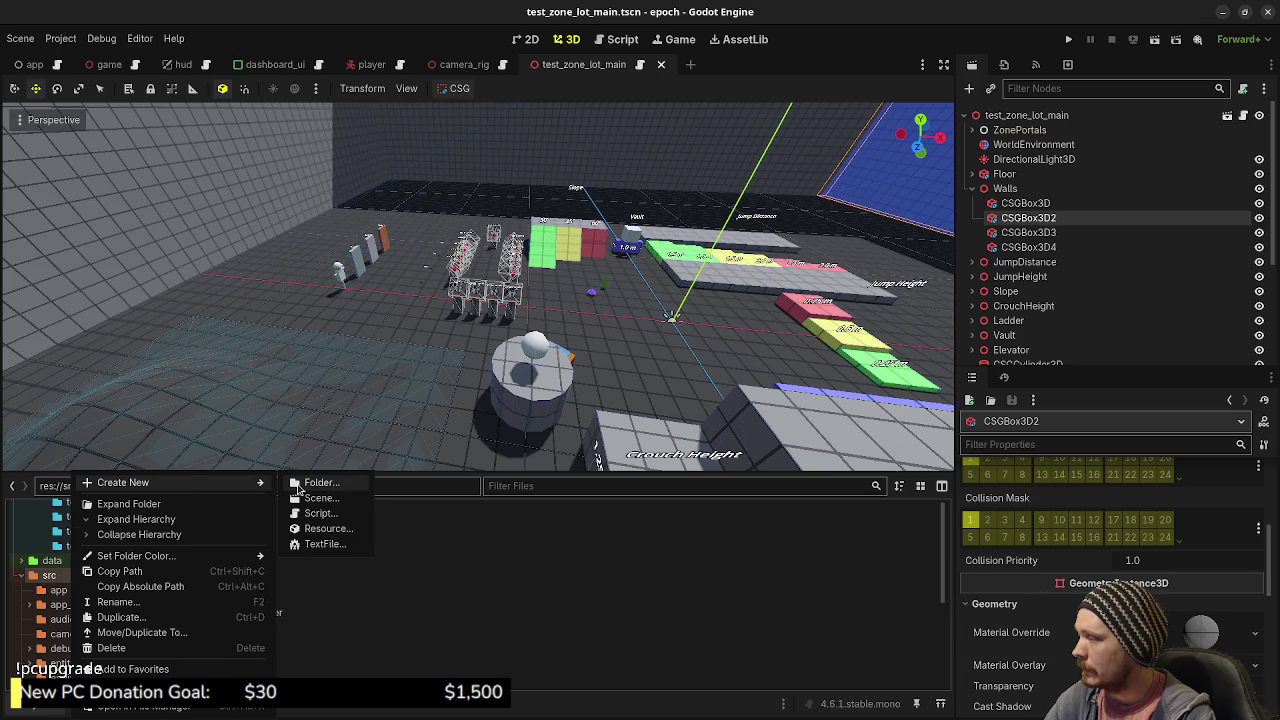
click(305, 486)
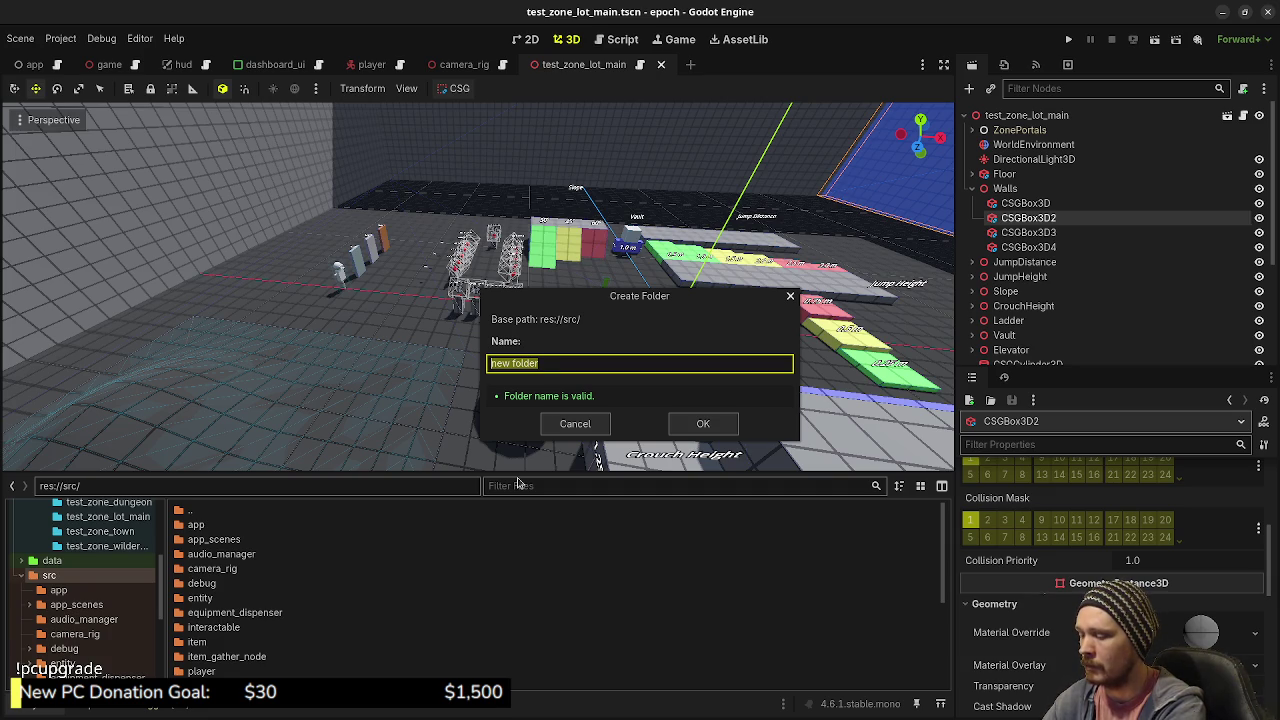
text(critter)
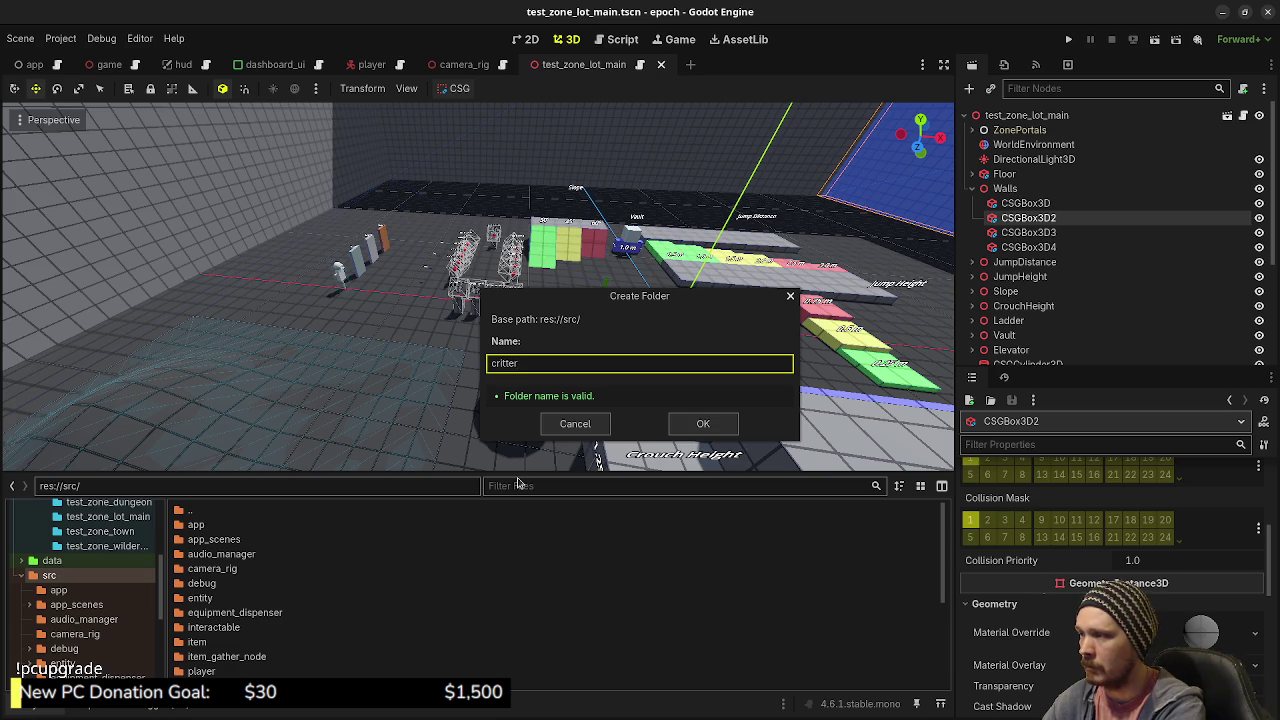
key(Return)
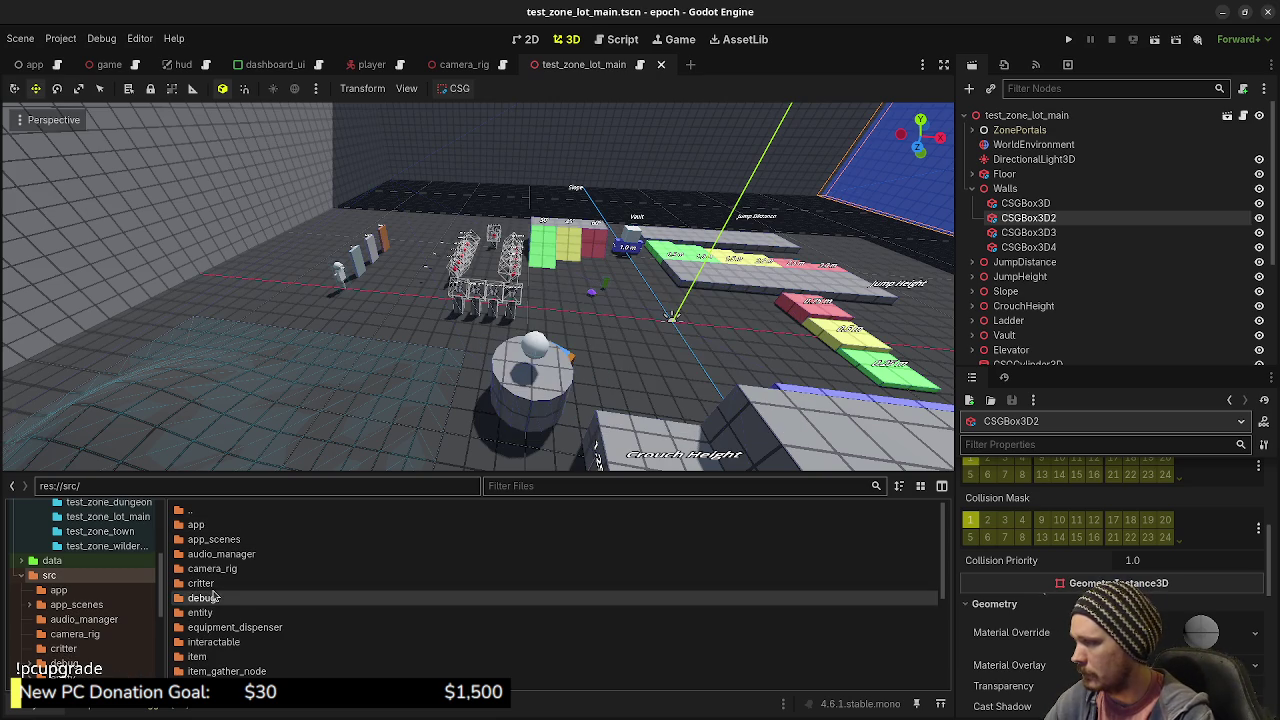
- Create a new script named critter_spawner in the critter folder
double_click(211, 590)
right_click(262, 578)
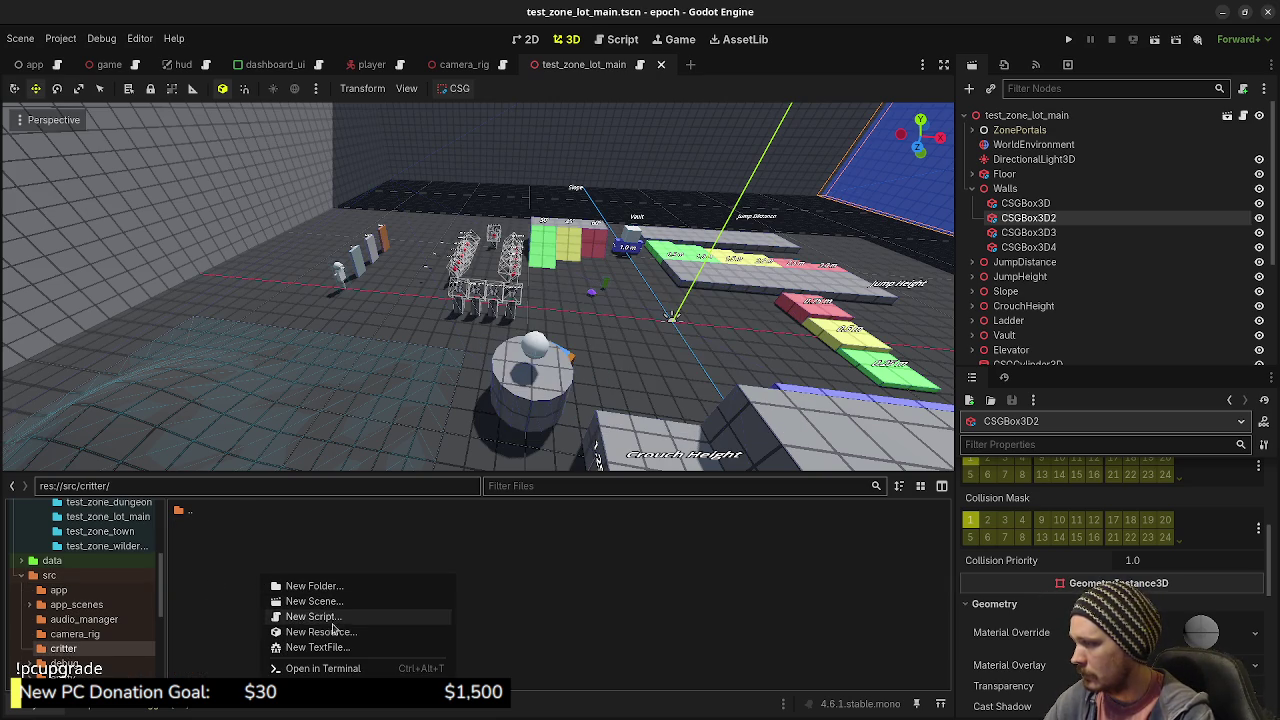
click(325, 616)
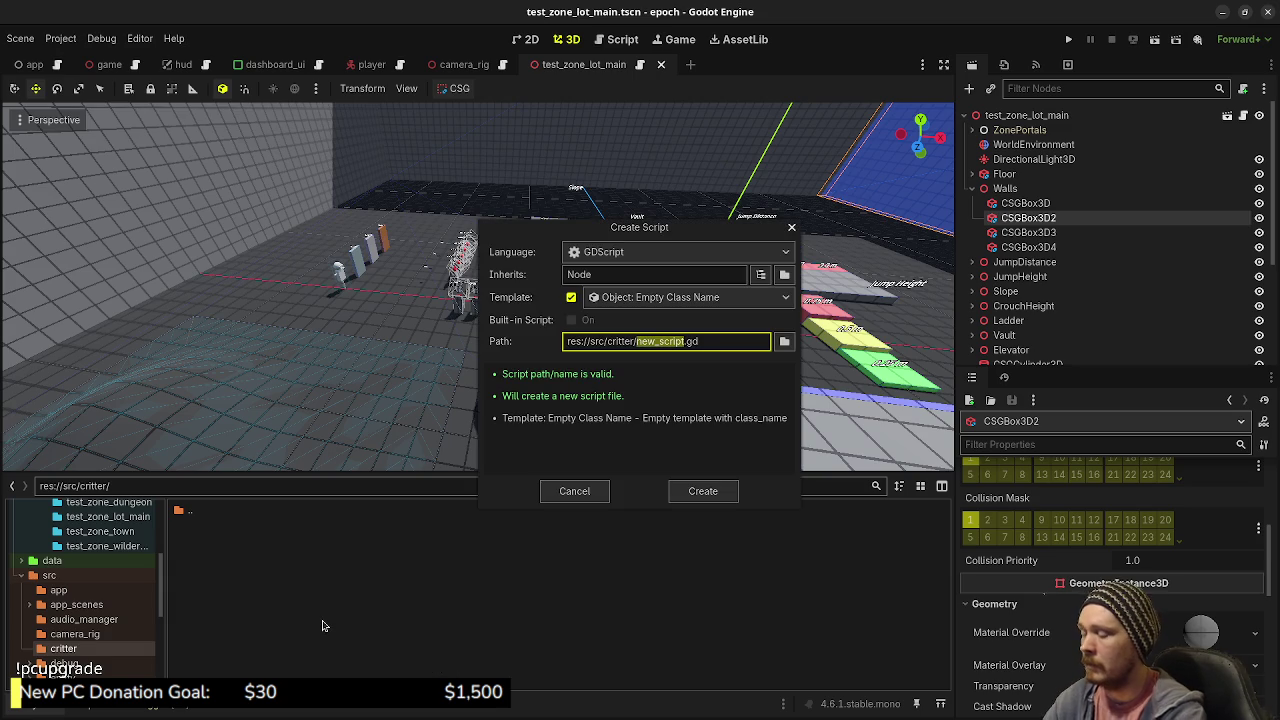
text(critter_spawn)
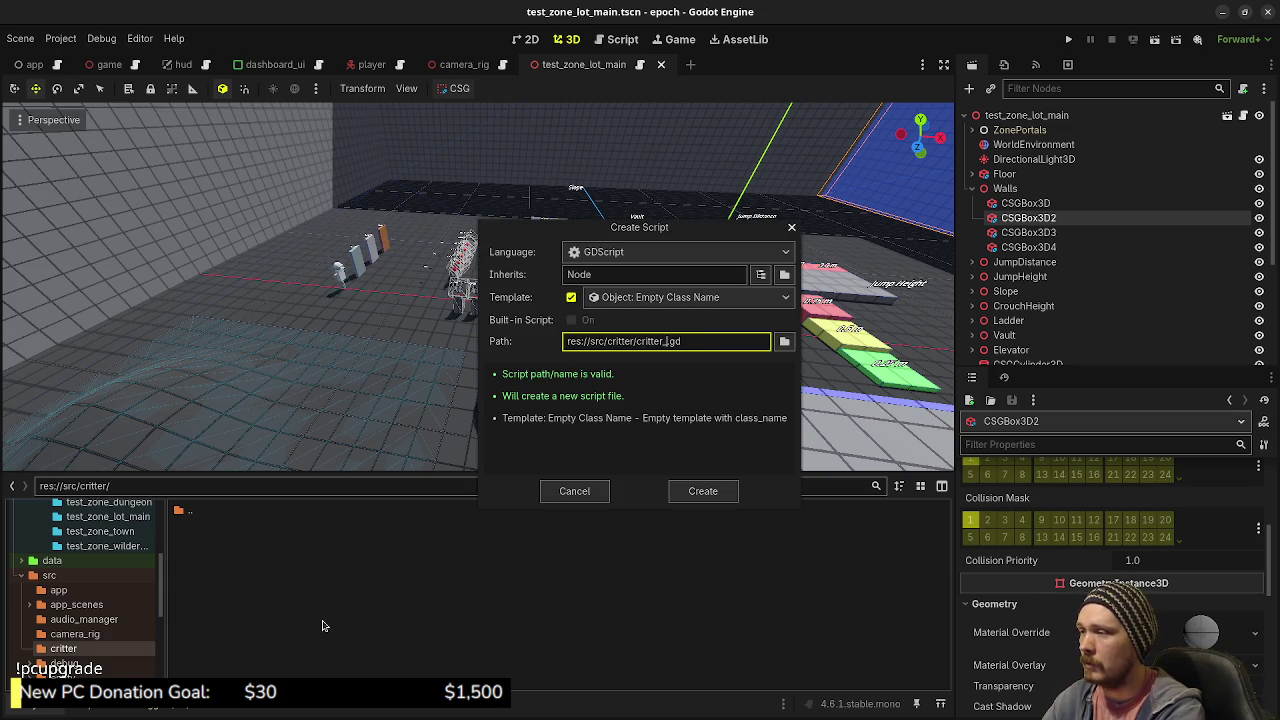
text(ner)
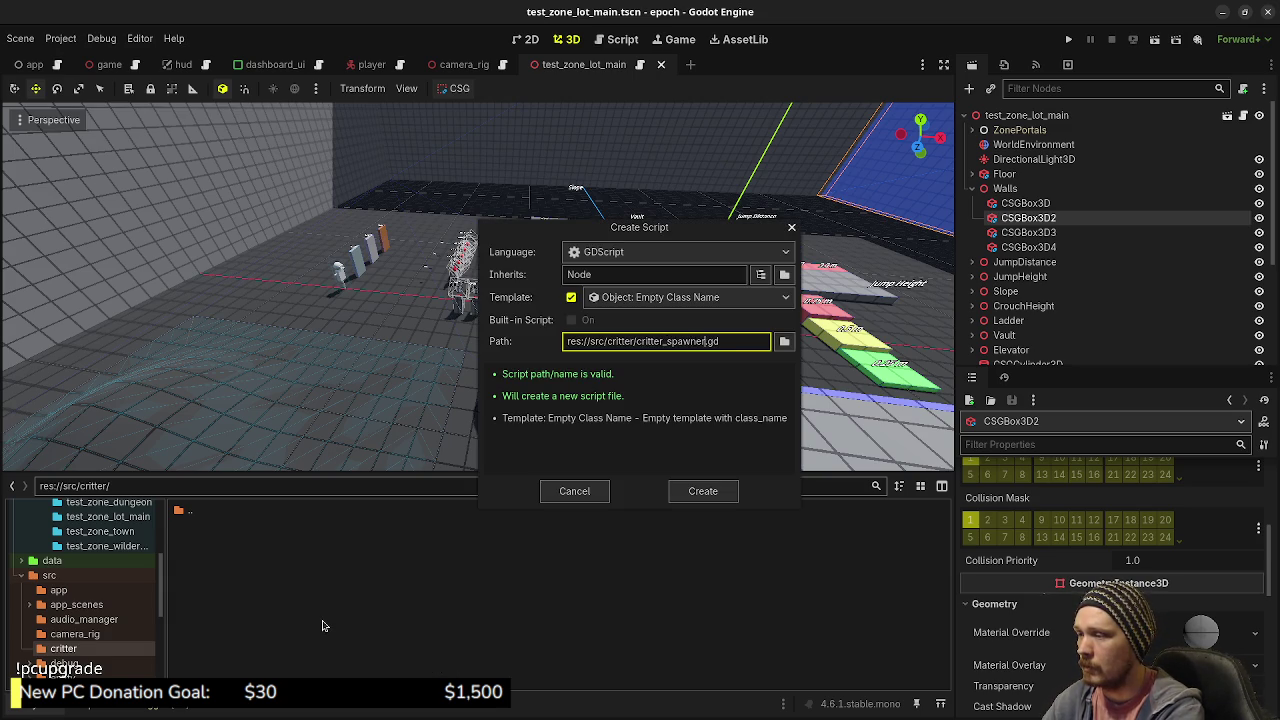
key(Return)
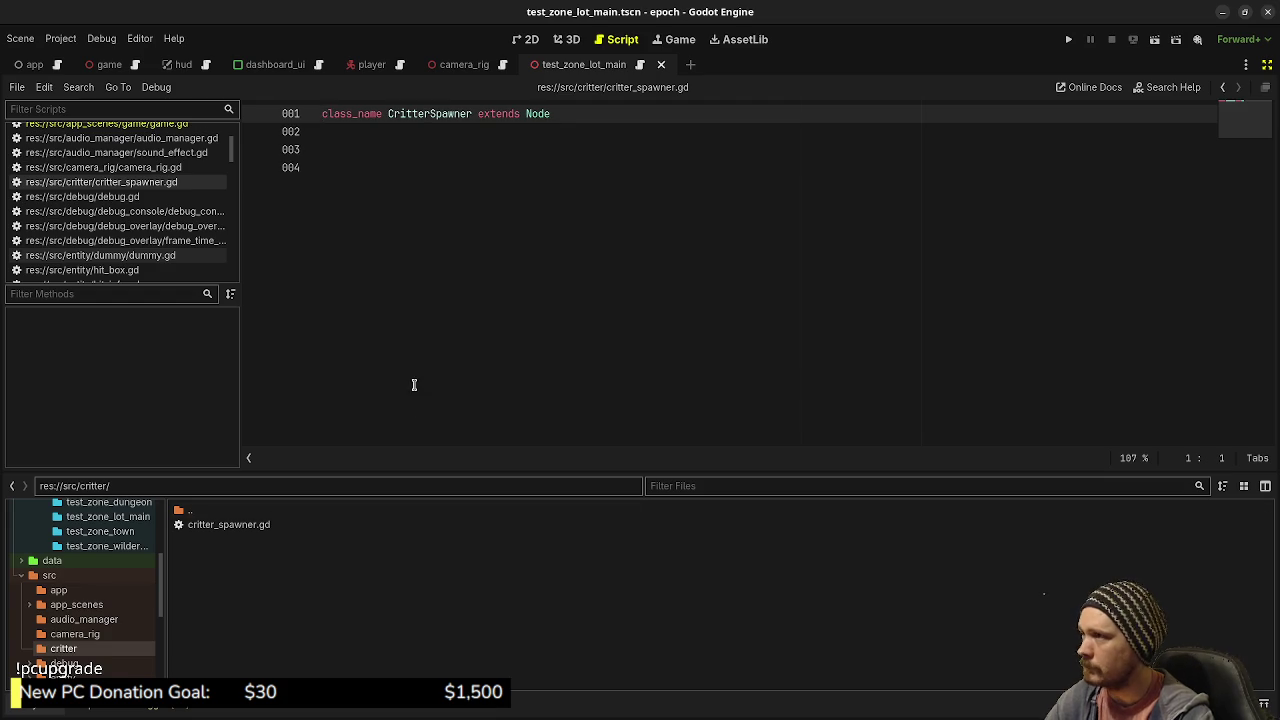
- Set the script's base type to Node3D, add blank lines after class_name, and save to launch the game
key(ctrl+s)
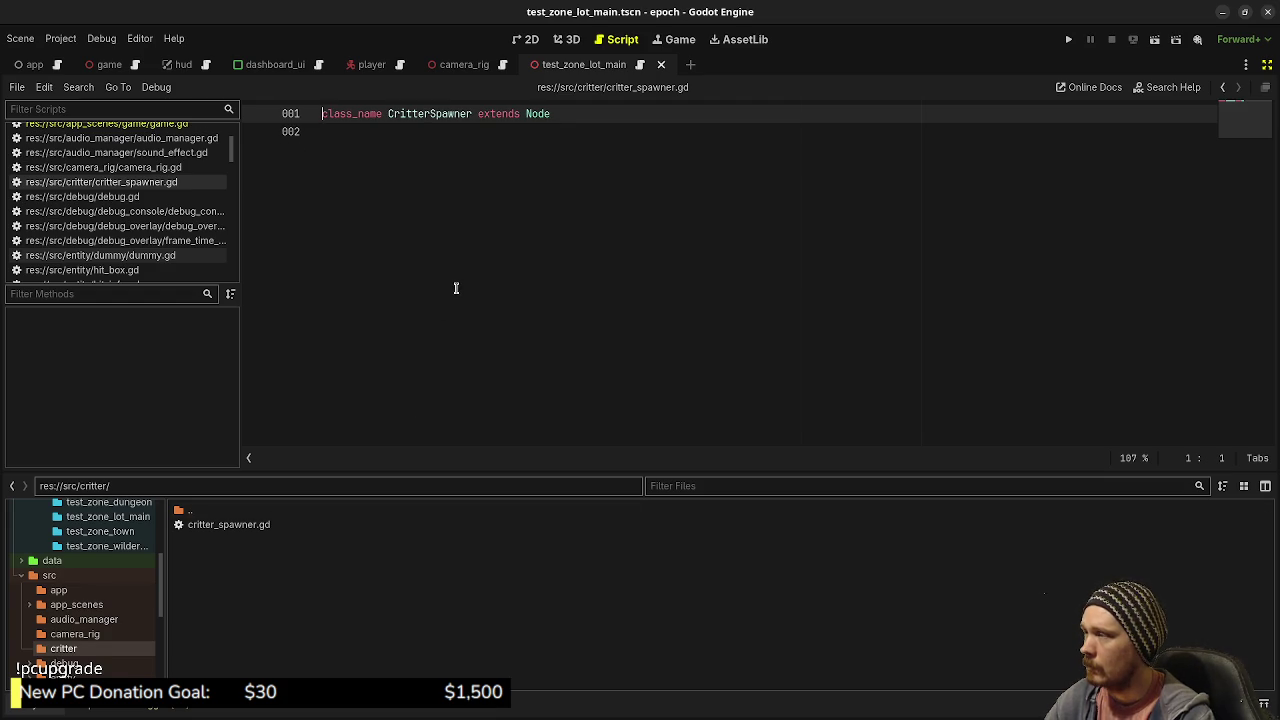
click(553, 114)
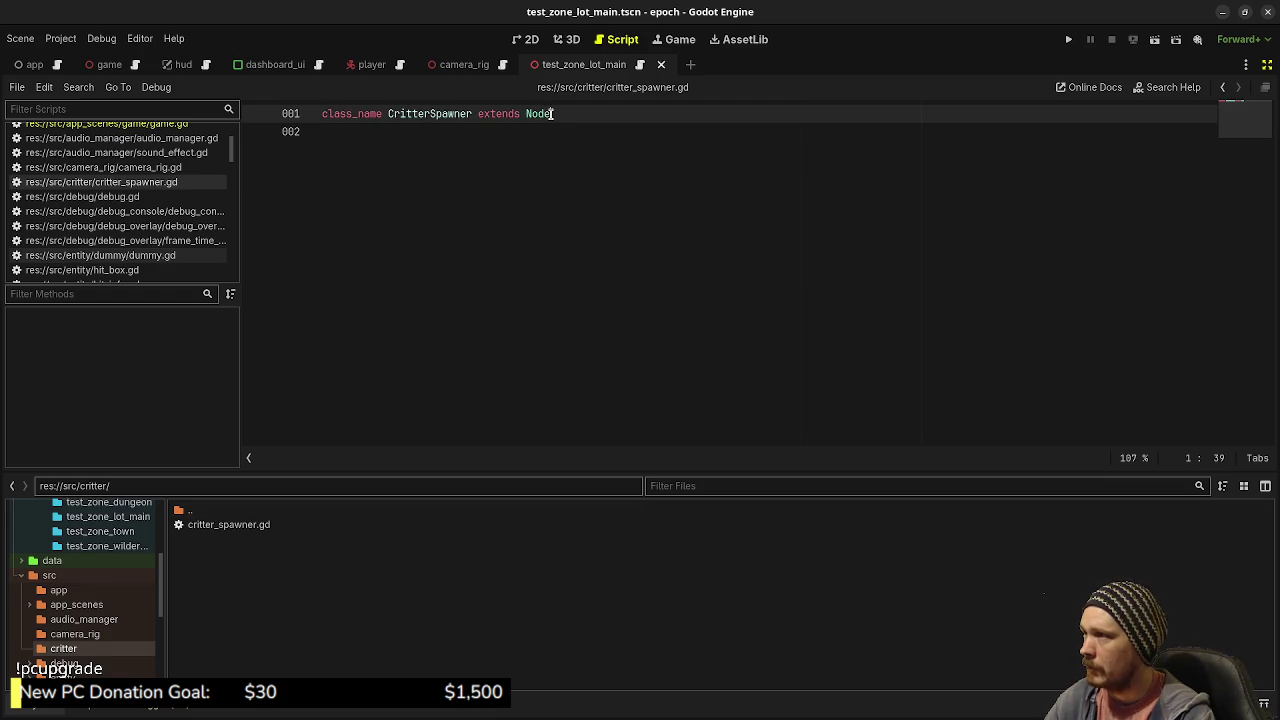
text(3D)
click(417, 183)
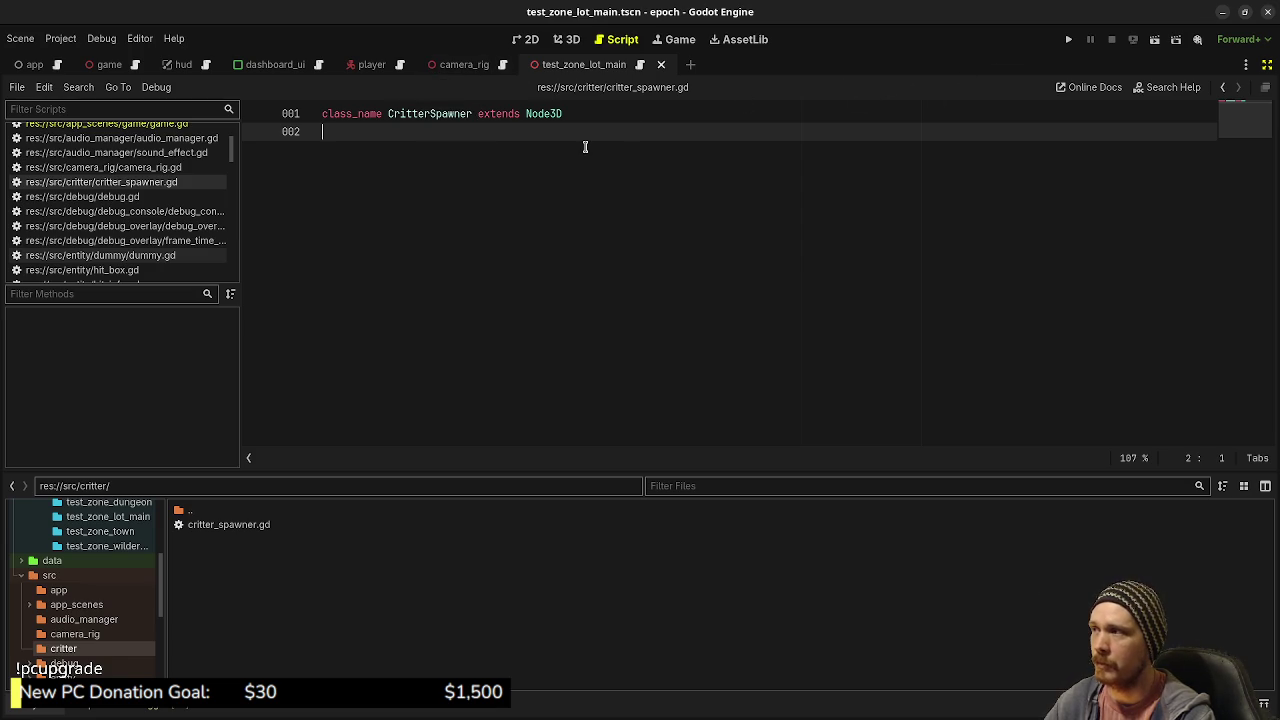
key(Return)
key(Return)
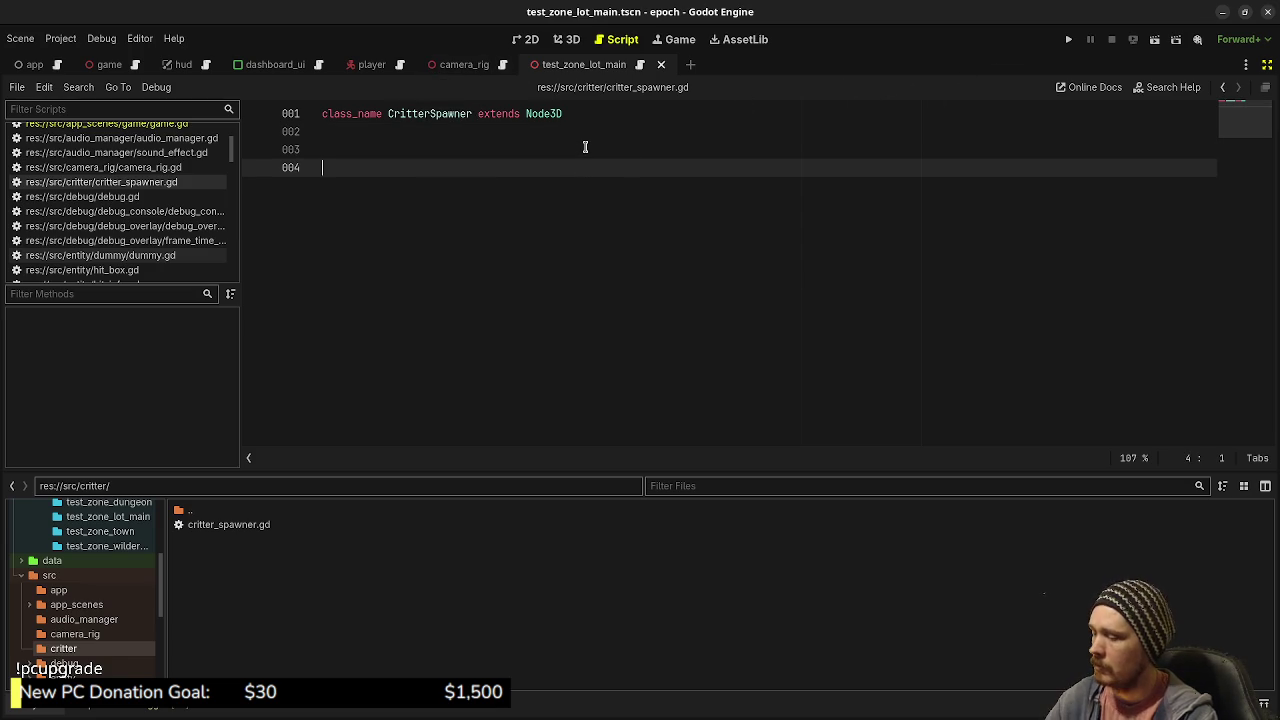
key(ctrl+s)
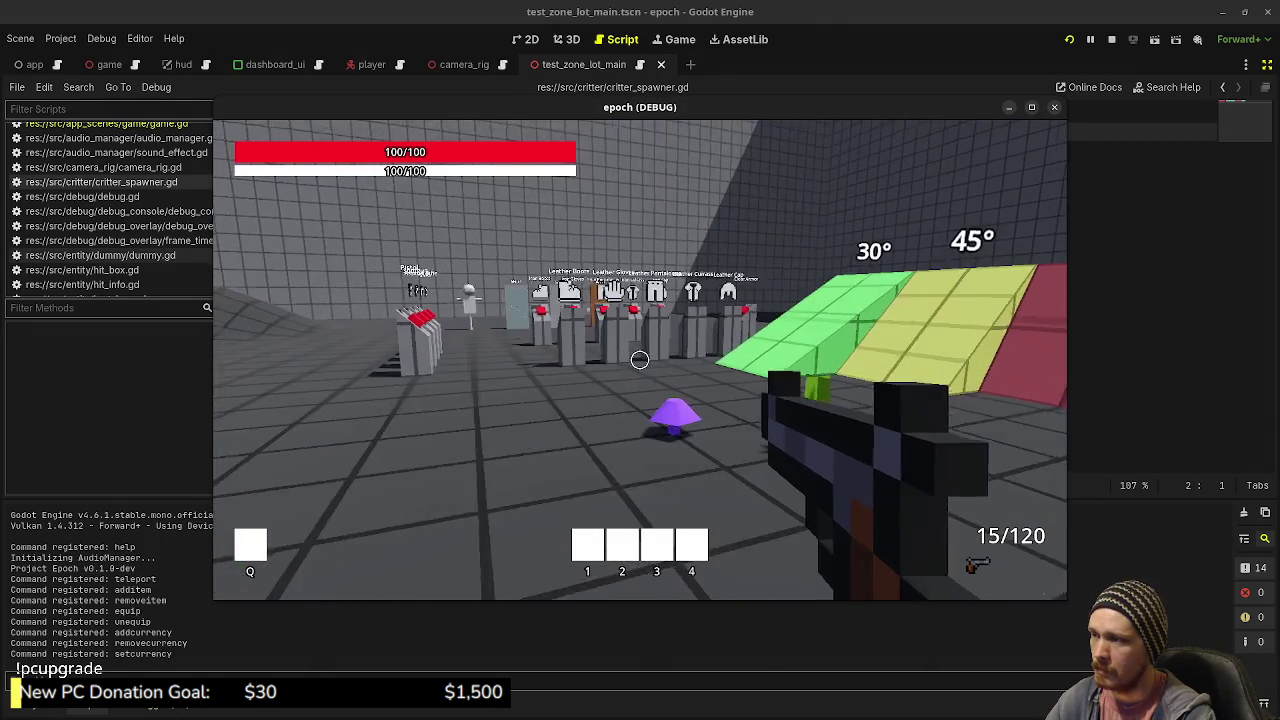
- Walk around the test lot to the item stands and check the inventory and stats panels
key(w)
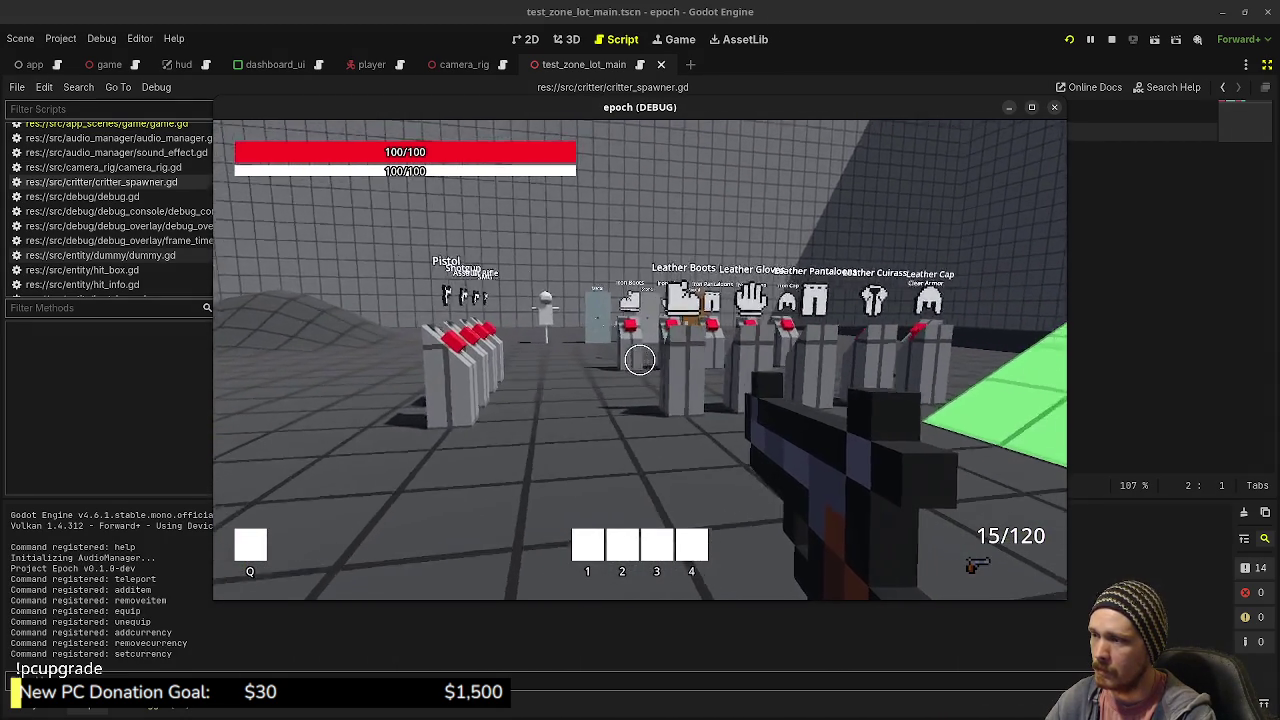
key(w)
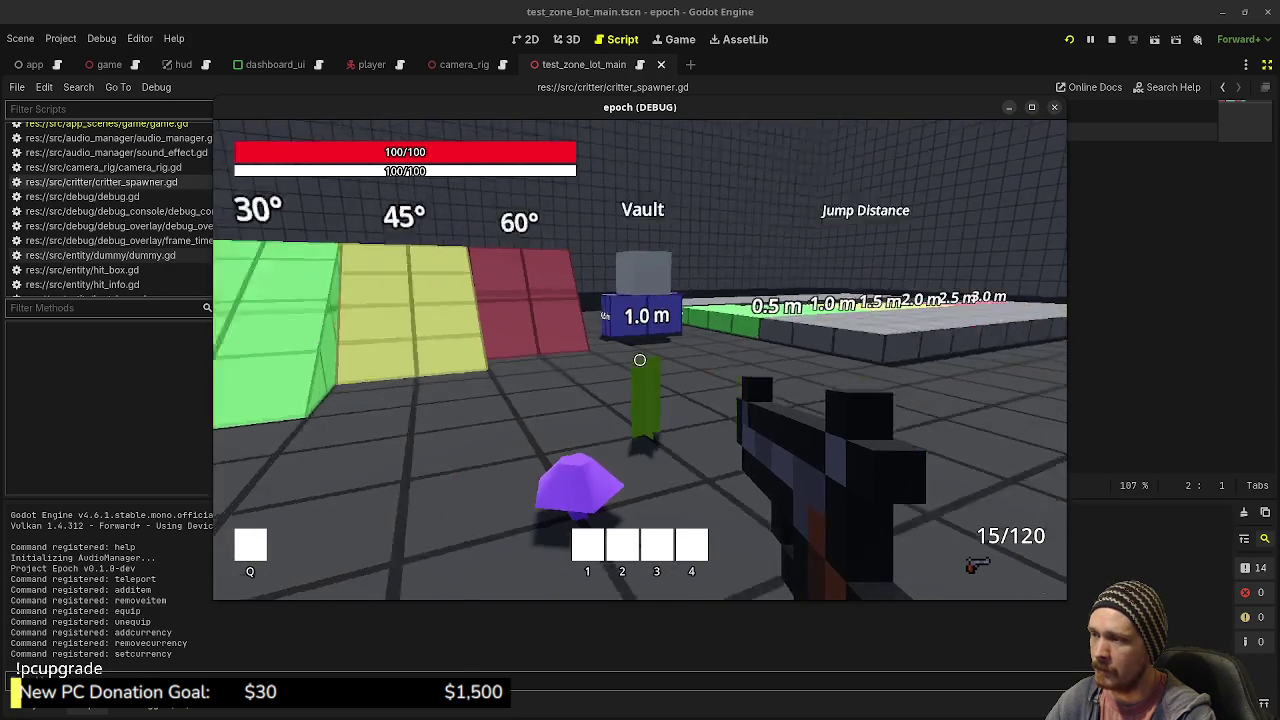
key(w)
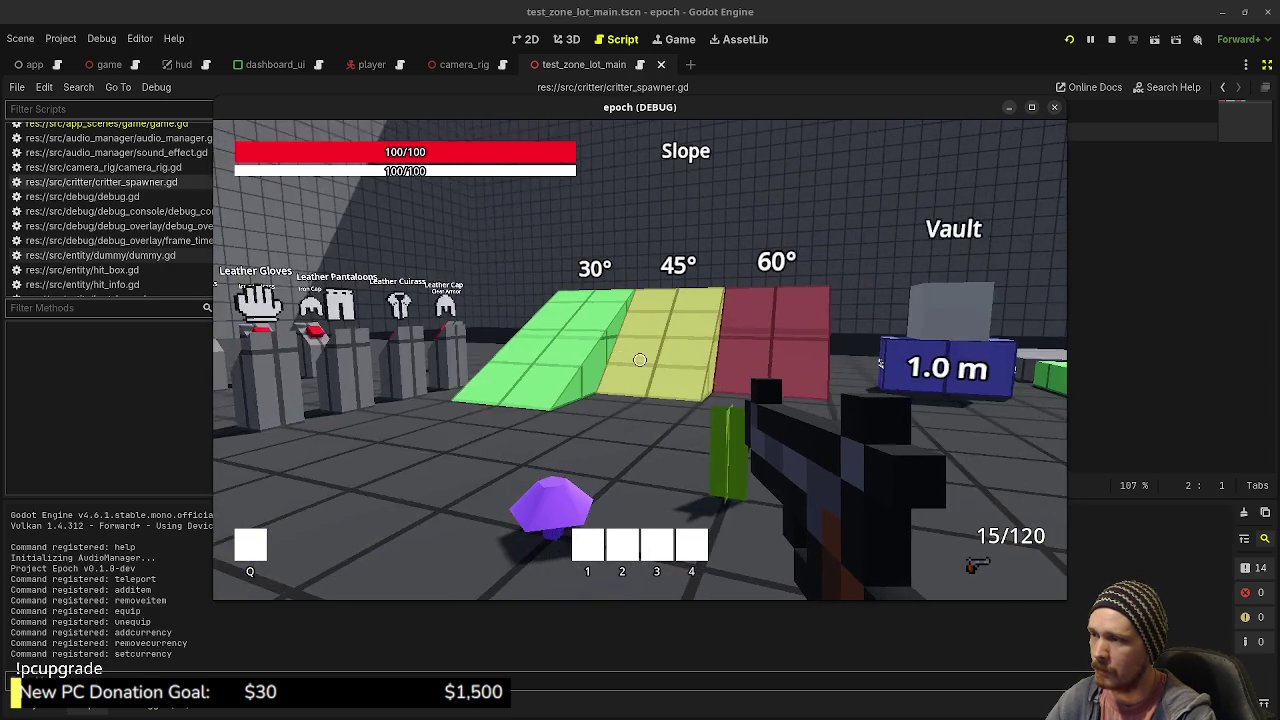
key(w)
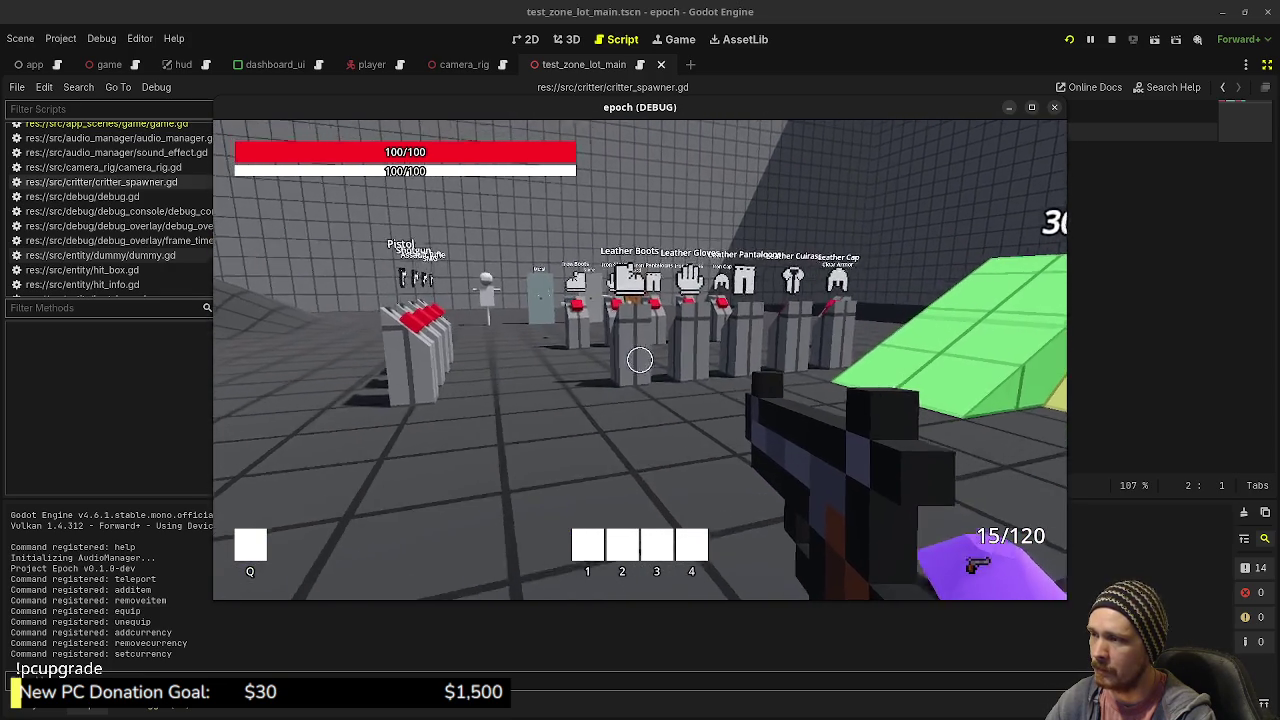
key(w)
key(Tab)
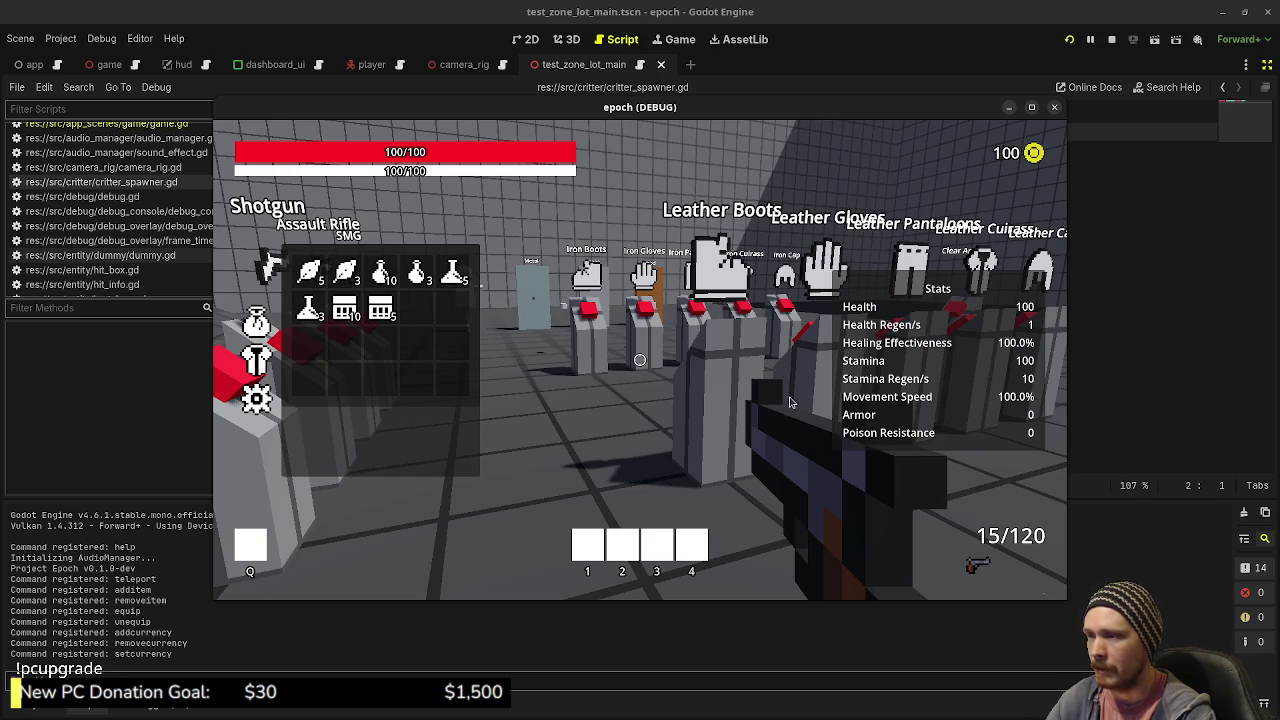
key(Tab)
- Go past the armor pedestals, through the doorways, and into the blue portal to the hub
key(w)
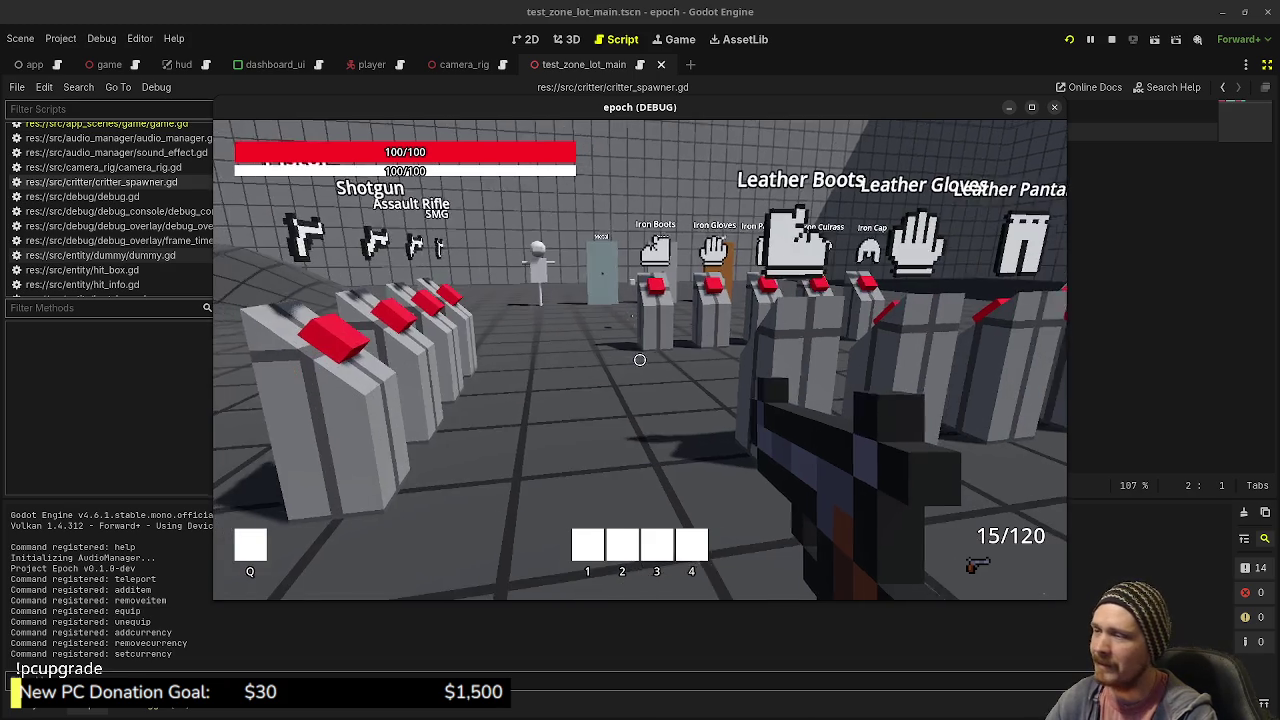
key(w)
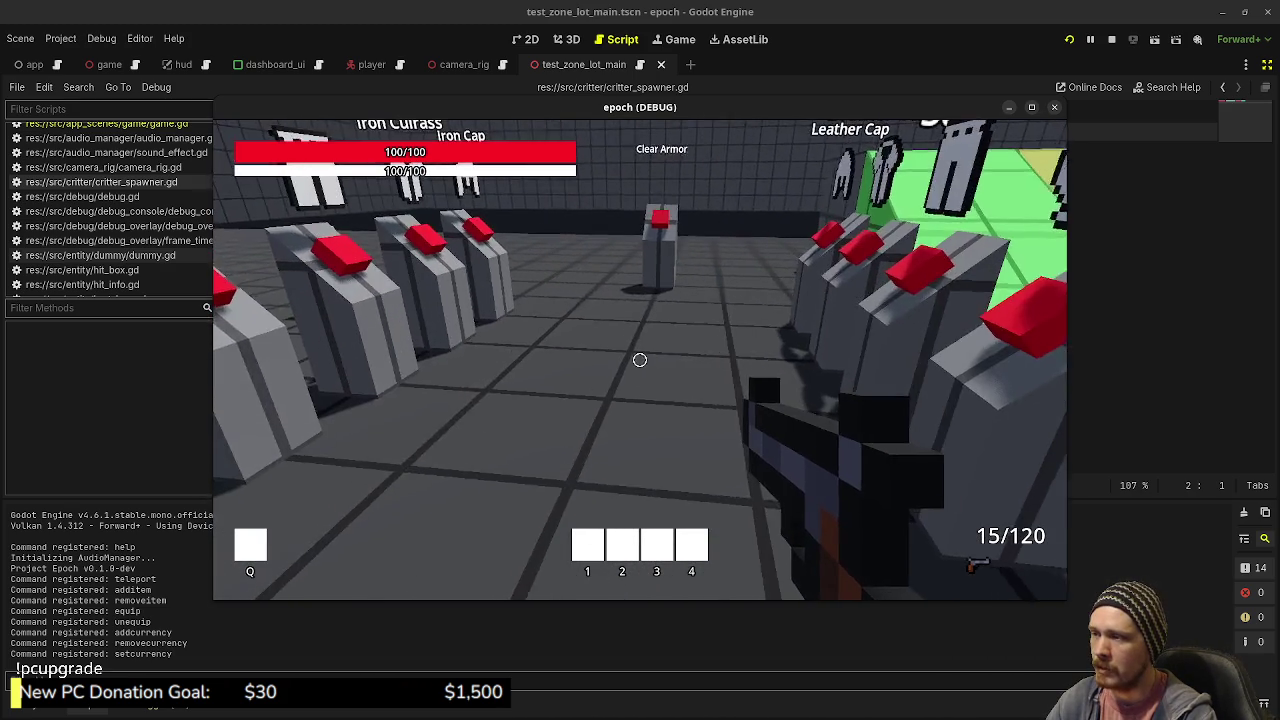
mouse_move(640, 360)
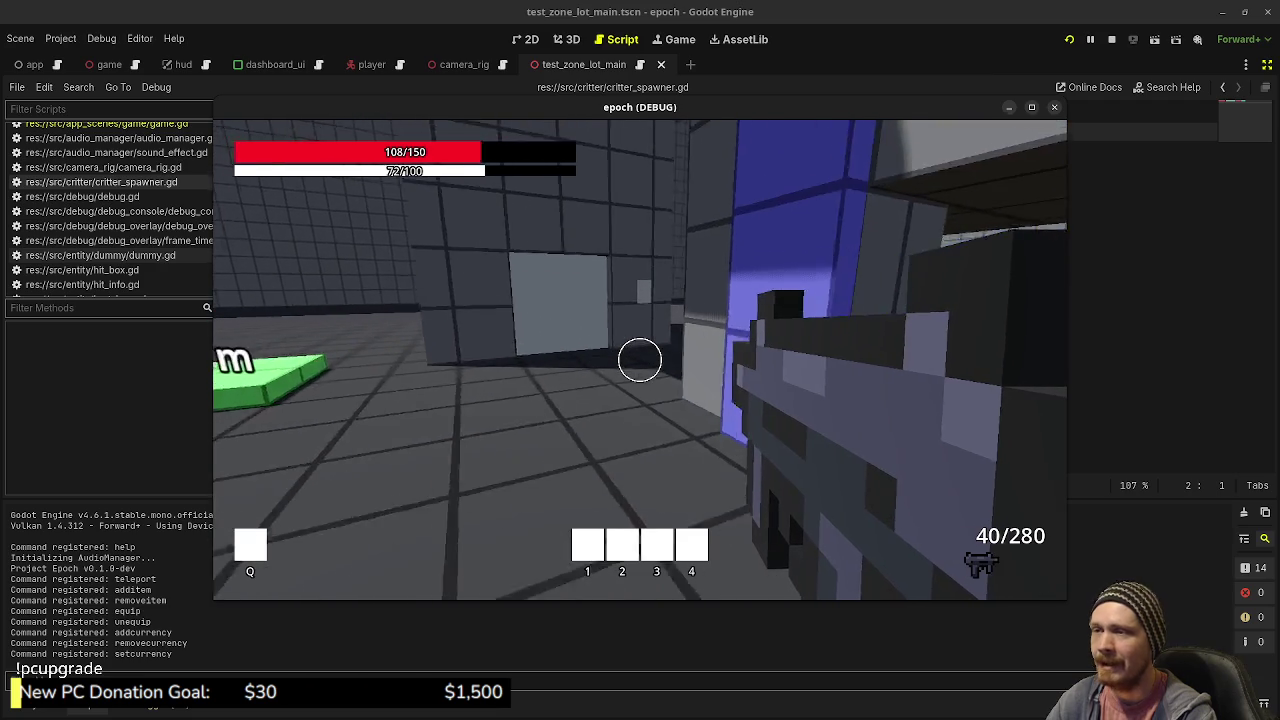
key(w)
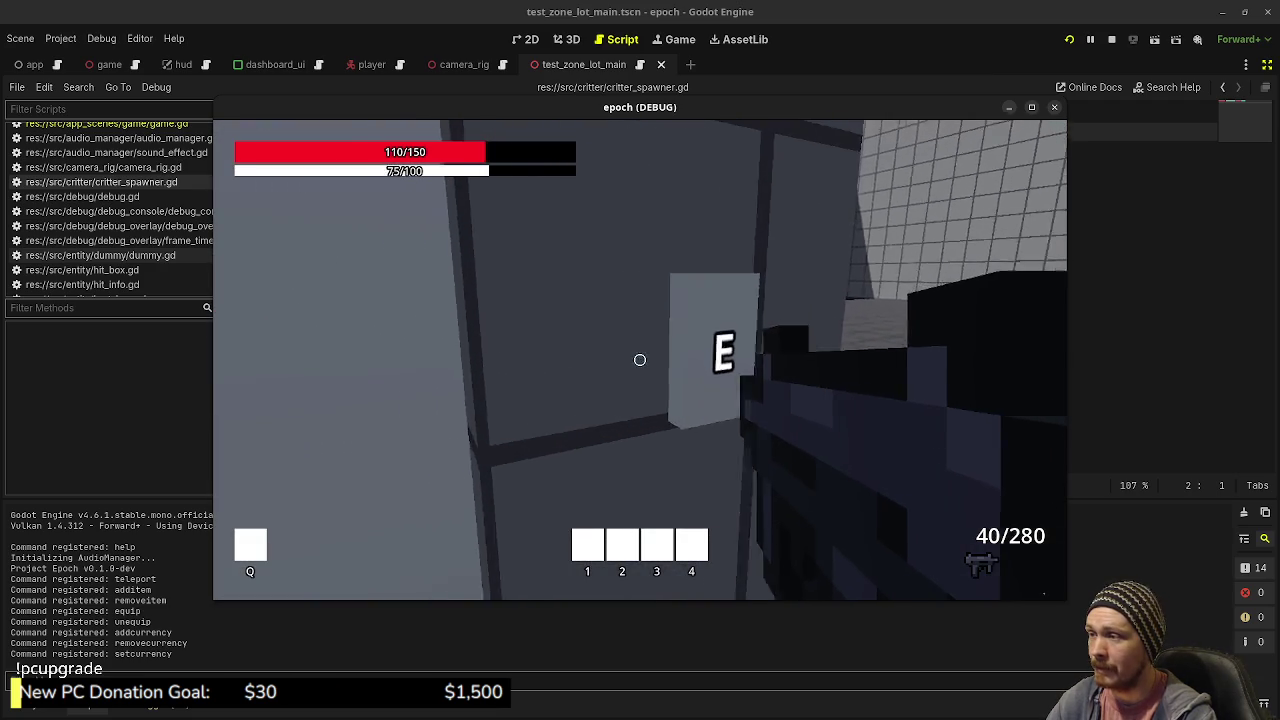
key(w)
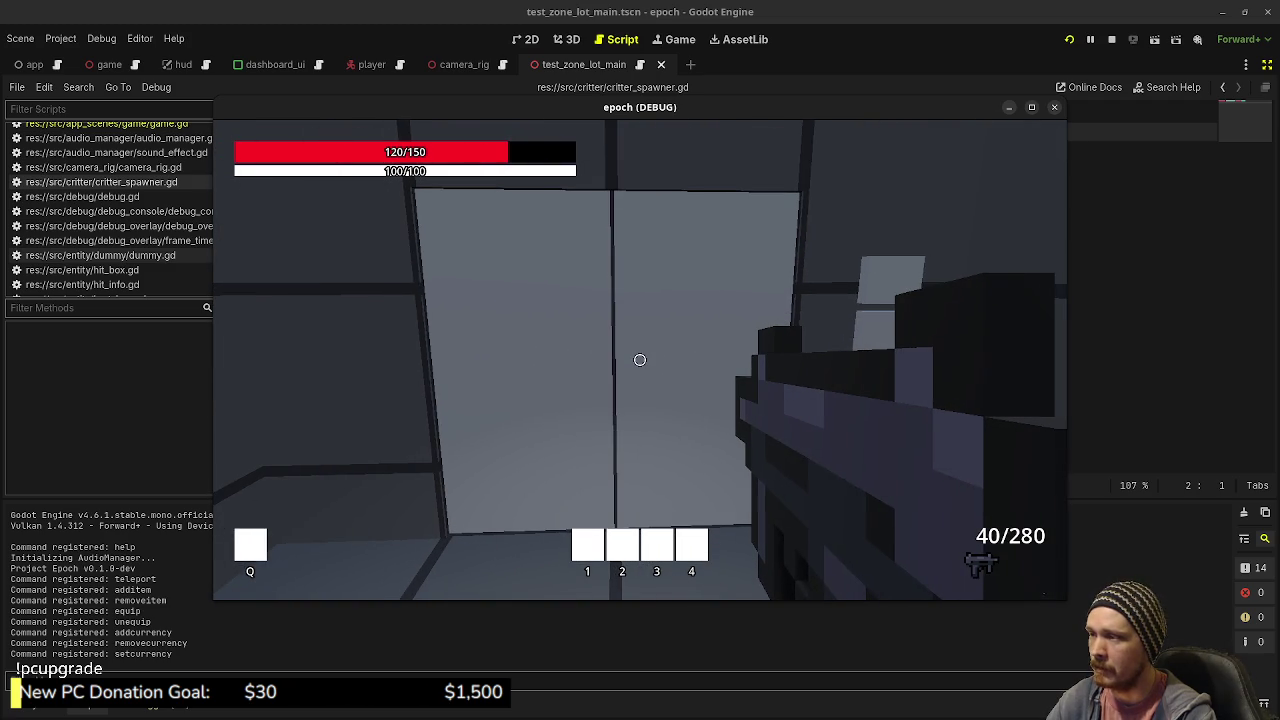
key(w)
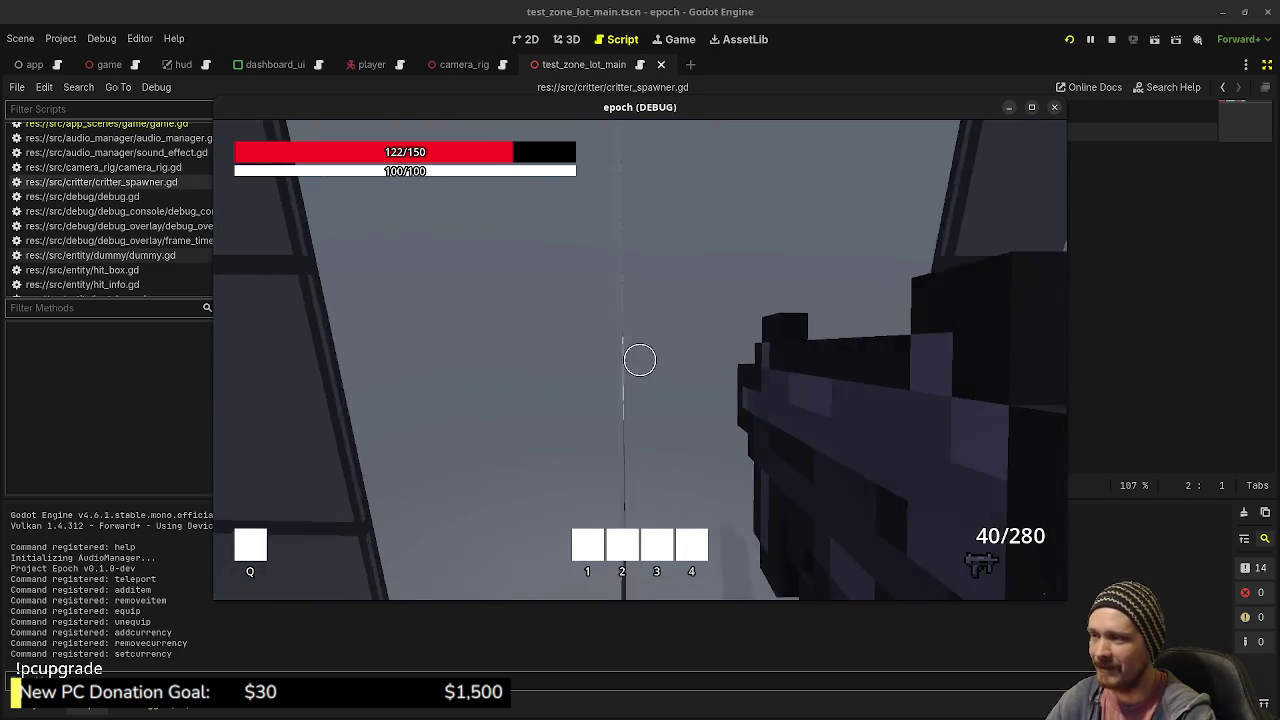
key(w)
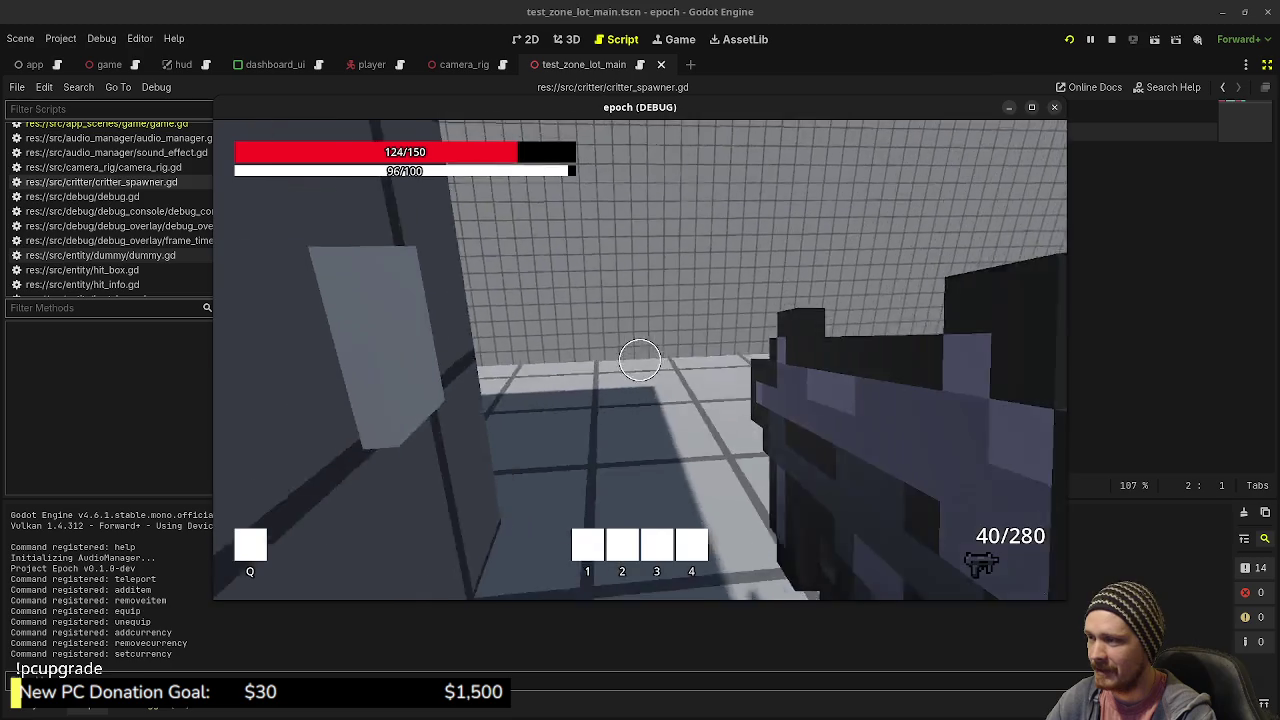
key(w)
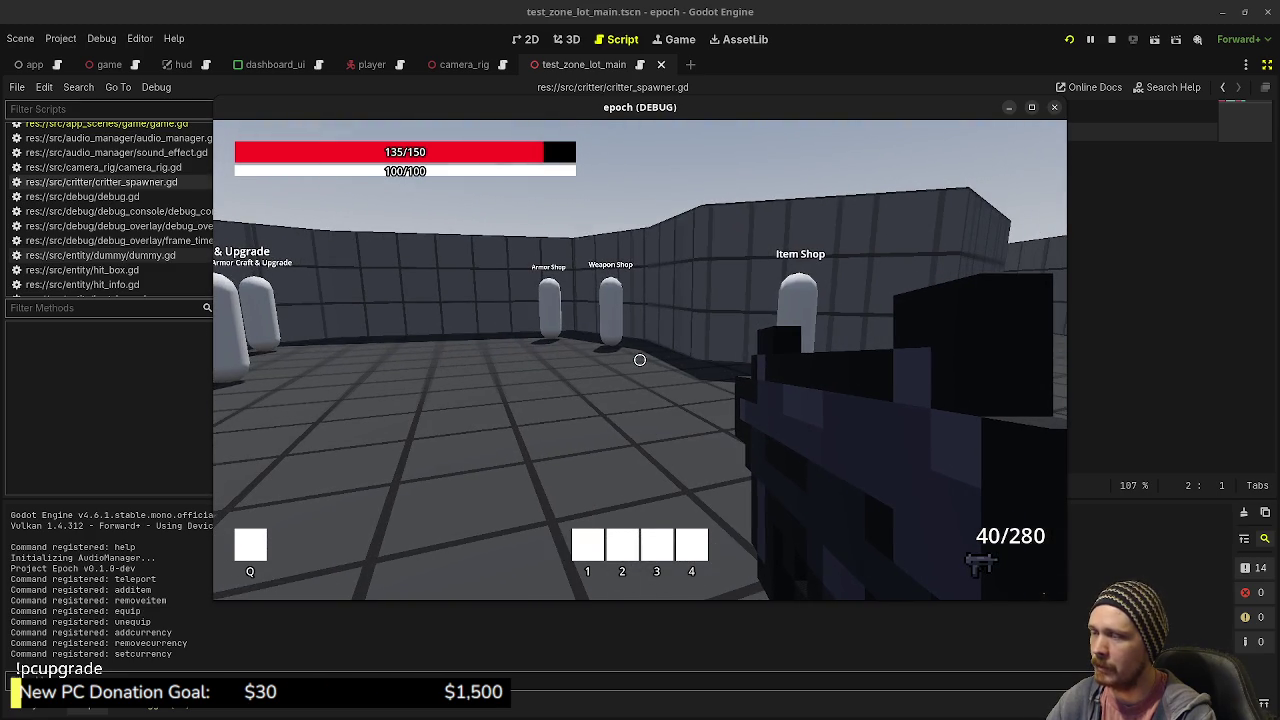
- Tour the hub's storage box and shop pillars, then sprint down the corridor into the forest-zone blue block
key(w)
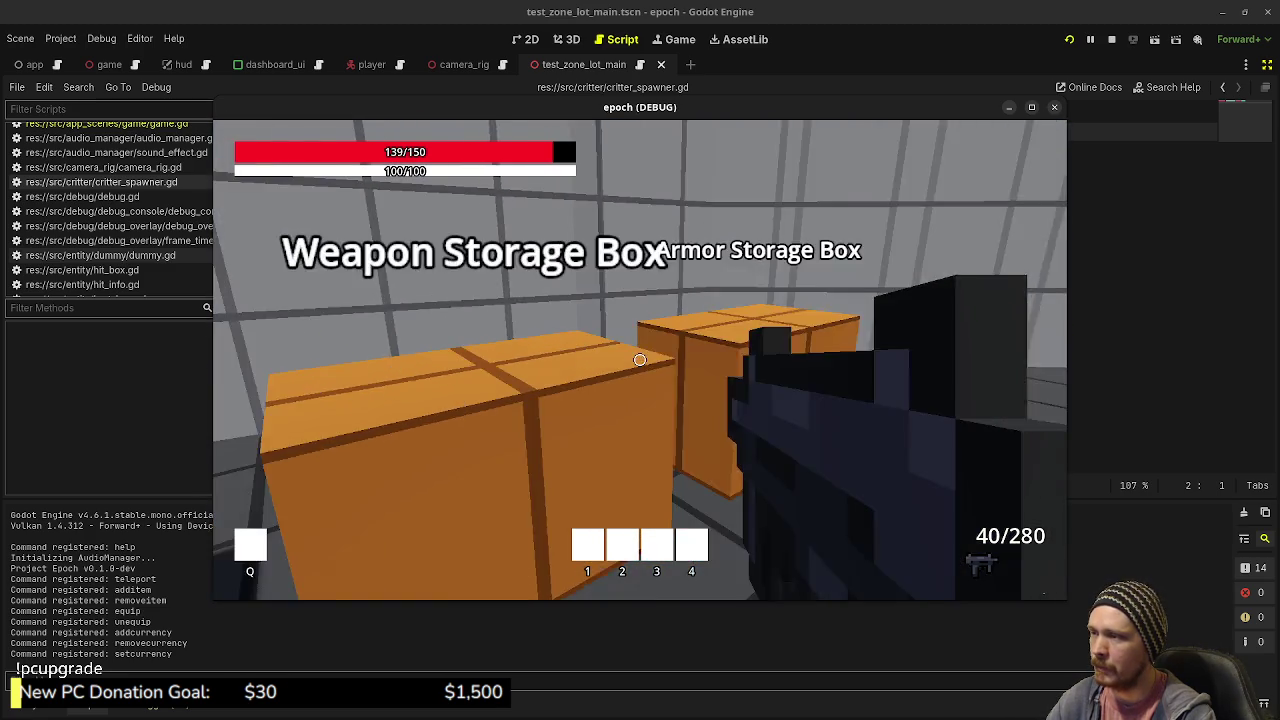
key(s)
key(w)
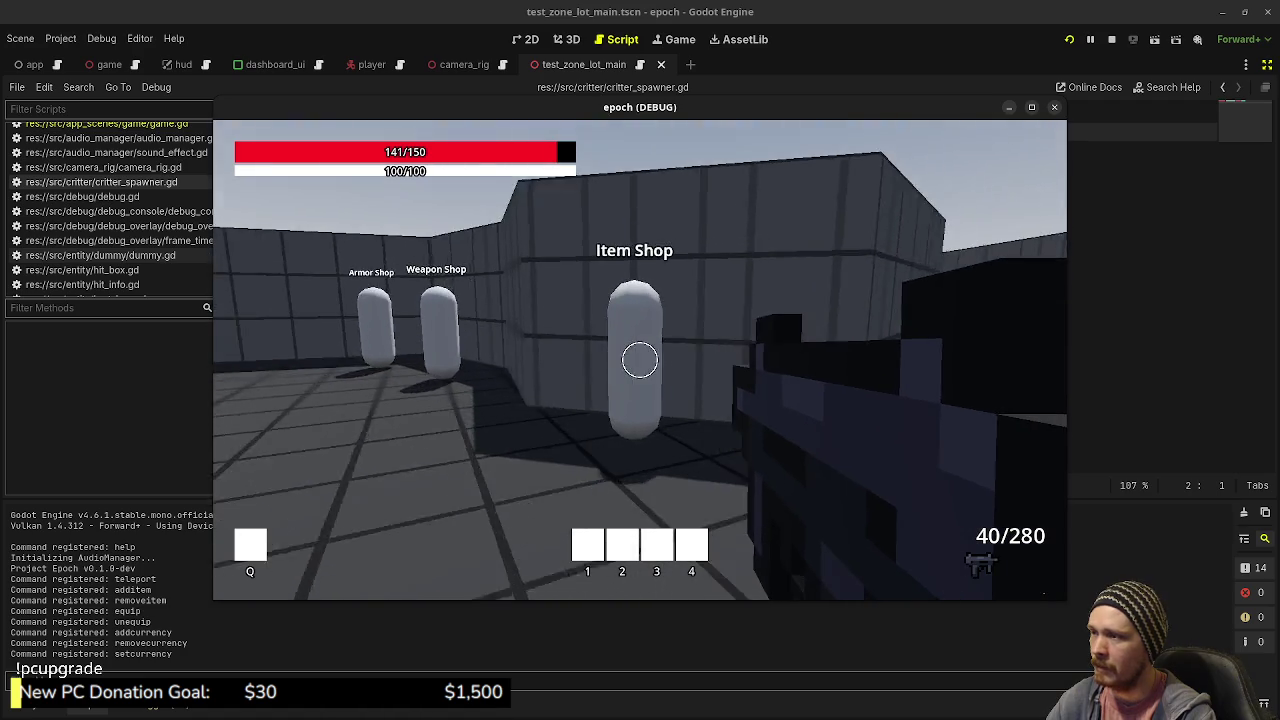
key(w)
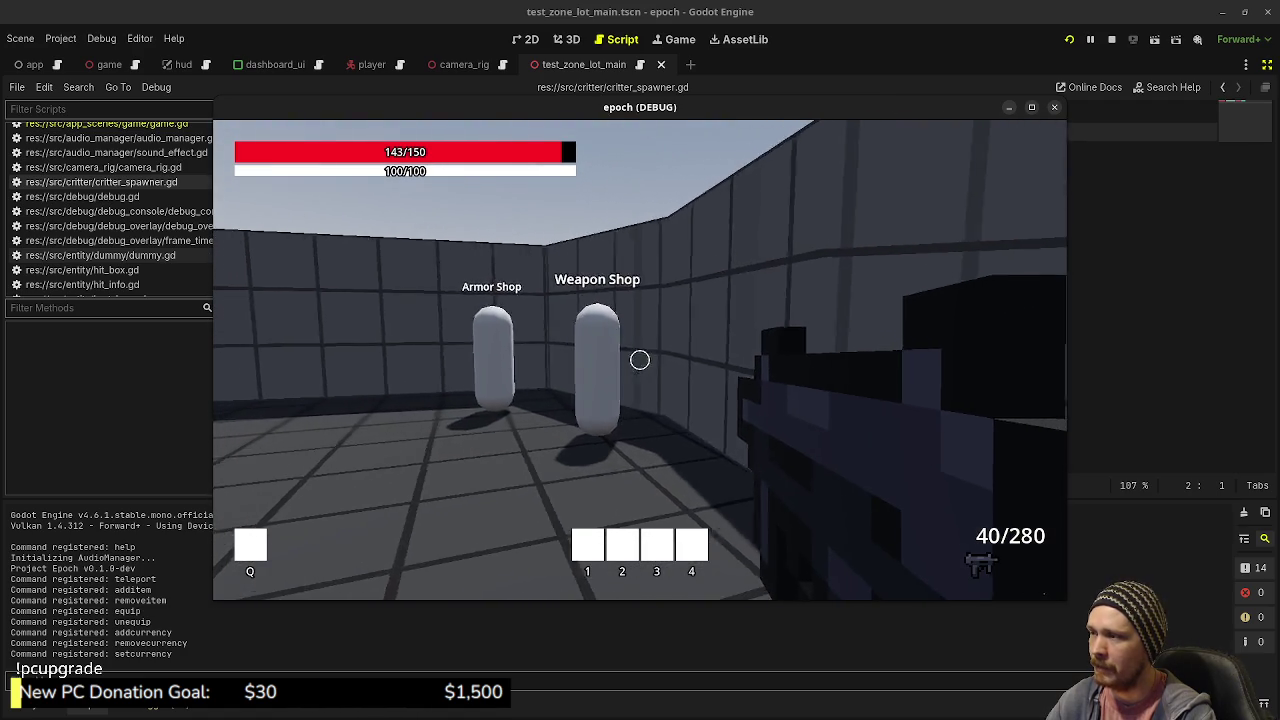
key(w)
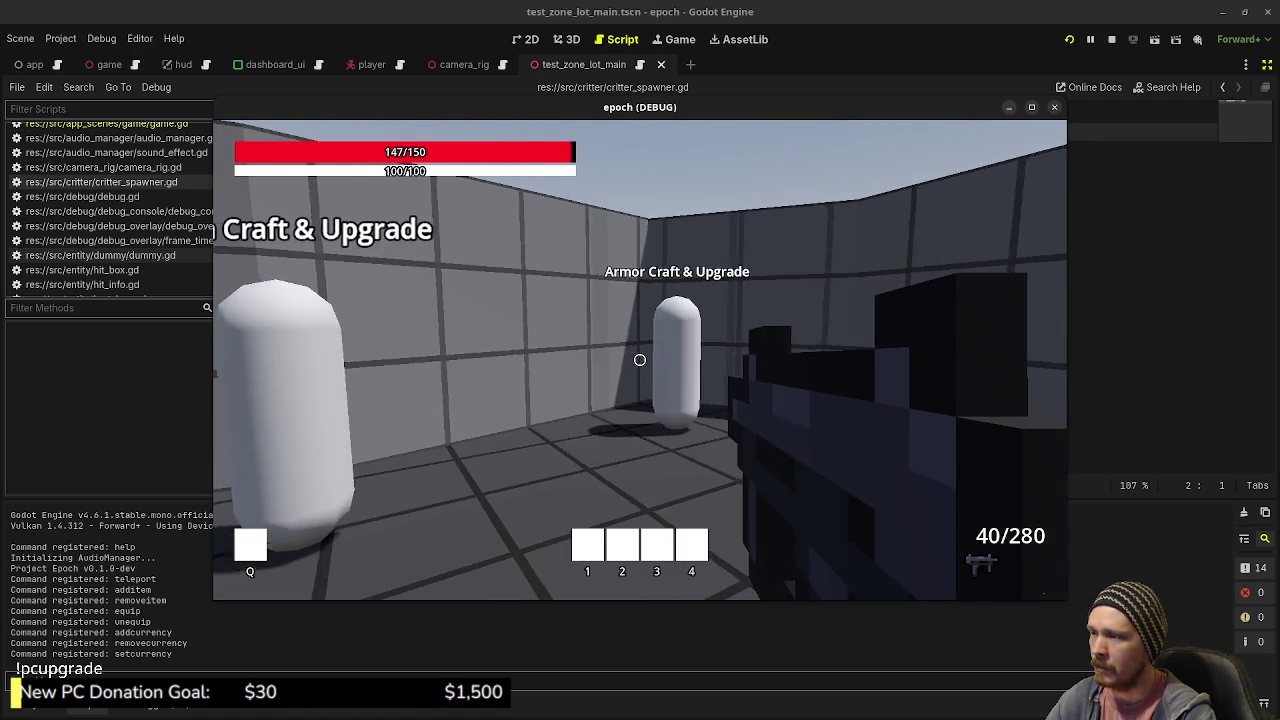
key(shift+w)
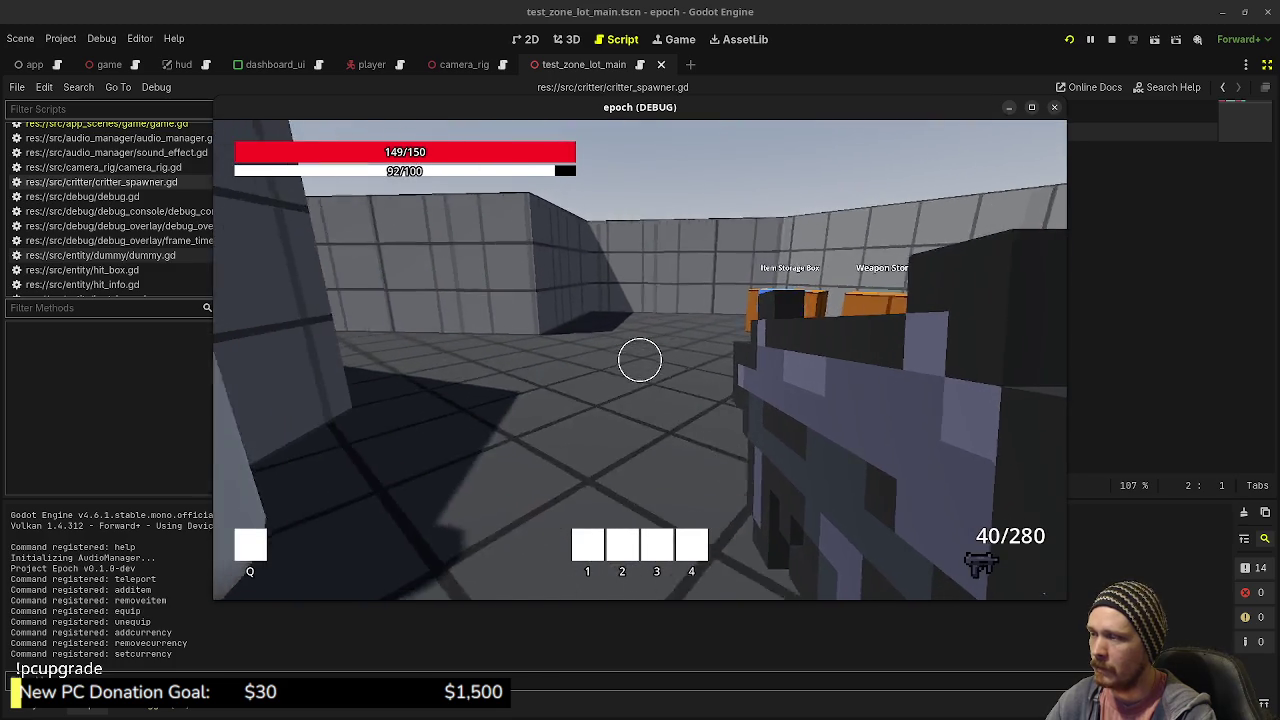
key(shift+w)
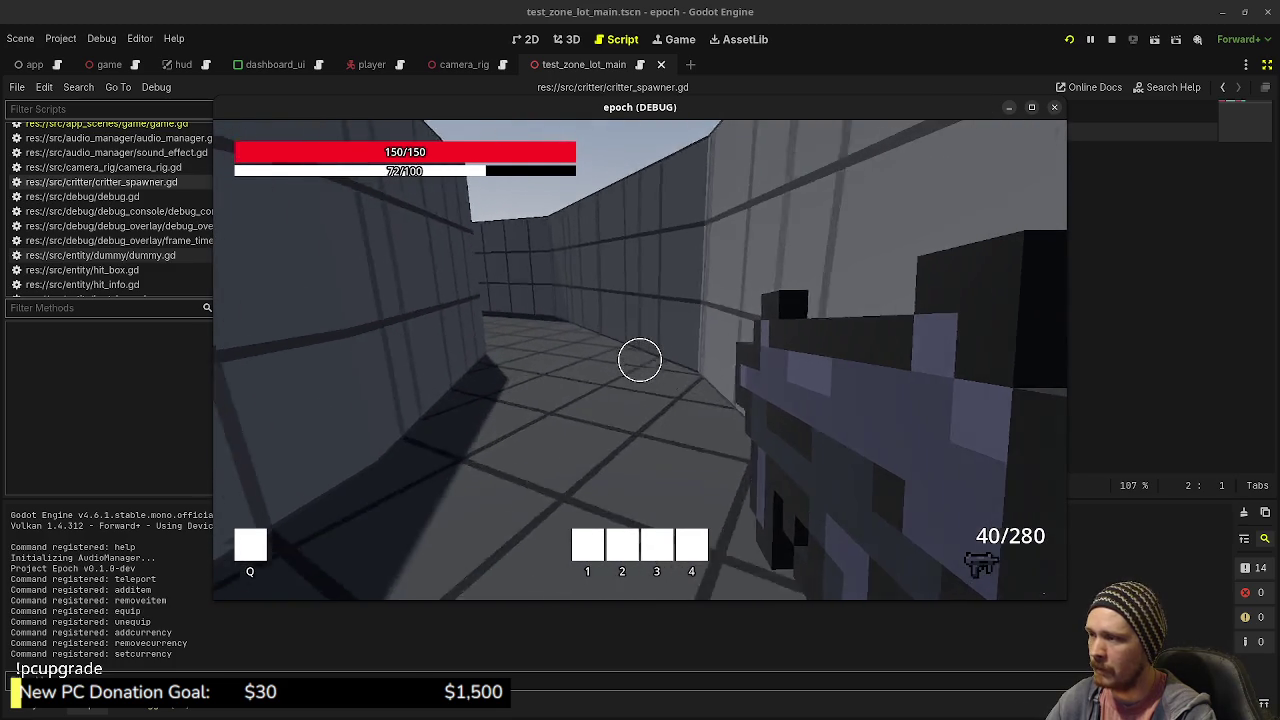
key(shift+w)
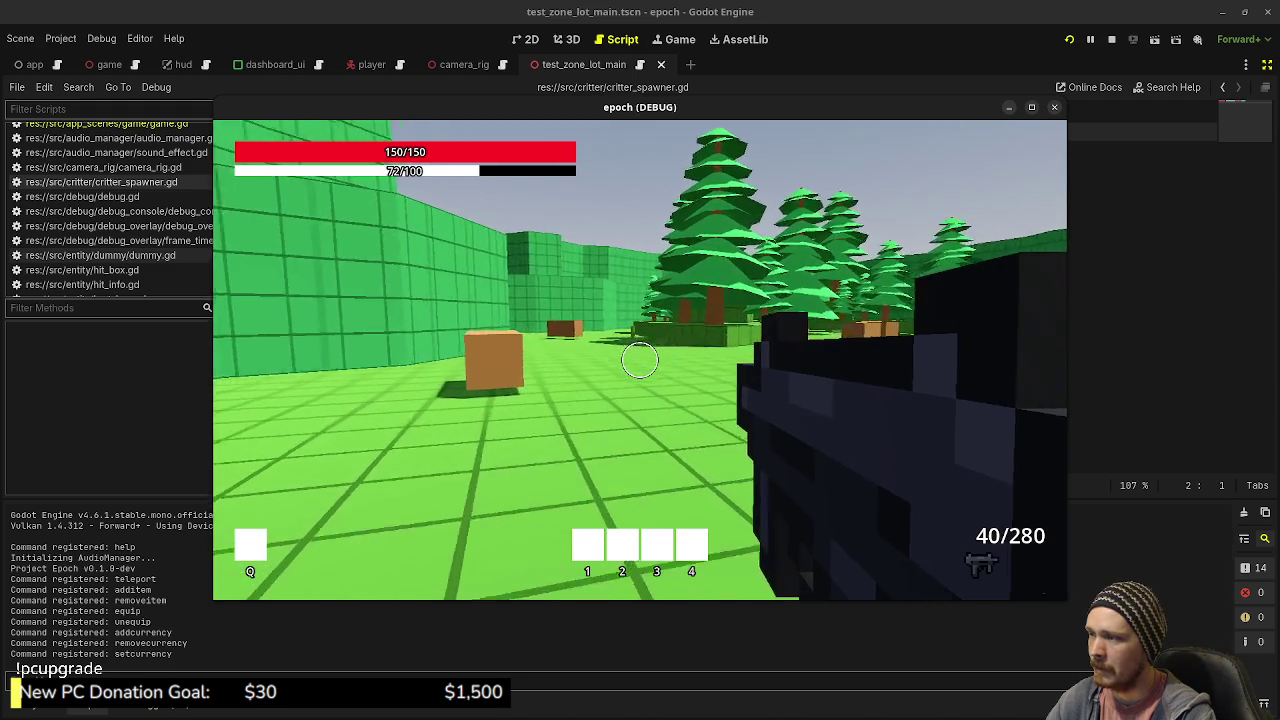
- Shoot the brown critter, collect the green herb, and check the inventory
key(w)
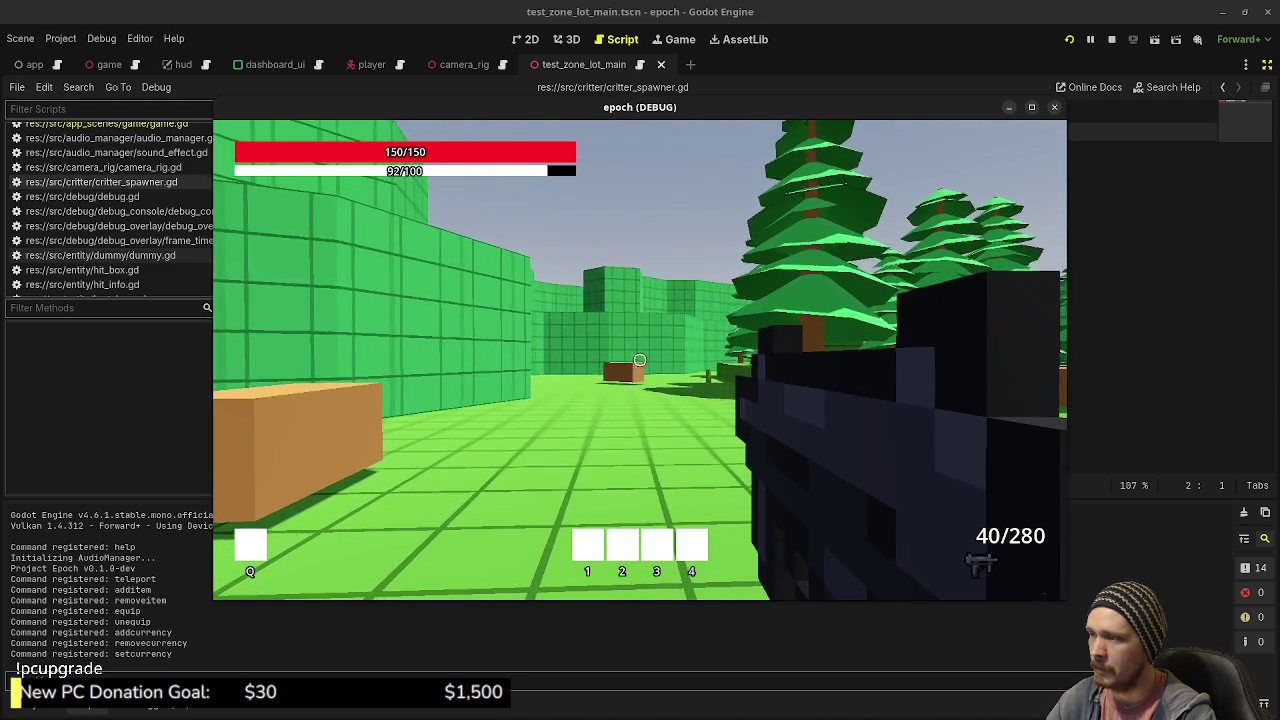
click(640, 360)
click(640, 360)
click(640, 360)
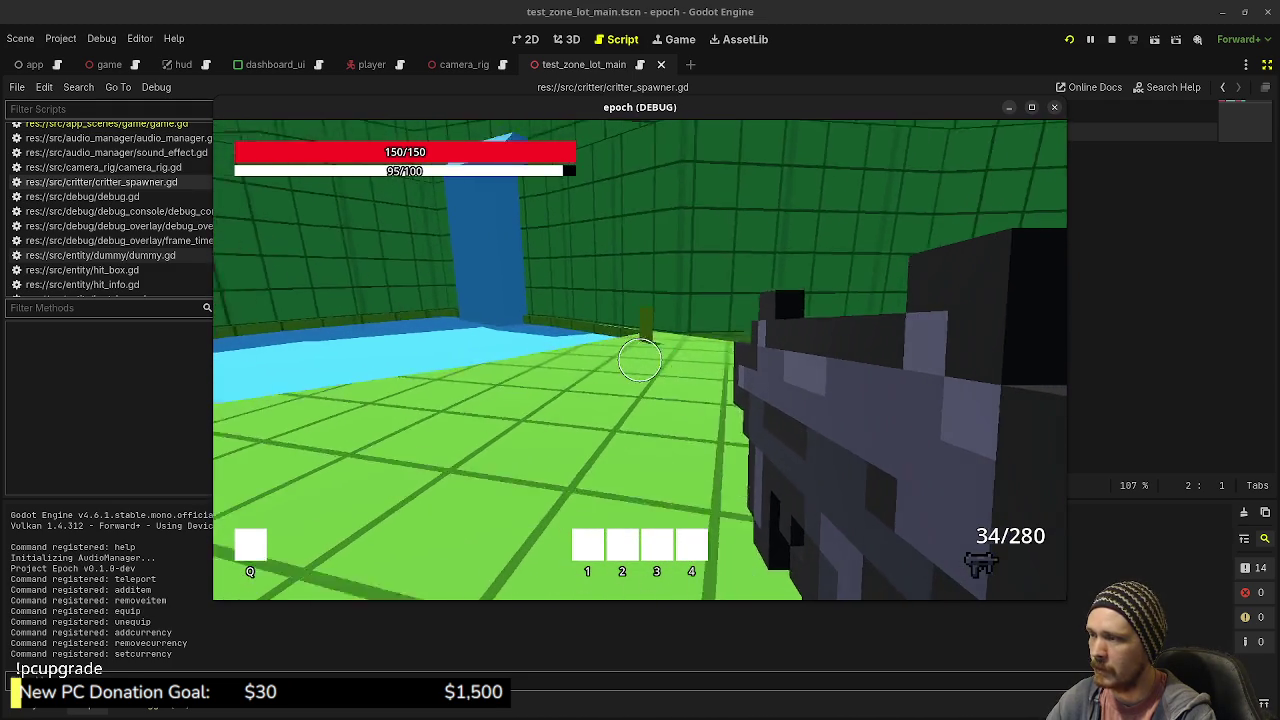
key(w)
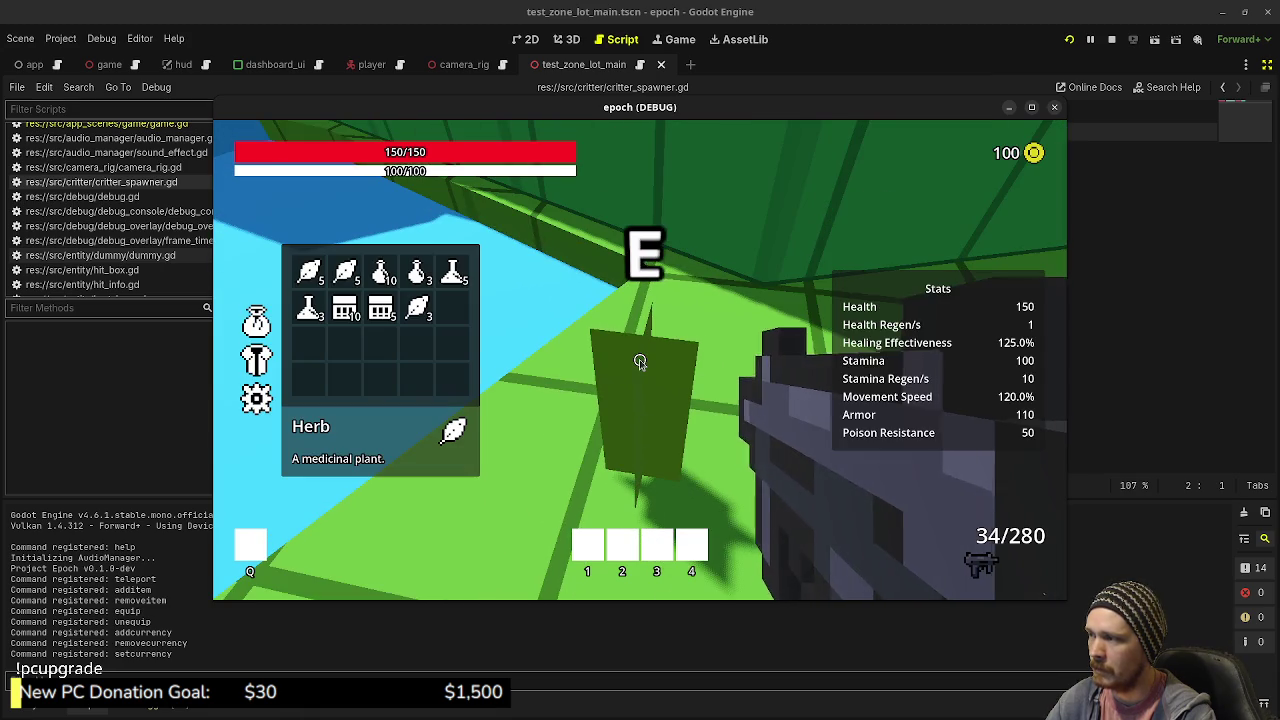
key(Tab)
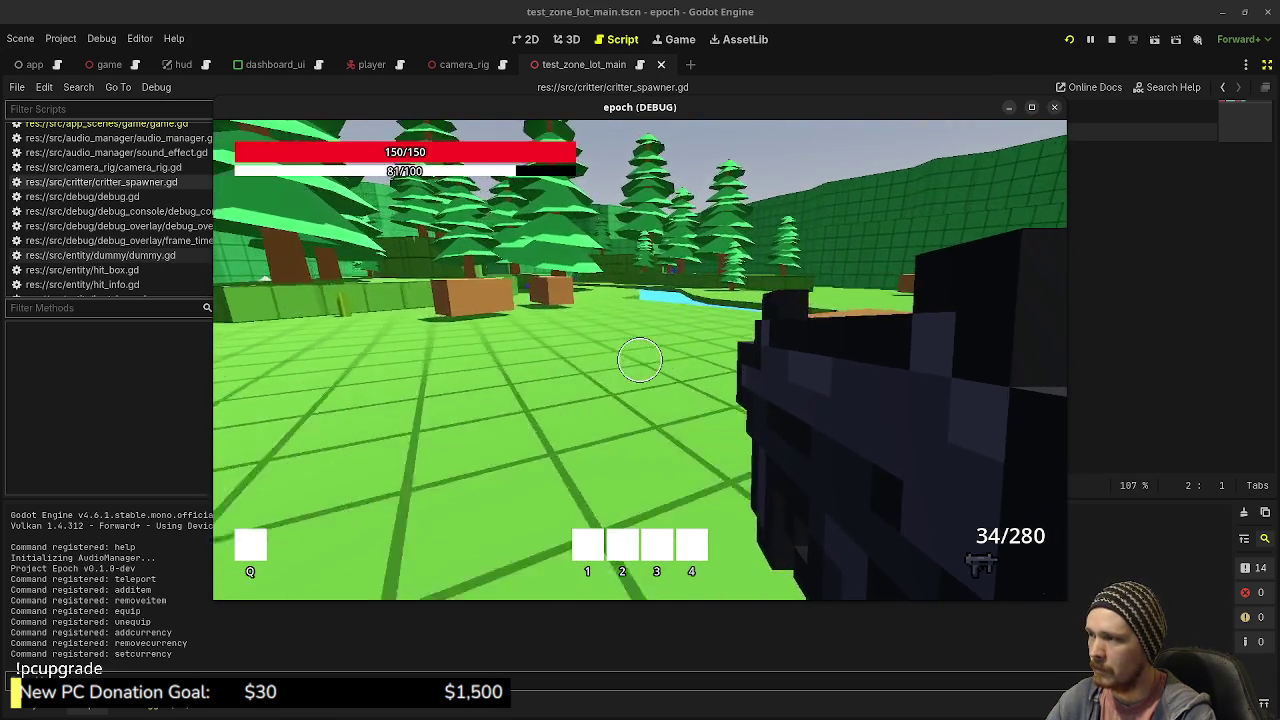
- Walk past the crates and sprint into the grass zone's blue portal with ammo at 27/280
key(w)
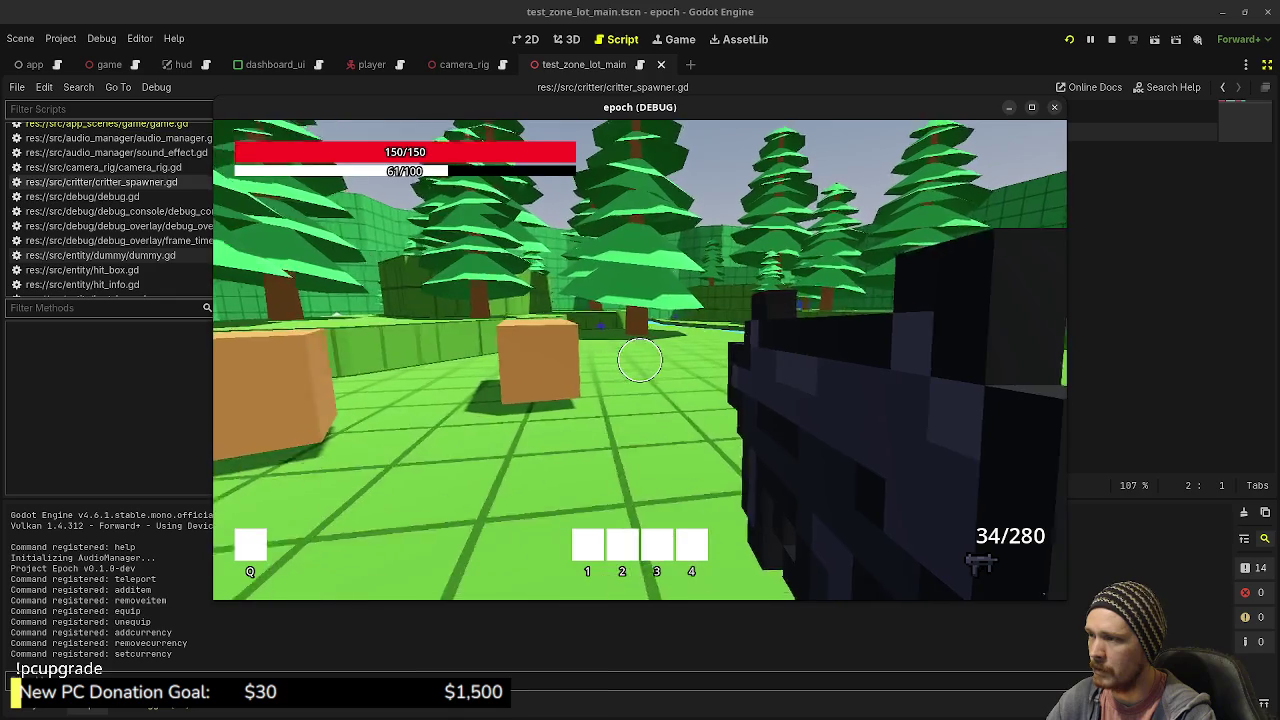
key(w)
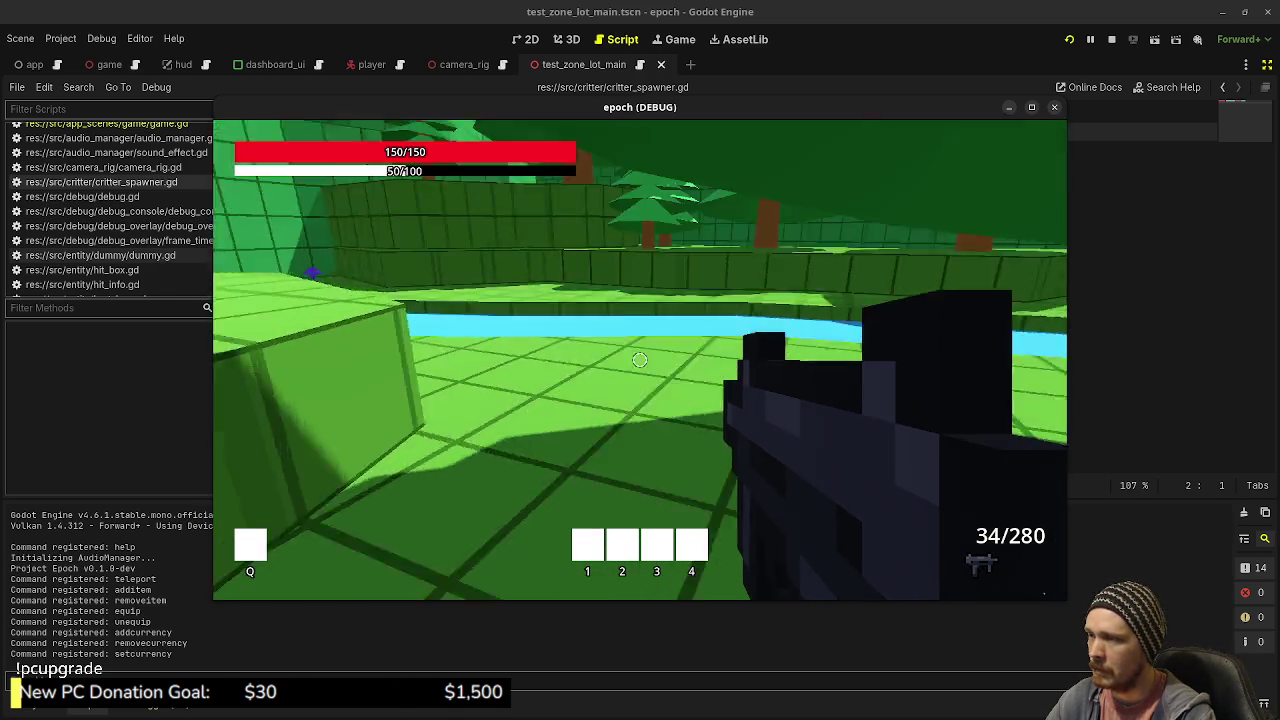
key(w)
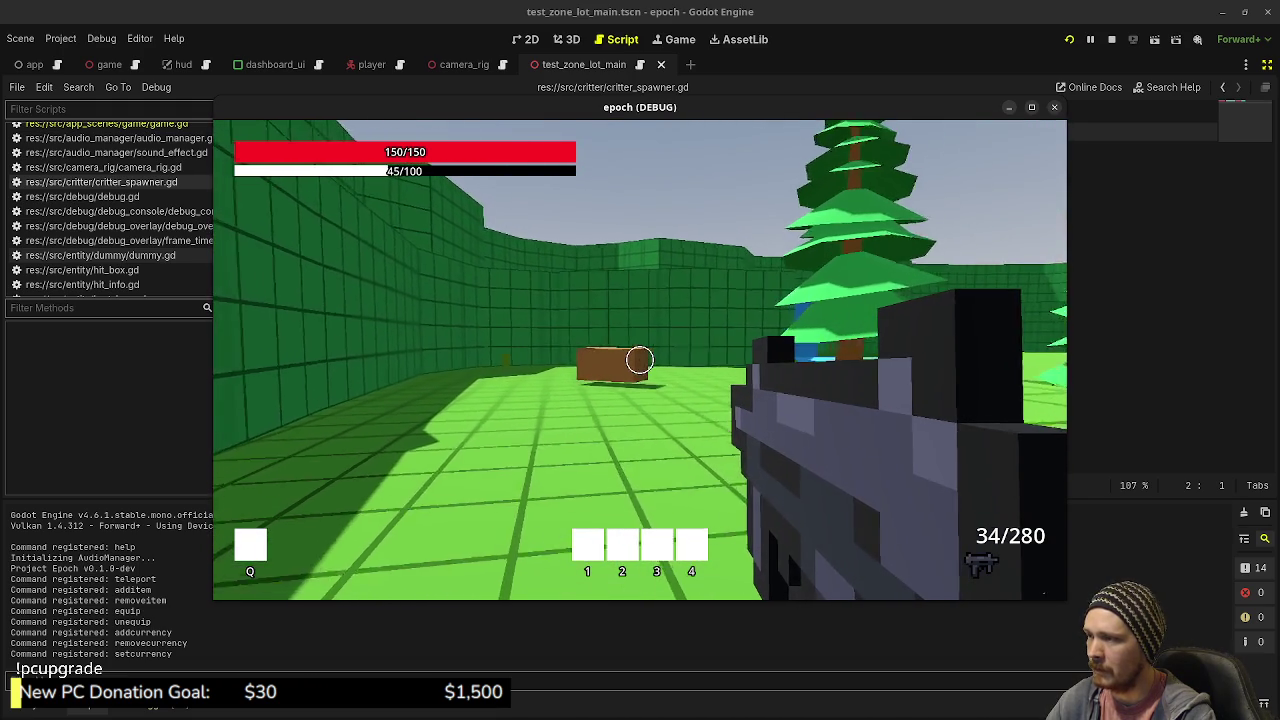
key(shift+w)
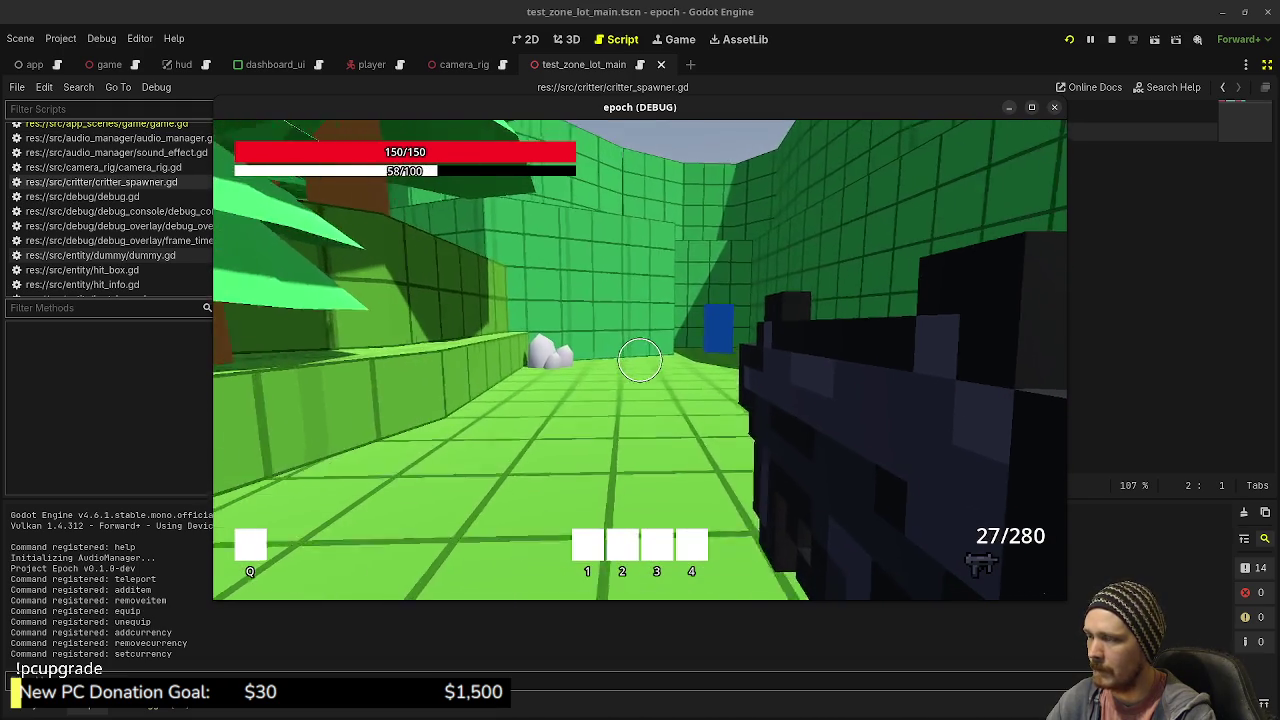
key(shift+w)
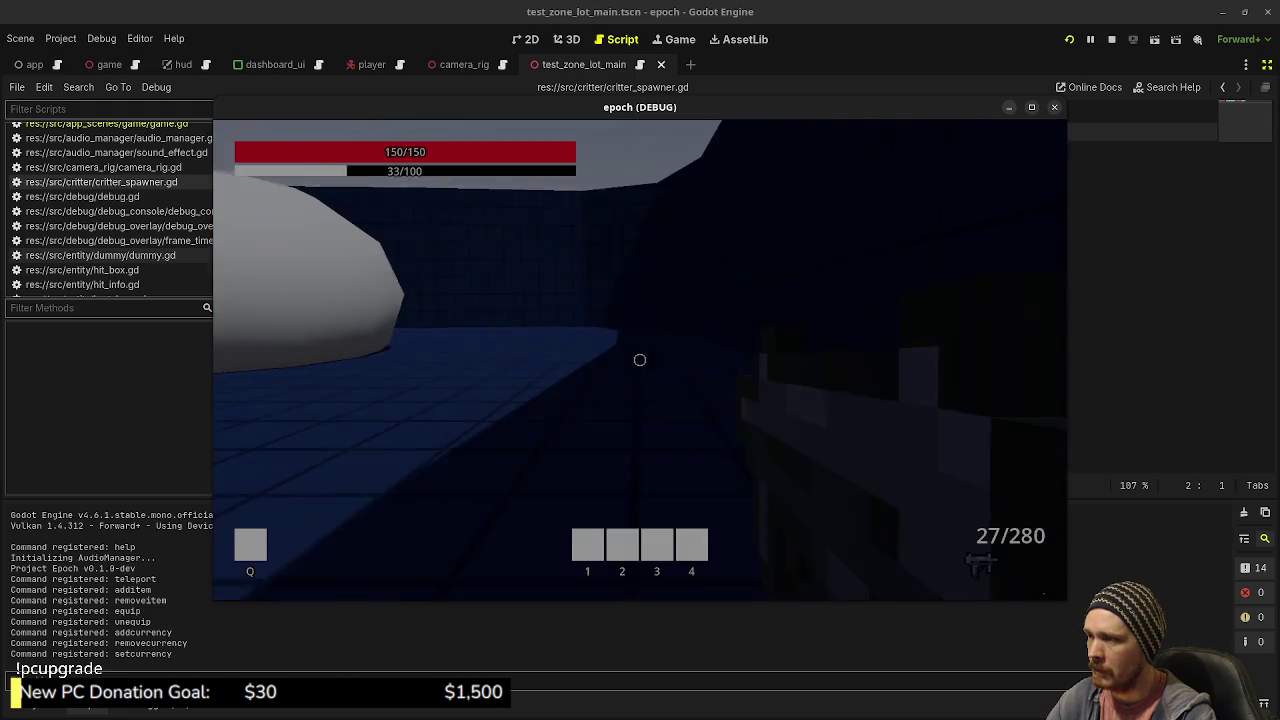
- Fire repeatedly at the white critter blob, then walk into the blue pillar to teleport
click(640, 360)
click(640, 360)
click(640, 360)
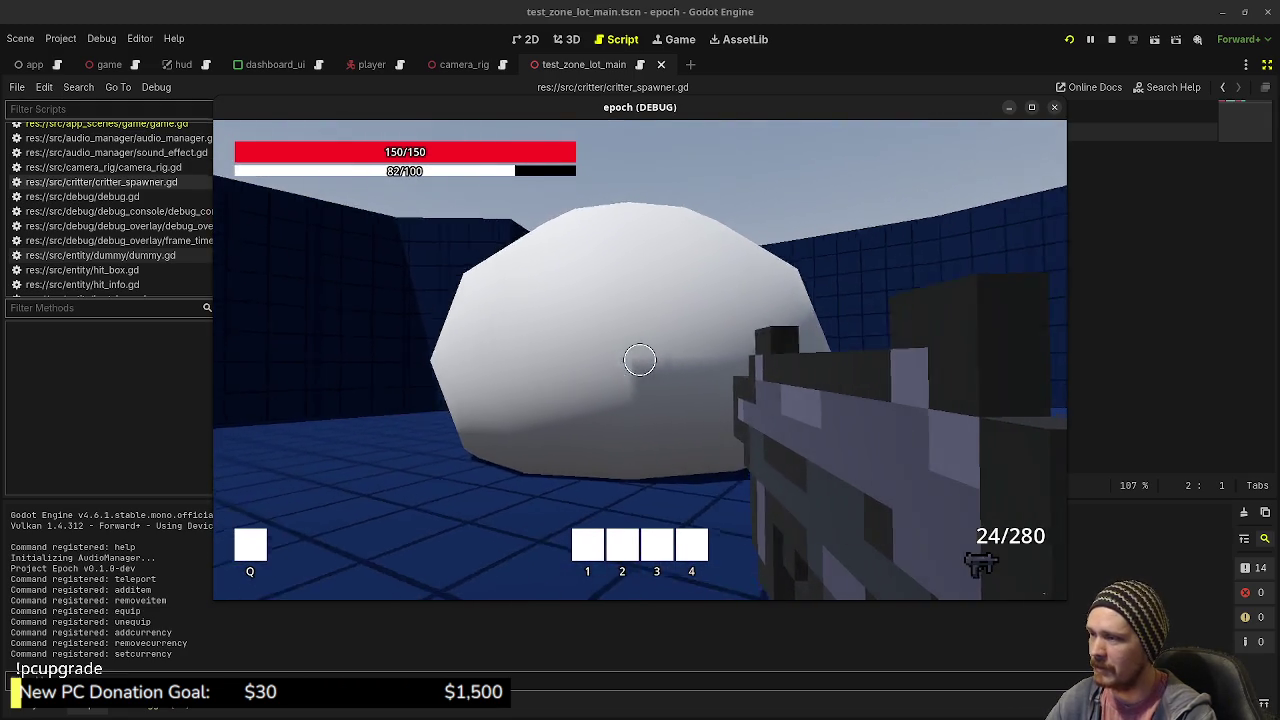
click(640, 360)
click(640, 360)
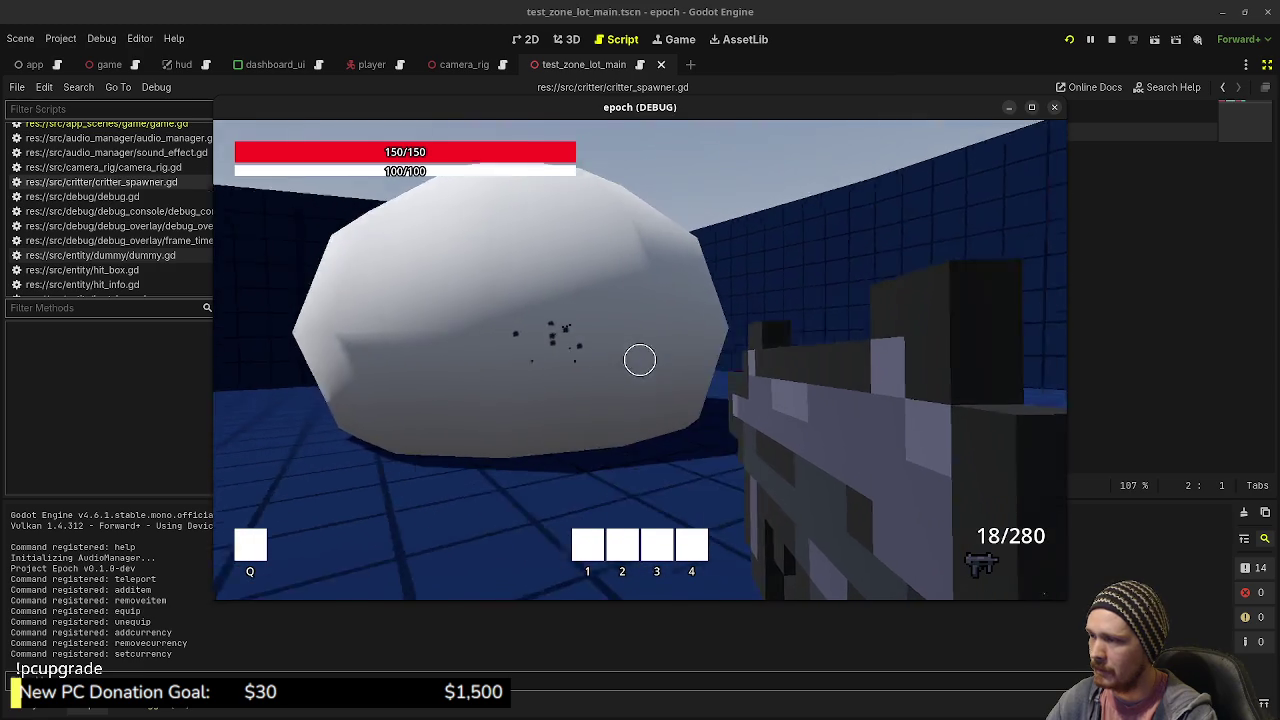
click(640, 360)
click(640, 360)
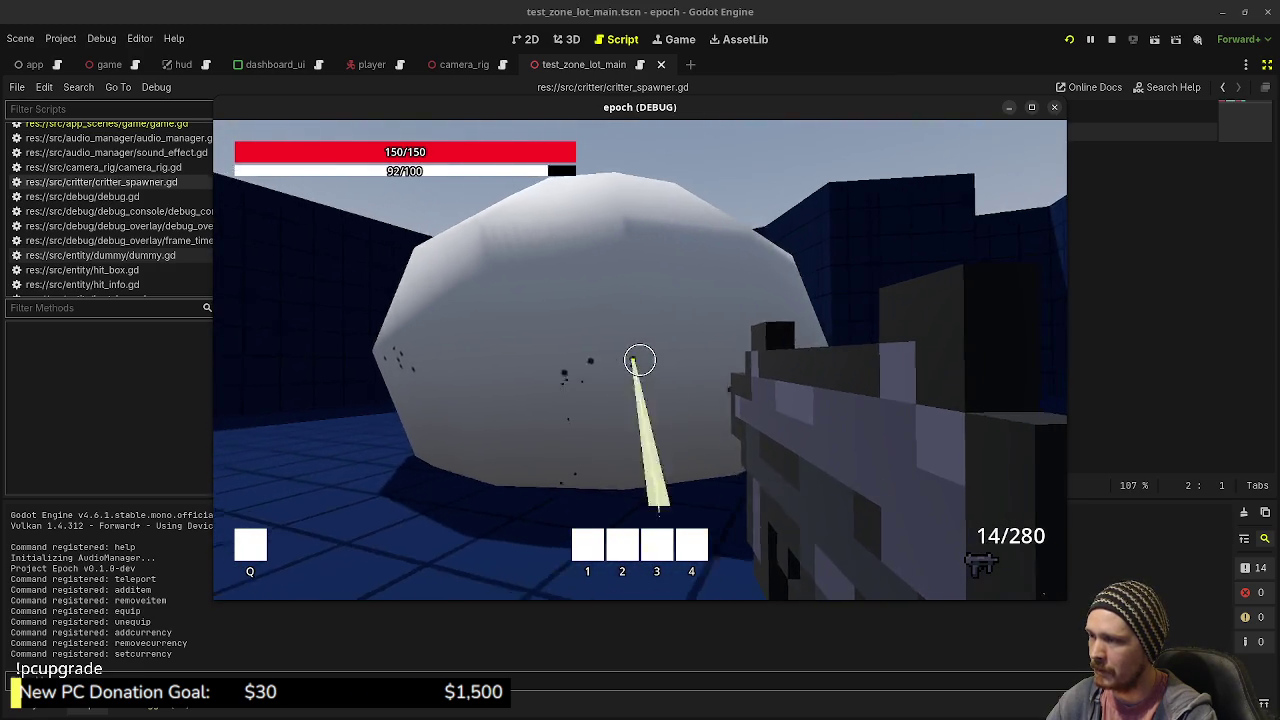
key(shift)
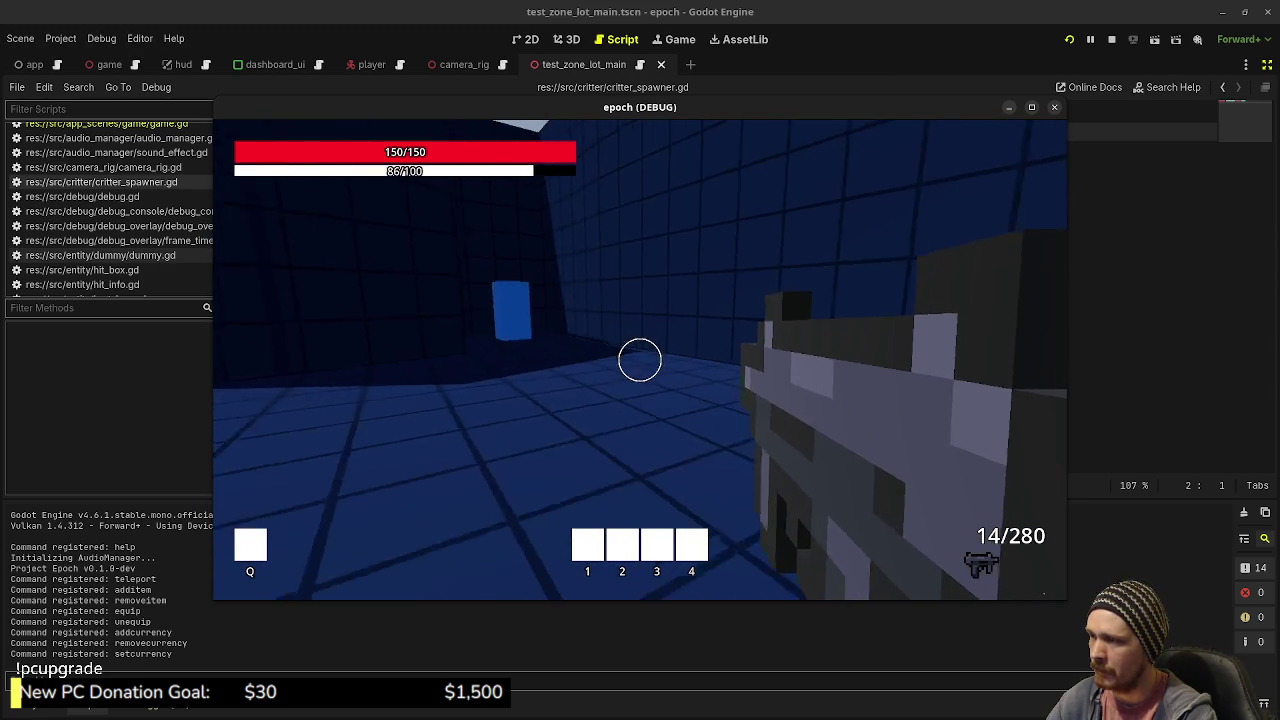
key(w)
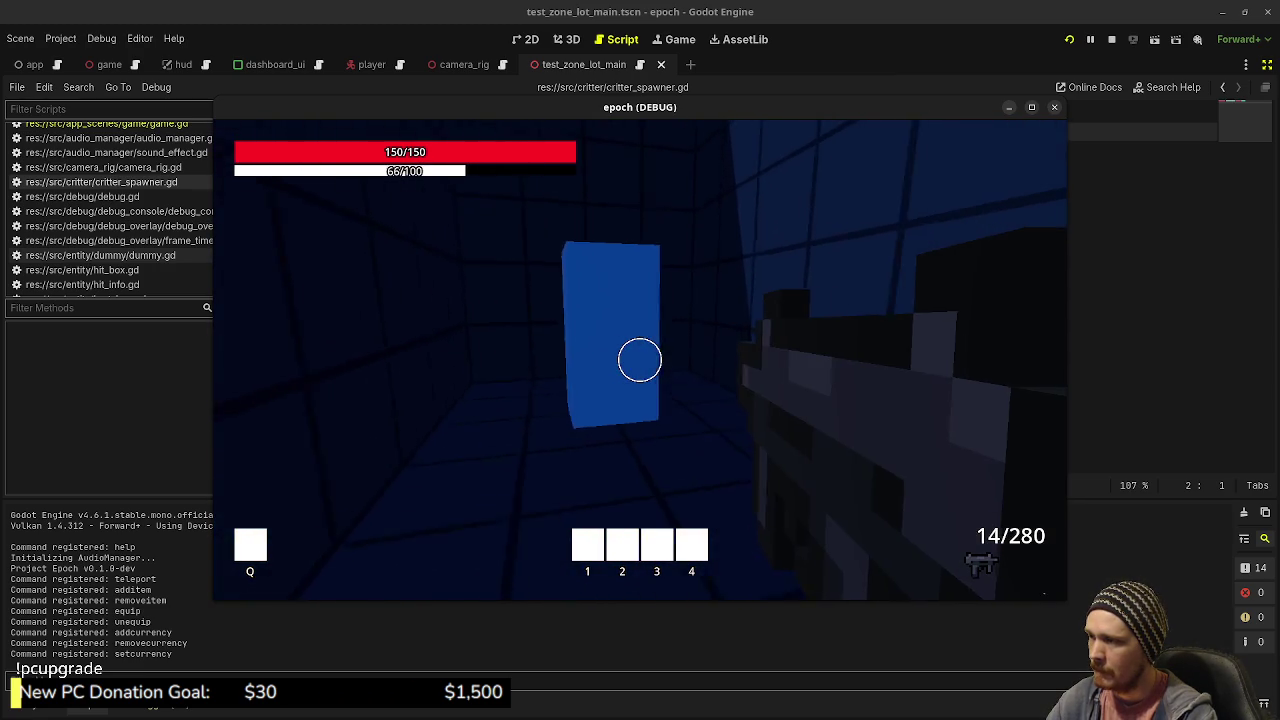
key(Escape)
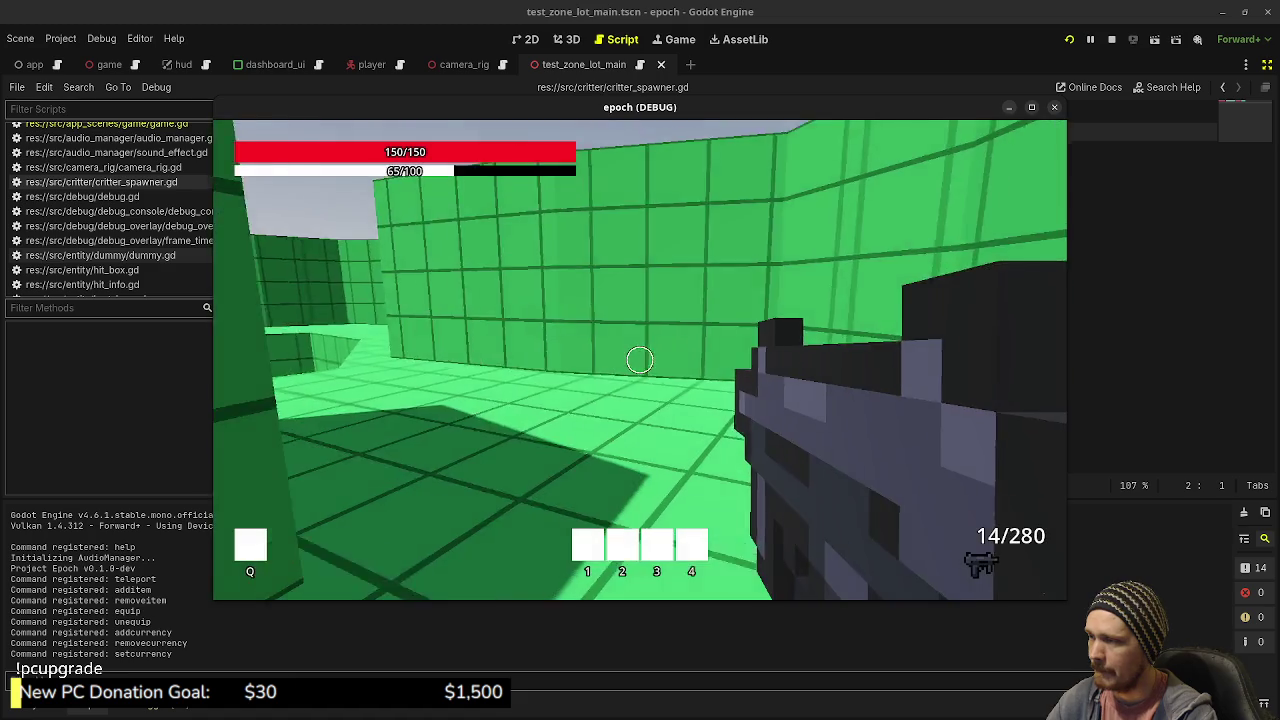
- Cross the green zone, shoot the brown box, and sprint into the blue pillar, leaving ammo at 9/280
key(shift+w)
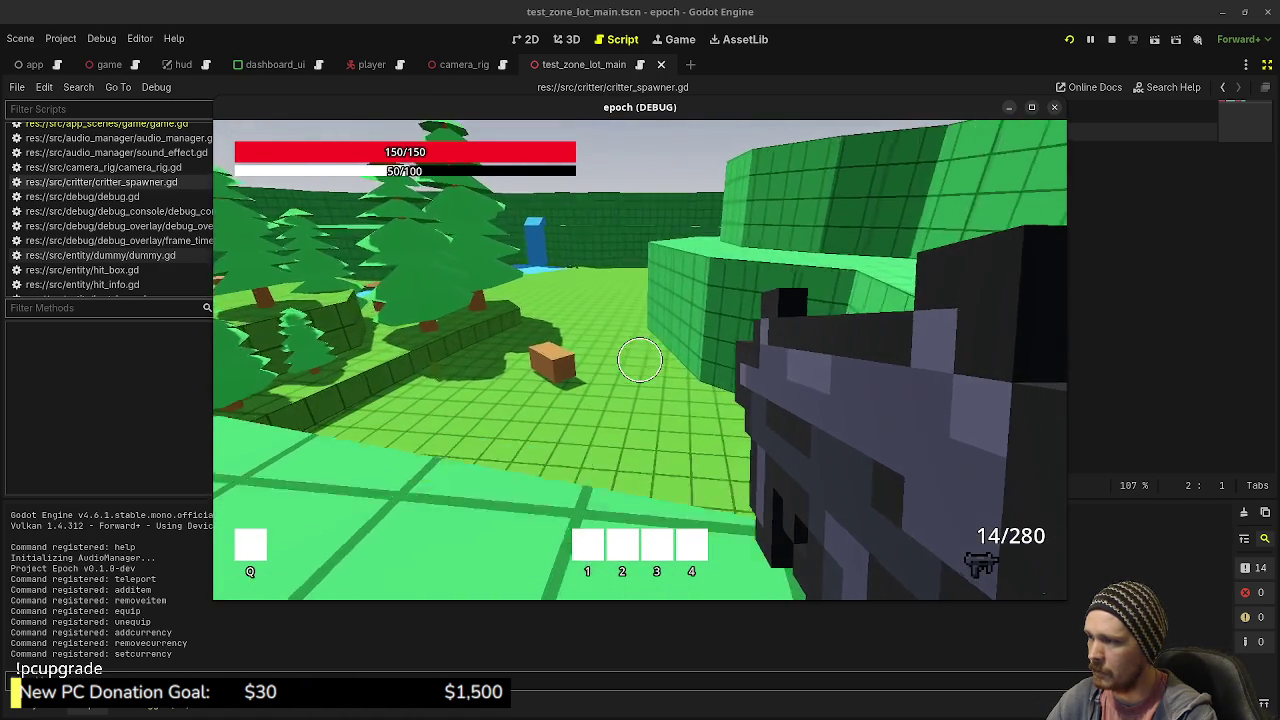
key(w)
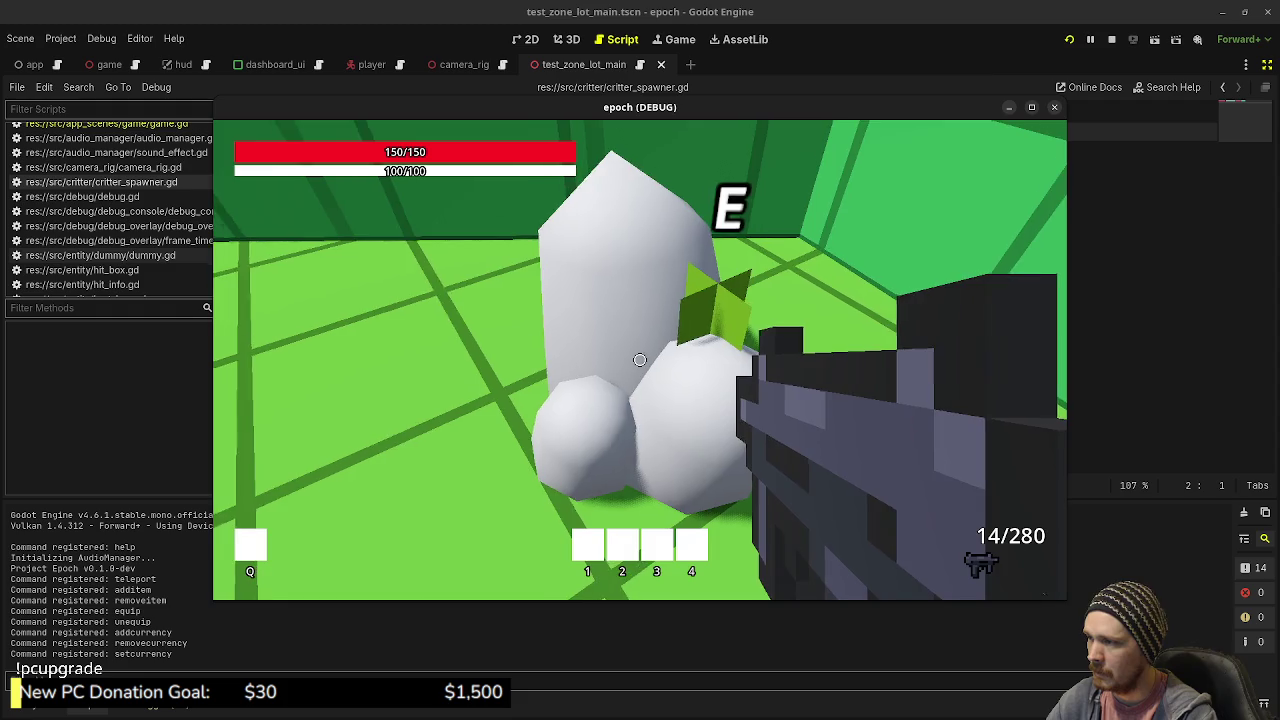
click(640, 360)
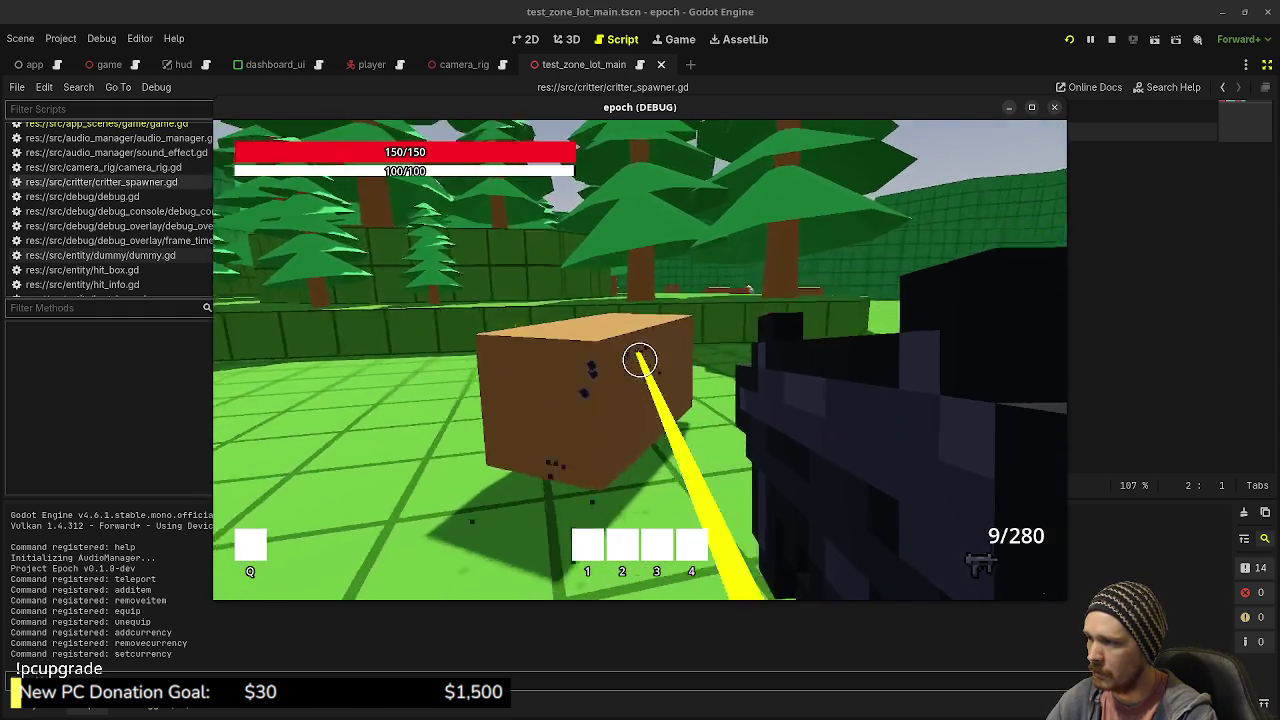
key(shift+w)
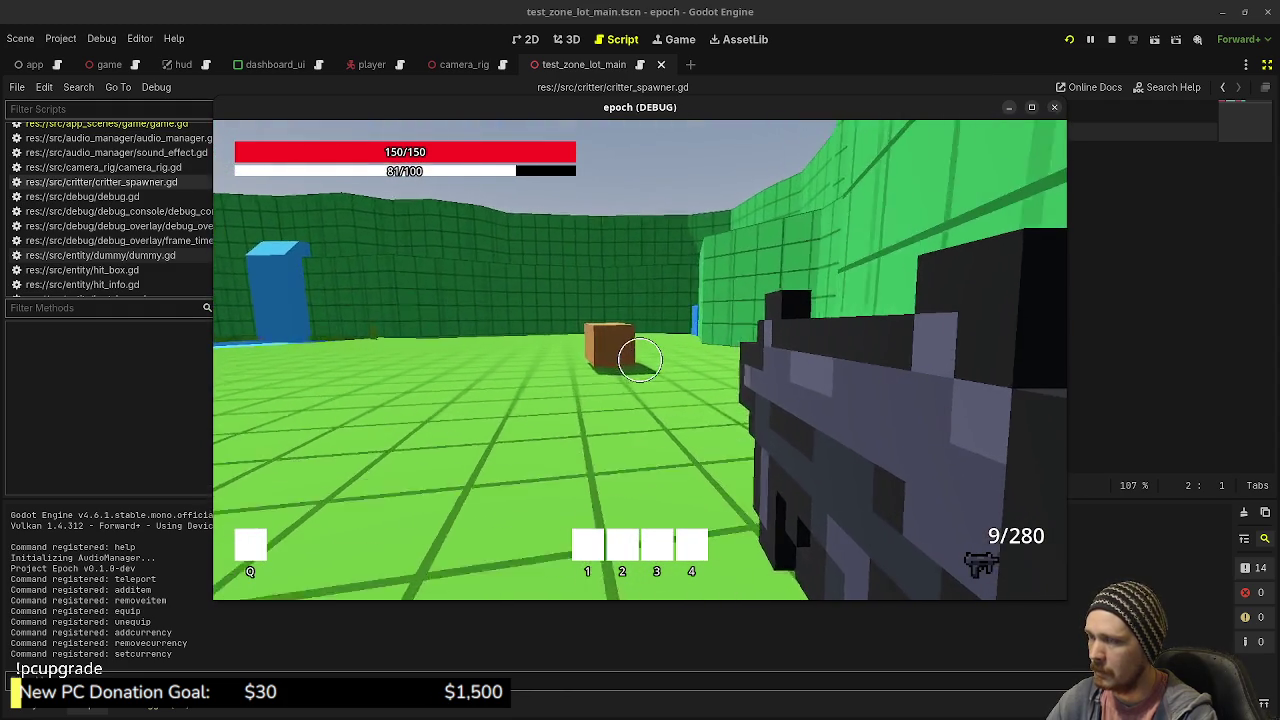
key(shift+w)
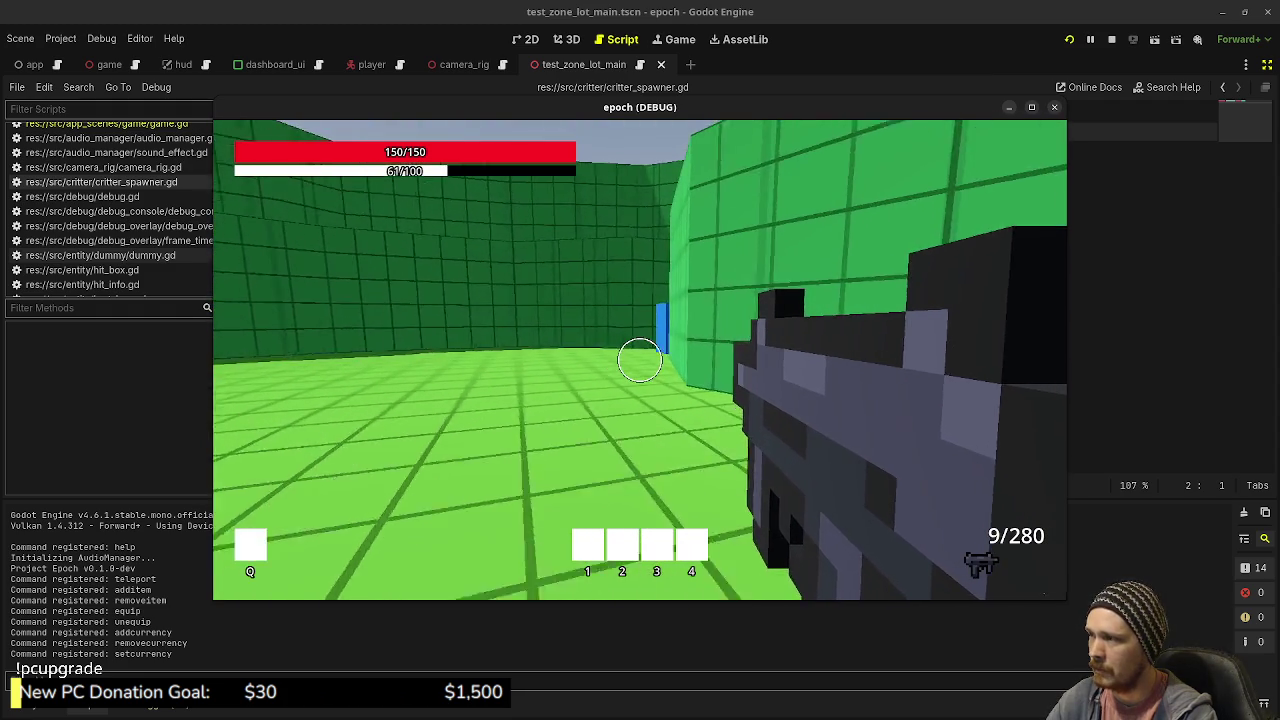
key(shift+w)
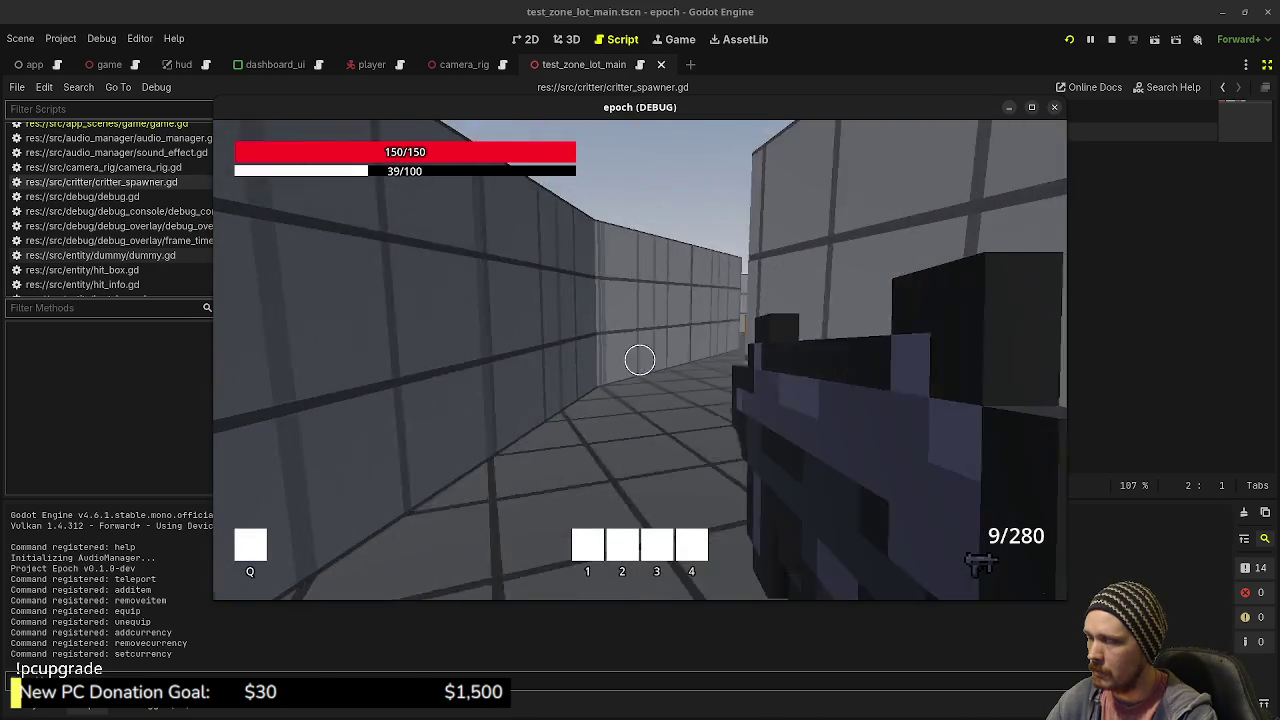
- Run into the Item Shop and open, then close, the Item Storage Box inventory
key(shift+w)
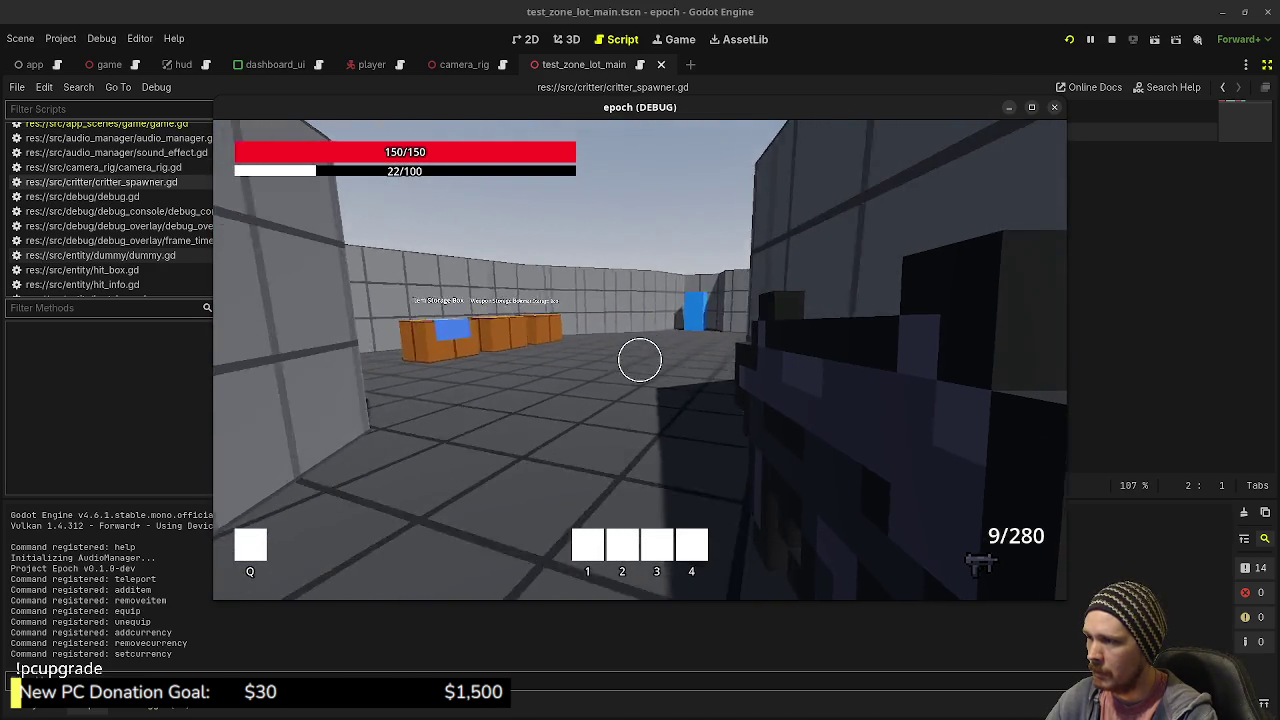
key(w)
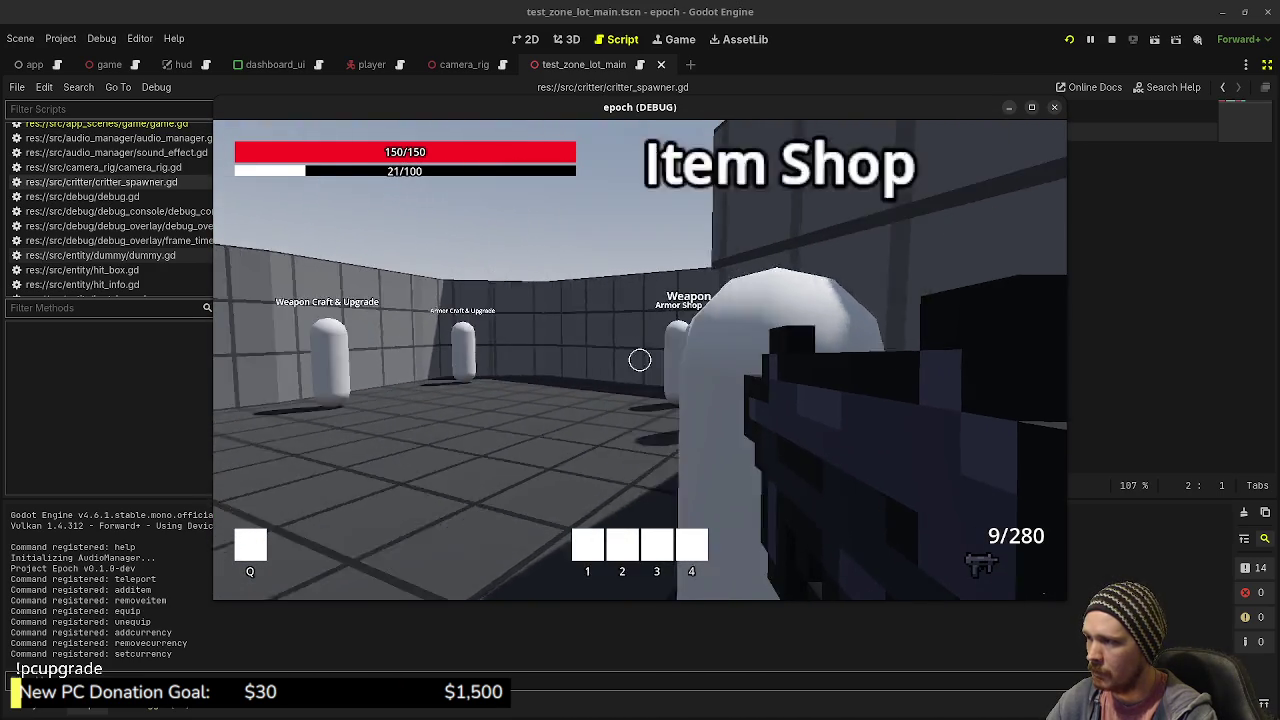
key(w)
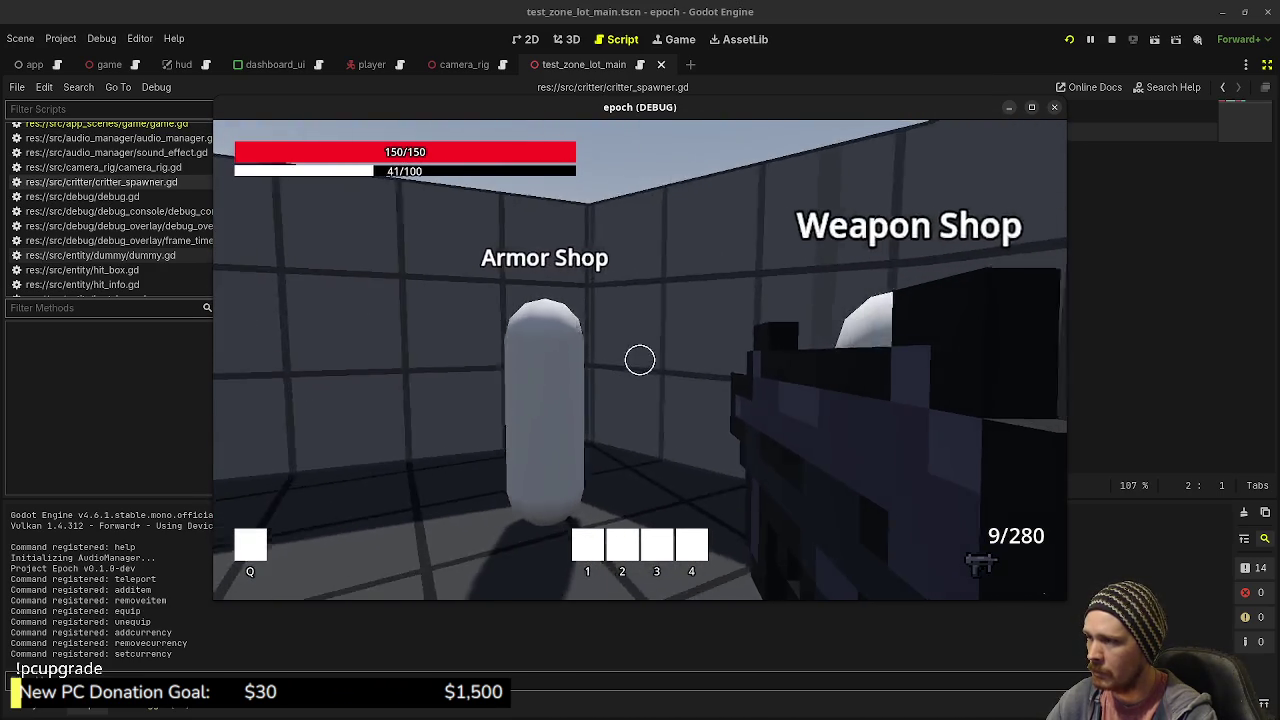
key(w)
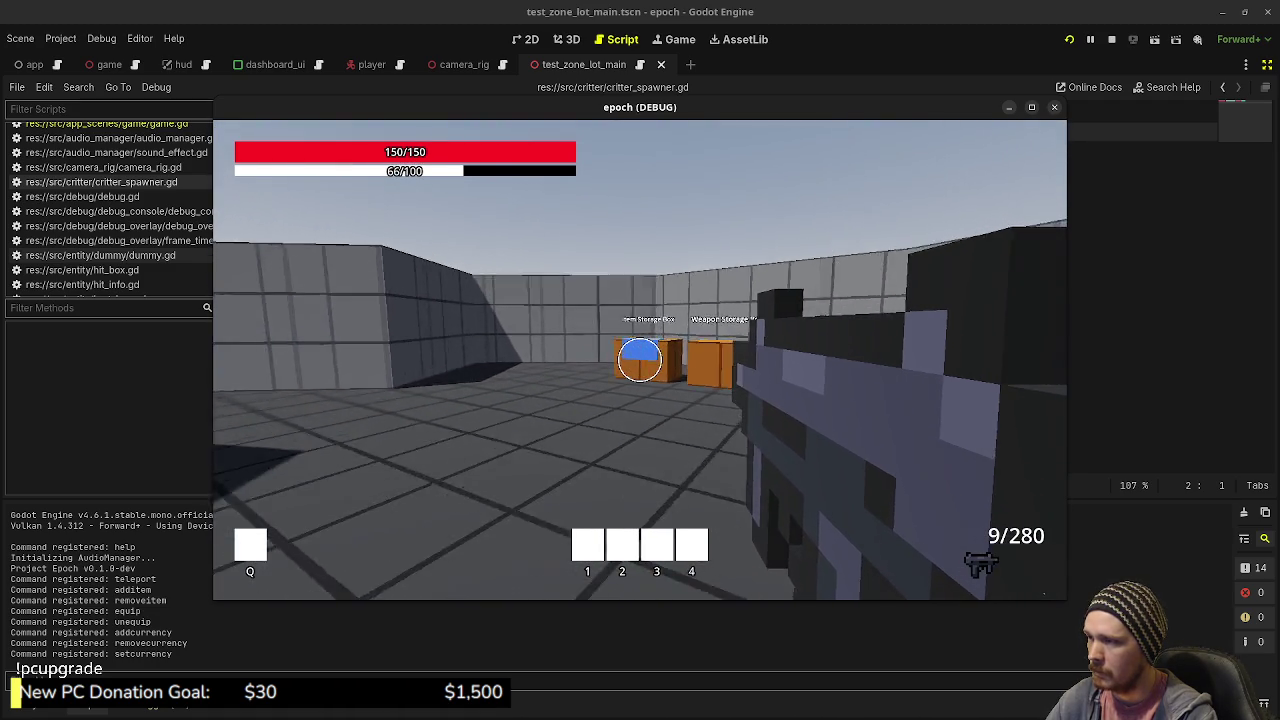
key(w)
key(e)
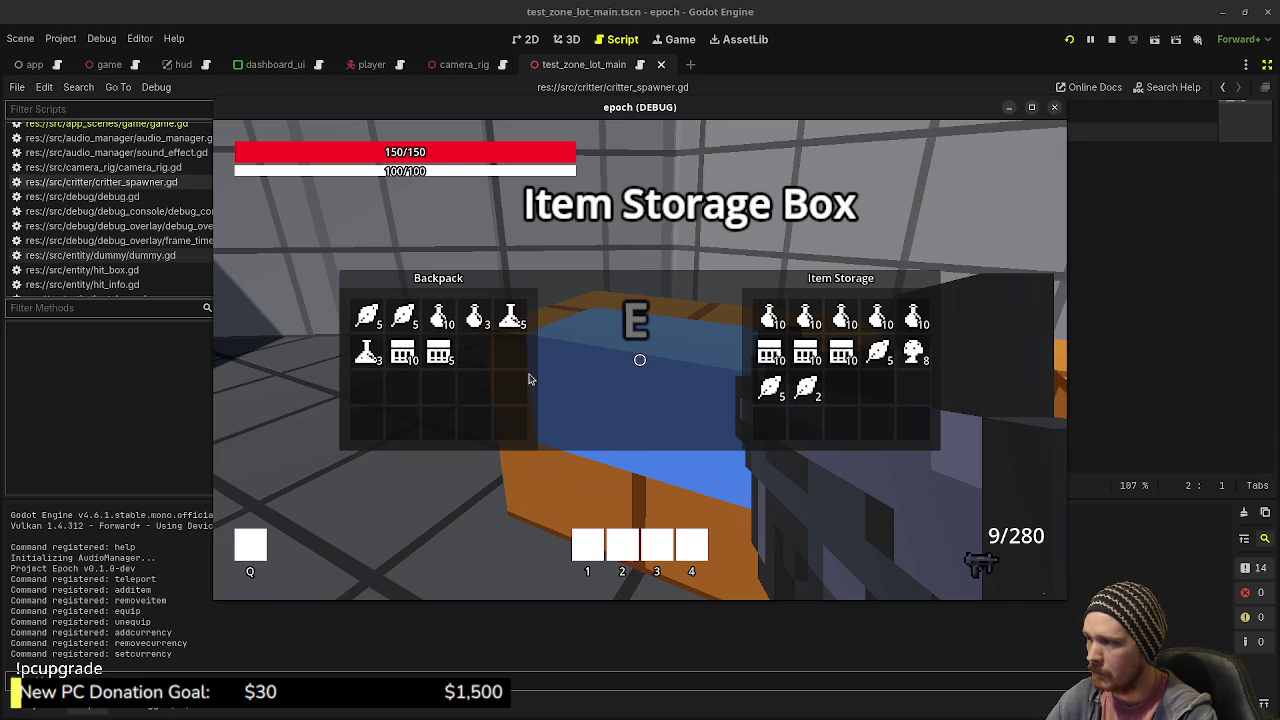
key(e)
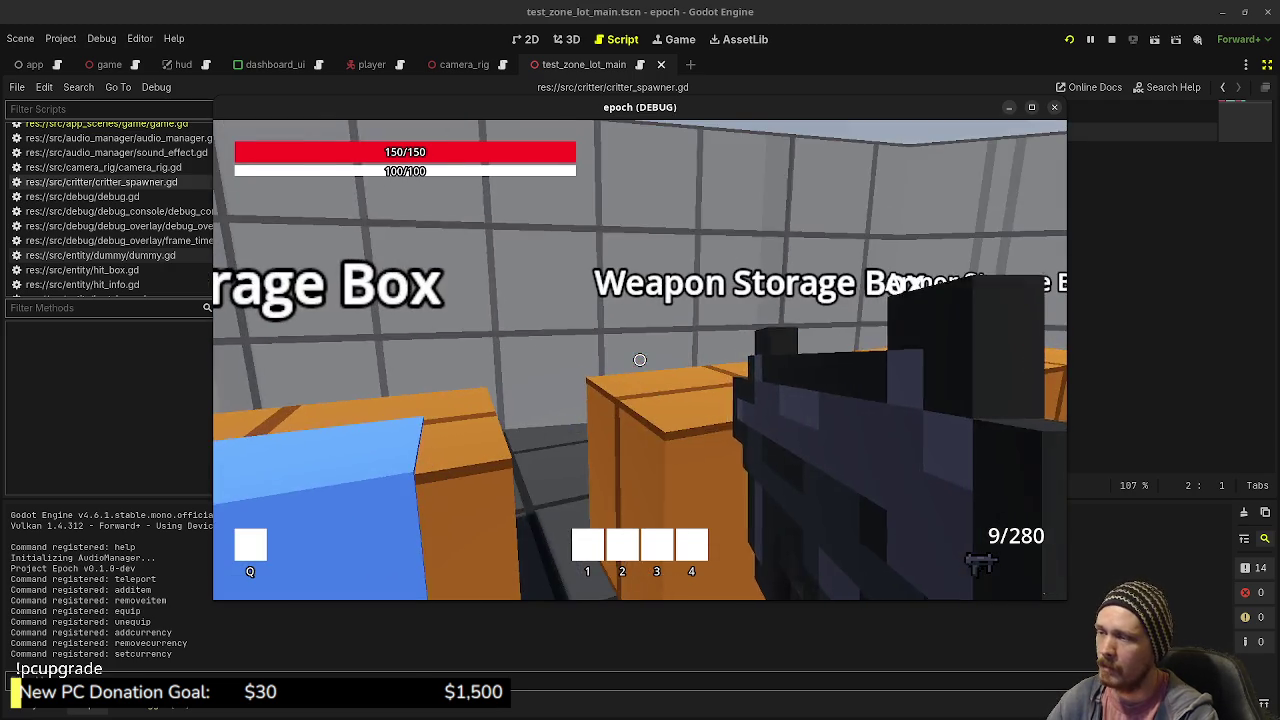
- Teleport through the blue box and walk to the test zone's item pedestals
key(shift+w)
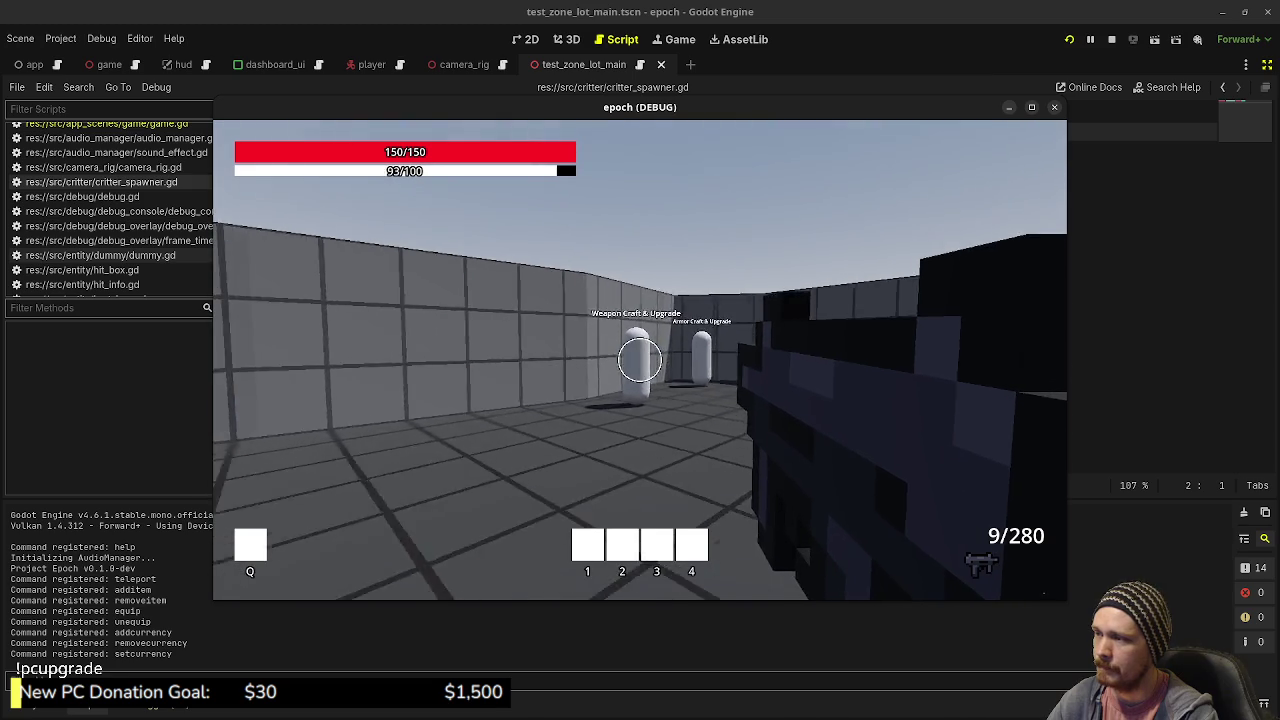
key(shift+w)
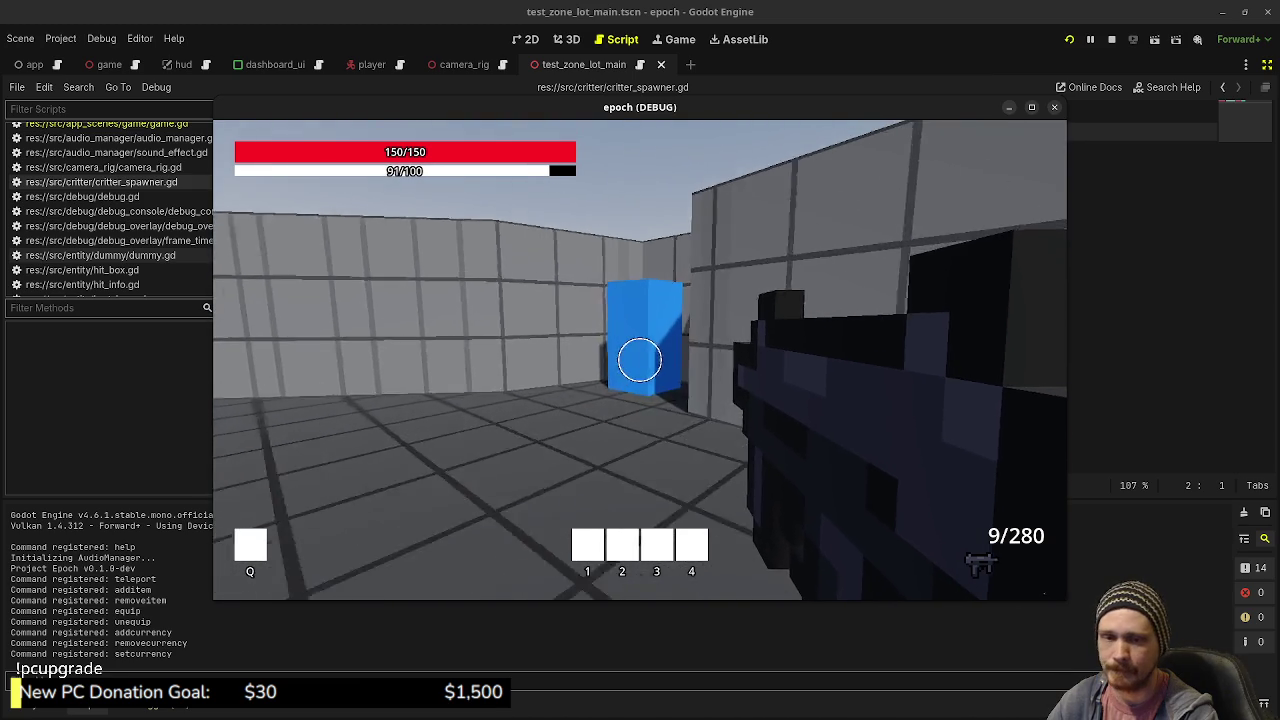
key(w)
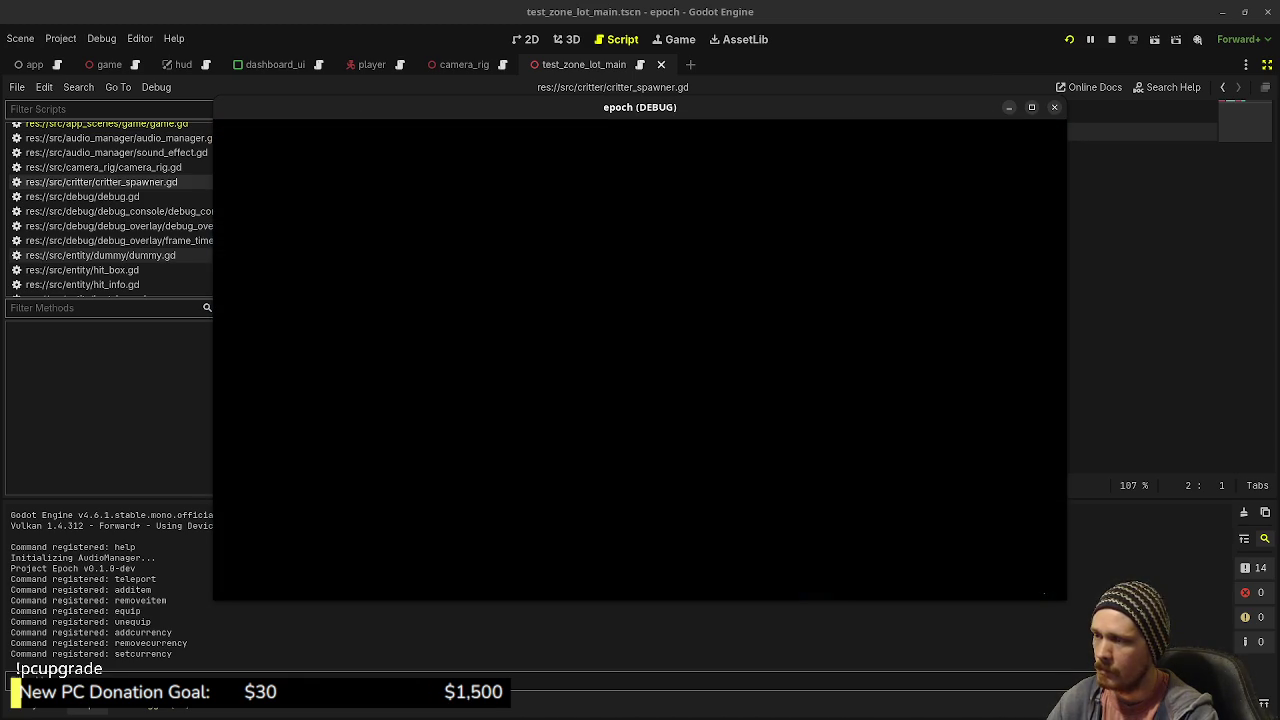
key(shift+w)
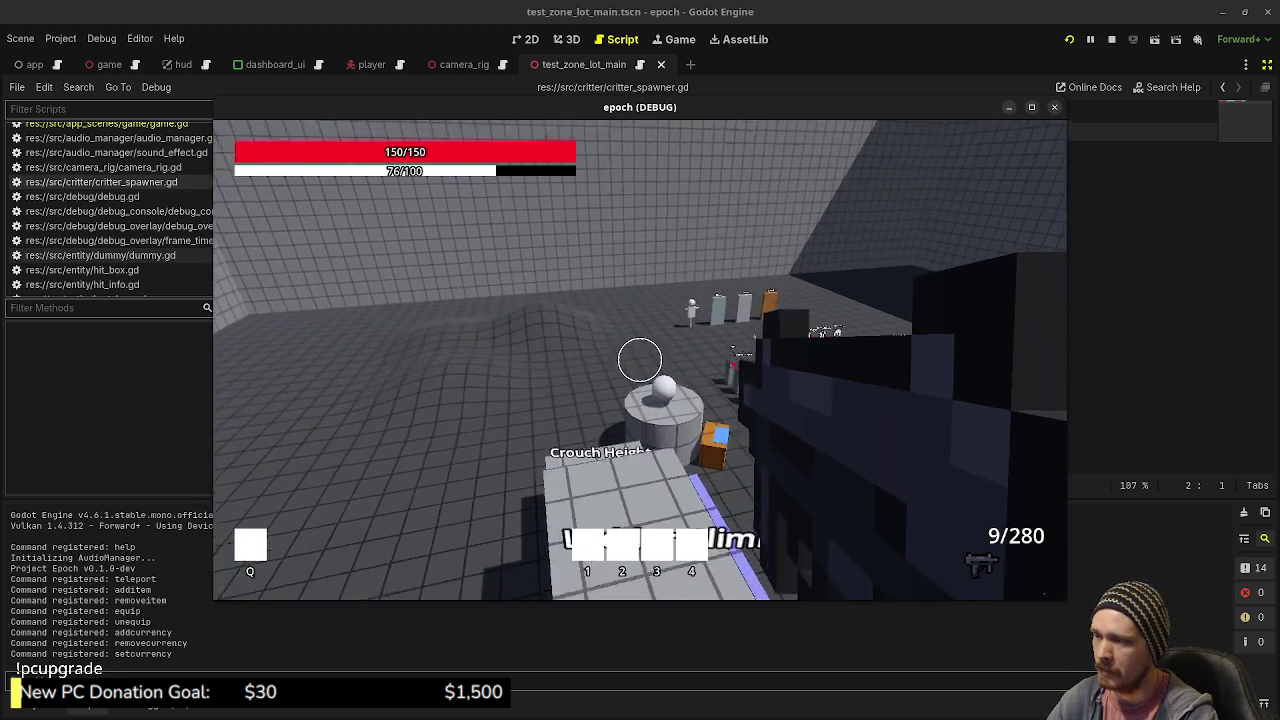
key(w)
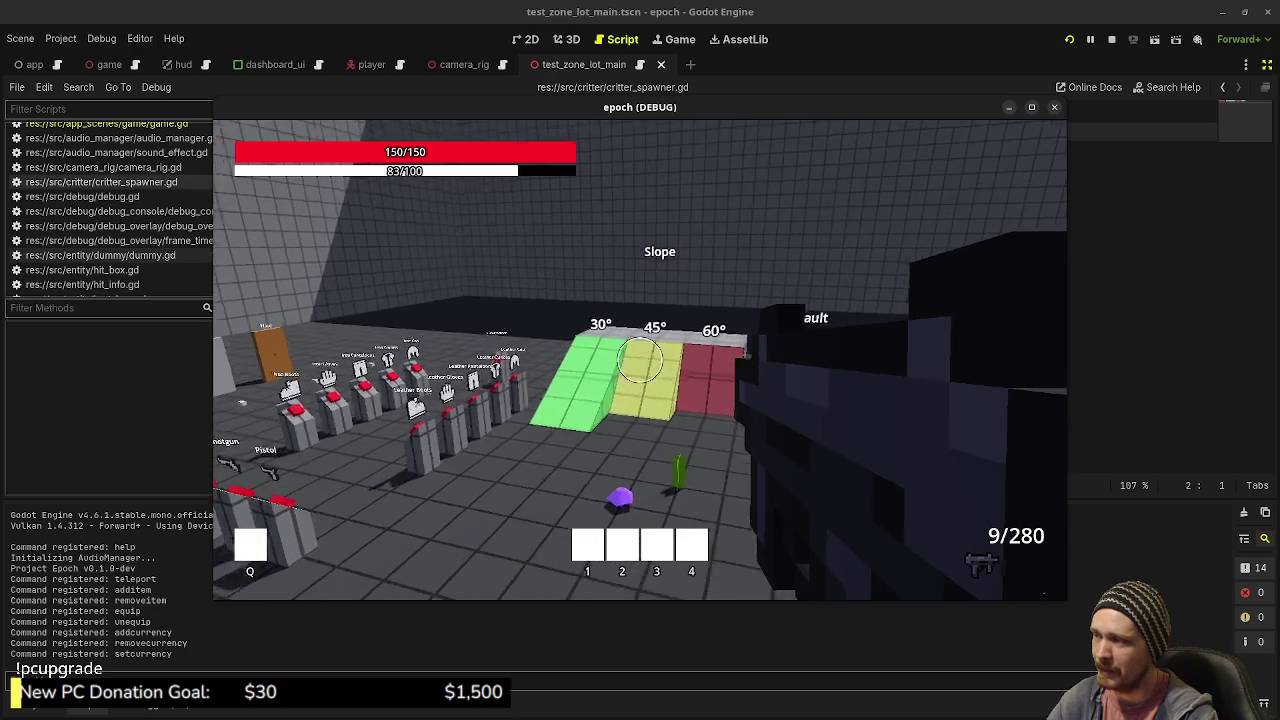
key(w)
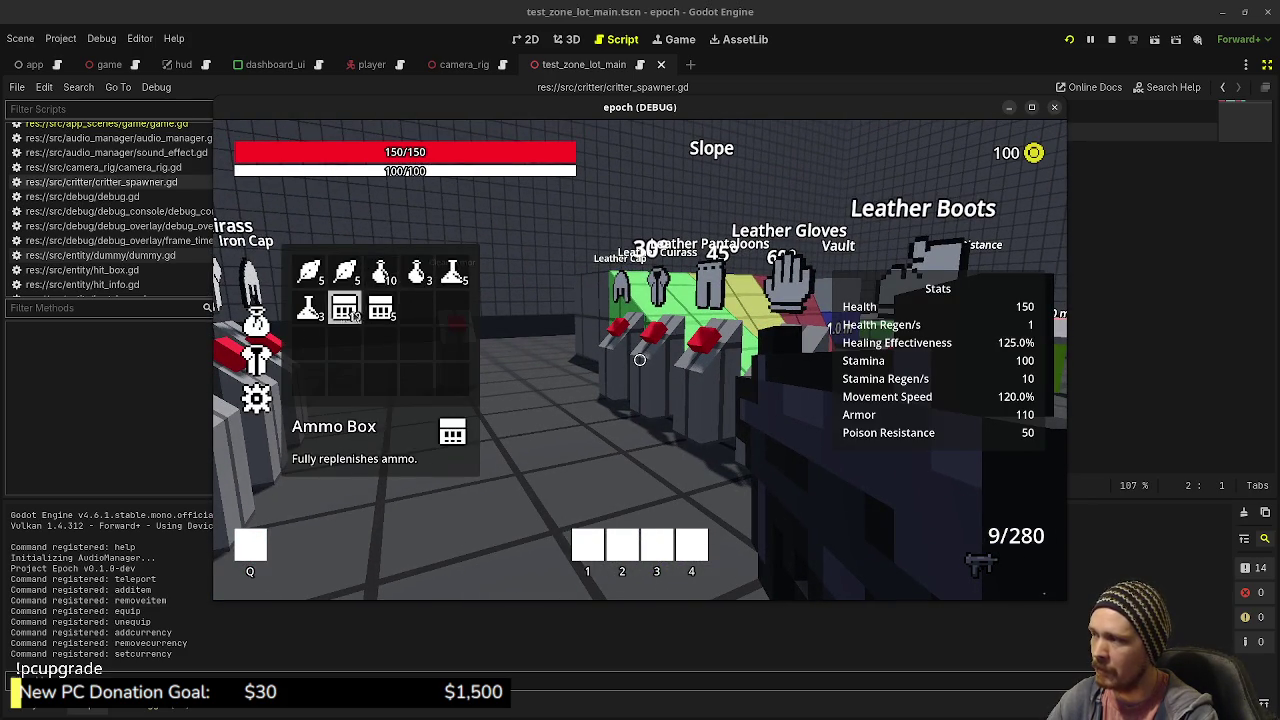
- Close the stats panel and approach the Metal, Stone and Wood targets
key(Tab)
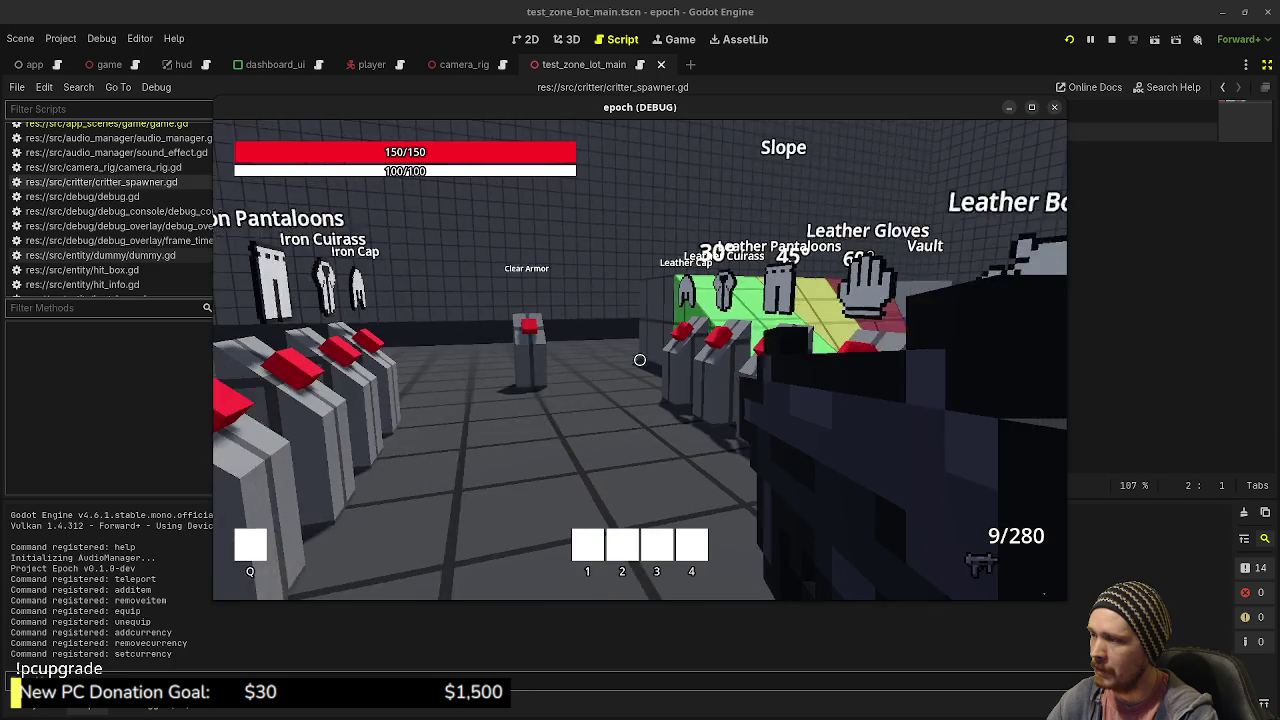
key(w)
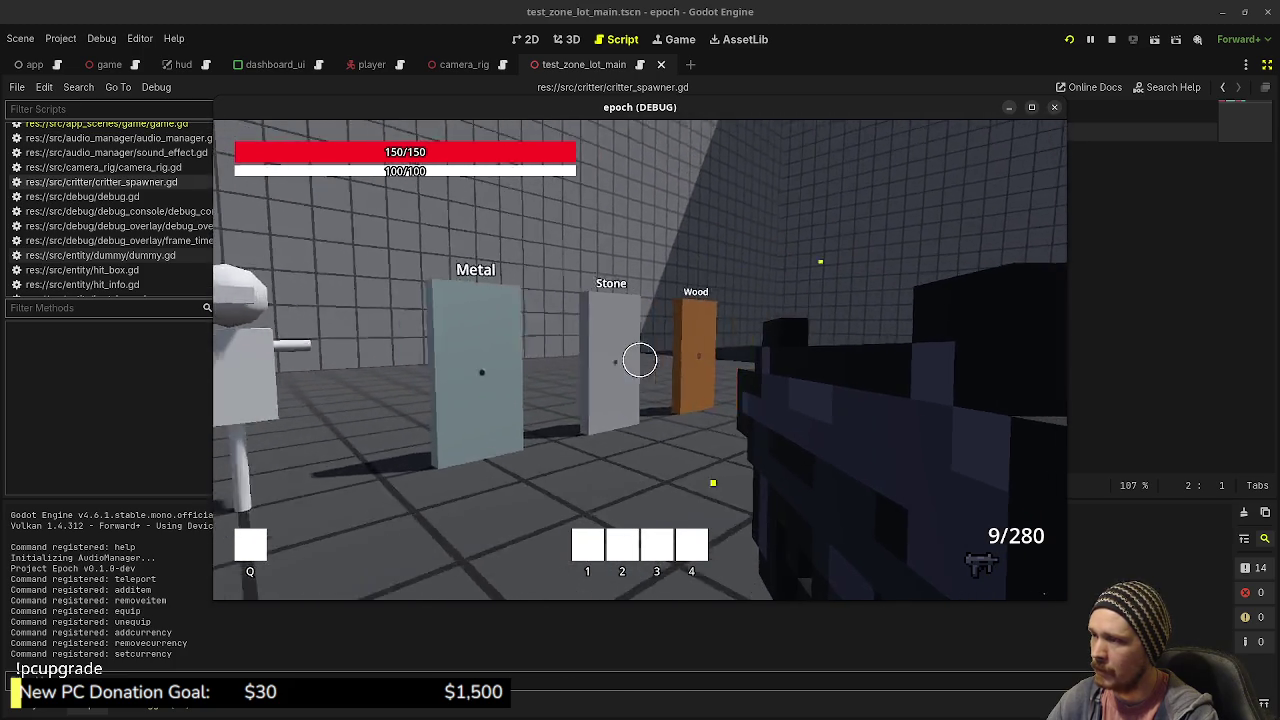
key(d)
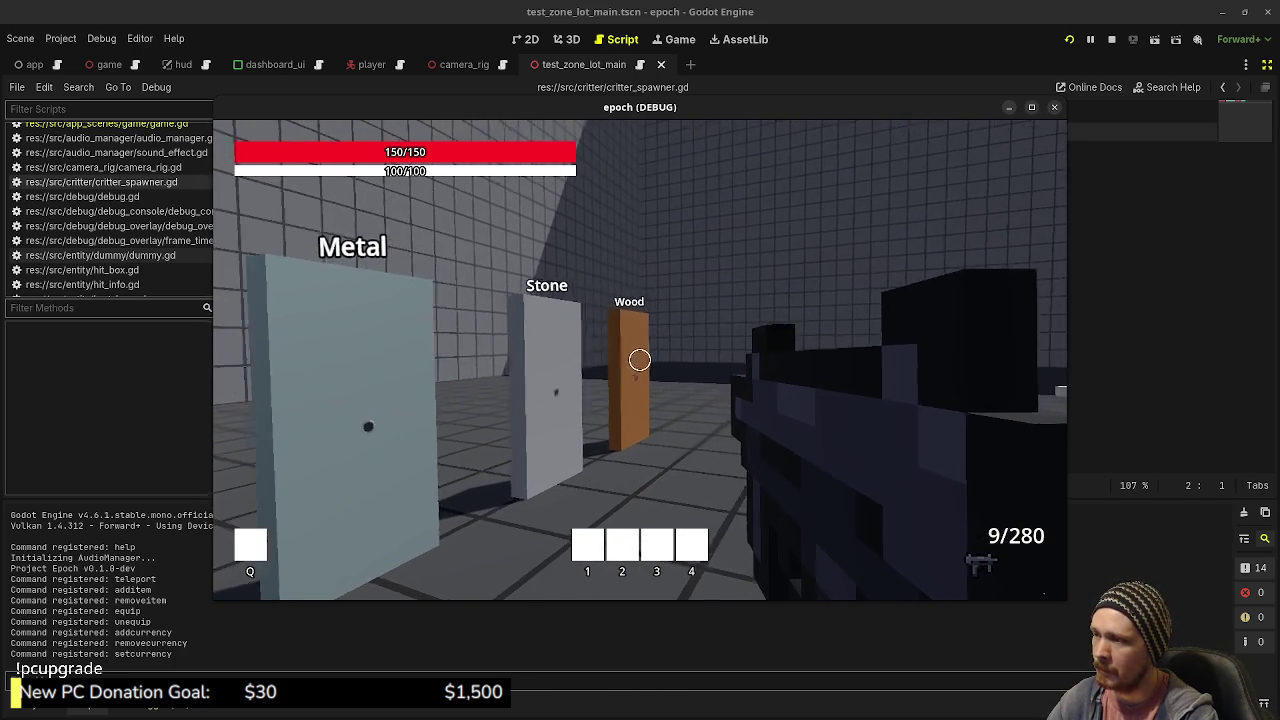
key(s)
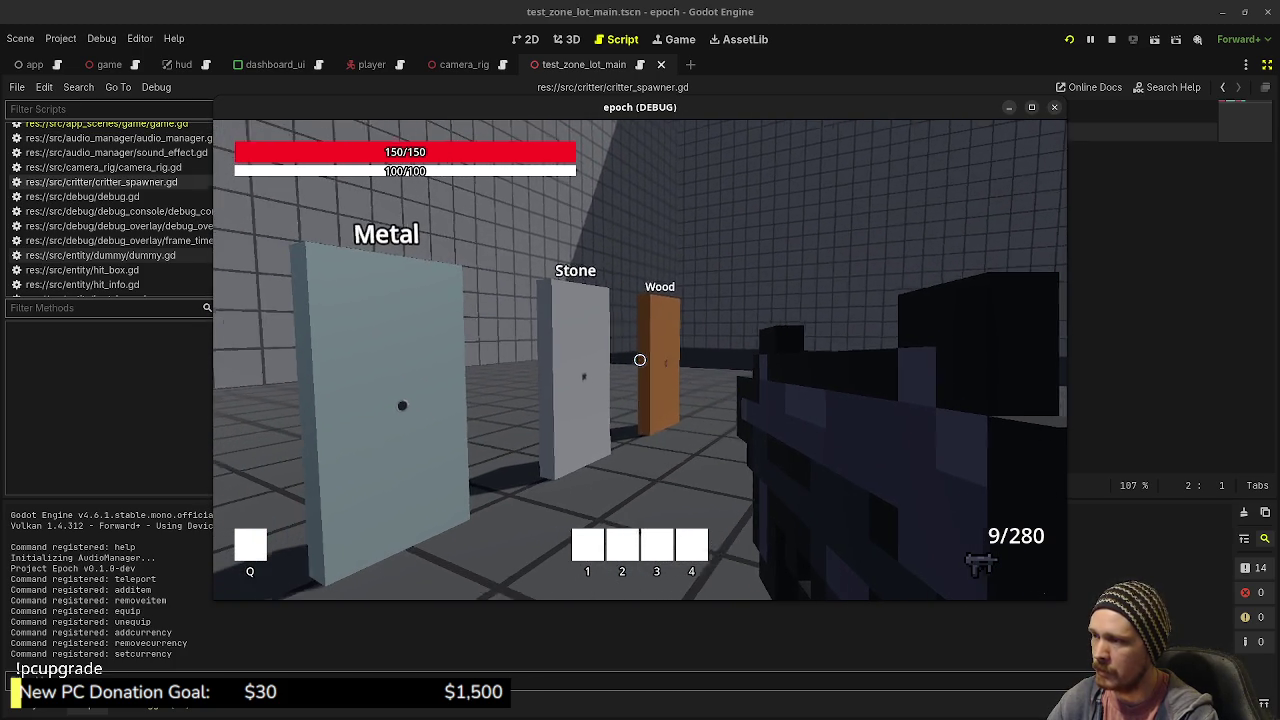
- Shoot the Metal and Stone targets until the rifle runs empty
click(640, 360)
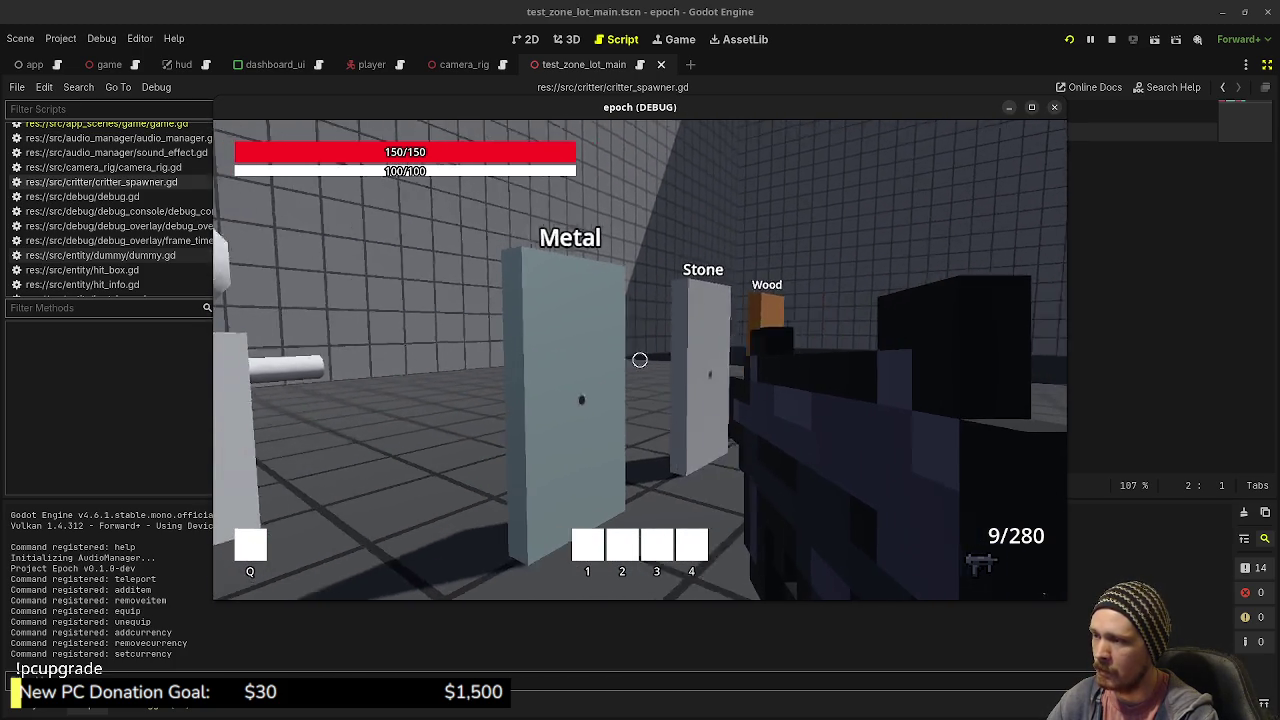
drag(640, 360, 640, 360)
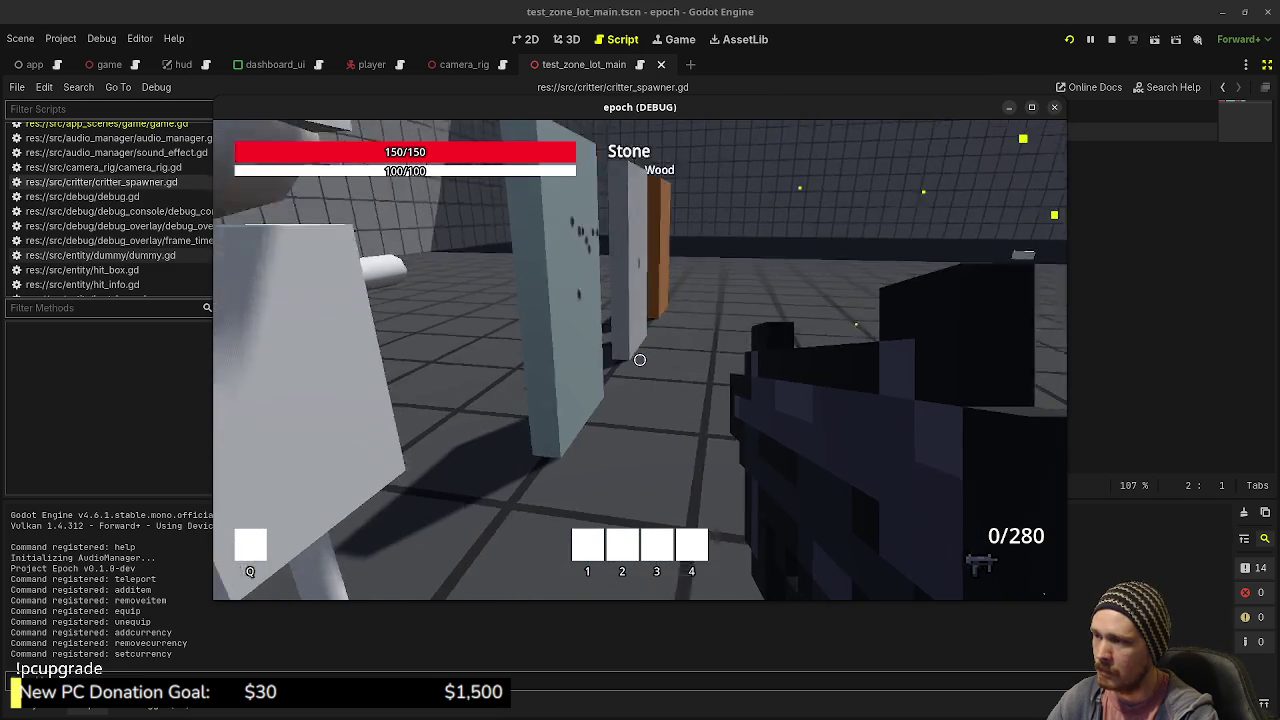
click(640, 360)
click(640, 360)
- Reload the rifle and walk into the dummy rows until Poisoned, at 84/150 health
key(r)
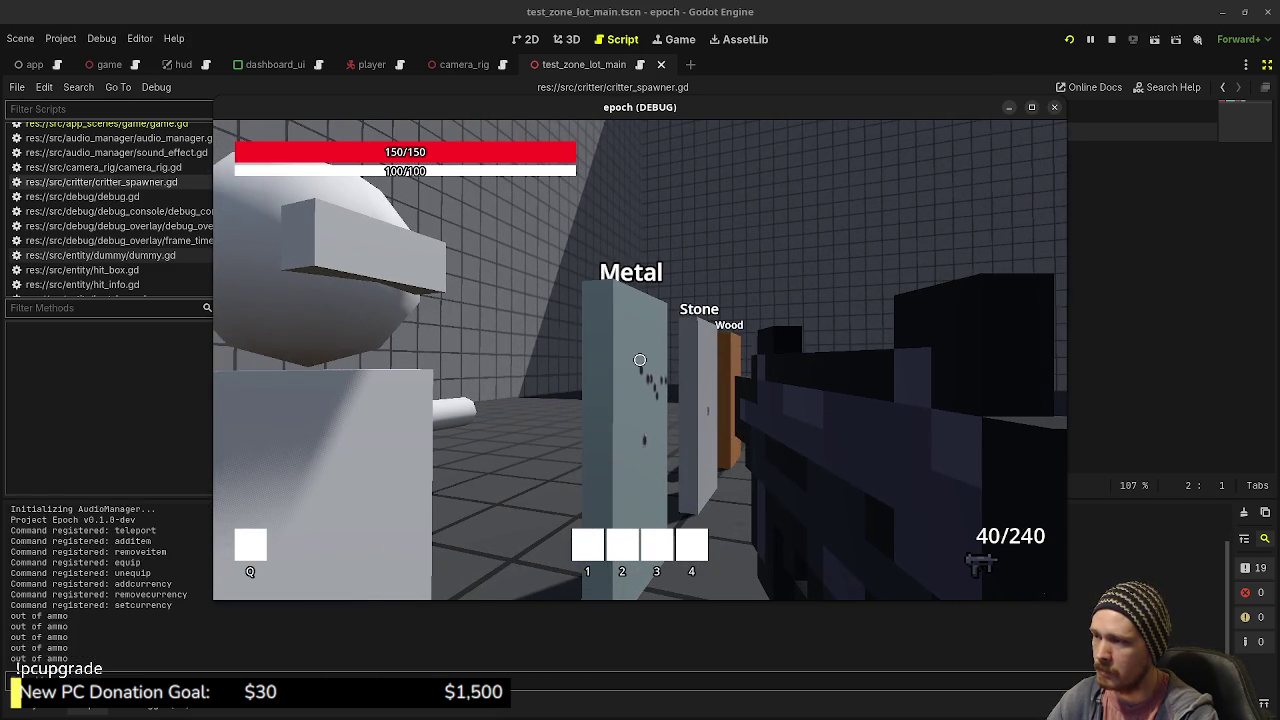
key(w)
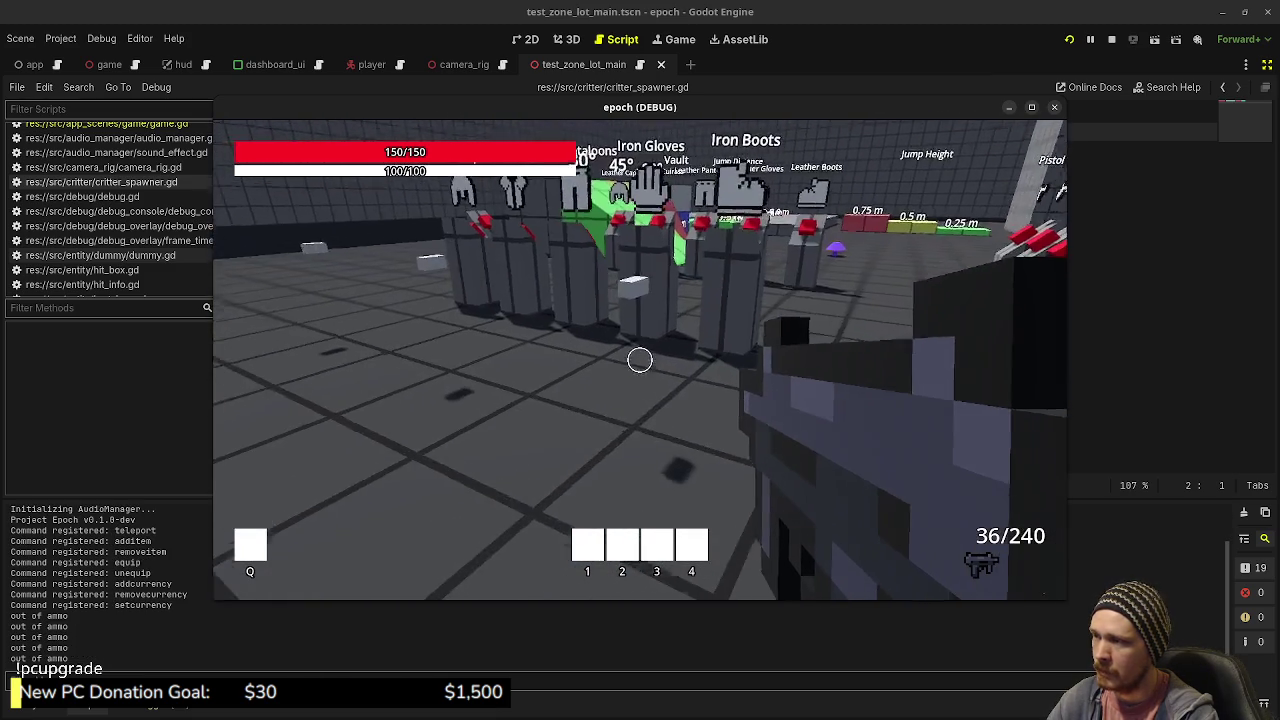
key(w)
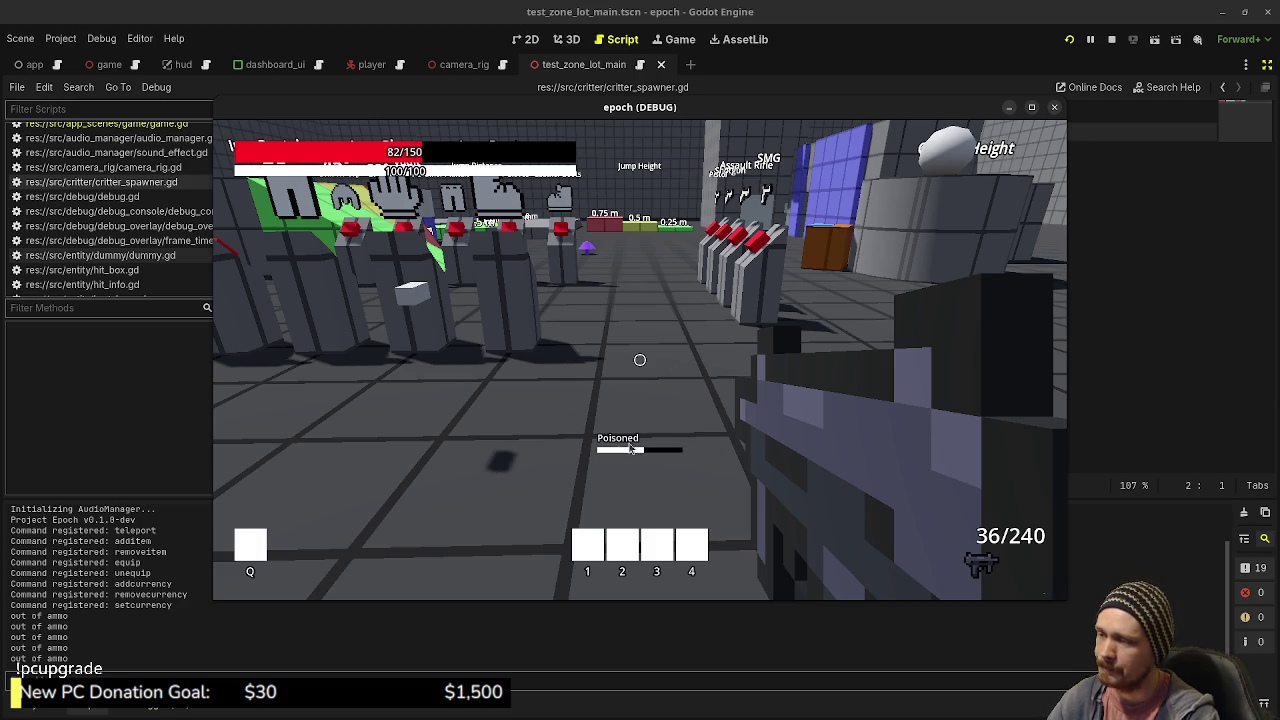
key(a)
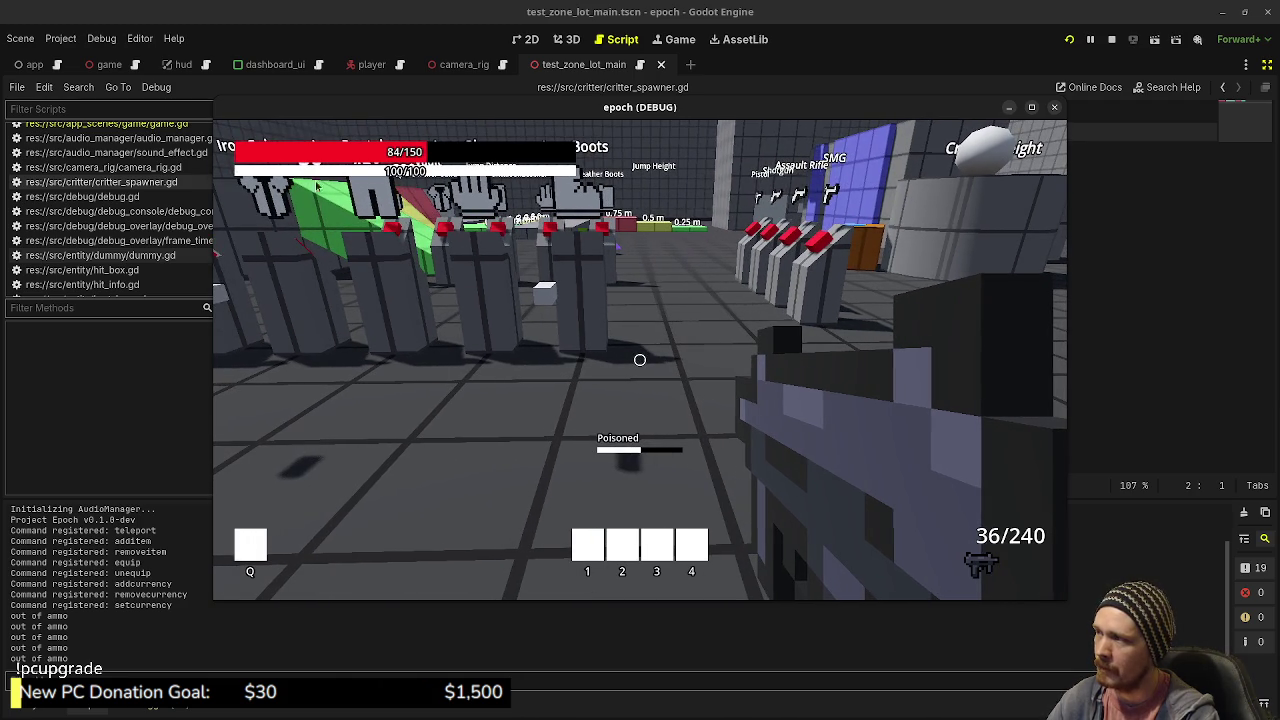
- Open the inventory item grid and drink two healing potions
key(Tab)
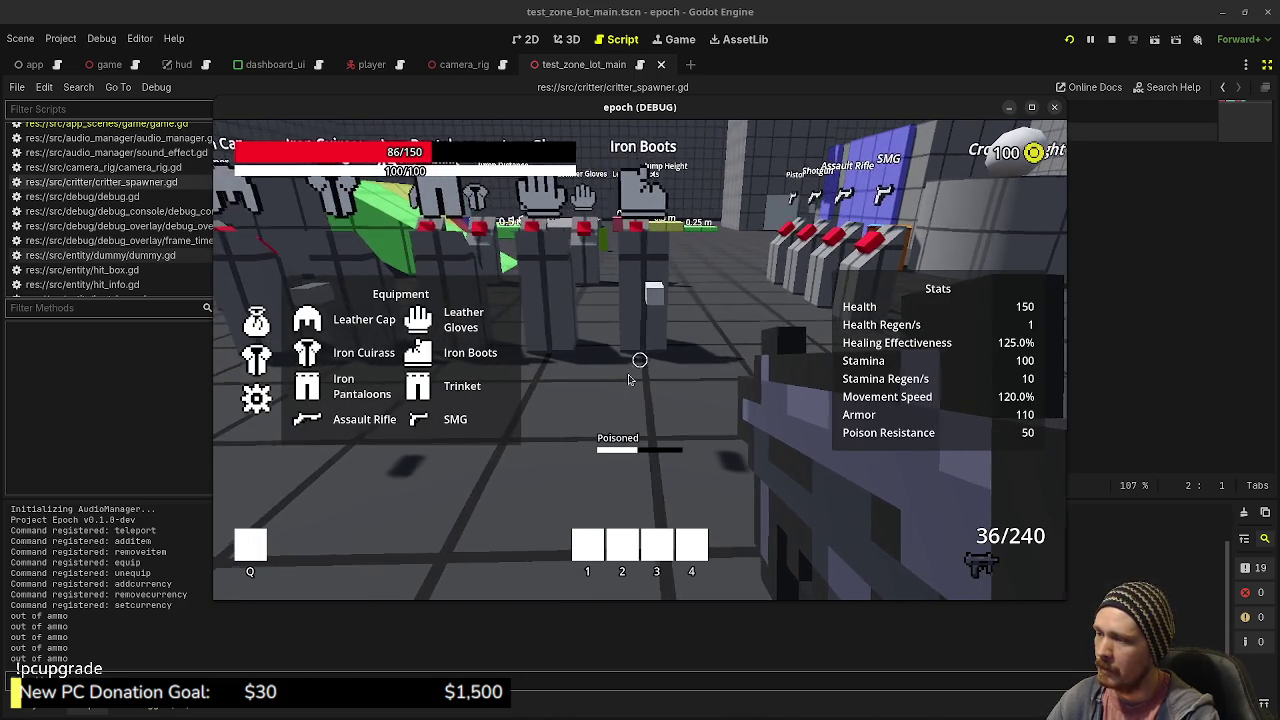
click(256, 320)
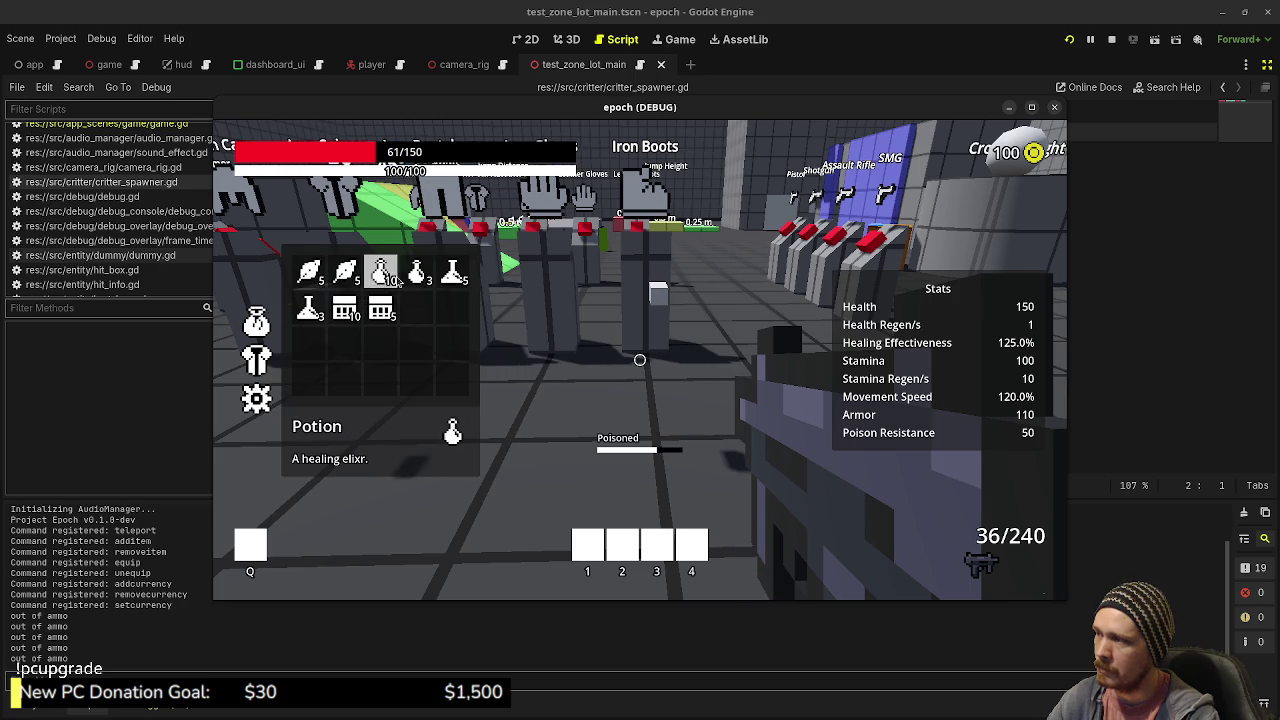
click(417, 275)
click(417, 275)
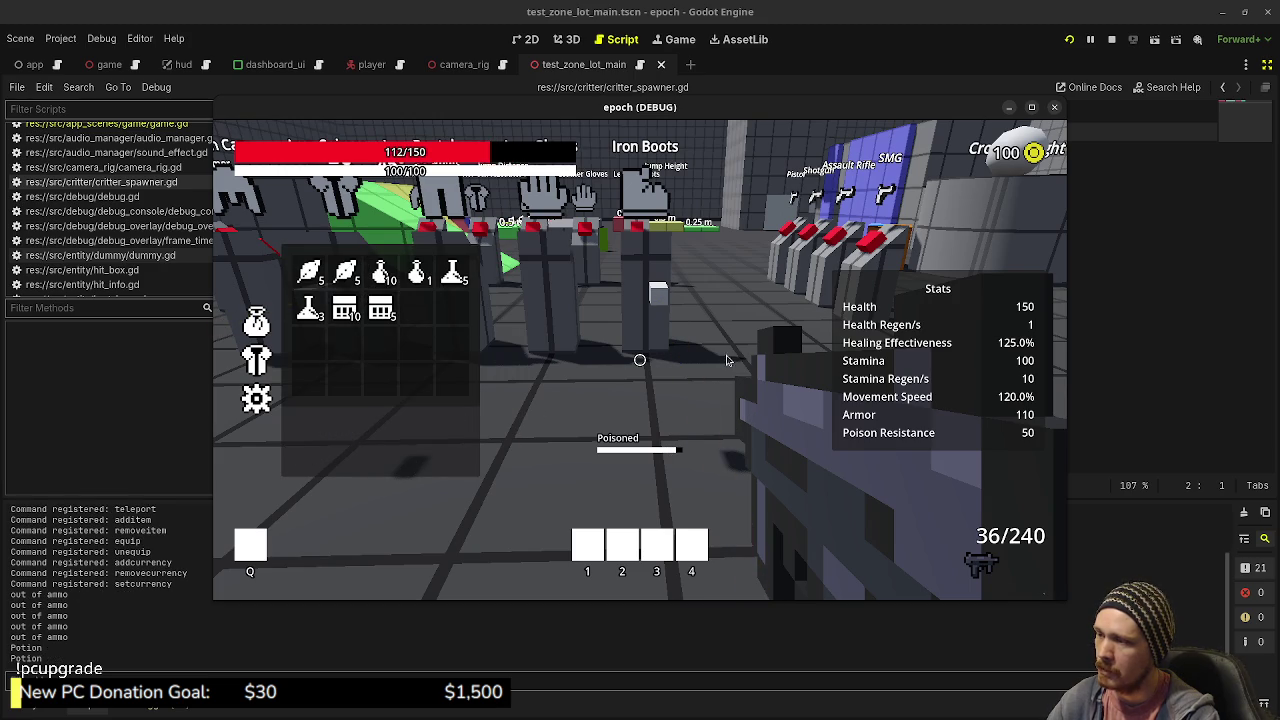
key(Tab)
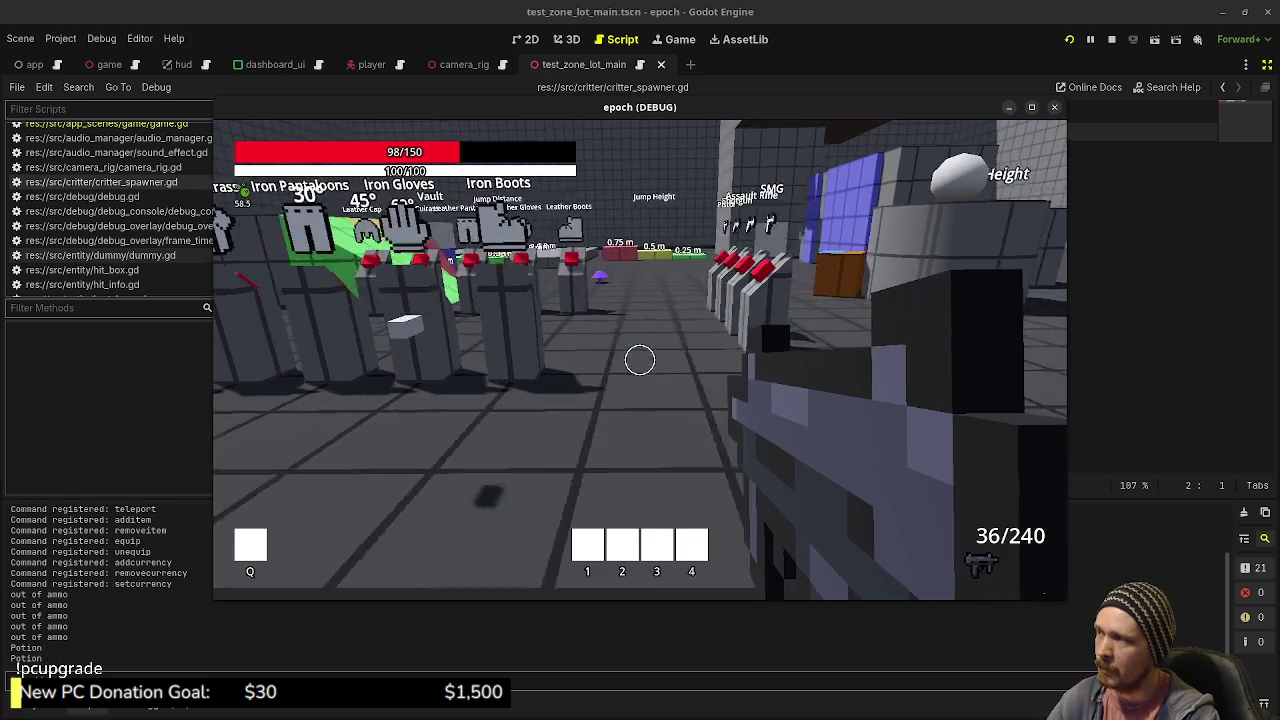
- Strafe right, then drink three more potions from the stack of 10
key(d)
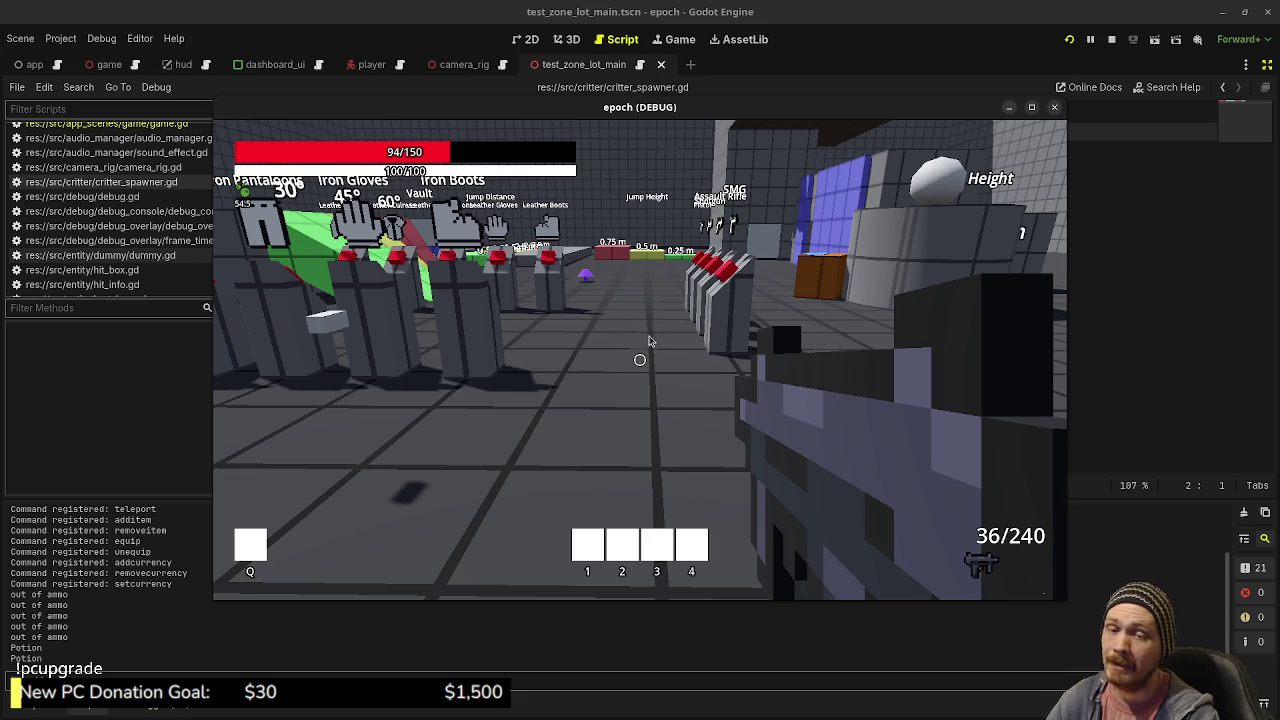
click(651, 335)
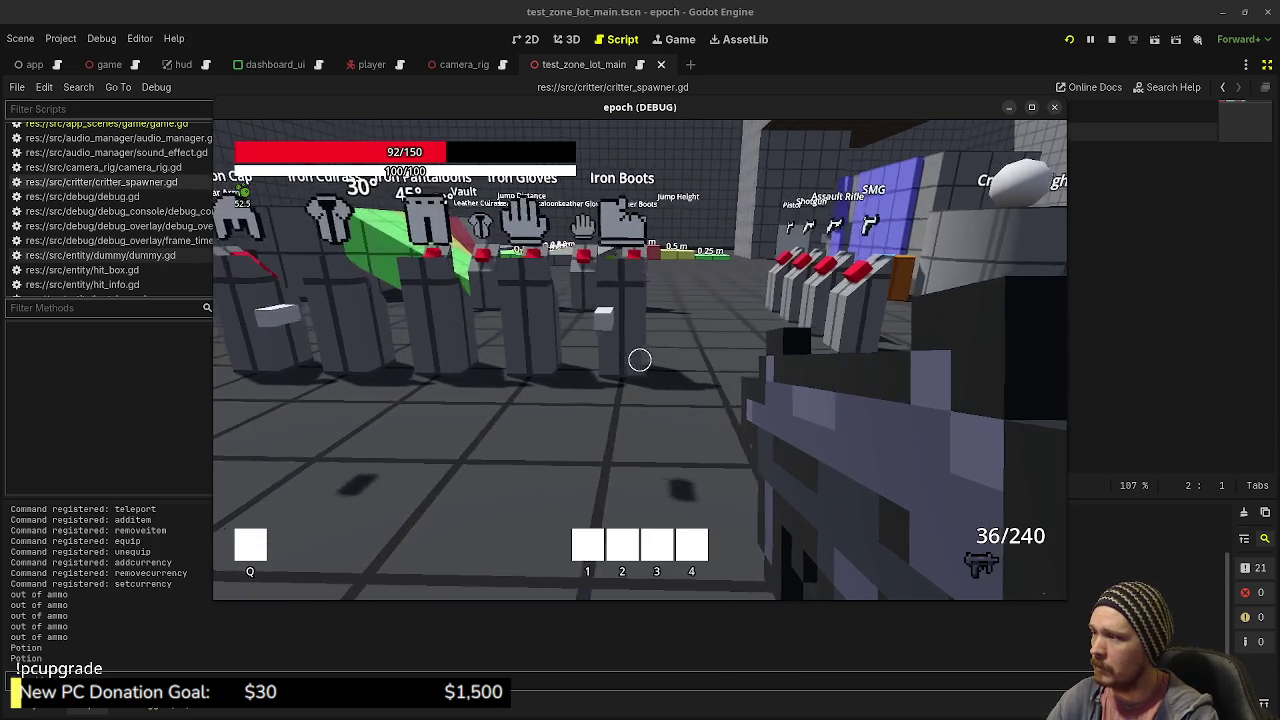
key(Tab)
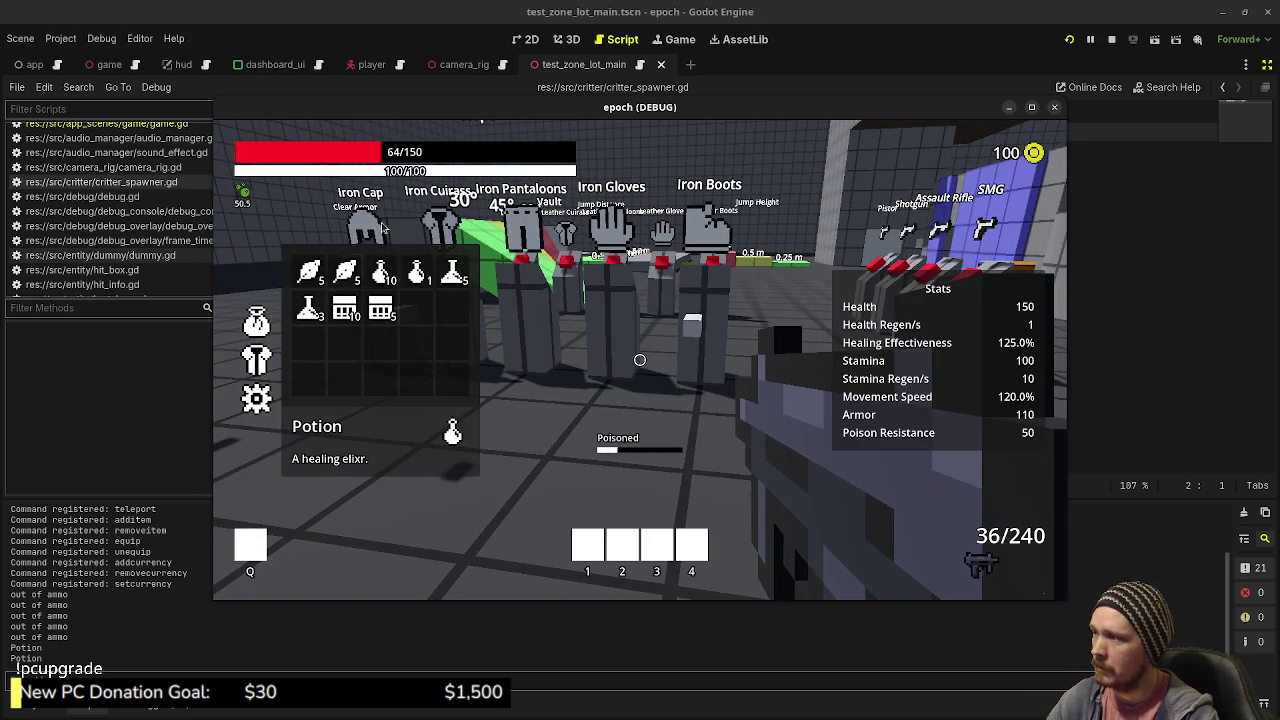
click(417, 271)
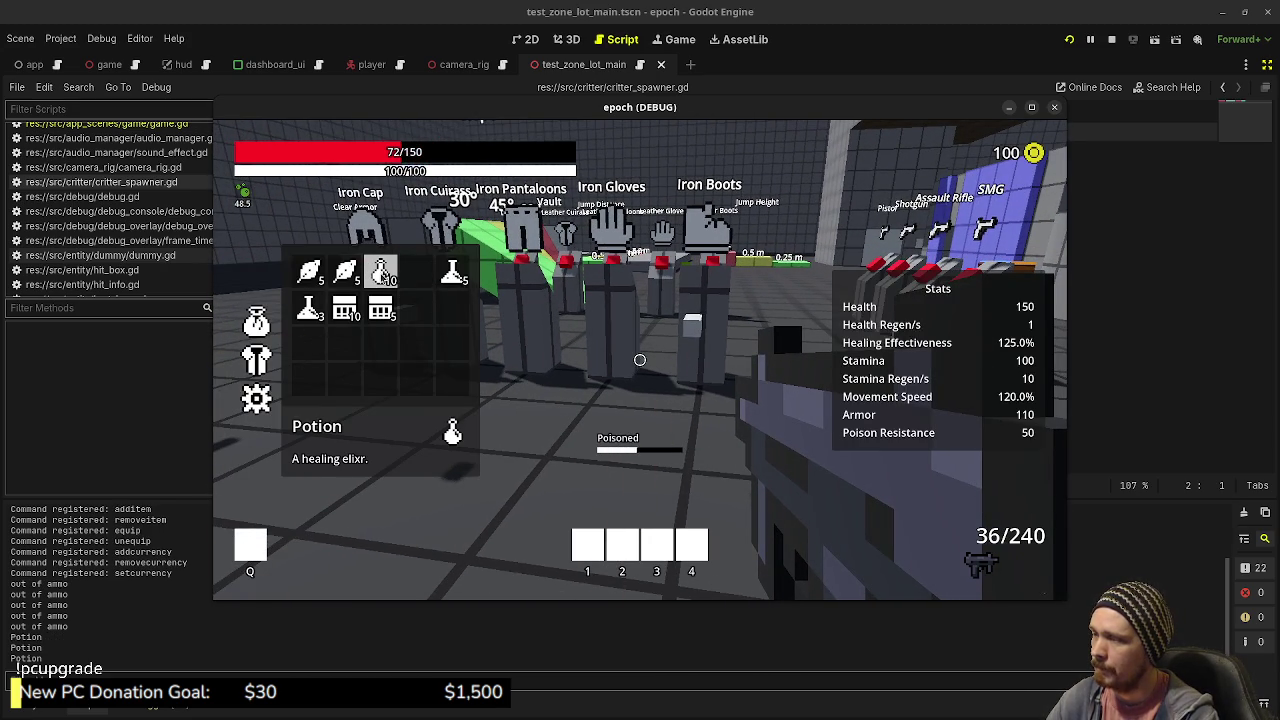
click(381, 272)
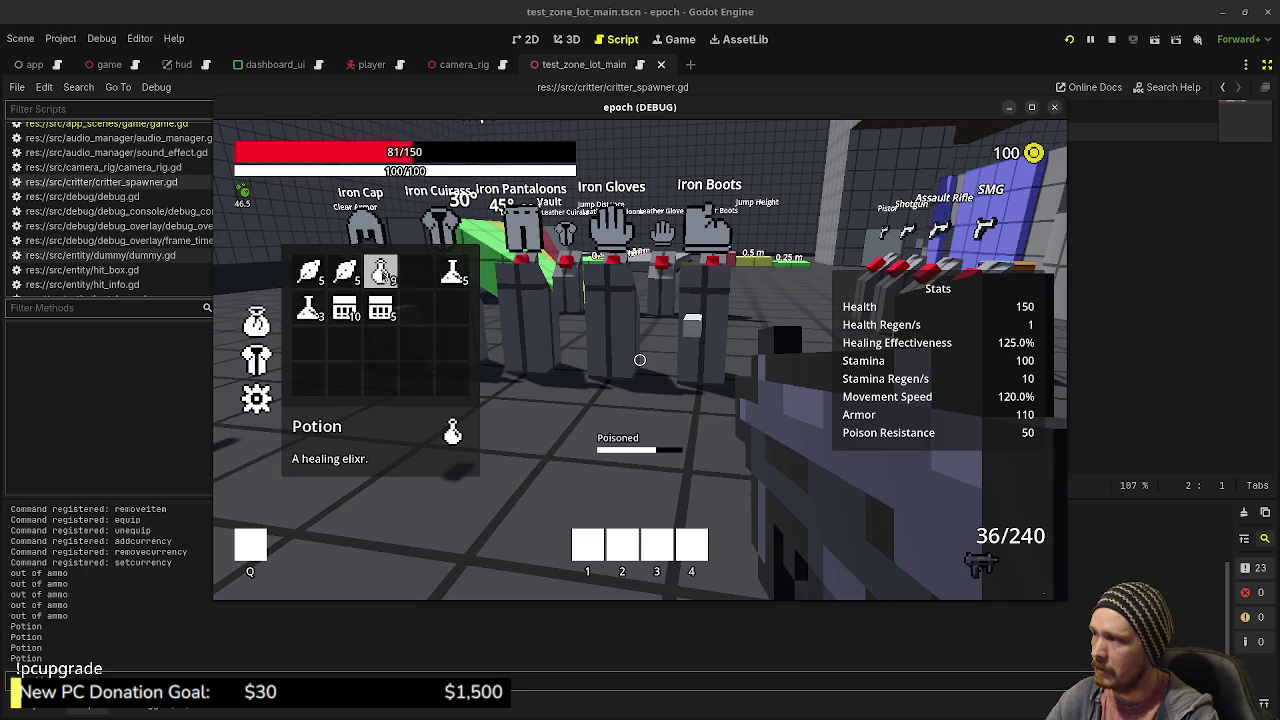
click(381, 272)
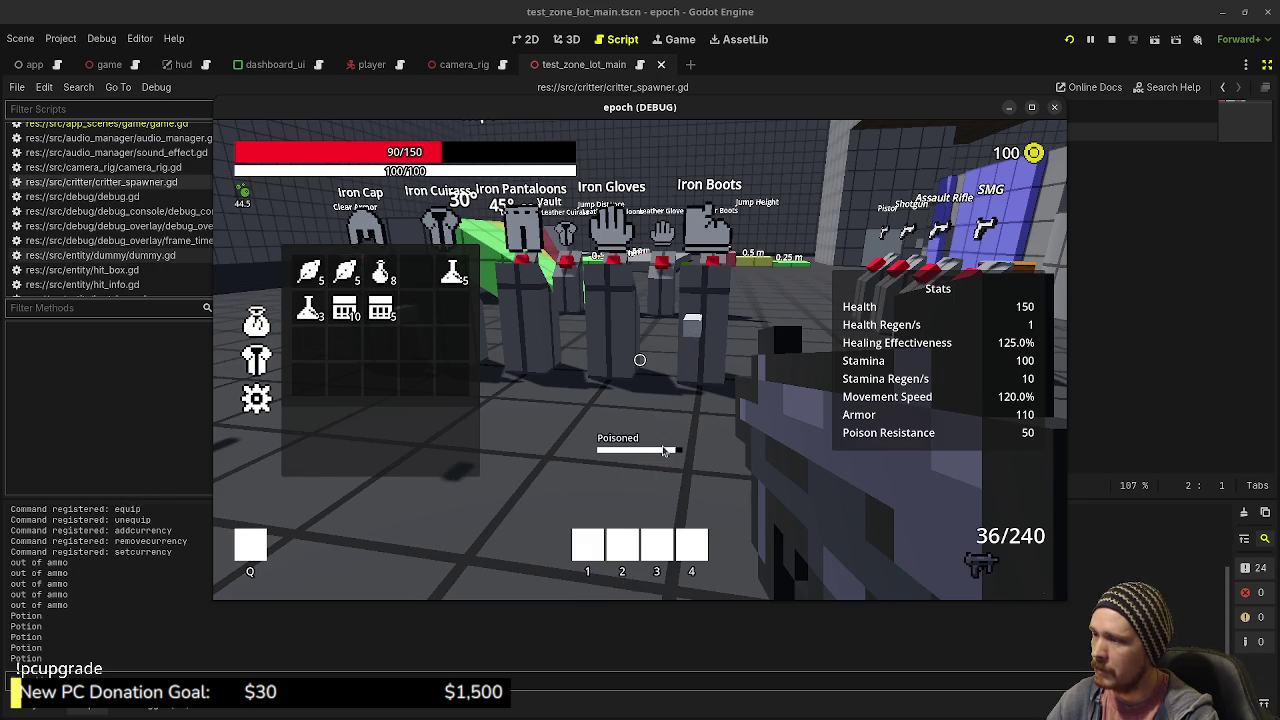
key(Tab)
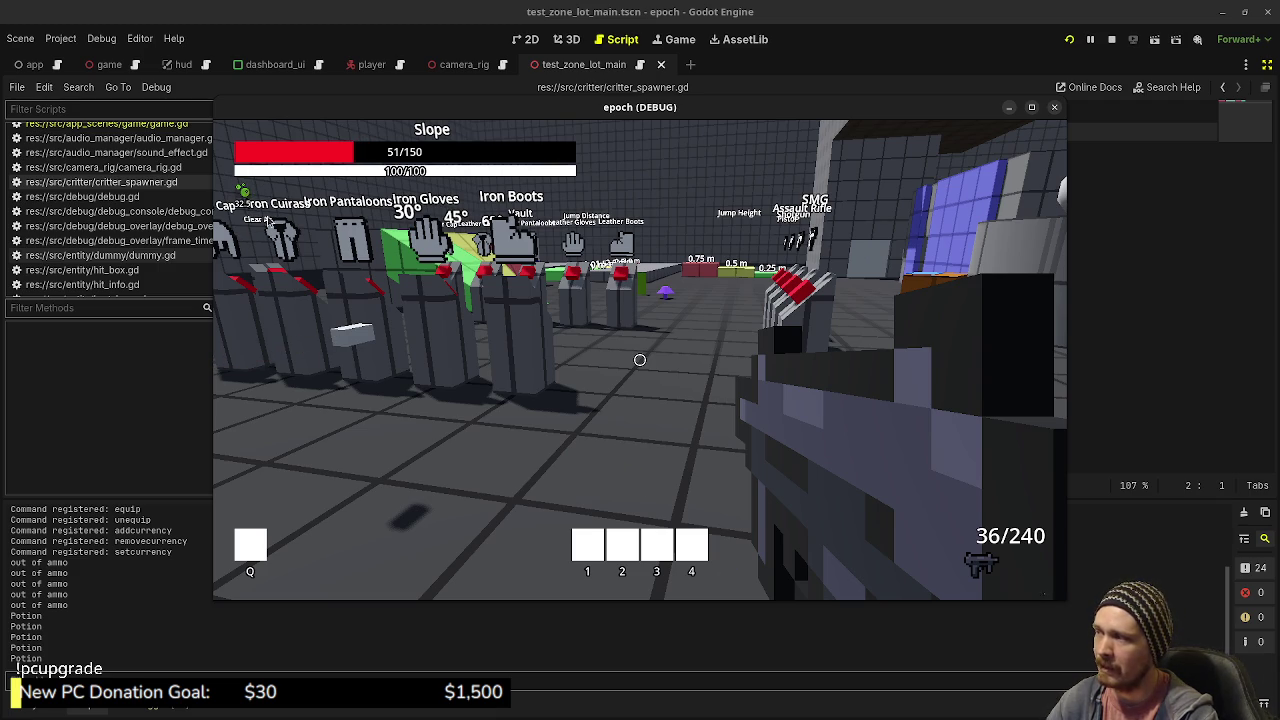
- Use an Antidote from the inventory, then strafe right past the dummies toward the weapon rack
key(i)
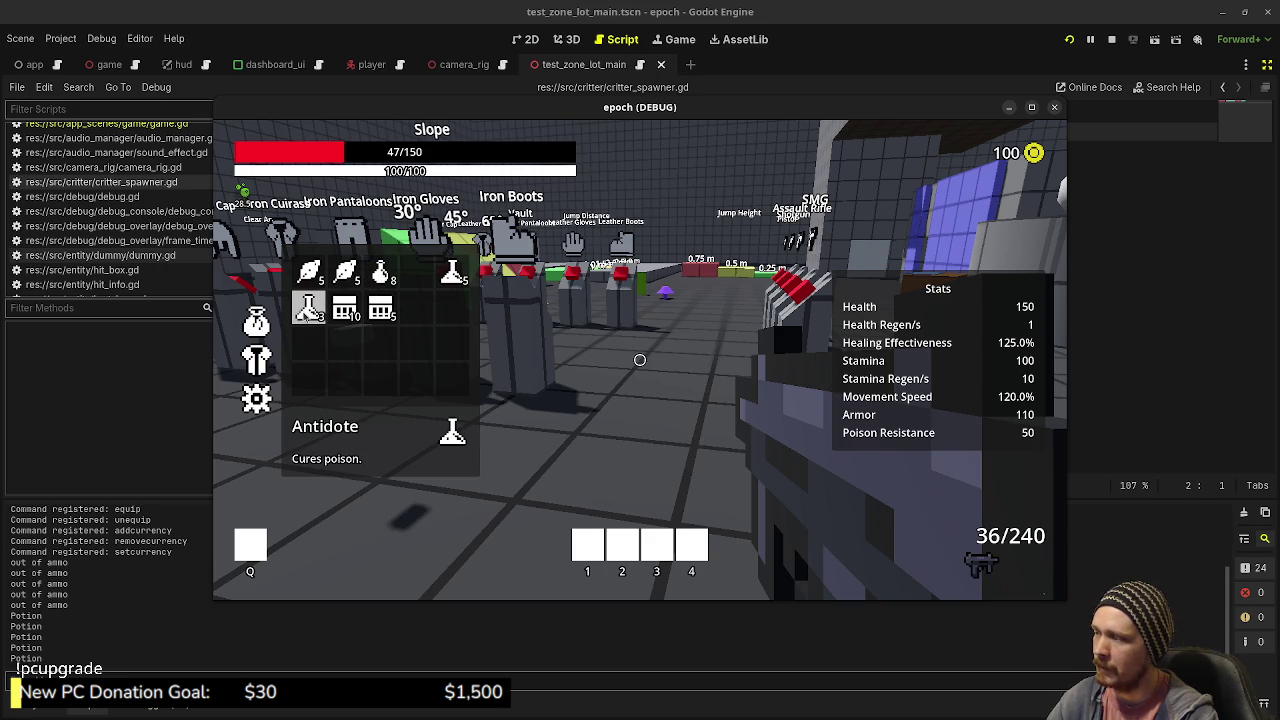
drag(308, 307, 343, 379)
key(i)
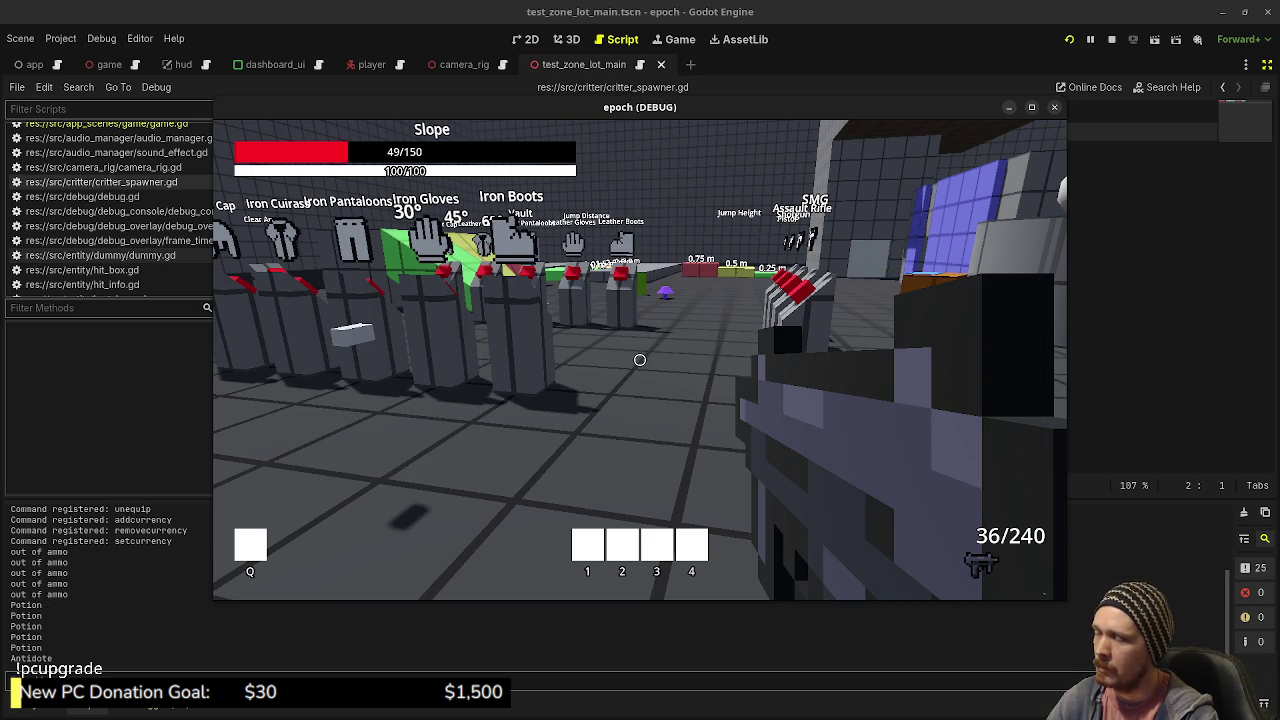
key(d)
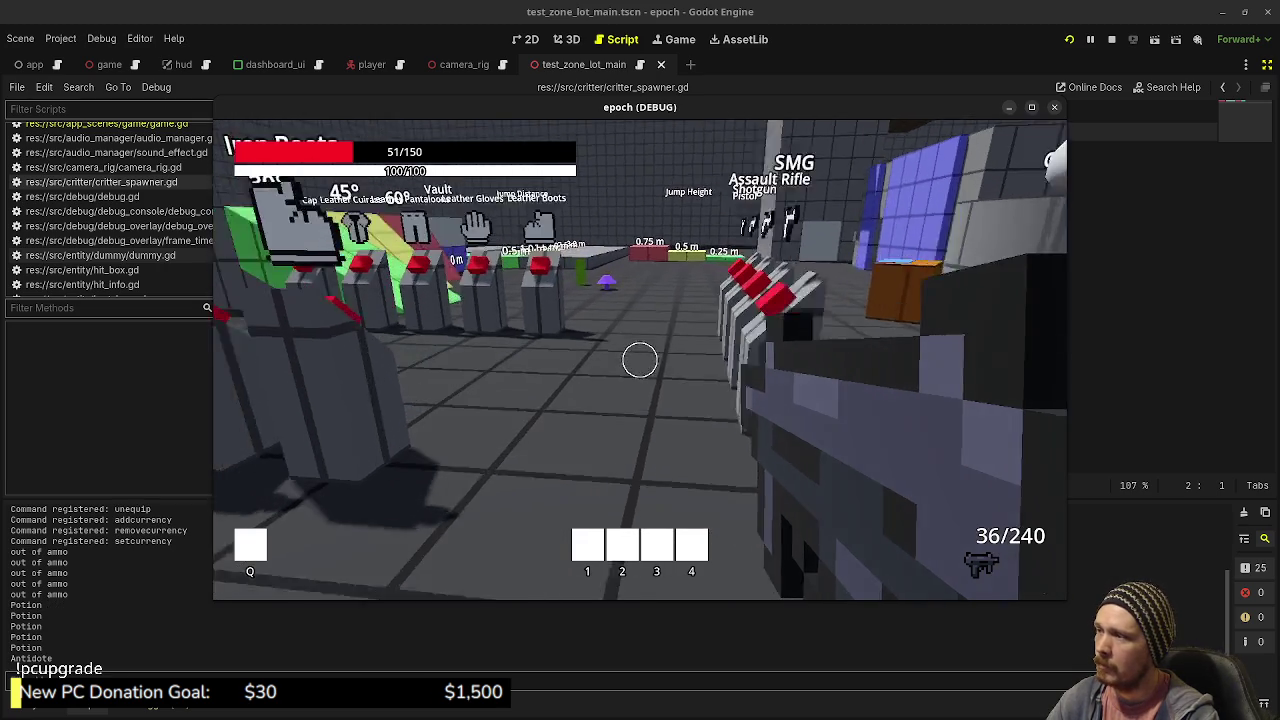
key(d)
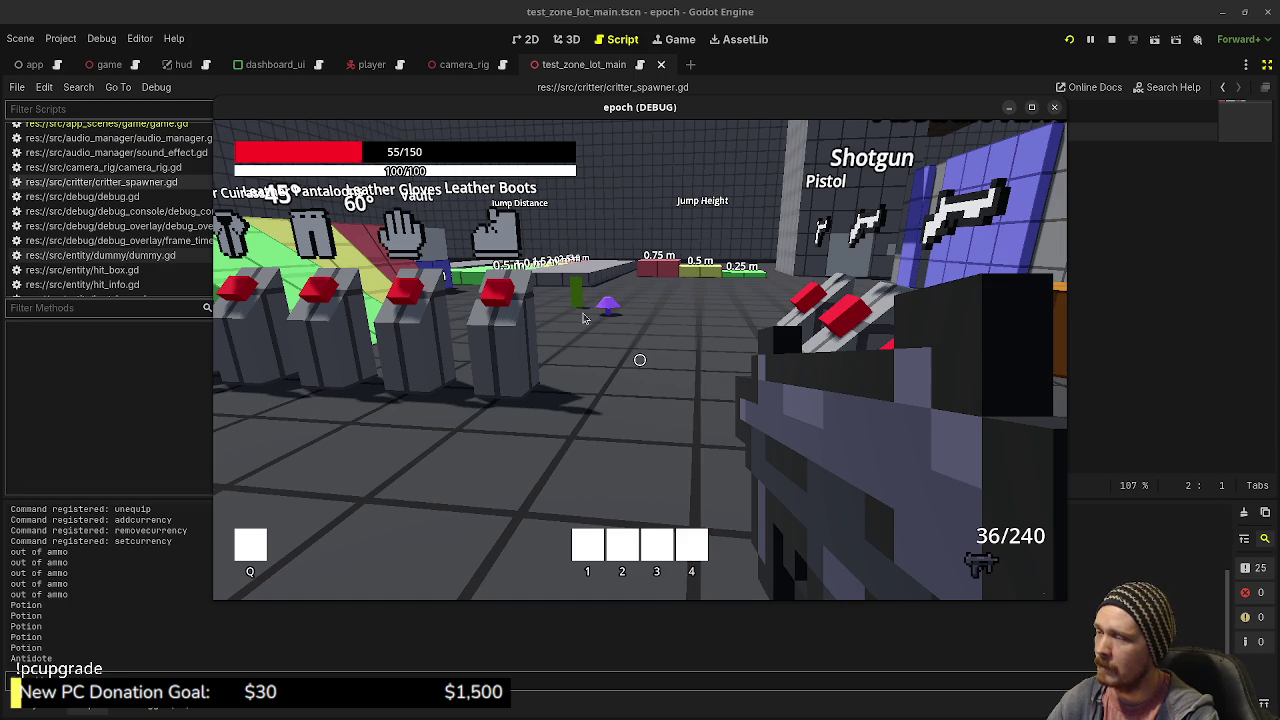
key(d)
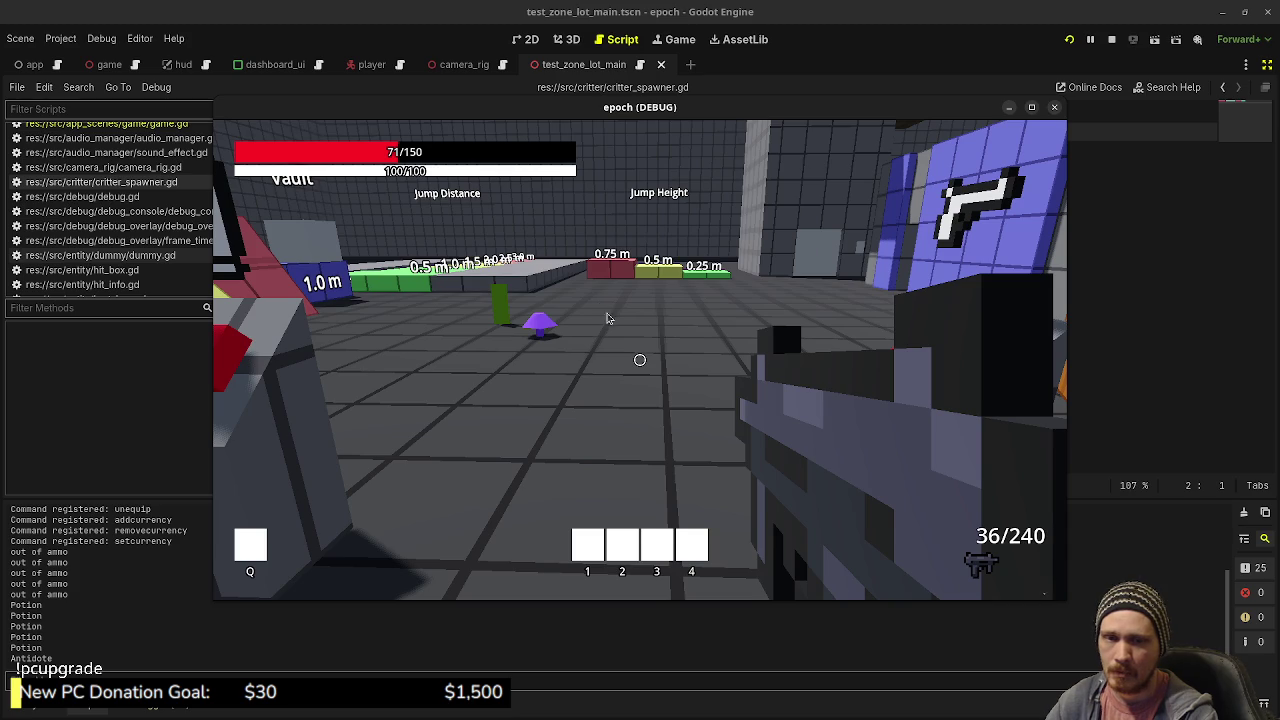
- Walk around the jump-height area and check the Equipment view in the stats panel
key(w)
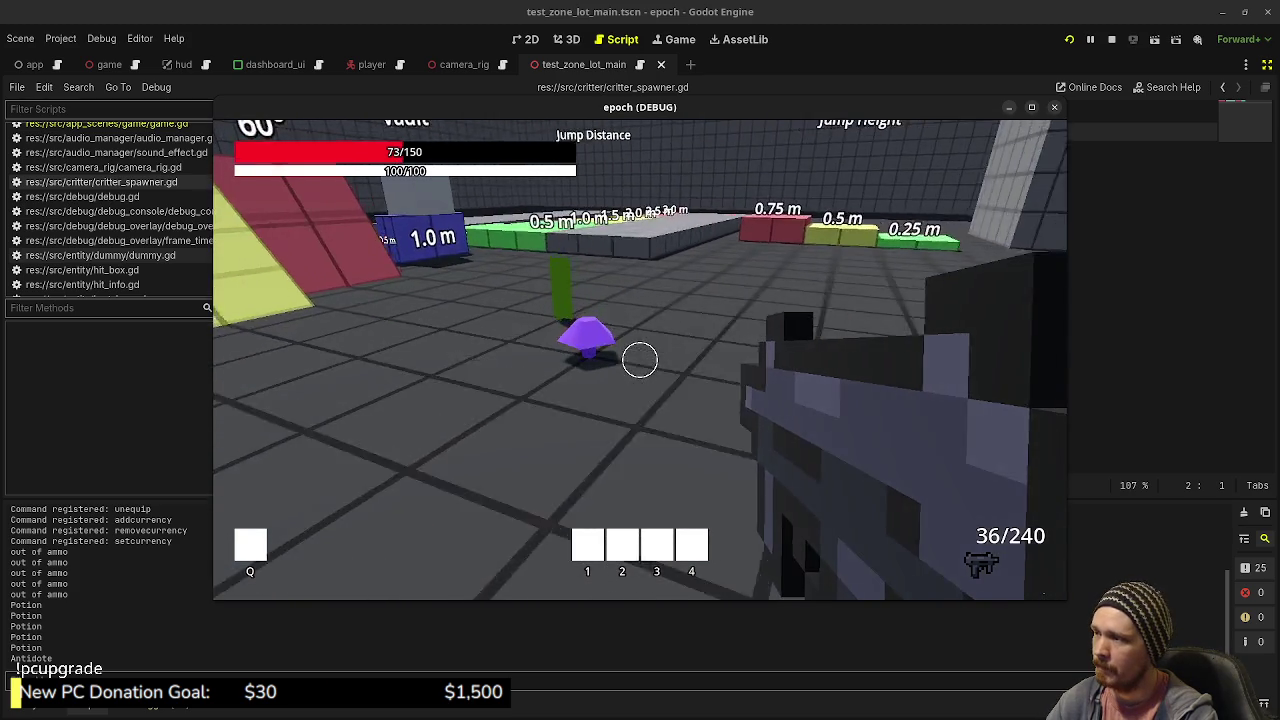
key(s)
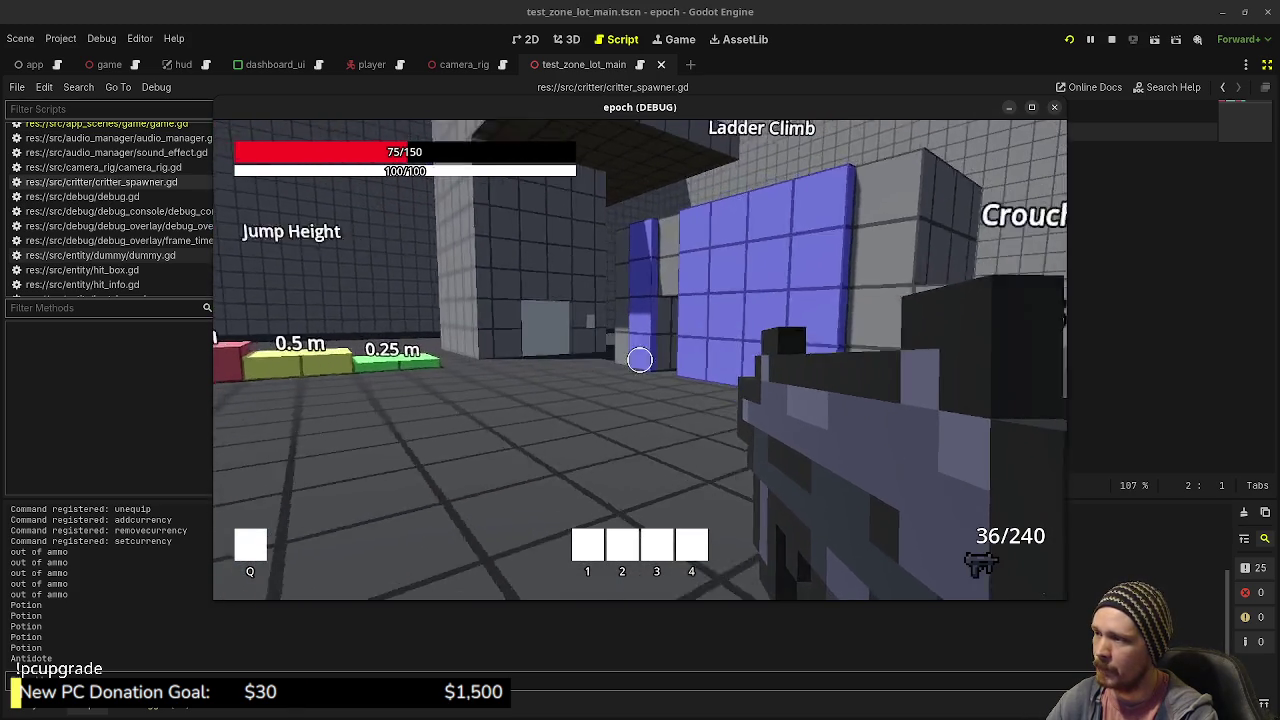
key(w)
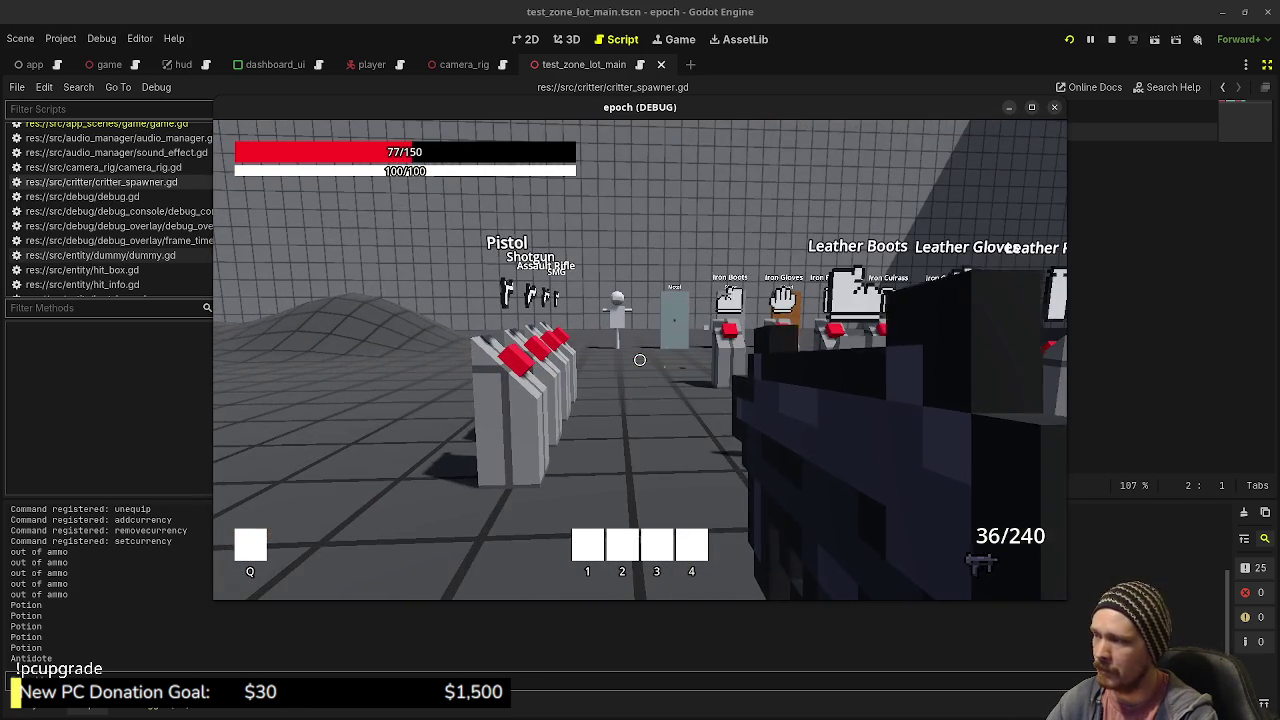
key(Tab)
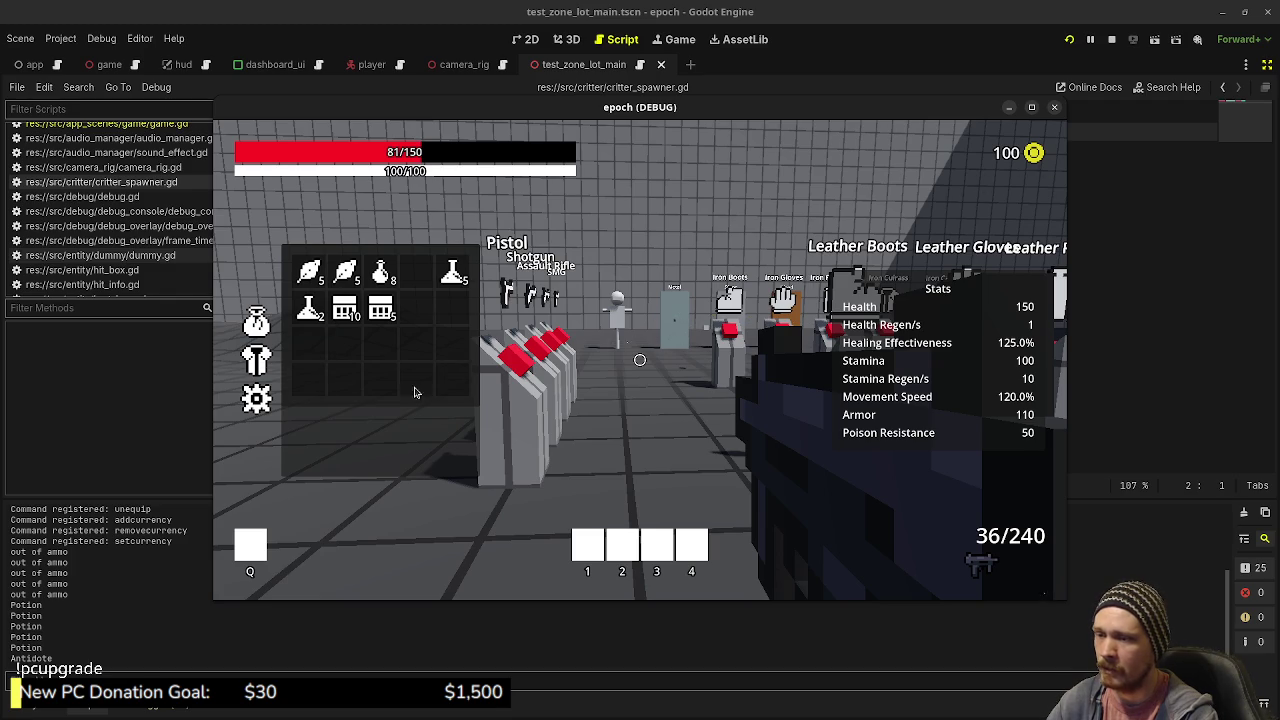
click(256, 362)
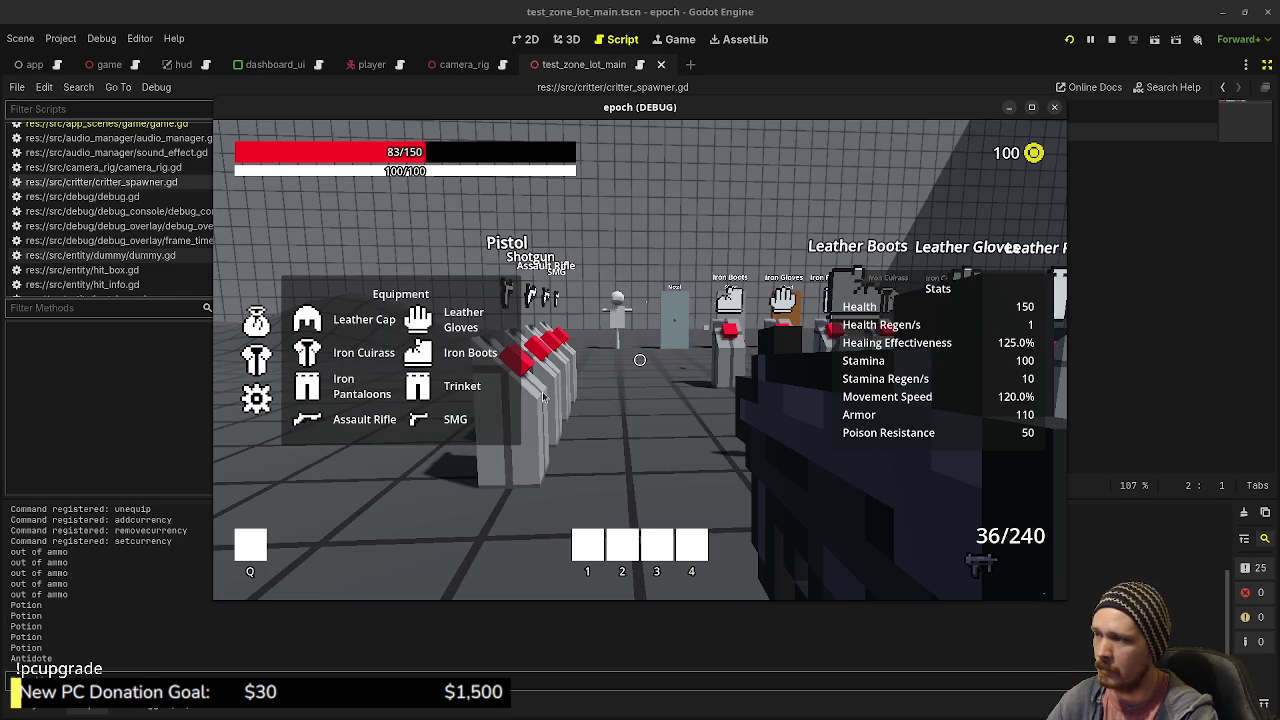
key(Tab)
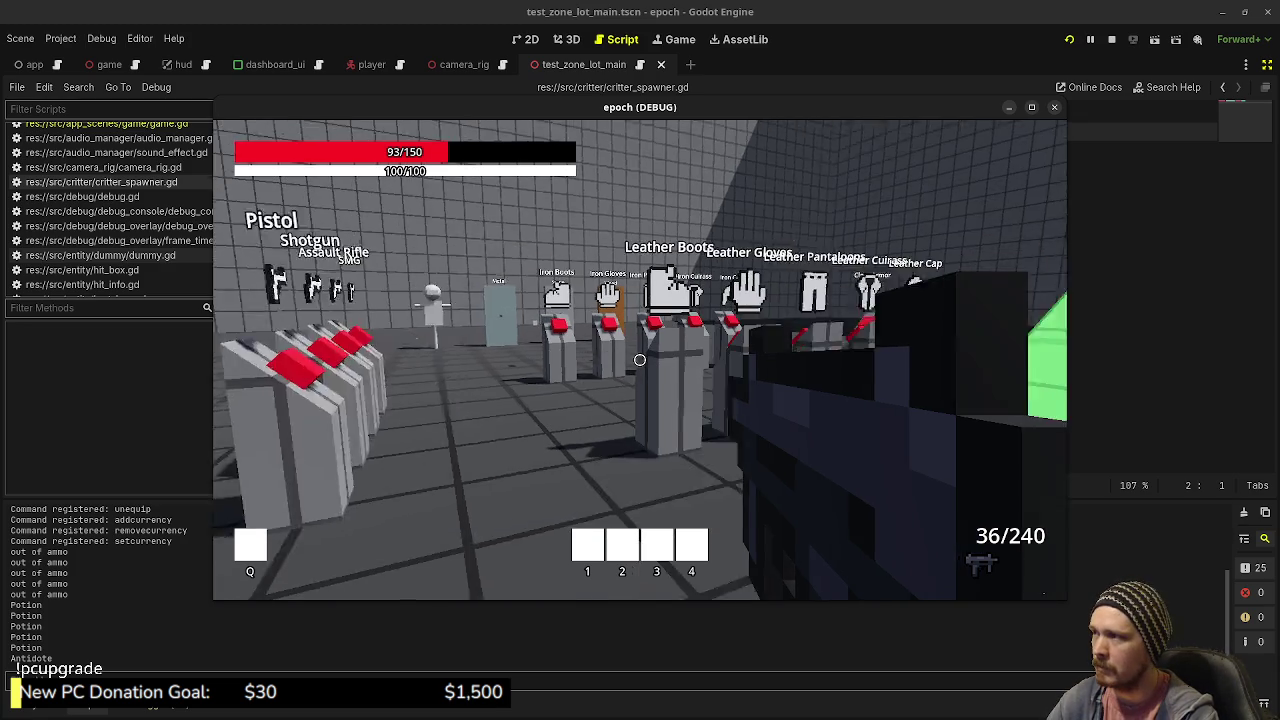
- Walk toward the 0.25 m Jump Height block and stop the running game
key(w)
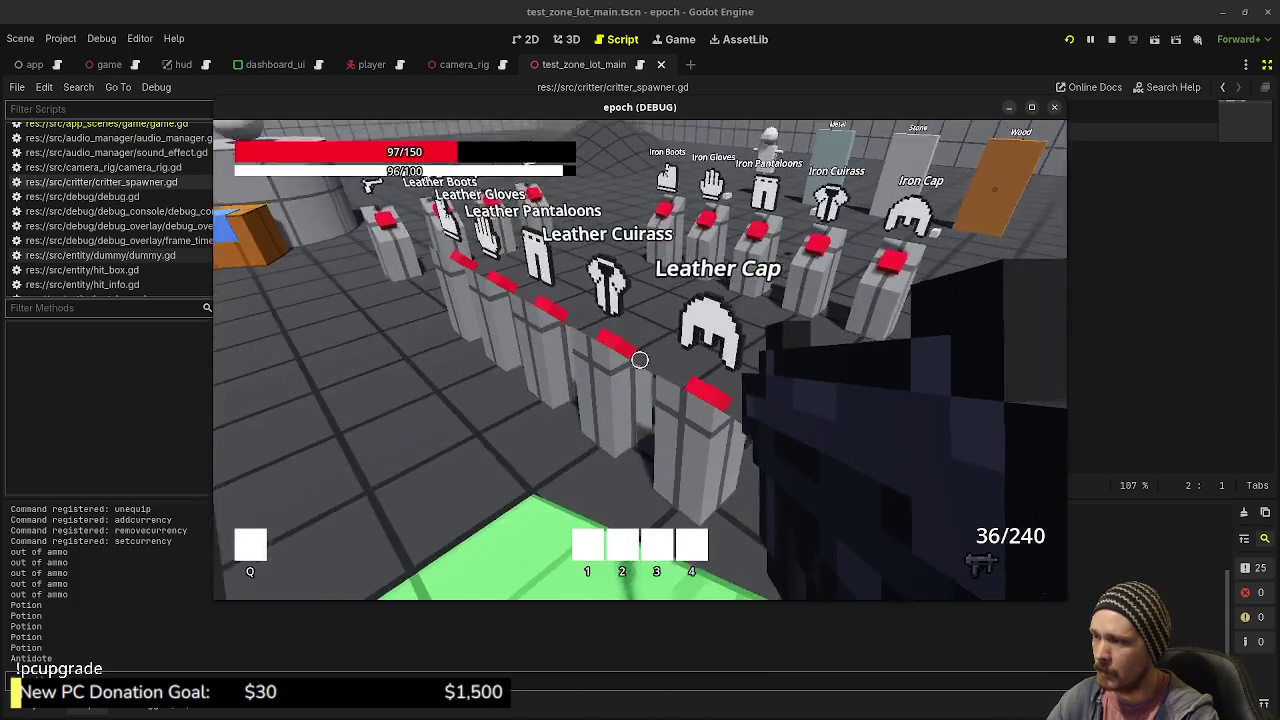
key(w)
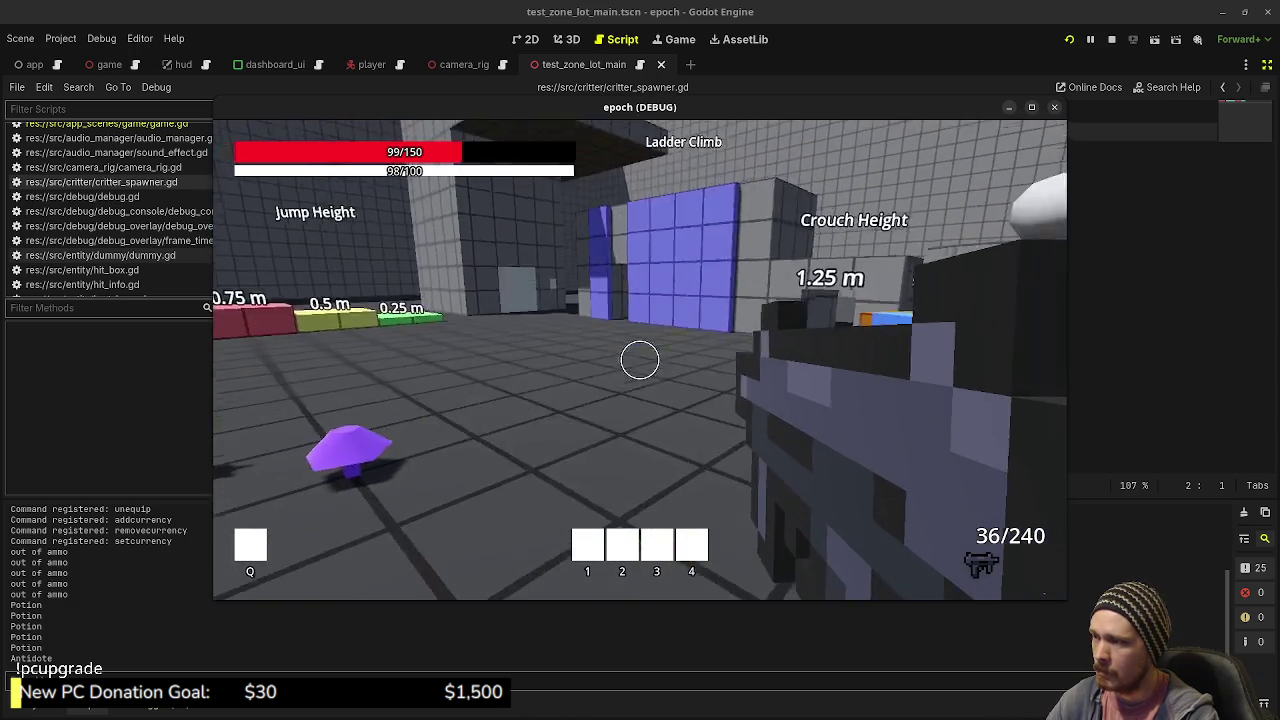
key(w)
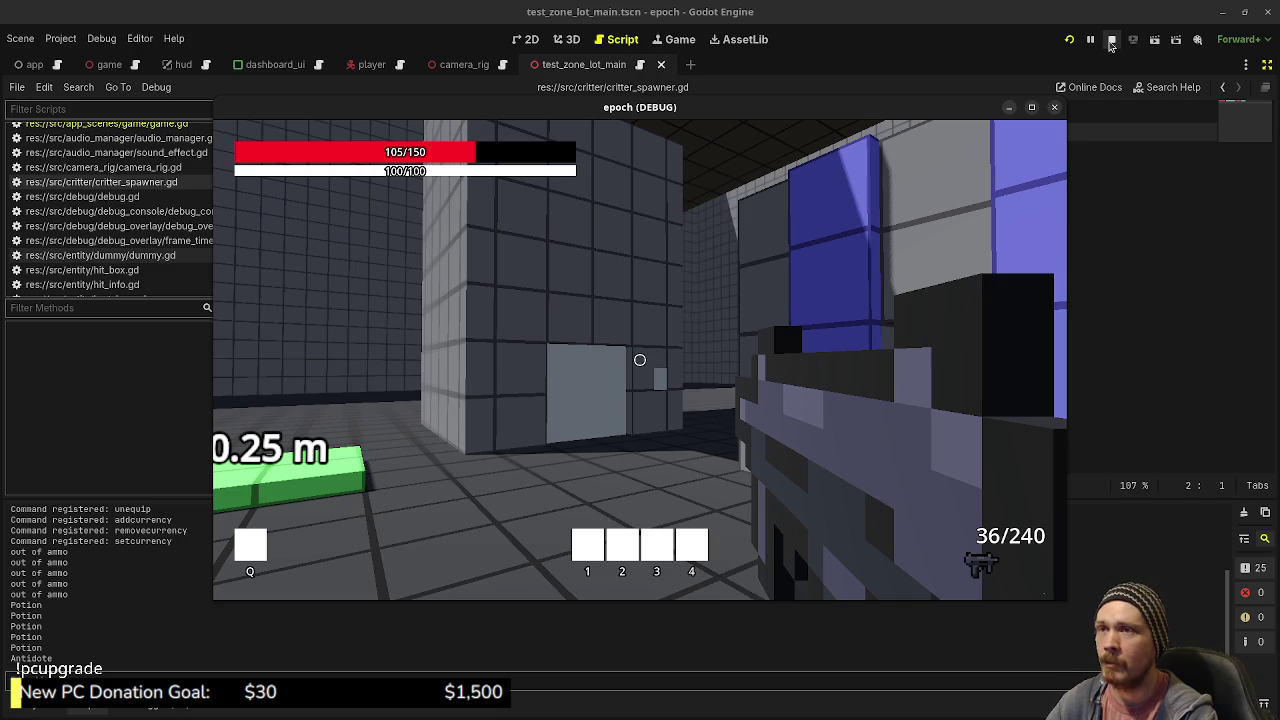
click(1111, 40)
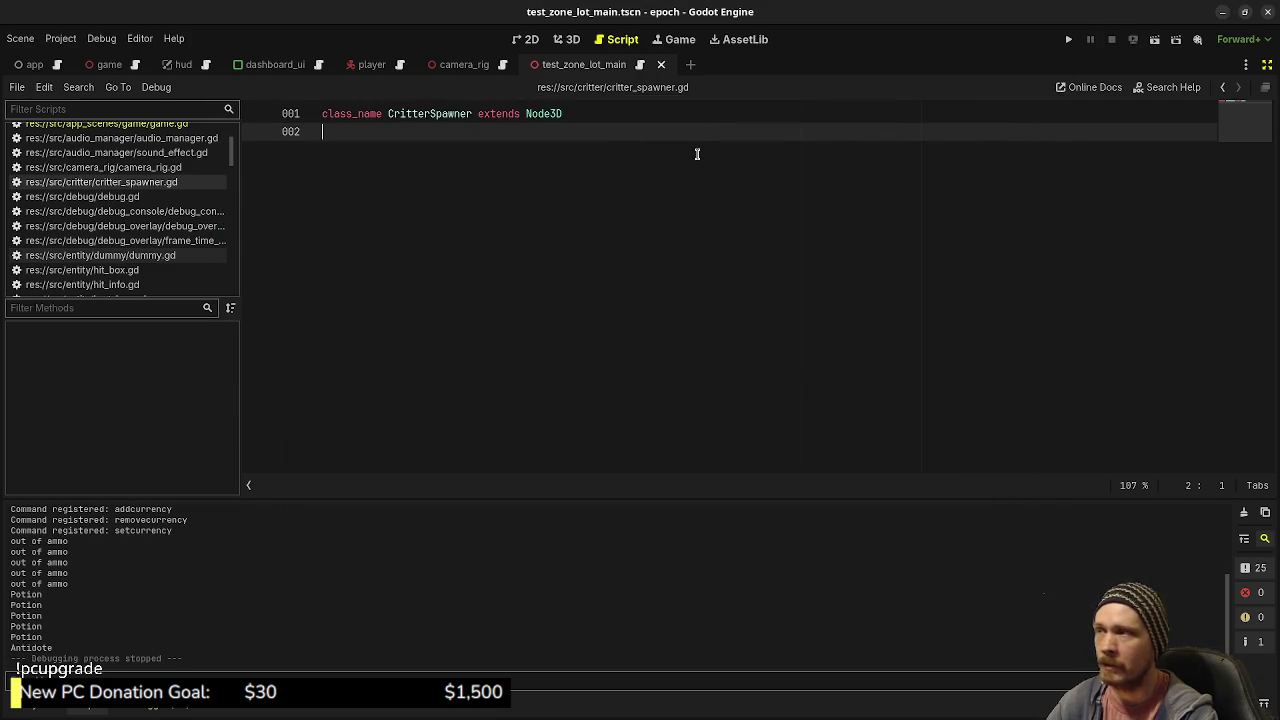
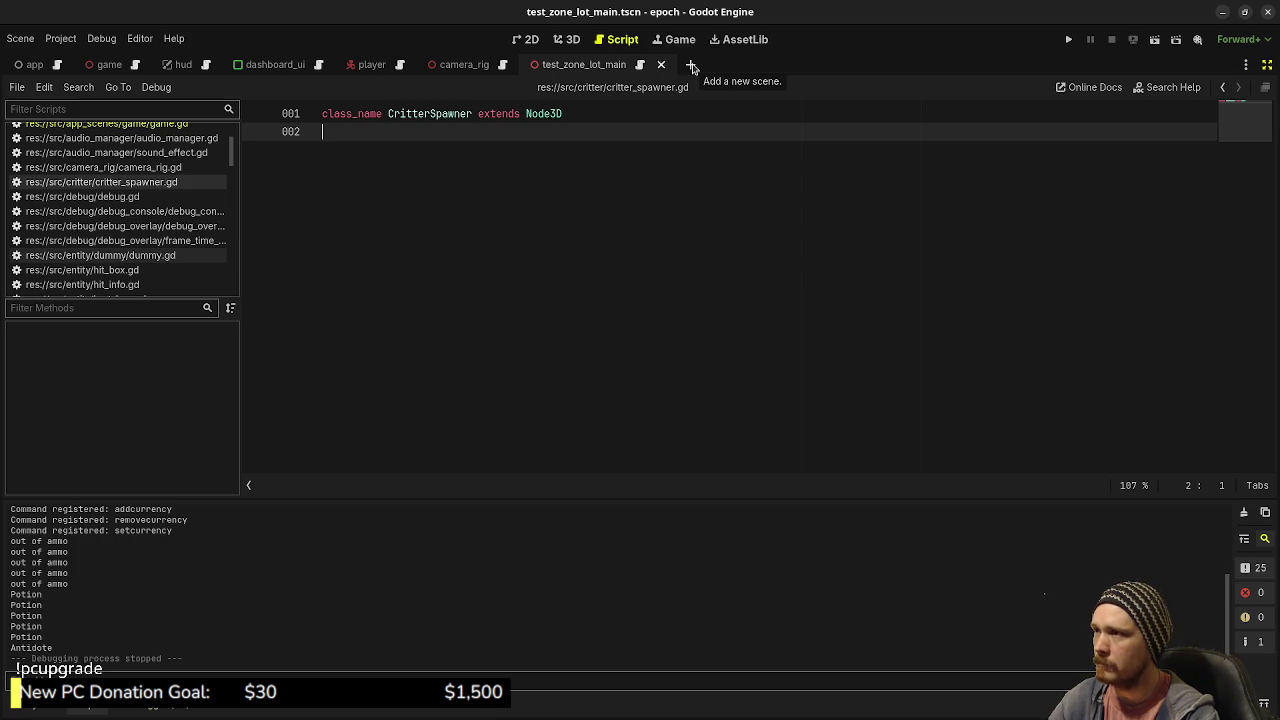
- Create a new scene with a CharacterBody3D root node and view it in the 3D workspace
click(692, 65)
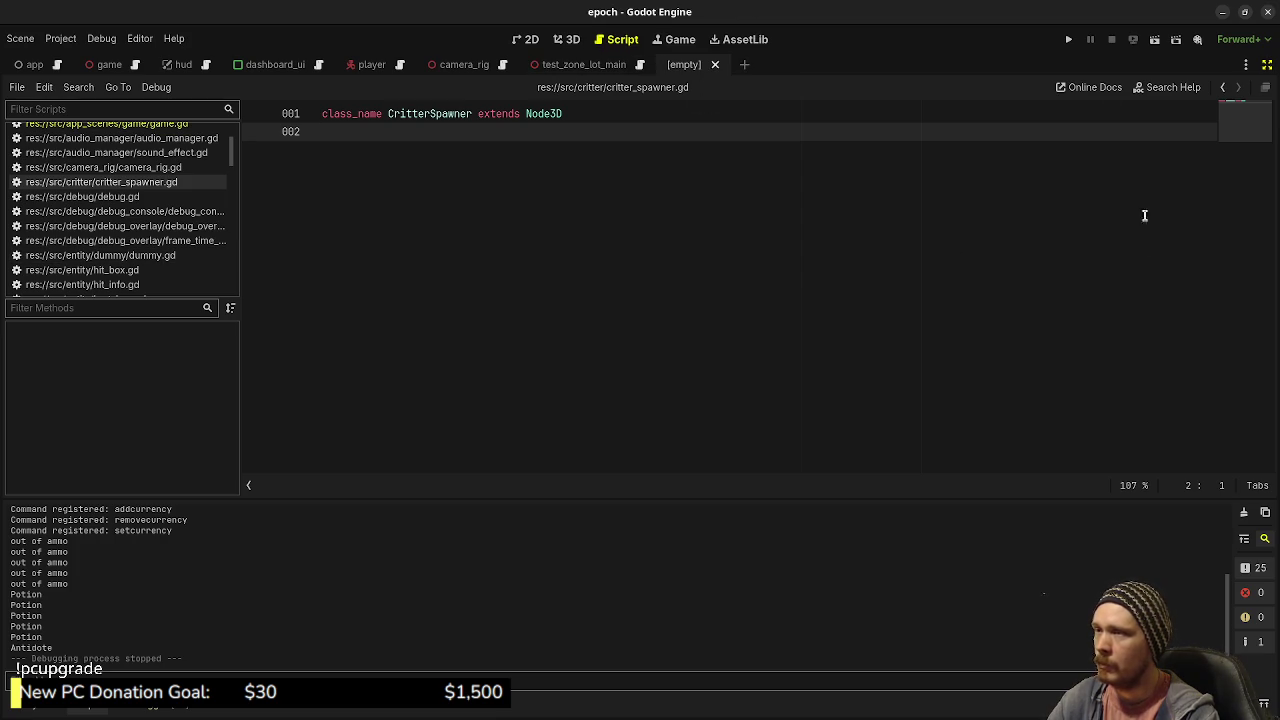
click(1268, 65)
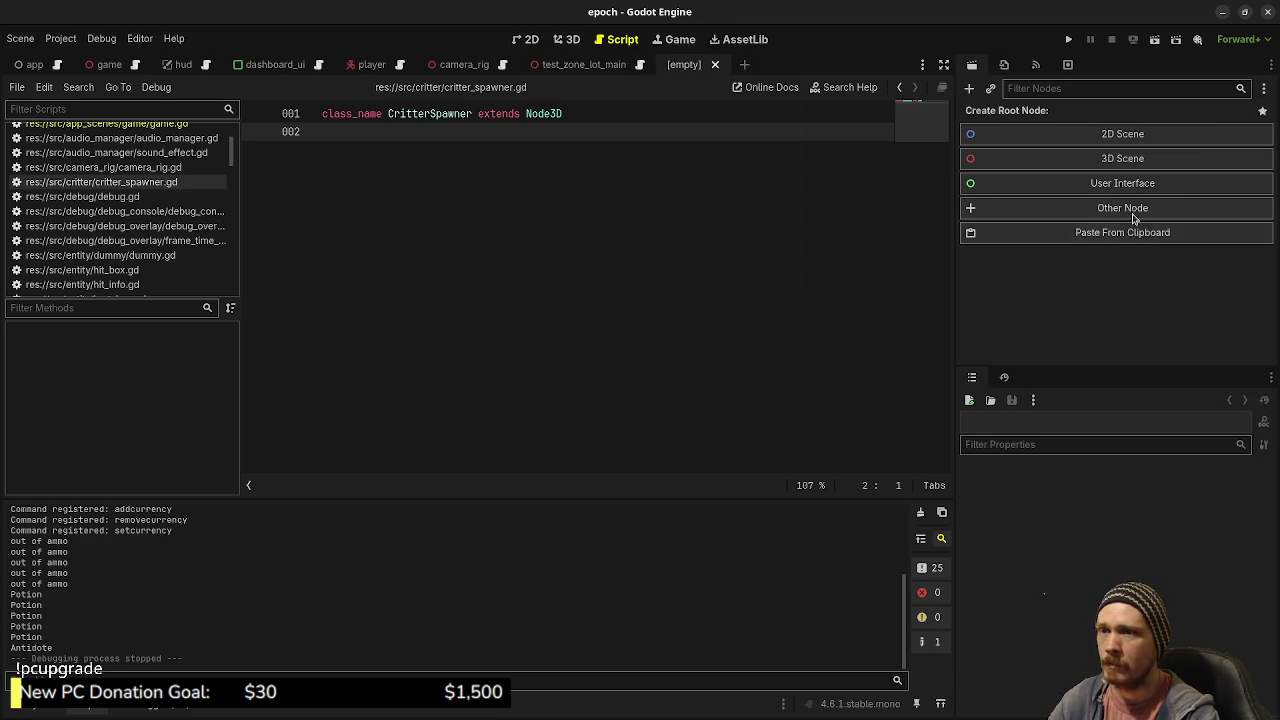
click(1133, 210)
text(character)
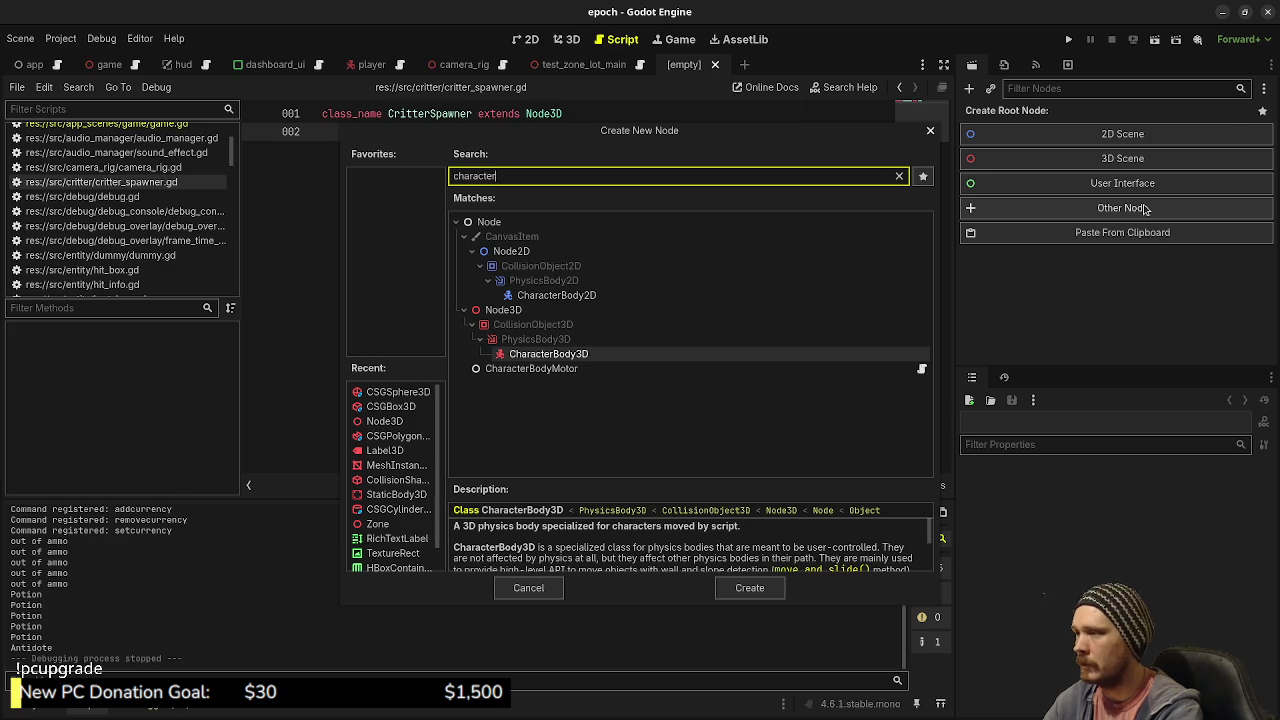
key(Return)
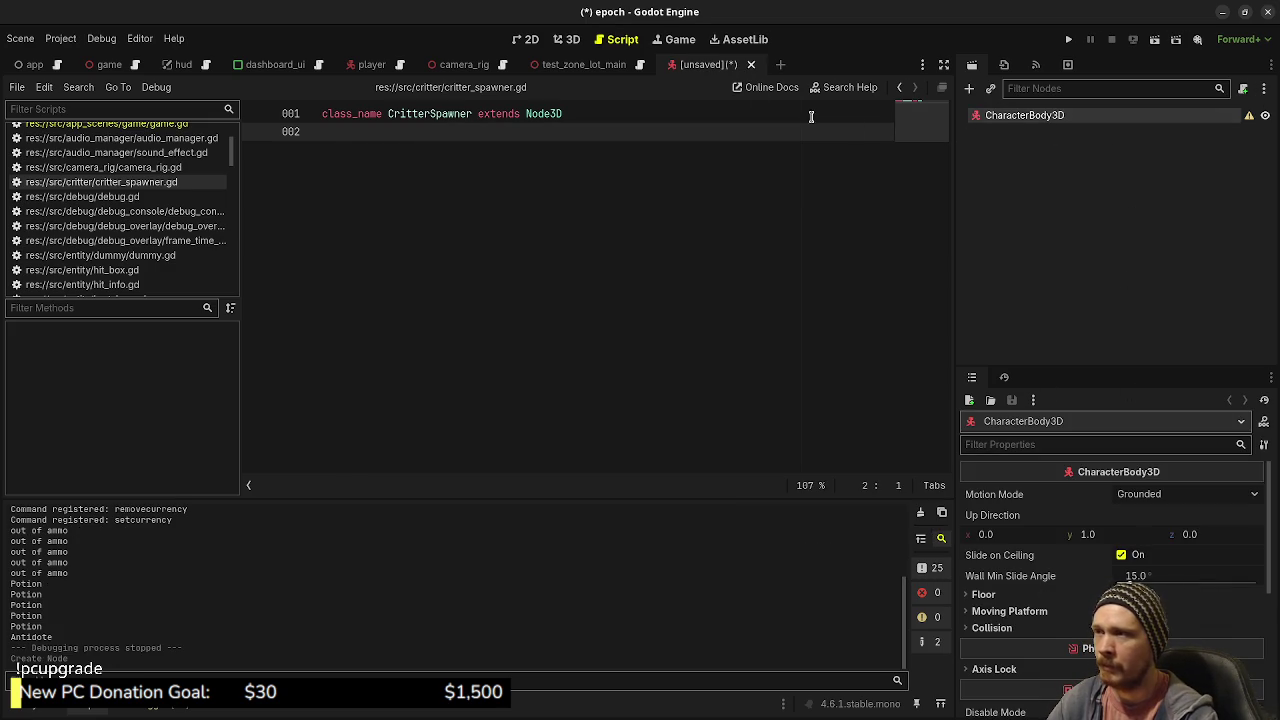
click(566, 41)
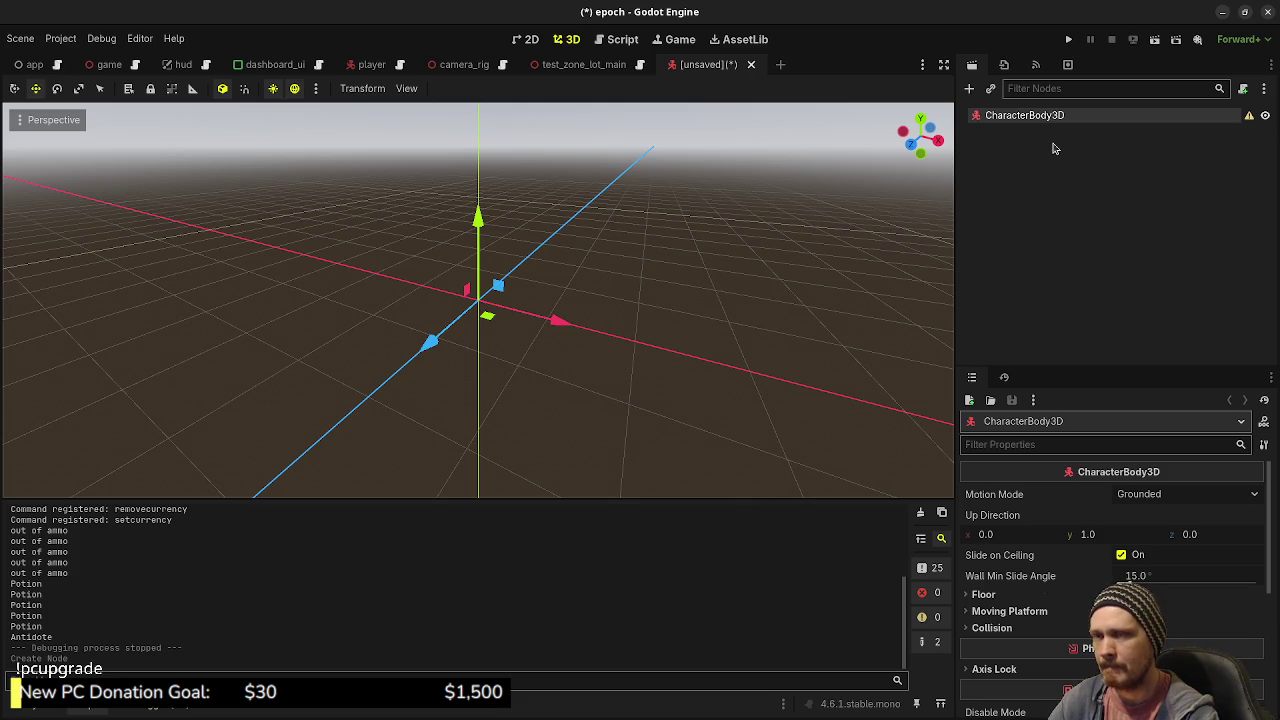
- Rename the CharacterBody3D root node to CritterRat
double_click(1070, 122)
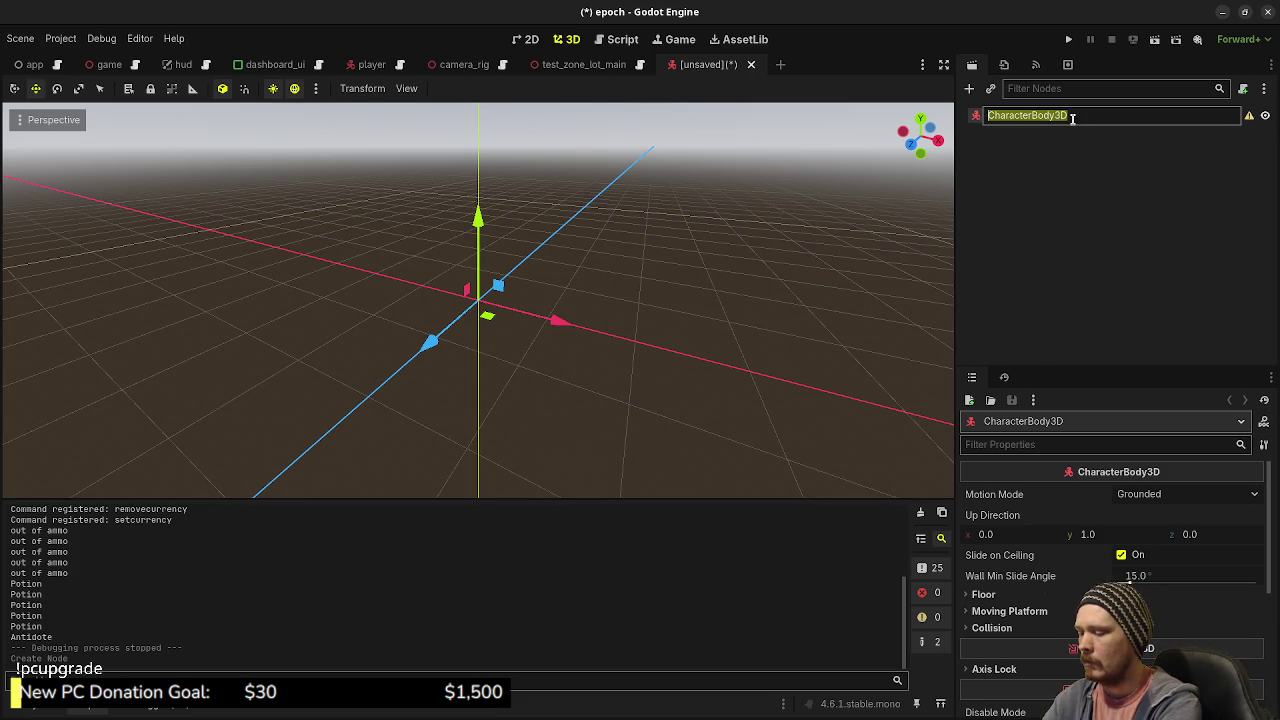
text(CritterRat)
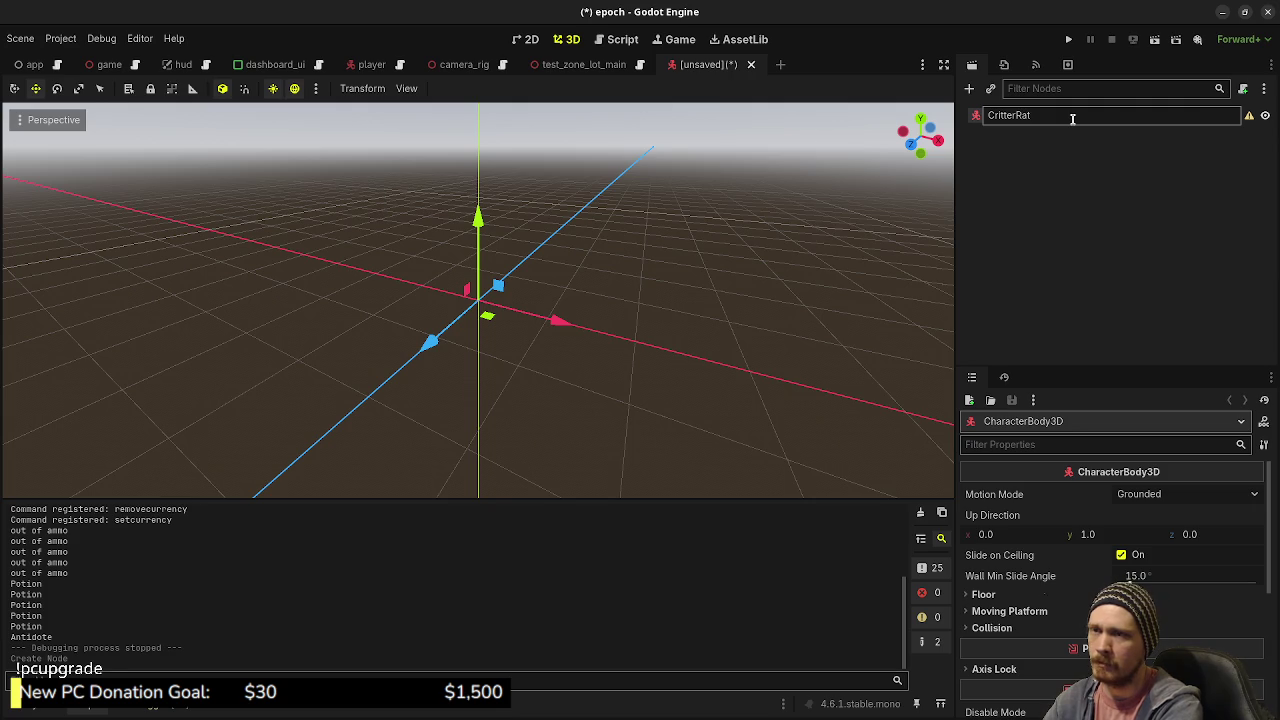
key(Return)
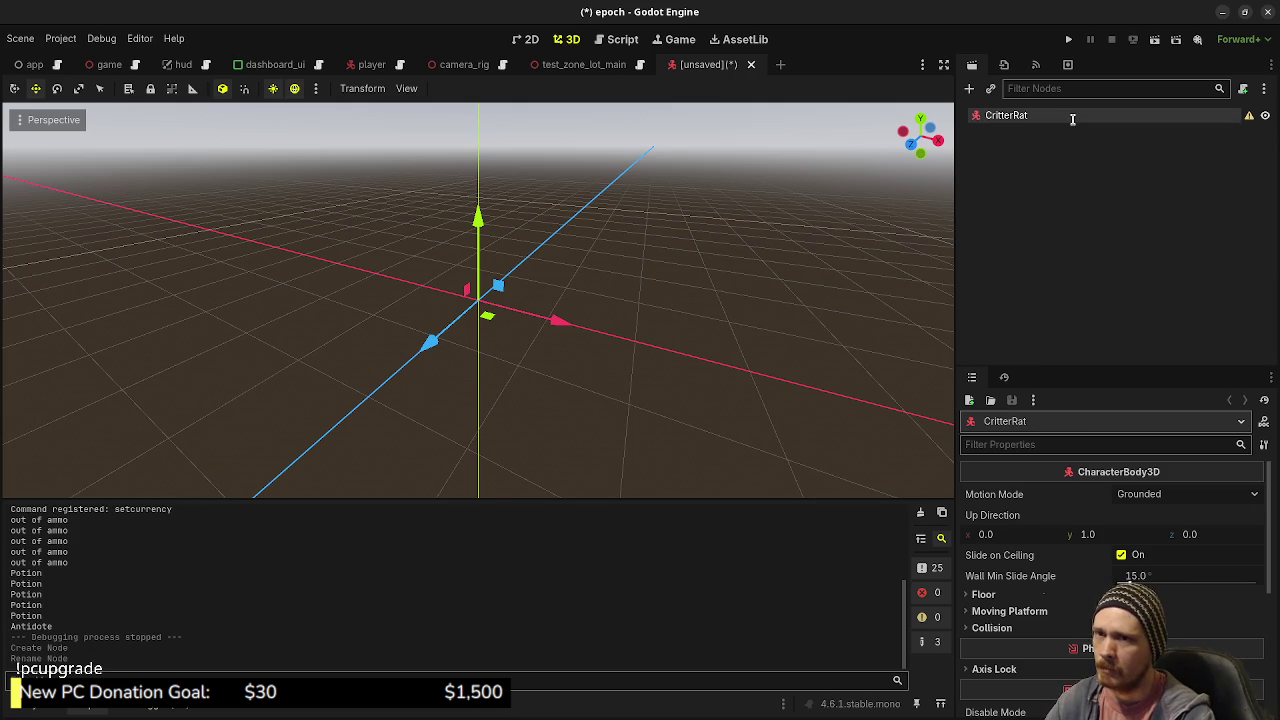
- Save the scene as critter_rat.tscn in res://src/critter
key(ctrl+s)
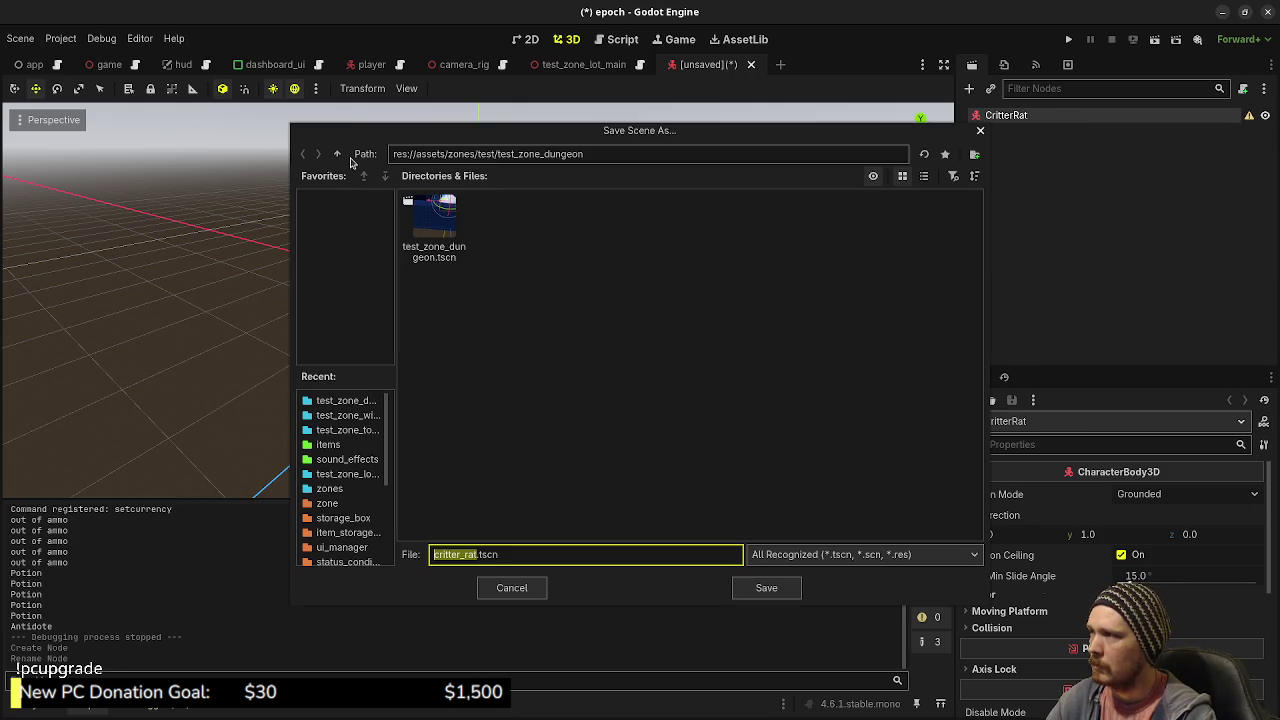
click(338, 154)
click(338, 154)
click(338, 154)
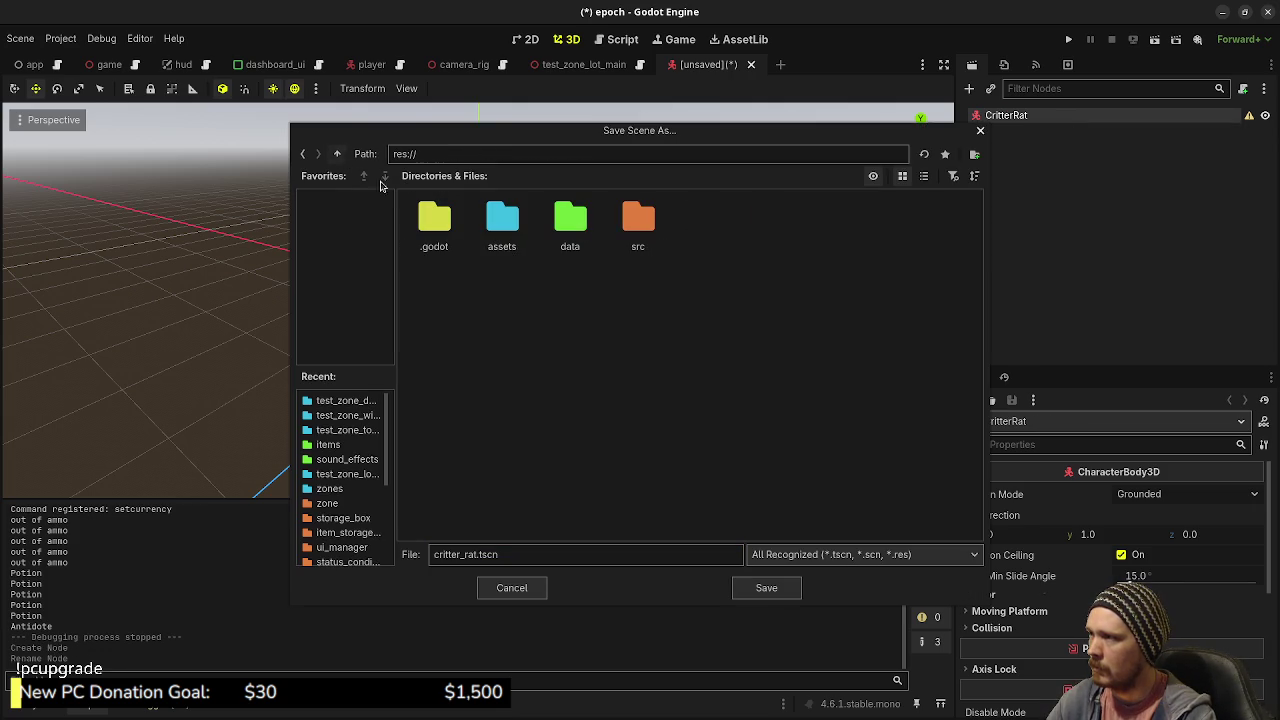
double_click(636, 222)
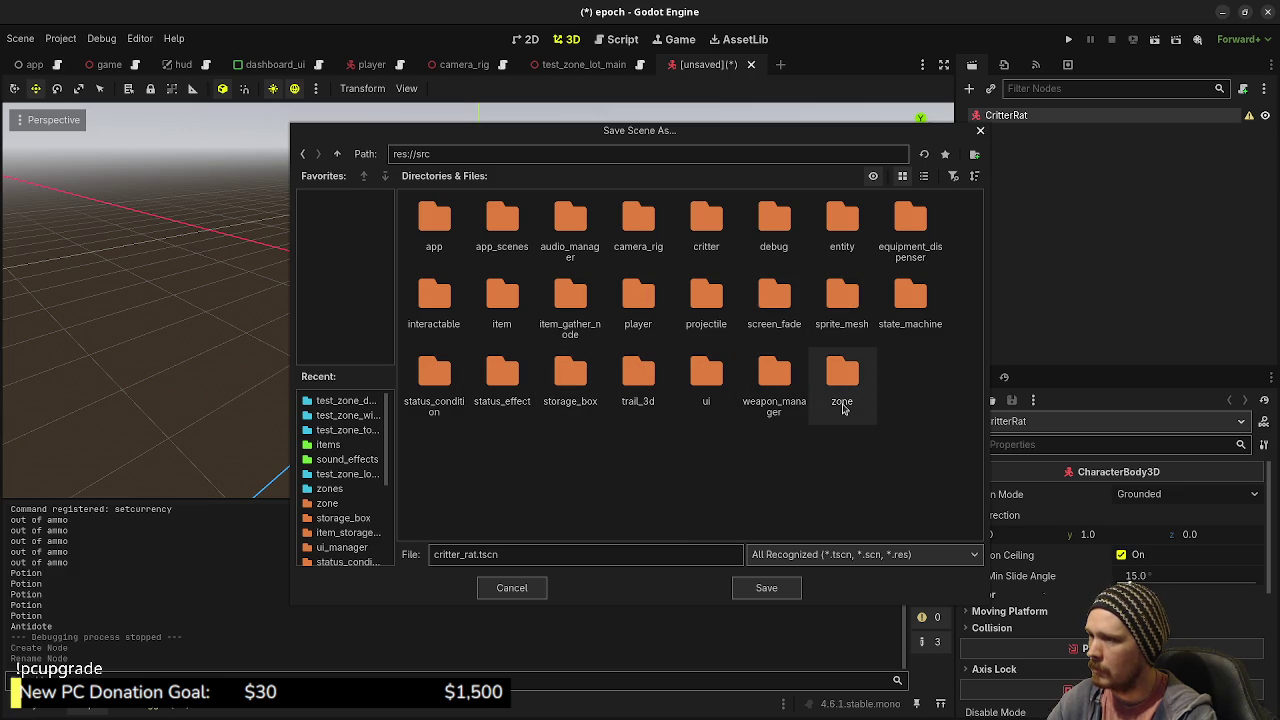
double_click(690, 235)
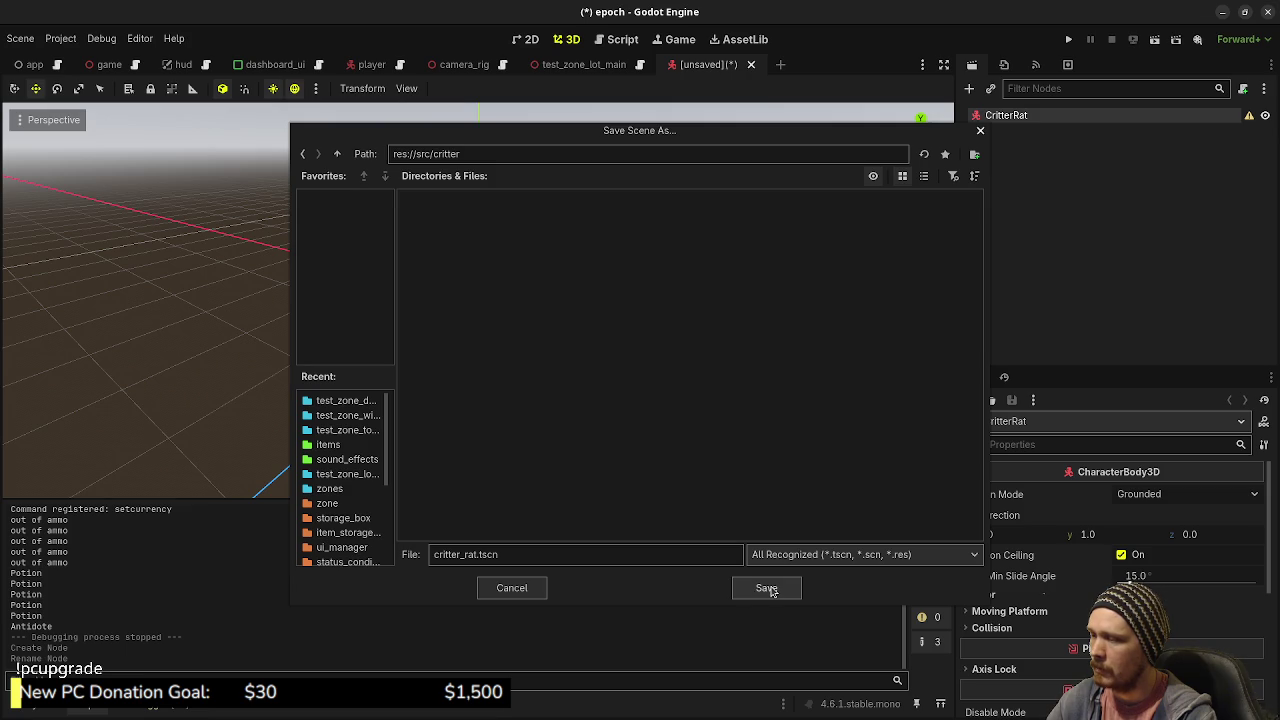
click(766, 588)
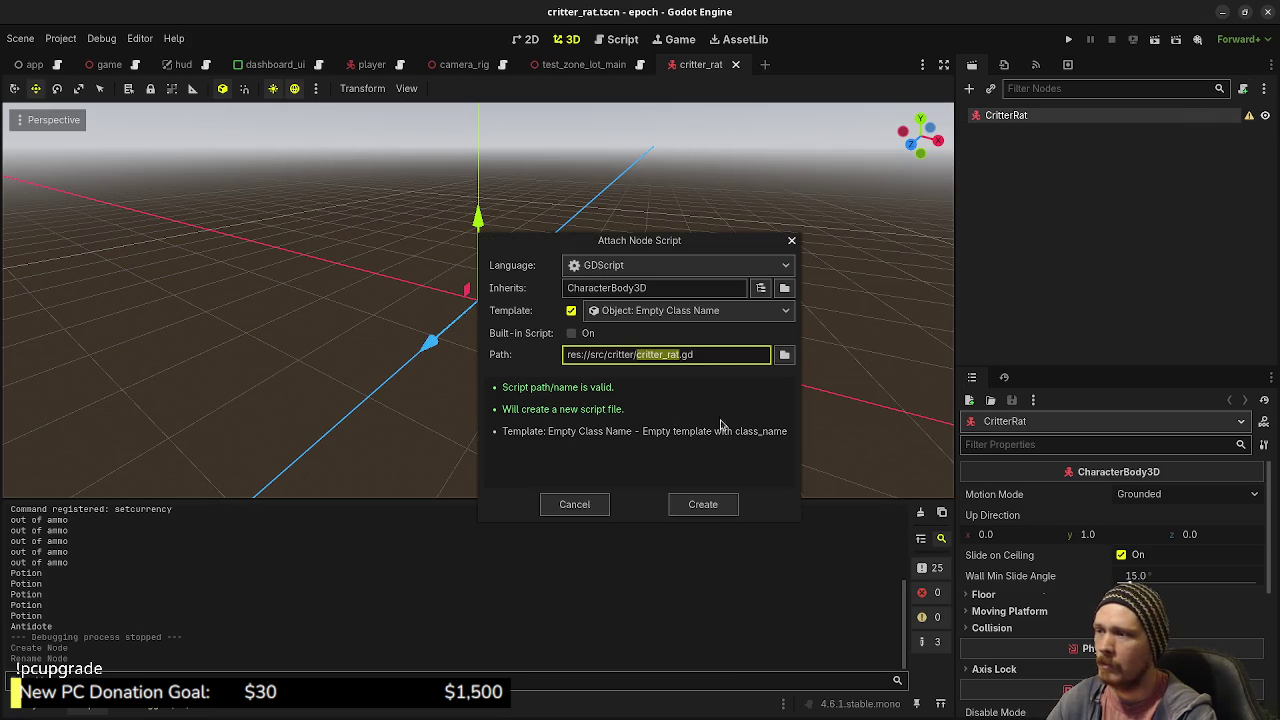
- Attach a new critter_rat.gd script to CritterRat and return to the 3D view
click(703, 503)
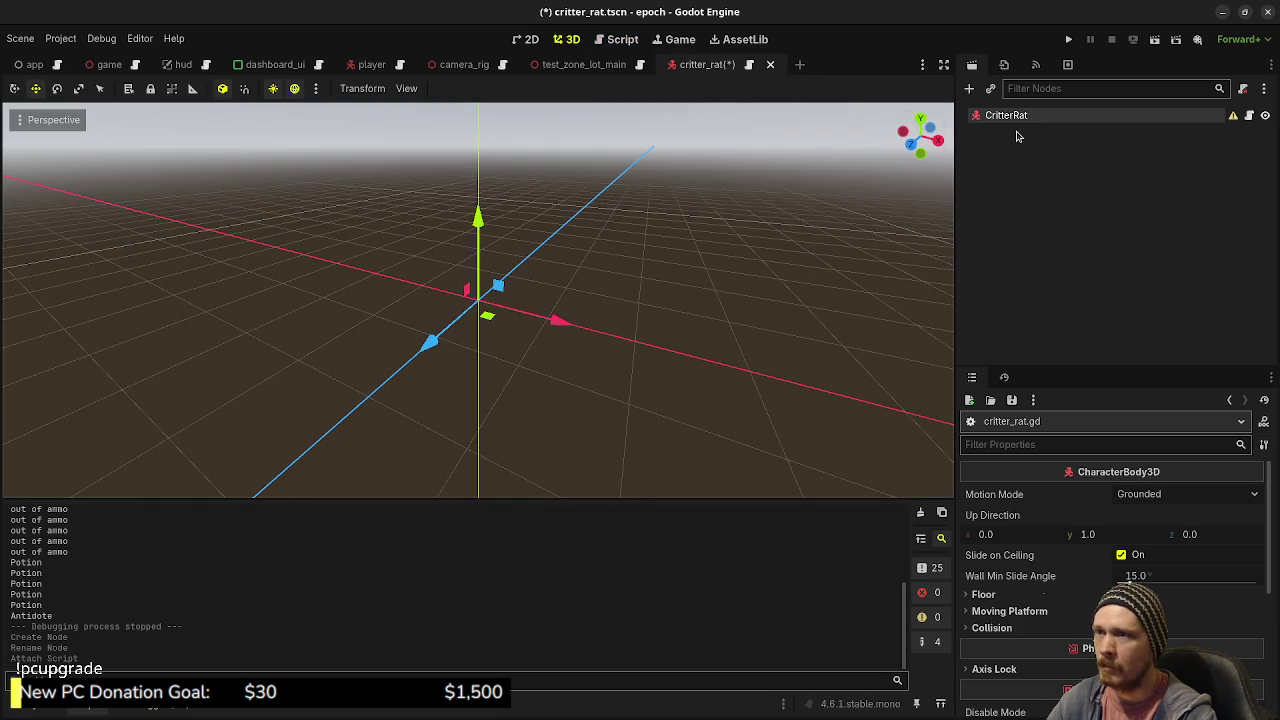
click(584, 40)
key(ctrl+a)
- Add CollisionShape3D and MeshInstance3D children under CritterRat
text(collision)
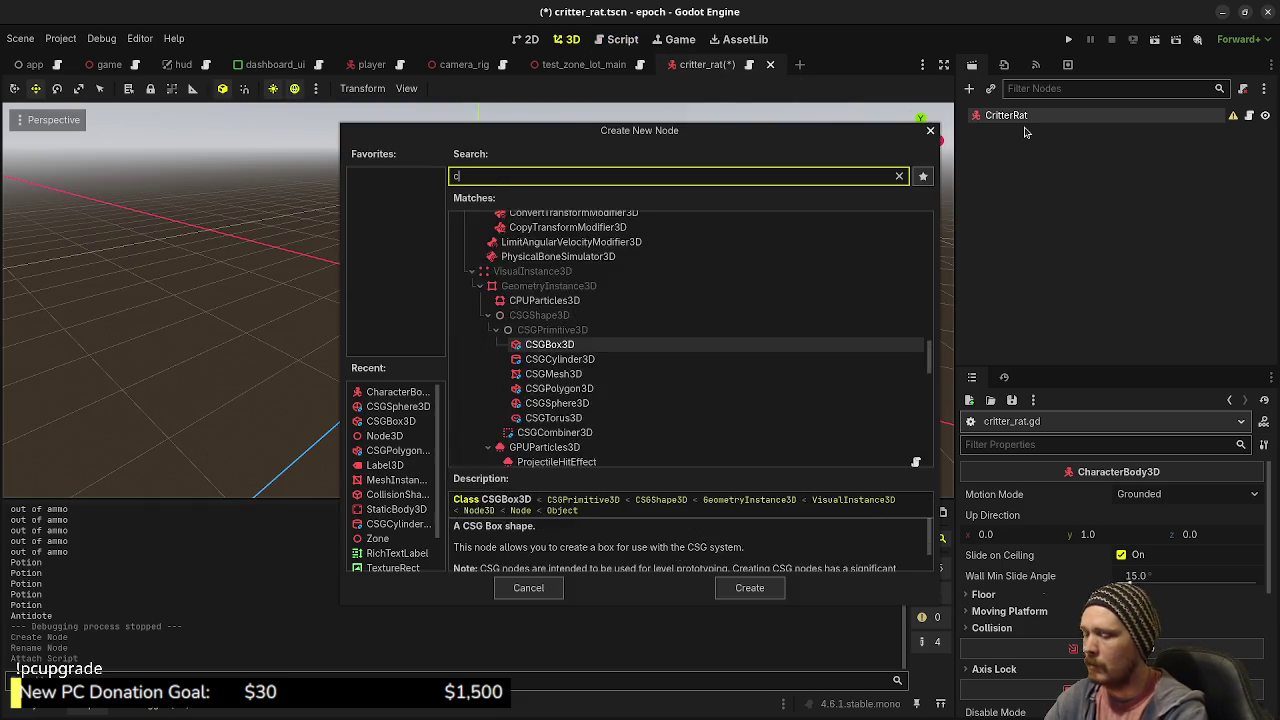
key(Return)
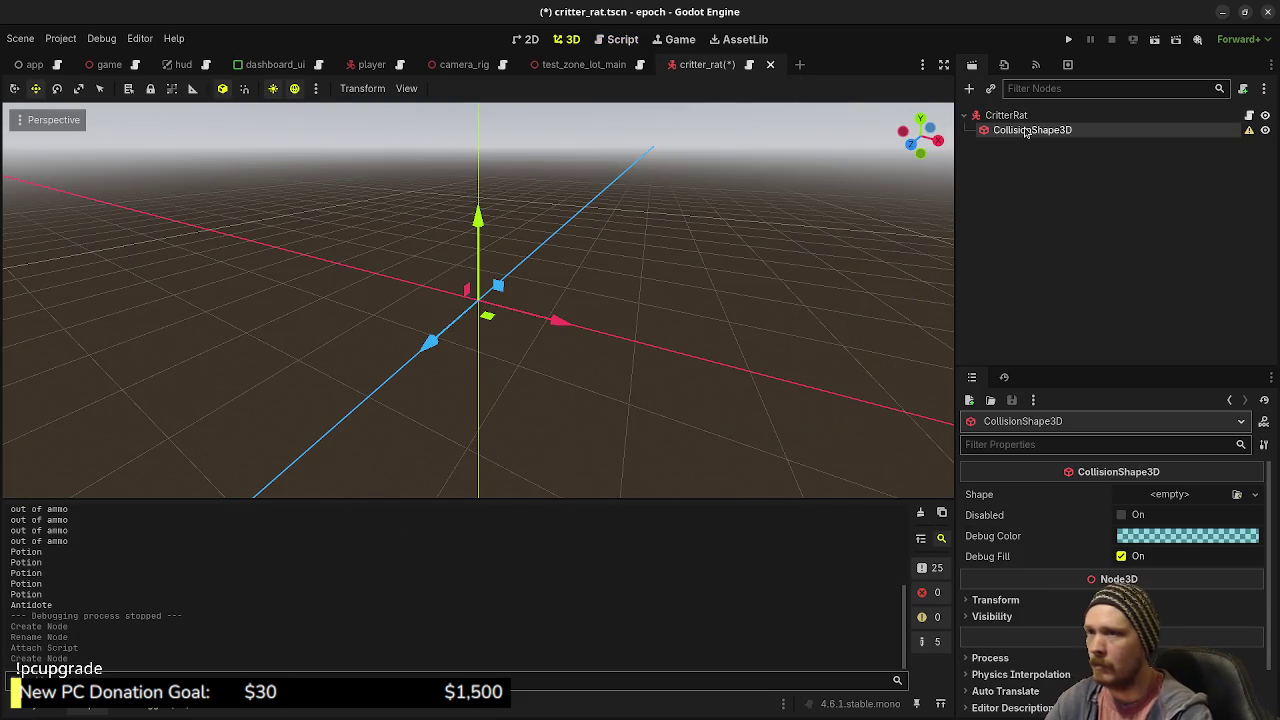
click(1012, 116)
key(ctrl+a)
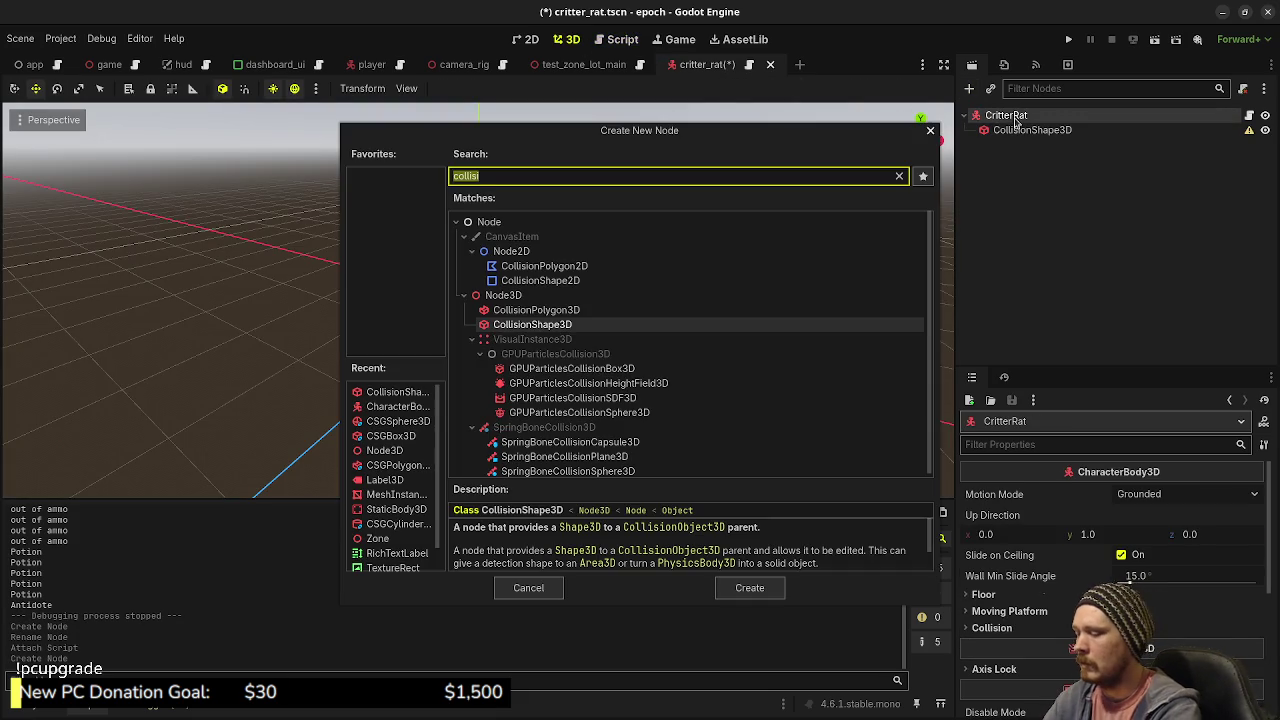
text(meshin)
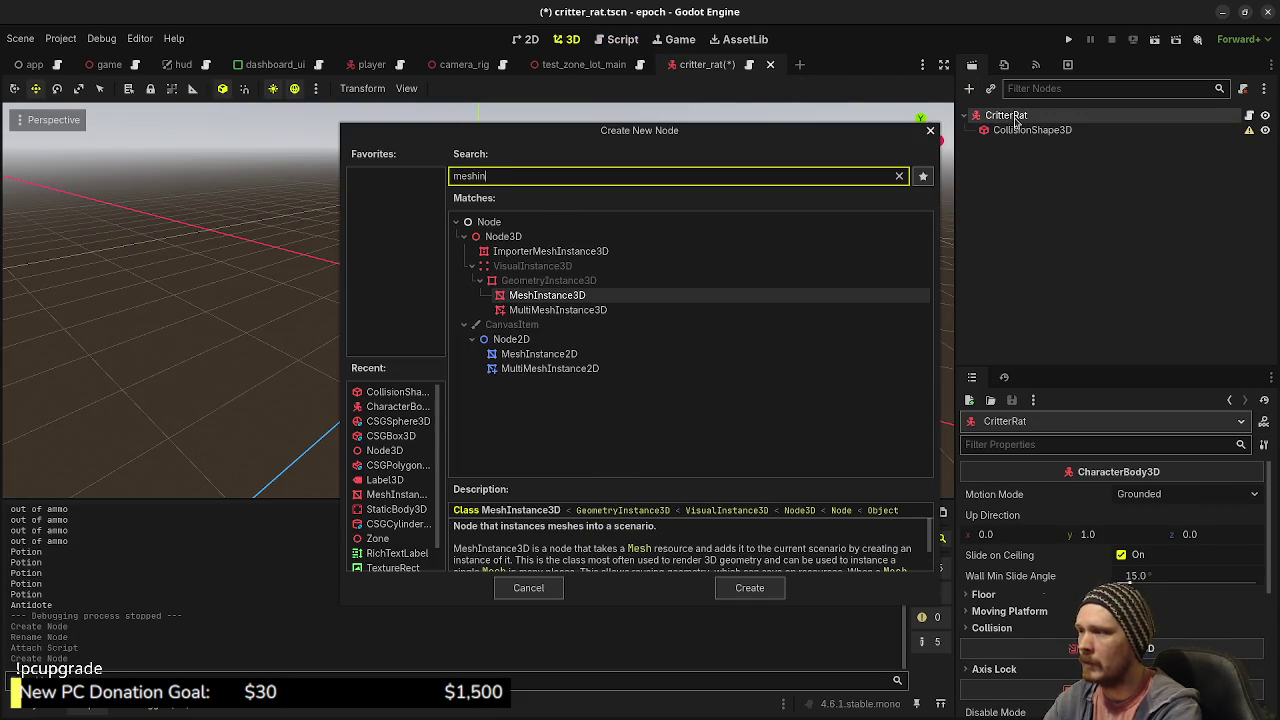
key(Return)
- Give the MeshInstance3D a new BoxMesh sized 0.1 × 0.1 × 0.3
click(1192, 495)
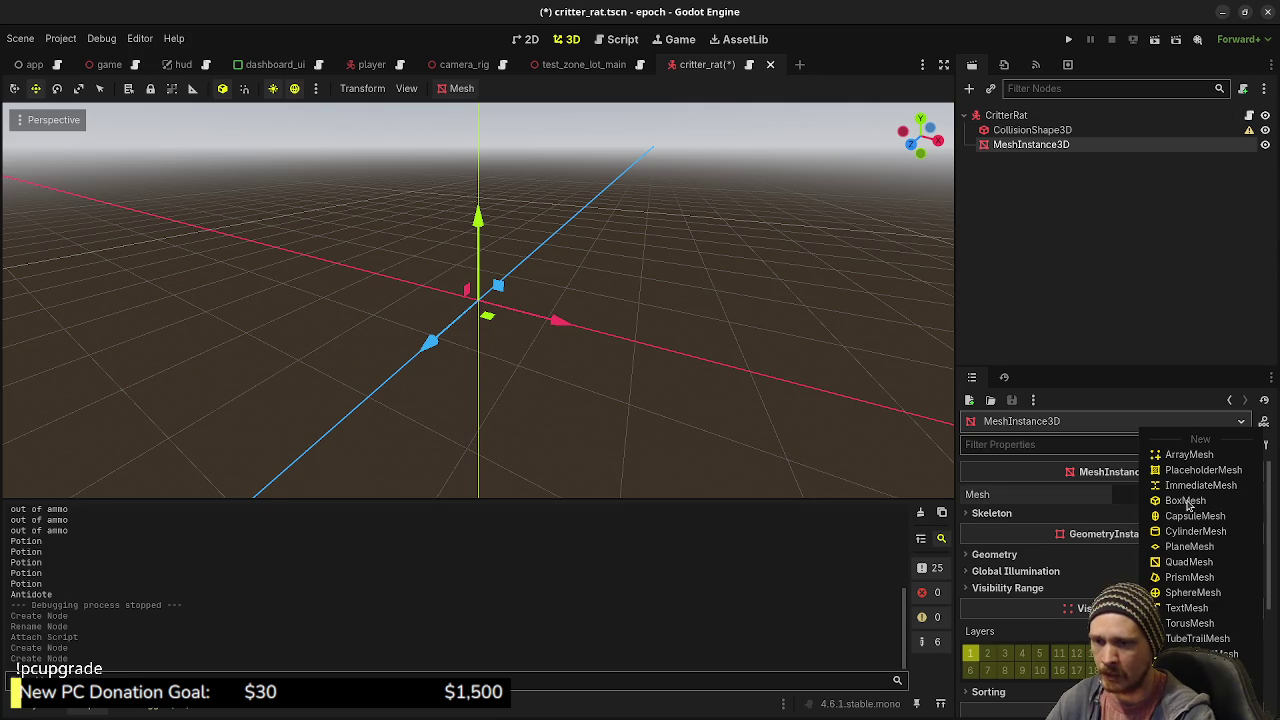
click(1189, 502)
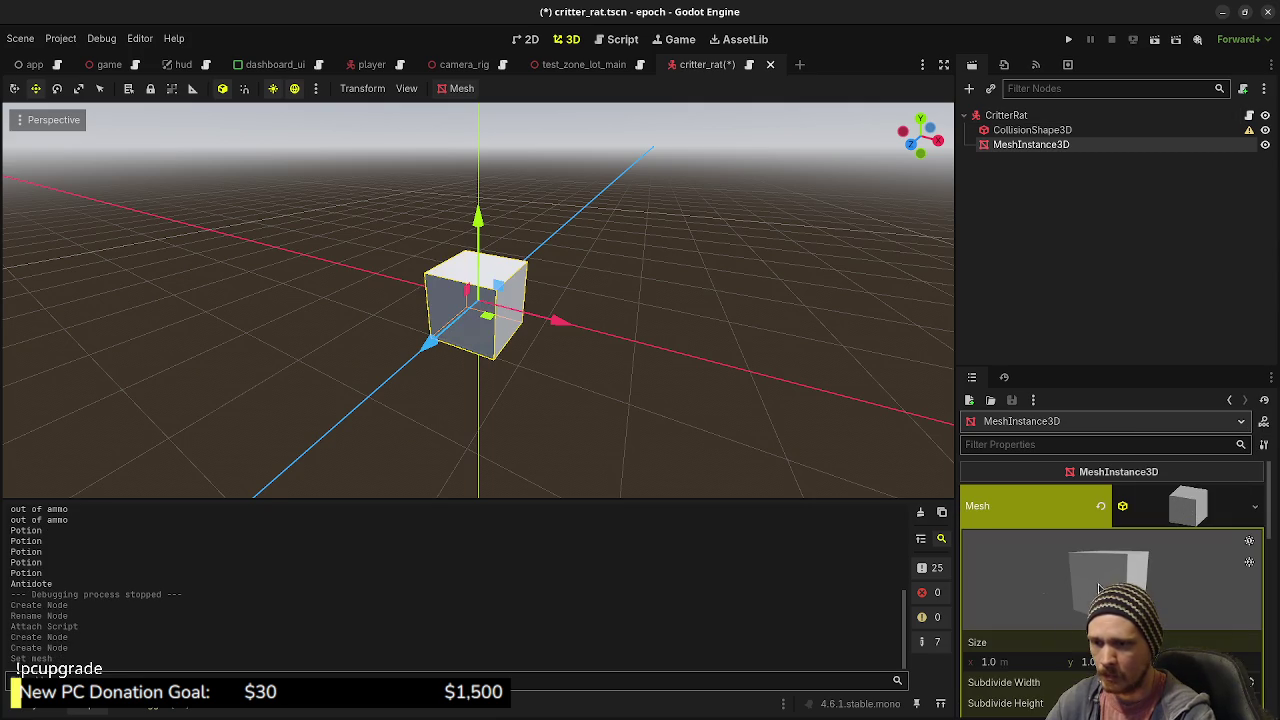
click(1039, 660)
text(0.1)
key(Tab)
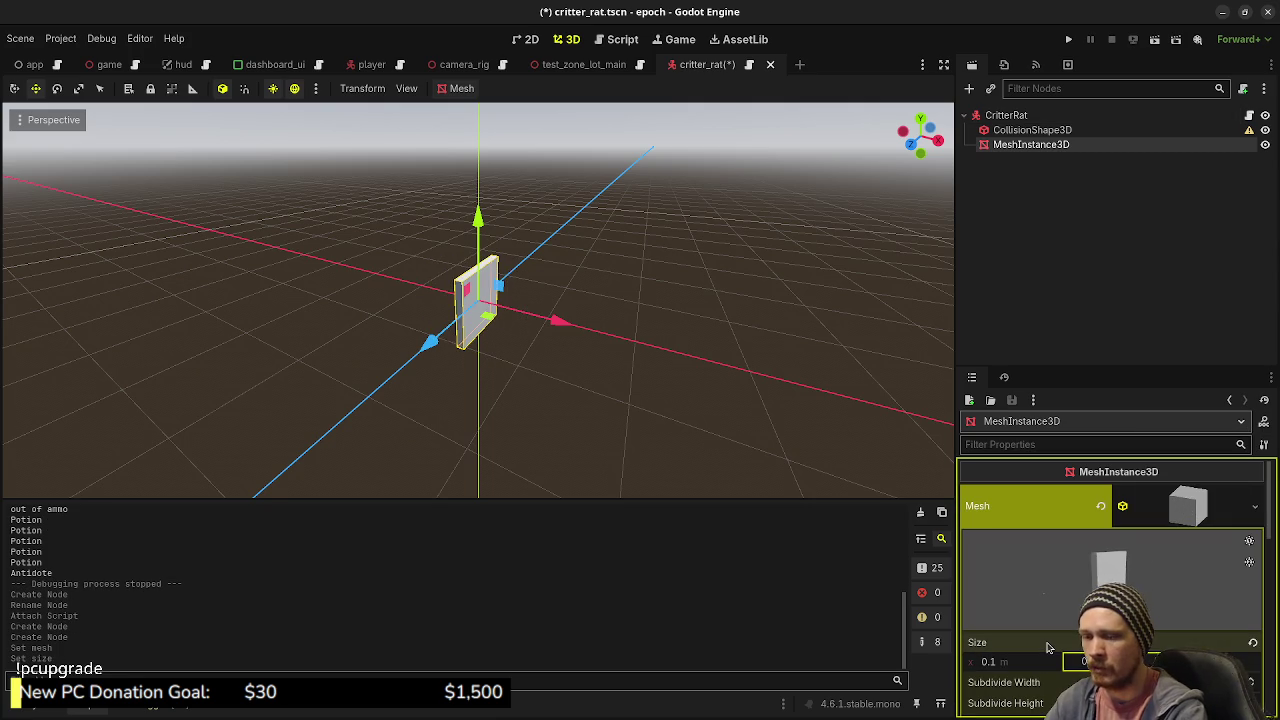
text(0.1)
key(Tab)
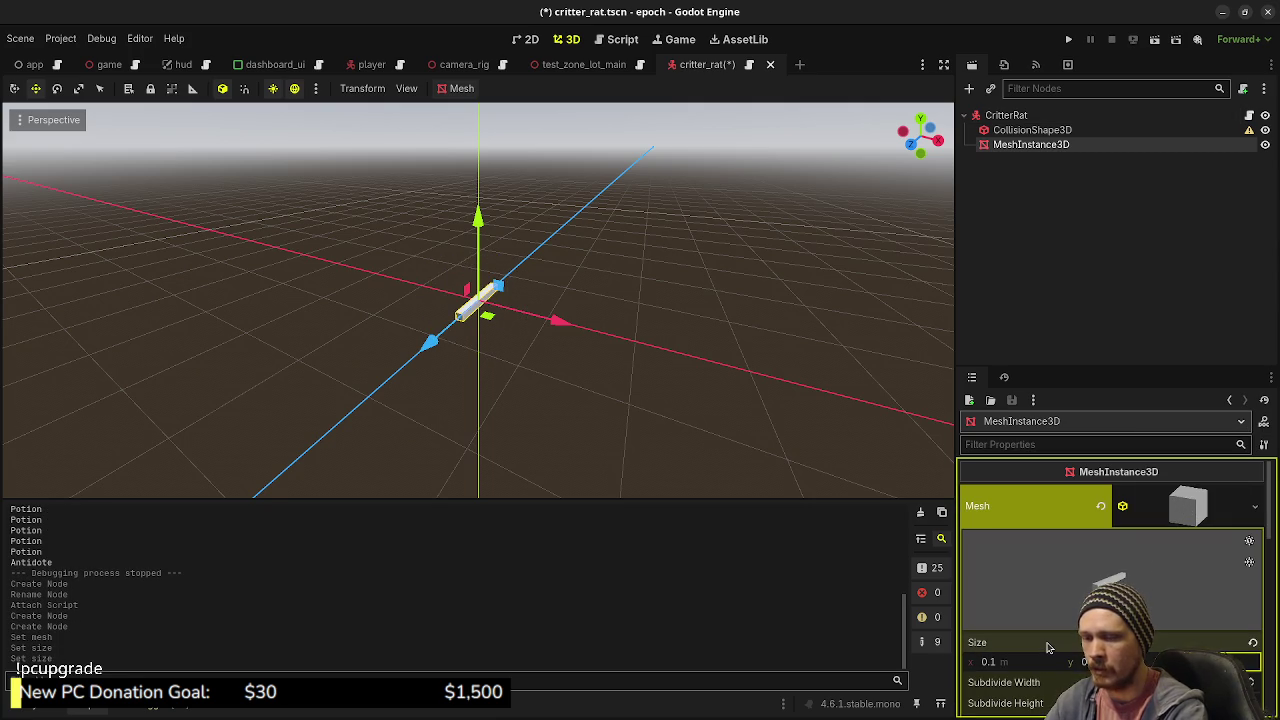
text(0.1)
key(Tab)
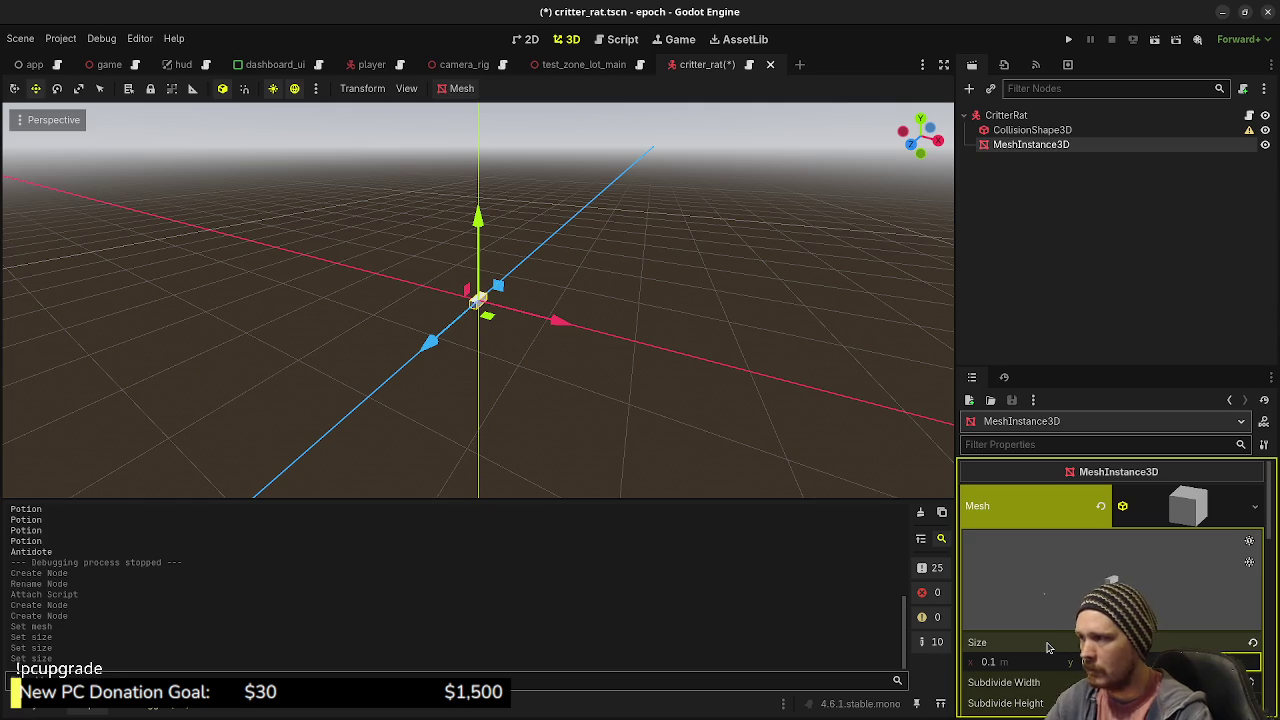
- Raise the box mesh to a Transform Position y of 0.05
mouse_move(617, 346)
mouse_down()
mouse_move(523, 323)
mouse_move(574, 363)
mouse_move(482, 236)
mouse_up()
scroll(515, 327, up, 3)
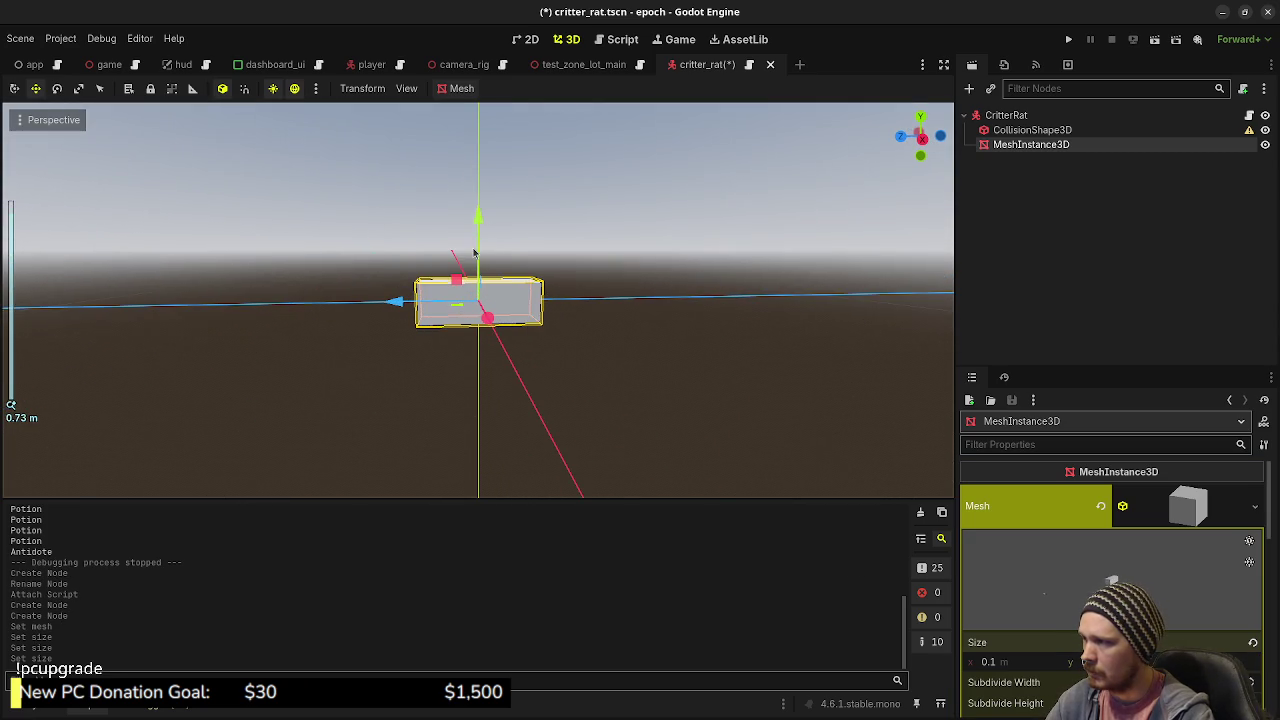
scroll(1136, 557, down, 15)
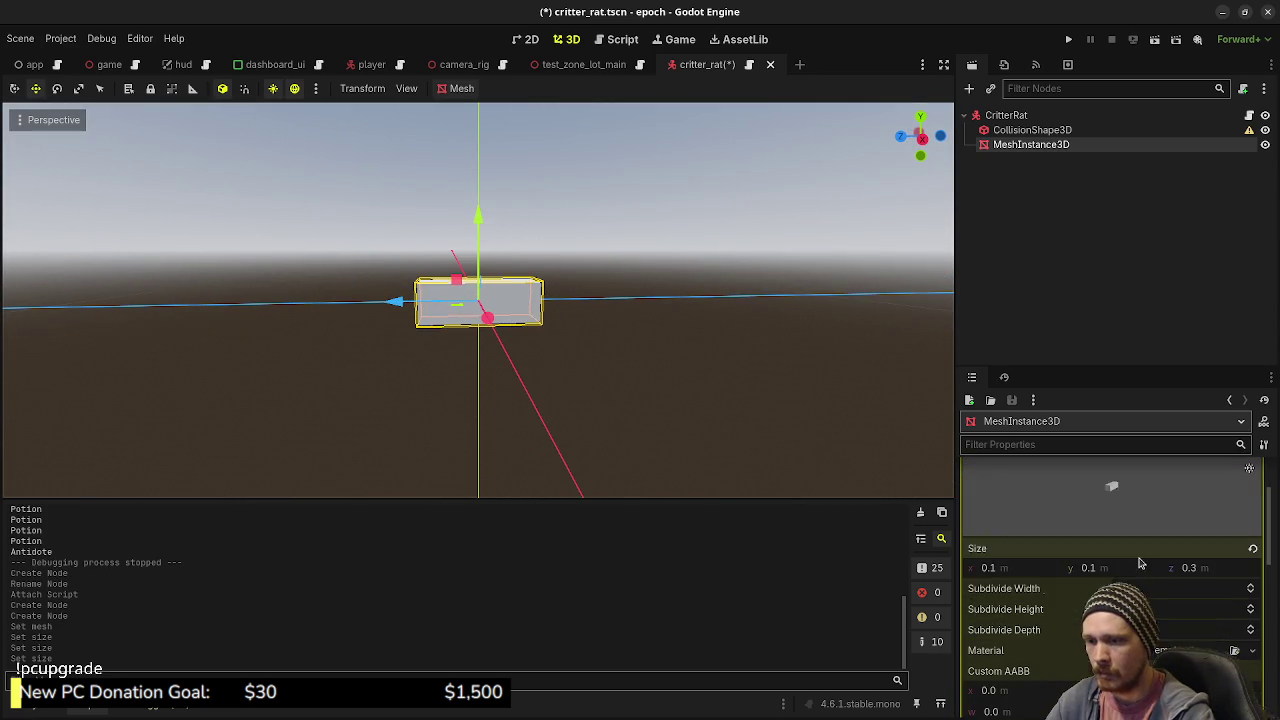
click(1050, 546)
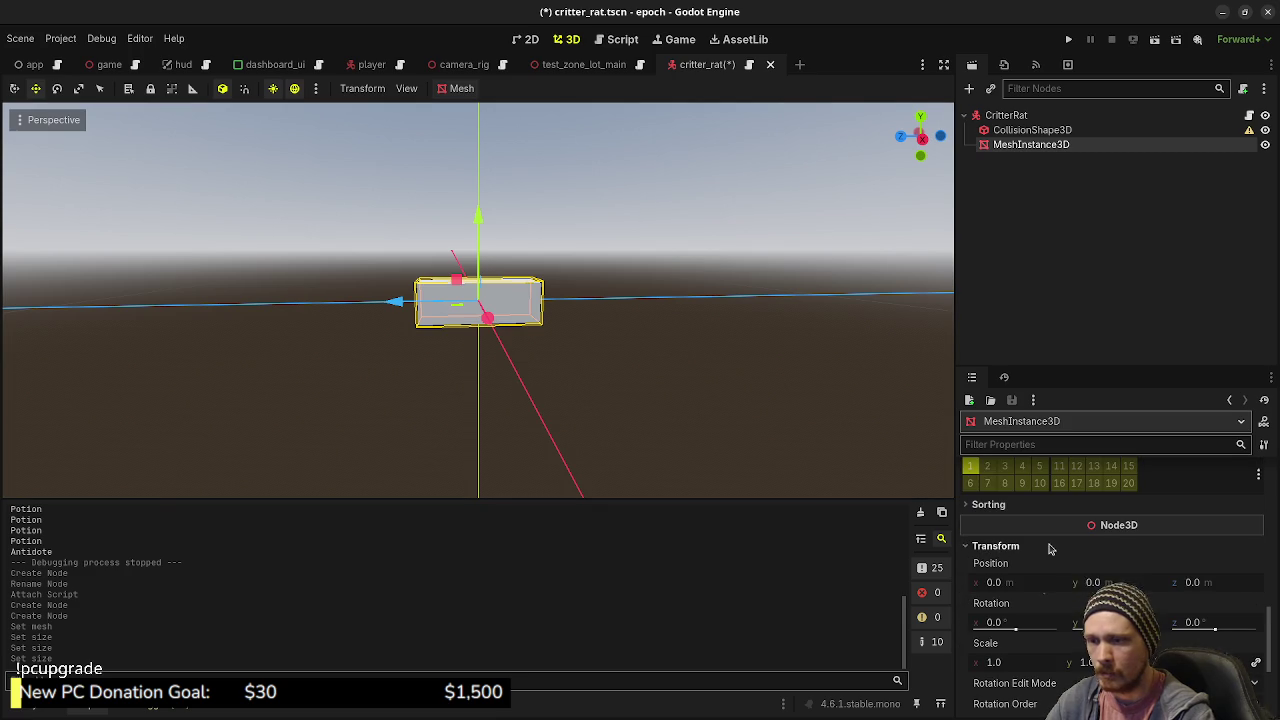
click(1110, 582)
text(0.05)
key(Return)
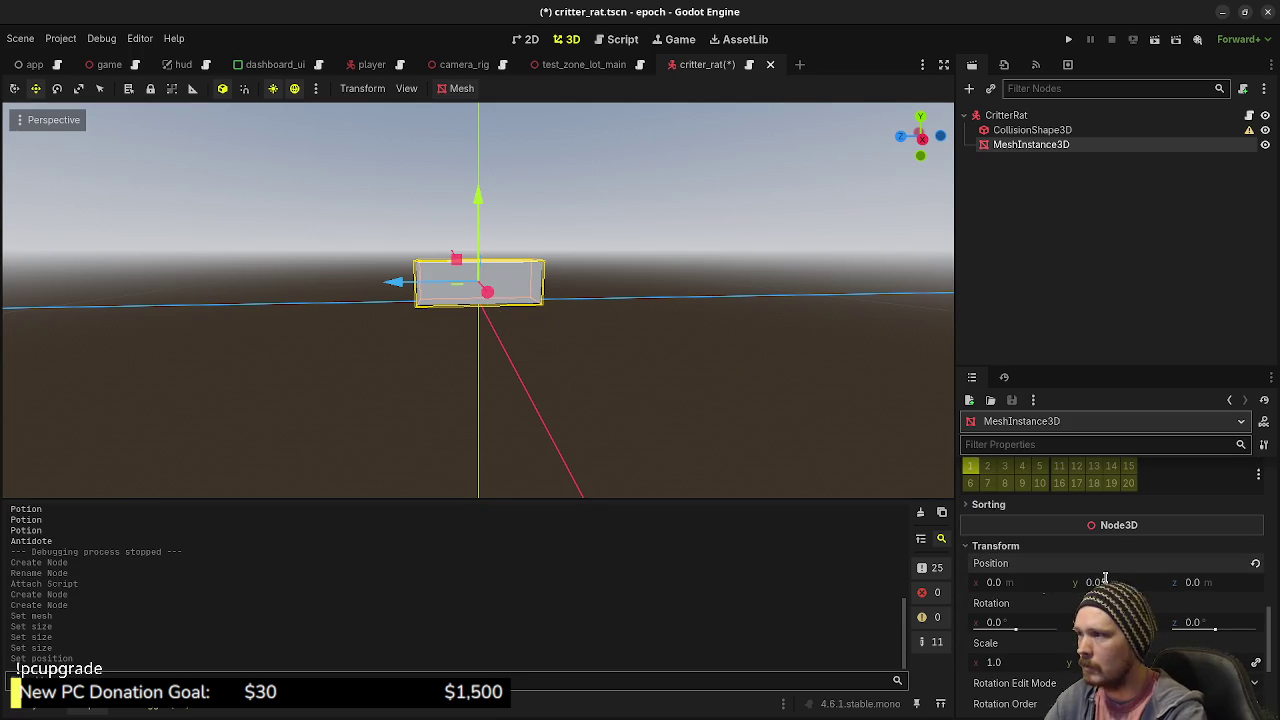
- Try a SphereShape3D collision shape, shrinking its radius to 0.1 then 0.05
click(1016, 131)
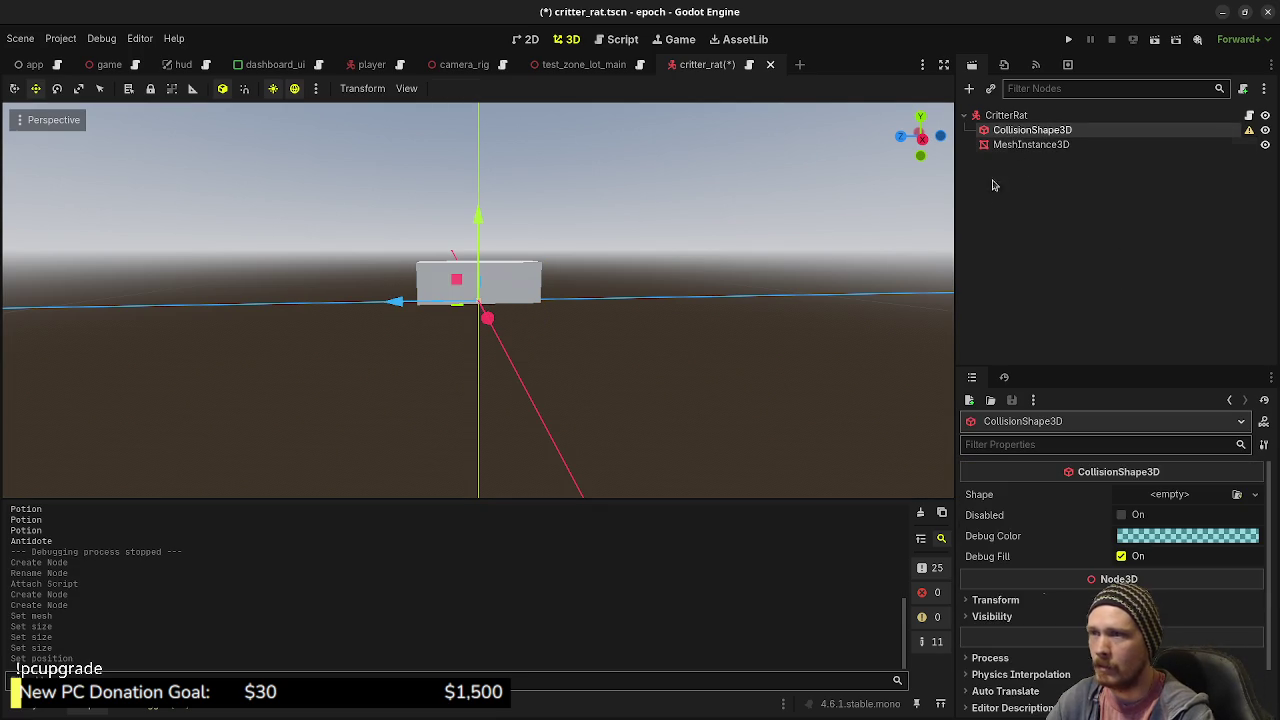
drag(649, 286, 626, 366)
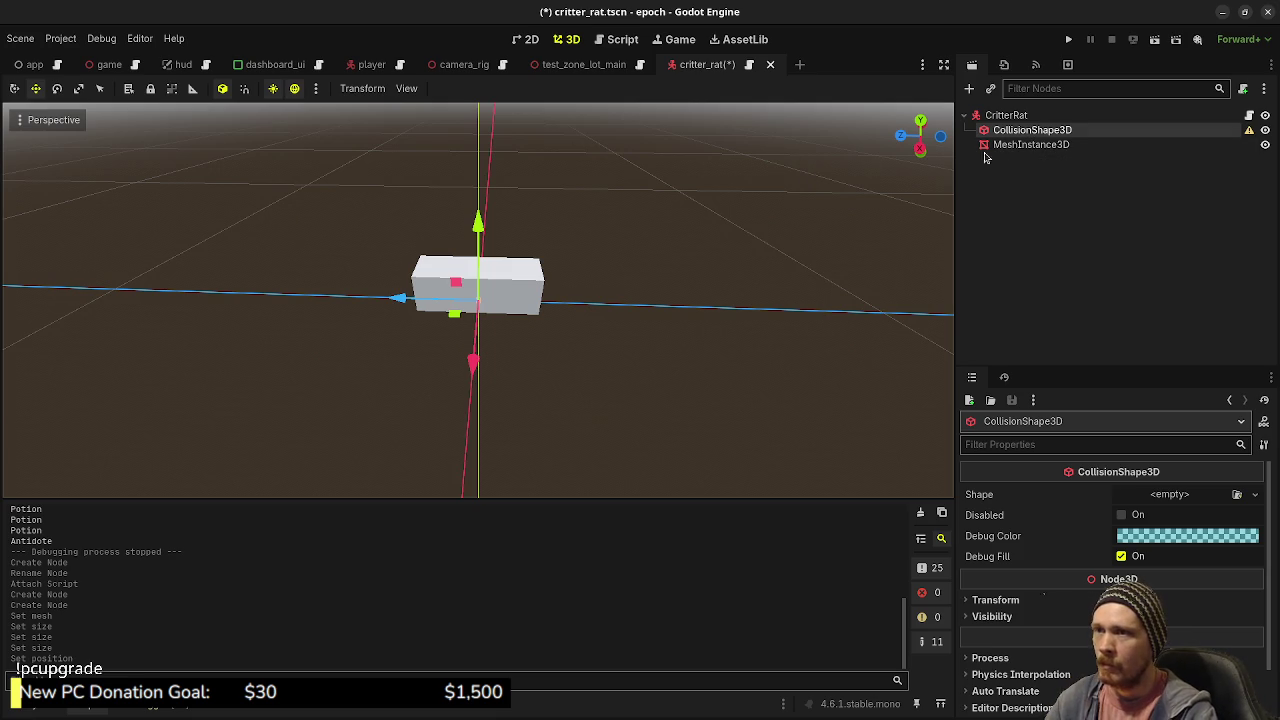
click(1168, 497)
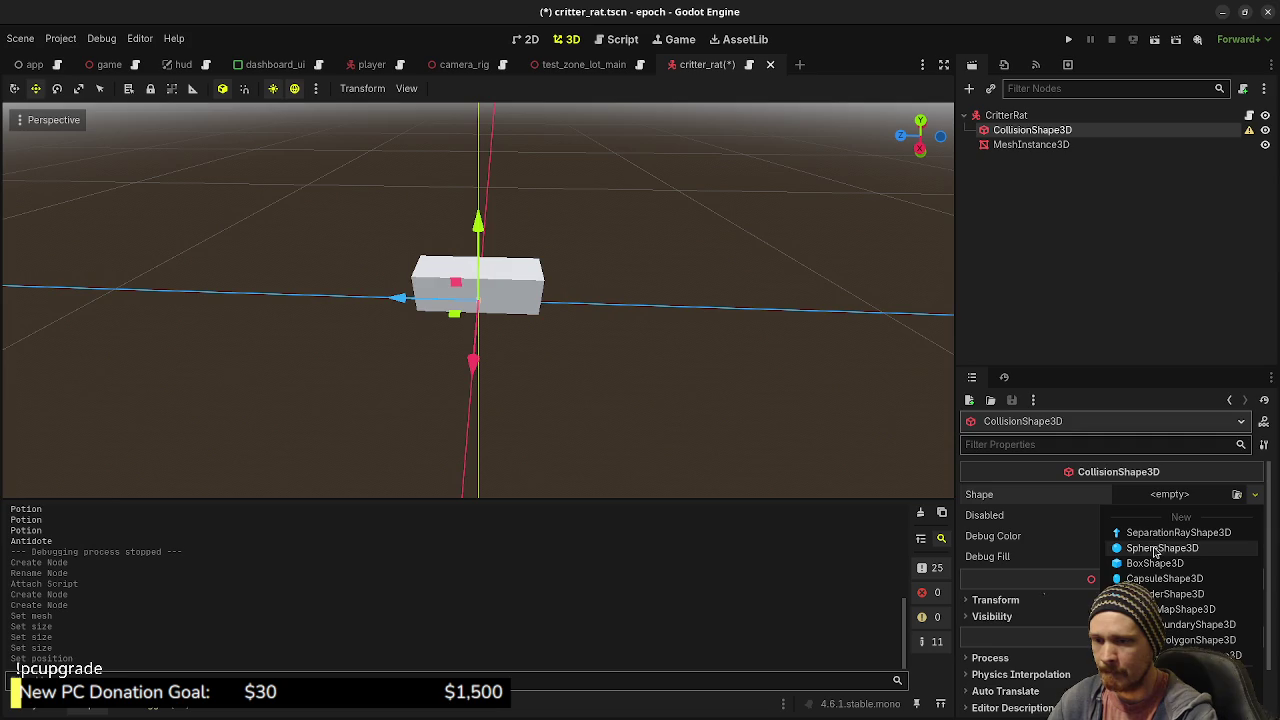
click(1156, 549)
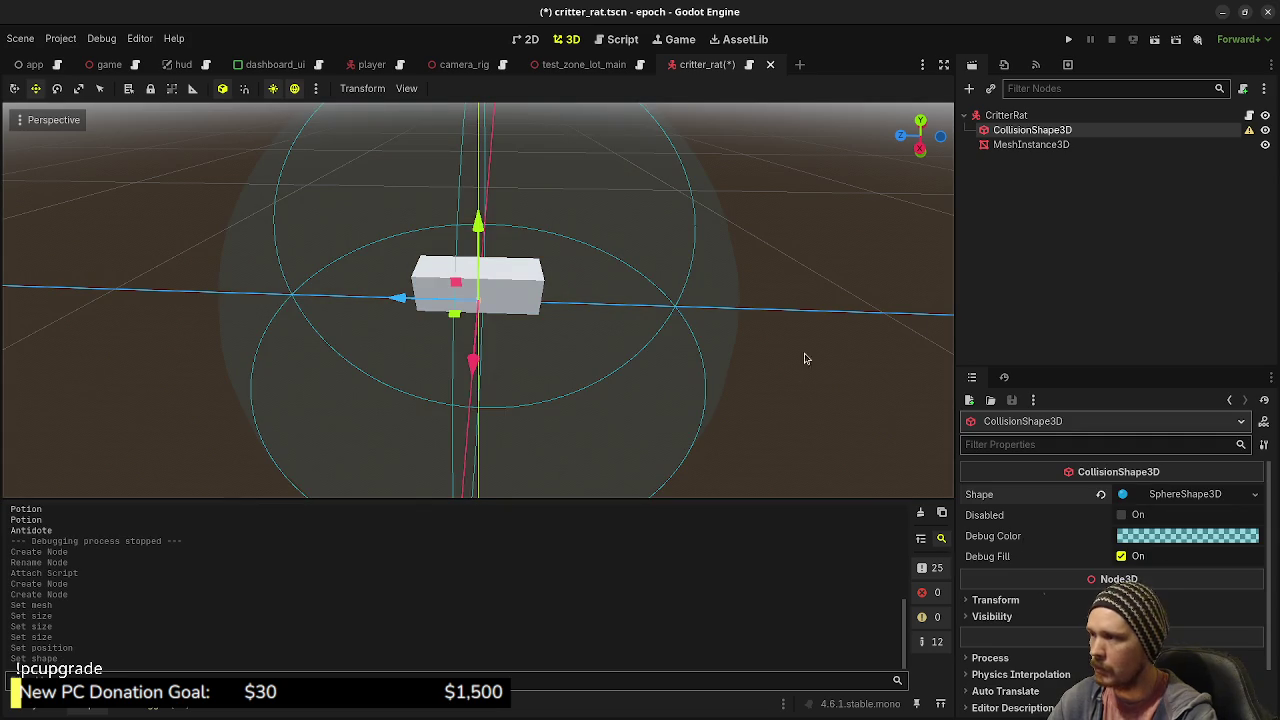
click(1164, 497)
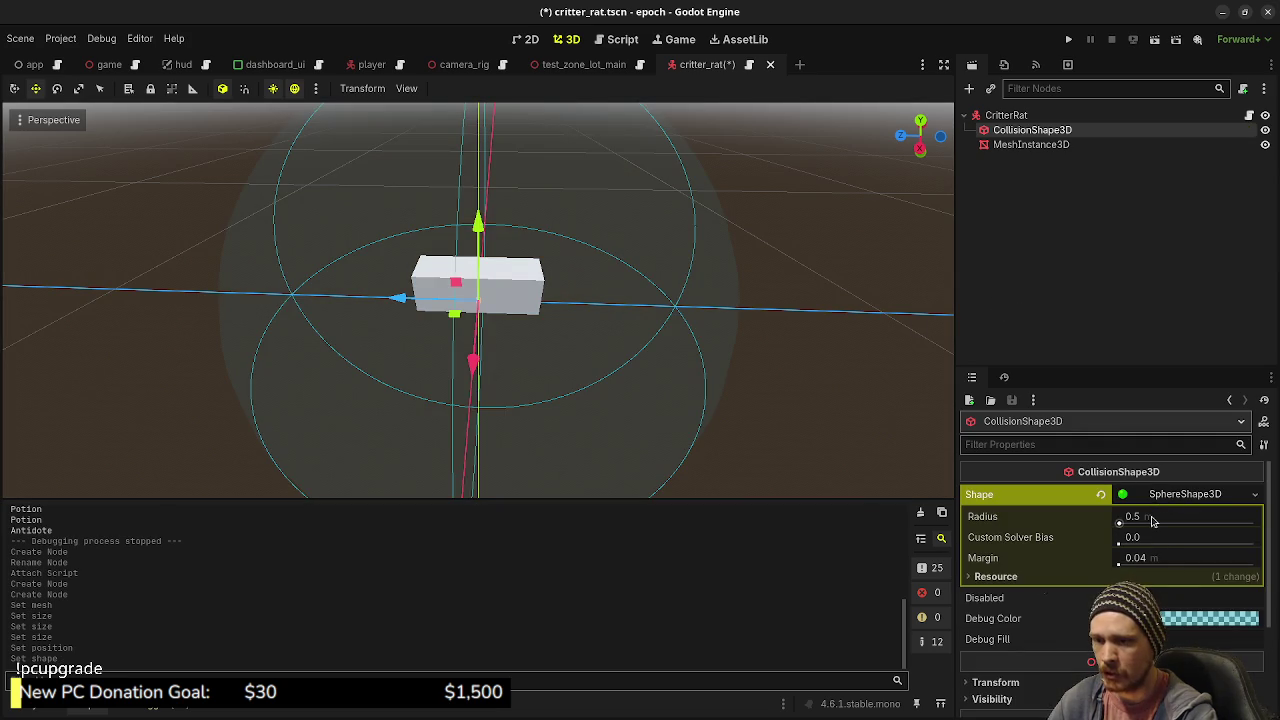
click(1152, 517)
text(0.1)
key(Return)
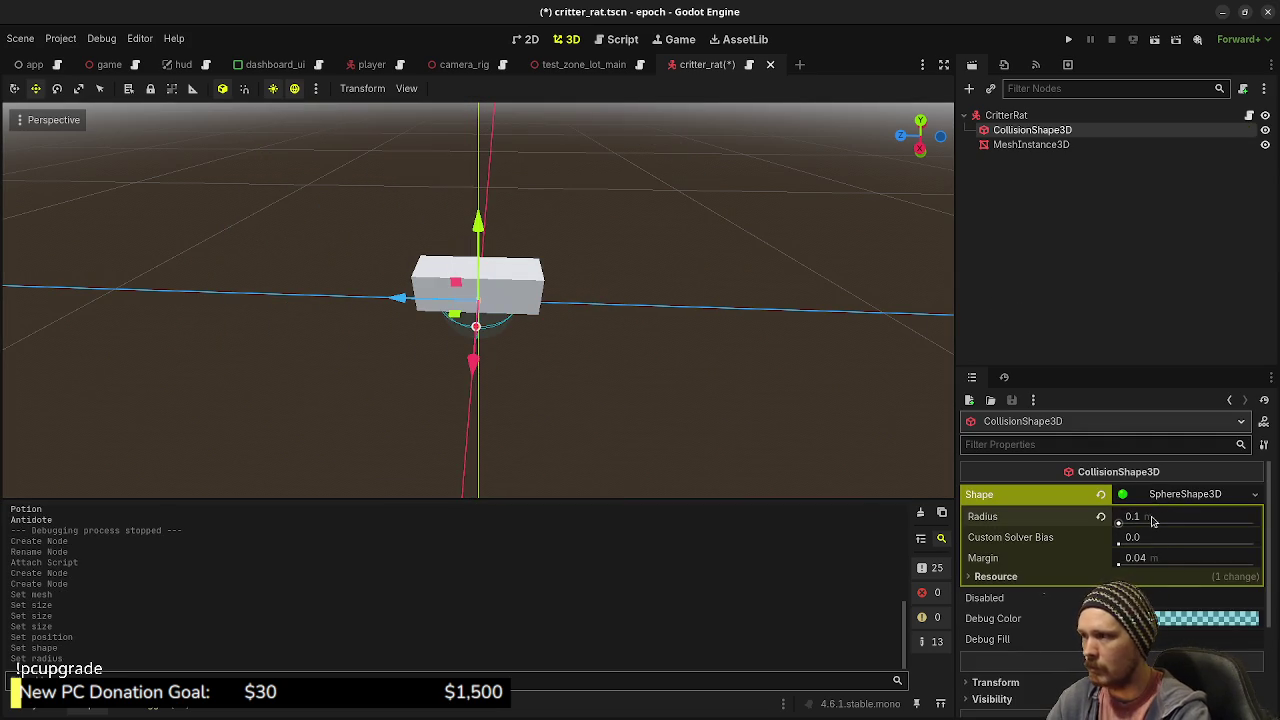
mouse_move(760, 330)
mouse_down()
mouse_move(660, 289)
mouse_move(694, 360)
mouse_move(473, 401)
mouse_up()
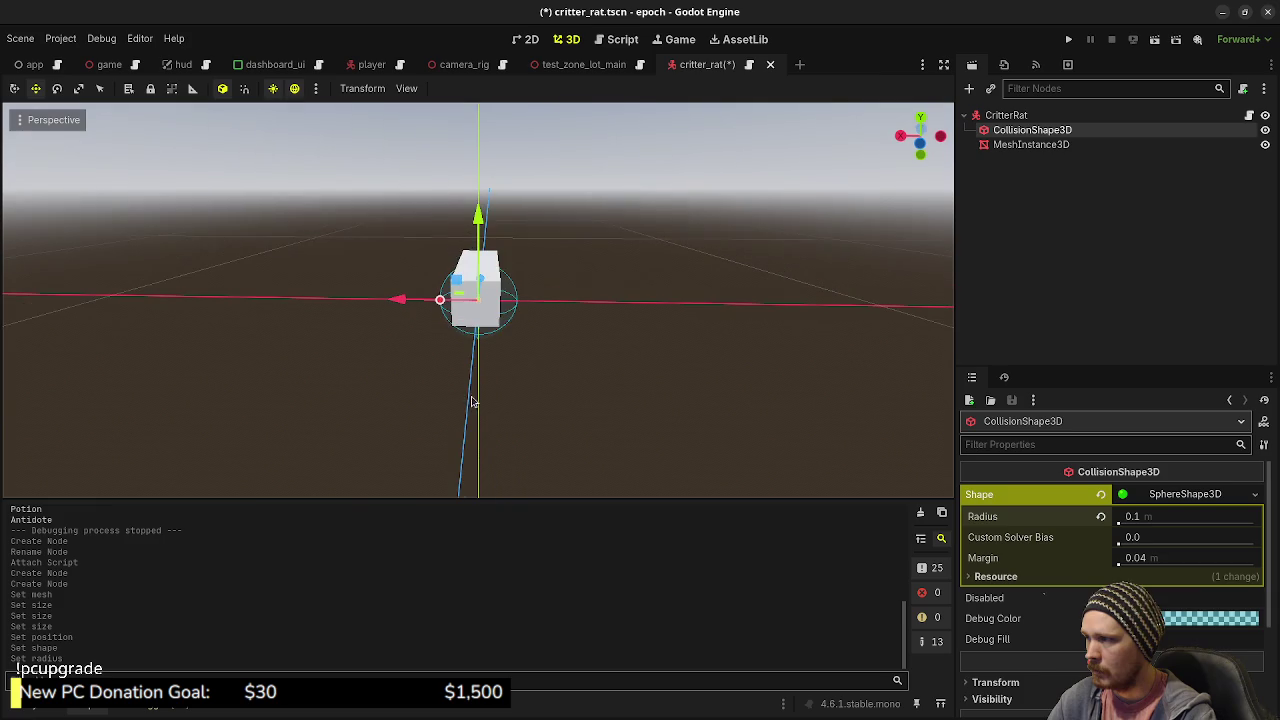
click(1158, 517)
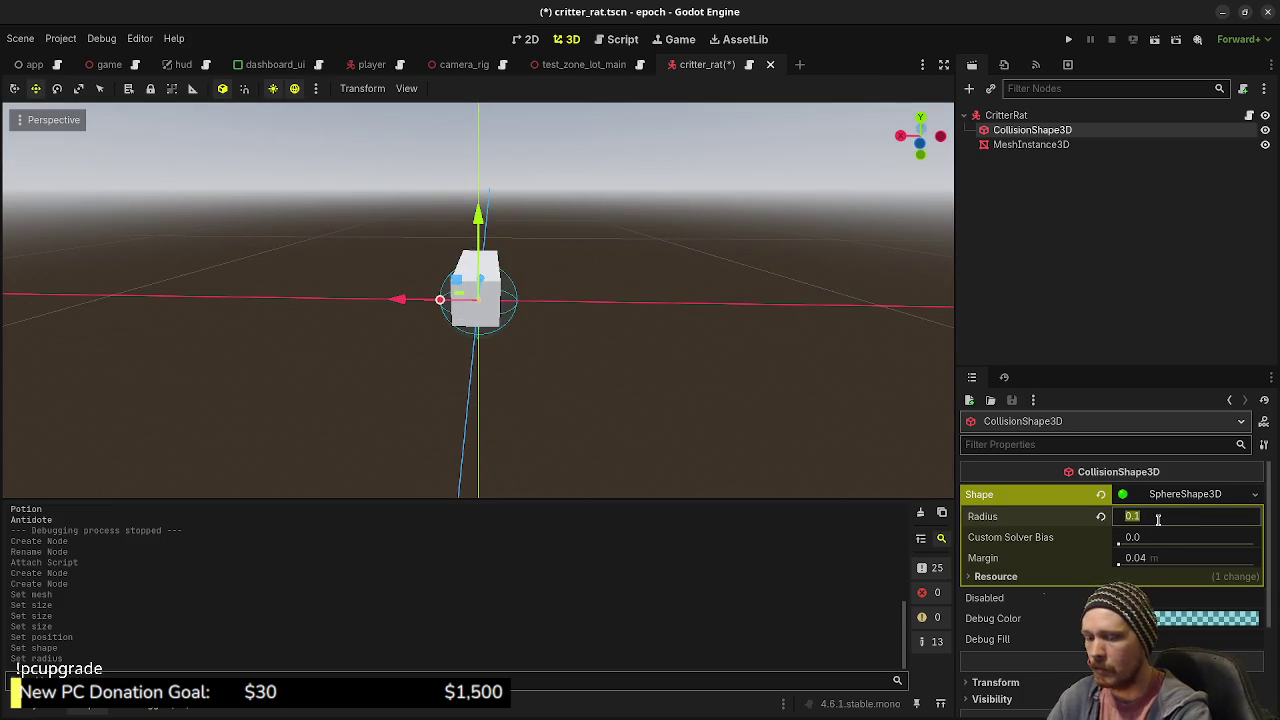
text(0.05)
key(Return)
- Inspect the shrunken sphere, then undo the radius changes and the sphere shape
mouse_move(720, 440)
mouse_down()
mouse_move(657, 434)
mouse_move(720, 437)
mouse_up()
drag(534, 369, 615, 370)
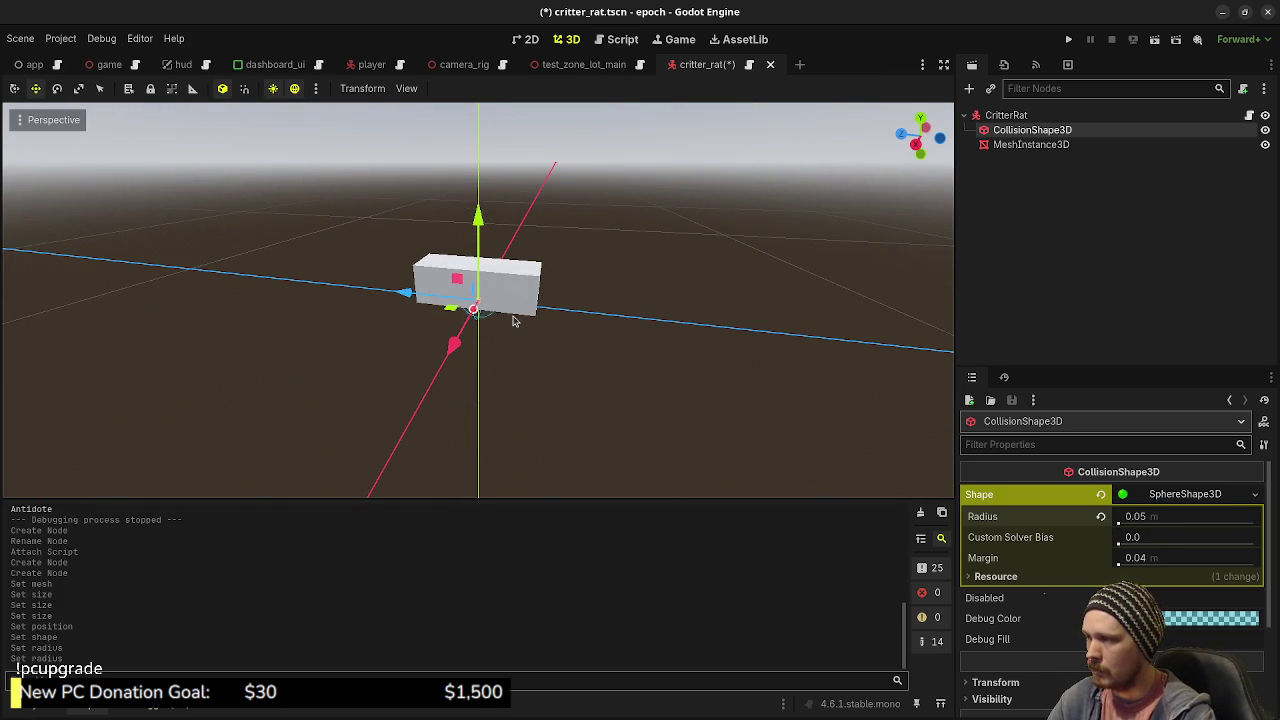
scroll(514, 320, up, 5)
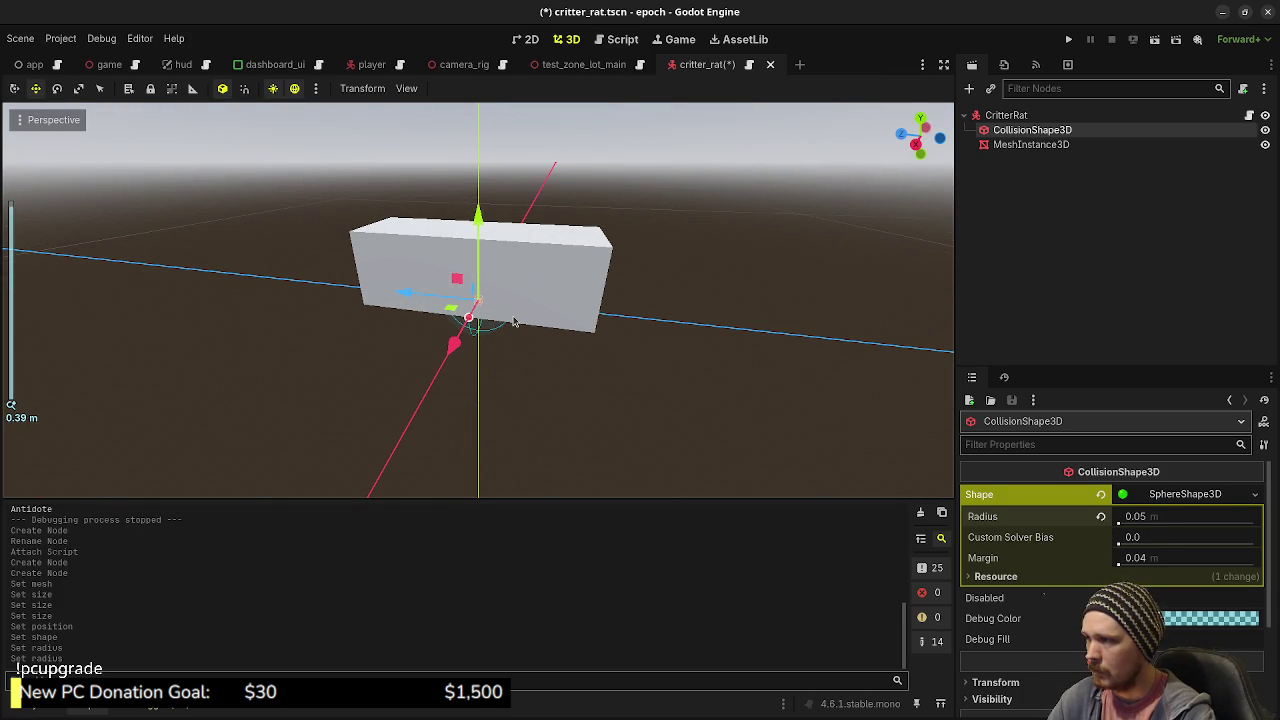
mouse_move(514, 320)
mouse_down()
mouse_move(606, 366)
mouse_move(643, 366)
mouse_up()
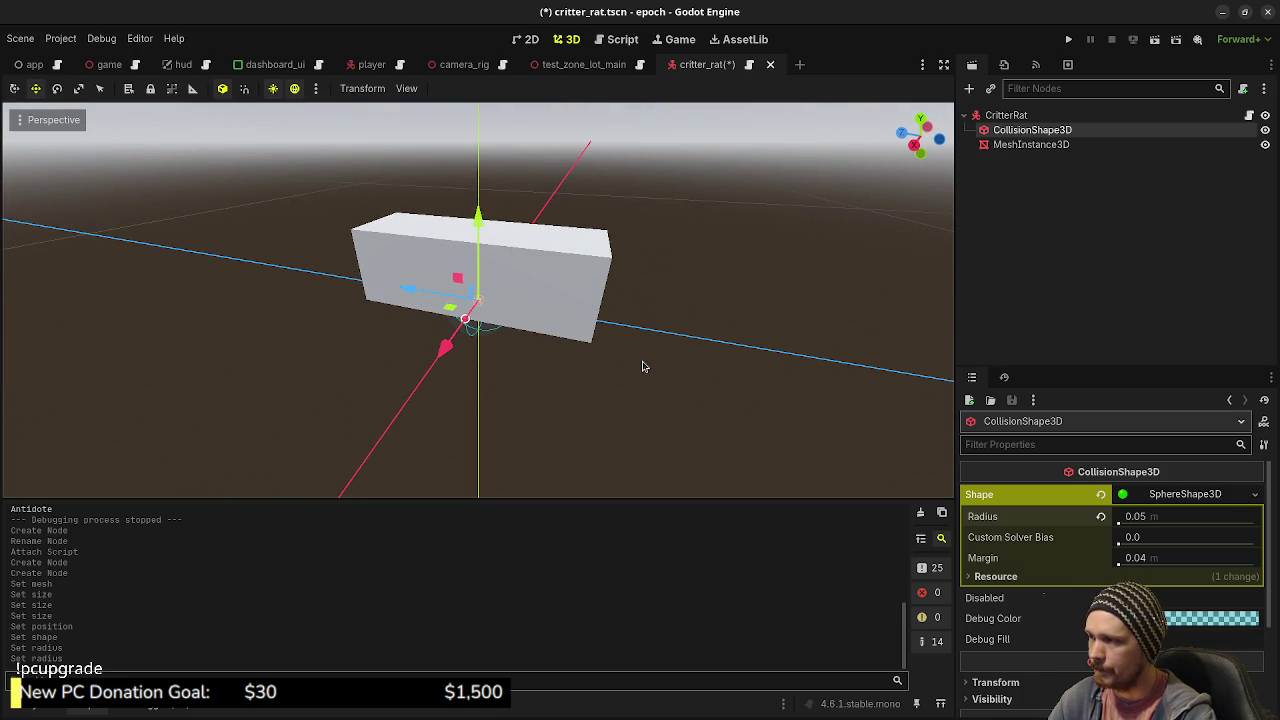
key(ctrl+z)
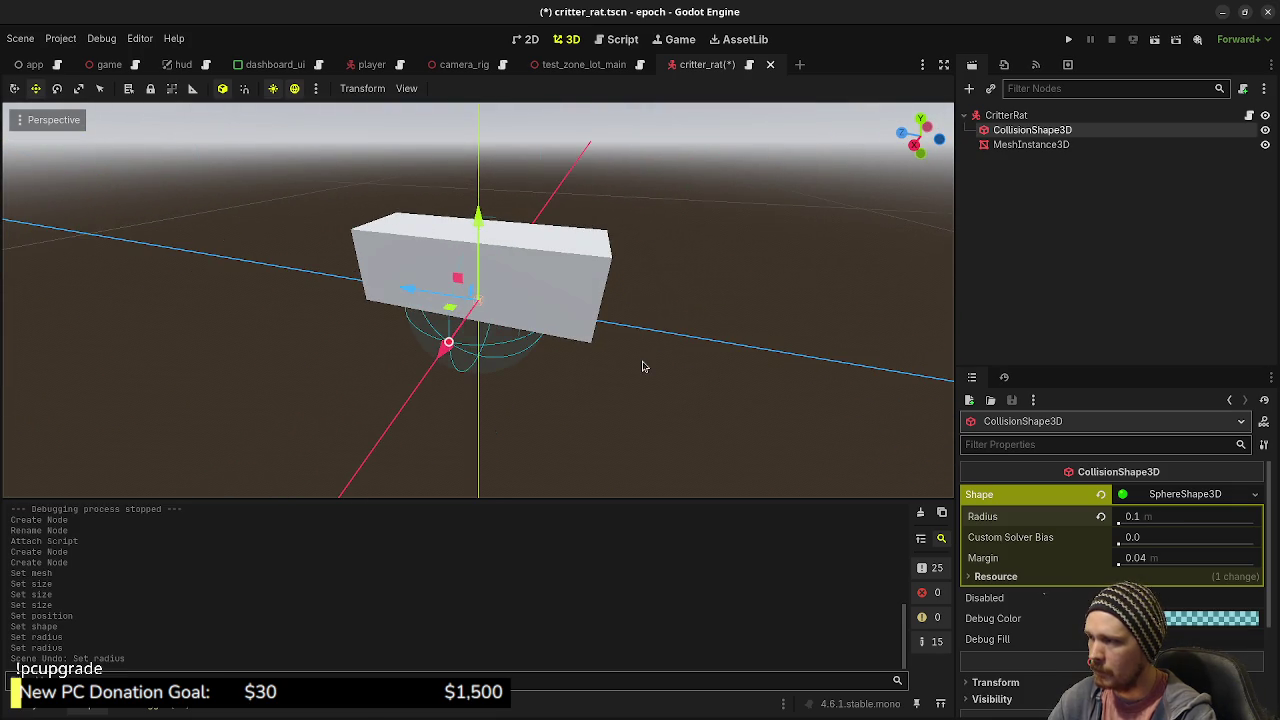
key(ctrl+z)
scroll(671, 386, down, 5)
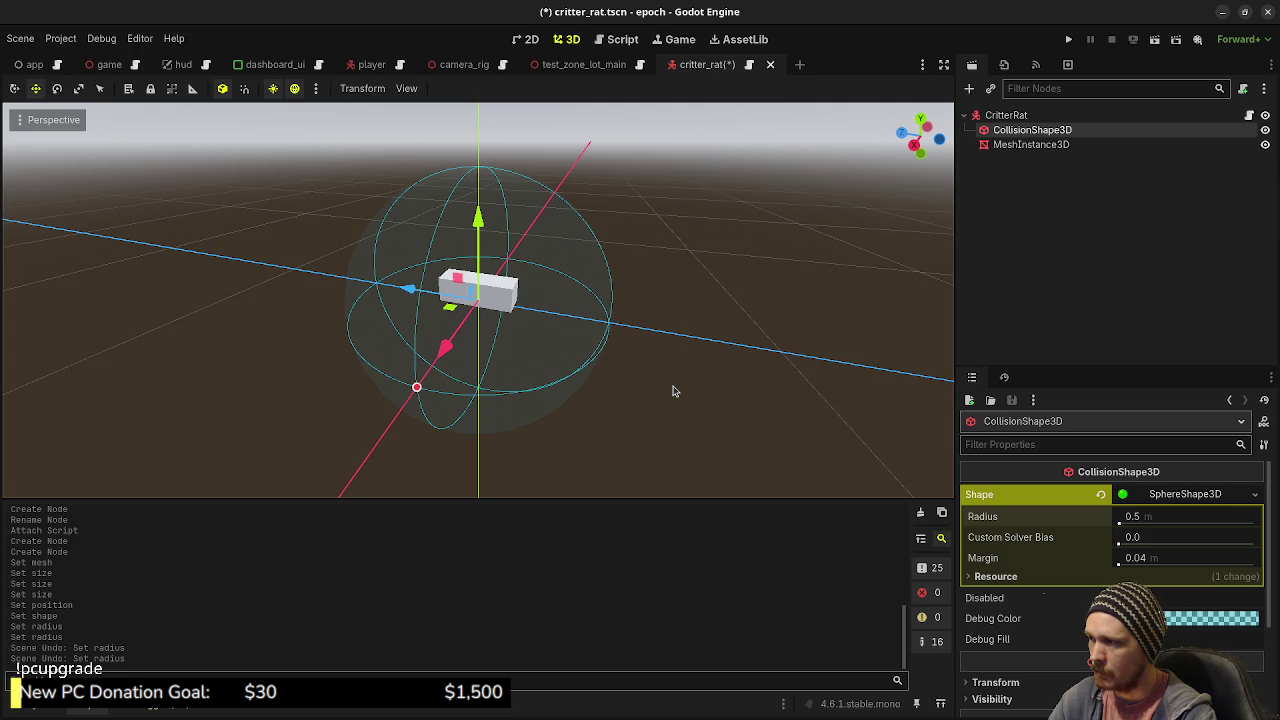
key(ctrl+z)
- Make the collision shape a CapsuleShape3D rotated -90° on X to lie horizontally
click(1196, 496)
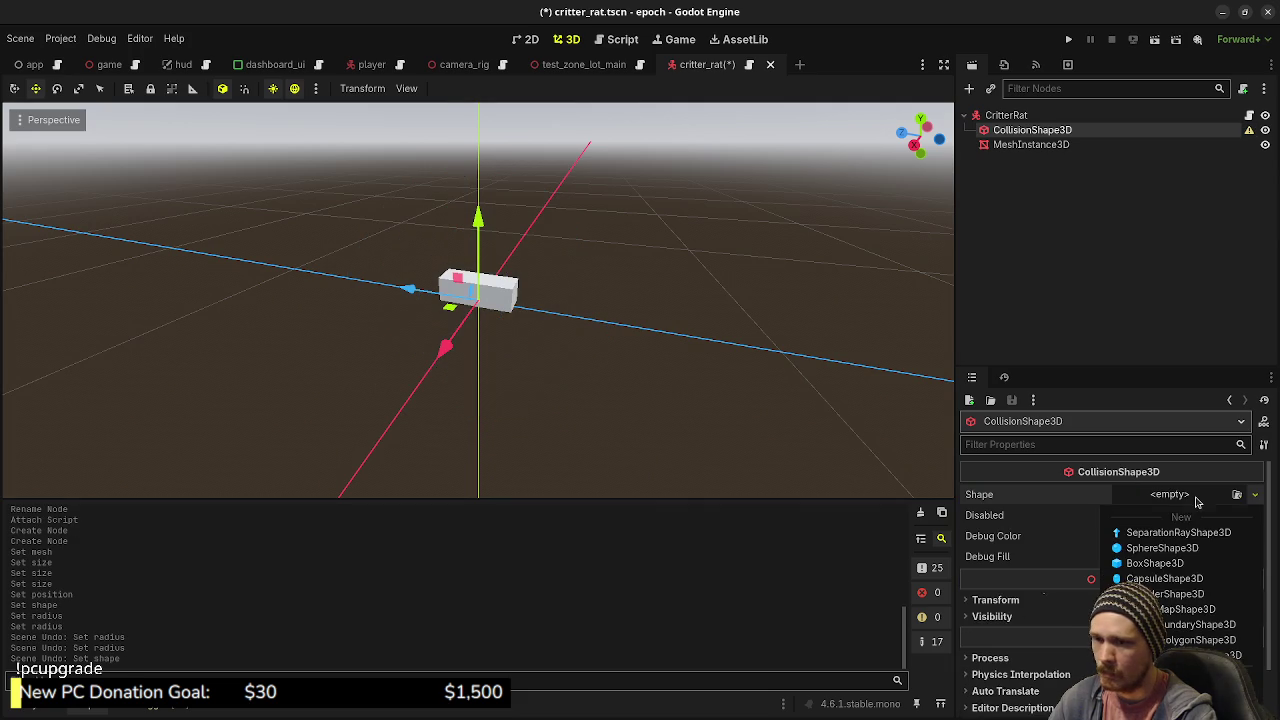
click(1165, 579)
scroll(611, 374, down, 2)
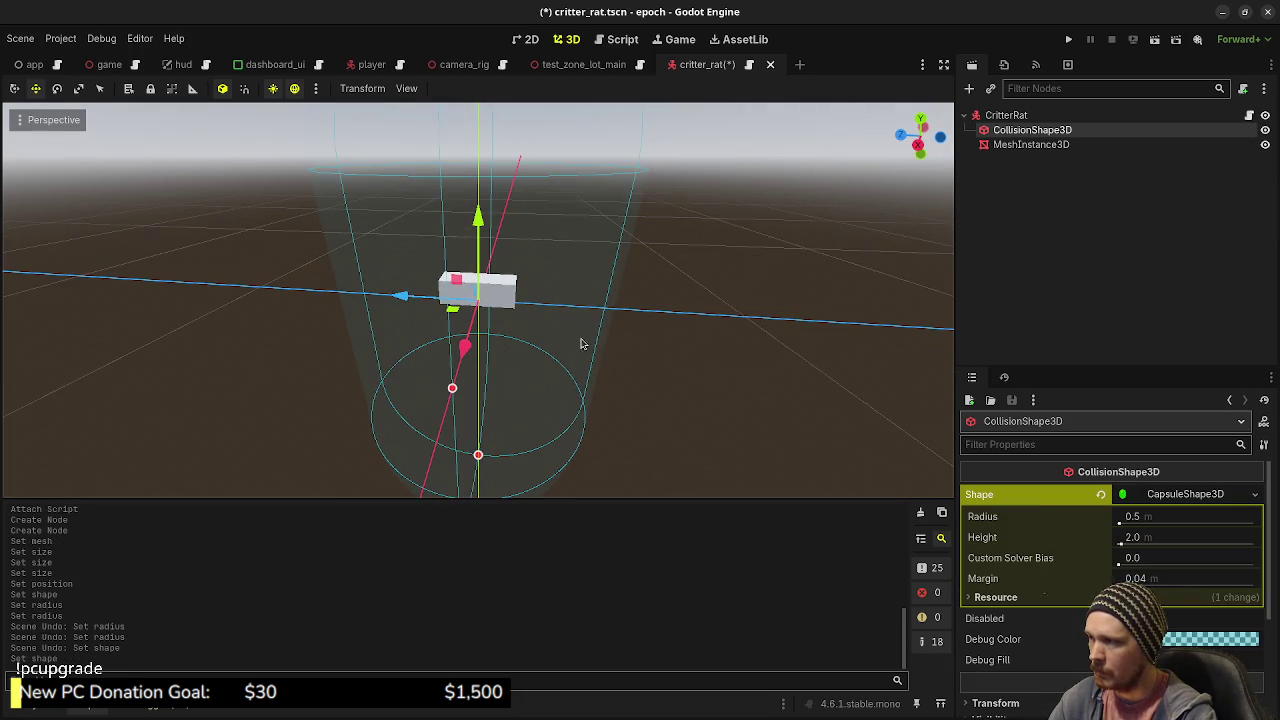
scroll(540, 300, down, 2)
scroll(490, 255, down, 1)
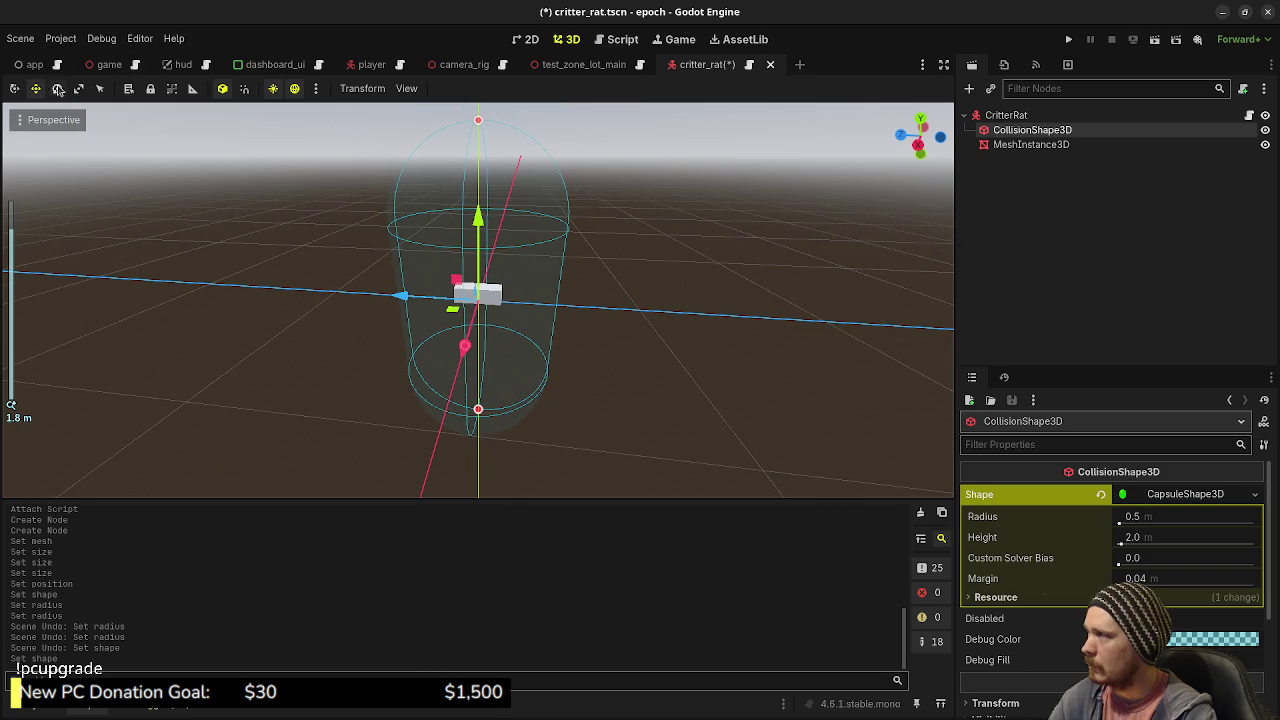
key(q)
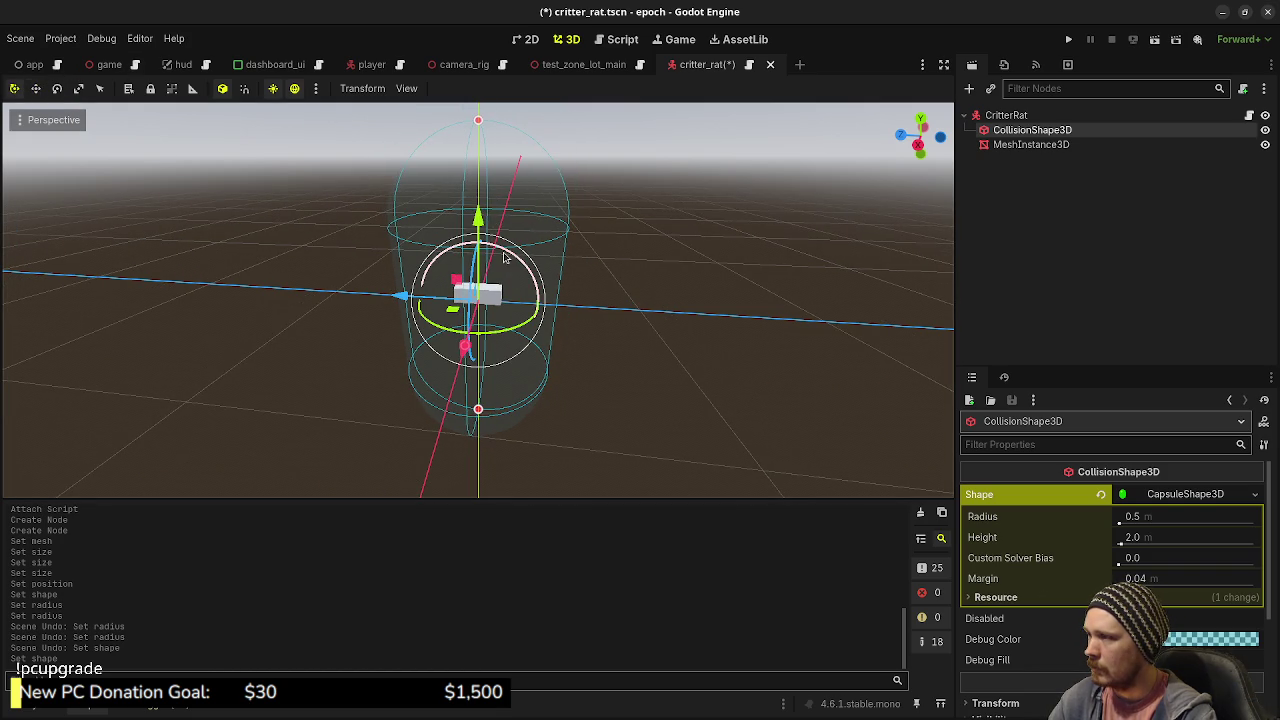
mouse_move(505, 258)
mouse_down()
mouse_move(548, 365)
mouse_move(598, 370)
mouse_move(562, 342)
mouse_up()
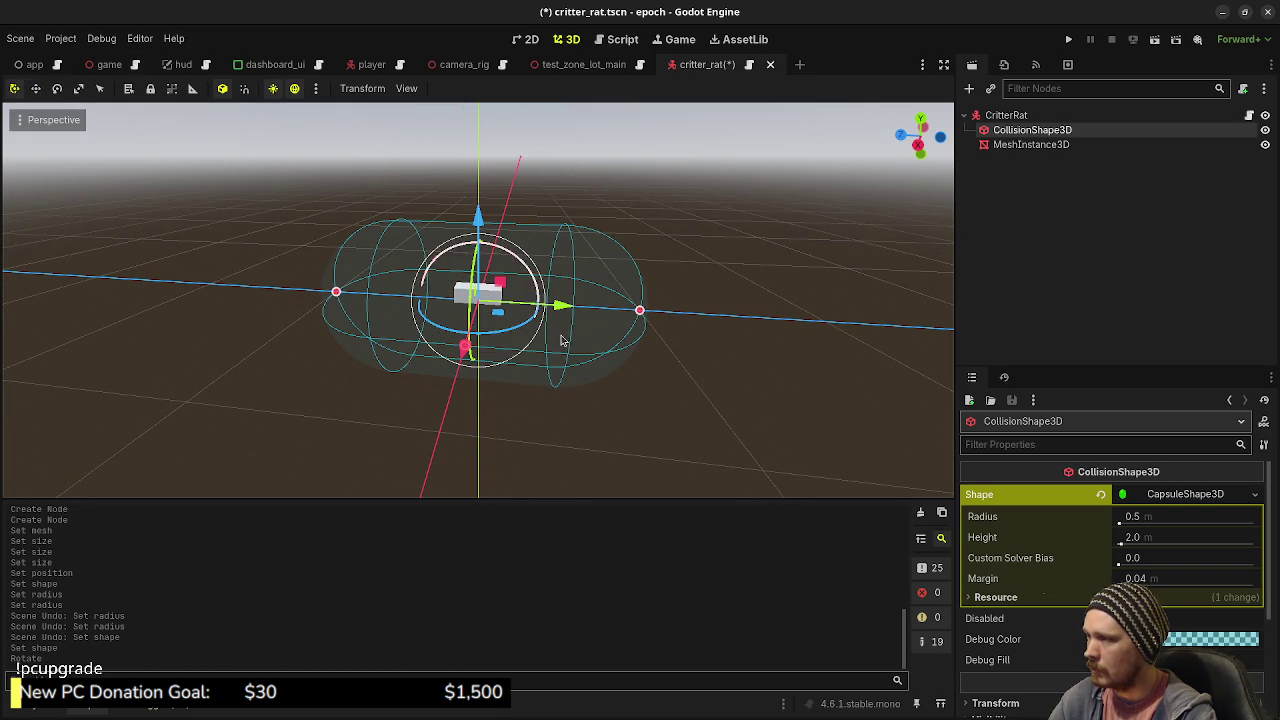
- Set the capsule's radius to 0.05 and height to 0.3
click(1155, 516)
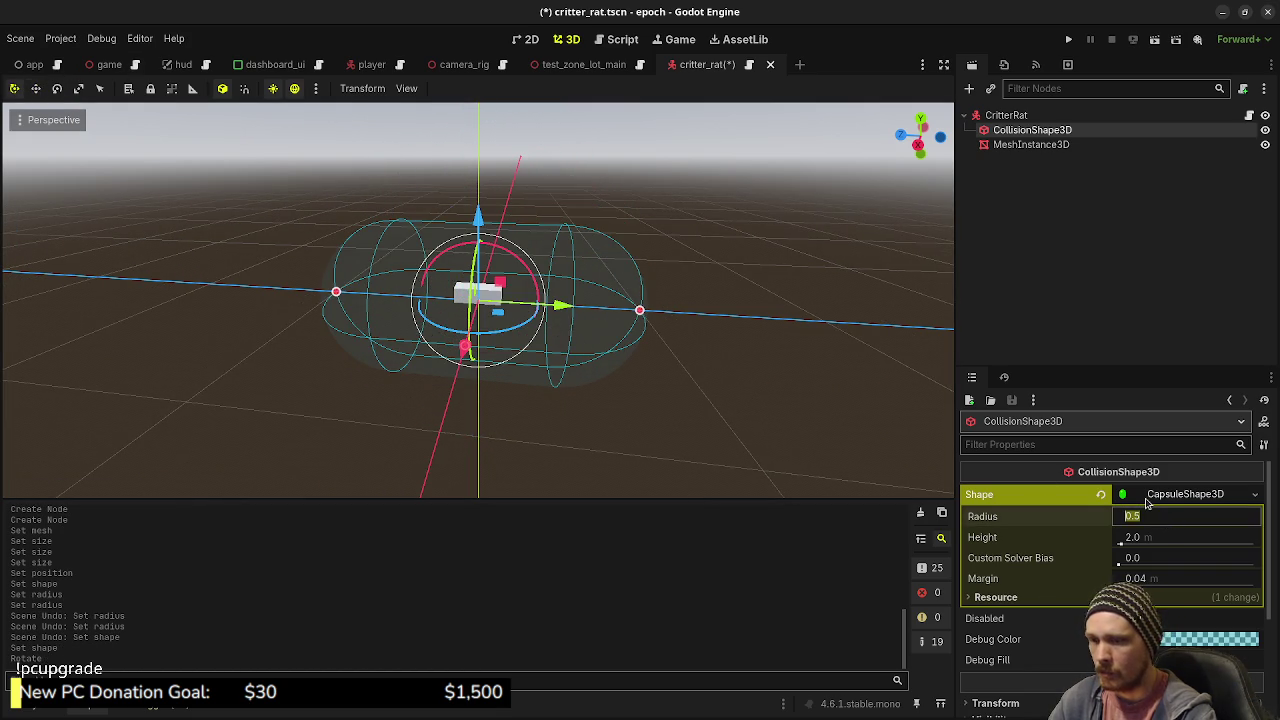
text(0.05)
key(Return)
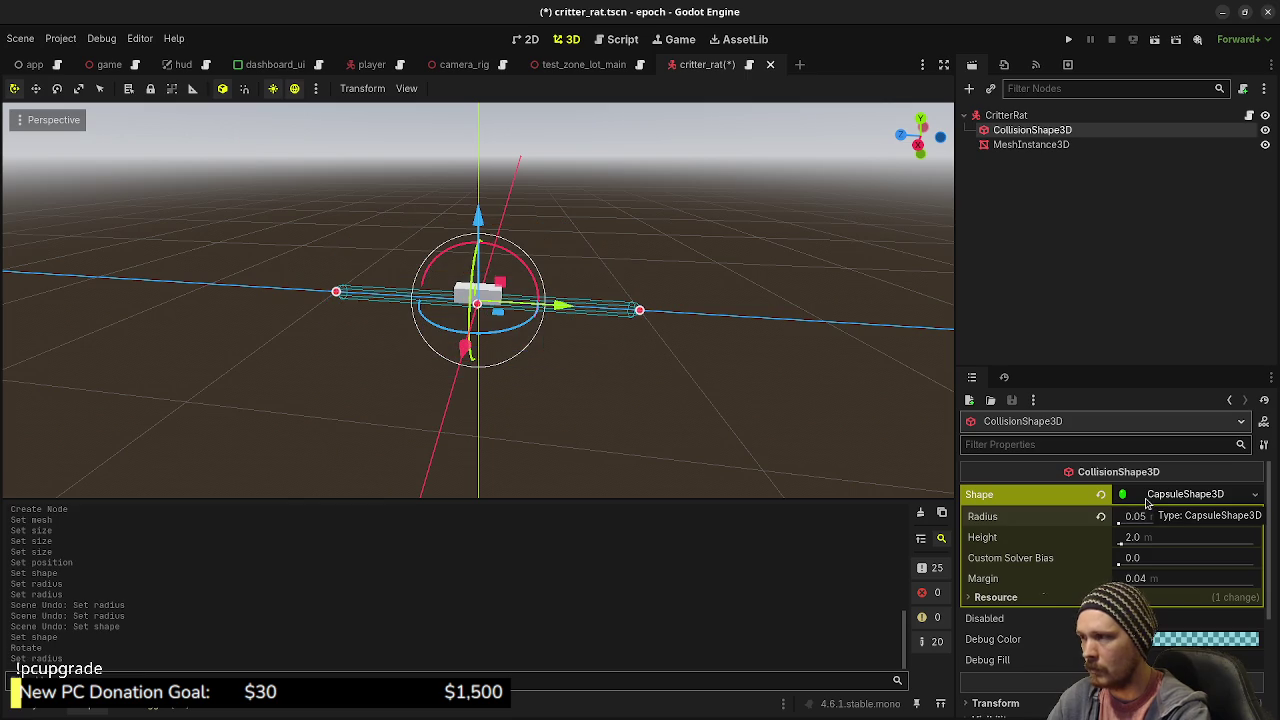
click(1143, 539)
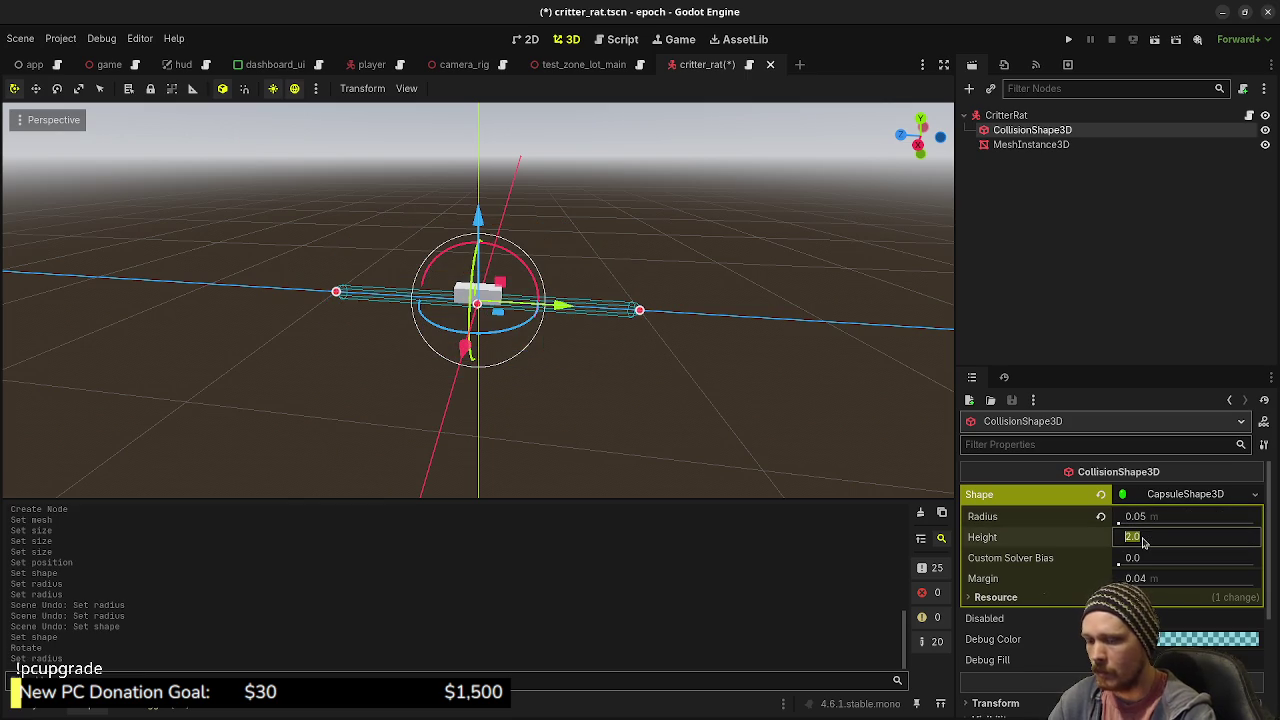
text(0.3)
key(Return)
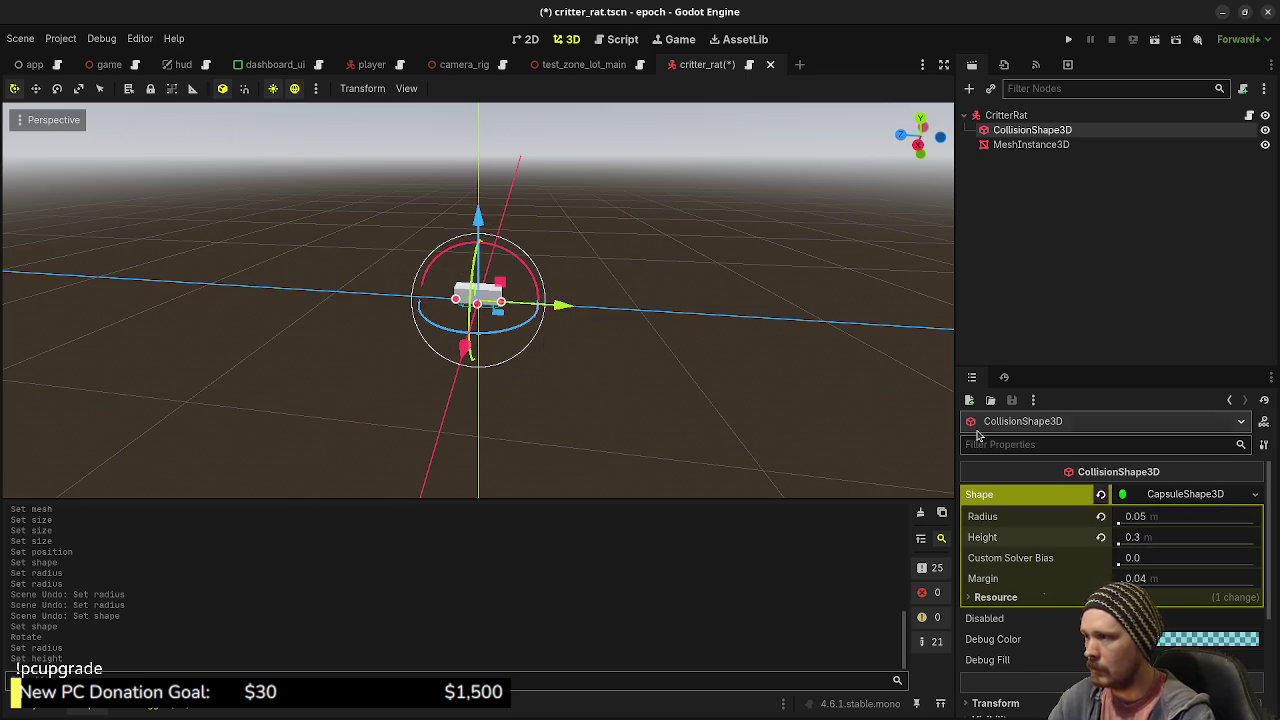
scroll(629, 369, up, 5)
mouse_move(637, 409)
mouse_down()
mouse_move(580, 383)
mouse_move(770, 413)
mouse_up()
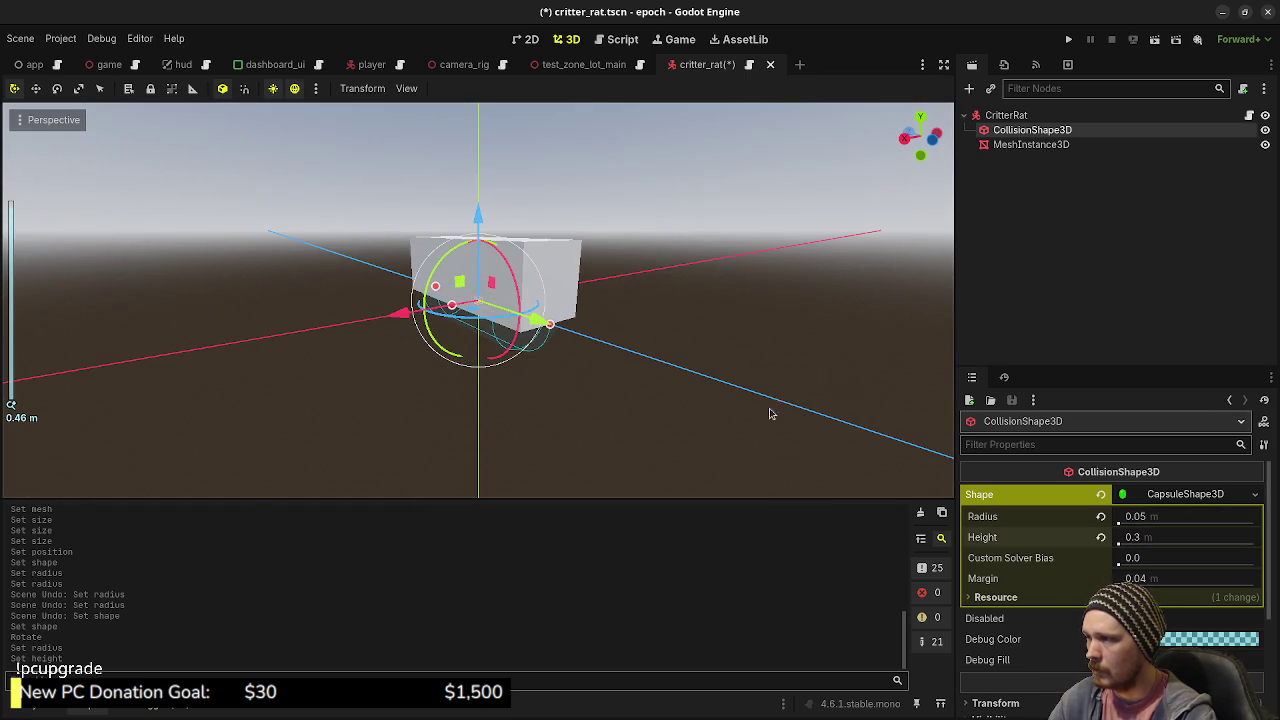
scroll(1084, 535, down, 2)
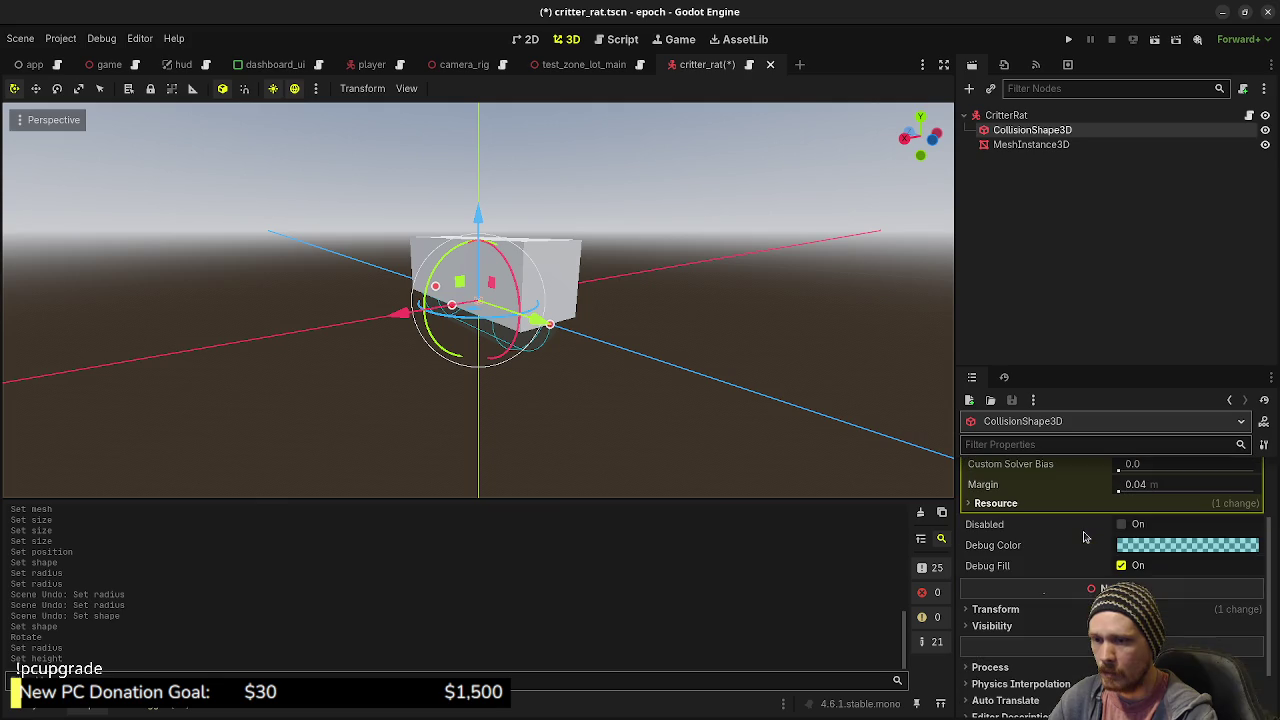
scroll(1081, 537, down, 2)
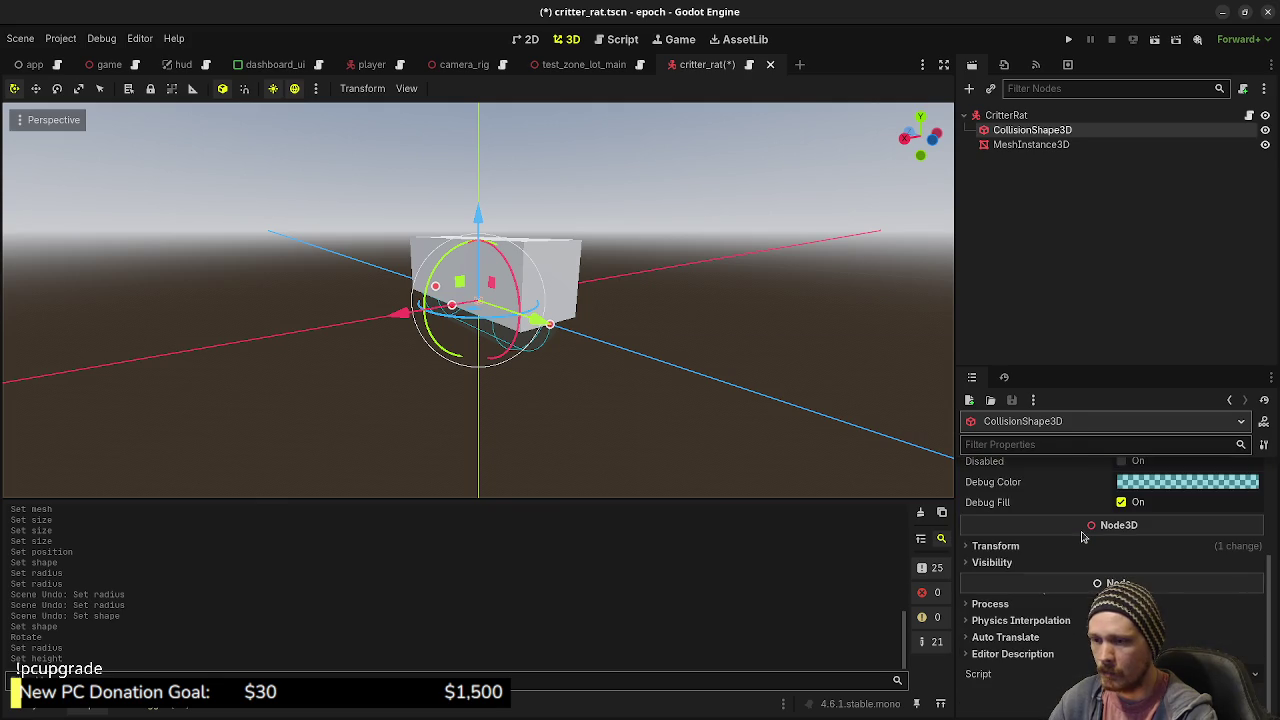
- Raise the collision shape to a Transform Position y of 0.05
click(1046, 545)
click(1098, 582)
text(0.1)
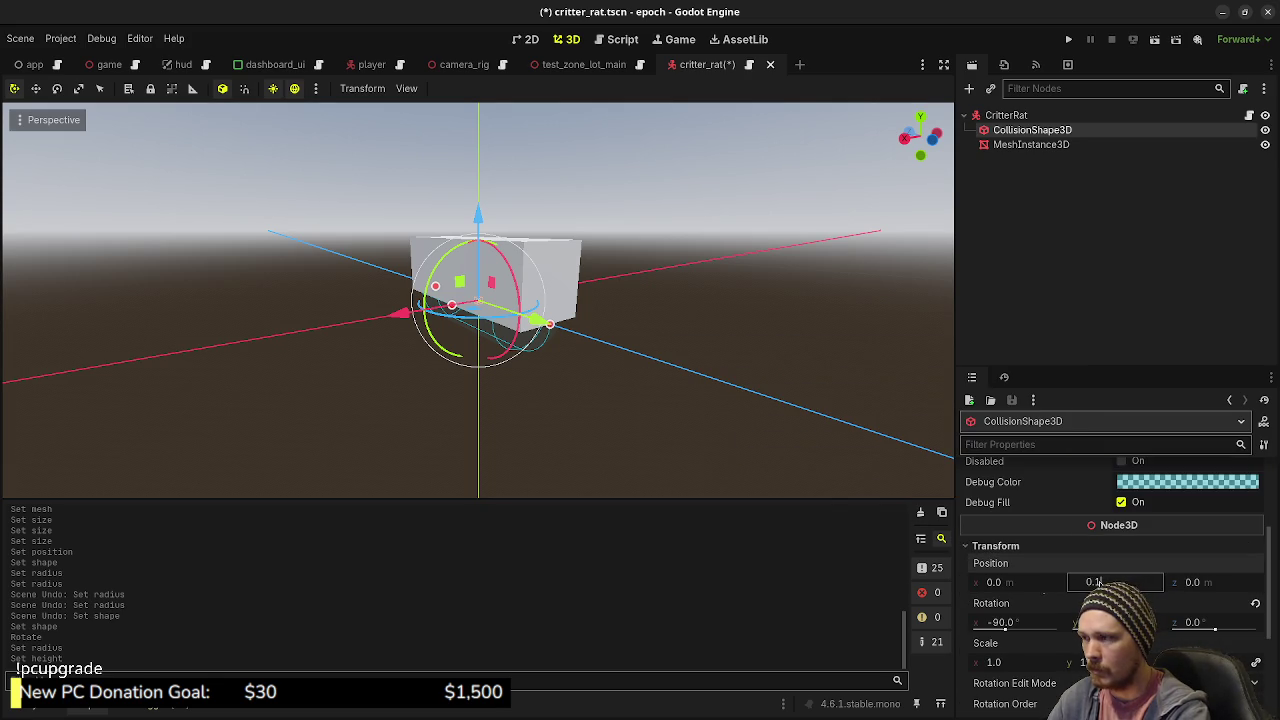
text(0)
key(Return)
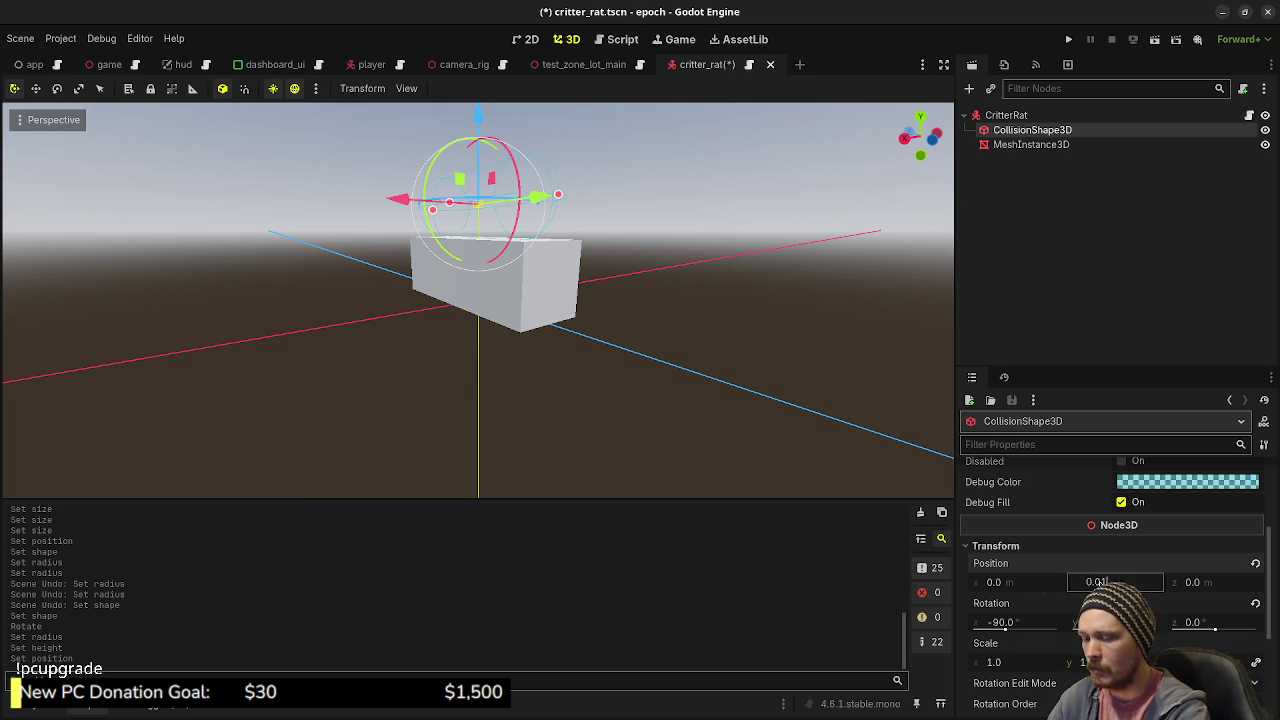
text(5)
key(Return)
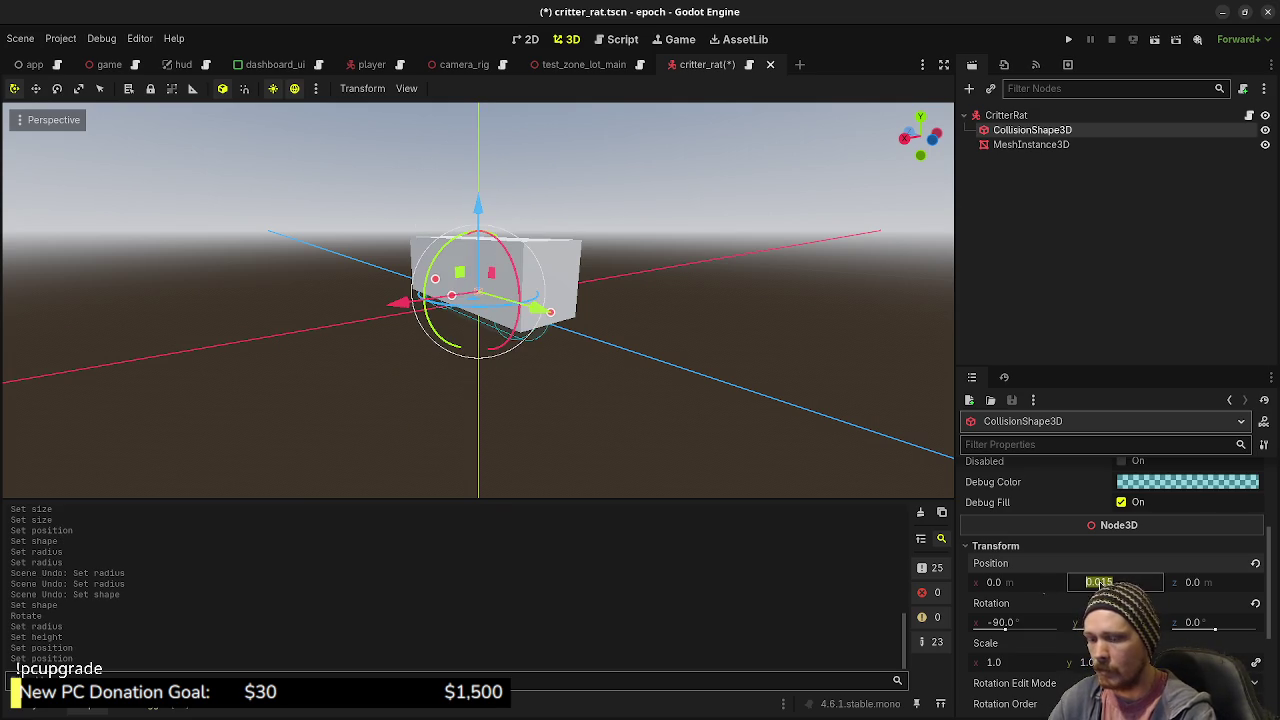
text(.1)
key(Return)
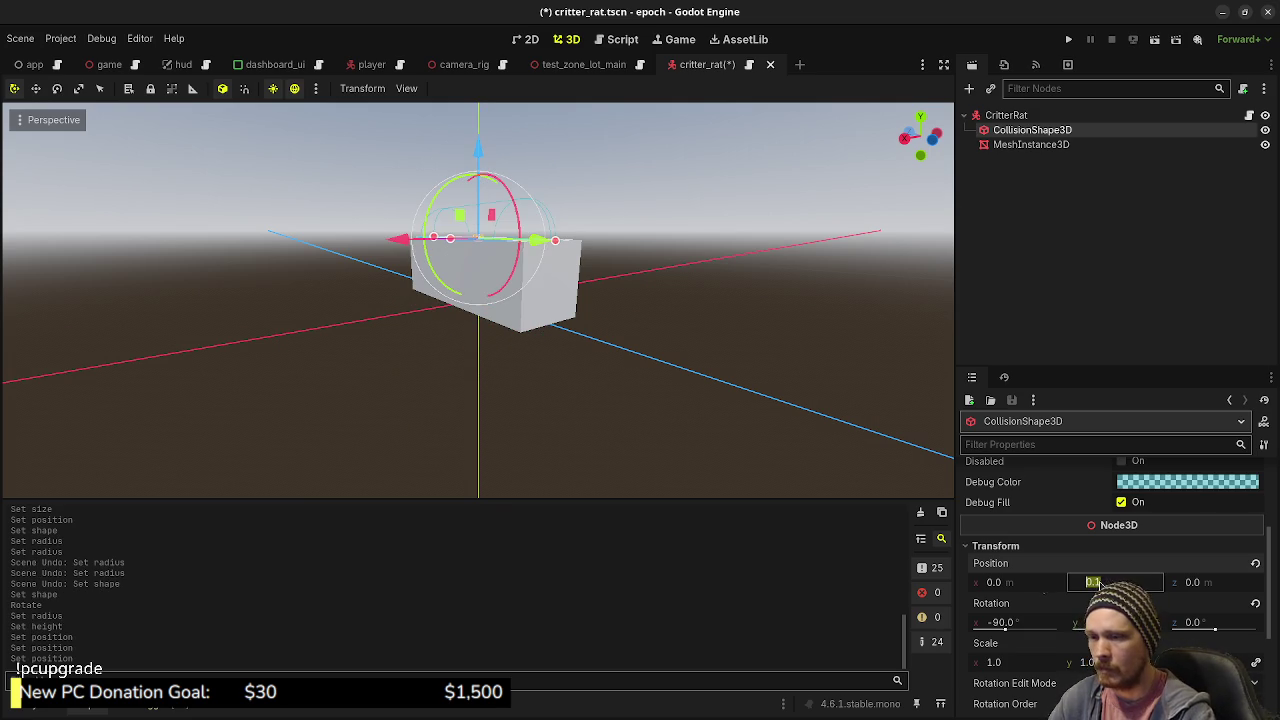
text(5)
key(Return)
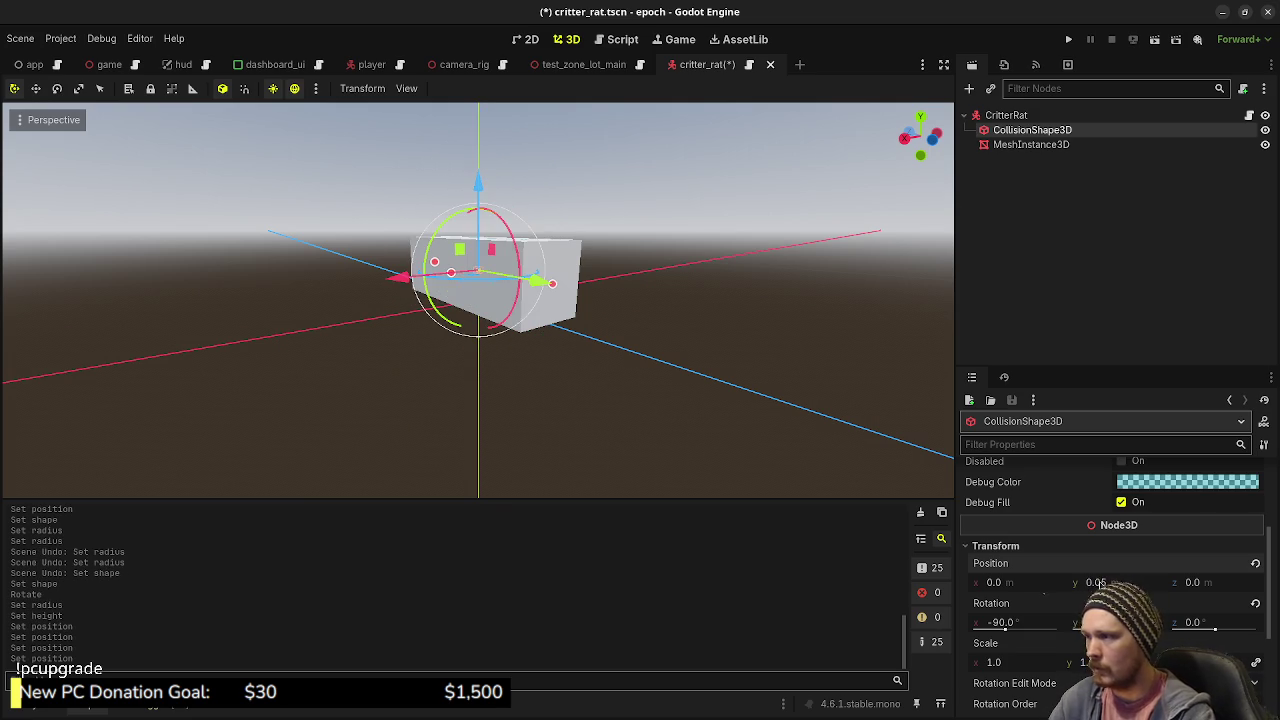
- Check the capsule by toggling the box mesh visibility, then save critter_rat.tscn
click(703, 337)
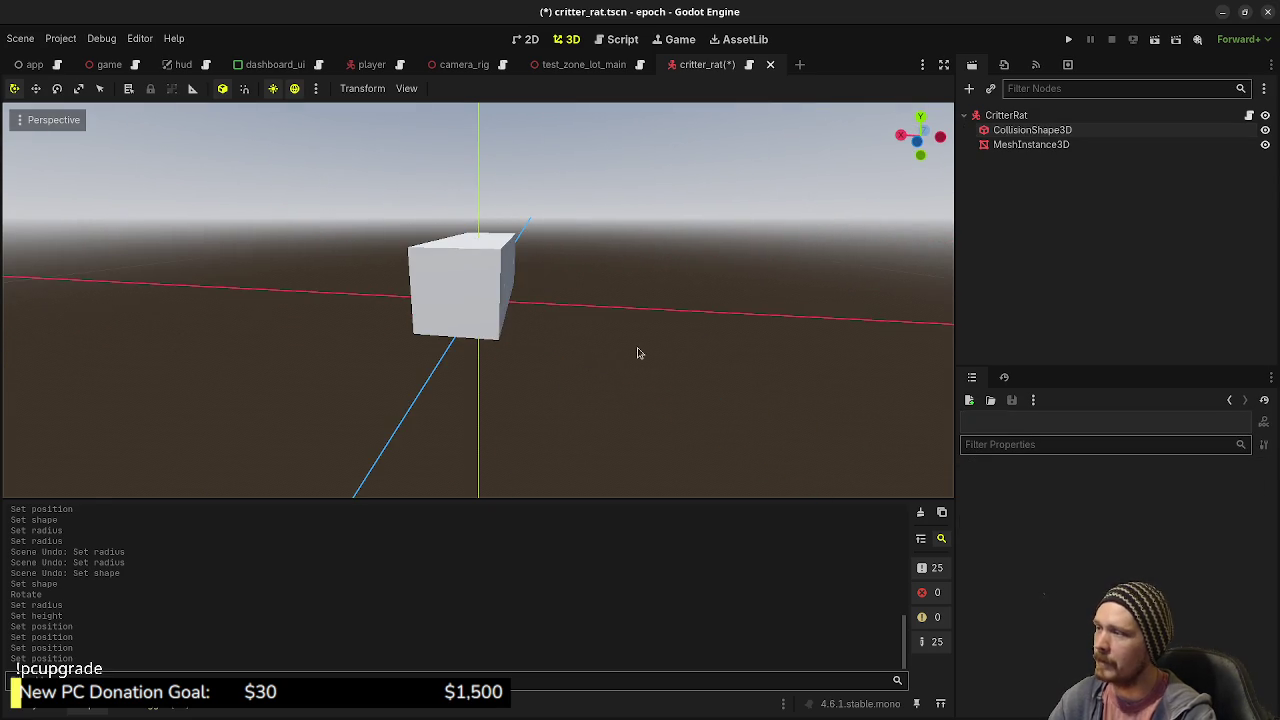
drag(638, 352, 1006, 166)
click(1265, 144)
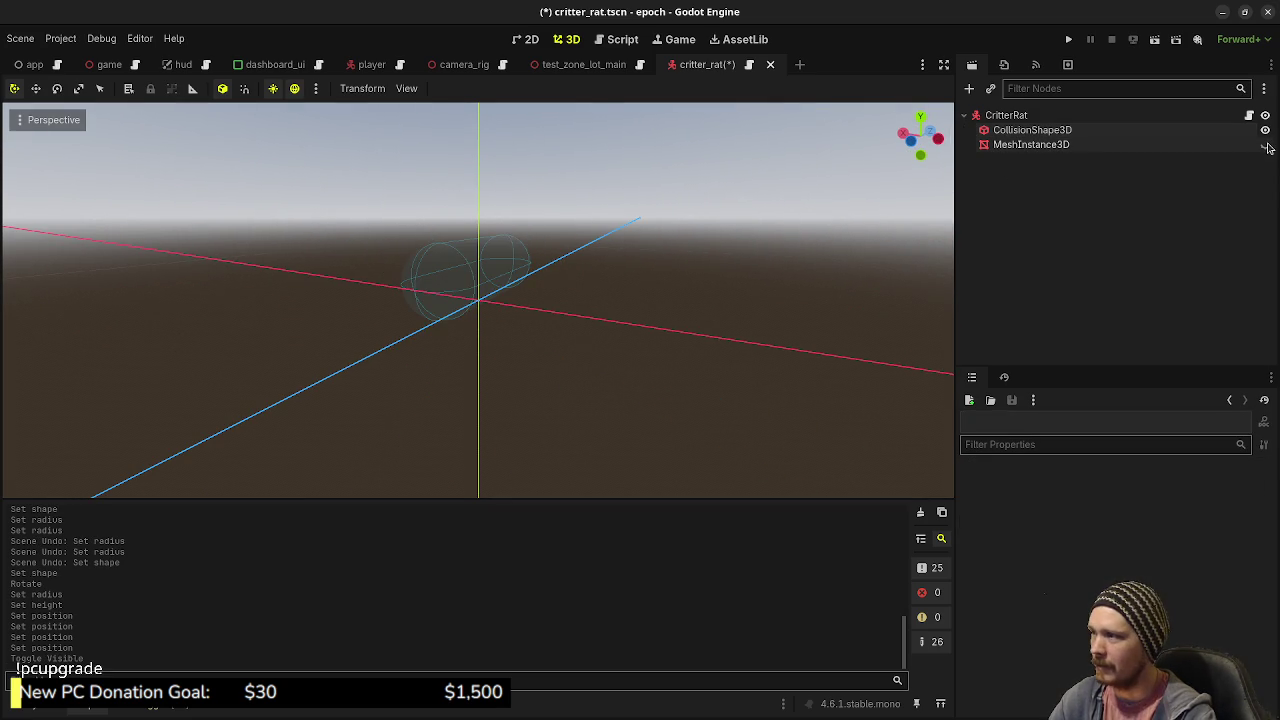
click(1265, 144)
mouse_move(569, 260)
mouse_down()
mouse_move(626, 280)
mouse_move(933, 187)
mouse_up()
key(ctrl+s)
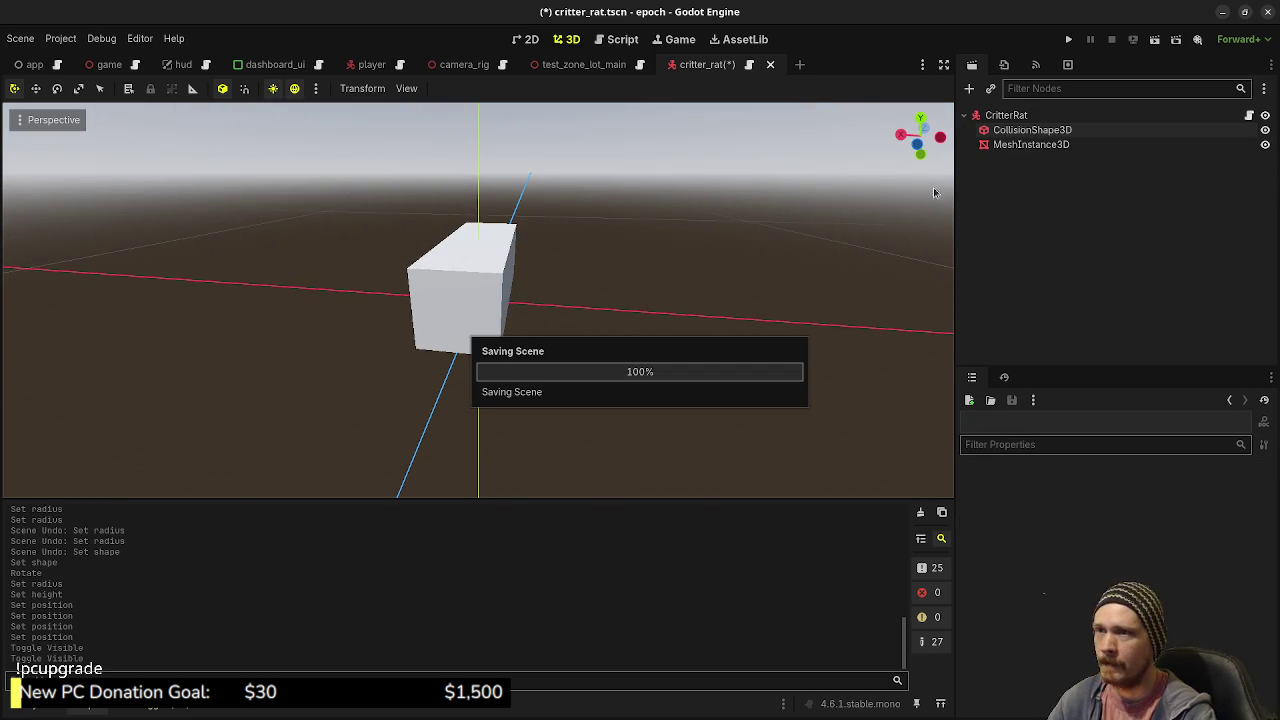
click(1012, 133)
- Give the MeshInstance3D a new StandardMaterial3D as its Geometry Material Override
click(1025, 144)
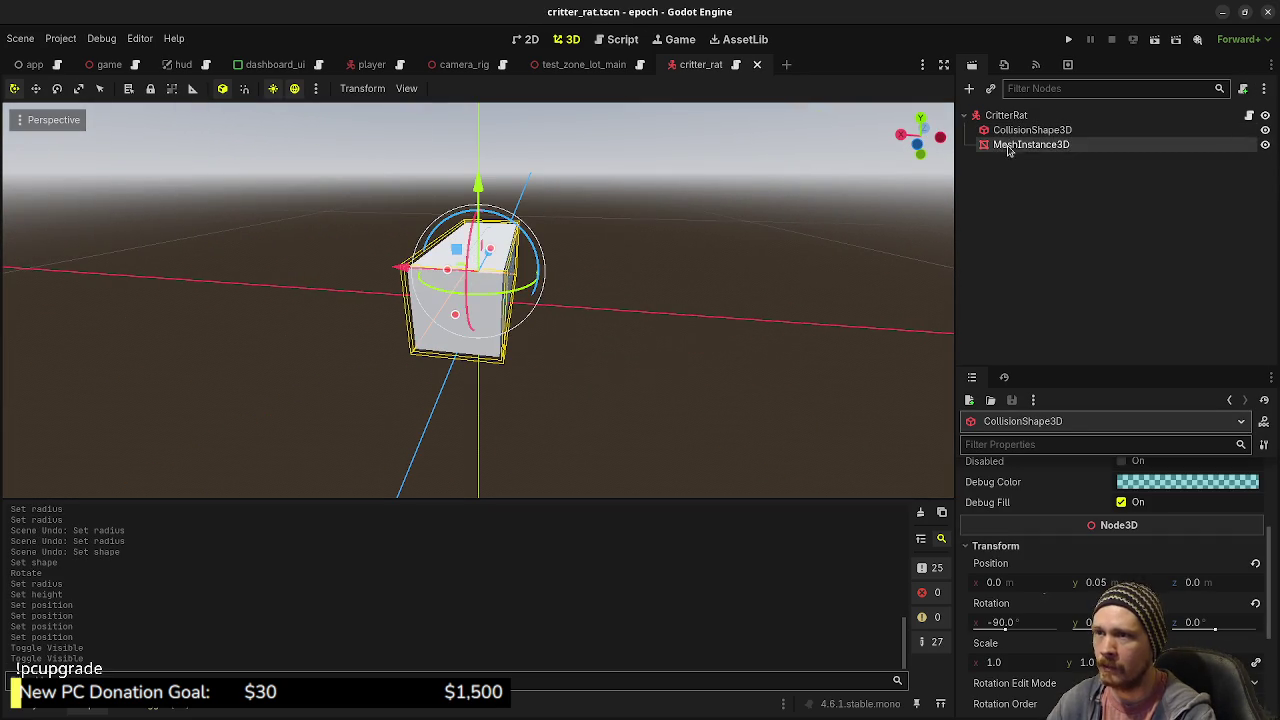
scroll(1091, 507, down, 5)
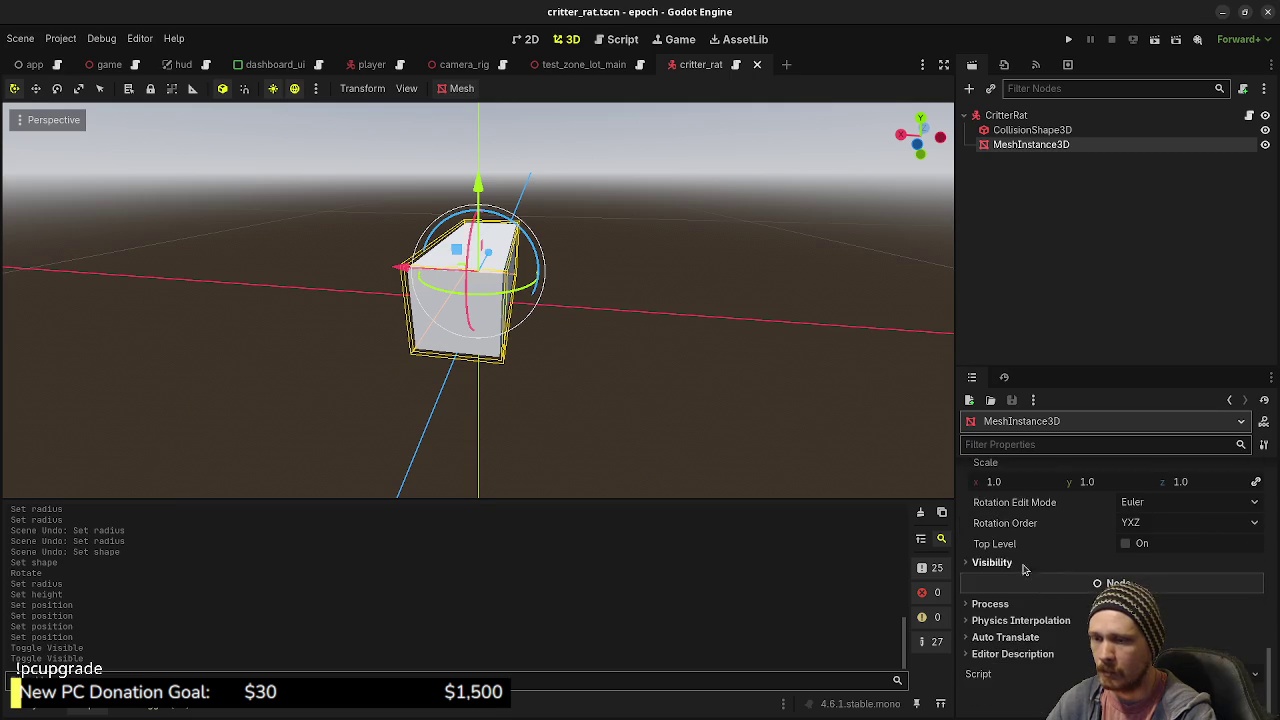
scroll(1100, 578, up, 5)
scroll(1040, 556, up, 4)
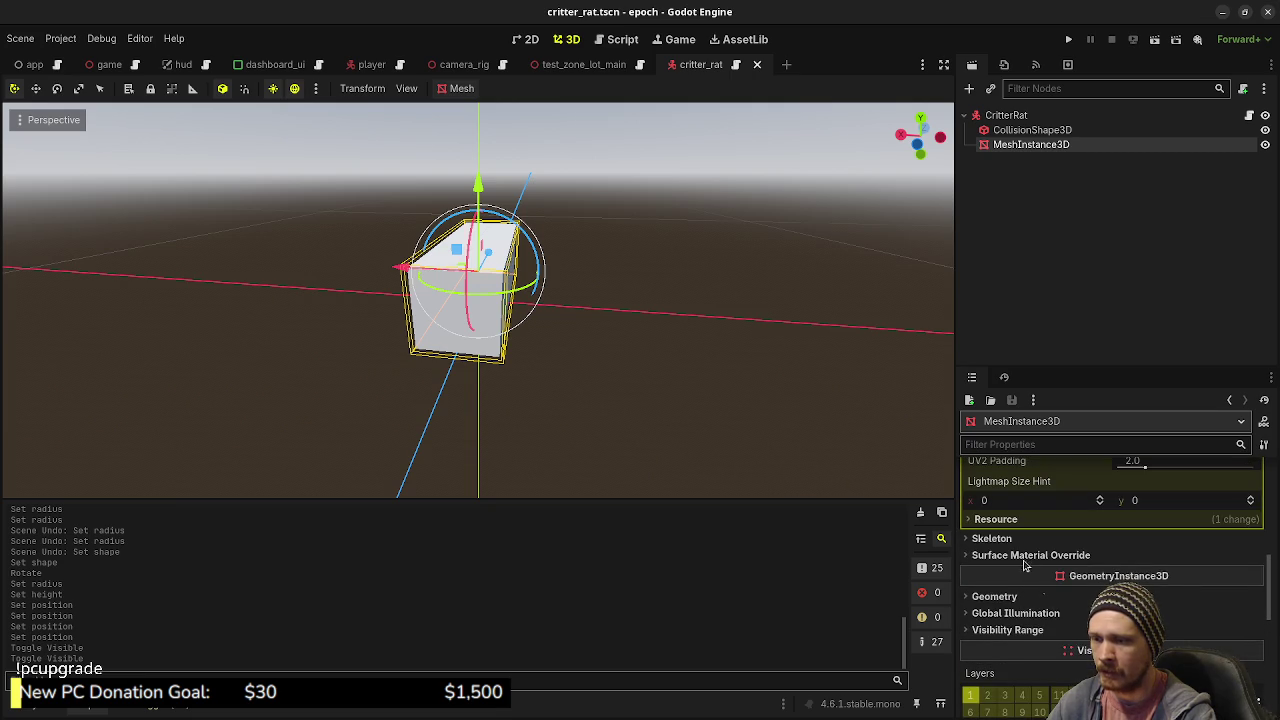
click(1018, 597)
click(1178, 612)
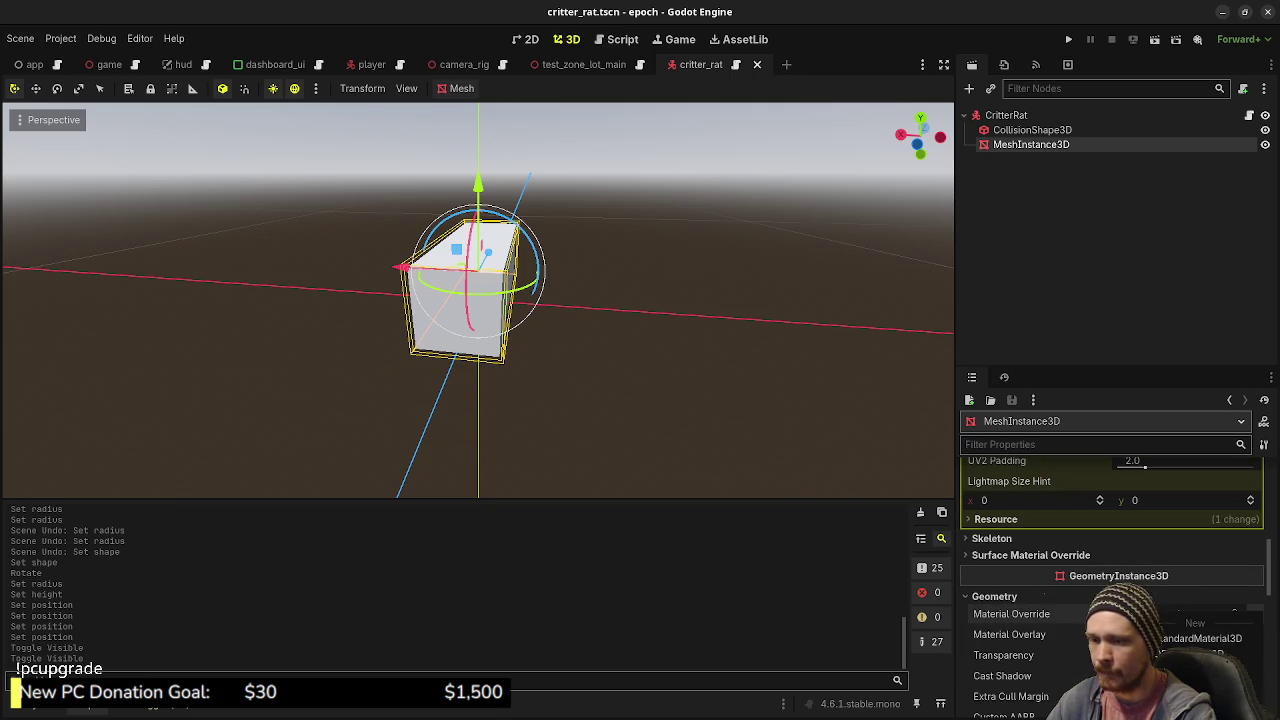
click(1167, 637)
click(1168, 620)
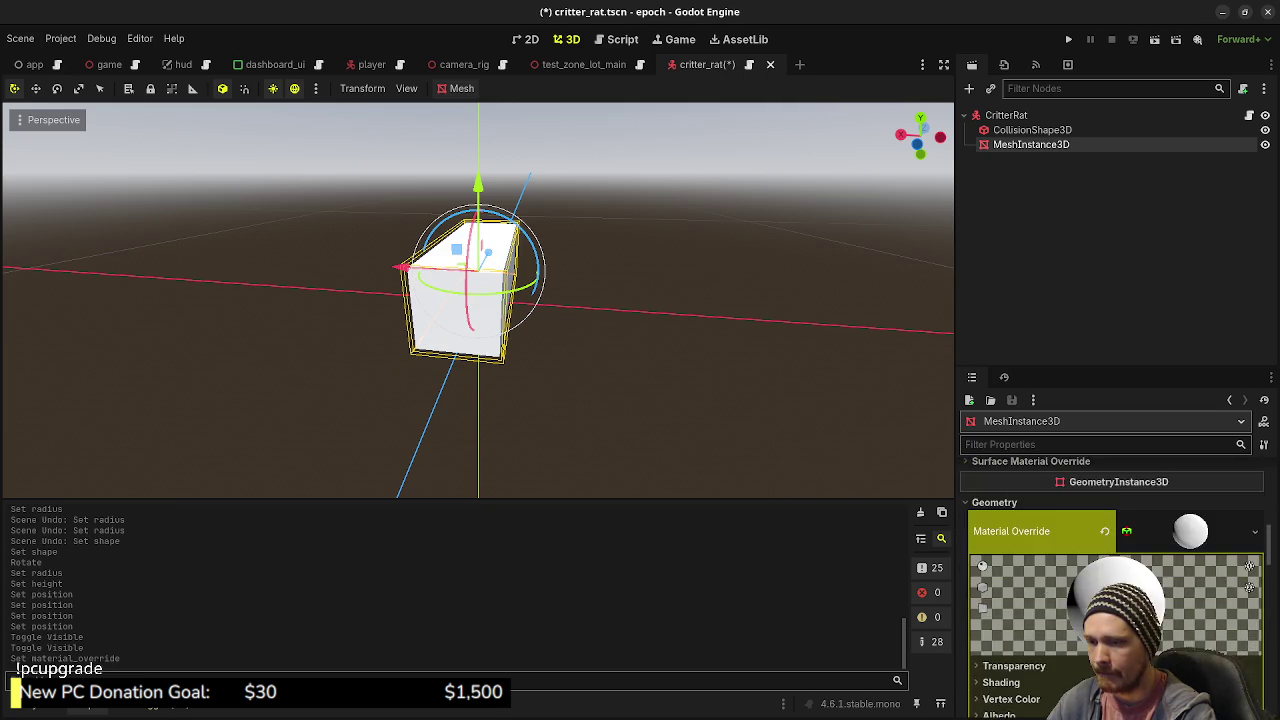
- Set the material's Albedo Color to dark brown 553008 and save the scene
scroll(1100, 600, down, 5)
click(999, 557)
click(1140, 575)
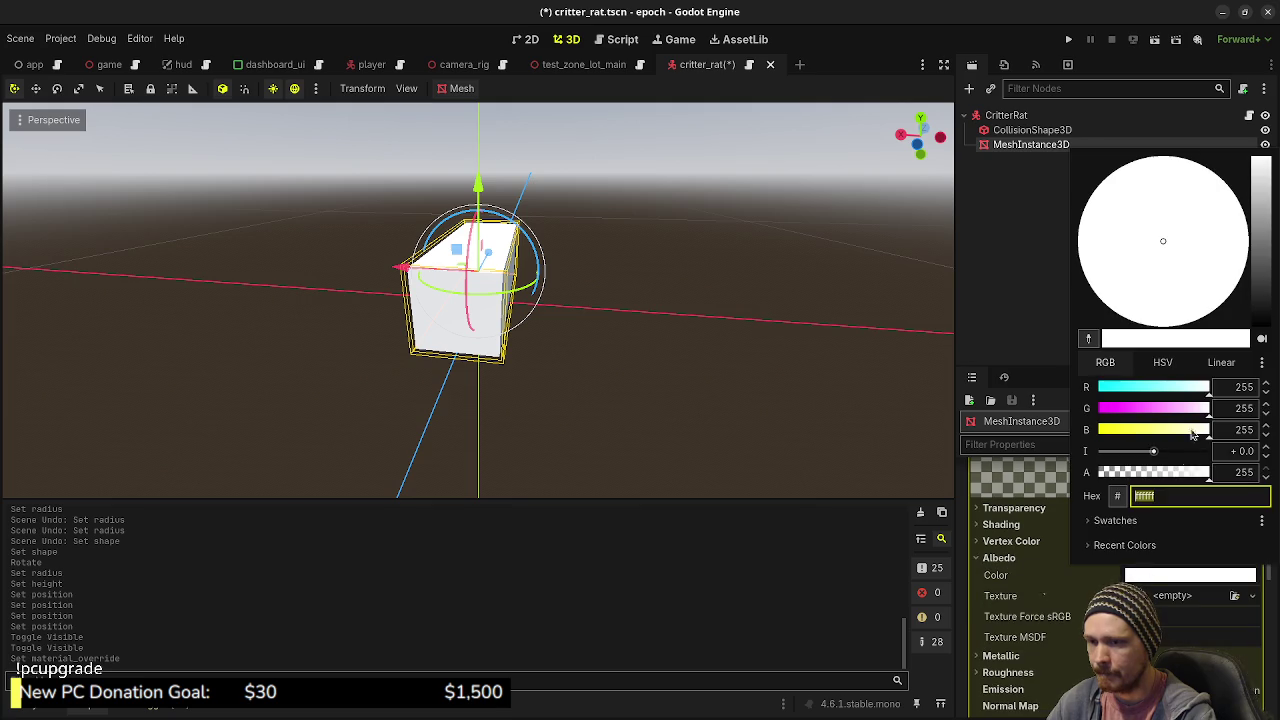
click(1178, 388)
drag(1136, 408, 1111, 432)
drag(1267, 275, 1267, 289)
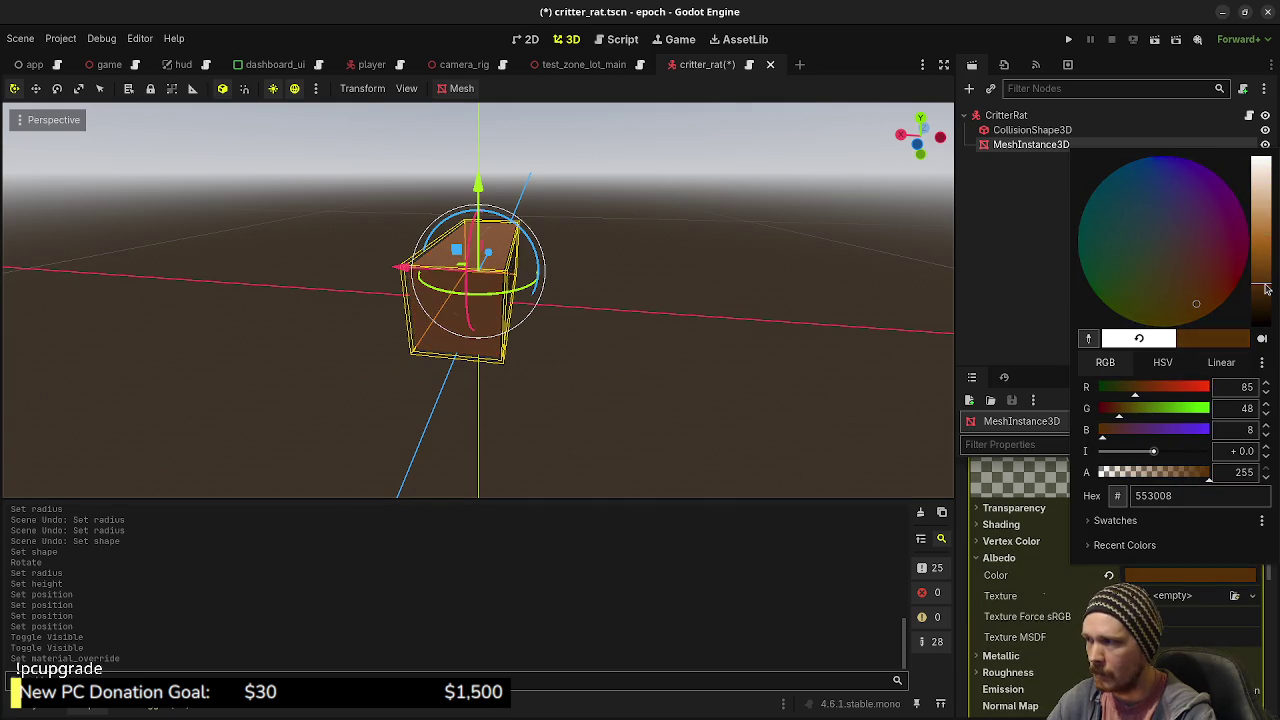
click(714, 266)
click(556, 121)
key(ctrl+s)
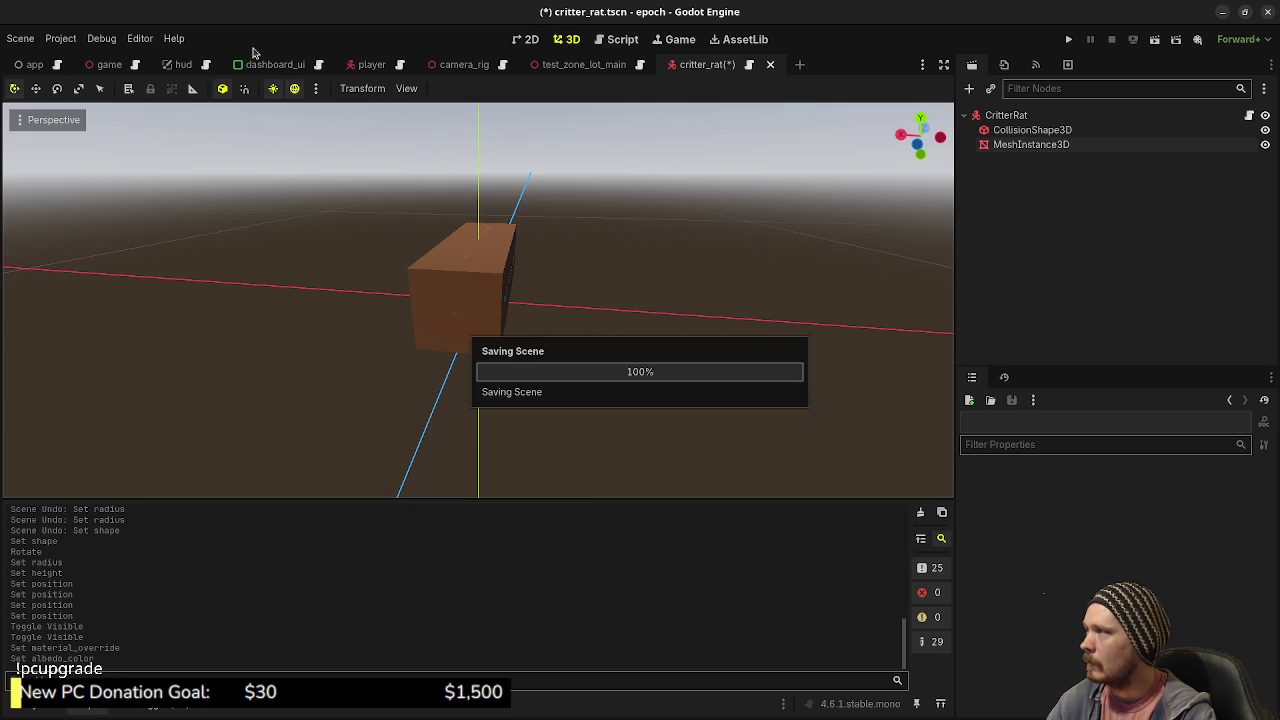
- In test_zone_lot_main, select the root and try adding a CritterRat node, then cancel
click(552, 65)
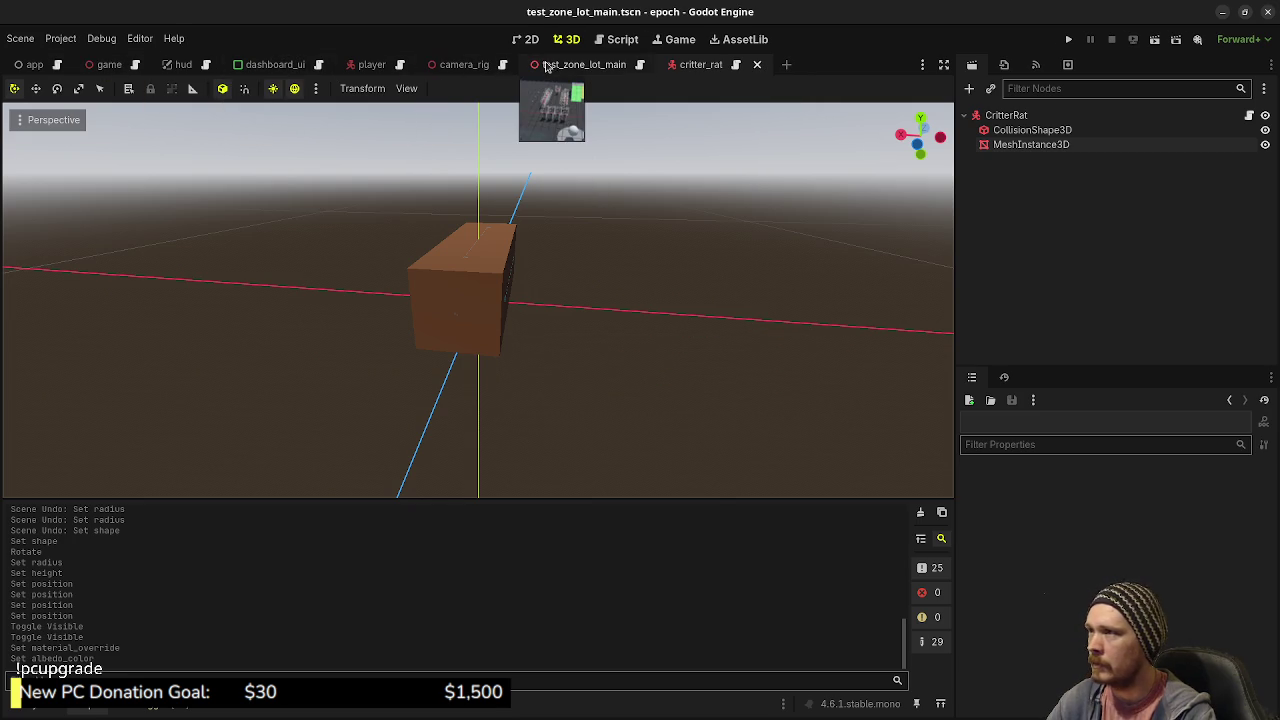
click(1010, 115)
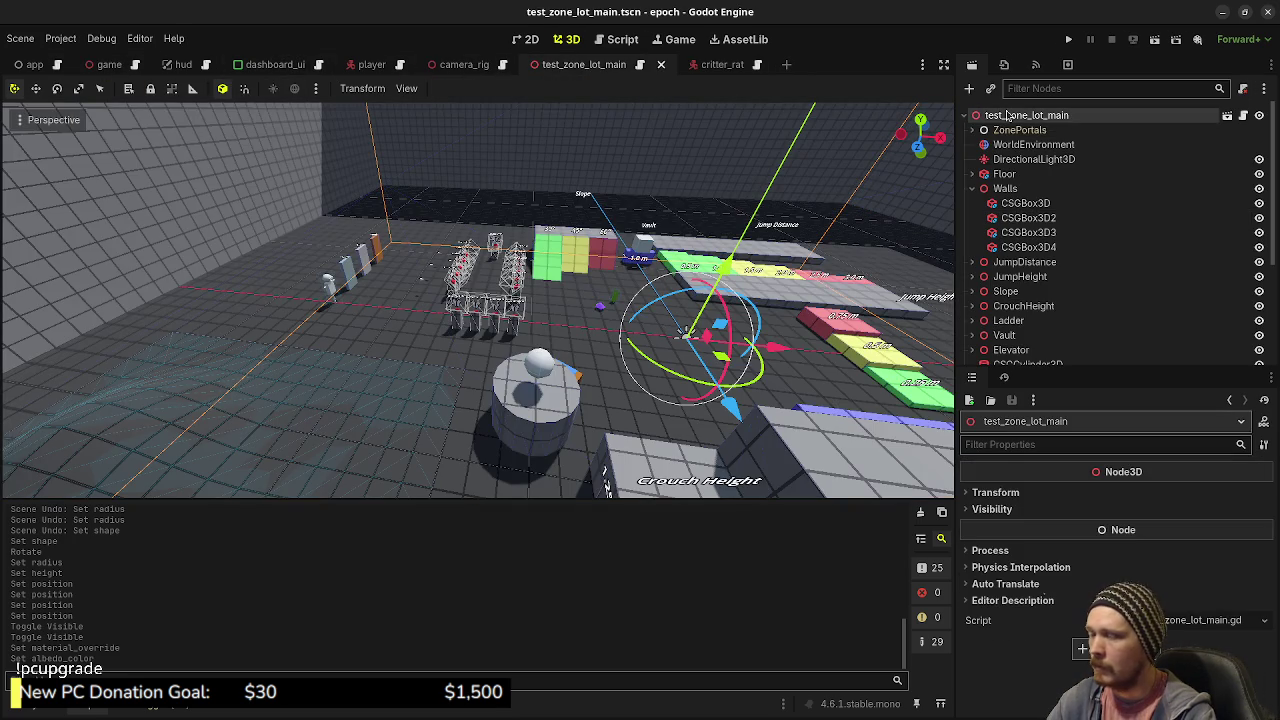
key(ctrl+a)
text(cre)
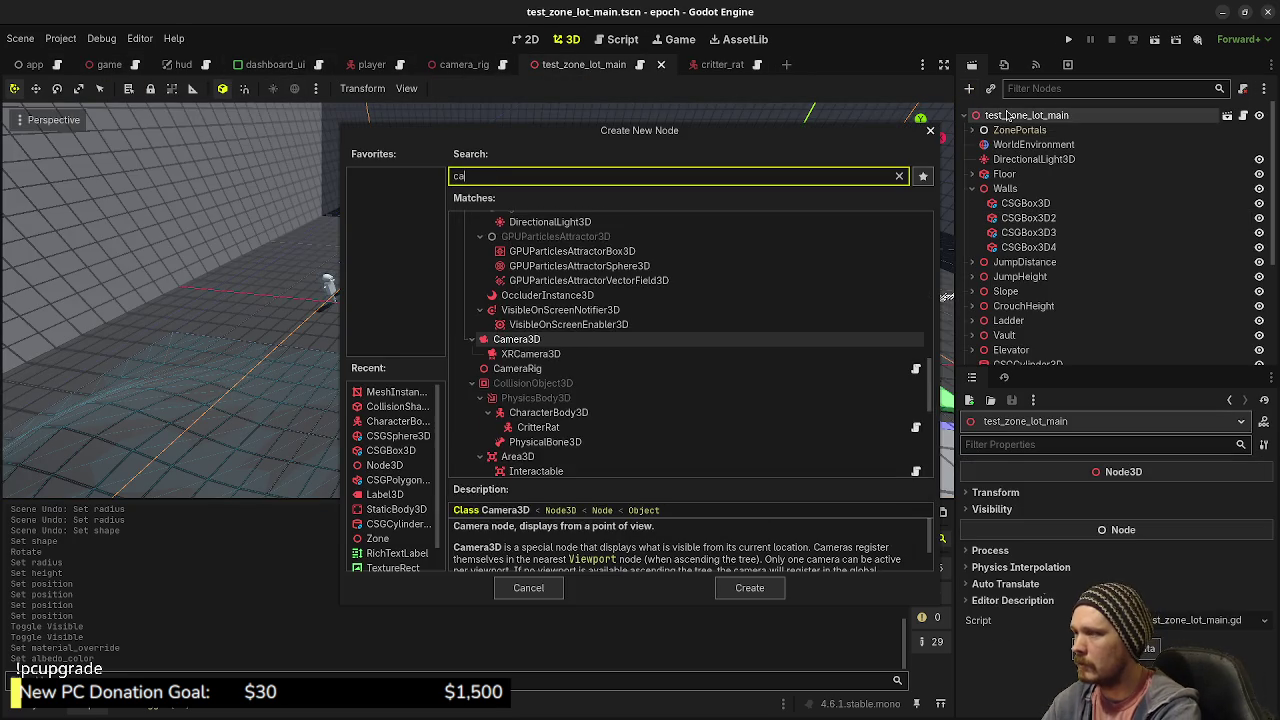
key(BackSpace)
text(itterra)
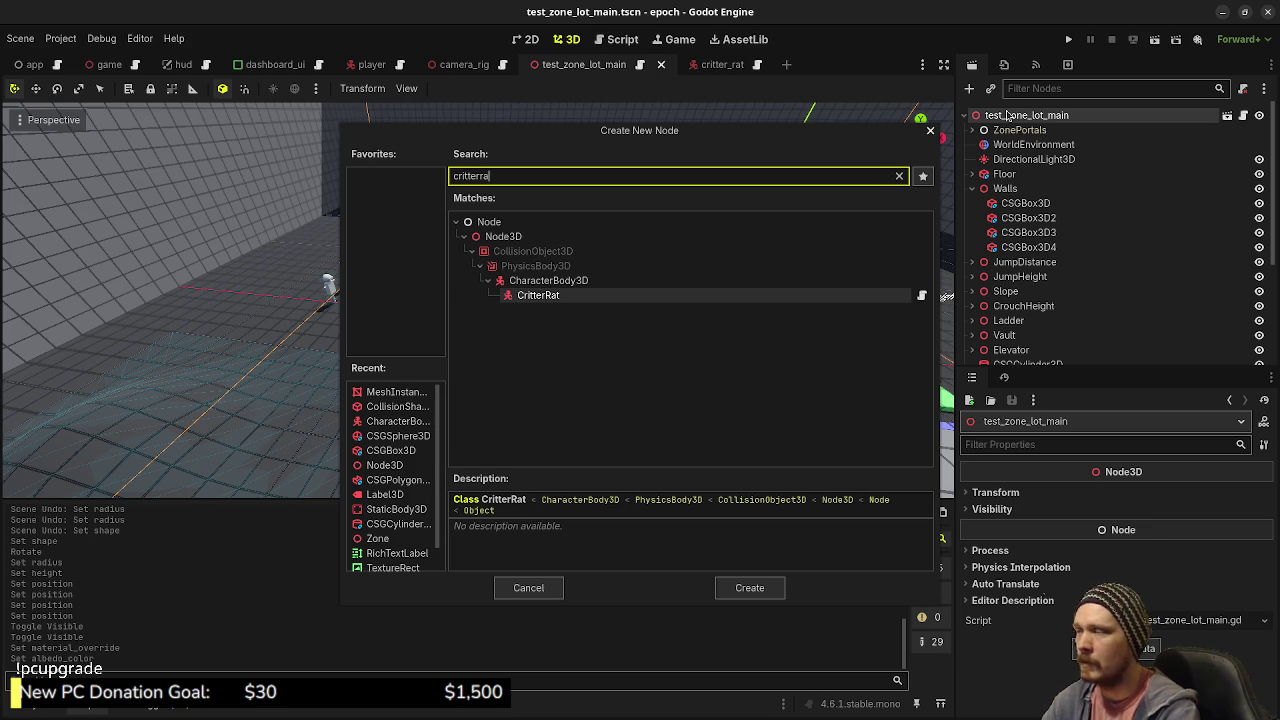
click(548, 590)
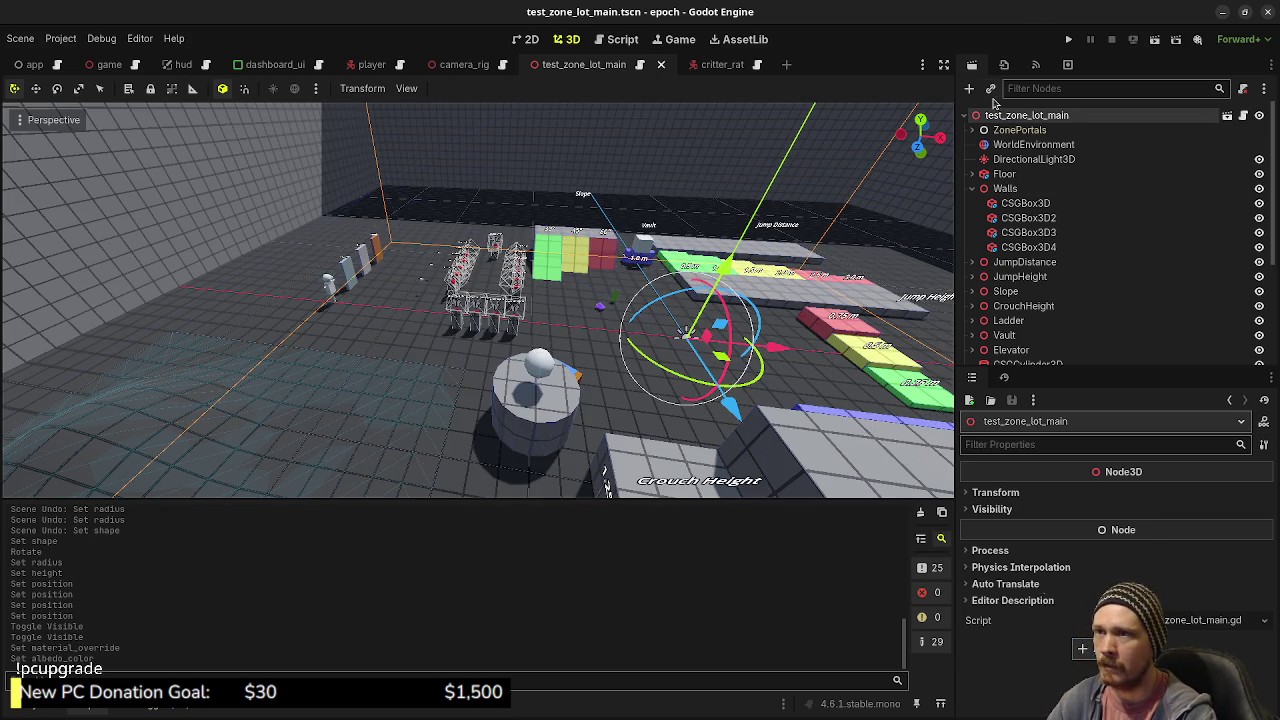
- Instance critter_rat.tscn into the level, move it across the floor, and save and run with F5
click(990, 89)
text(critt)
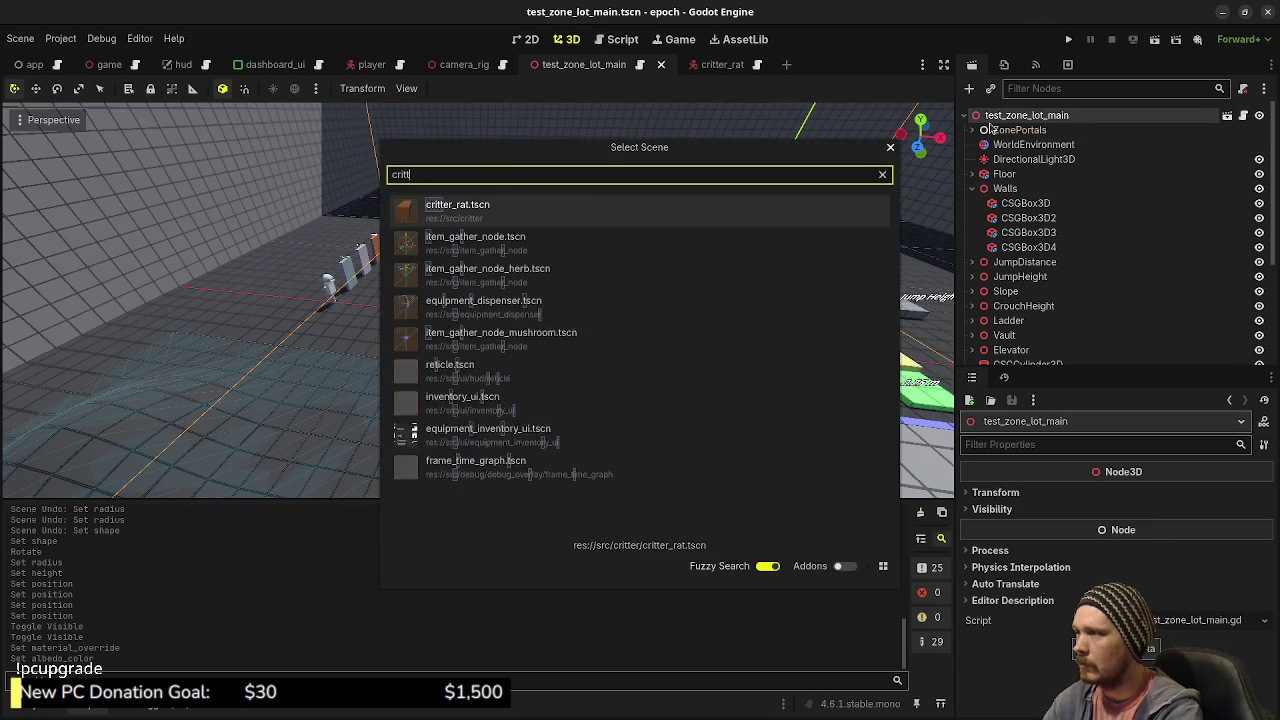
key(Return)
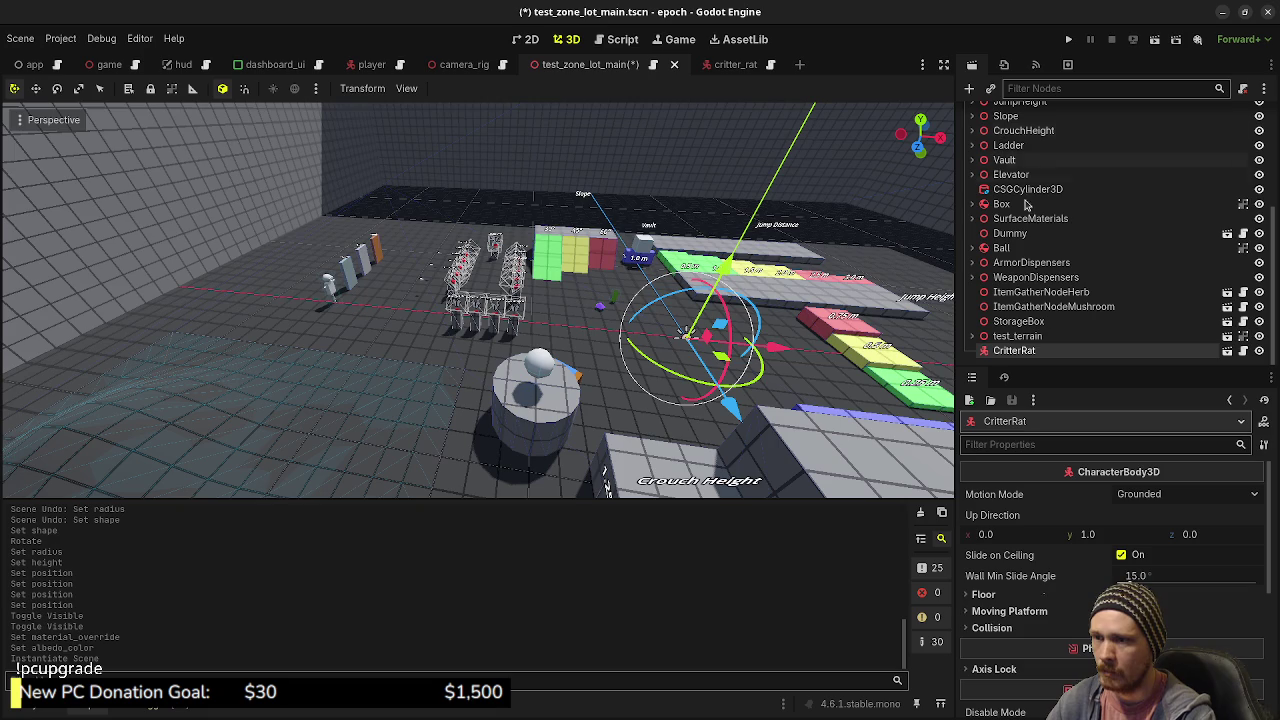
key(f)
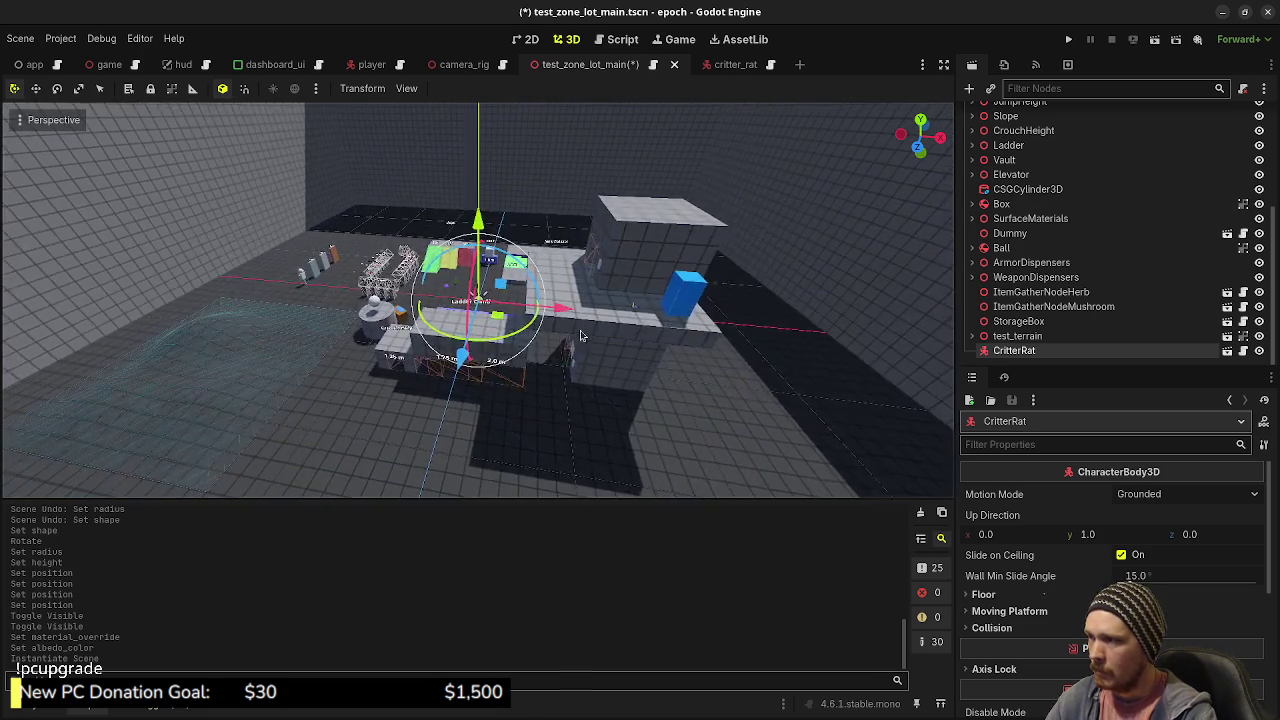
scroll(443, 345, up, 5)
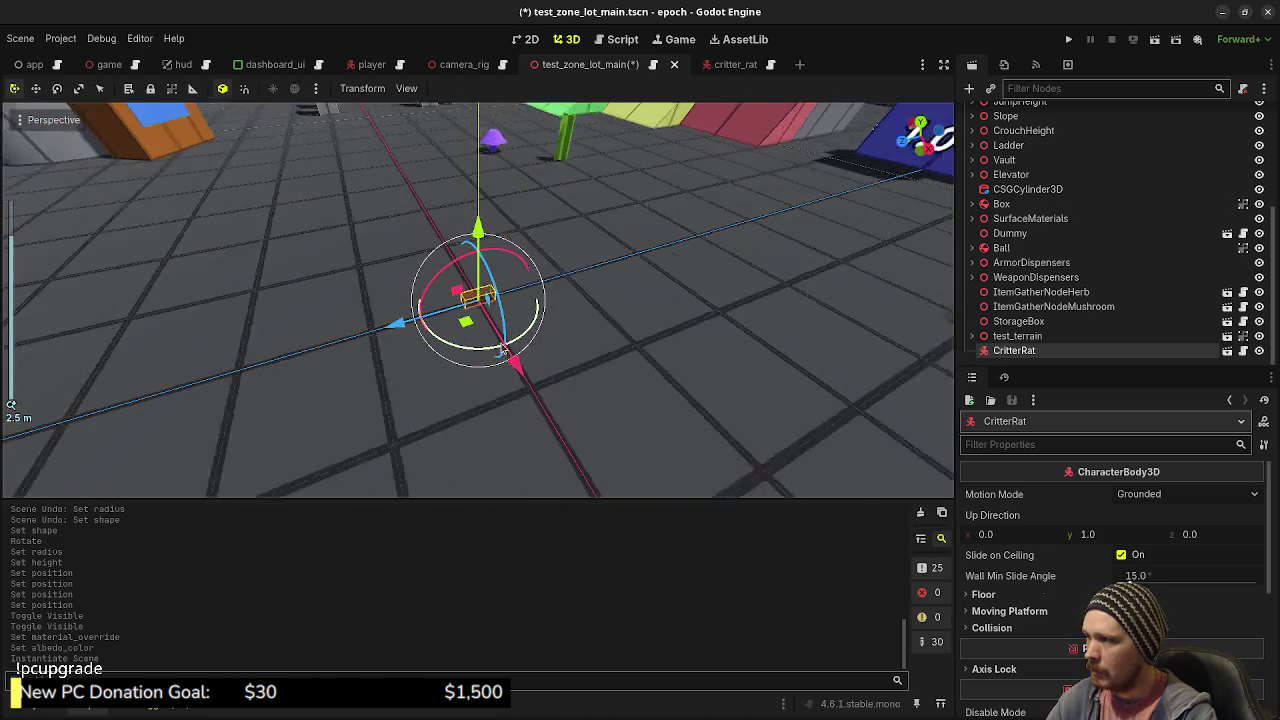
mouse_move(481, 322)
mouse_down()
mouse_move(756, 345)
mouse_move(820, 307)
mouse_up()
key(F5)
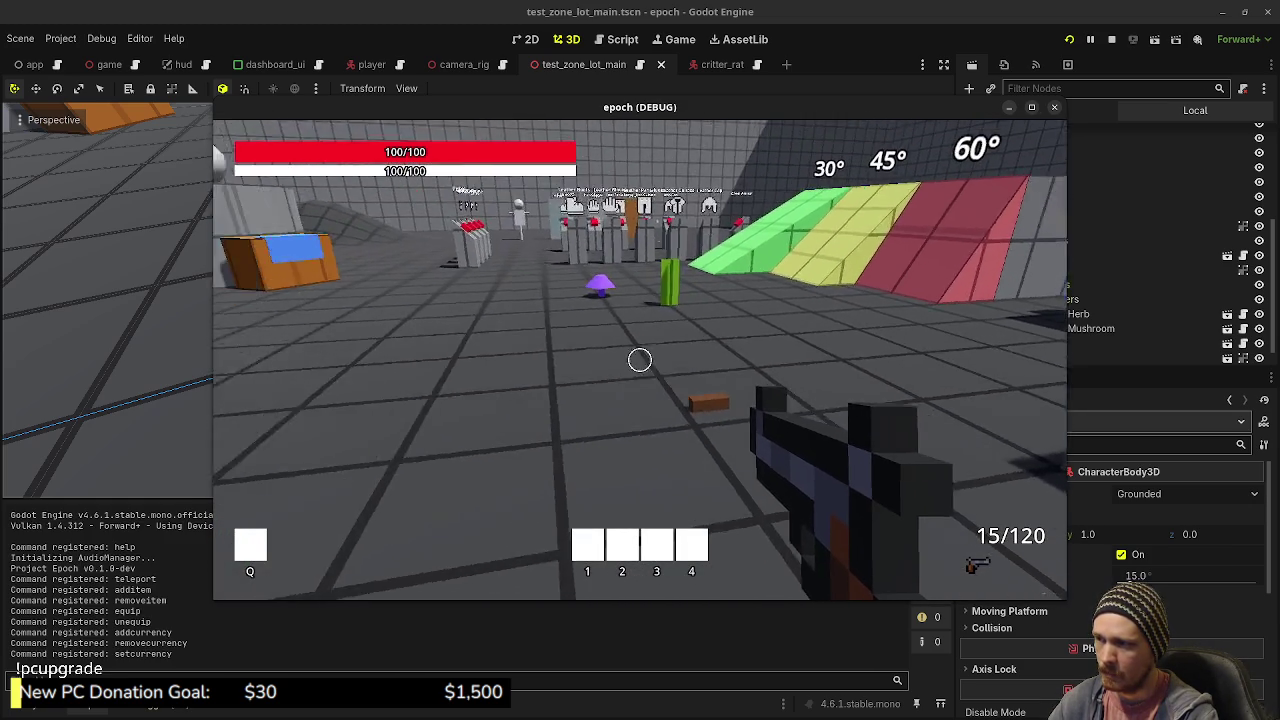
- Walk toward the brown CritterRat block in the running game, then reopen the critter_rat scene
key(w)
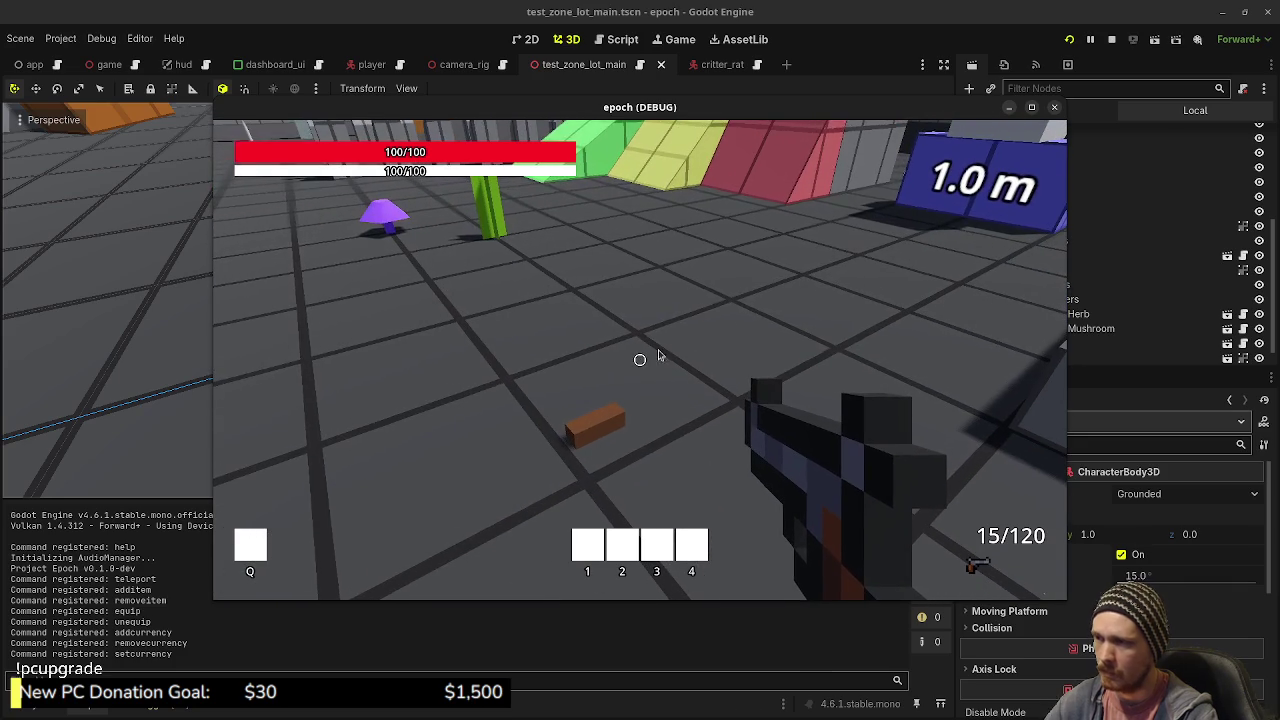
drag(660, 107, 500, 126)
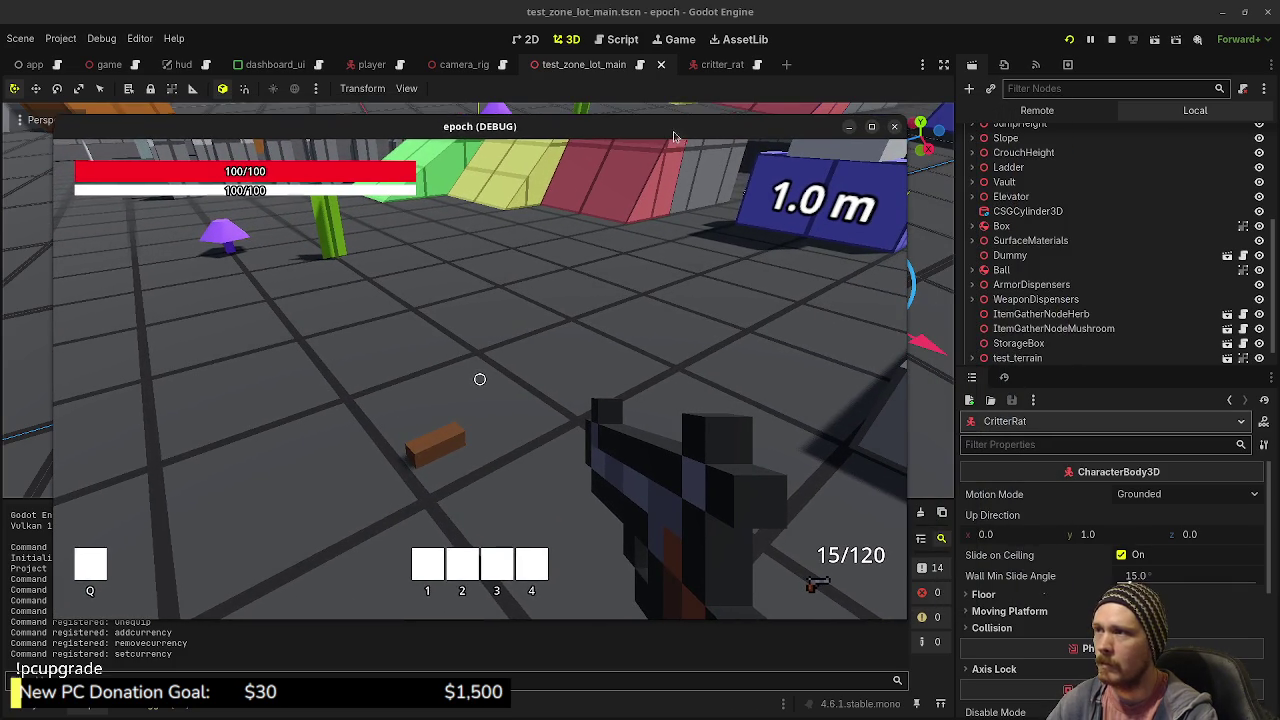
click(730, 66)
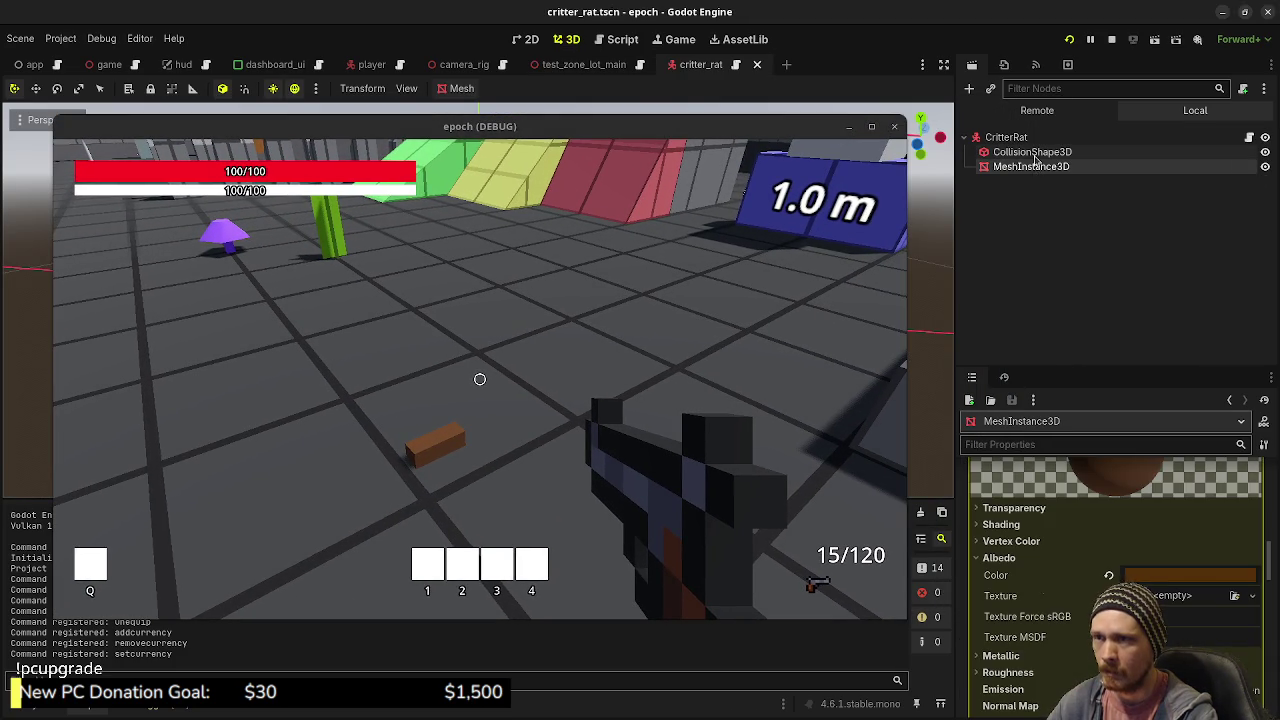
- Resize the rat's box mesh to 0.2 wide, 0.15 tall and 0.4 deep
scroll(1115, 500, up, 1)
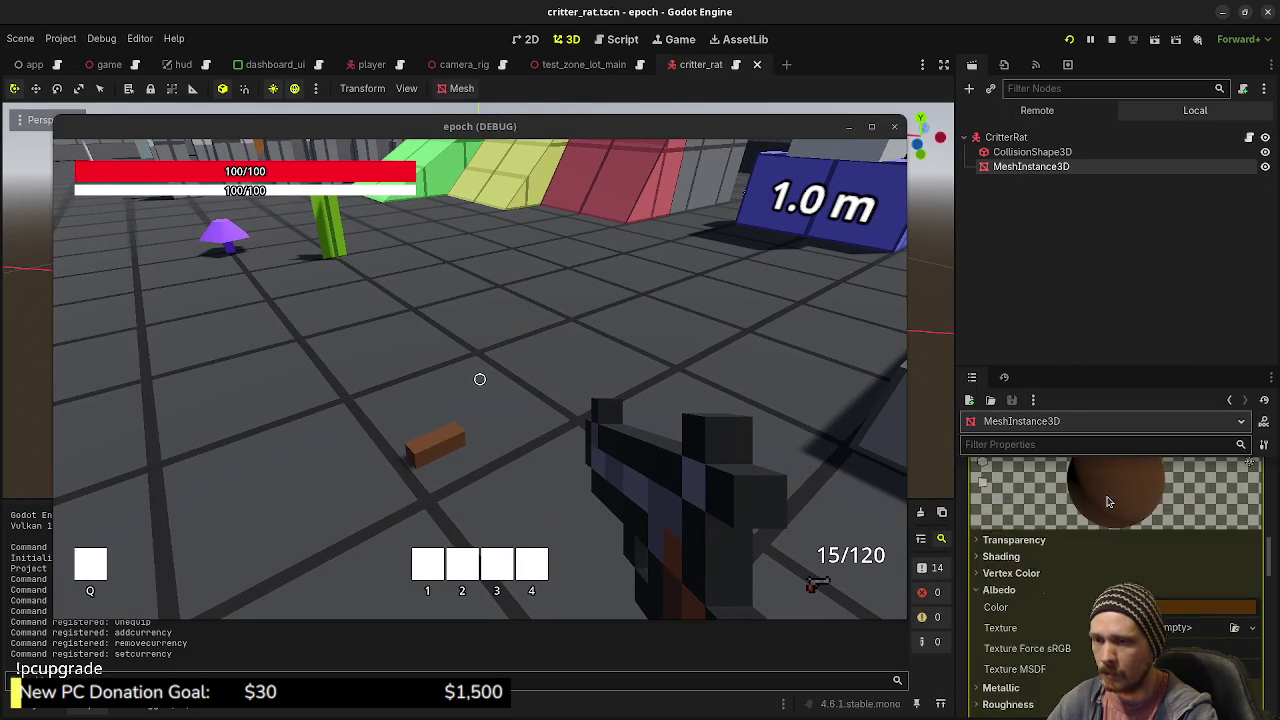
scroll(1108, 502, up, 5)
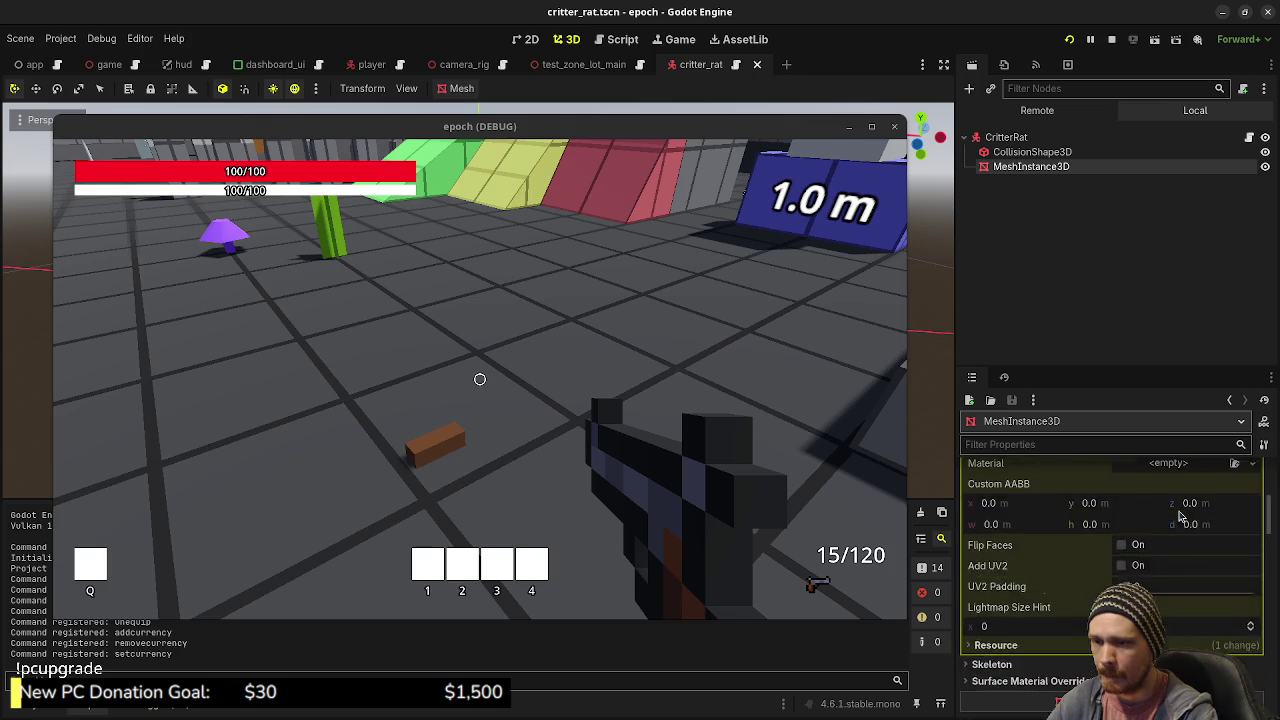
scroll(1180, 515, up, 5)
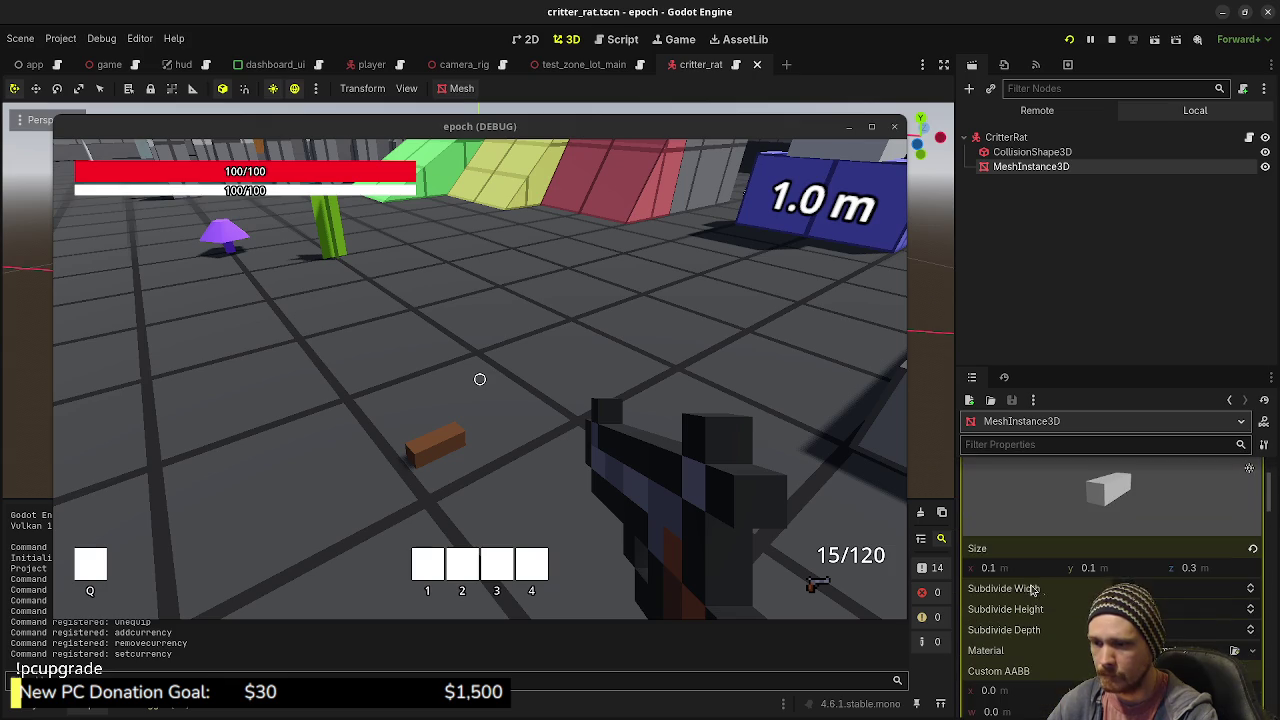
click(1013, 572)
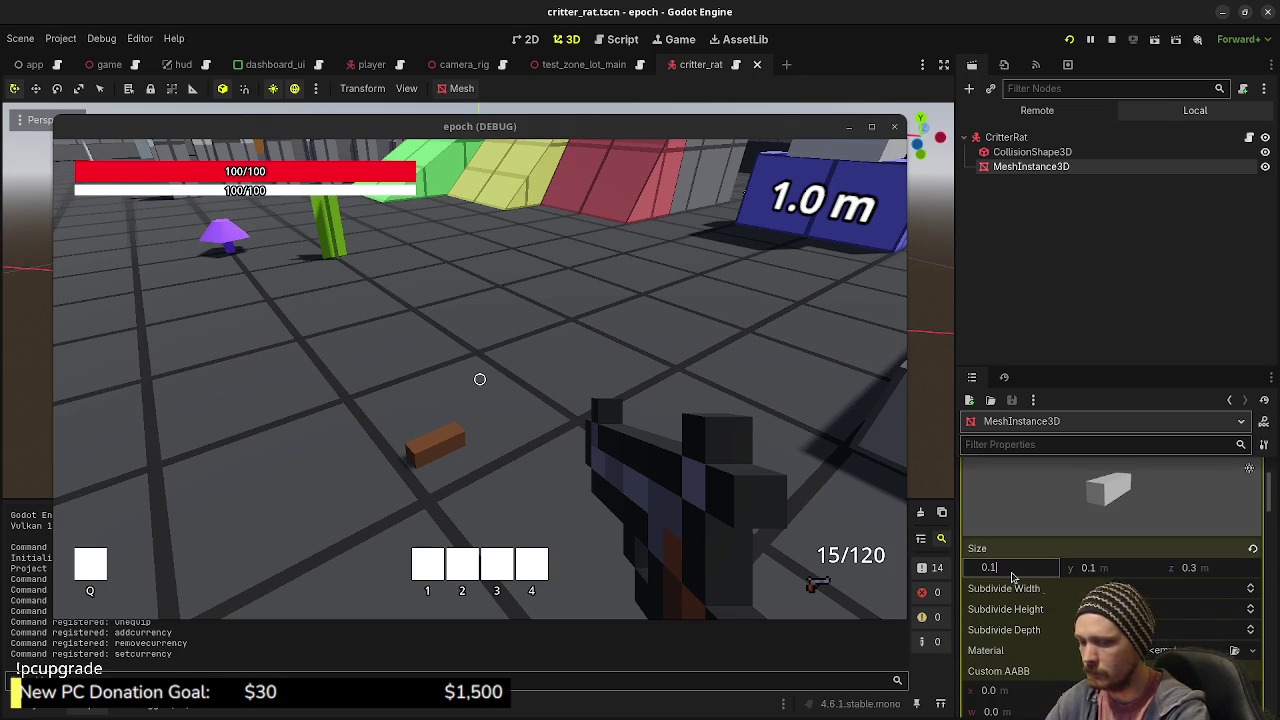
text(5)
key(Return)
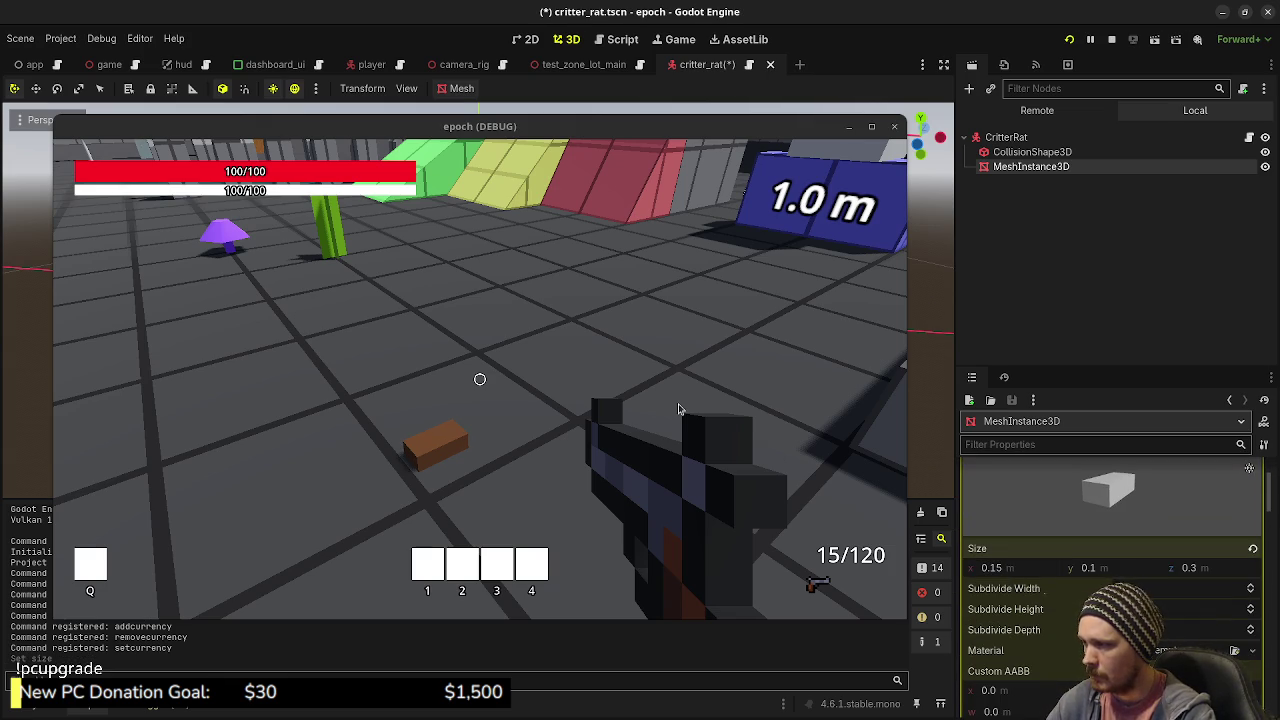
click(1014, 568)
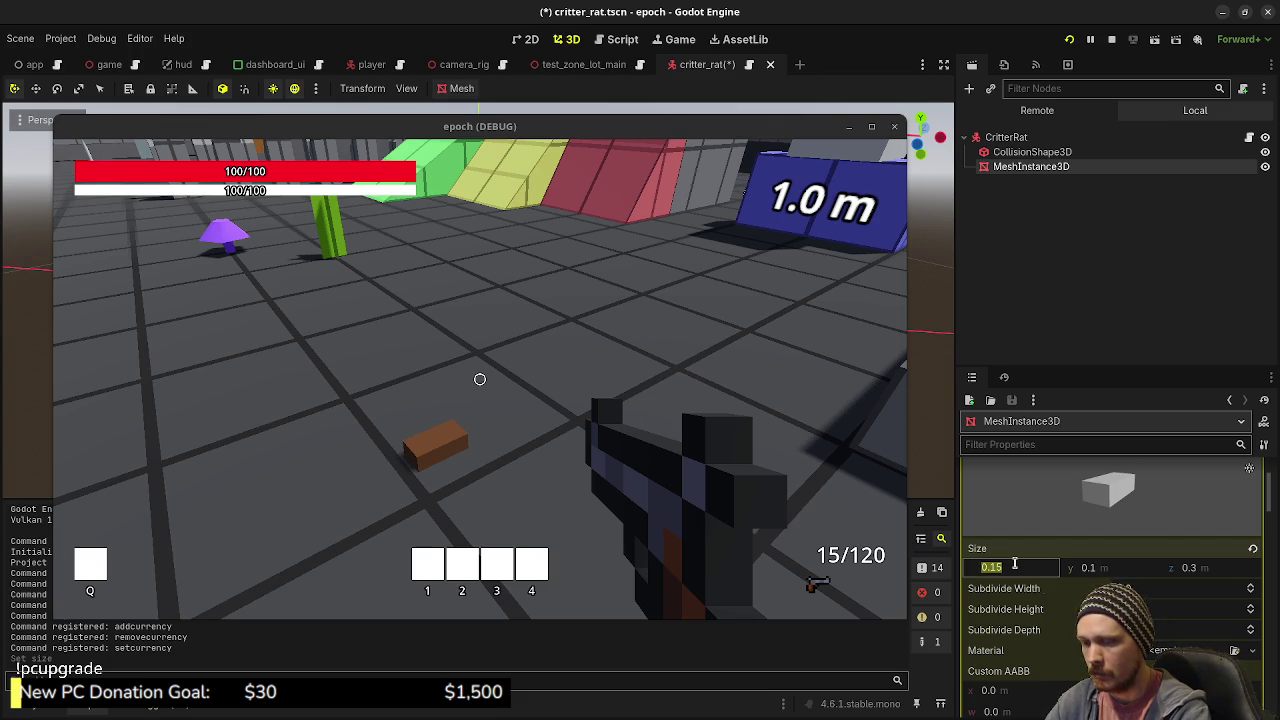
text(0.2)
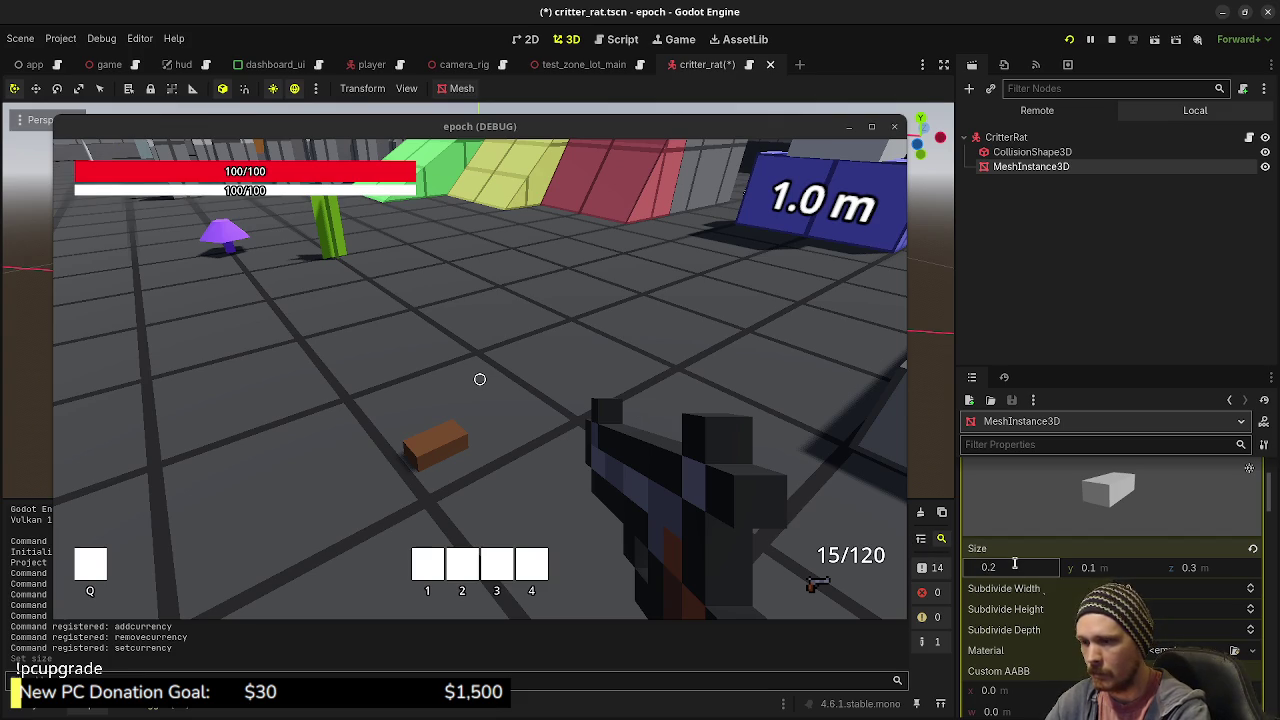
key(Tab)
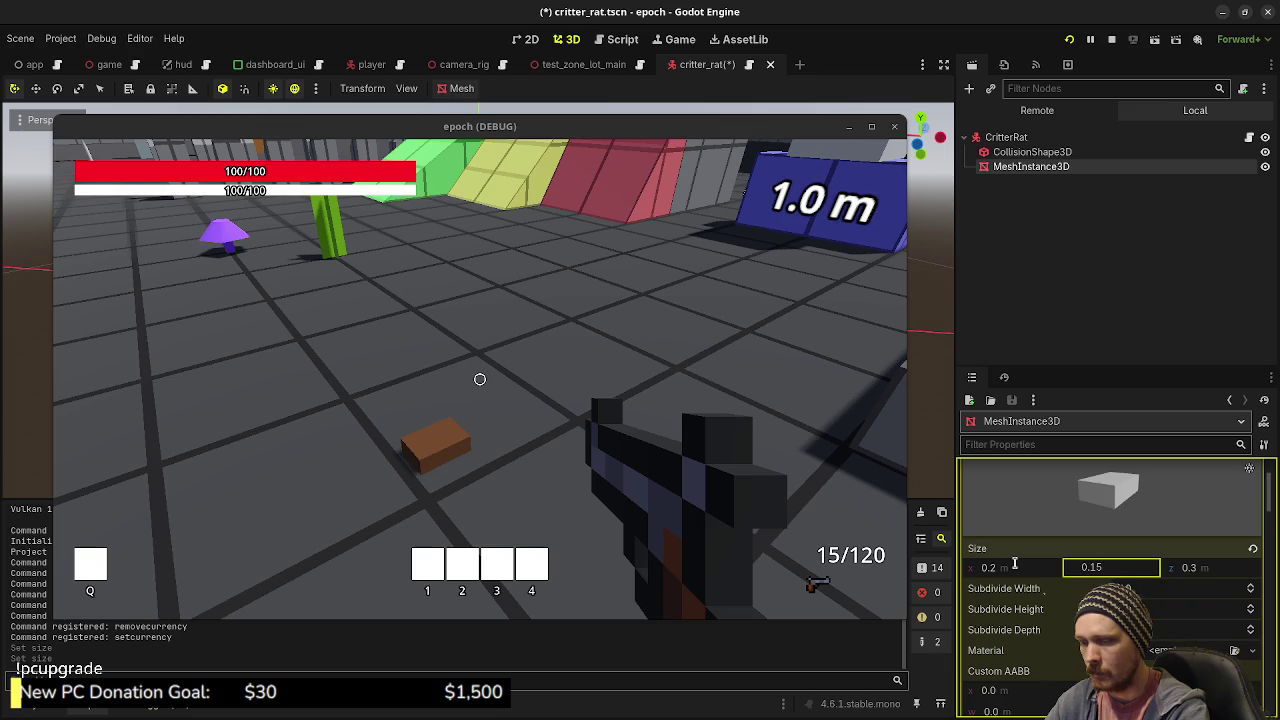
key(Return)
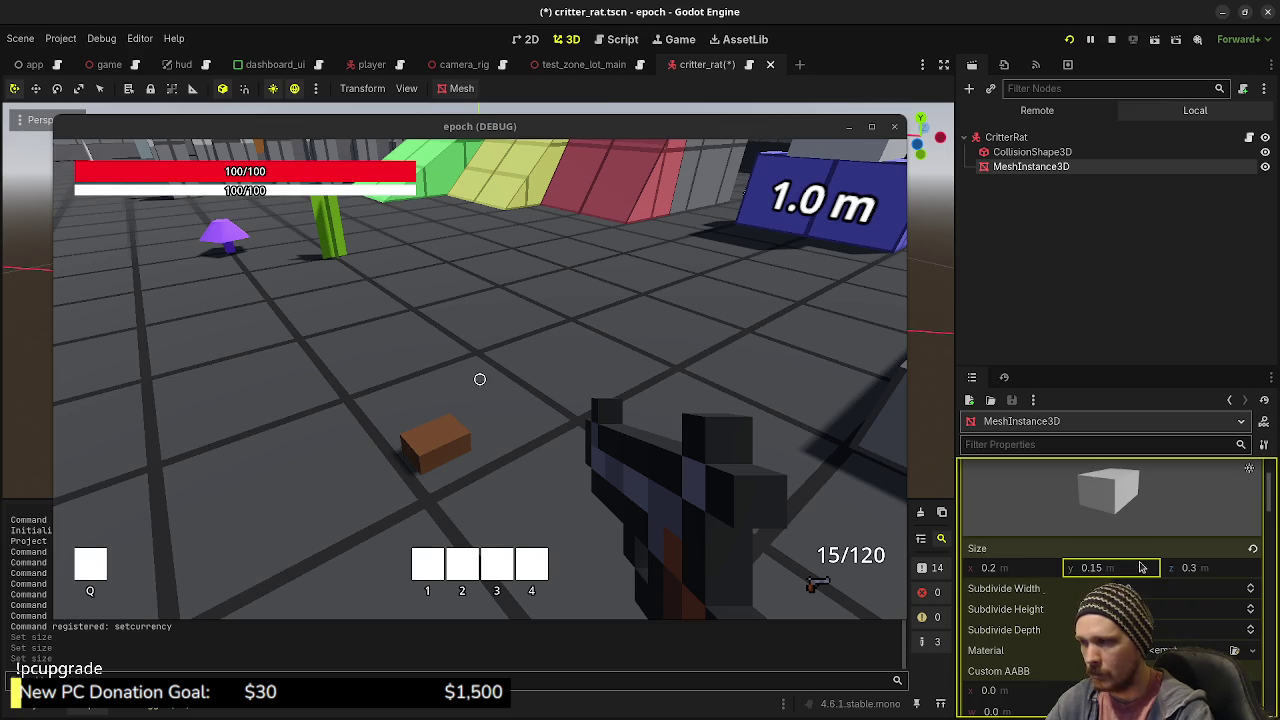
click(1201, 569)
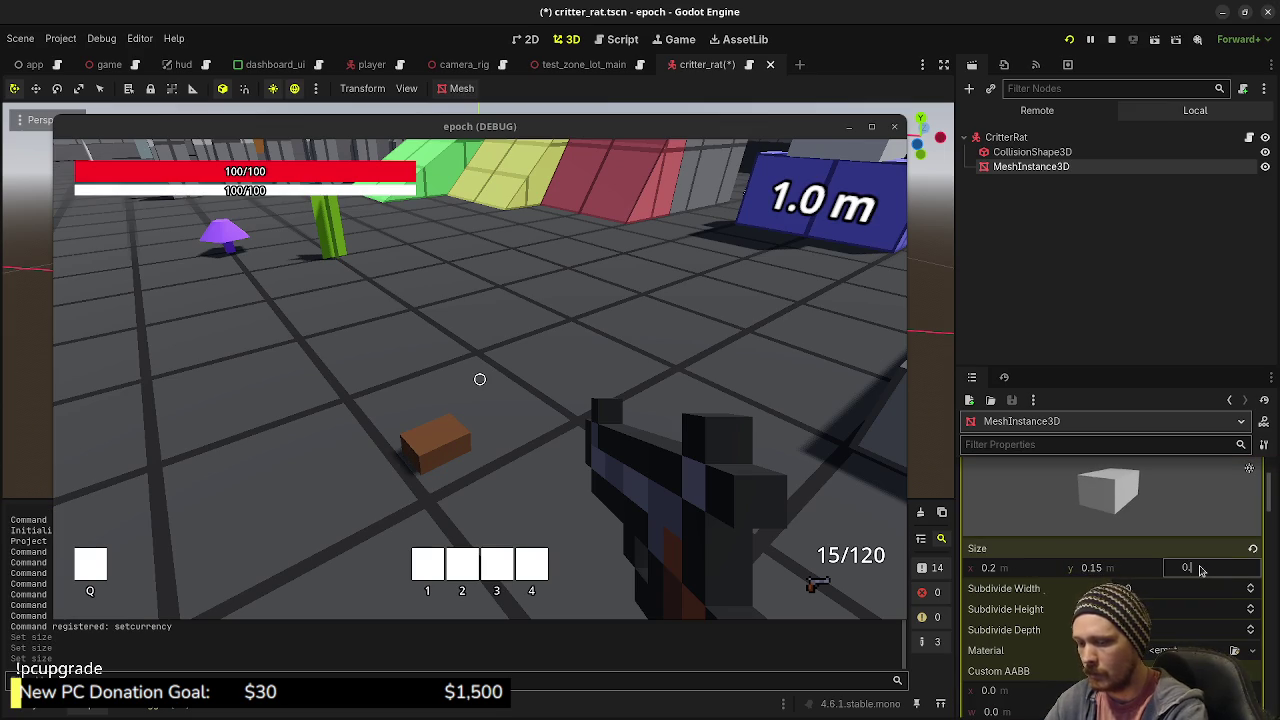
text(.4)
key(Return)
- Lower the mesh to y 0.075 and walk up to the rat in the running game
scroll(1200, 570, down, 10)
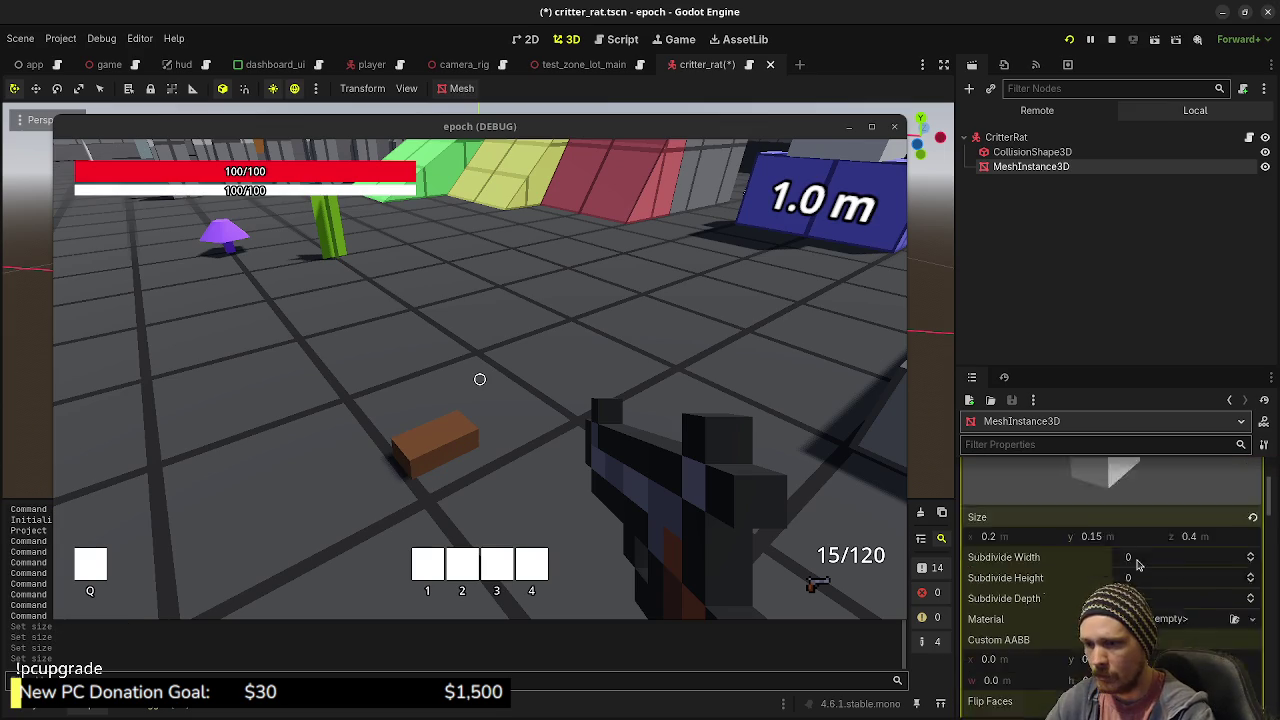
scroll(1135, 564, down, 15)
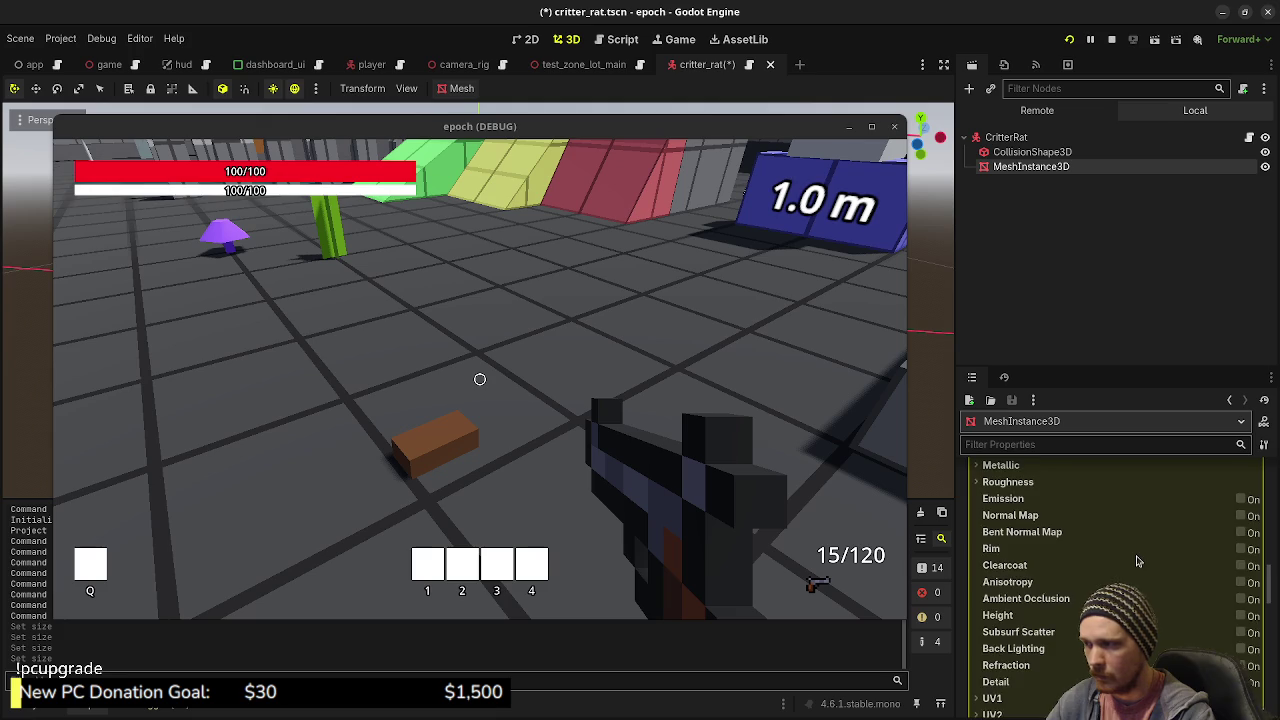
scroll(1131, 566, up, 5)
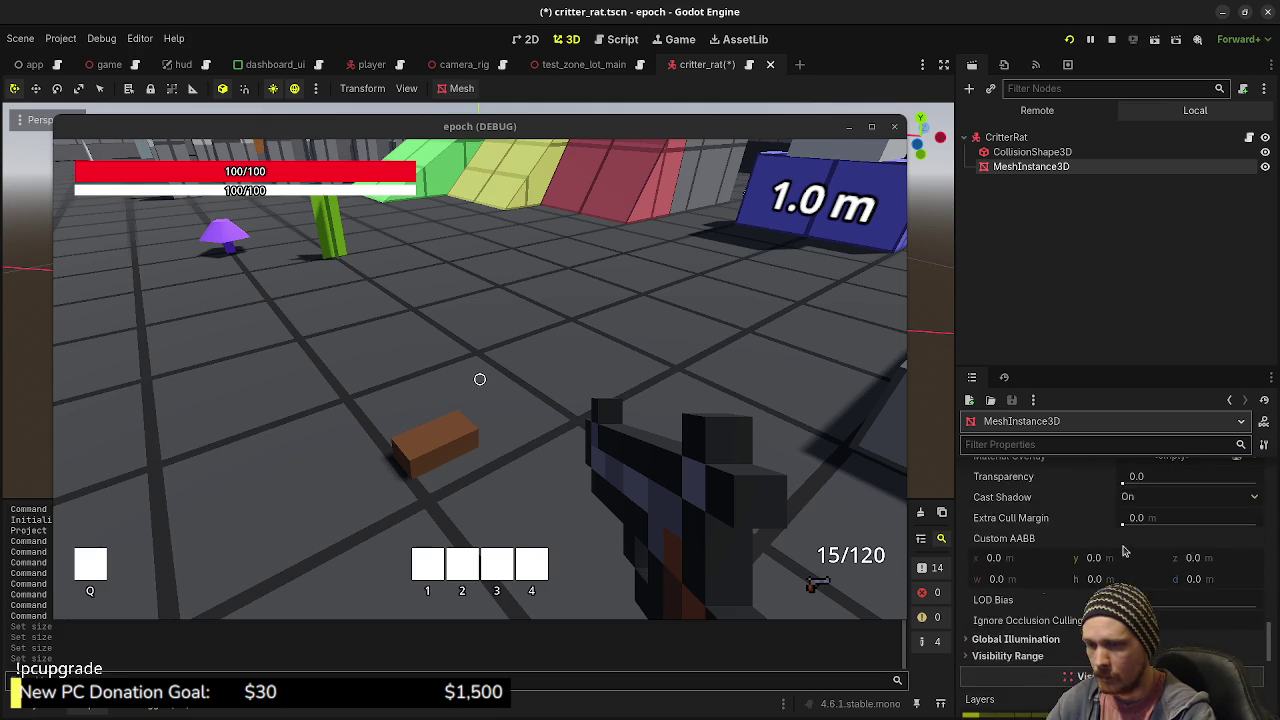
scroll(1128, 567, down, 8)
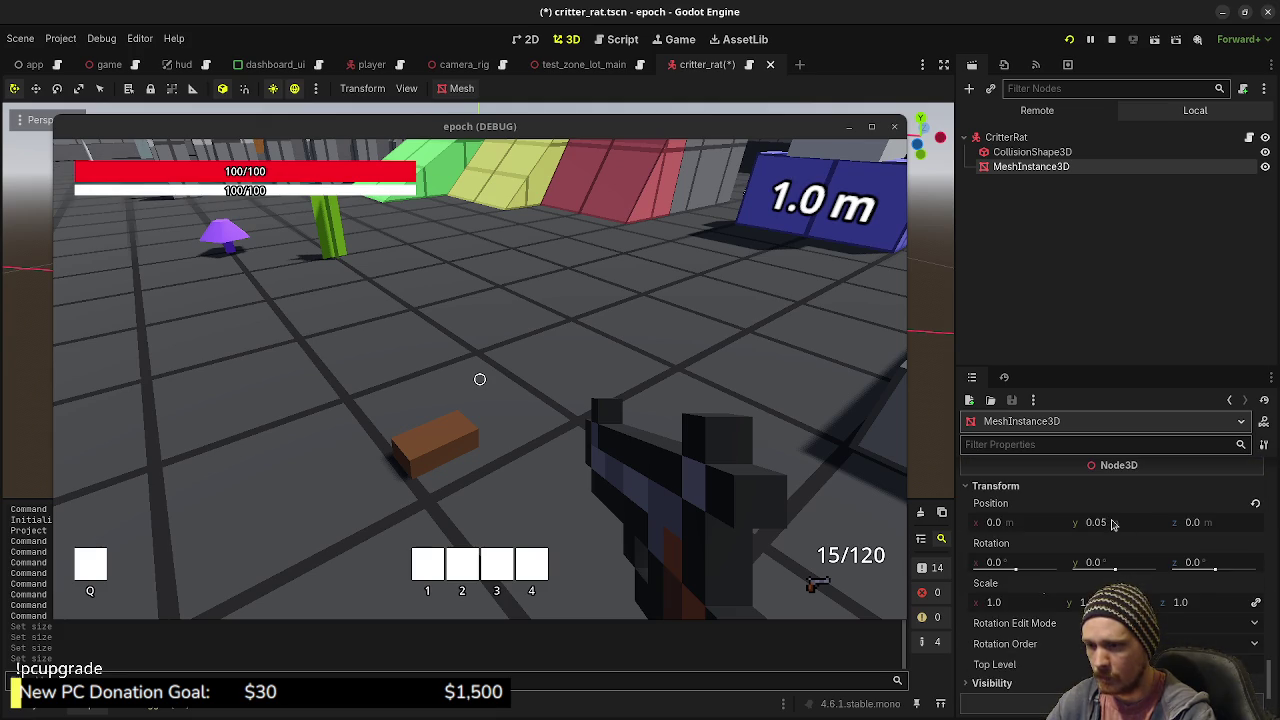
click(1112, 524)
text(0)
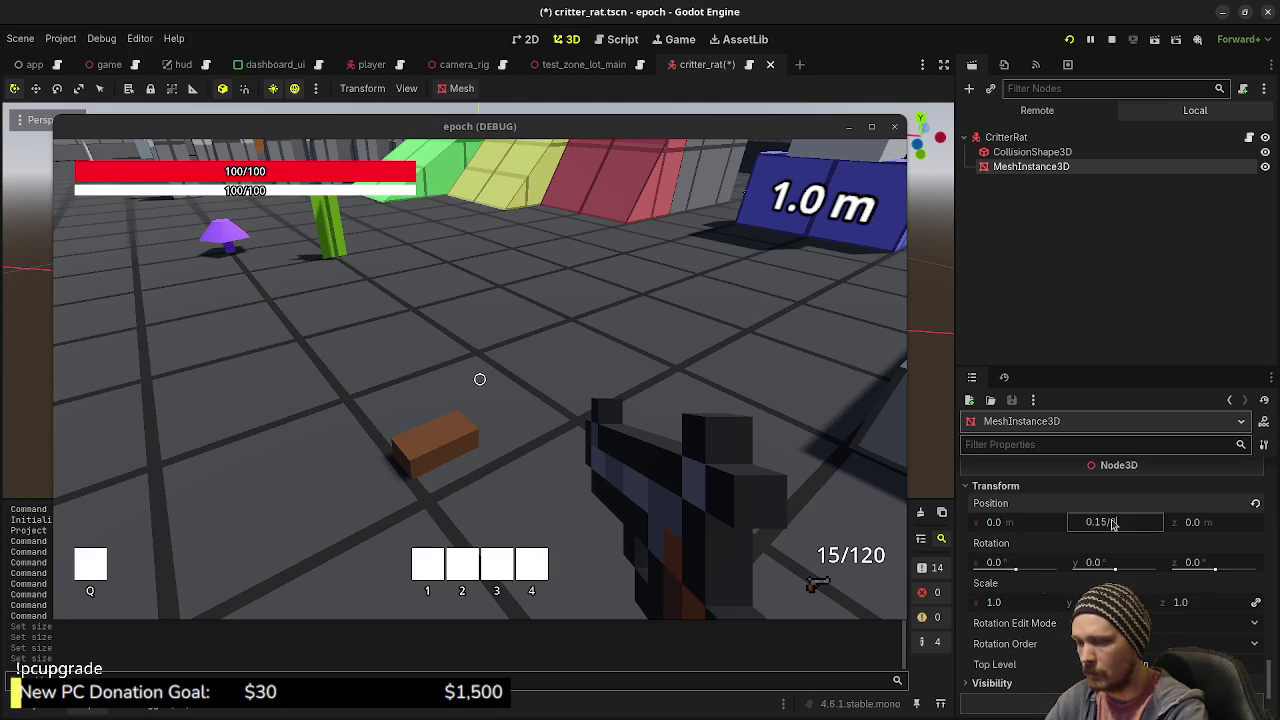
text(2)
key(Return)
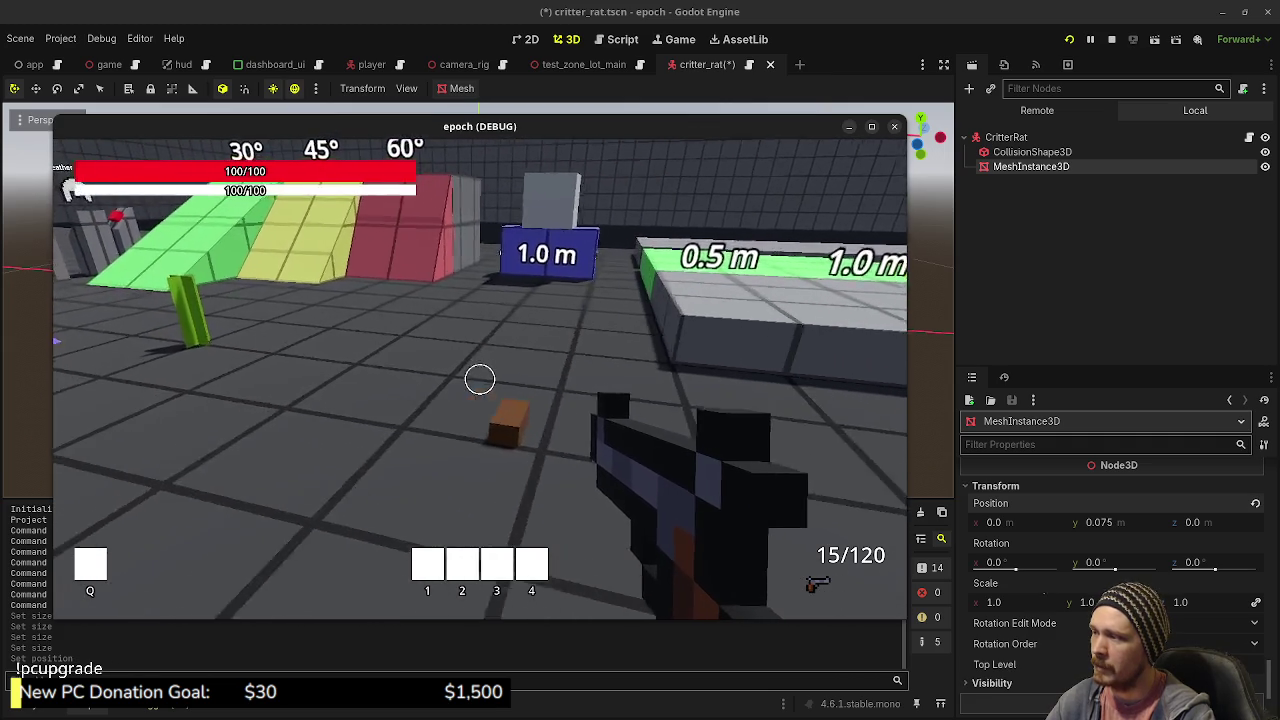
key(w)
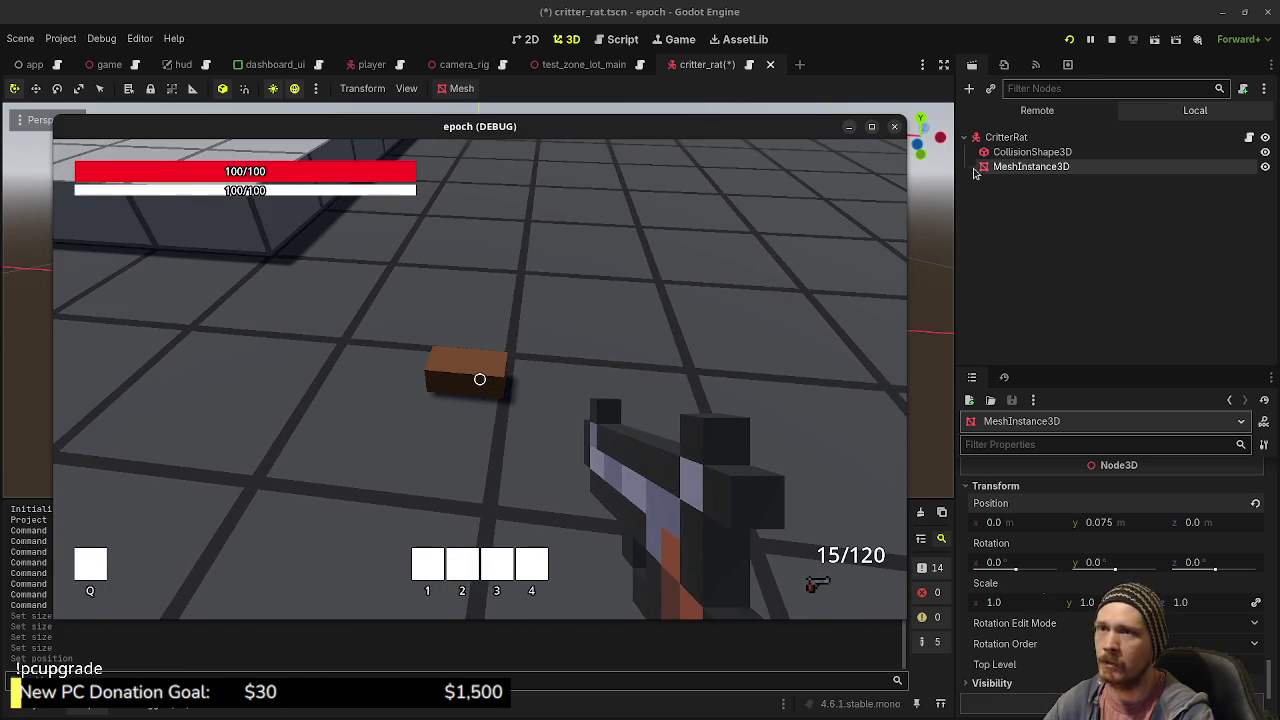
click(695, 55)
- Stop the running game, view the rat from the front, and save critter_rat
key(F8)
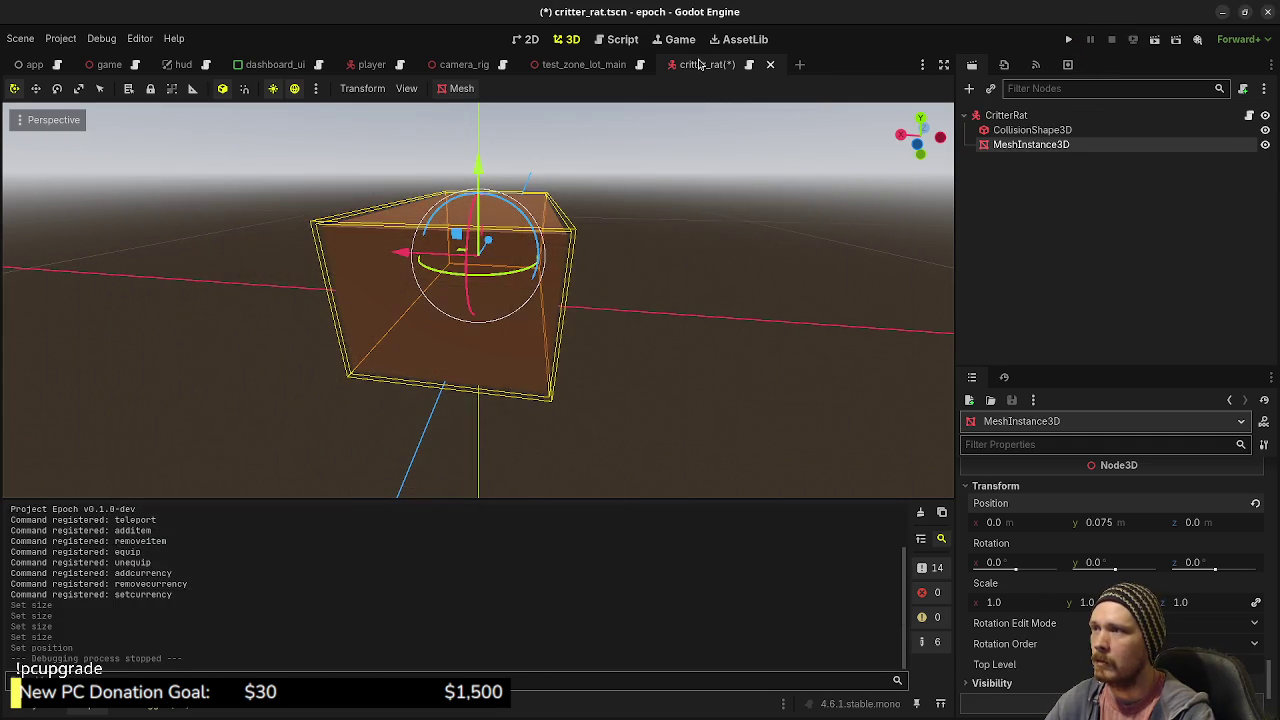
click(1010, 115)
mouse_move(717, 283)
mouse_down()
mouse_move(543, 220)
mouse_move(656, 290)
mouse_up()
key(KP_1)
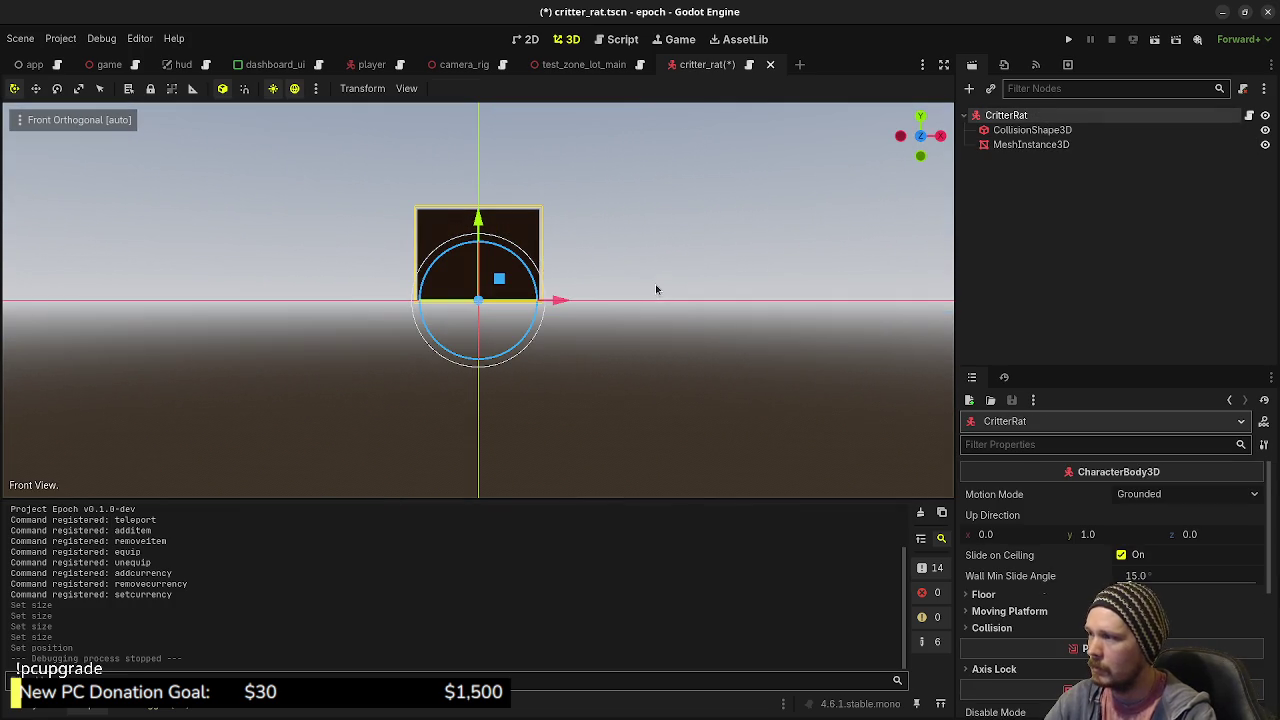
click(1030, 167)
key(ctrl+s)
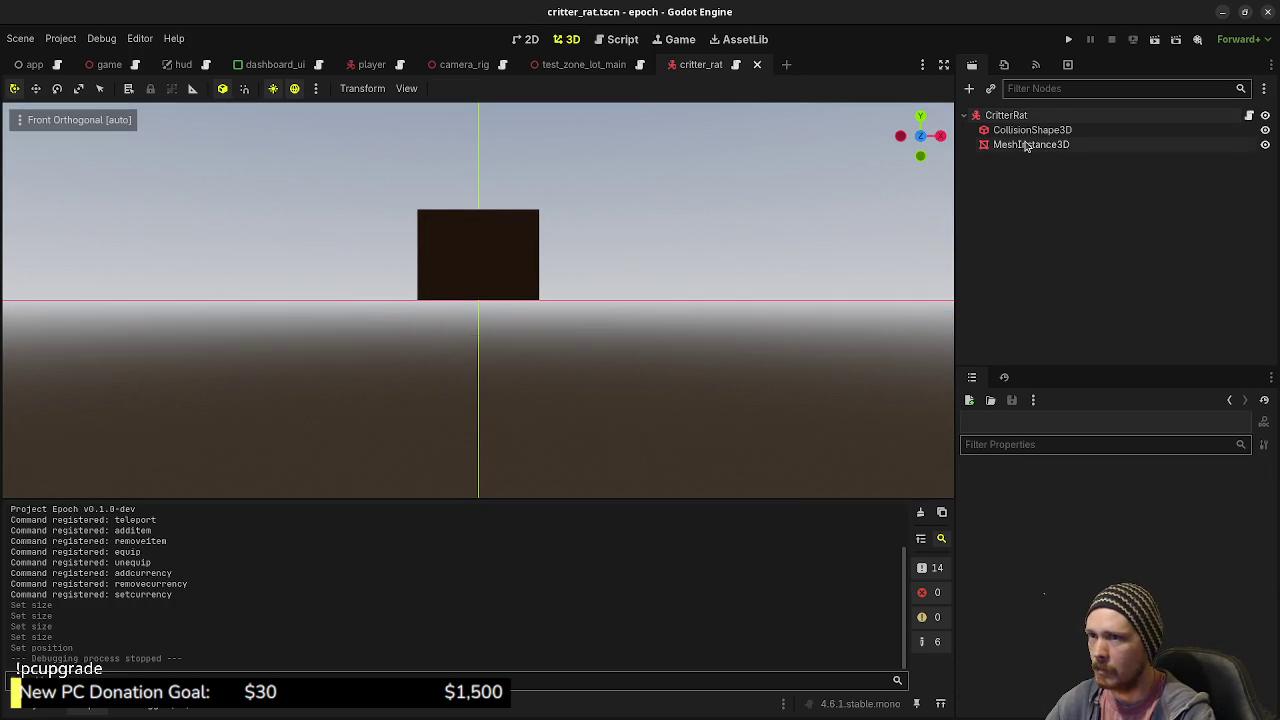
- Give the CollisionShape3D capsule a radius of 0.1 and a height of 0.4
click(1027, 146)
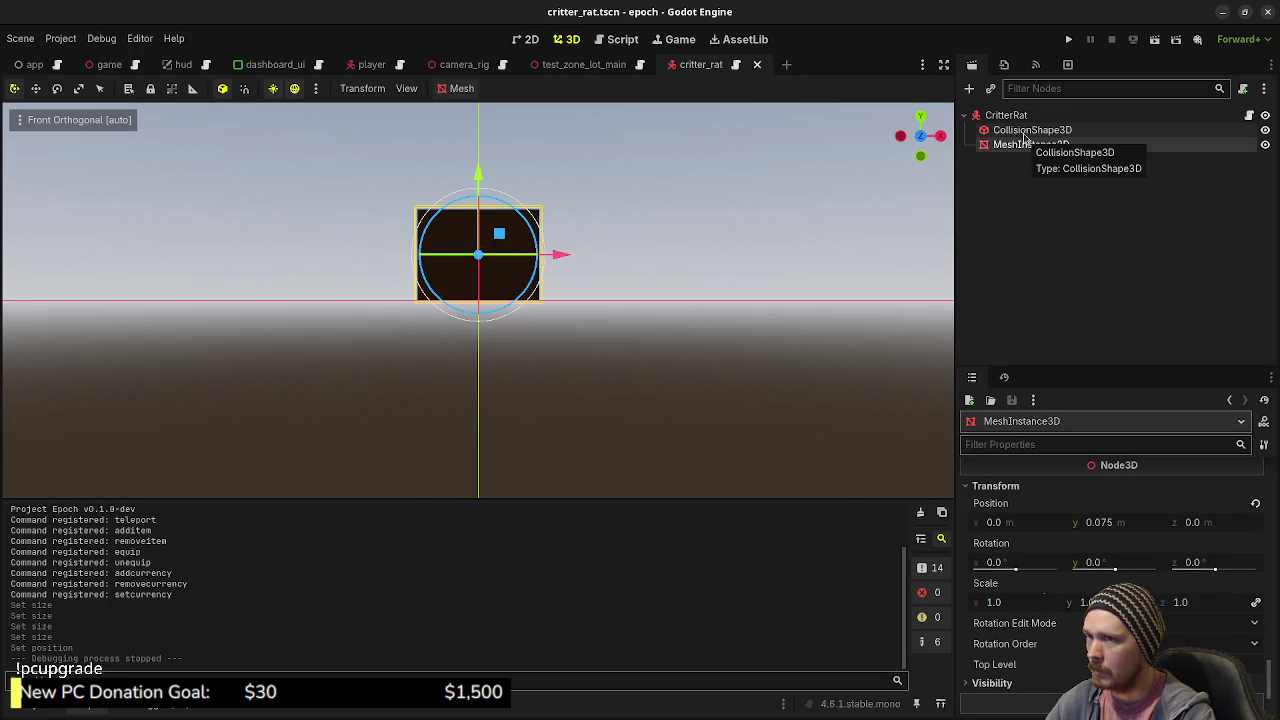
click(1025, 136)
mouse_move(633, 276)
mouse_down()
mouse_move(571, 286)
mouse_move(690, 277)
mouse_up()
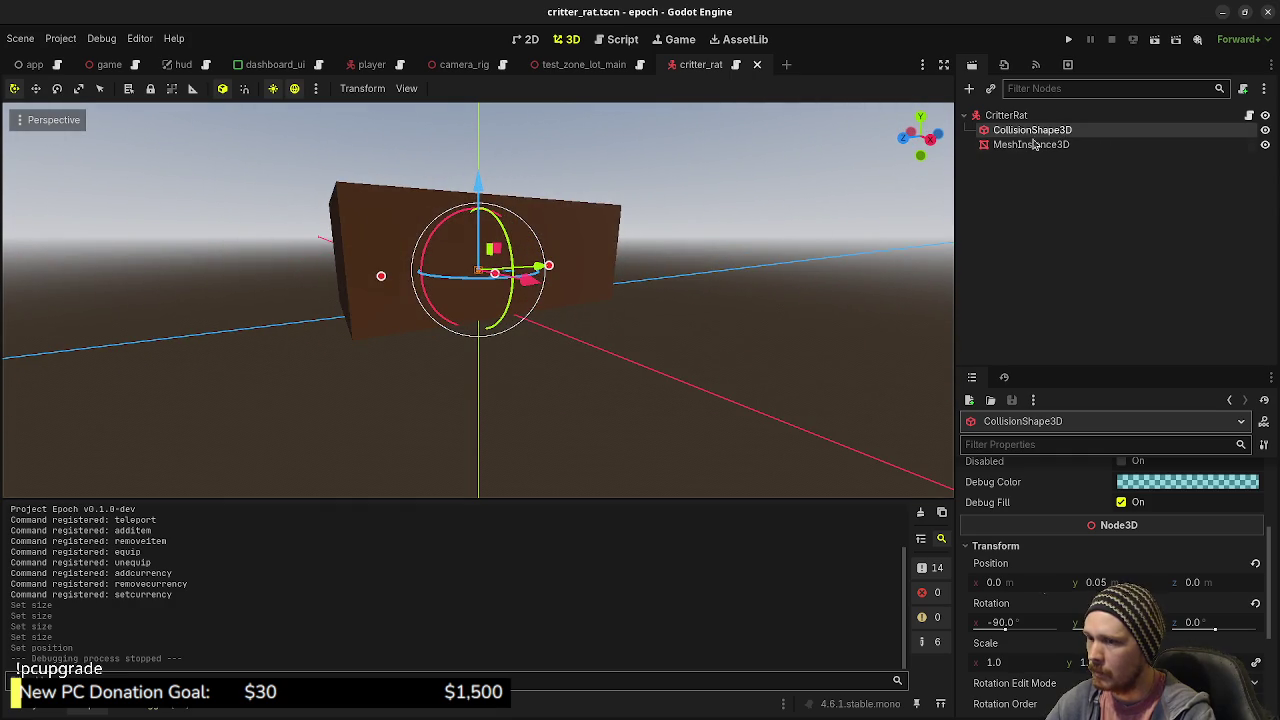
drag(662, 272, 745, 281)
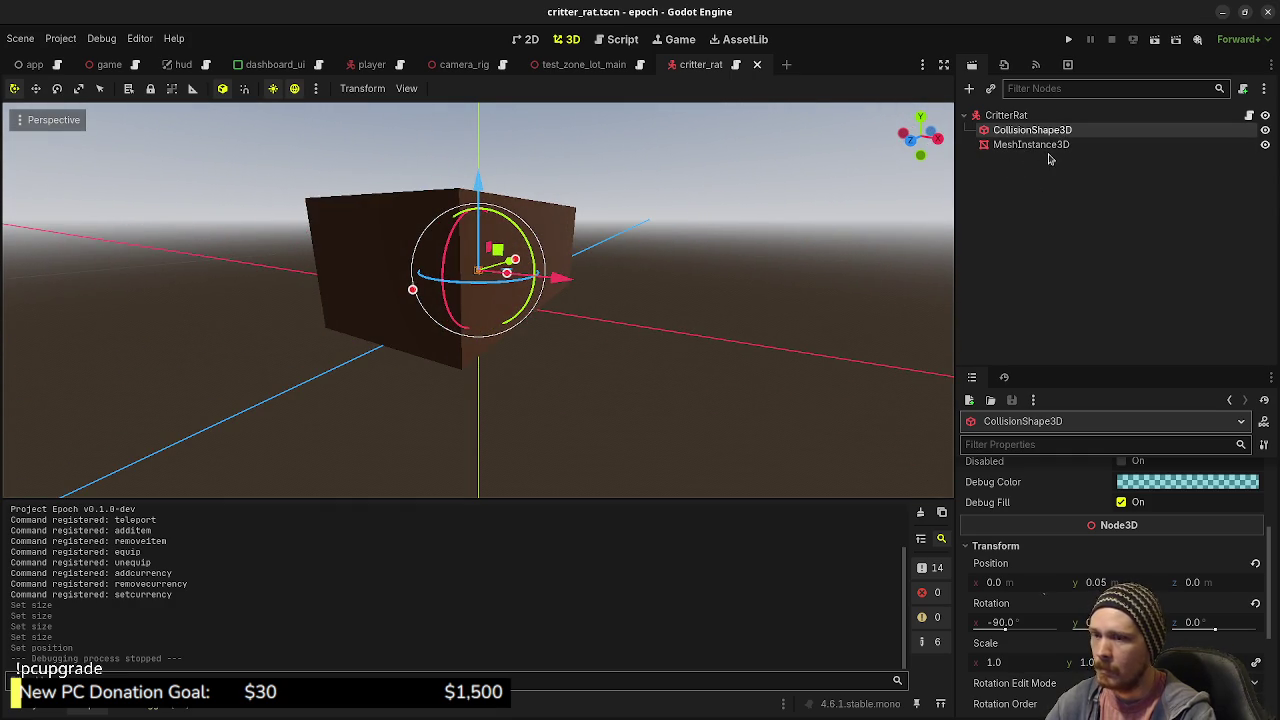
scroll(1063, 500, up, 5)
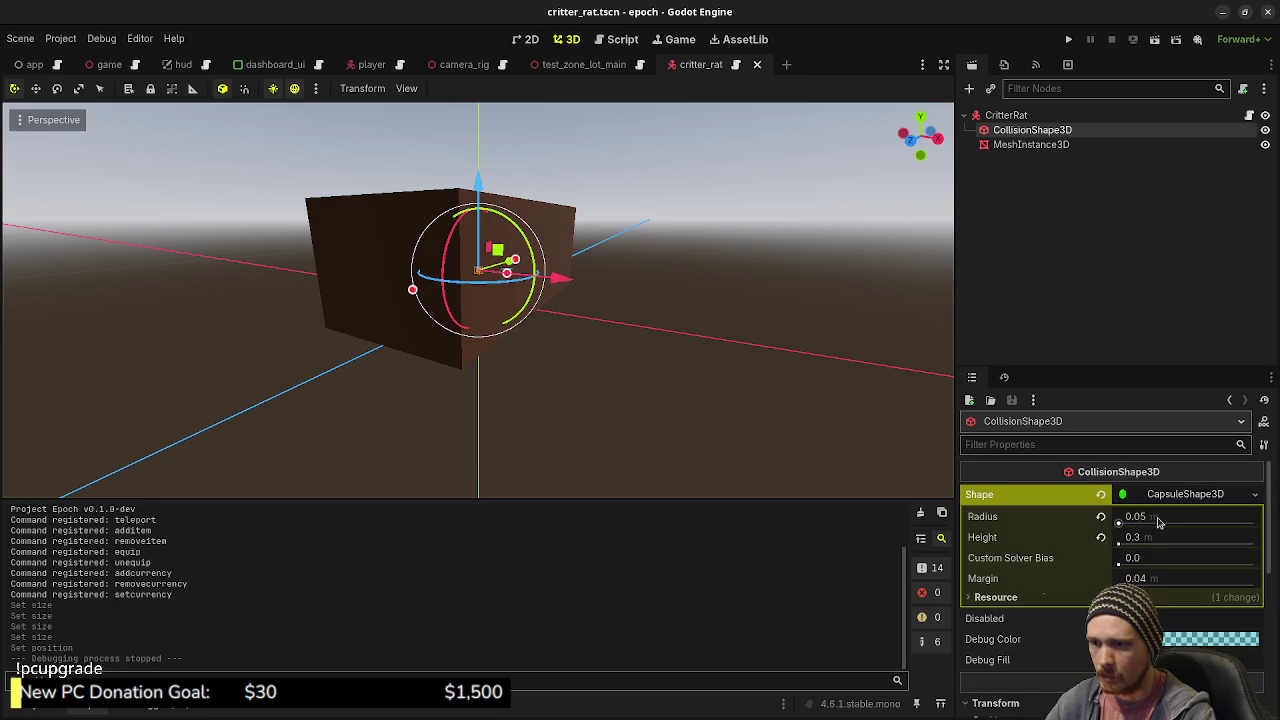
click(1158, 520)
text(0.)
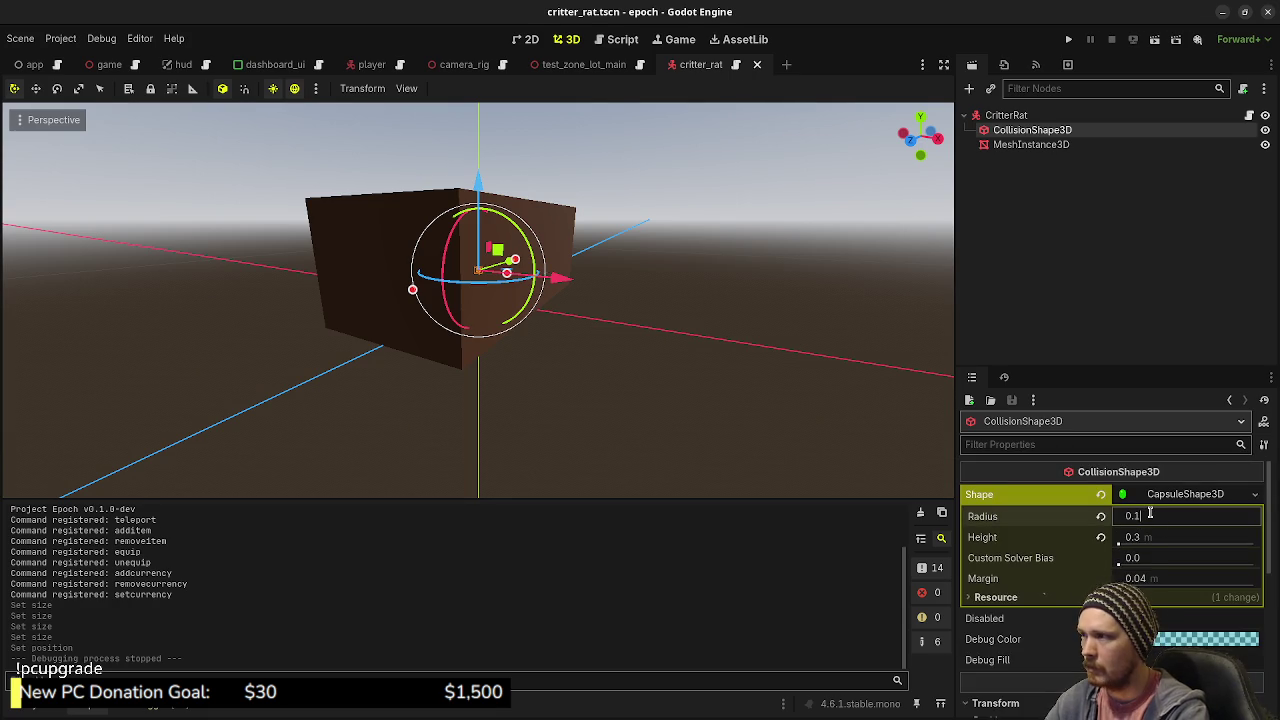
key(Return)
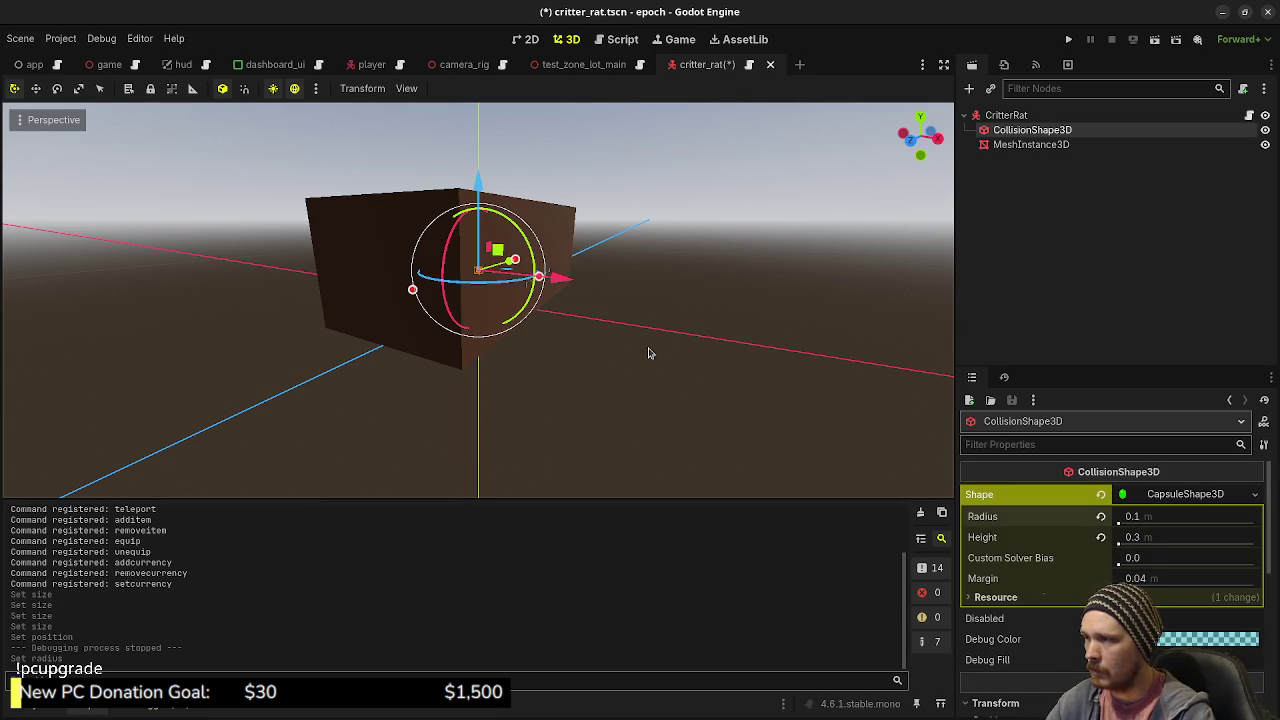
mouse_move(686, 324)
mouse_down()
mouse_move(643, 414)
mouse_move(600, 440)
mouse_up()
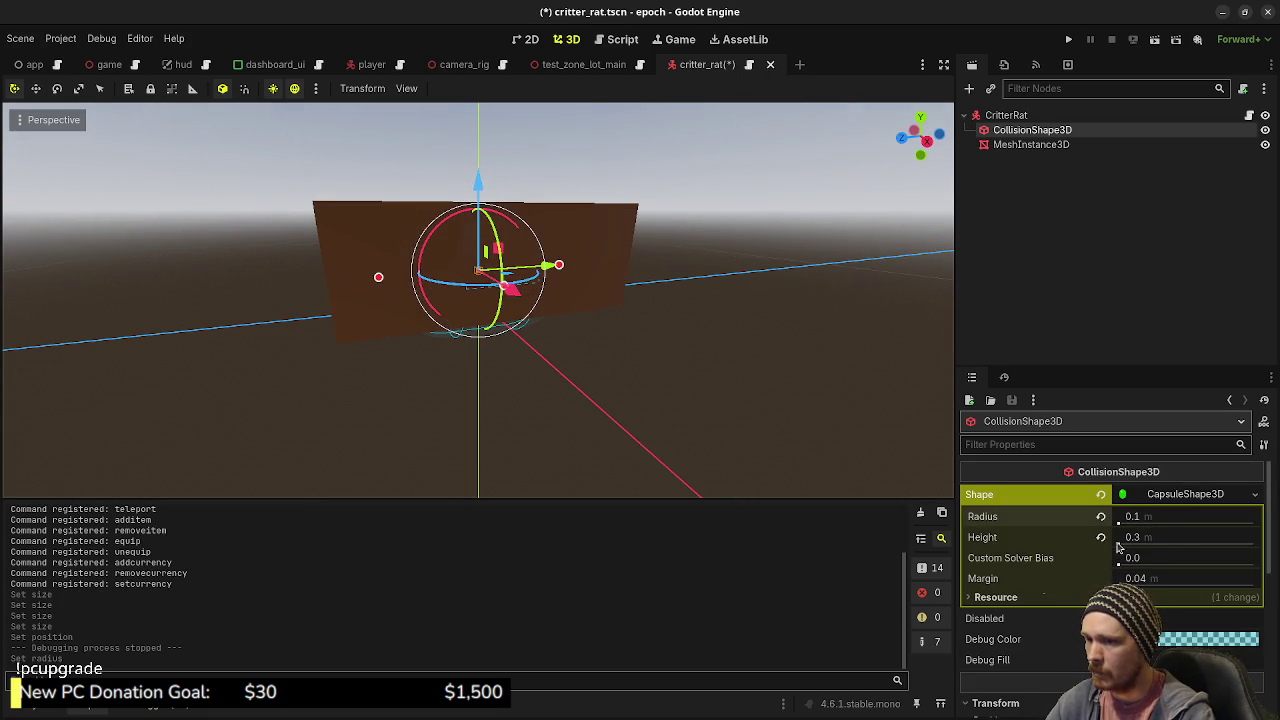
click(1180, 540)
text(0.4)
key(Return)
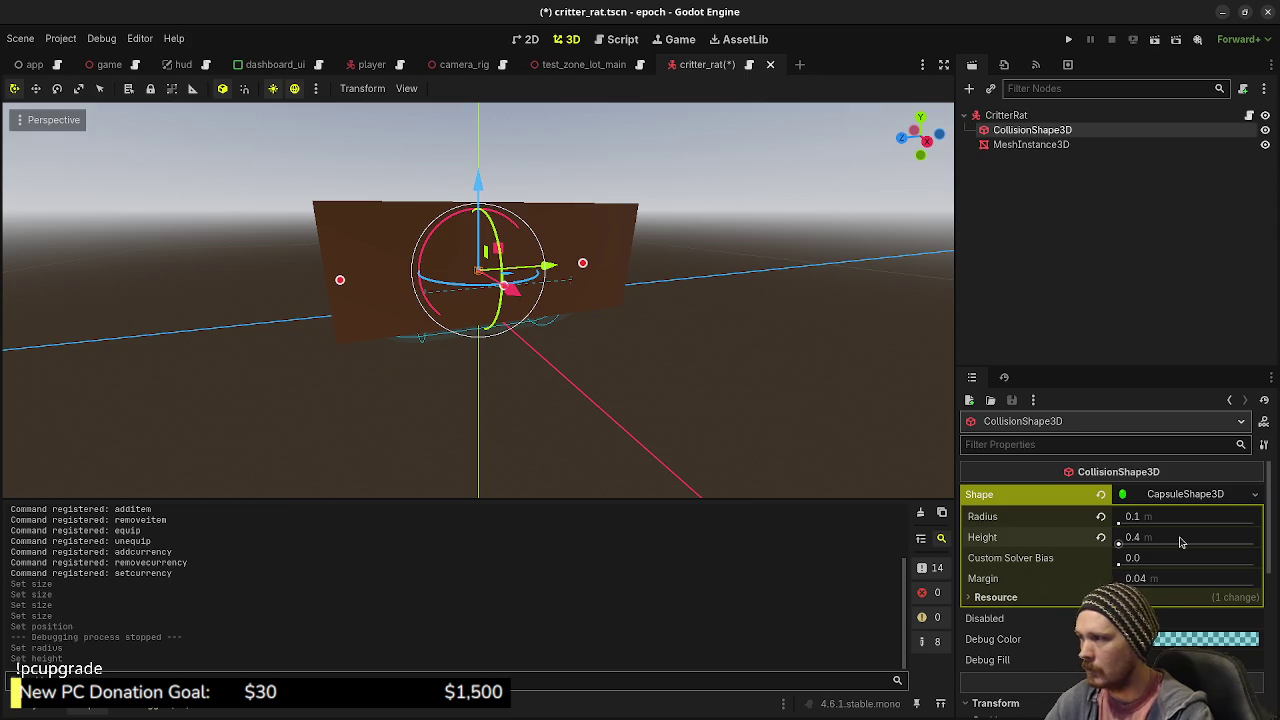
- Raise the collision shape to y 0.1, briefly trying 0.05 before settling on 0.1
mouse_move(687, 405)
mouse_down()
mouse_move(646, 380)
mouse_move(646, 365)
mouse_up()
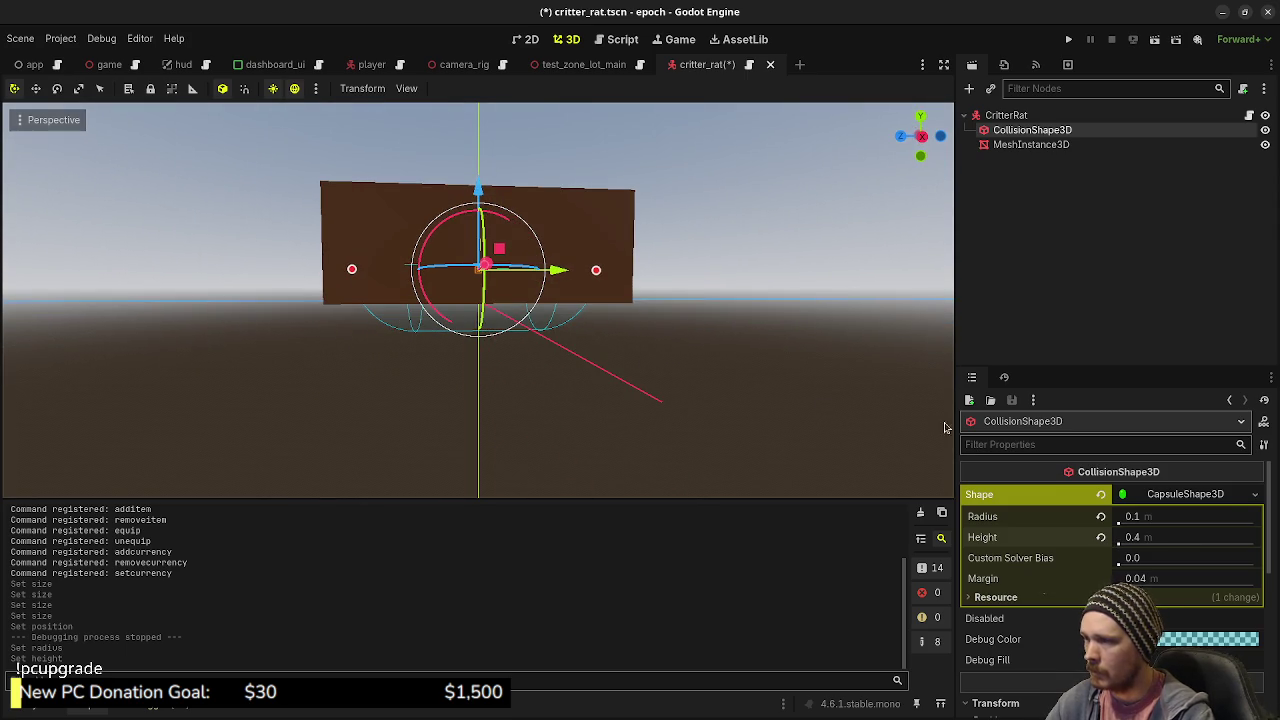
scroll(1122, 537, down, 3)
scroll(1126, 540, down, 3)
scroll(1126, 540, up, 6)
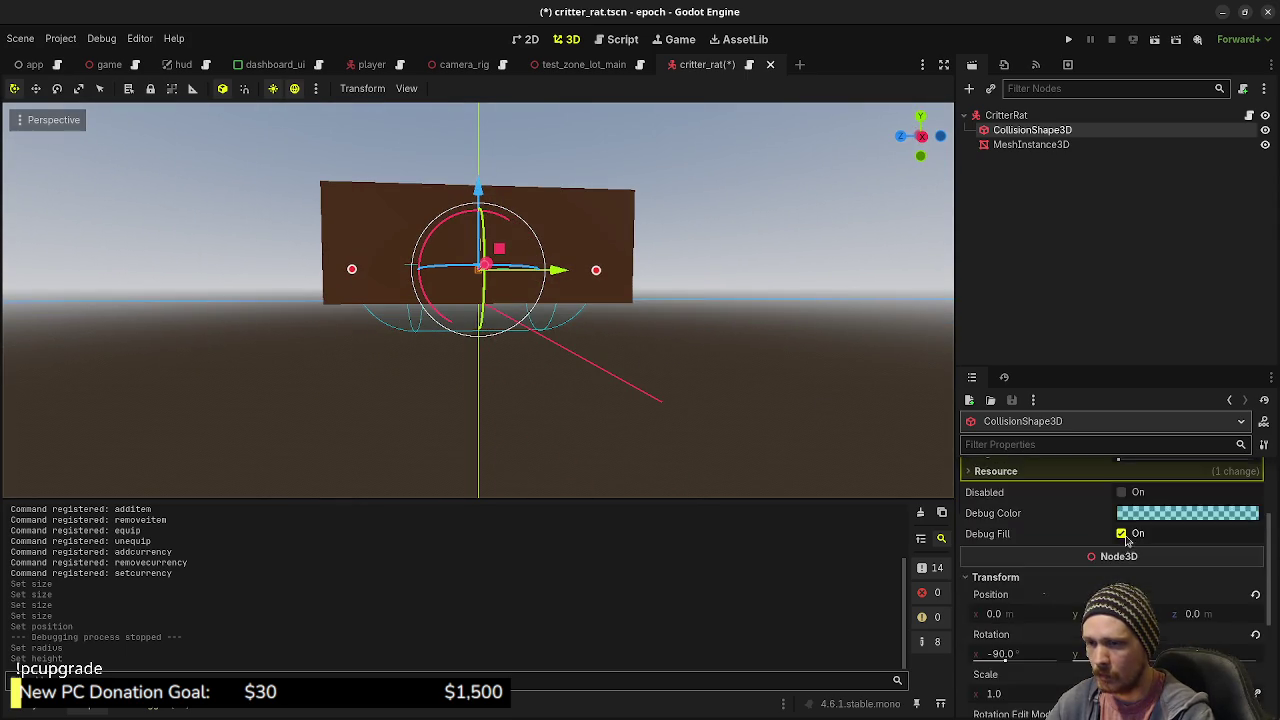
scroll(1061, 553, down, 8)
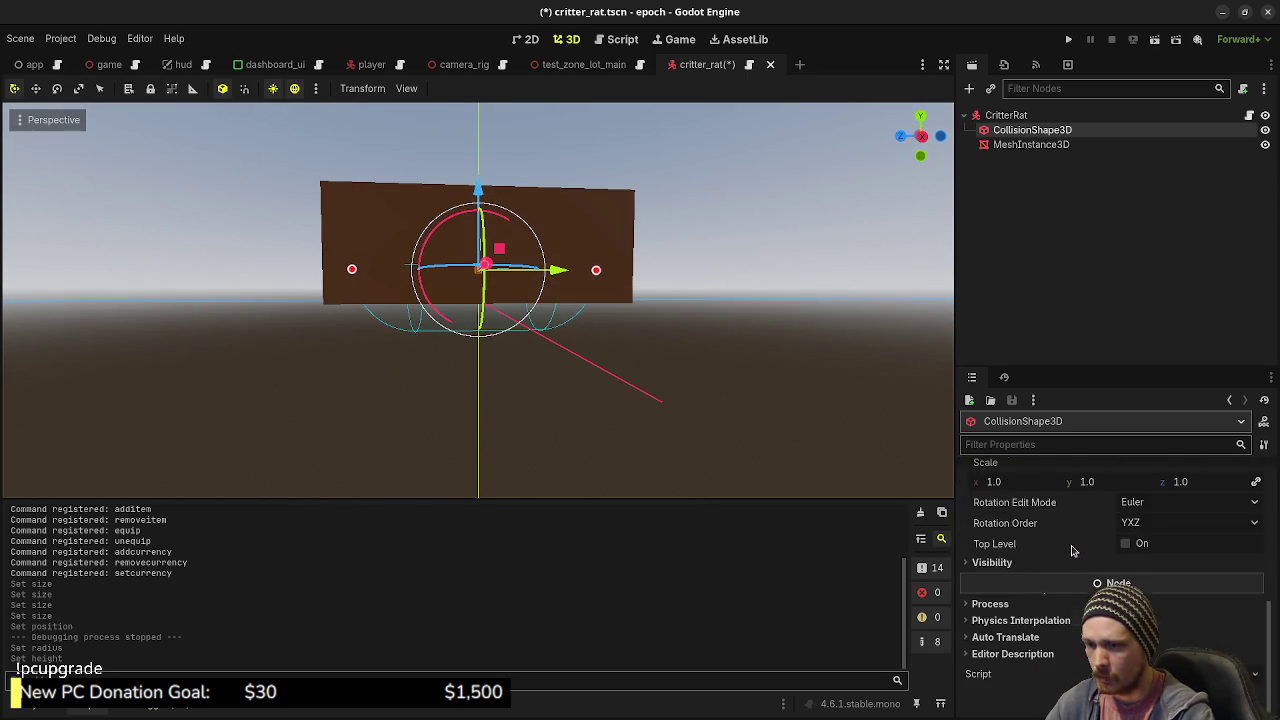
scroll(1122, 502, up, 2)
click(1122, 502)
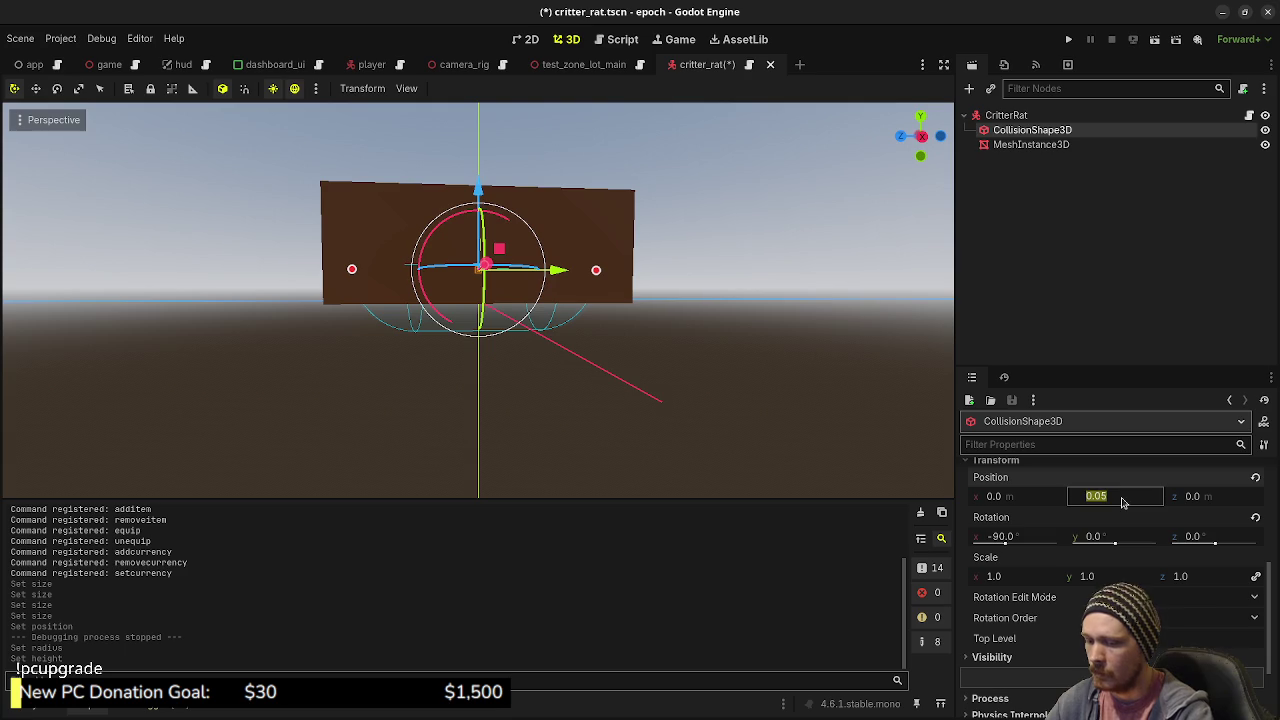
key(Return)
mouse_move(714, 277)
mouse_down()
mouse_move(645, 333)
mouse_move(686, 323)
mouse_up()
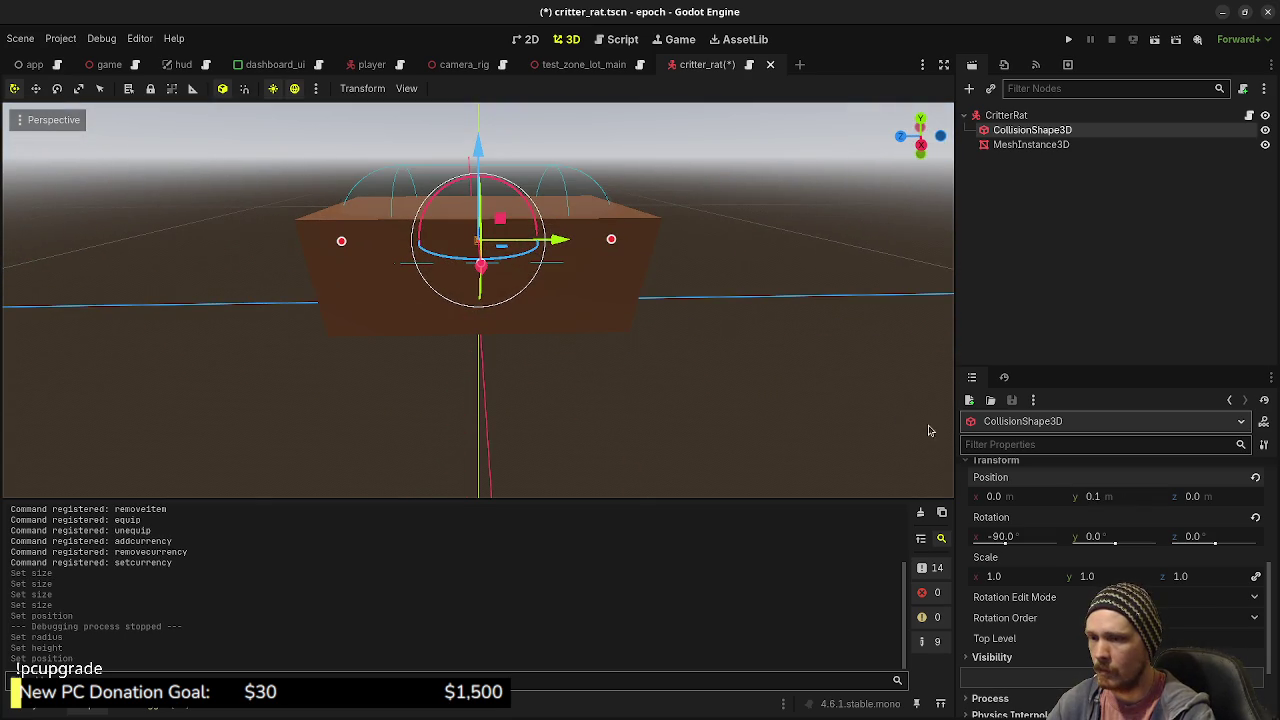
click(1111, 502)
text(0.05)
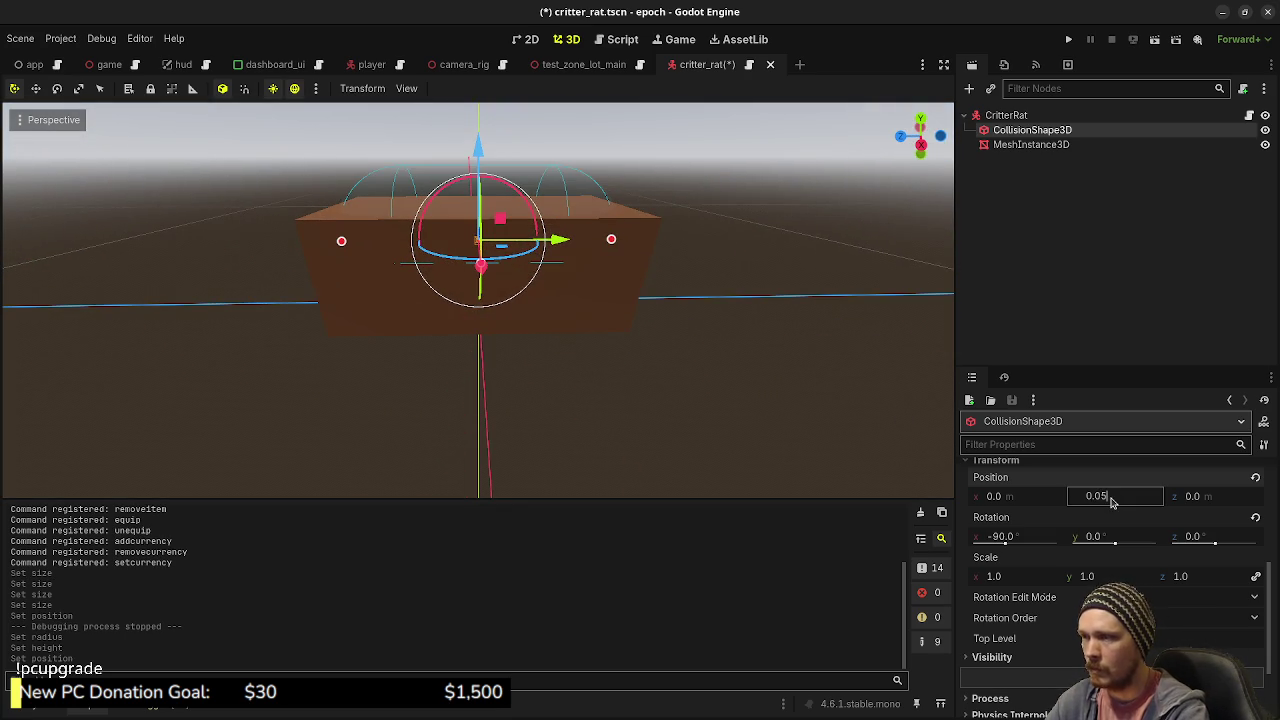
key(Return)
mouse_move(663, 380)
mouse_down()
mouse_move(634, 277)
mouse_move(651, 397)
mouse_move(540, 337)
mouse_move(521, 362)
mouse_move(512, 345)
mouse_up()
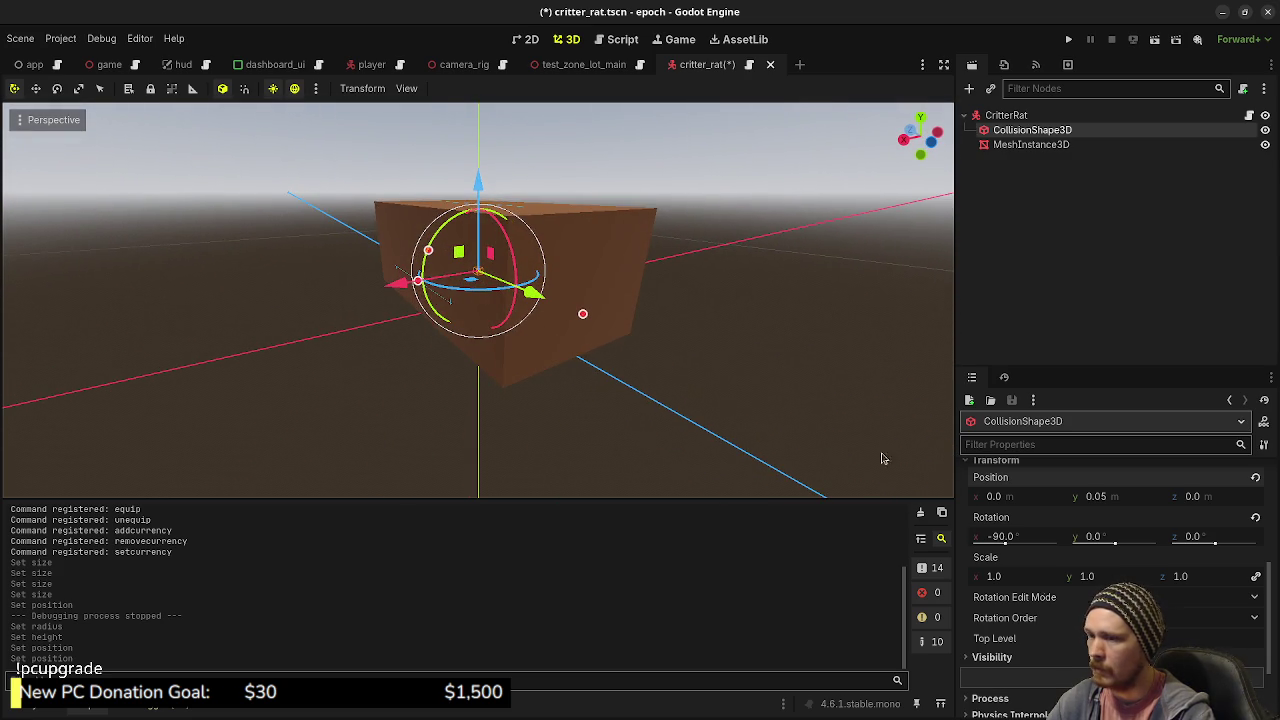
click(1113, 501)
text(.1)
key(Return)
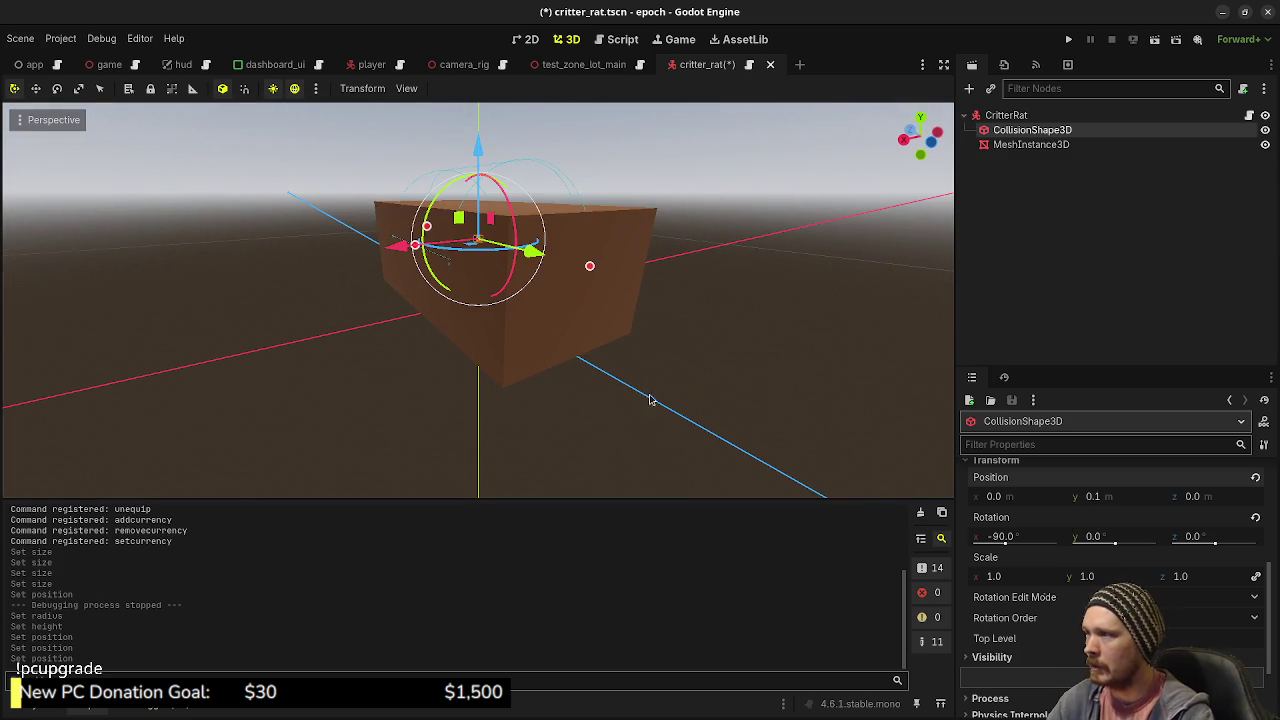
- Hide and reshow the mesh to inspect the capsule, then save critter_rat.tscn
mouse_move(652, 327)
mouse_down()
mouse_move(694, 331)
mouse_move(606, 269)
mouse_move(595, 218)
mouse_move(740, 306)
mouse_move(1040, 236)
mouse_up()
click(1265, 145)
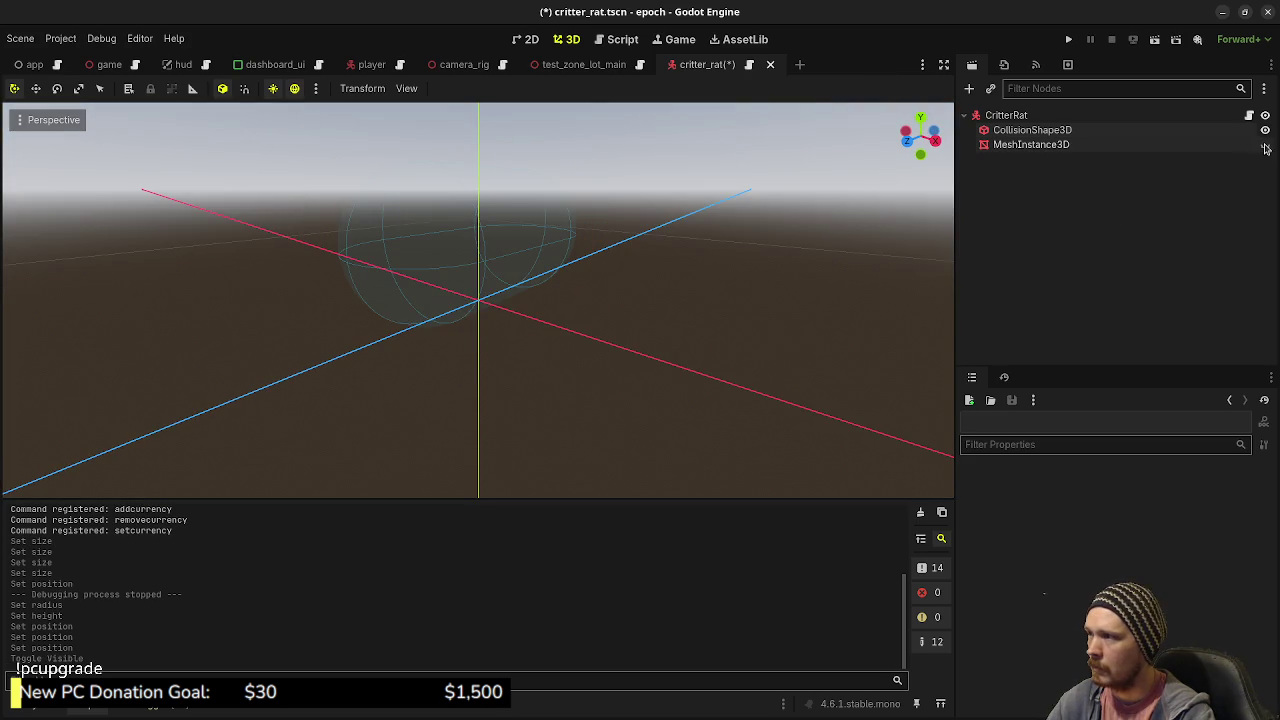
click(1265, 145)
click(1265, 145)
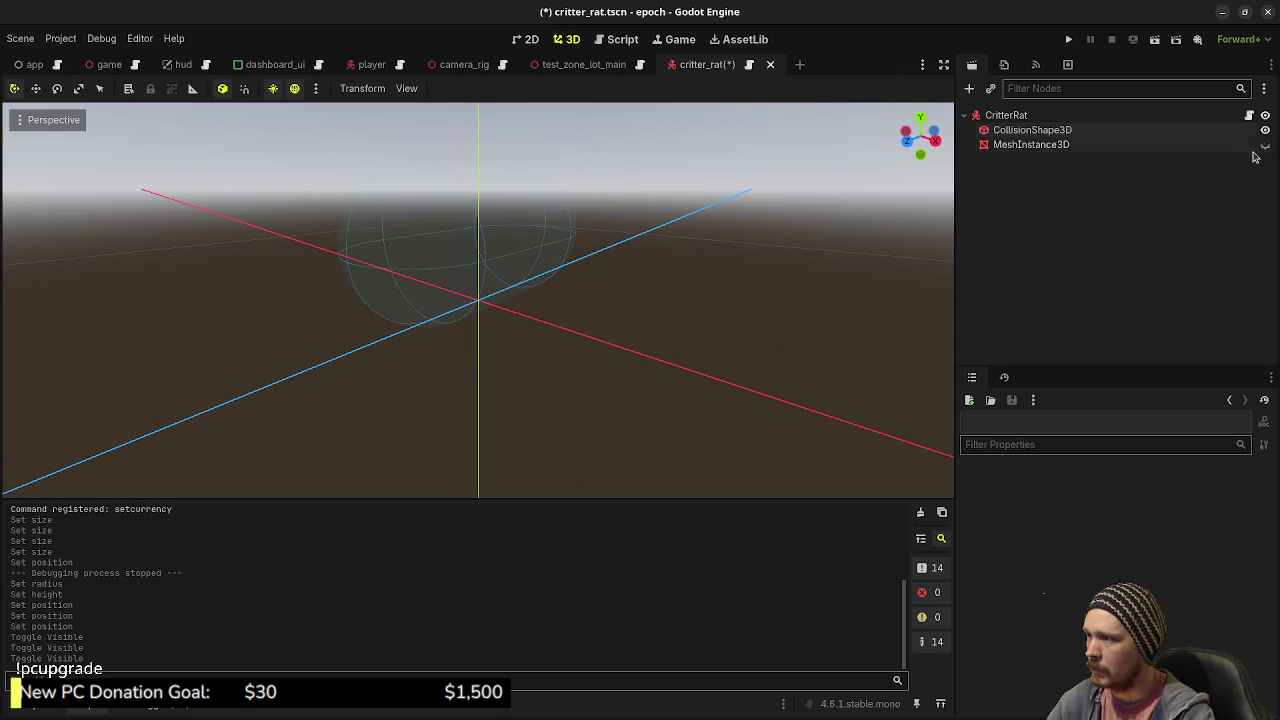
mouse_move(680, 290)
mouse_down()
mouse_move(623, 306)
mouse_move(544, 276)
mouse_up()
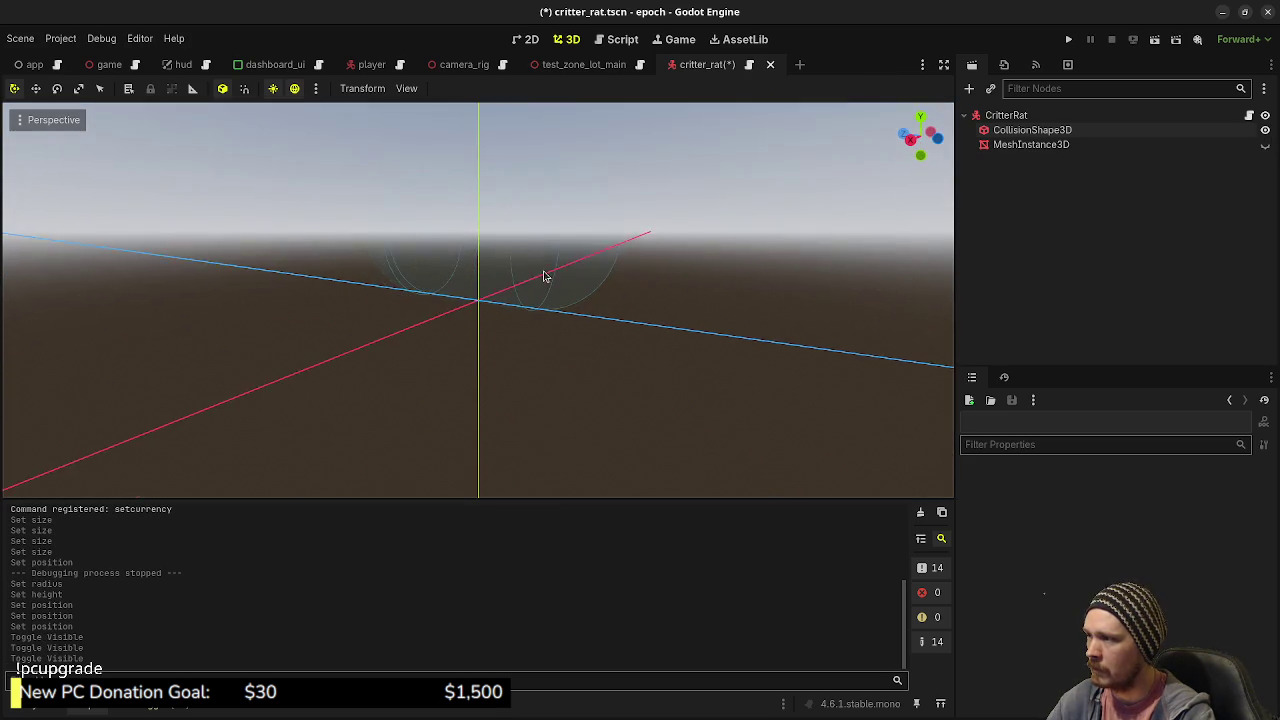
click(1265, 145)
mouse_move(780, 257)
mouse_down()
mouse_move(470, 303)
mouse_move(611, 286)
mouse_move(574, 274)
mouse_move(697, 257)
mouse_move(727, 267)
mouse_move(777, 243)
mouse_up()
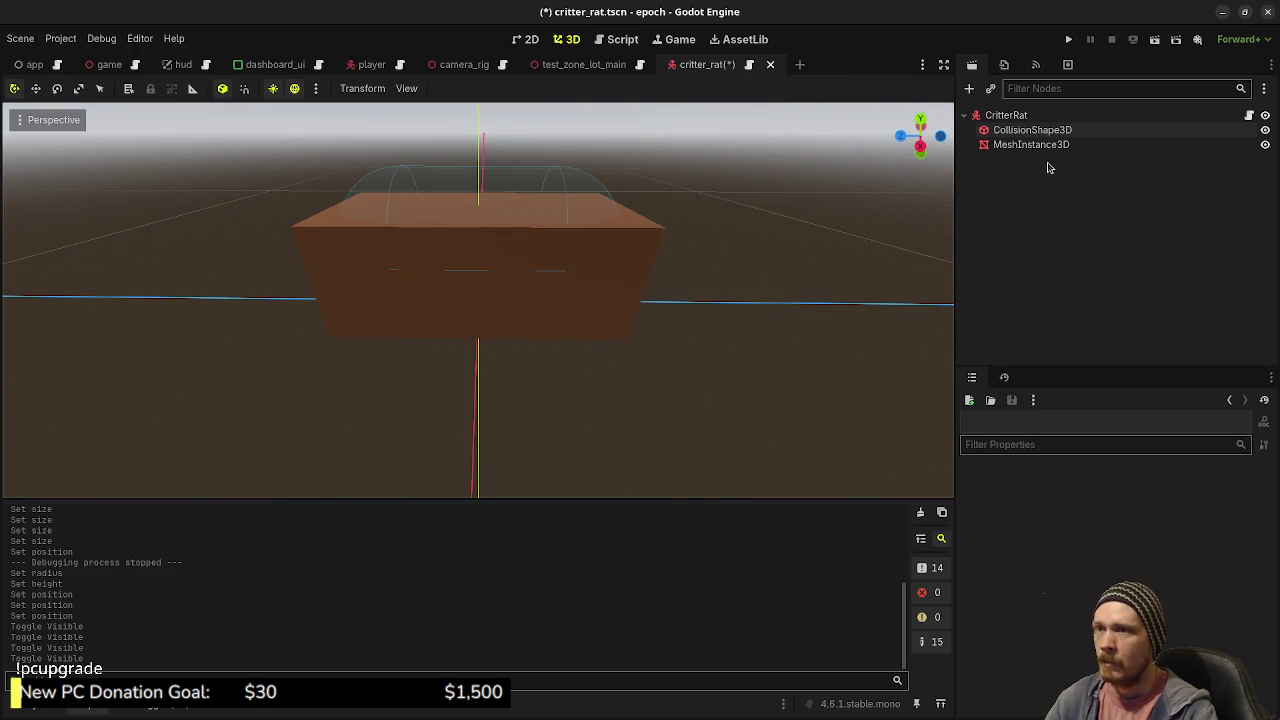
click(1020, 115)
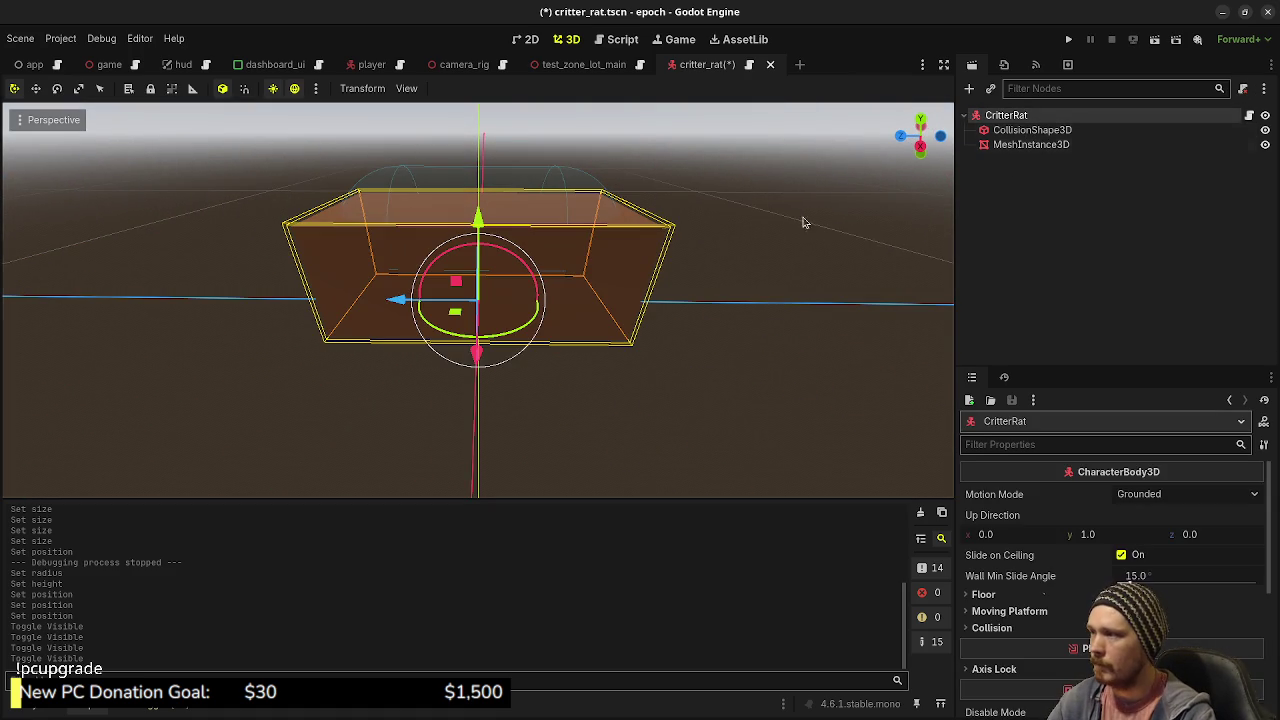
key(ctrl+s)
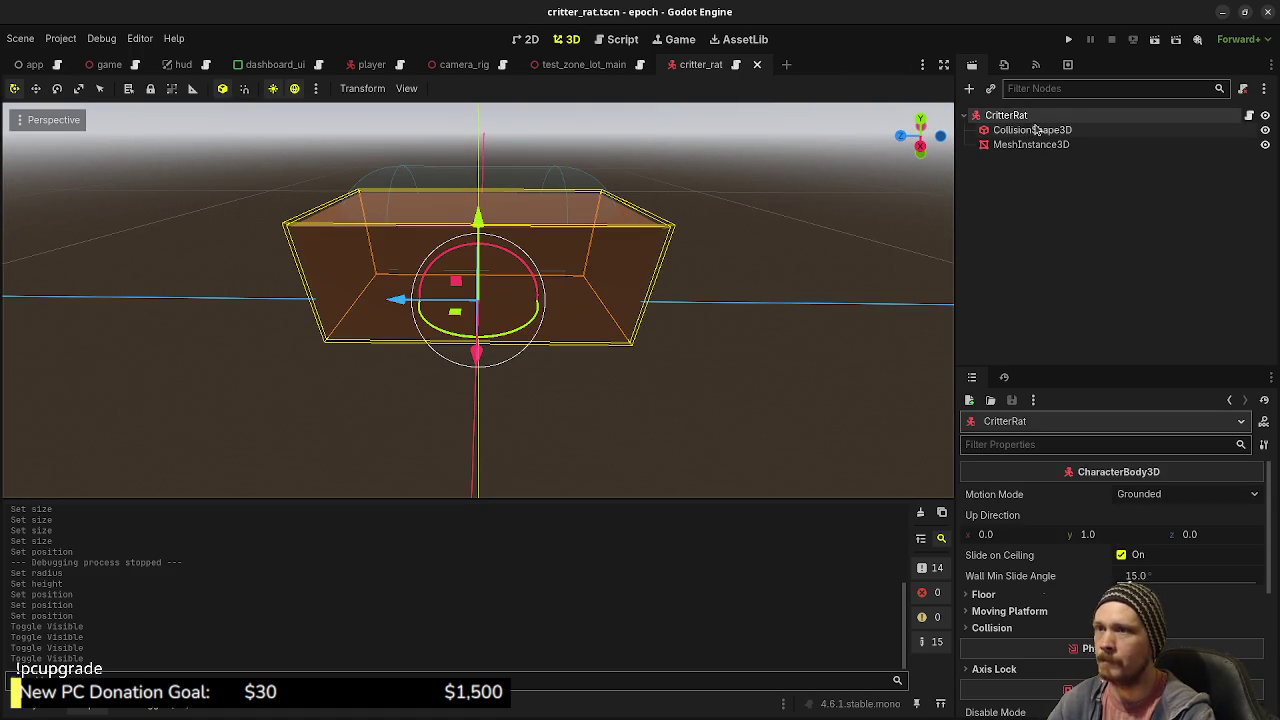
click(40, 708)
- In critter_spawner.gd, export critter_packed: PackedScene and spawn_radius: float = 1.0, and declare _ready()
double_click(263, 554)
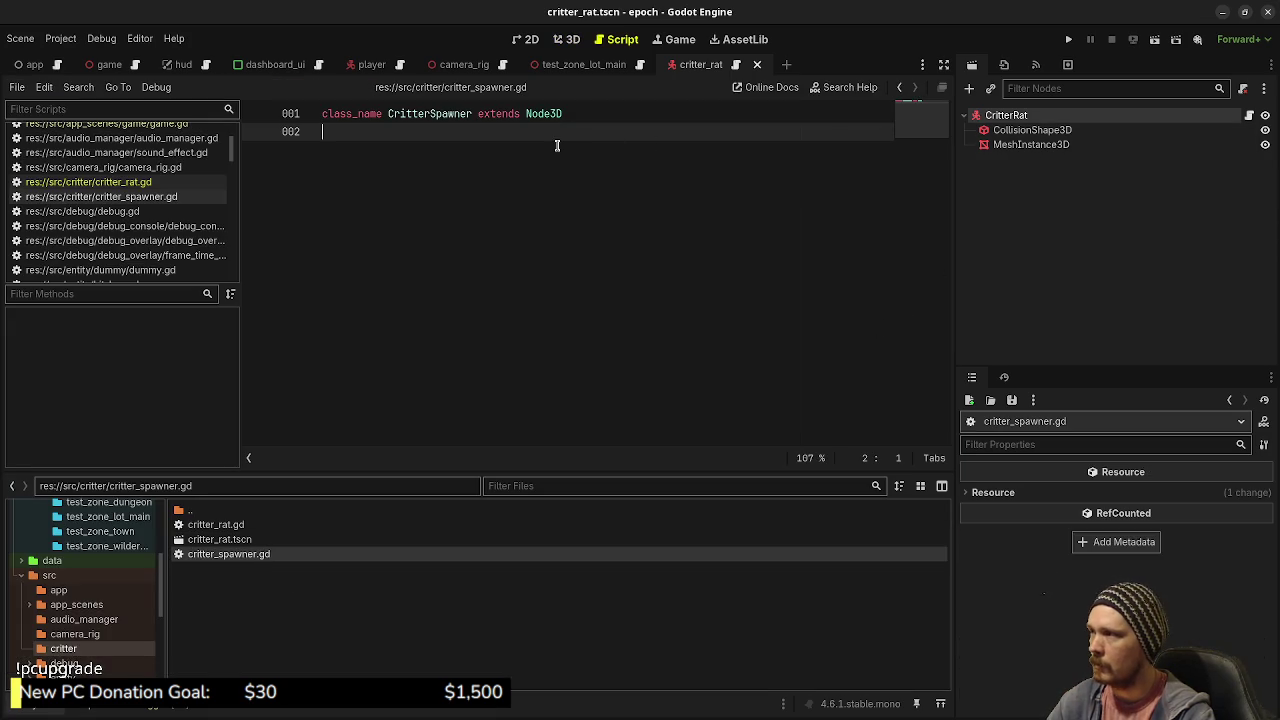
key(Return)
key(Return)
text(@e)
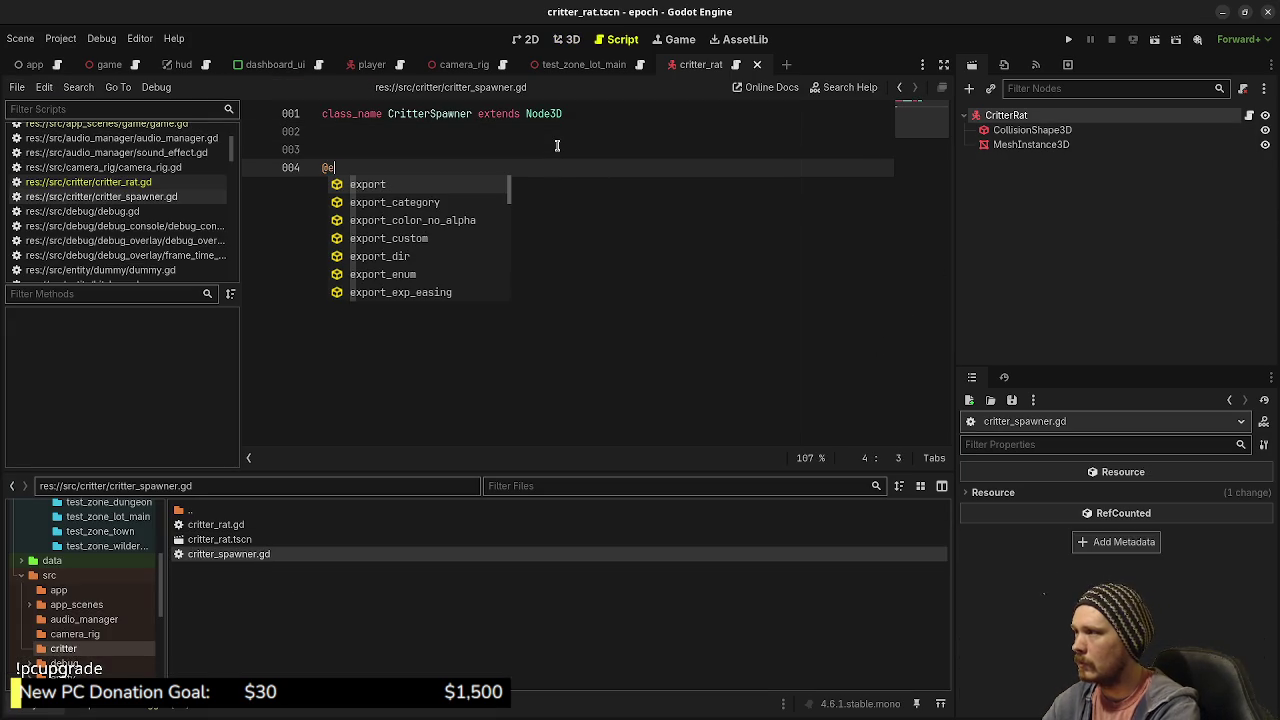
text(xport var critter_packed)
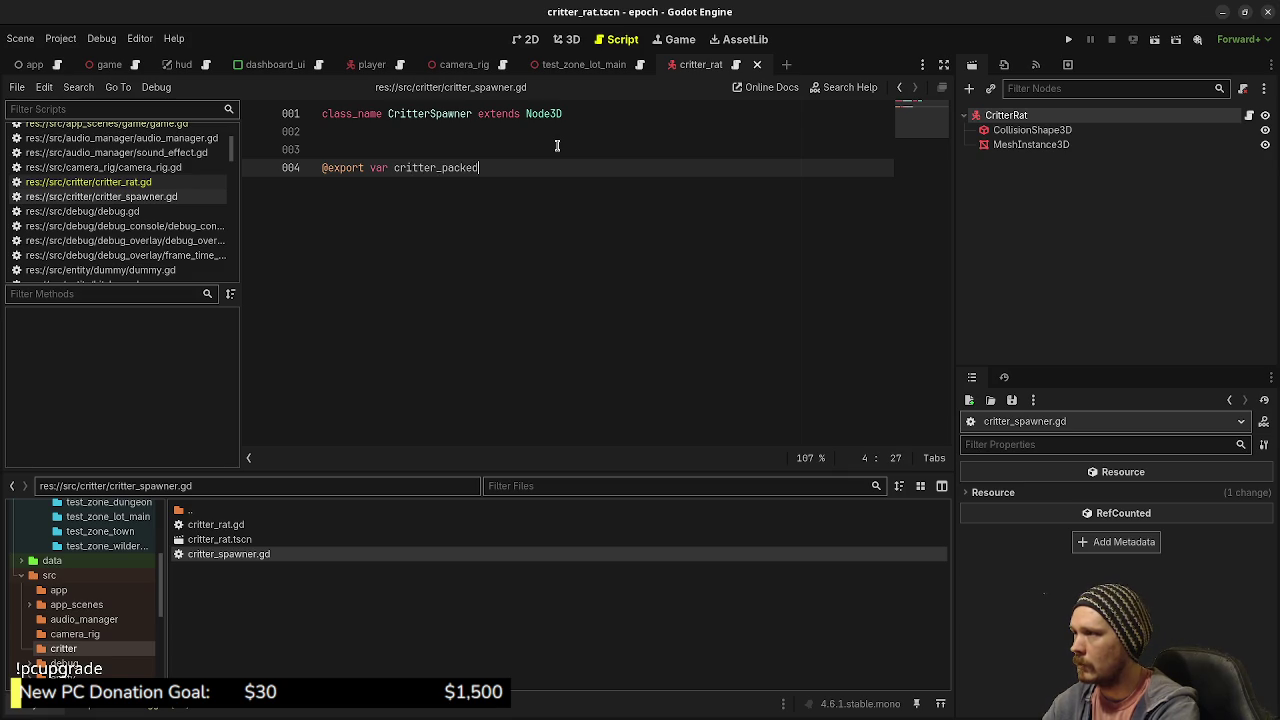
text(: P)
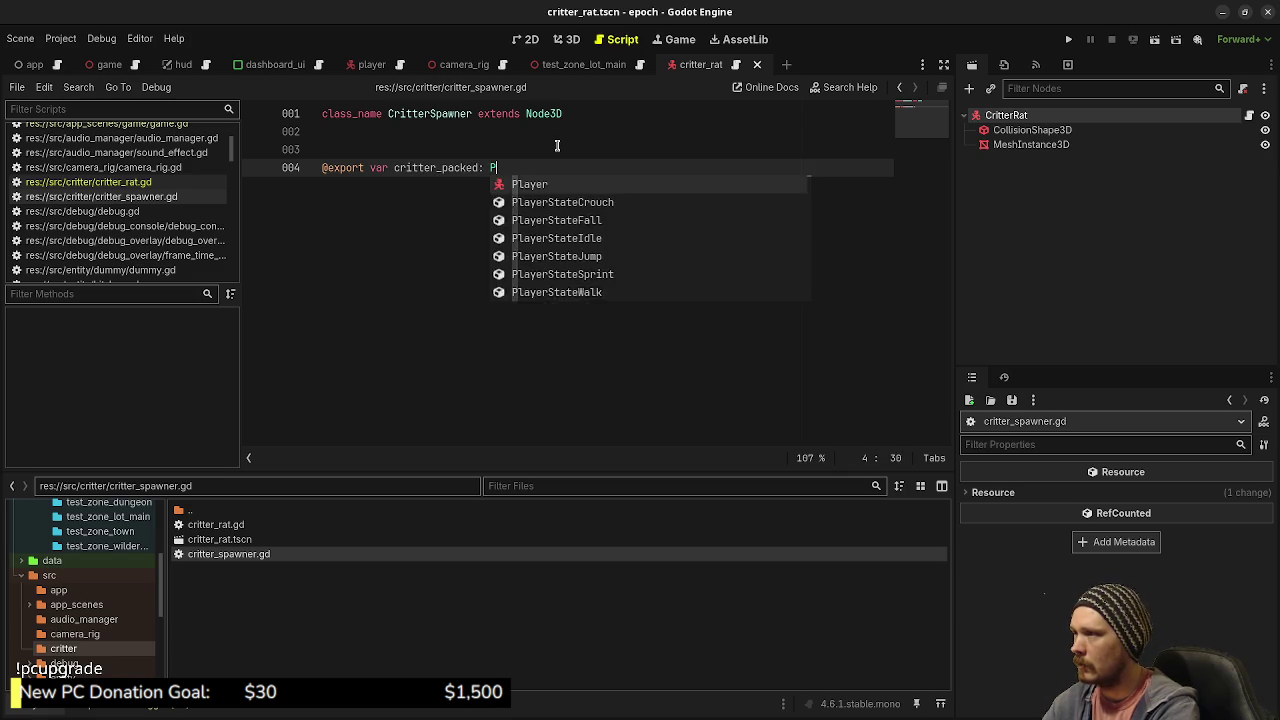
text(ackedSc)
key(Return)
key(Return)
key(Return)
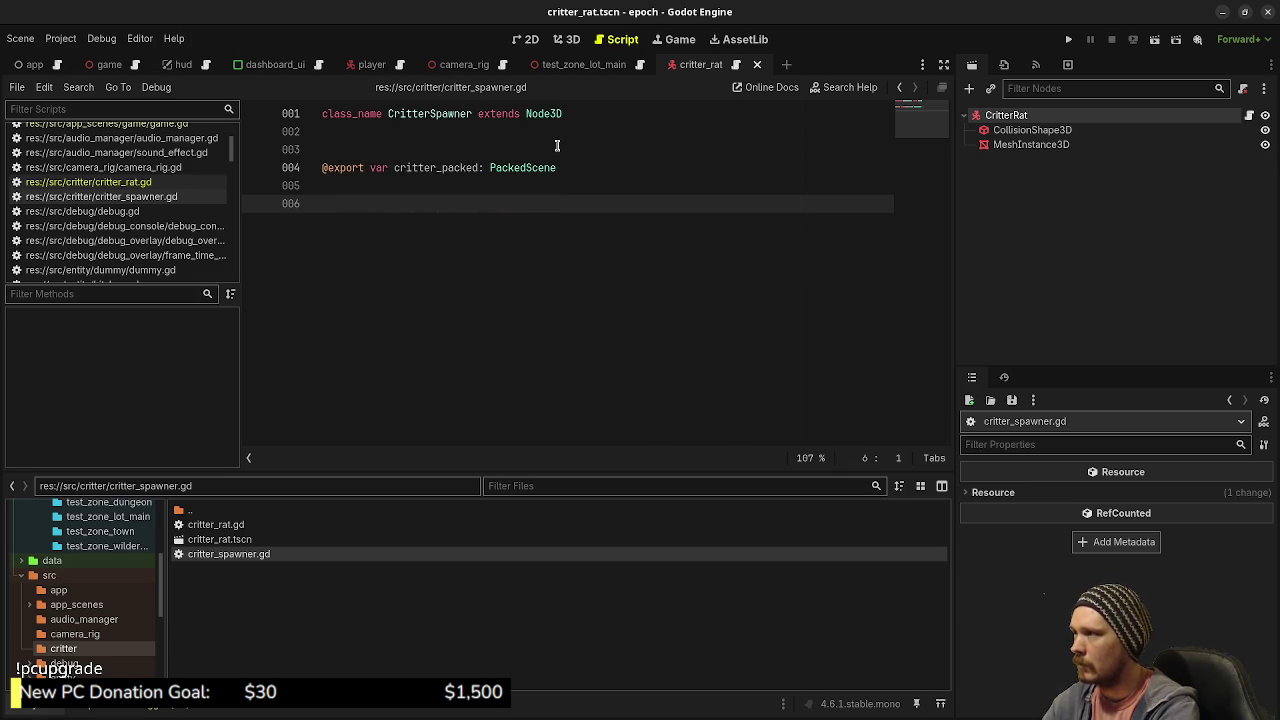
text(@export var ra)
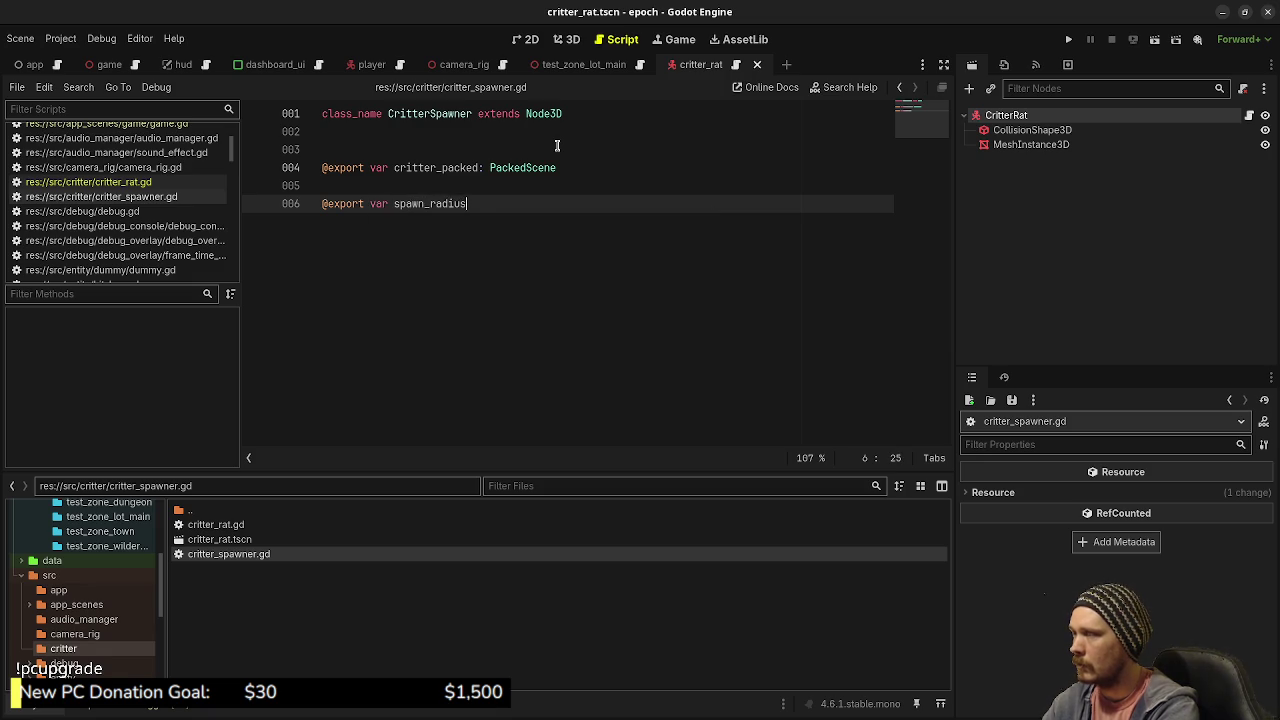
text(float = 1.)
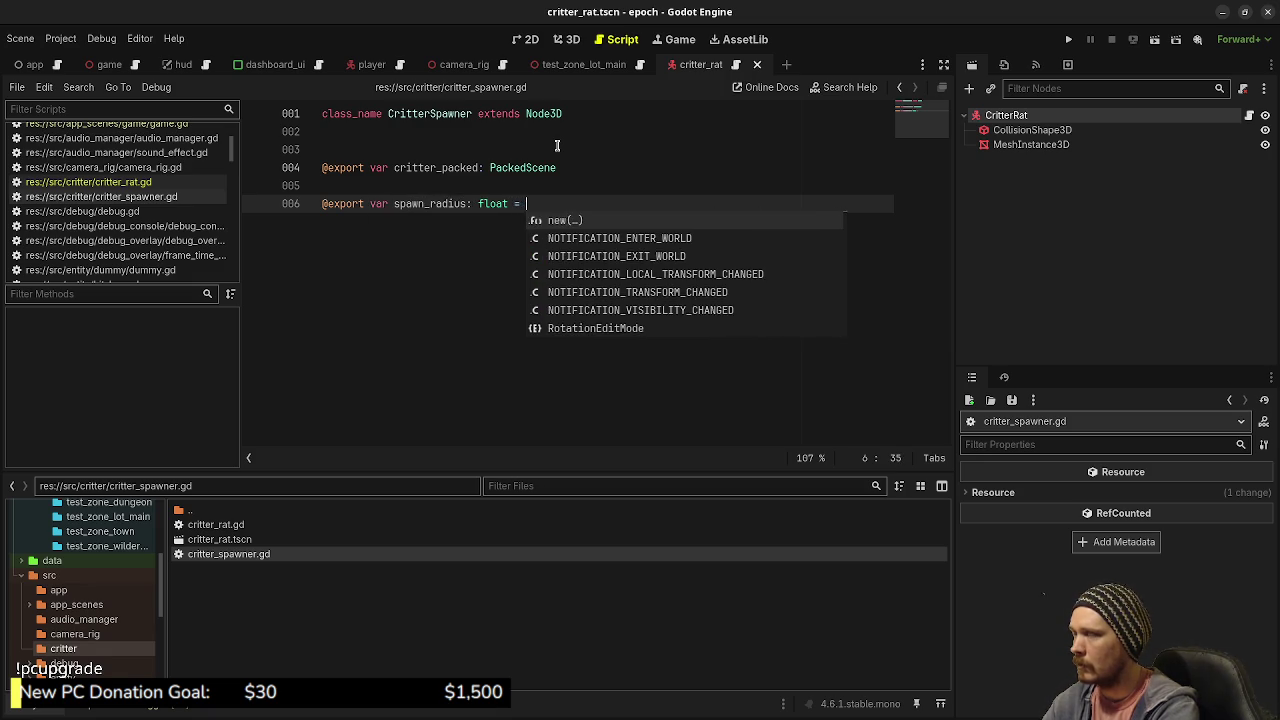
key(Return)
key(Return)
key(Return)
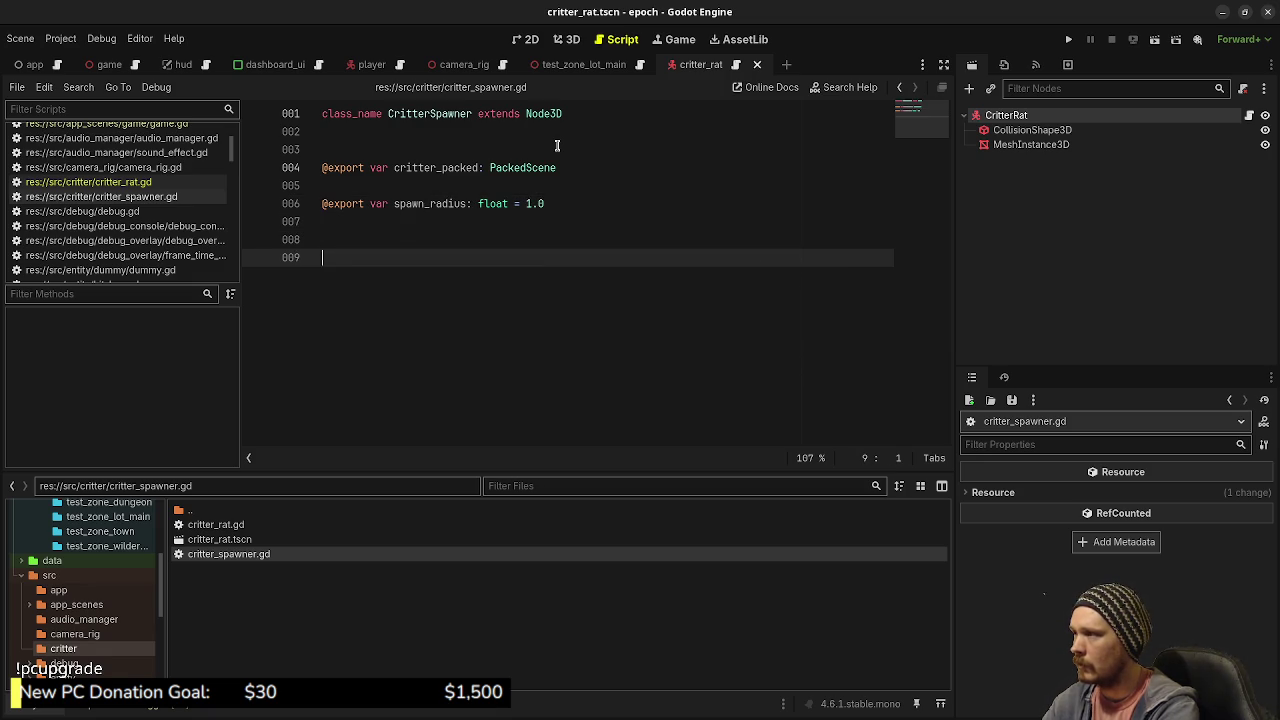
text(func _rea)
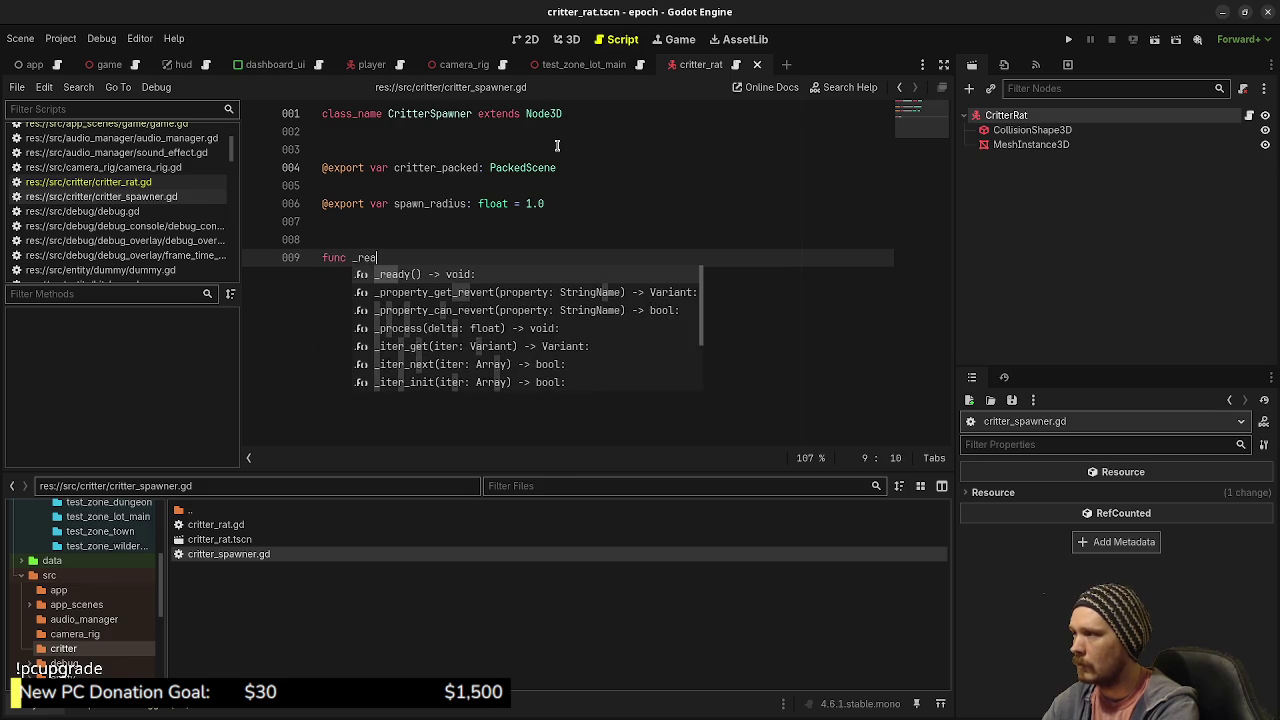
key(Return)
click(542, 193)
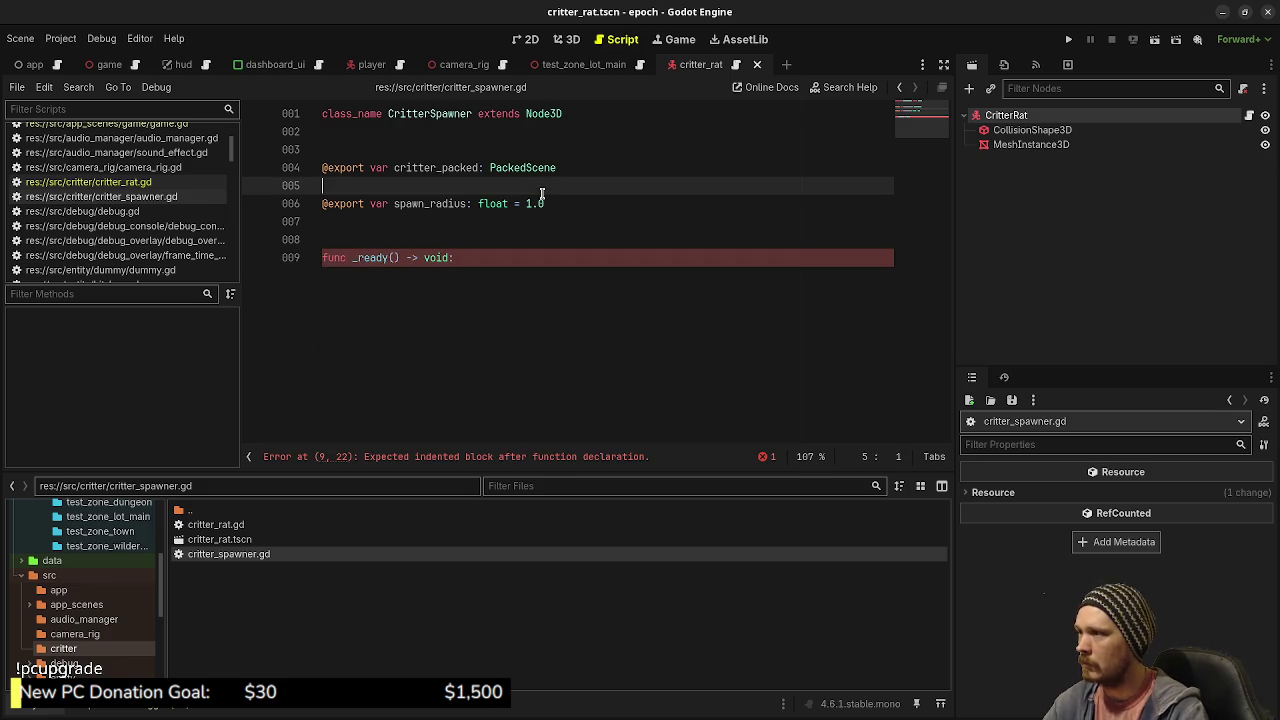
key(Return)
text(@expor)
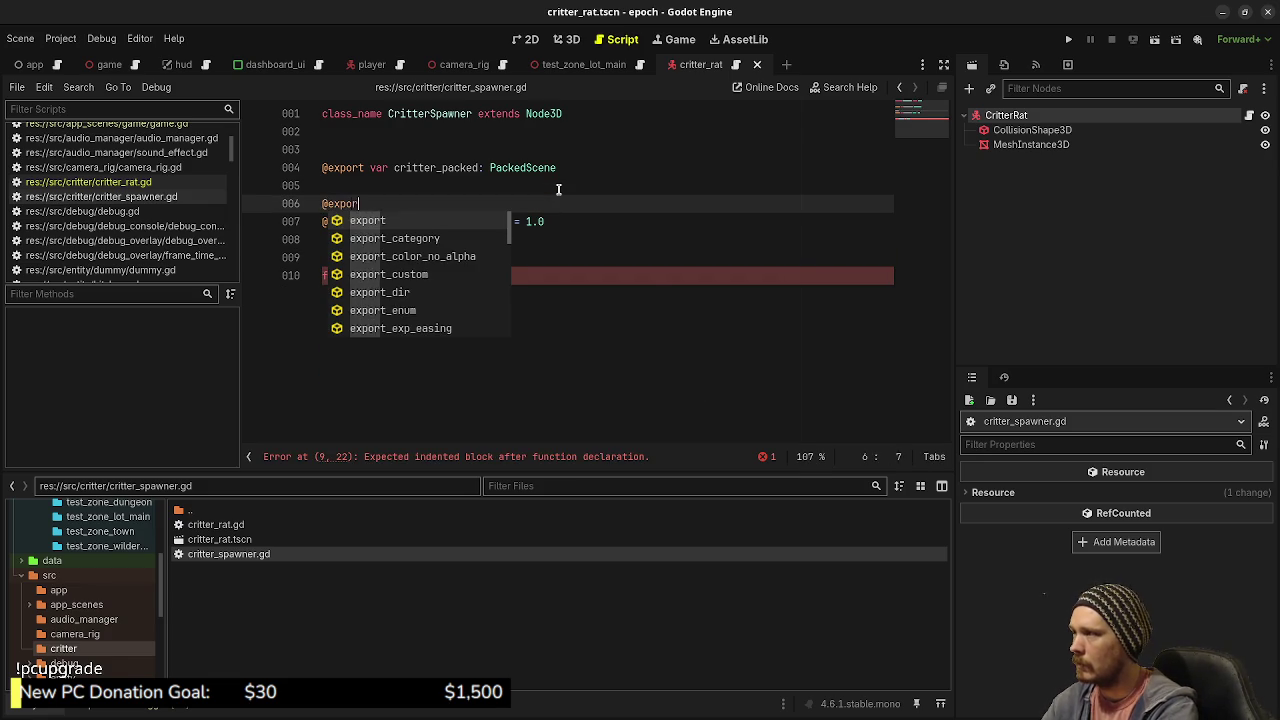
text(t var count: )
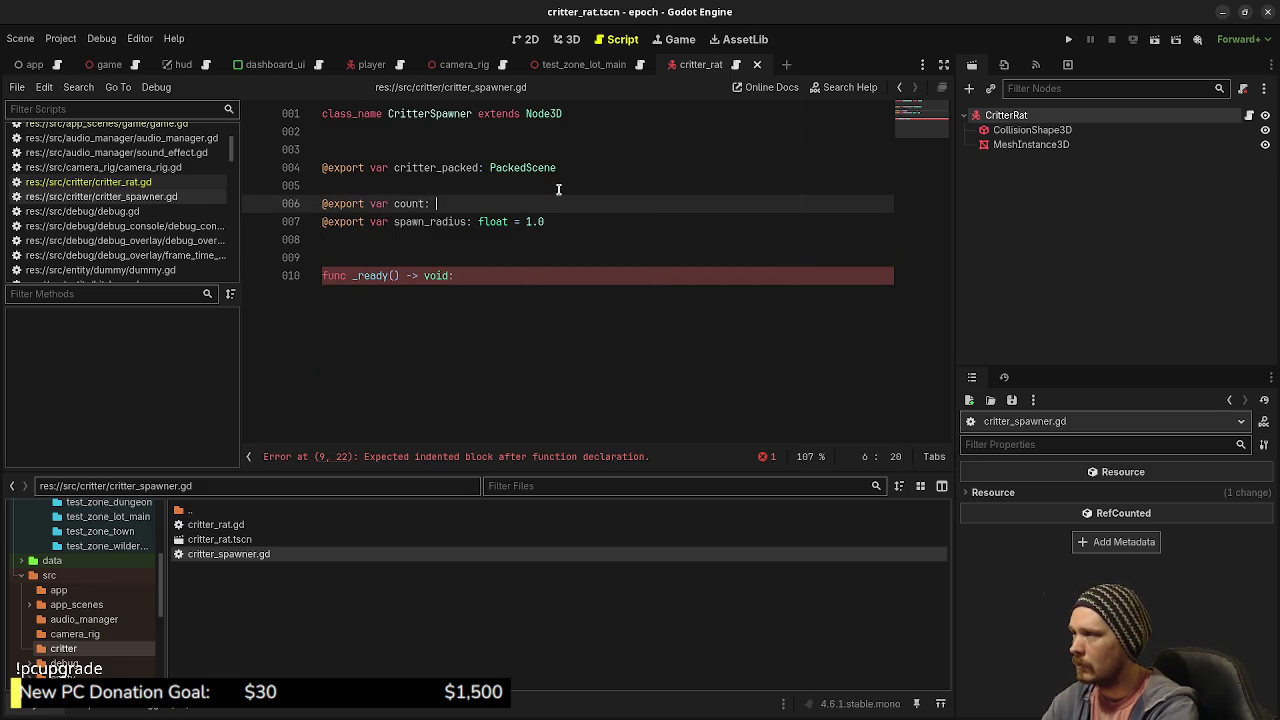
text(int = 1)
key(ctrl+s)
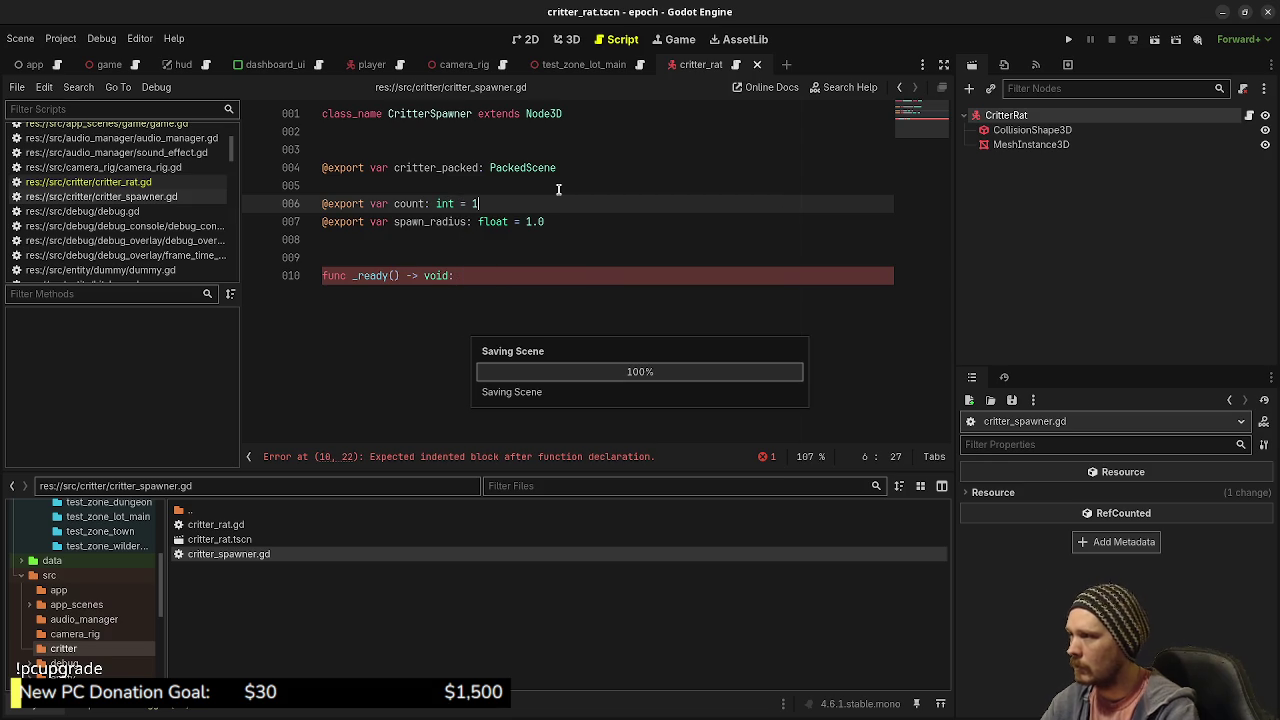
click(491, 289)
key(Return)
key(Tab)
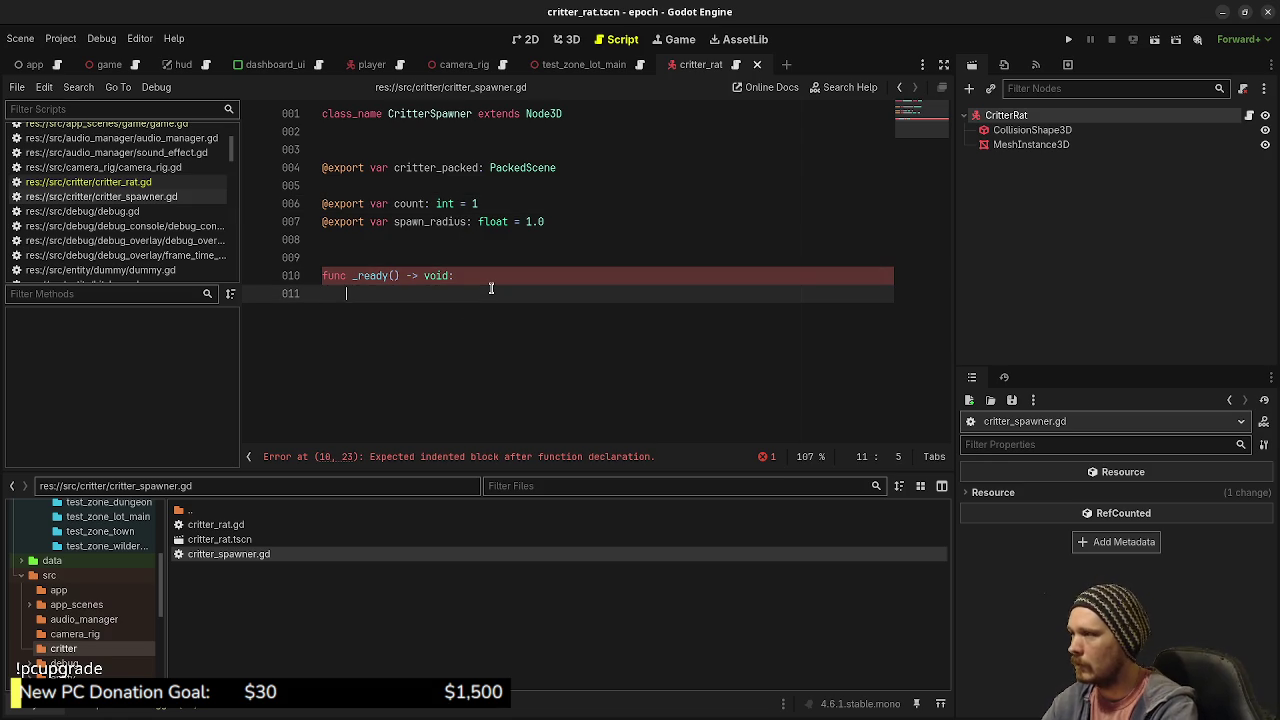
- Declare var critters typed as Array[CharacterBody3D] above _ready
click(552, 242)
key(Return)
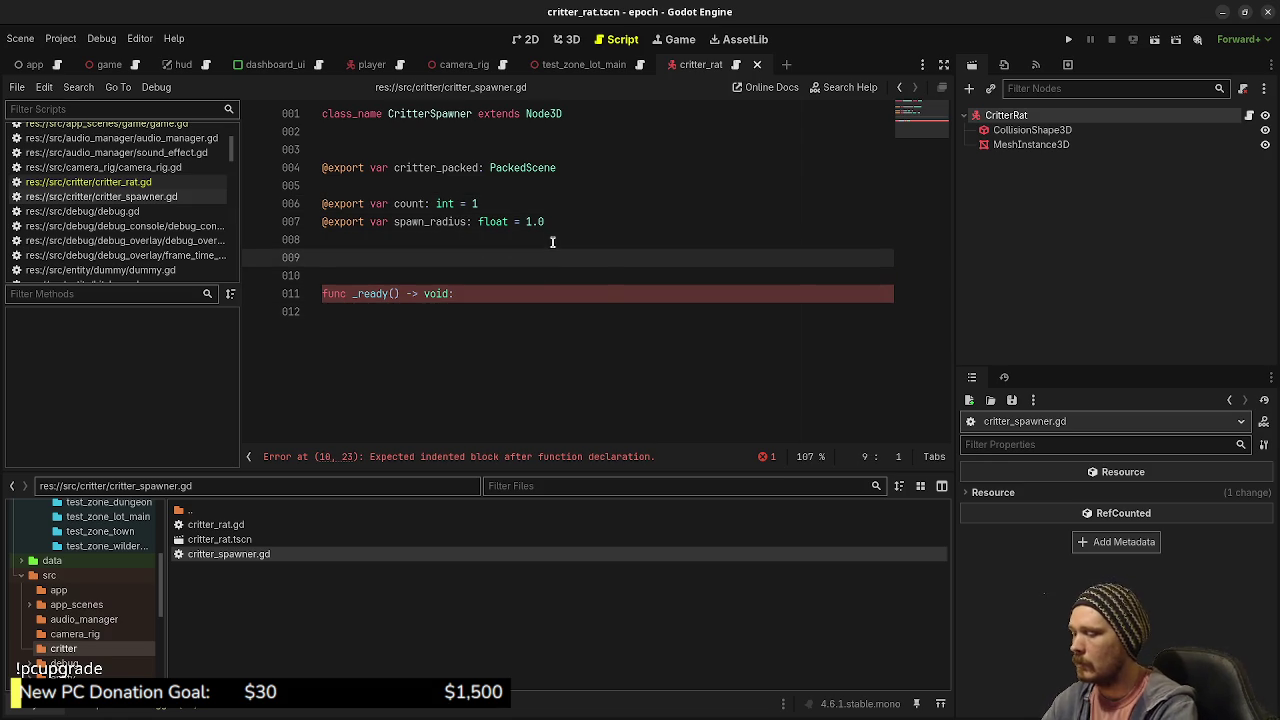
text(var critters: )
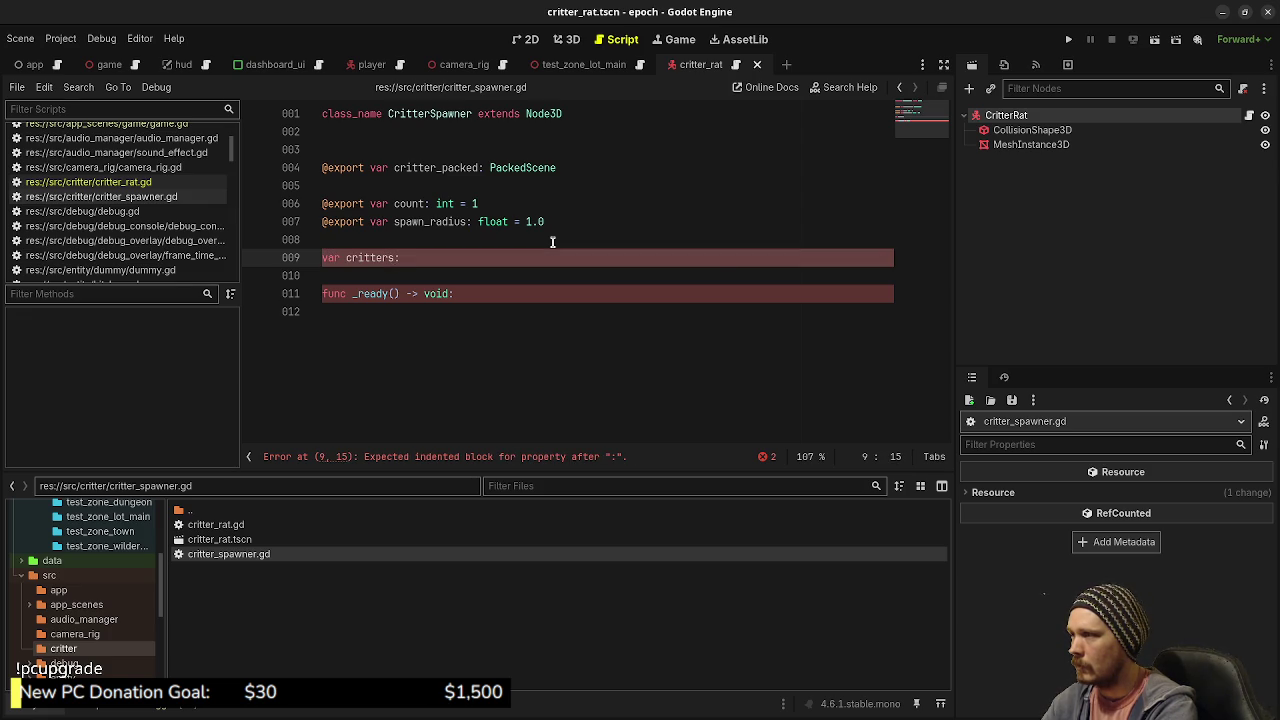
text(Node3)
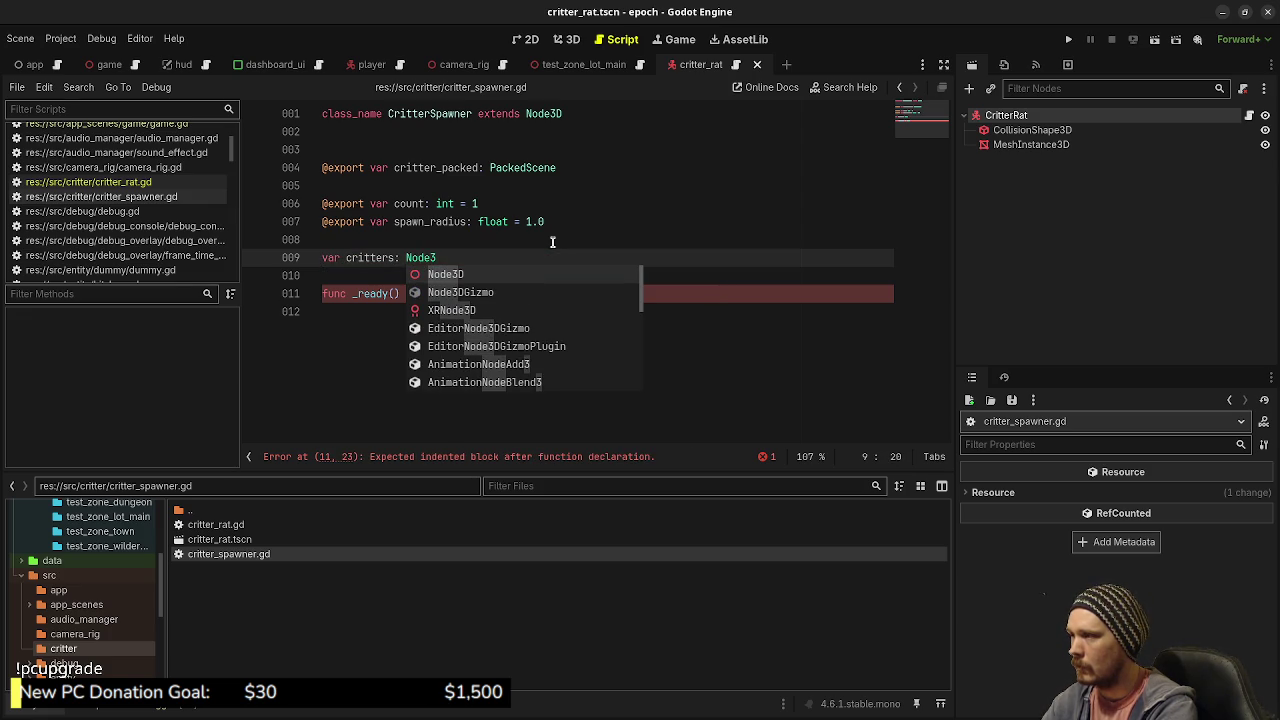
key(BackSpace)
key(BackSpace)
key(BackSpace)
key(BackSpace)
key(BackSpace)
text(Chara)
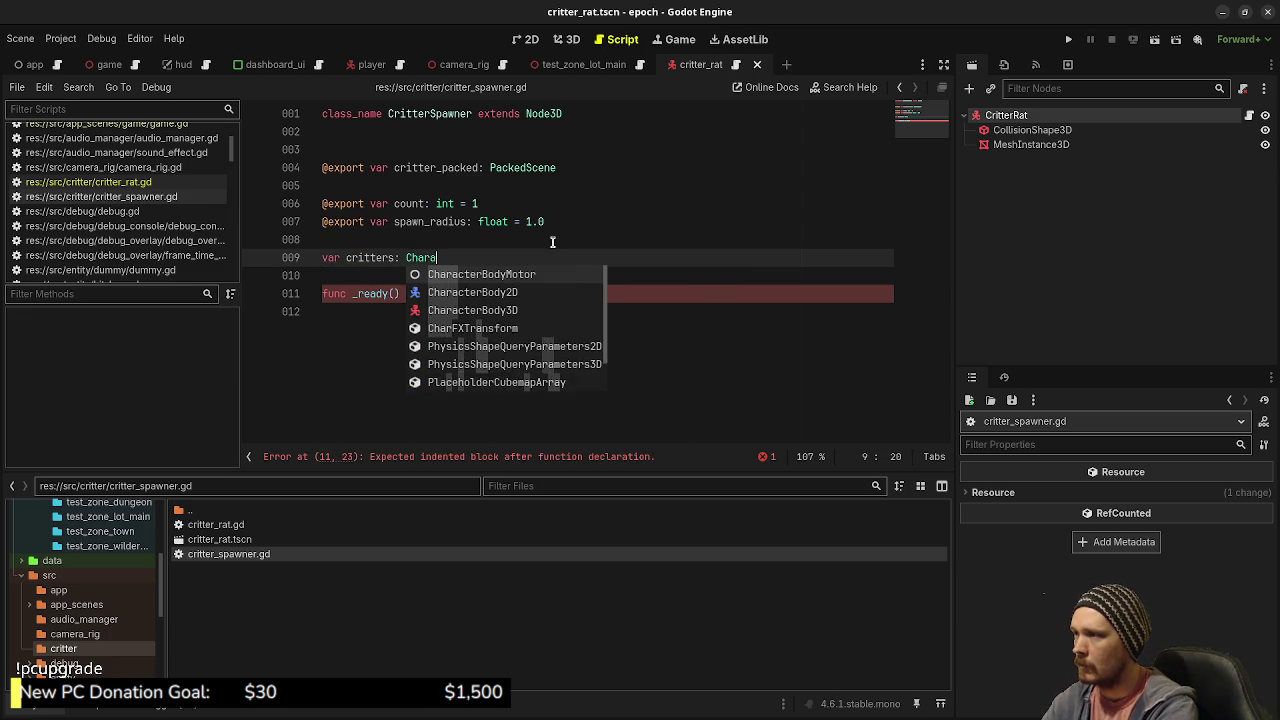
text(cterBody3D)
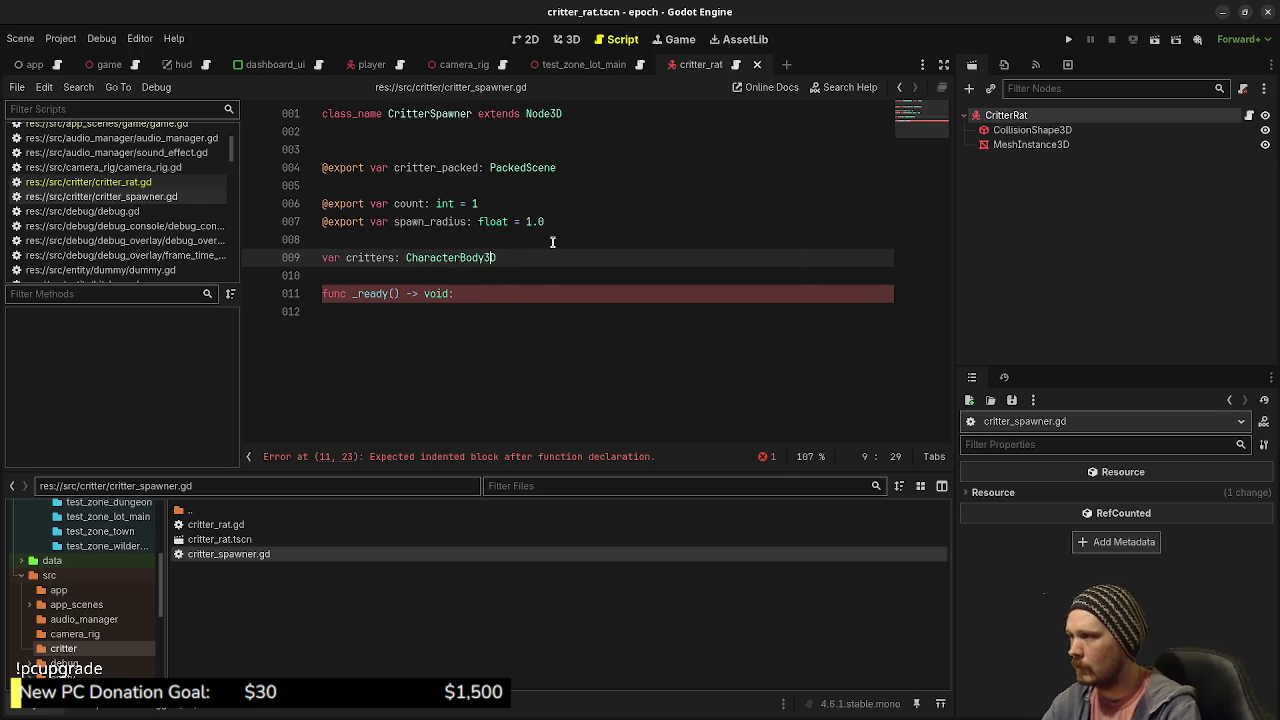
text(Array[)
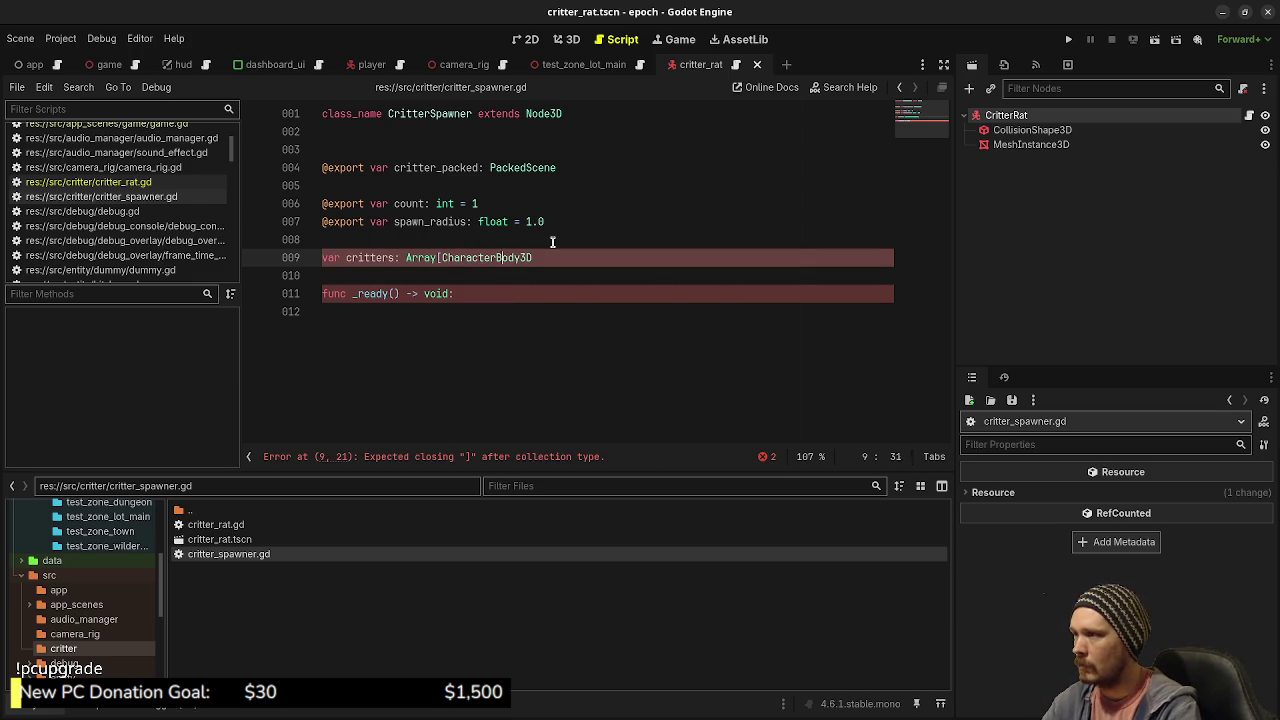
text(])
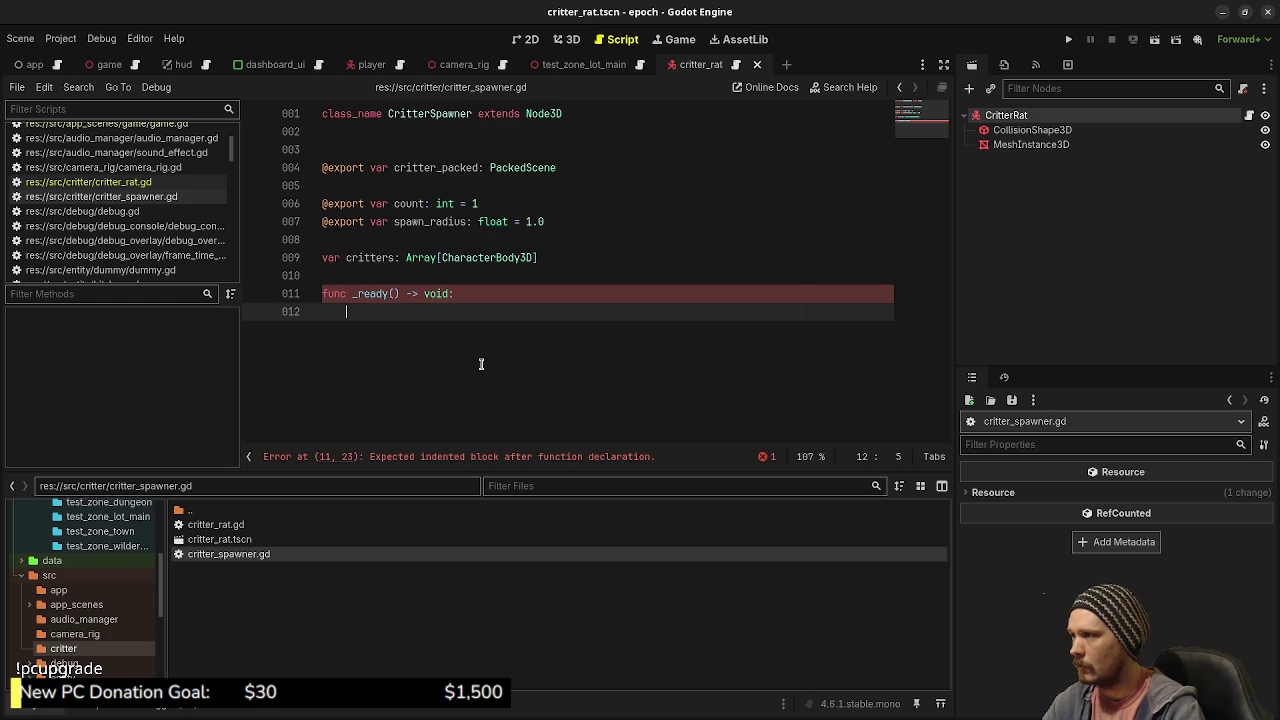
- Loop over range(count), instantiating critter_packed as CritterRat into critter_inst
click(481, 364)
text(or )
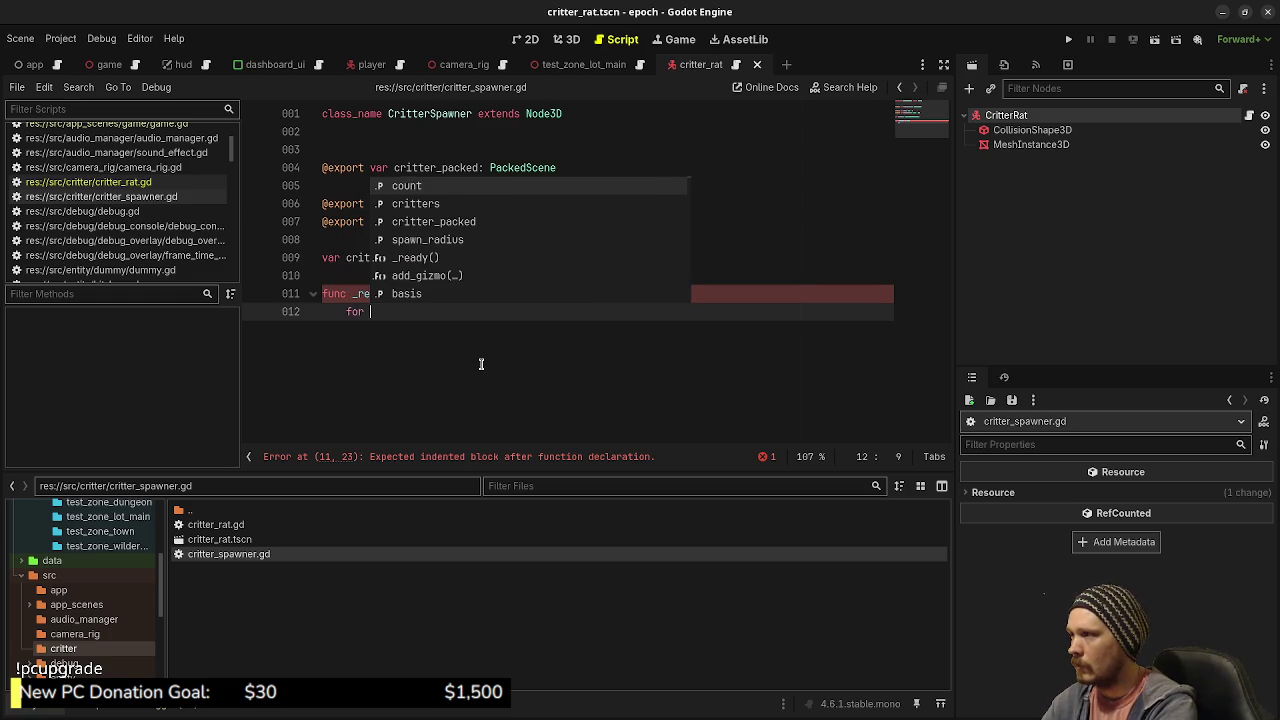
text(i in cou)
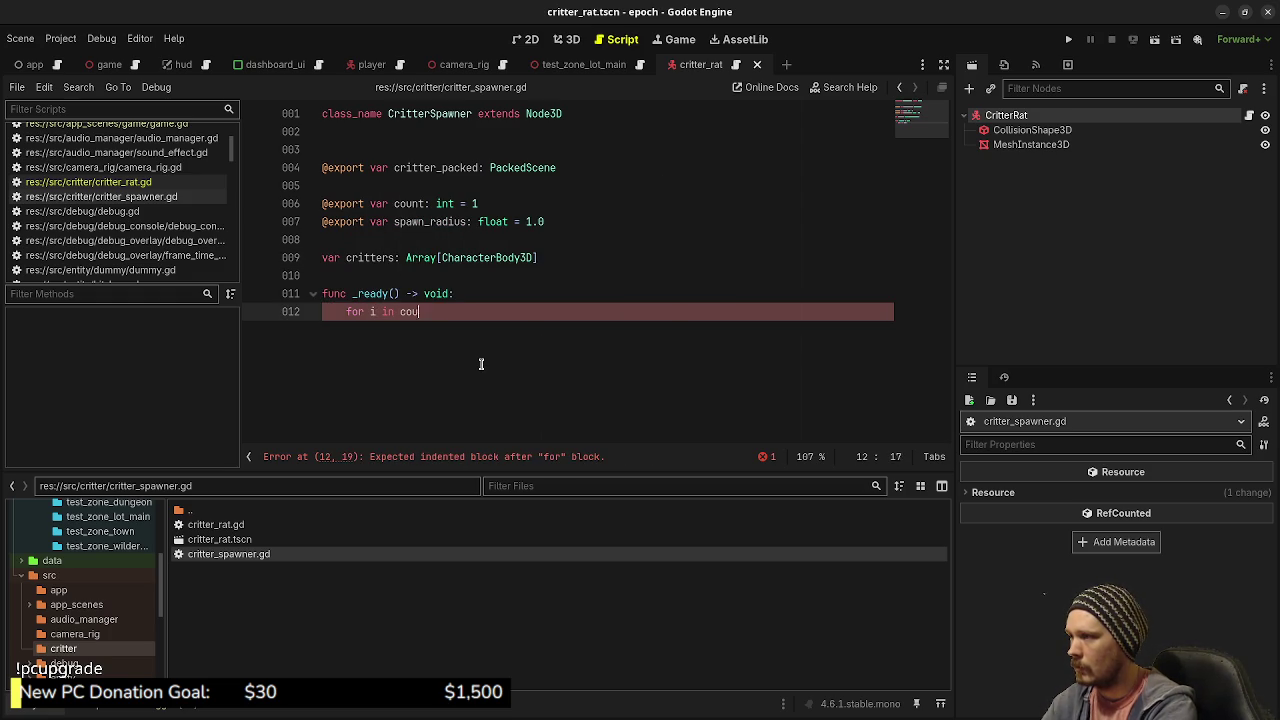
text(nt:range)
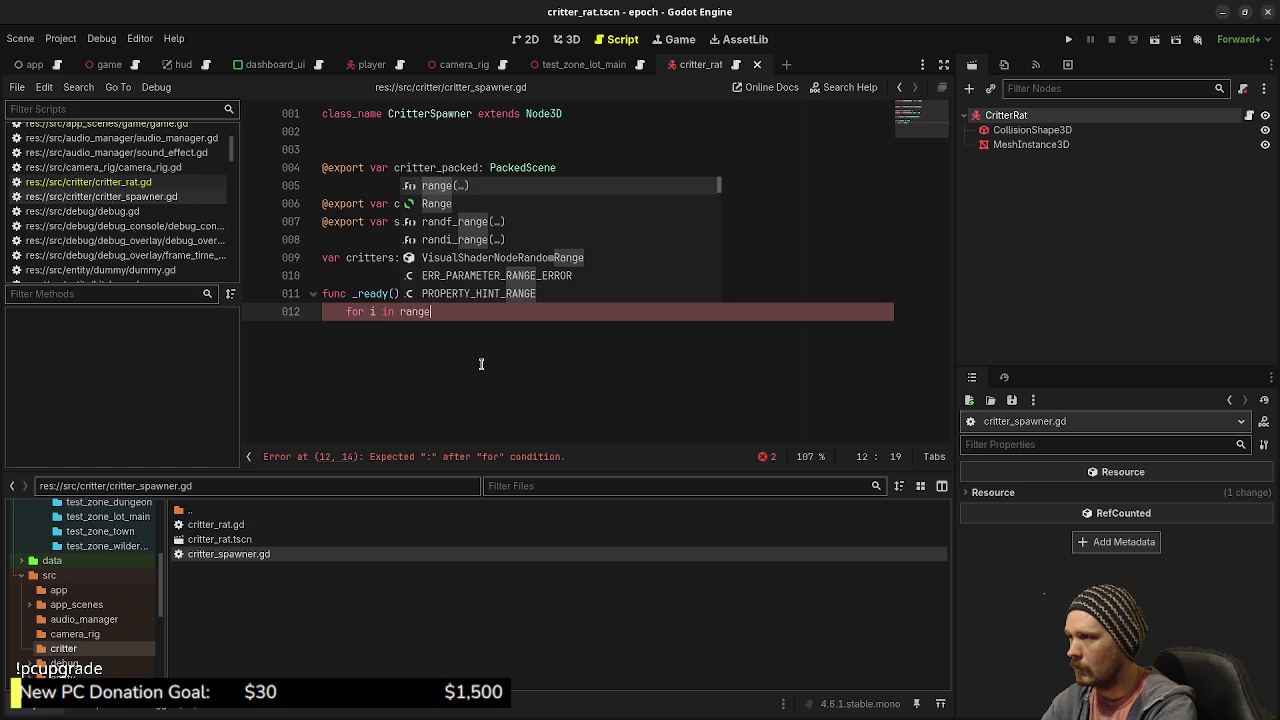
text((count):)
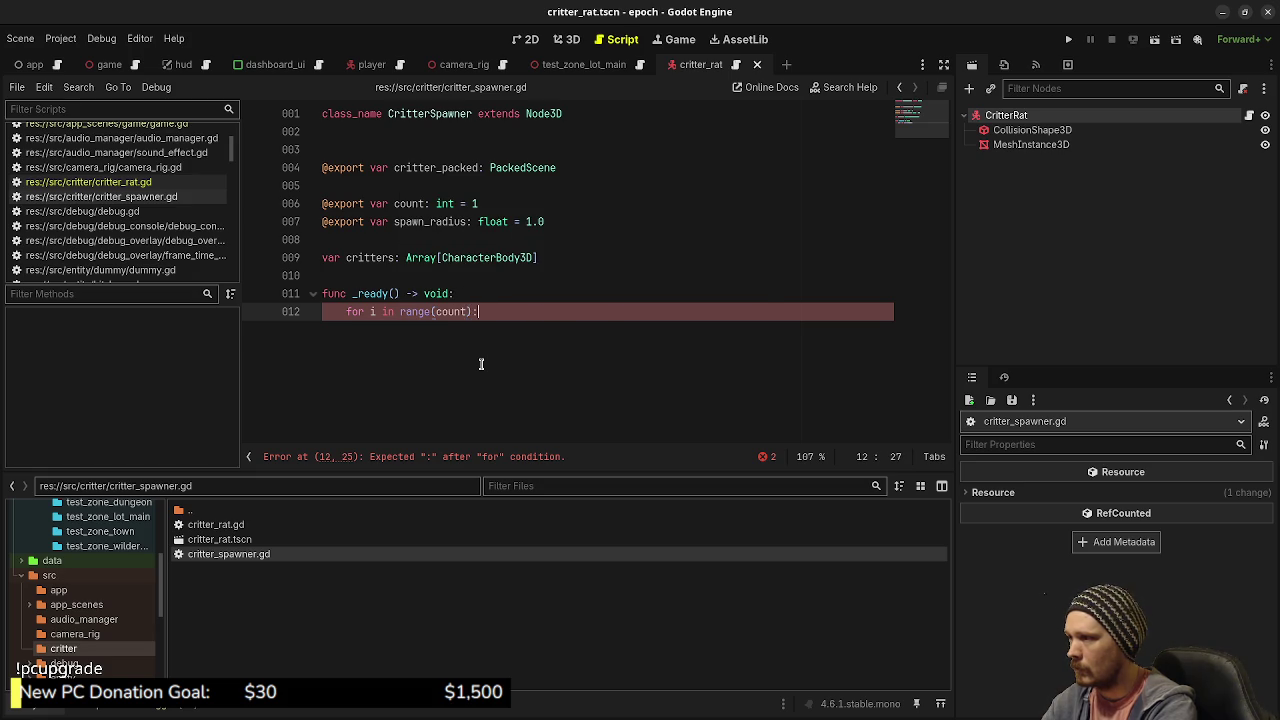
key(Return)
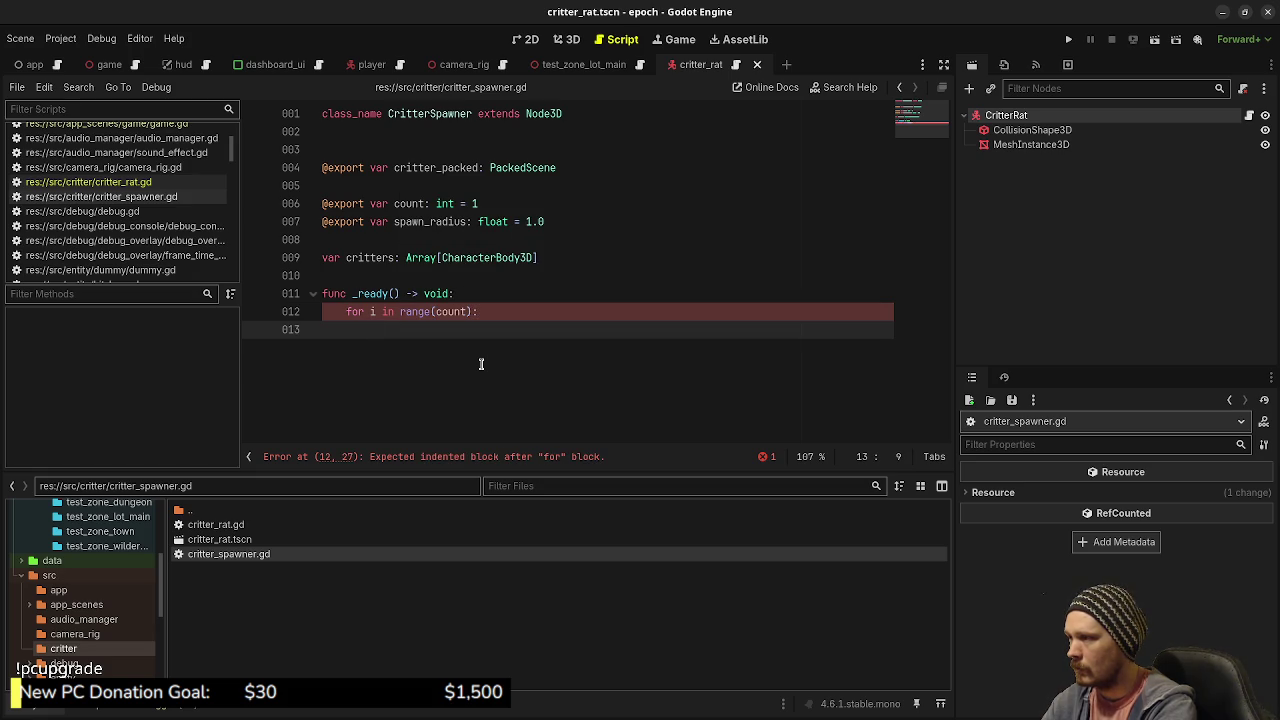
text(pass)
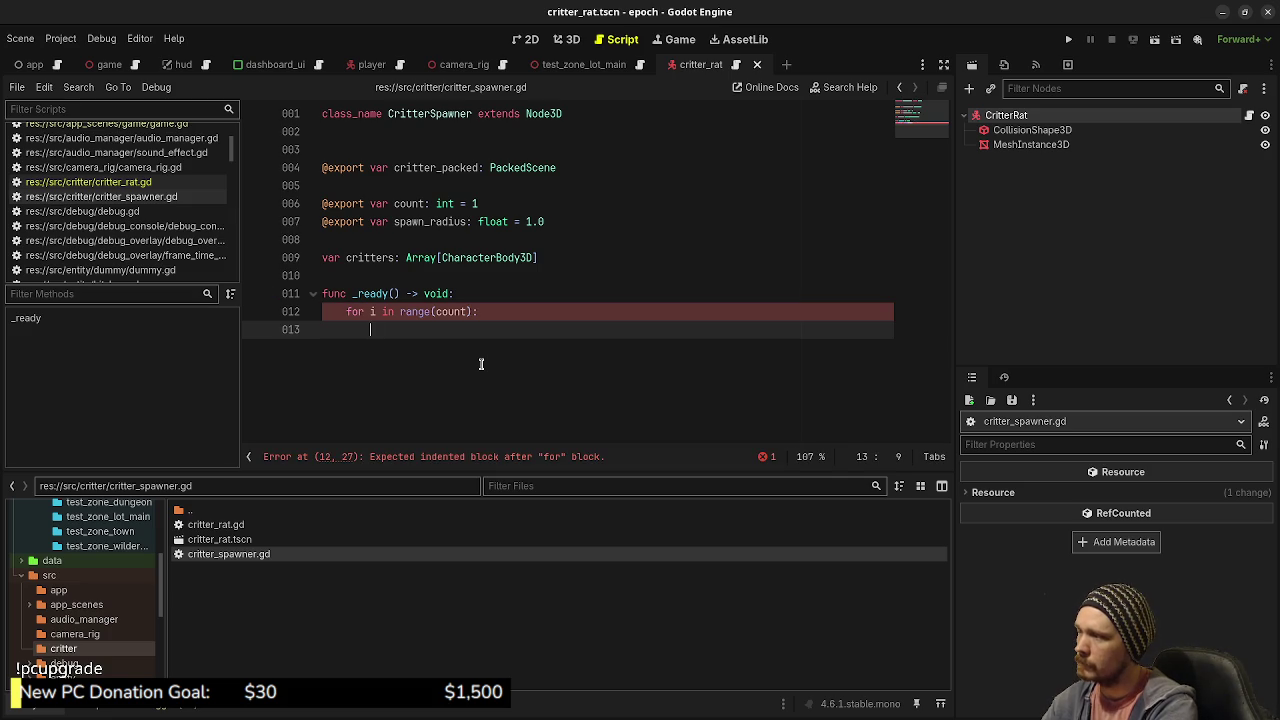
text(var)
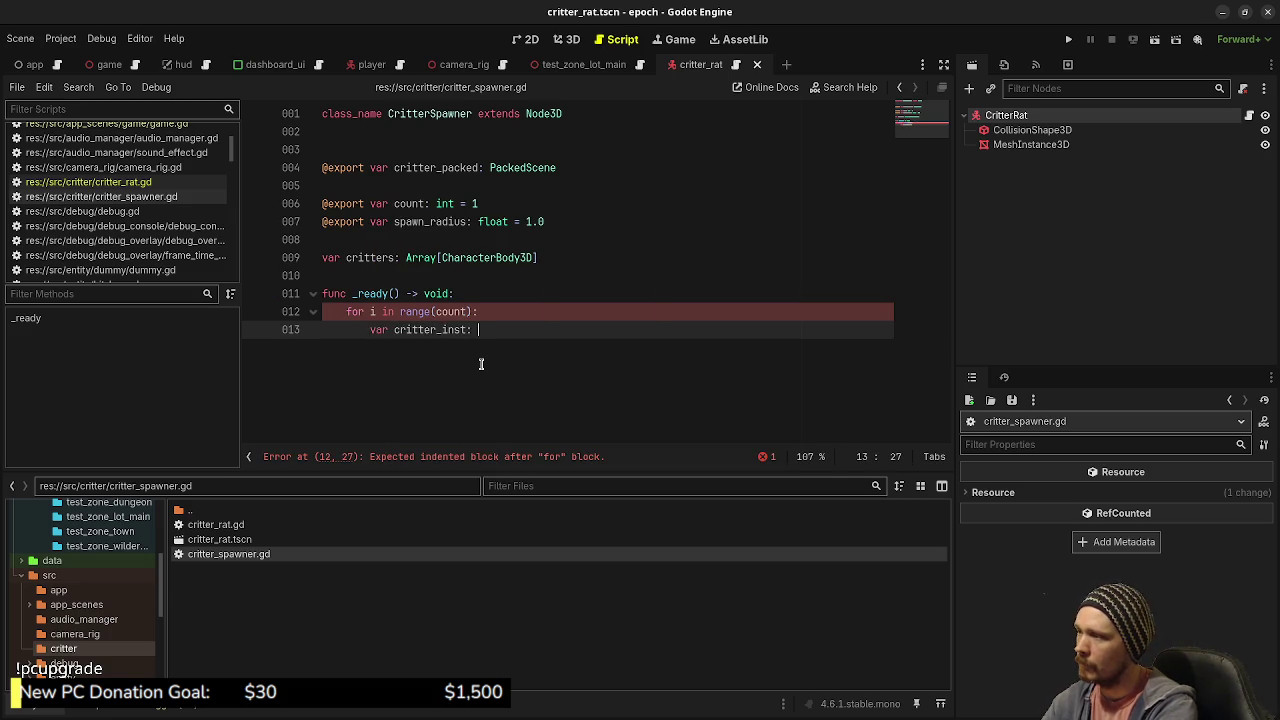
text(Critter)
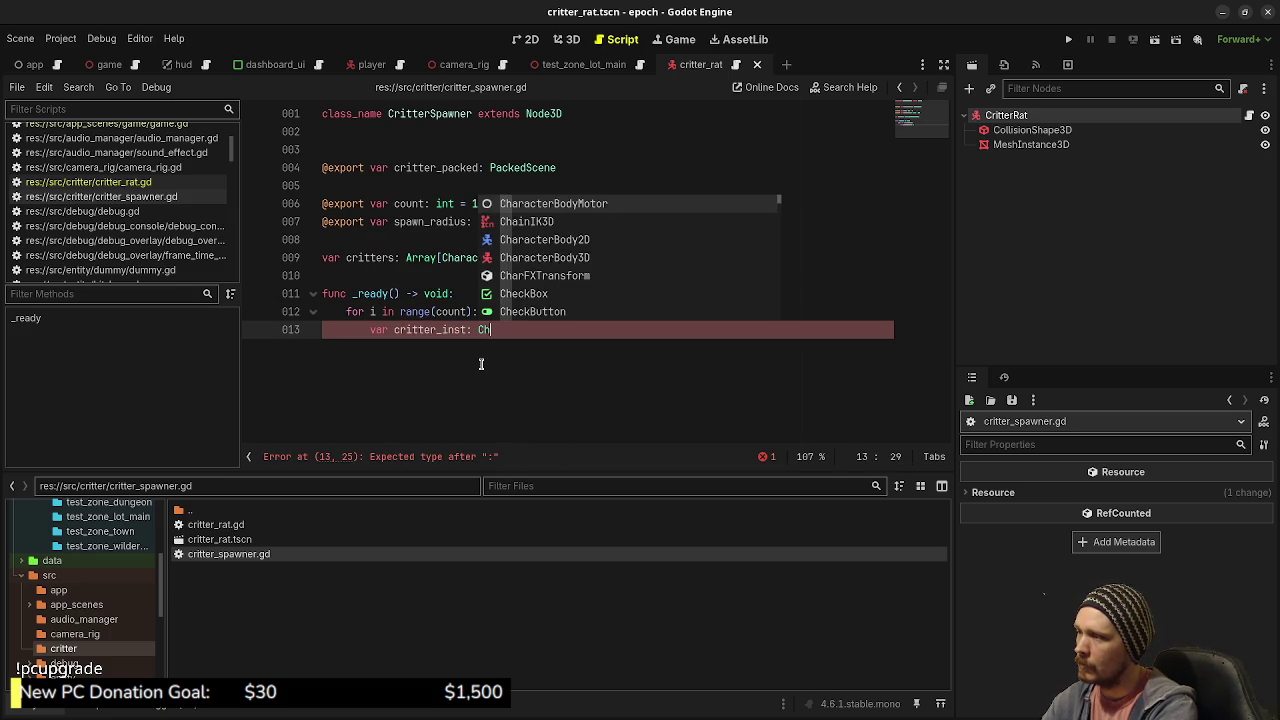
key(Return)
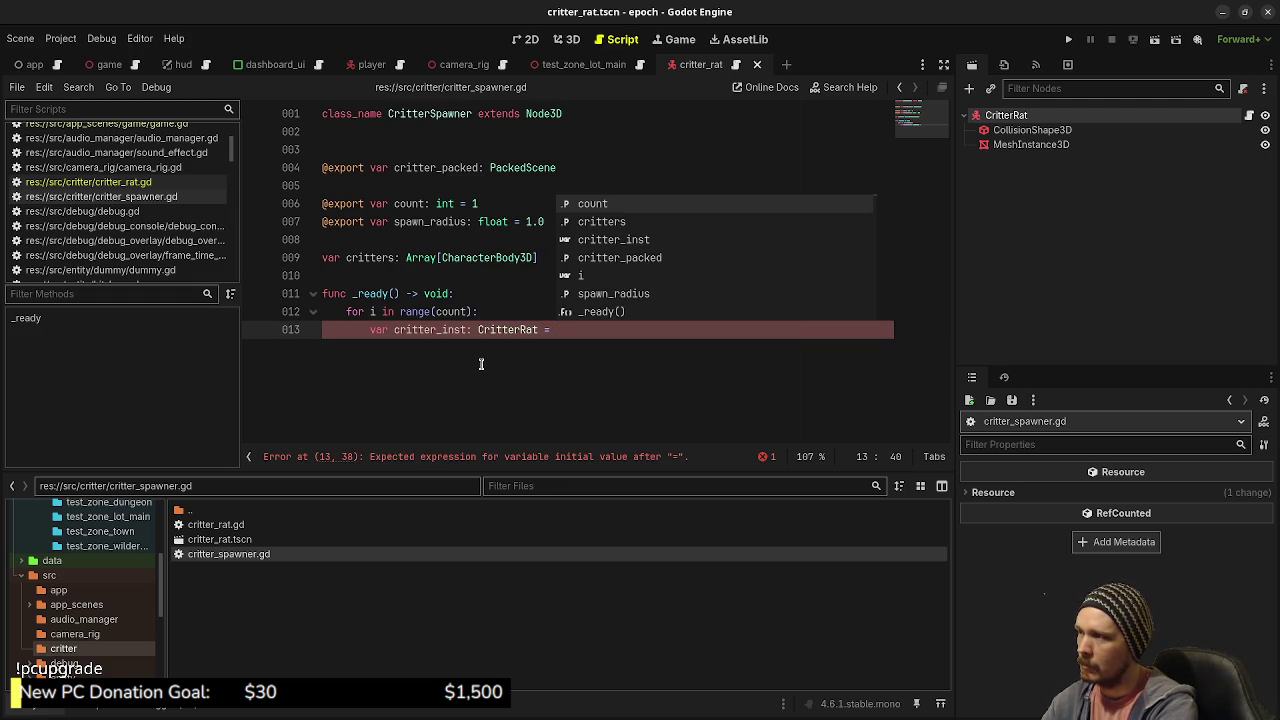
text(critter_)
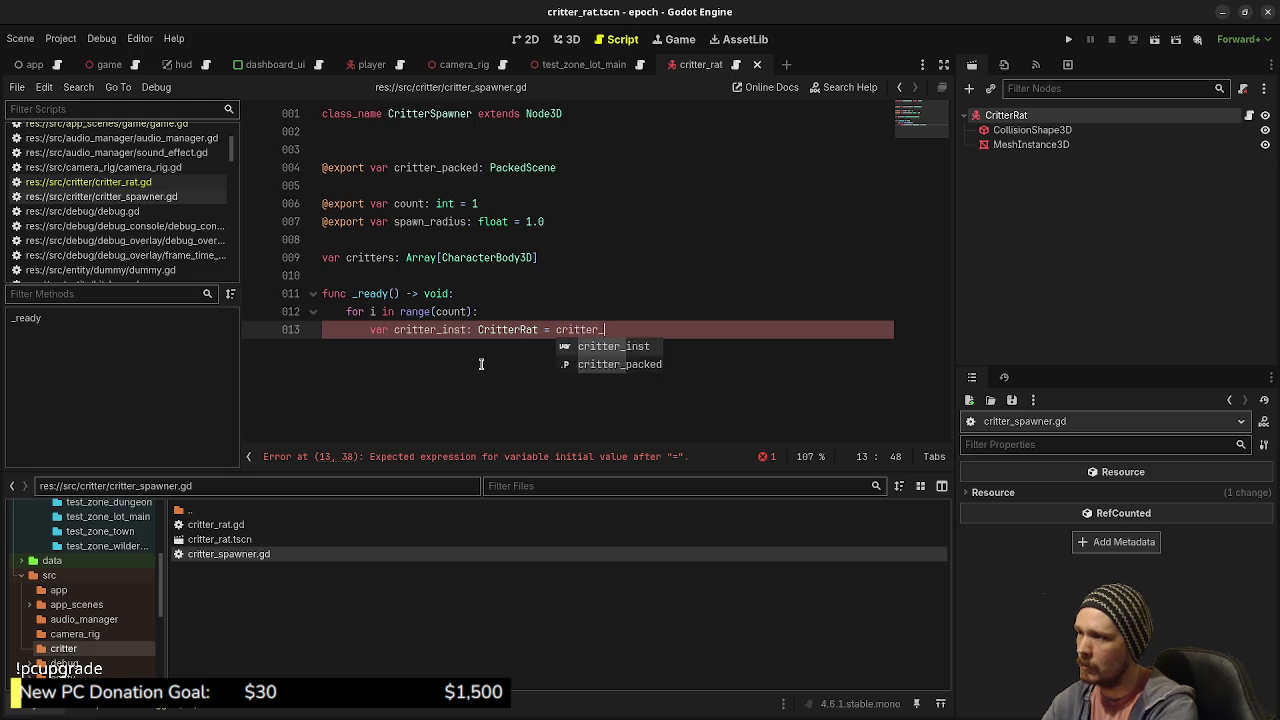
text(packed)
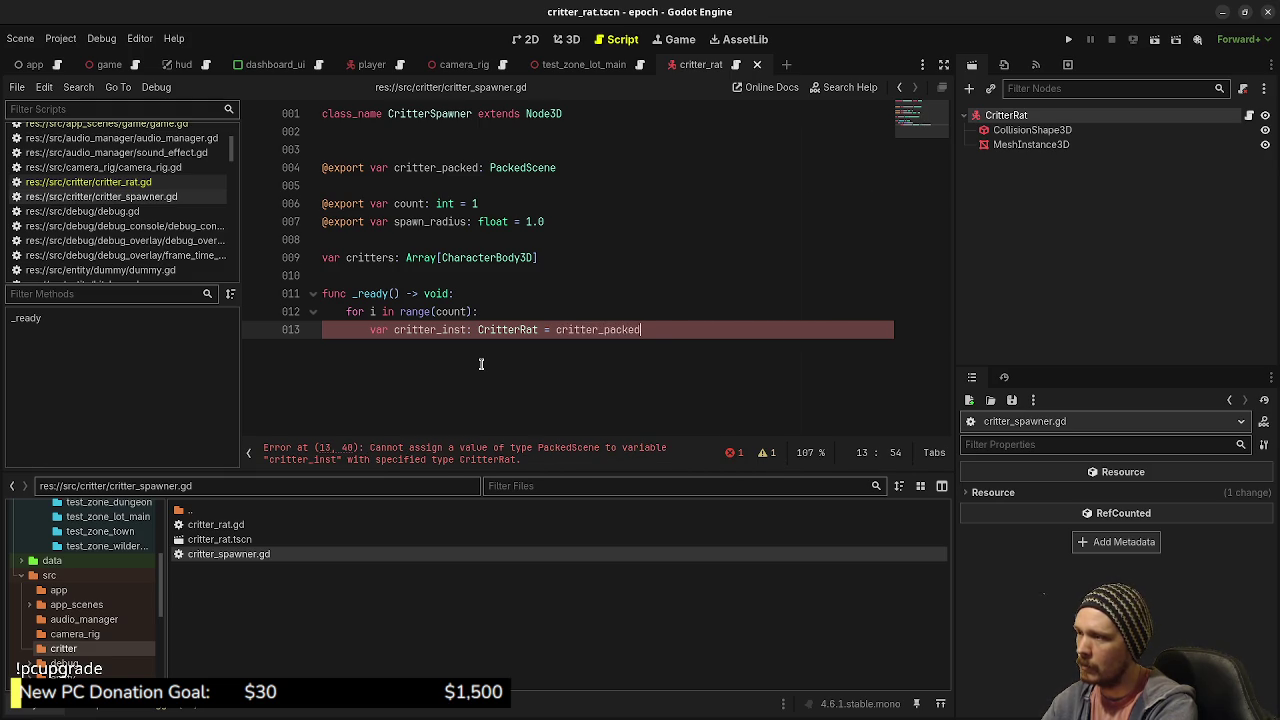
text(.insta)
key(Return)
text() )
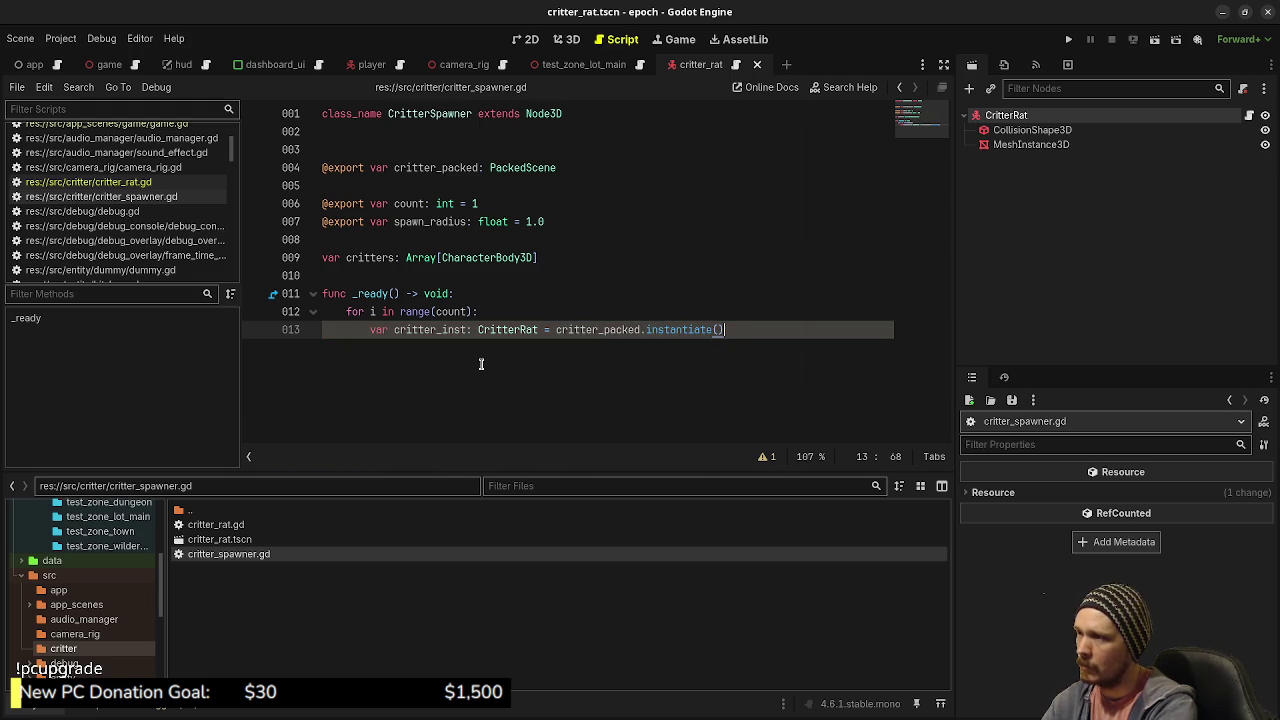
text(as CritterRat)
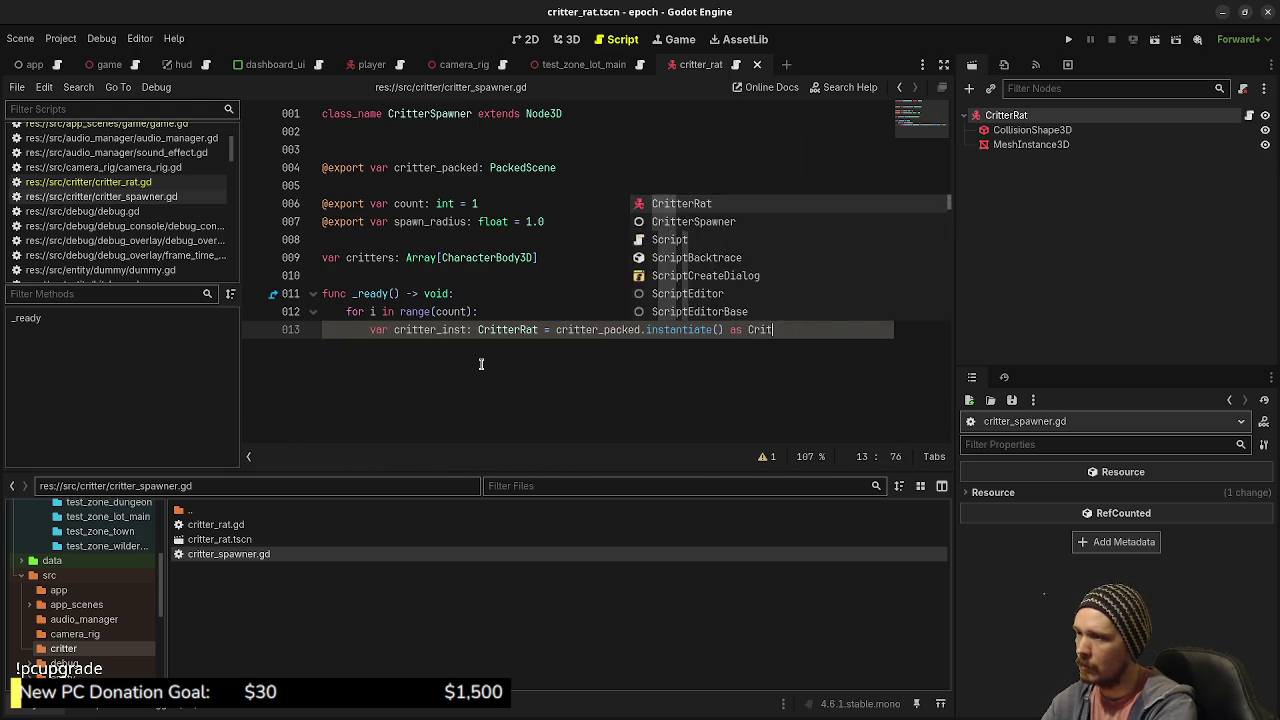
- Call add_child(critter_inst) inside the loop for each instance
key(Return)
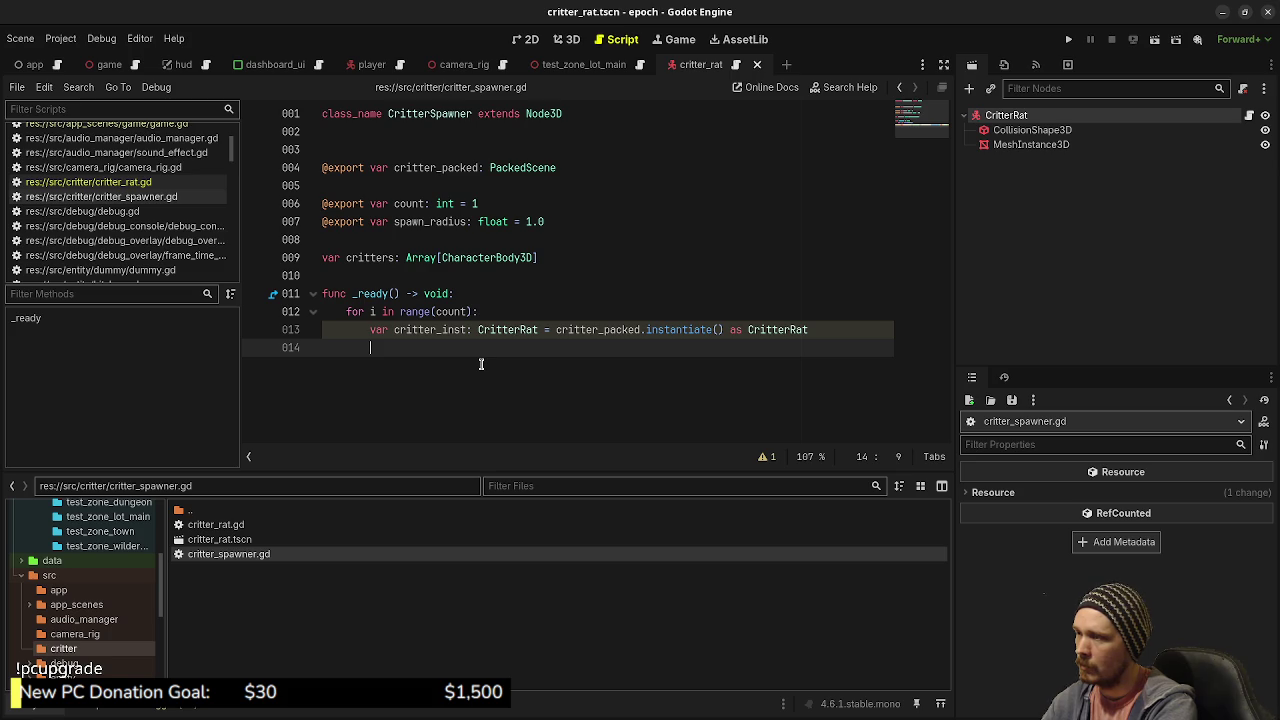
text(var)
text(critter_inst.)
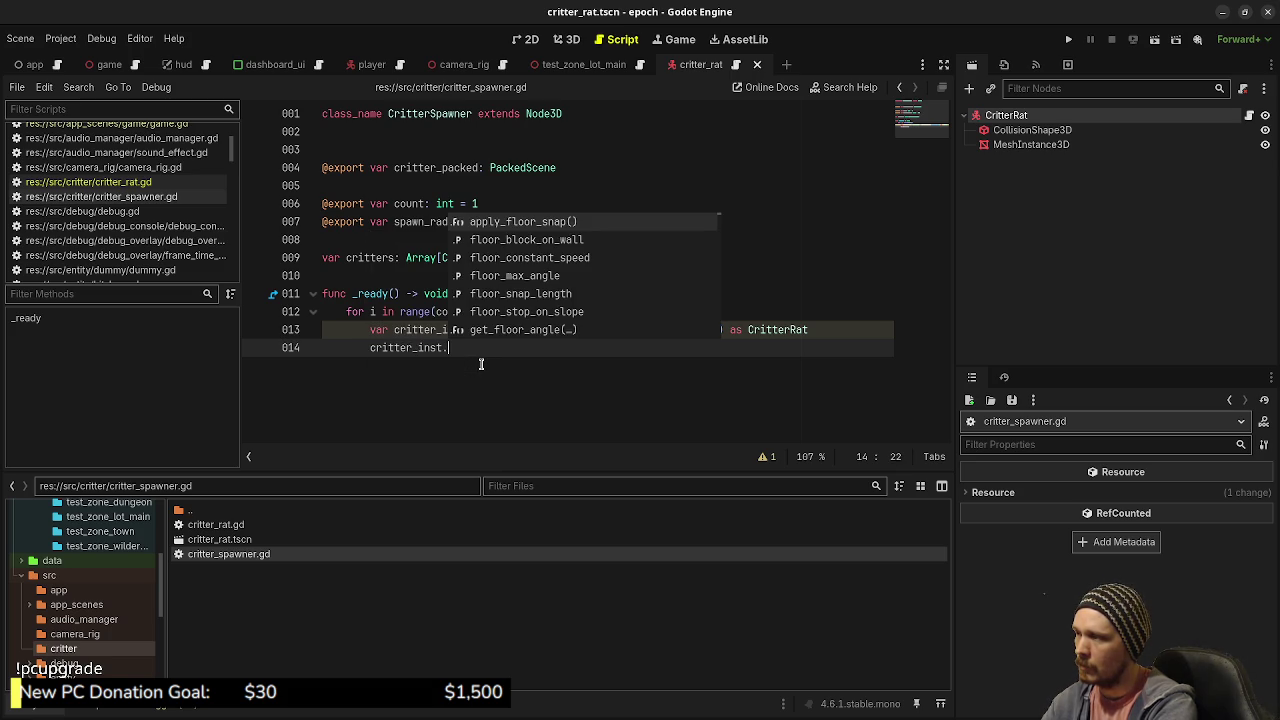
key(BackSpace)
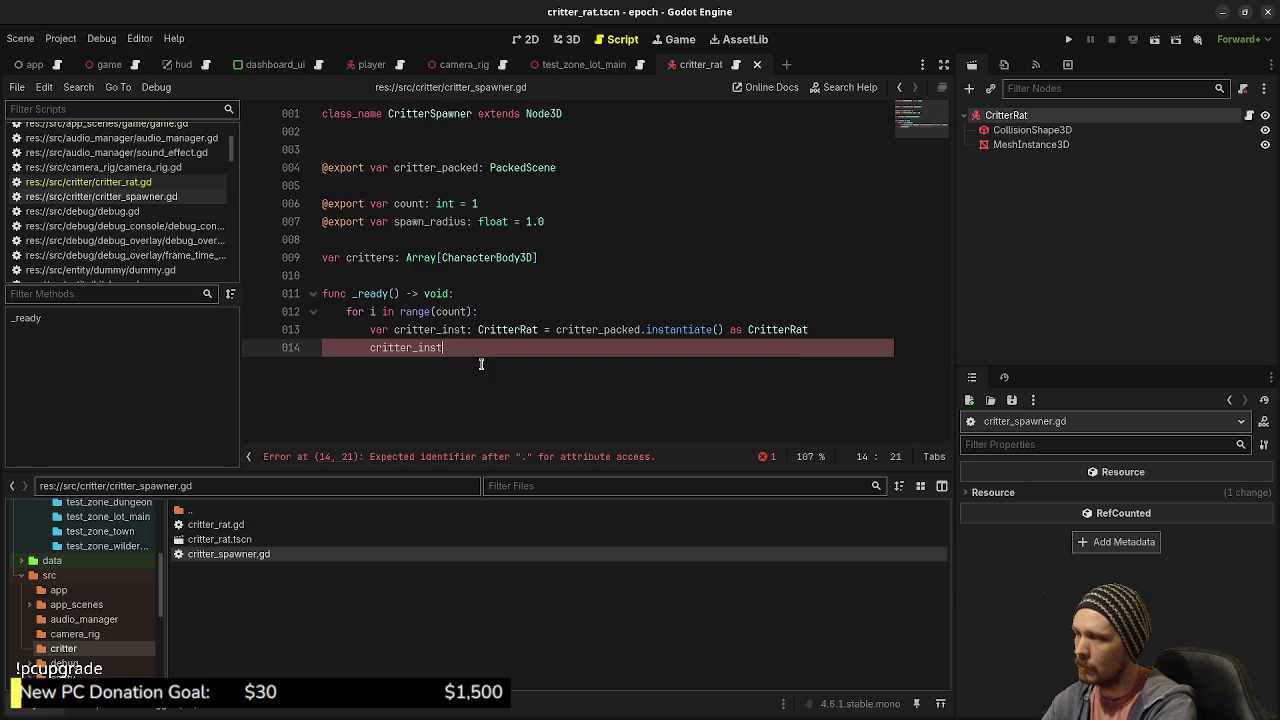
key(Home)
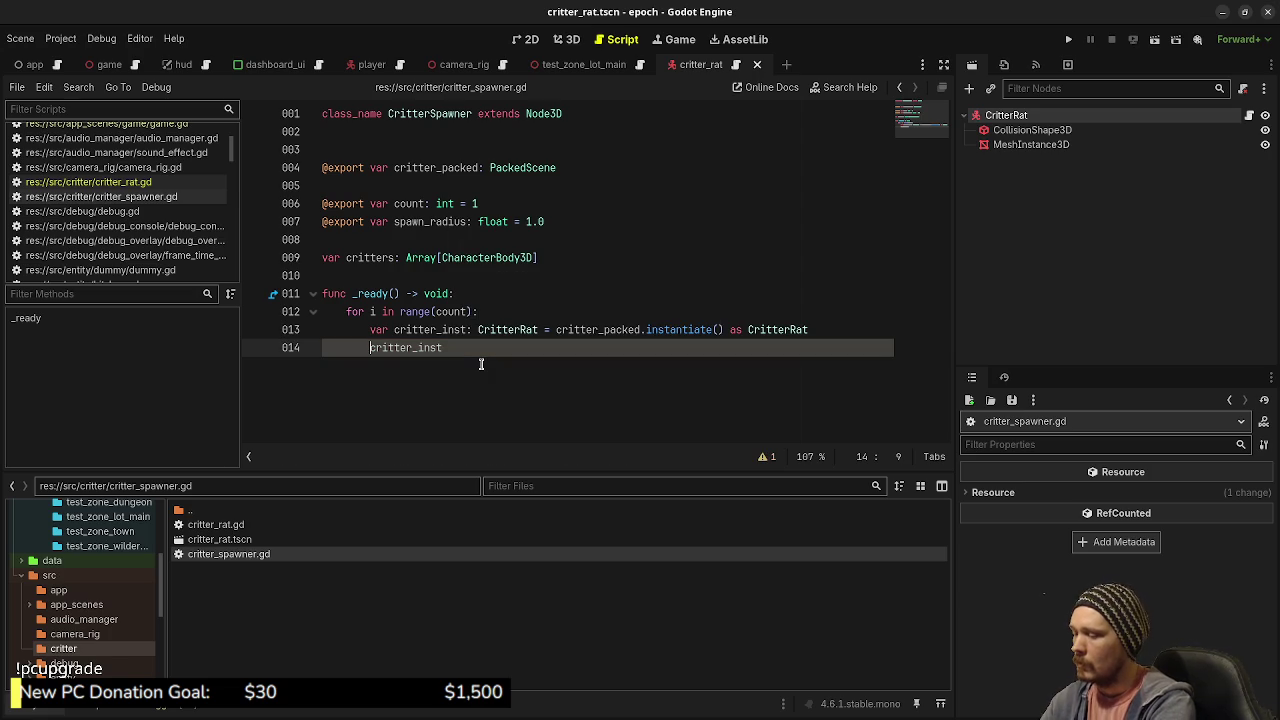
text(add_c)
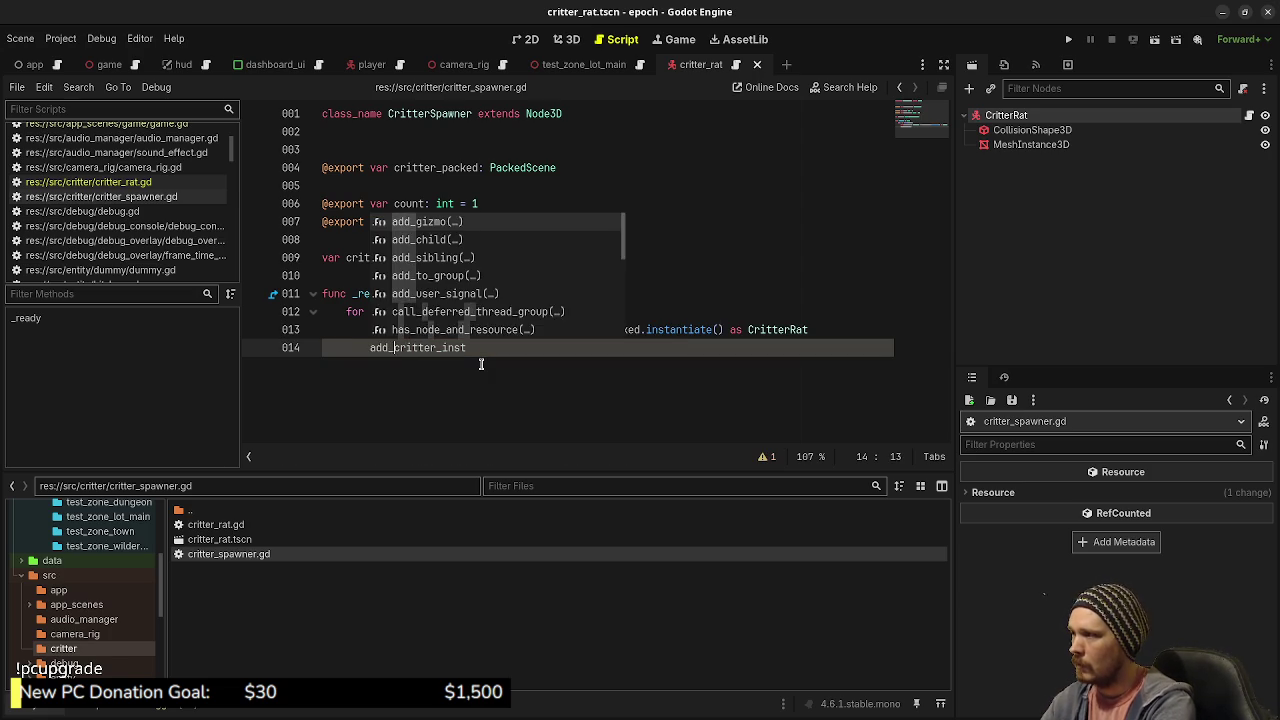
key(Return)
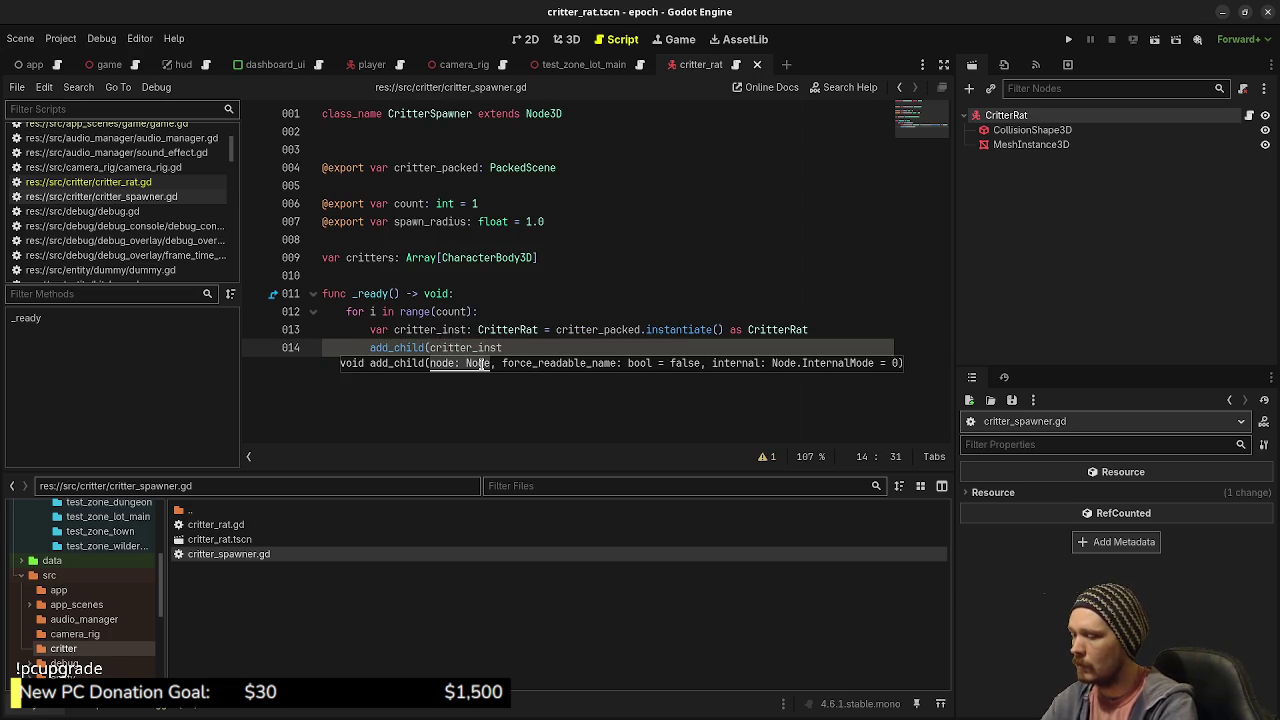
text())
key(Return)
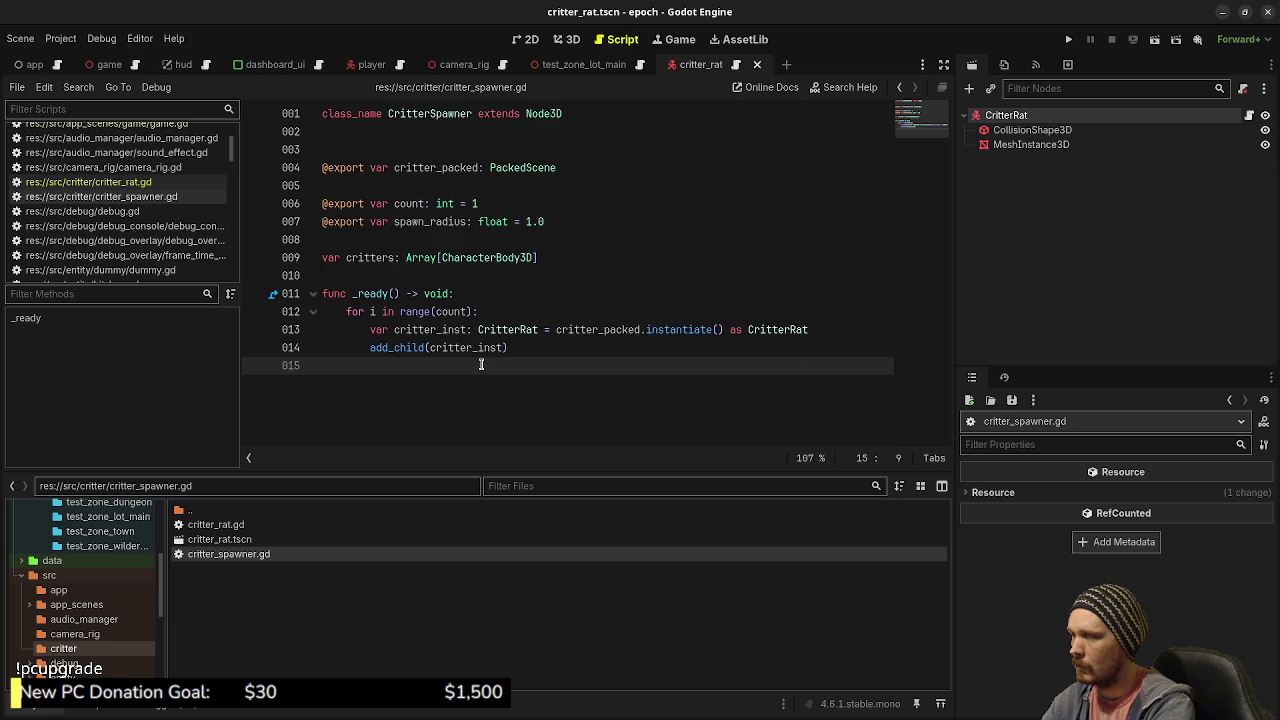
- Add var rand_angle: float = randf_range(0.0, 360.0) to the loop
text(crv)
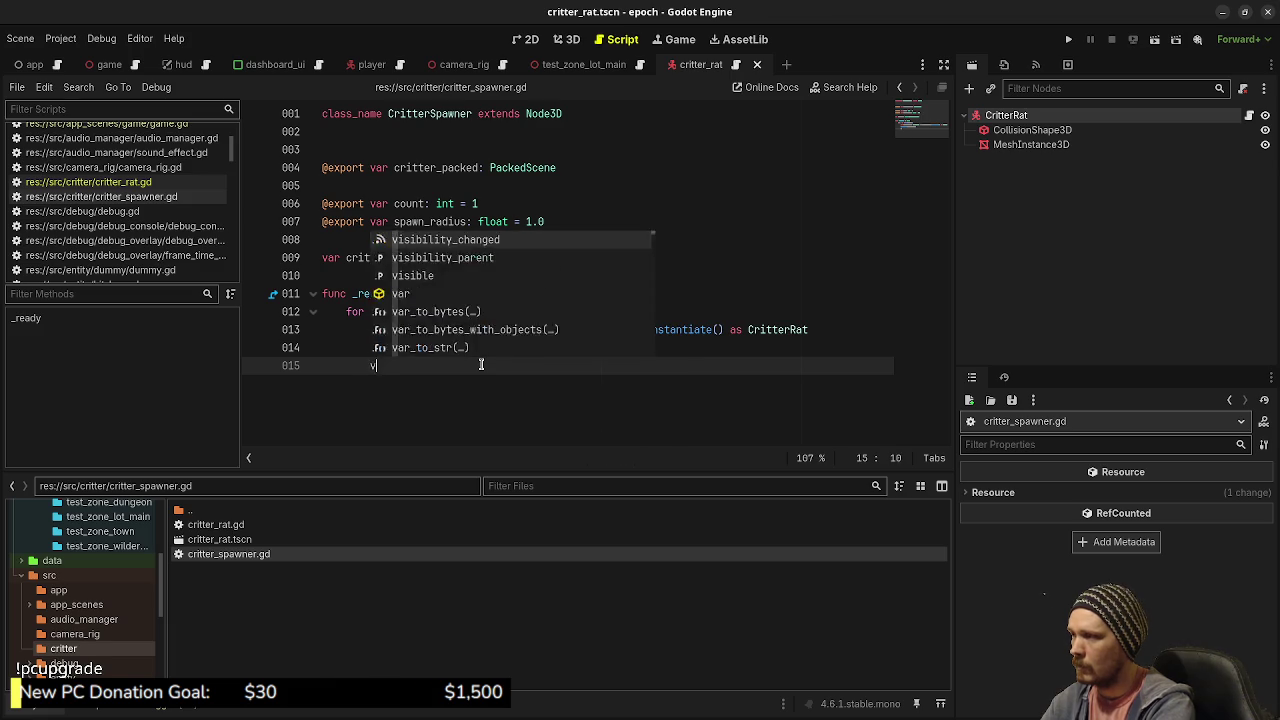
text(ar rand_)
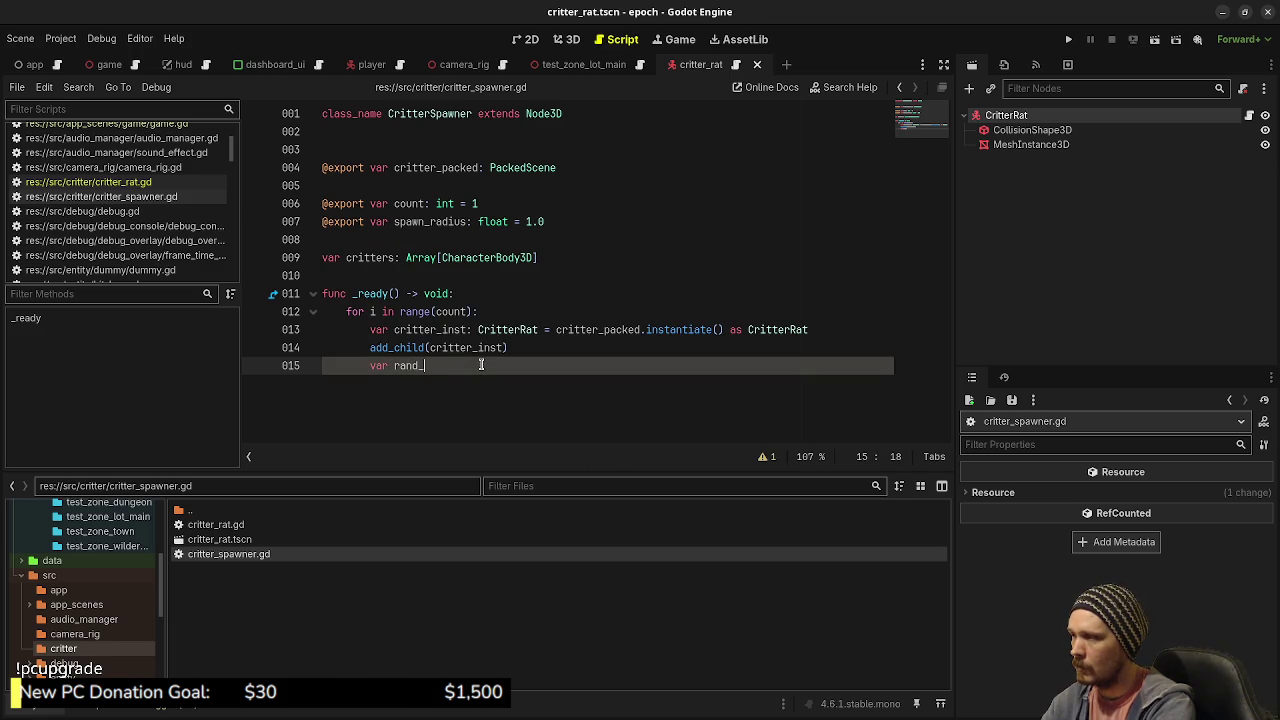
text(pos: )
text(pos:)
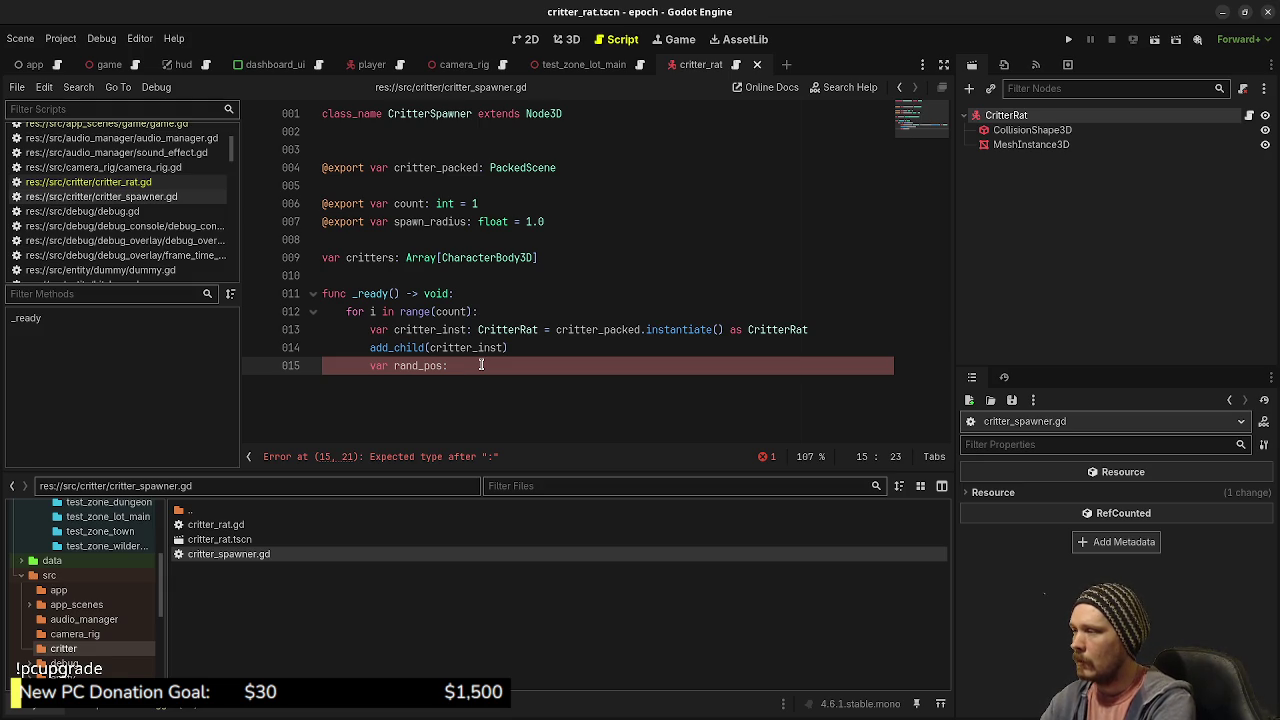
key(BackSpace)
key(BackSpace)
key(BackSpace)
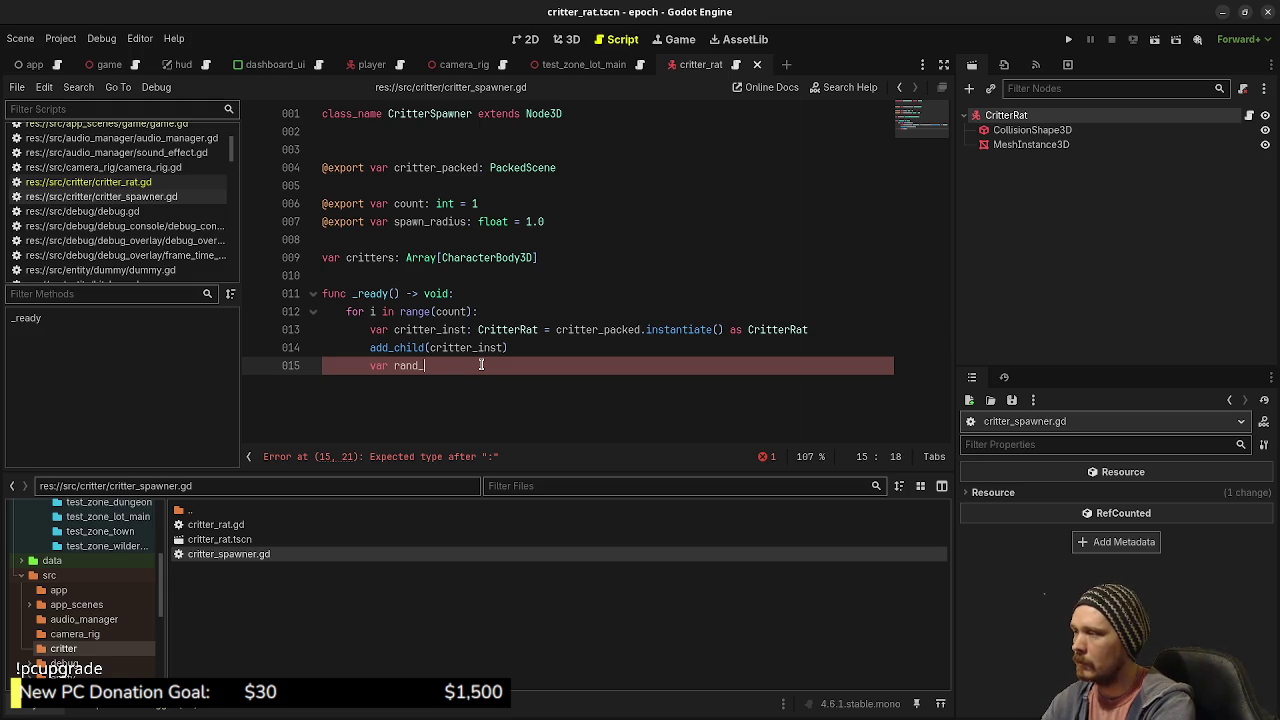
text(angle: float = 0)
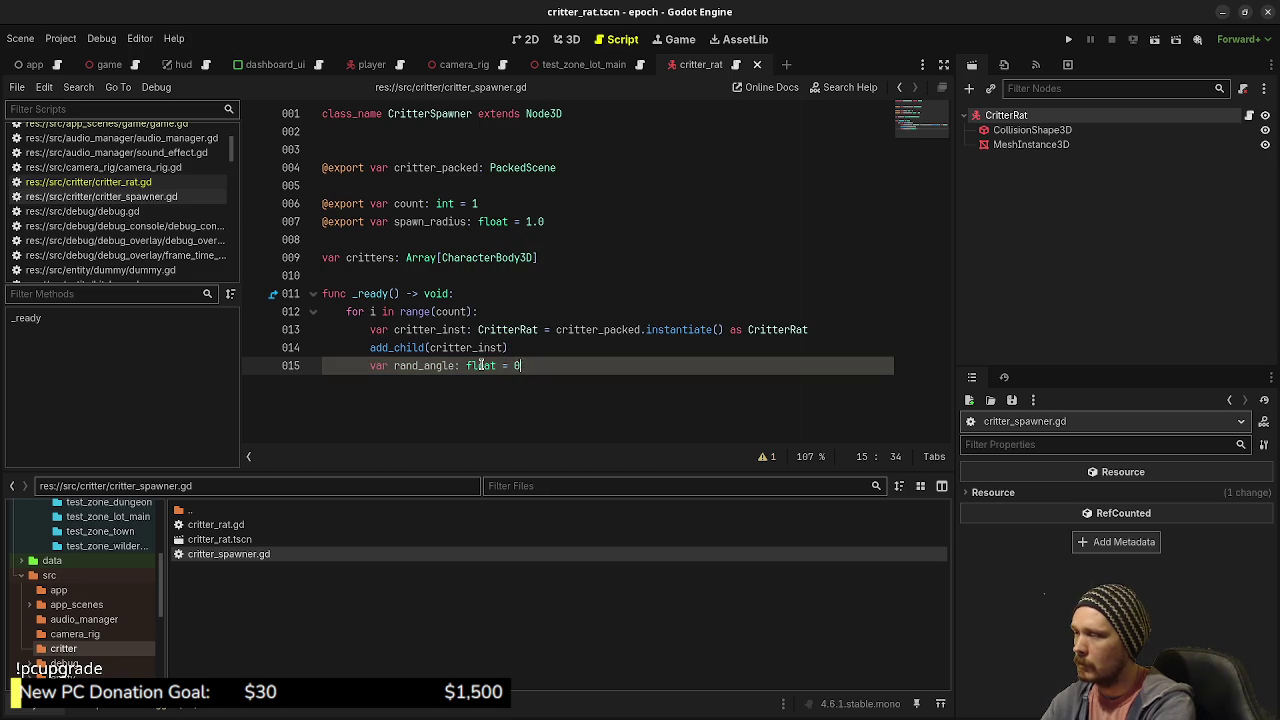
key(BackSpace)
text(randf)
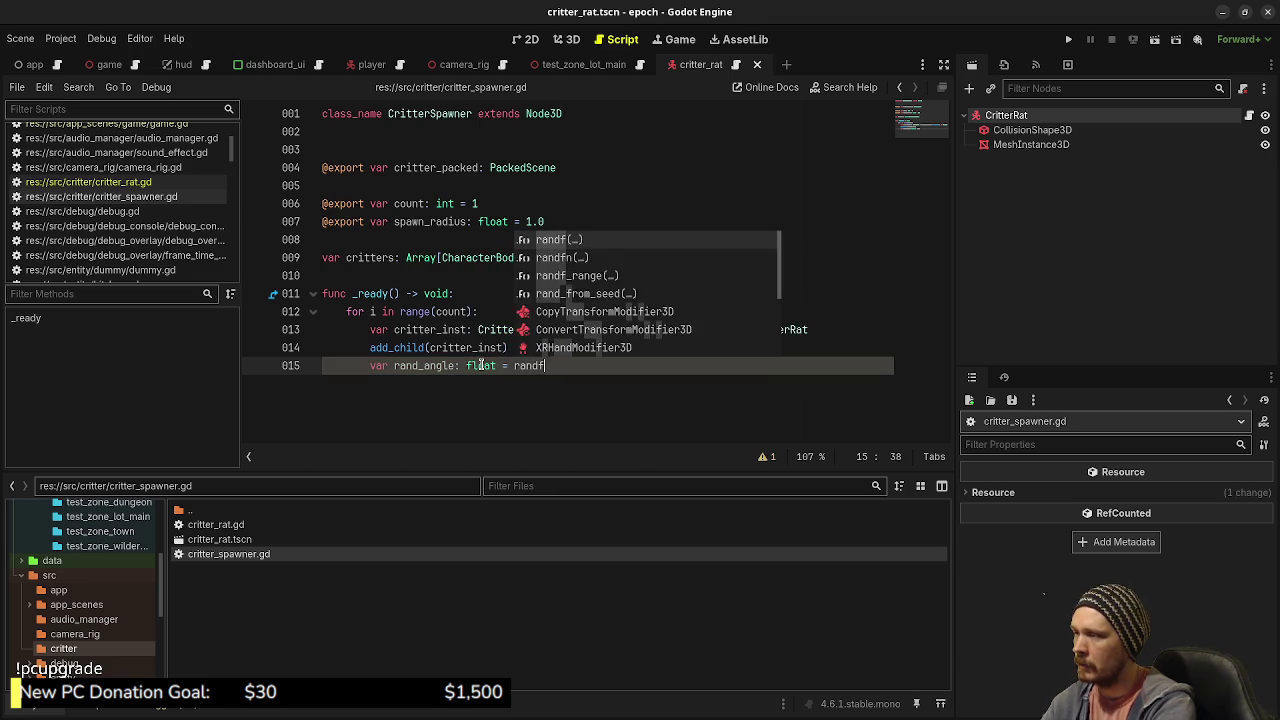
text(_range(0.0, )
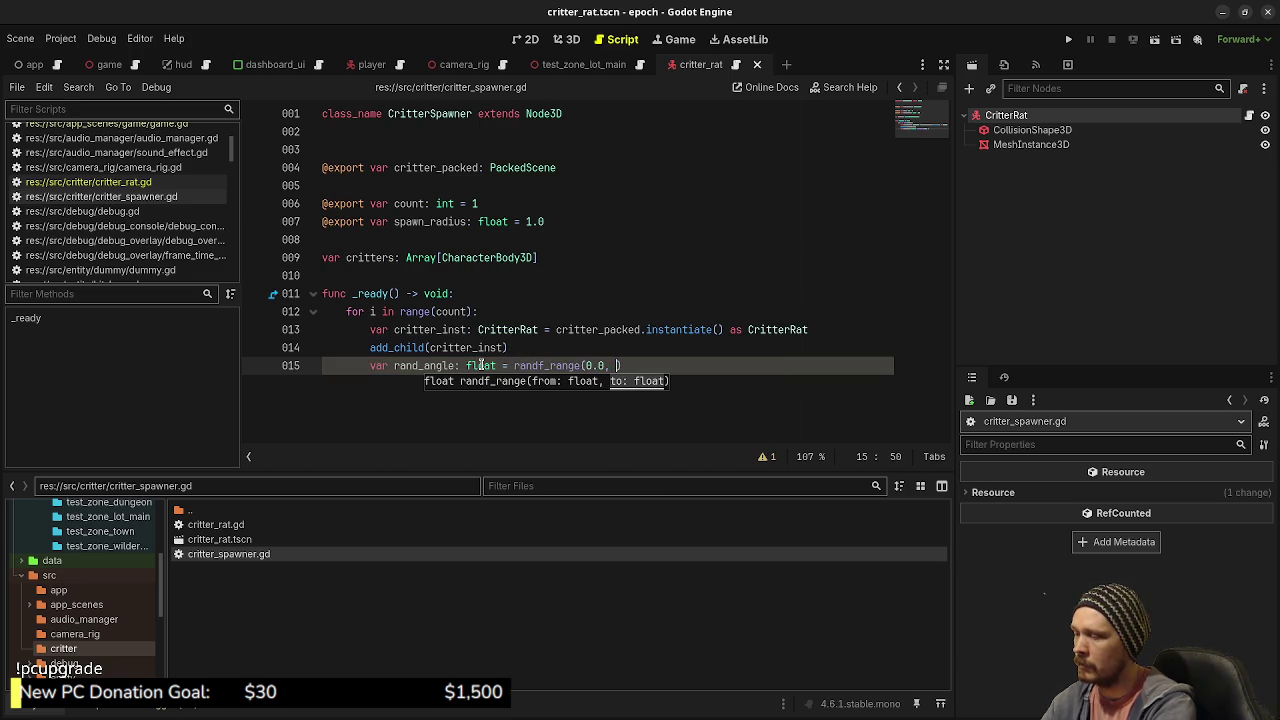
text())
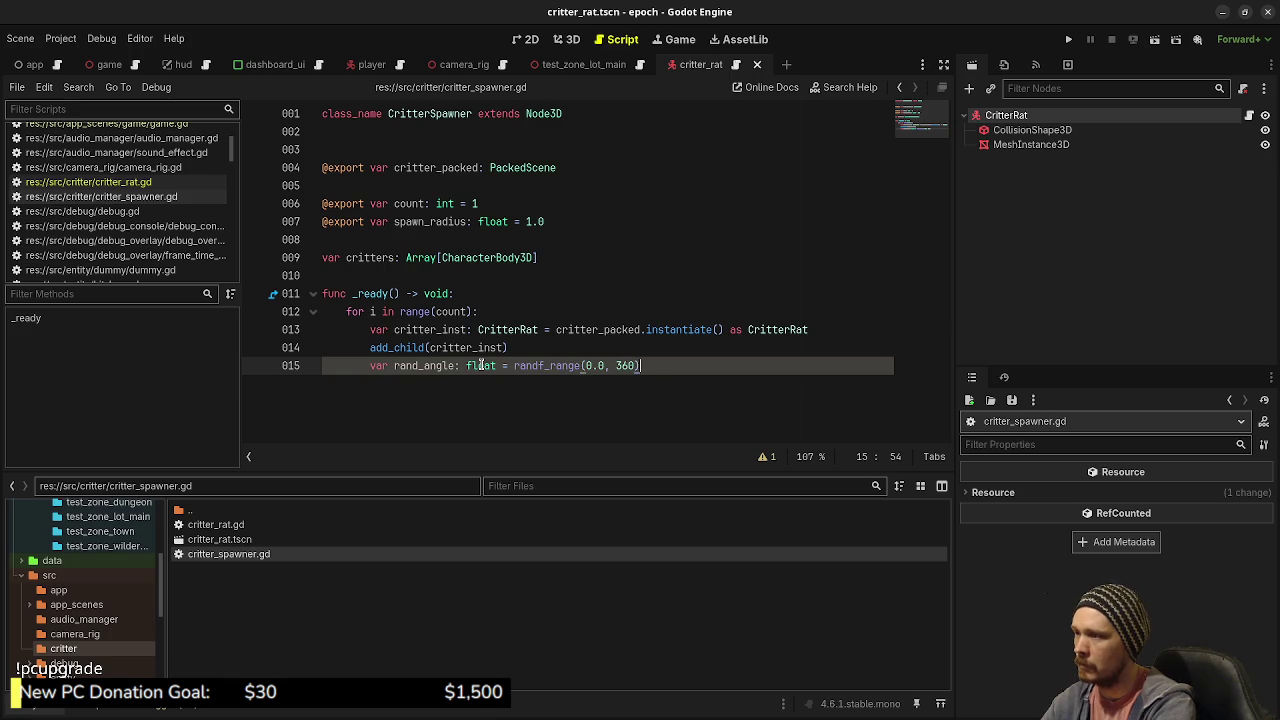
text(.0))
key(Return)
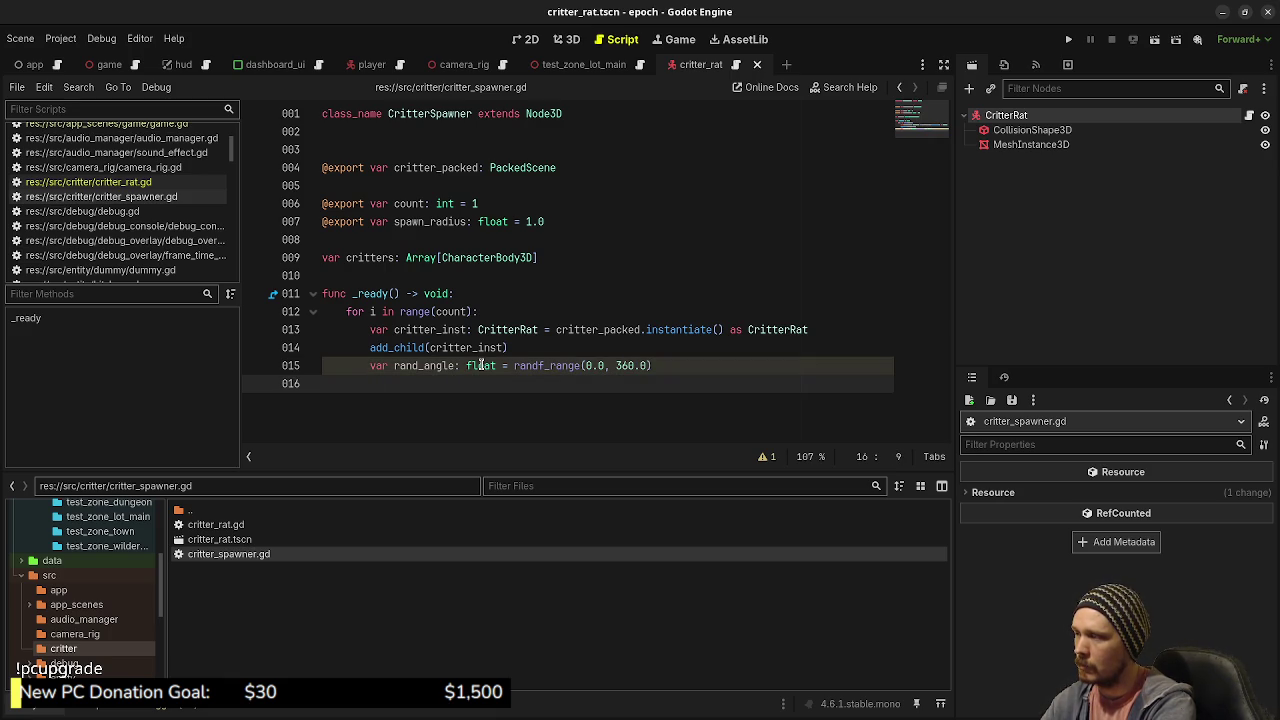
- Compute rand_x as cos(rand_angle) * spawn_radius and rand_z as sin(rand_angle) * spawn_radius
text(var rand_x)
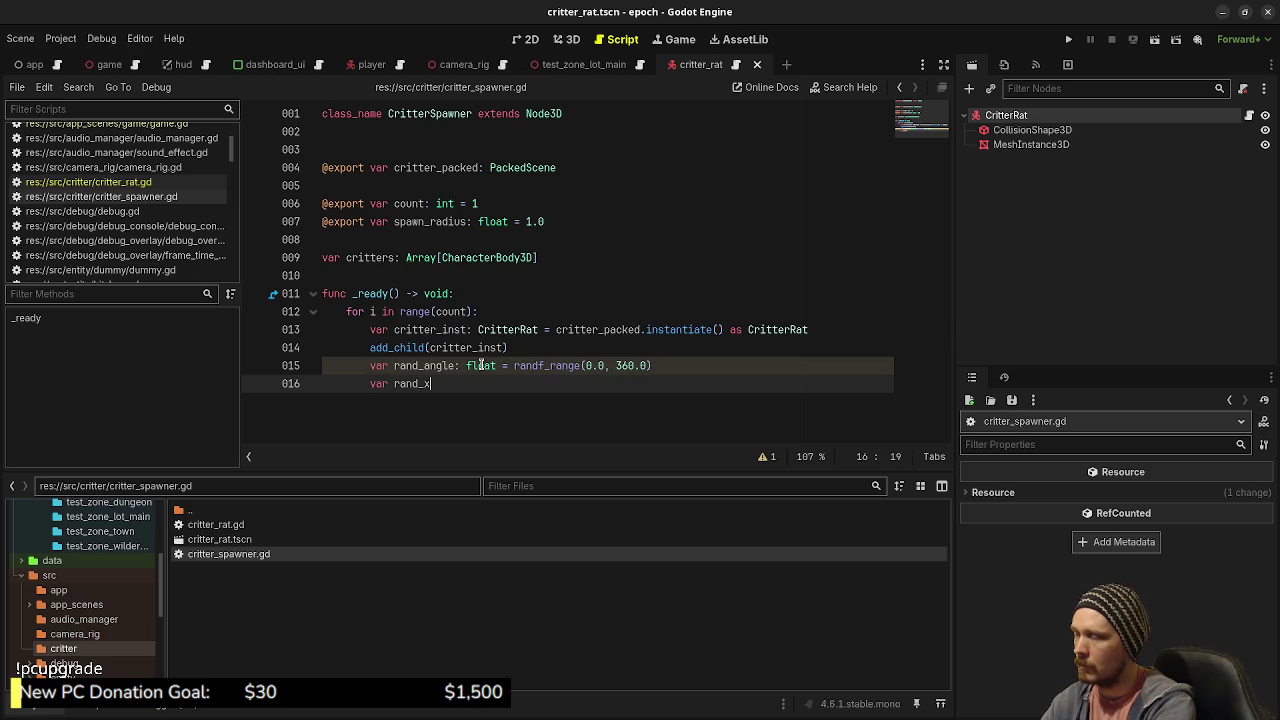
text(: float = )
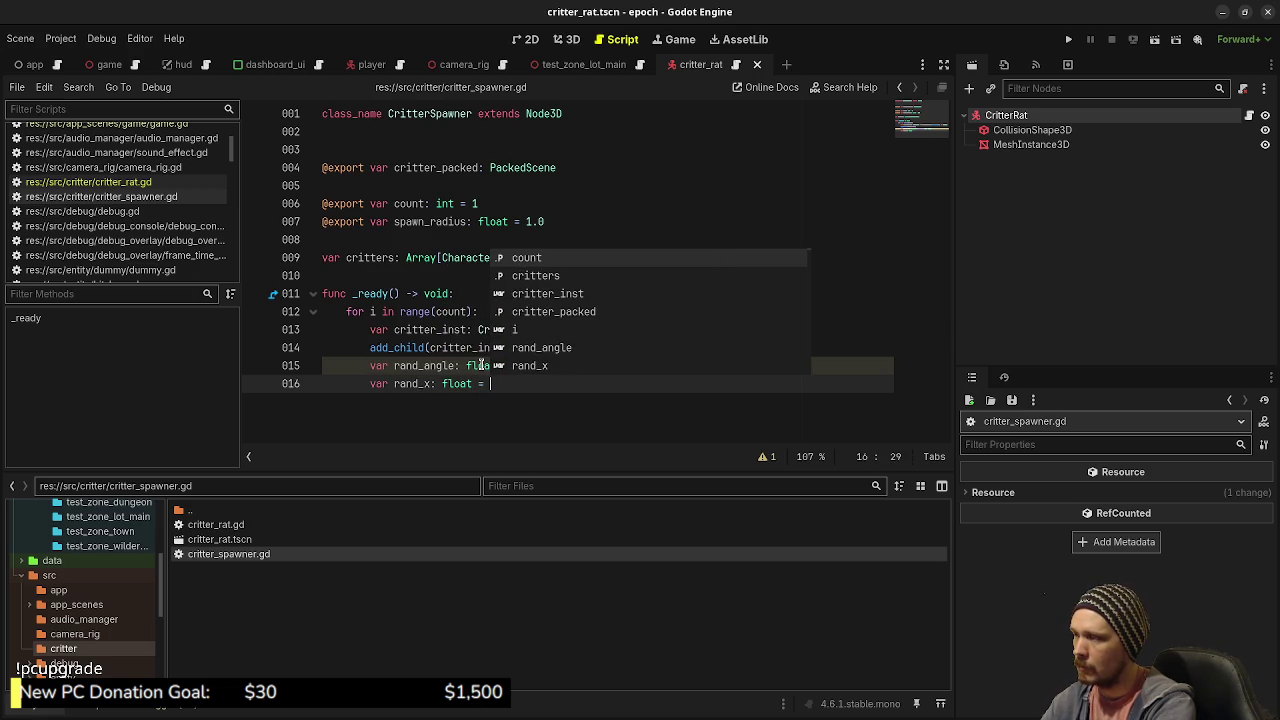
text(cos(rand_rangl)
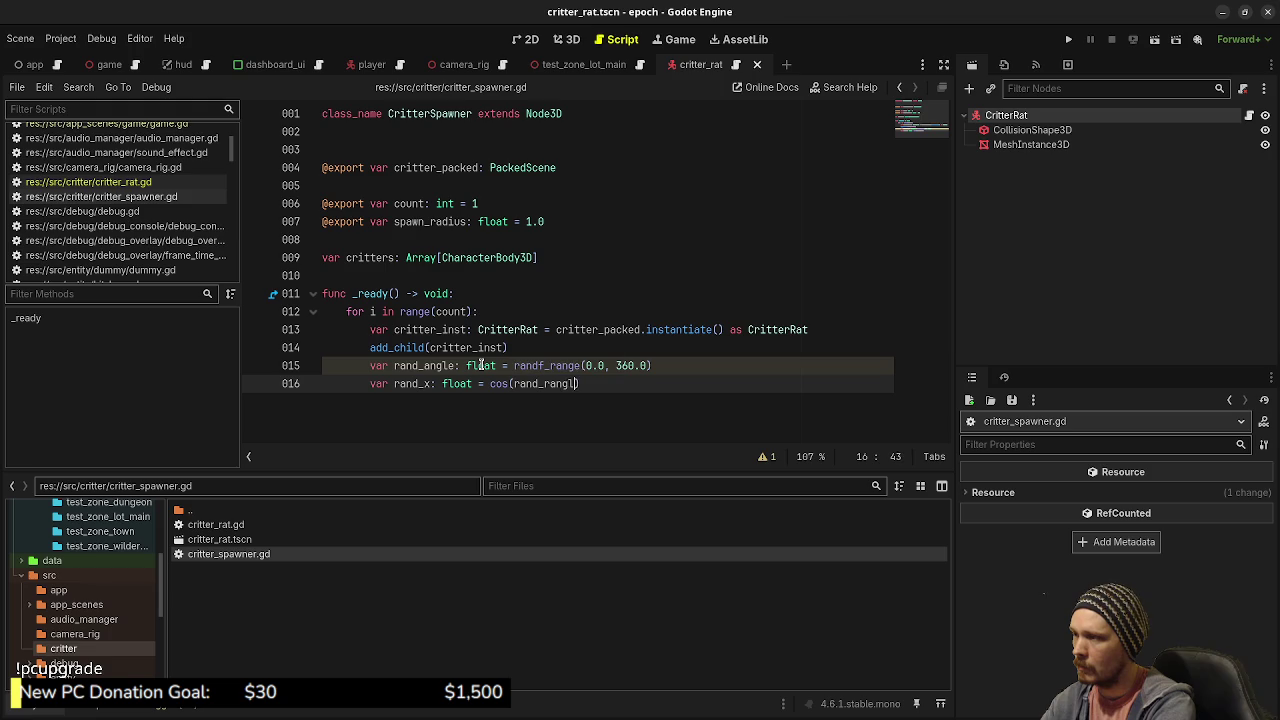
key(BackSpace)
key(BackSpace)
key(BackSpace)
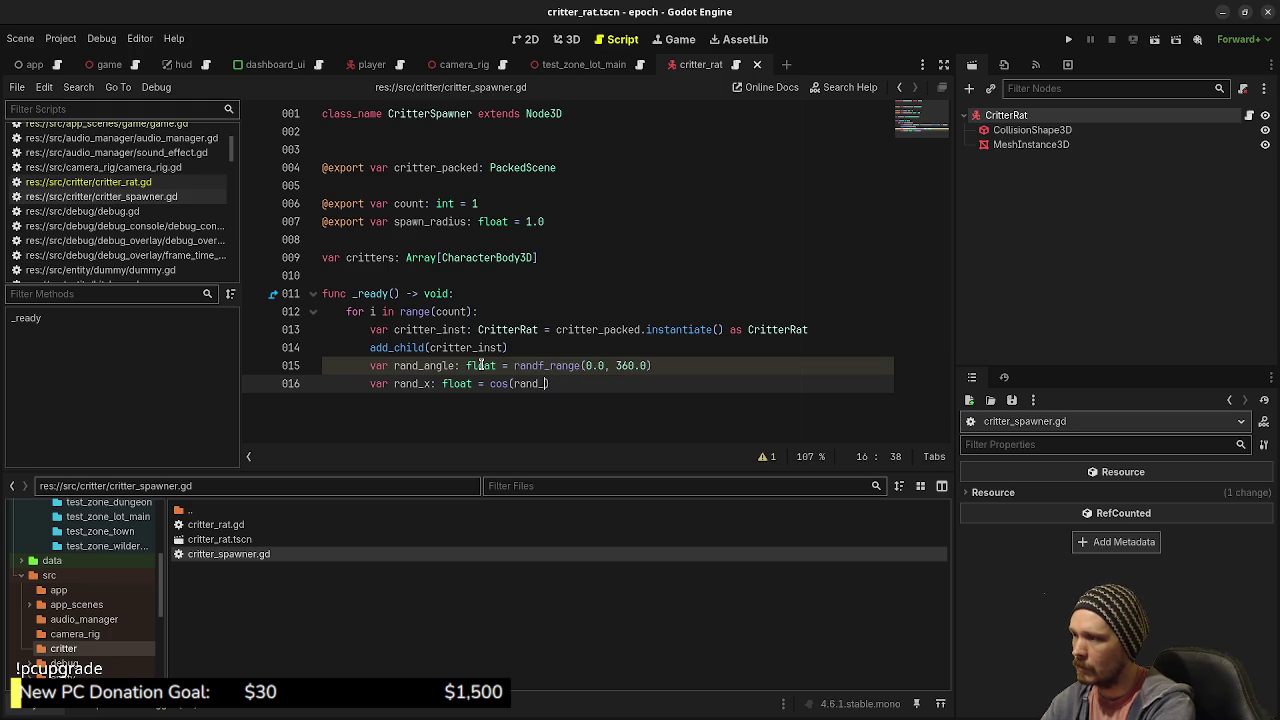
text(angle) * )
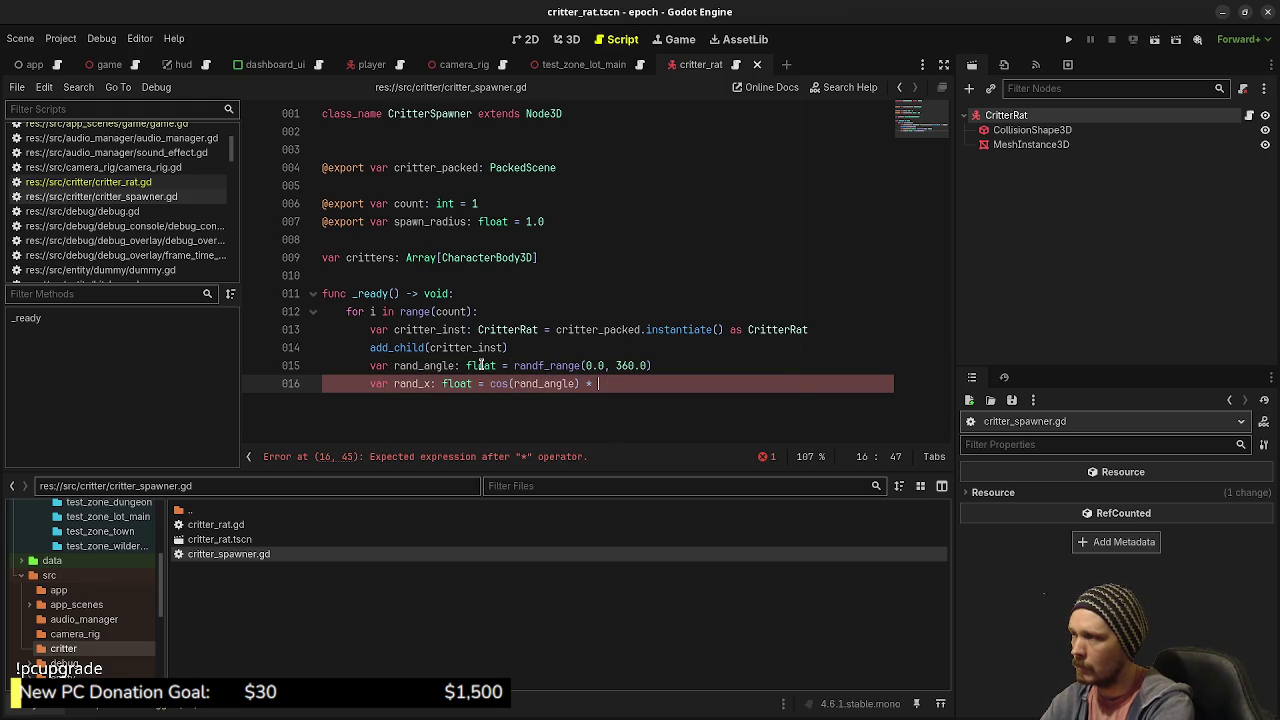
text(spawn_radius)
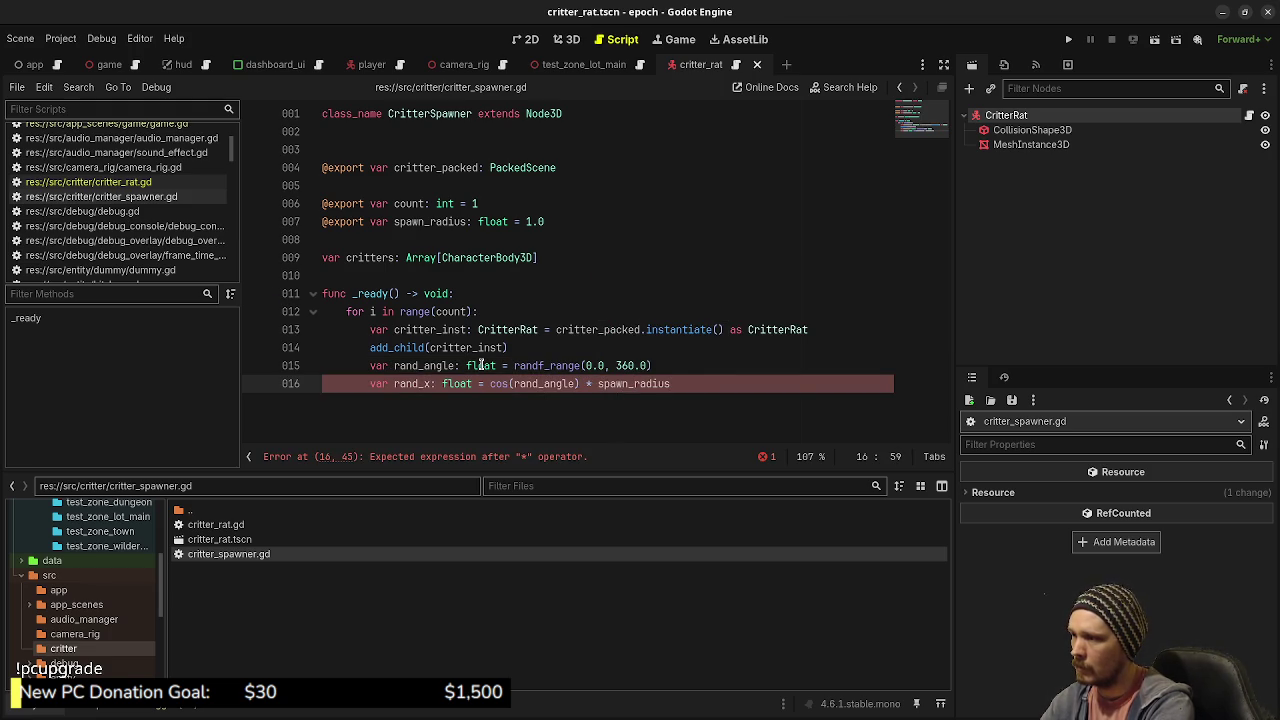
key(Return)
text(var rand)
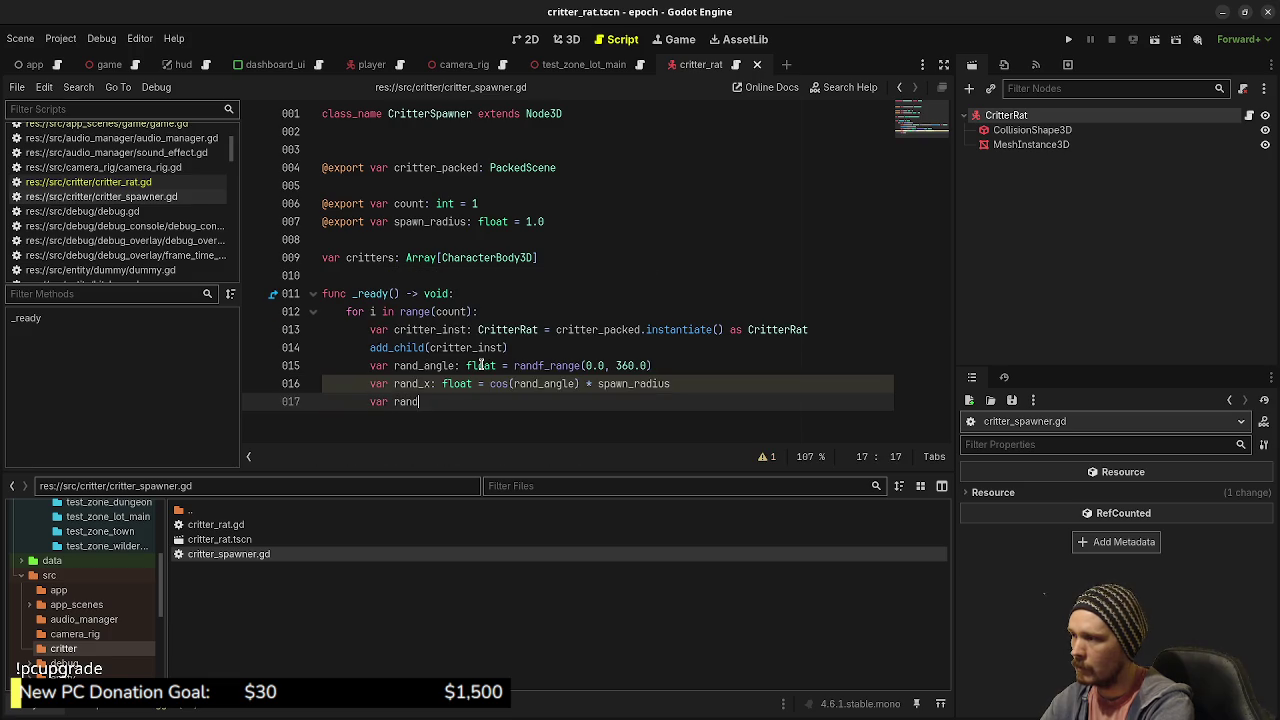
text(_y)
text(float = )
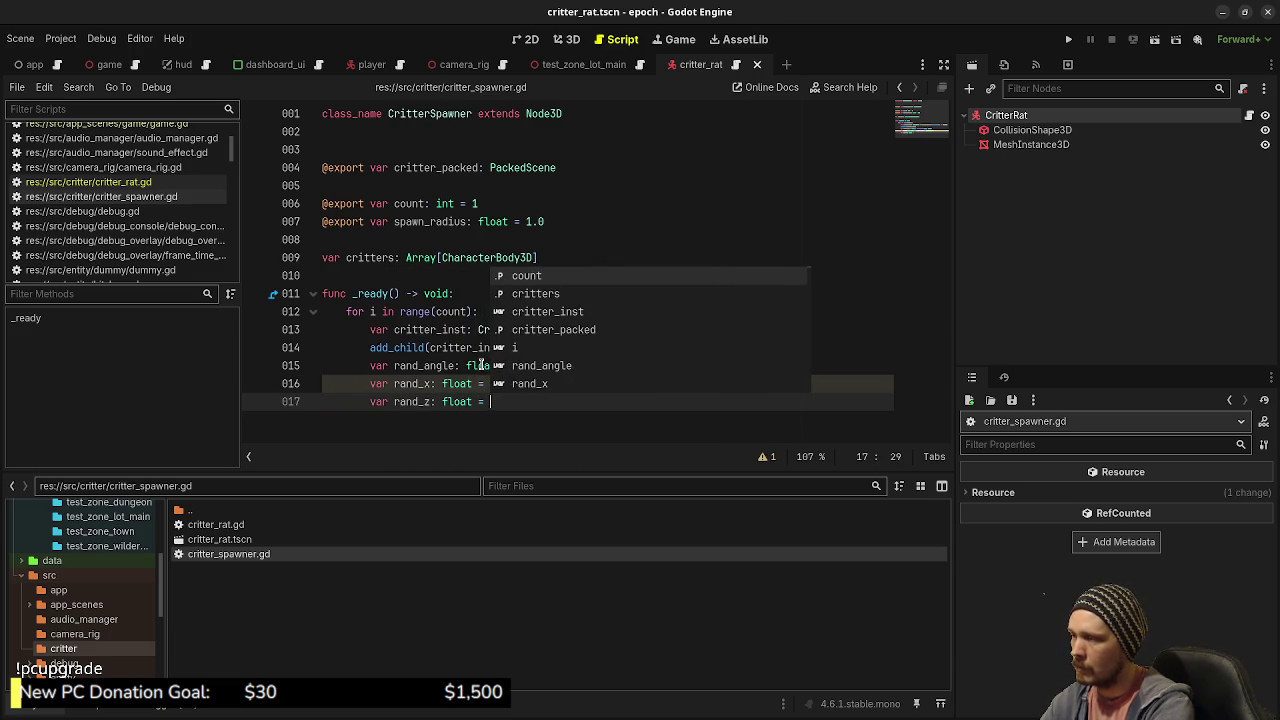
text(sin(rand)
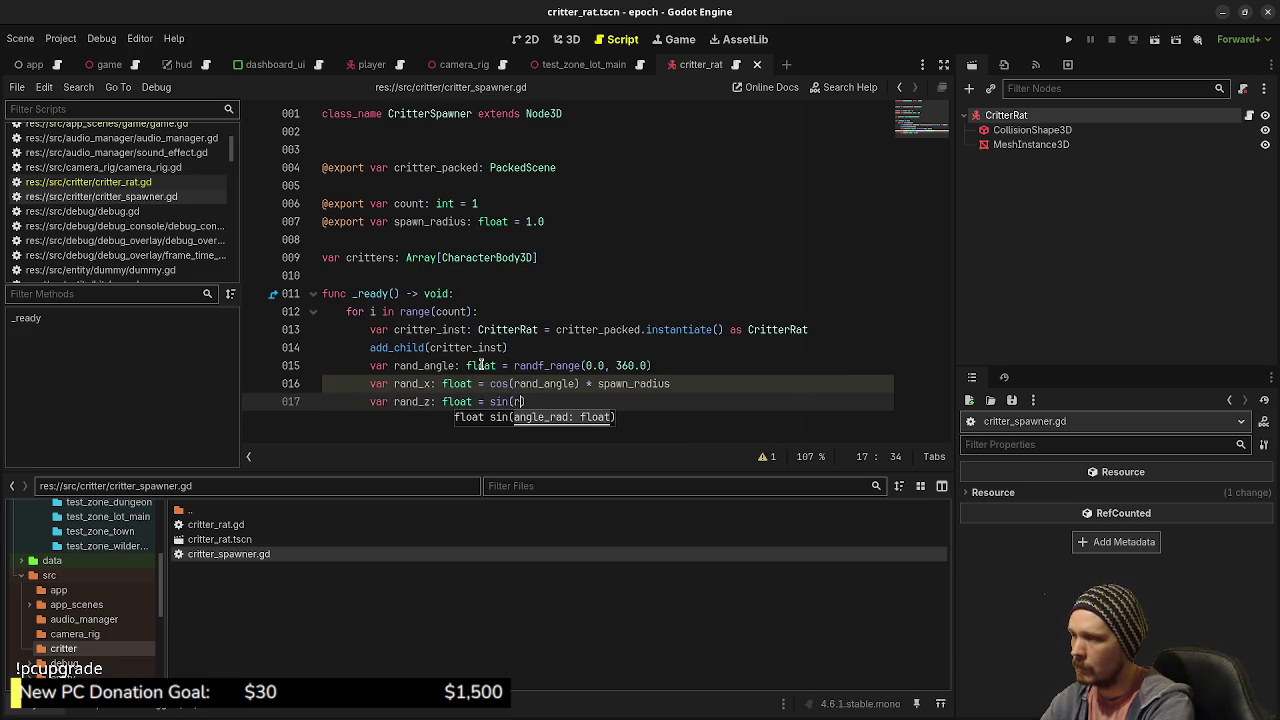
text(_angle)
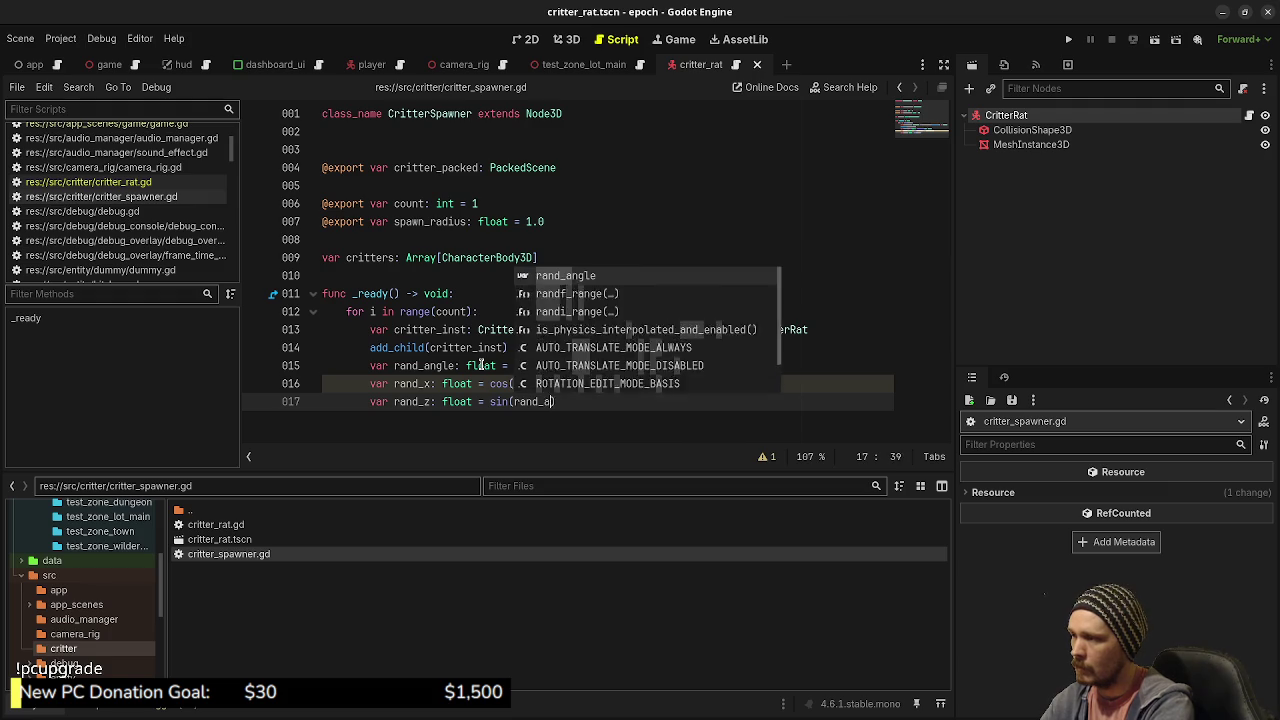
text(* spa)
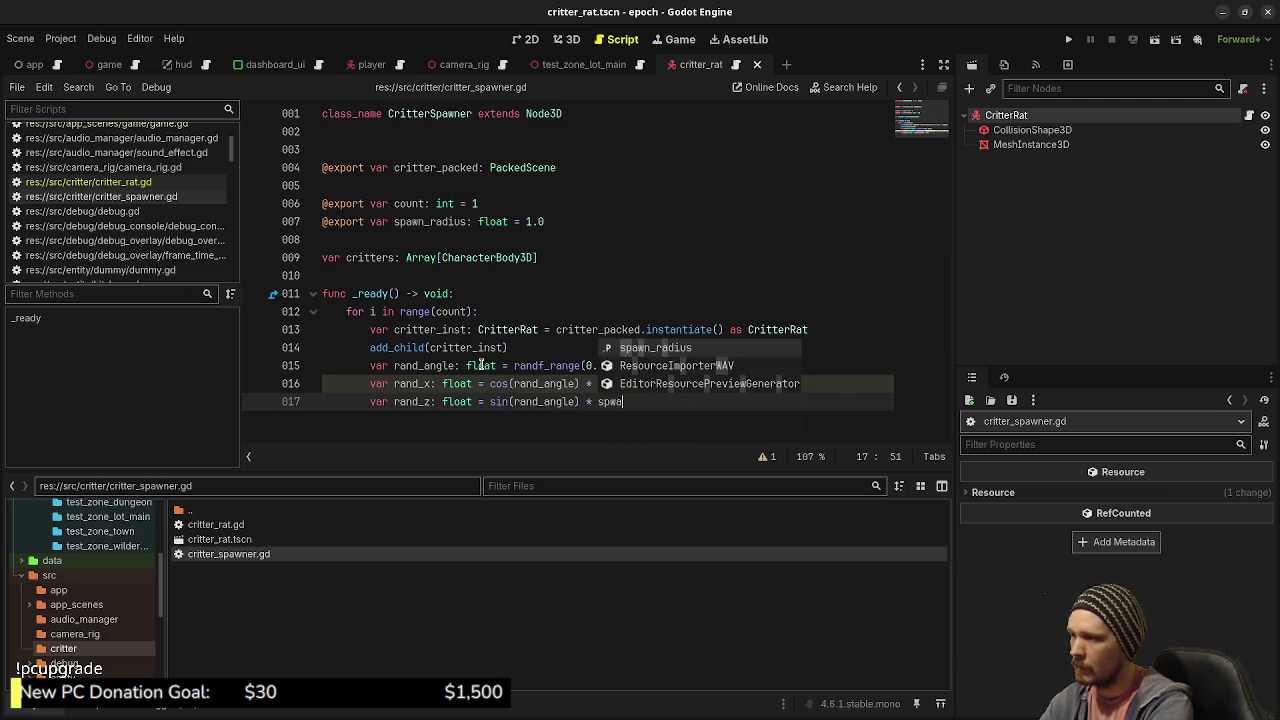
text(wn_rad)
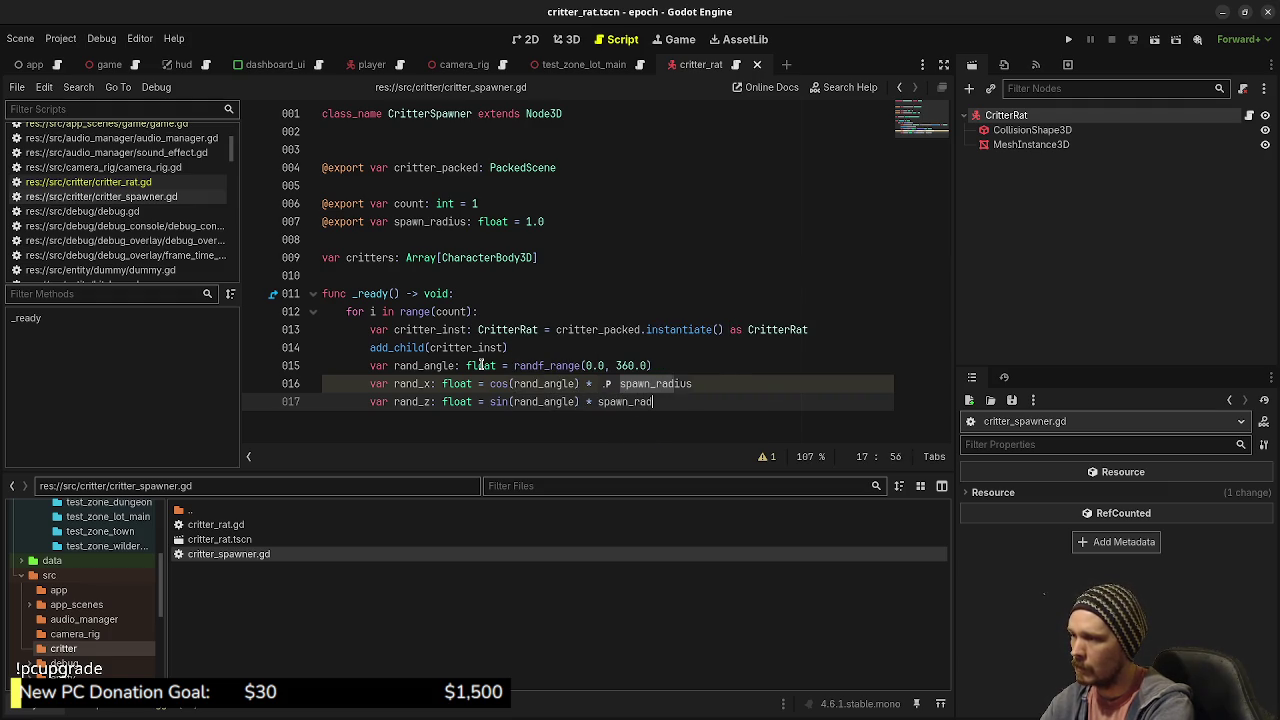
text(ius)
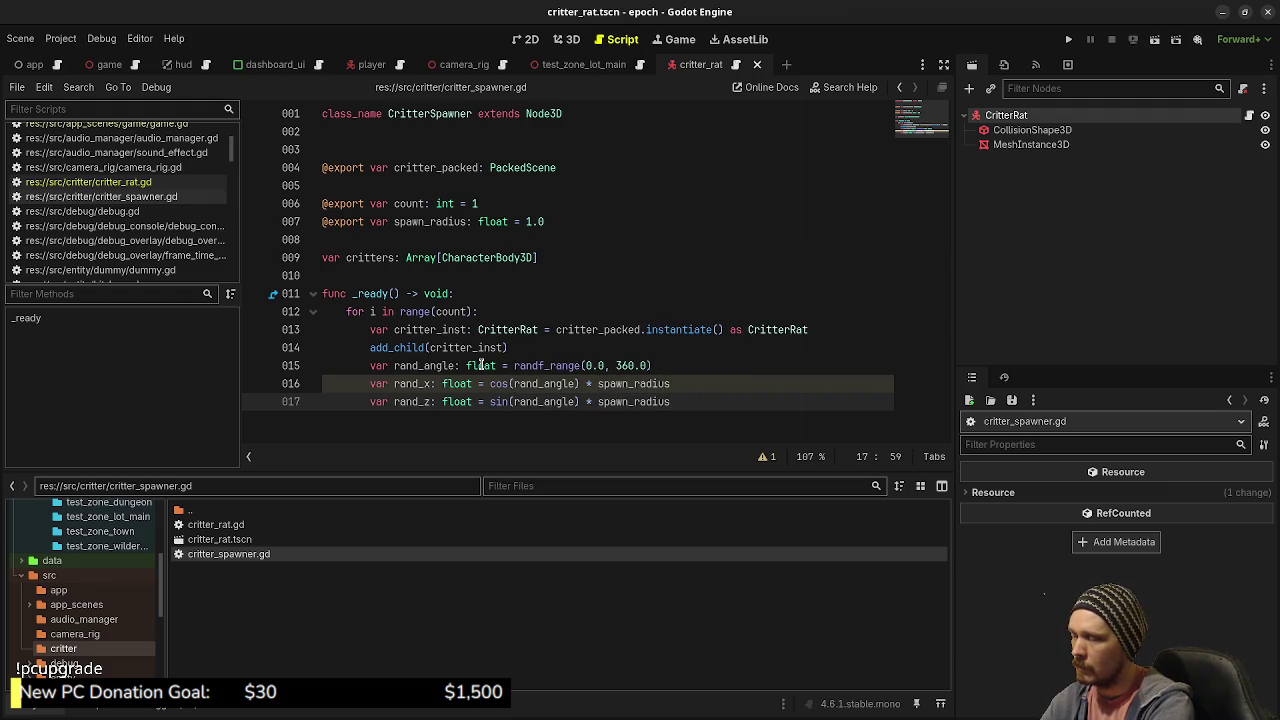
key(Return)
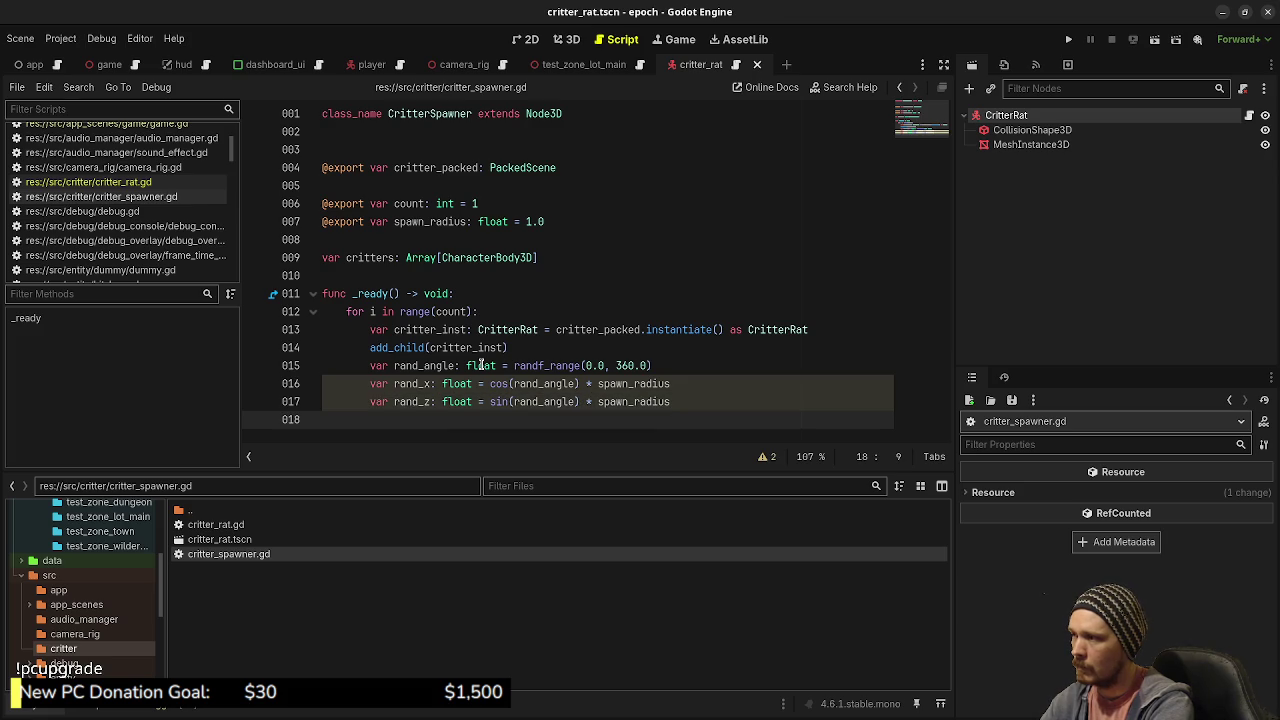
- Set critter_inst.global_position to Vector3(rand_x, global_position.y, rand_z) and save
text(critter_inst.globalp)
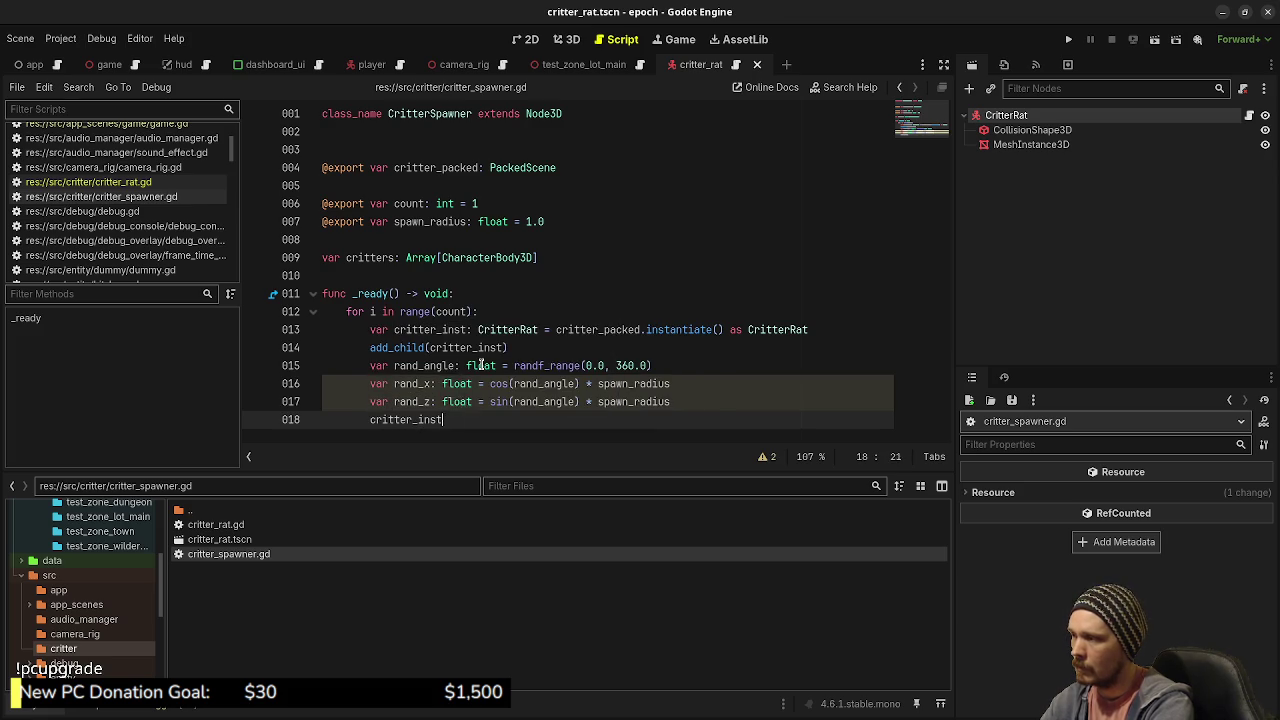
key(BackSpace)
text(_)
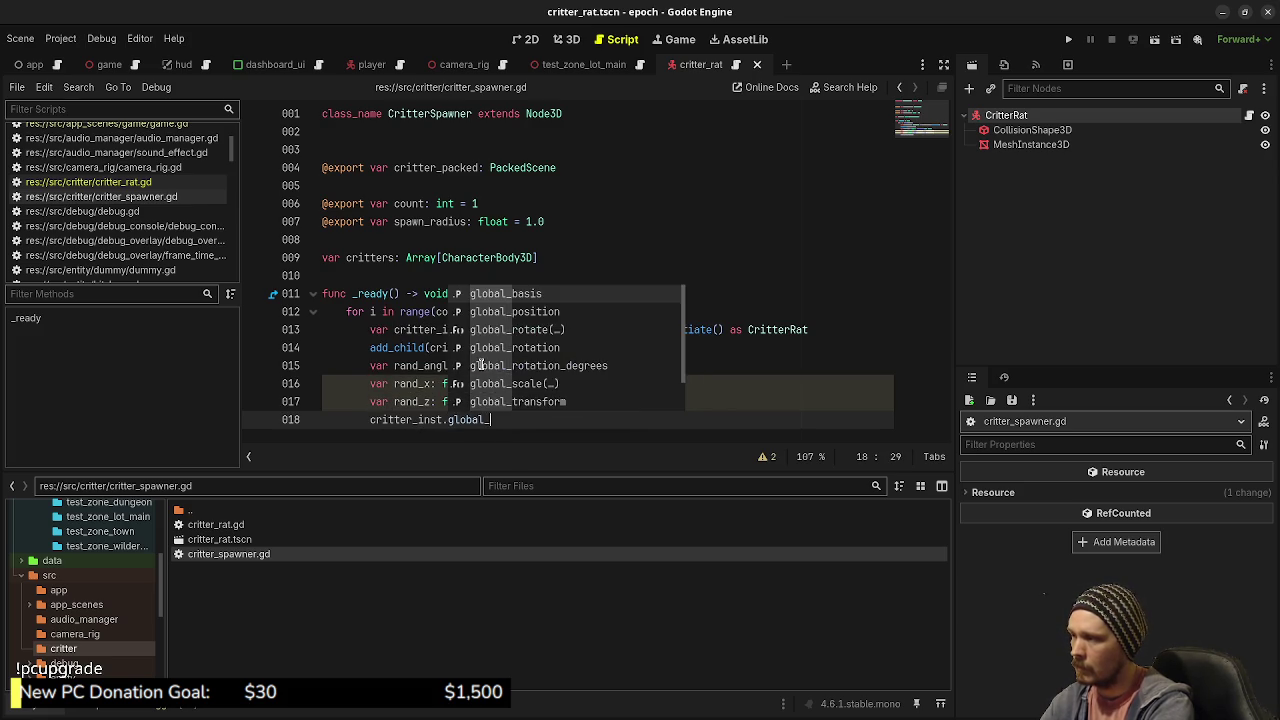
text(position.)
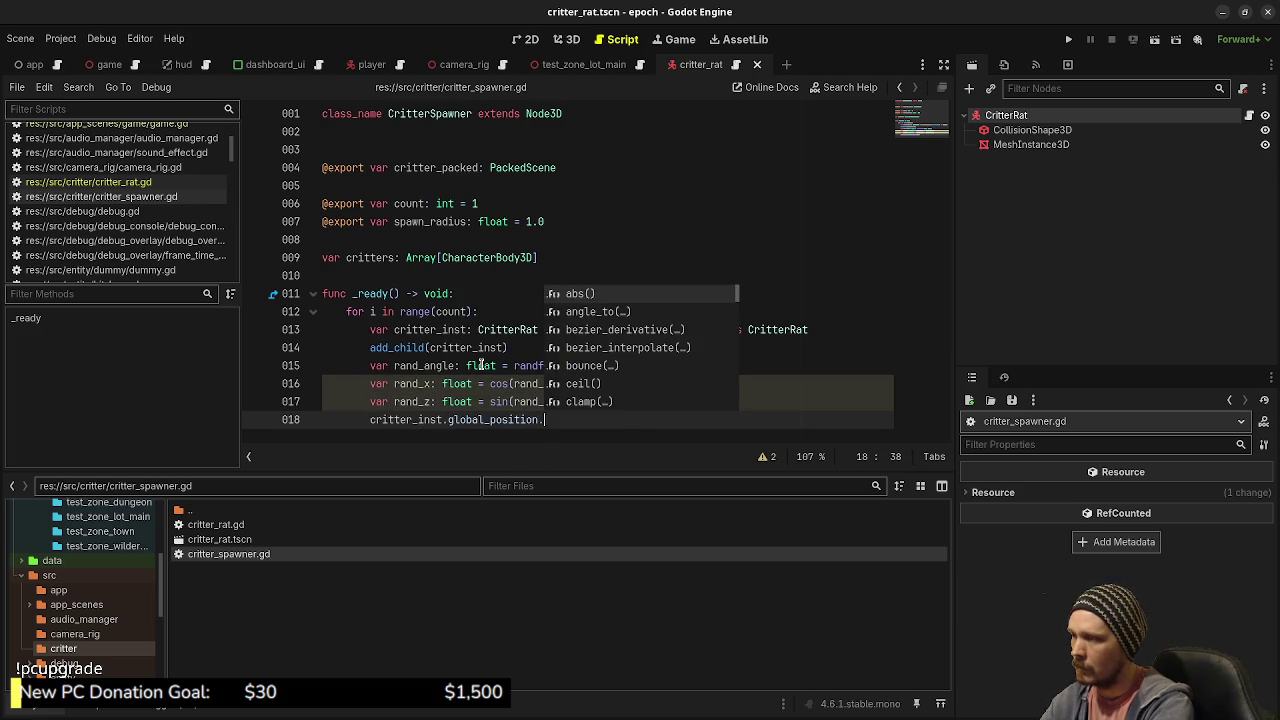
key(BackSpace)
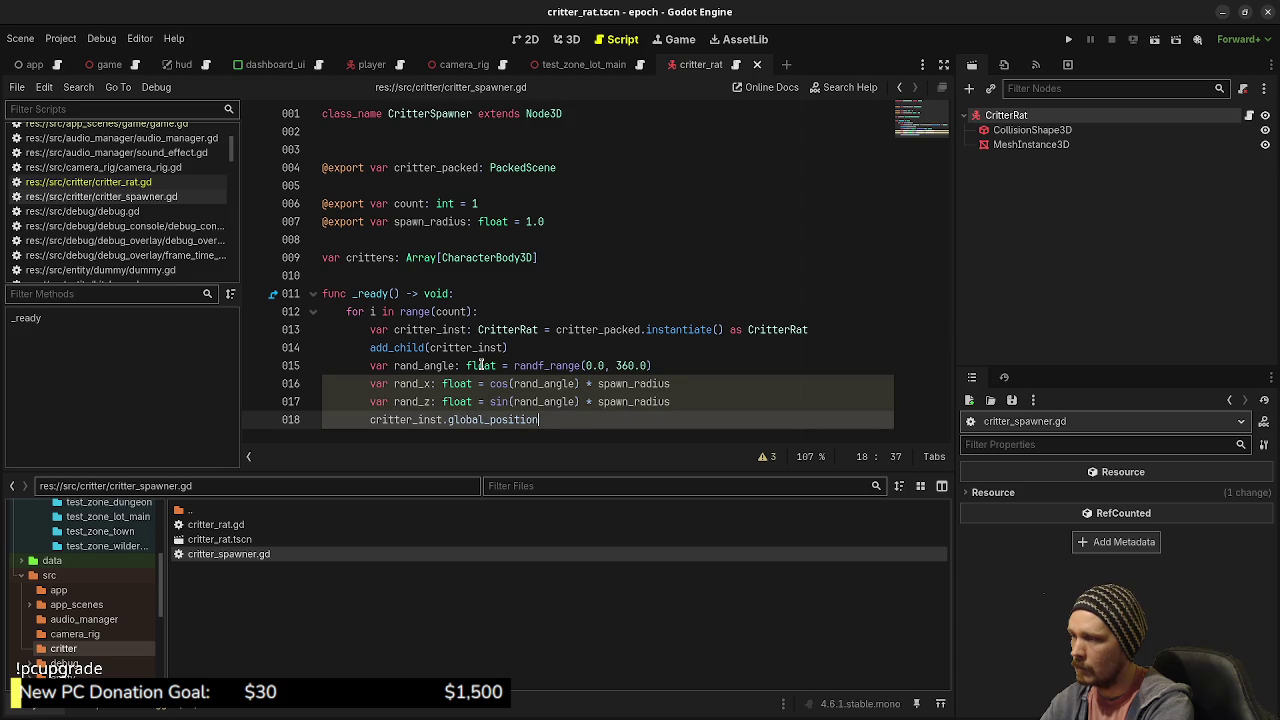
text( = )
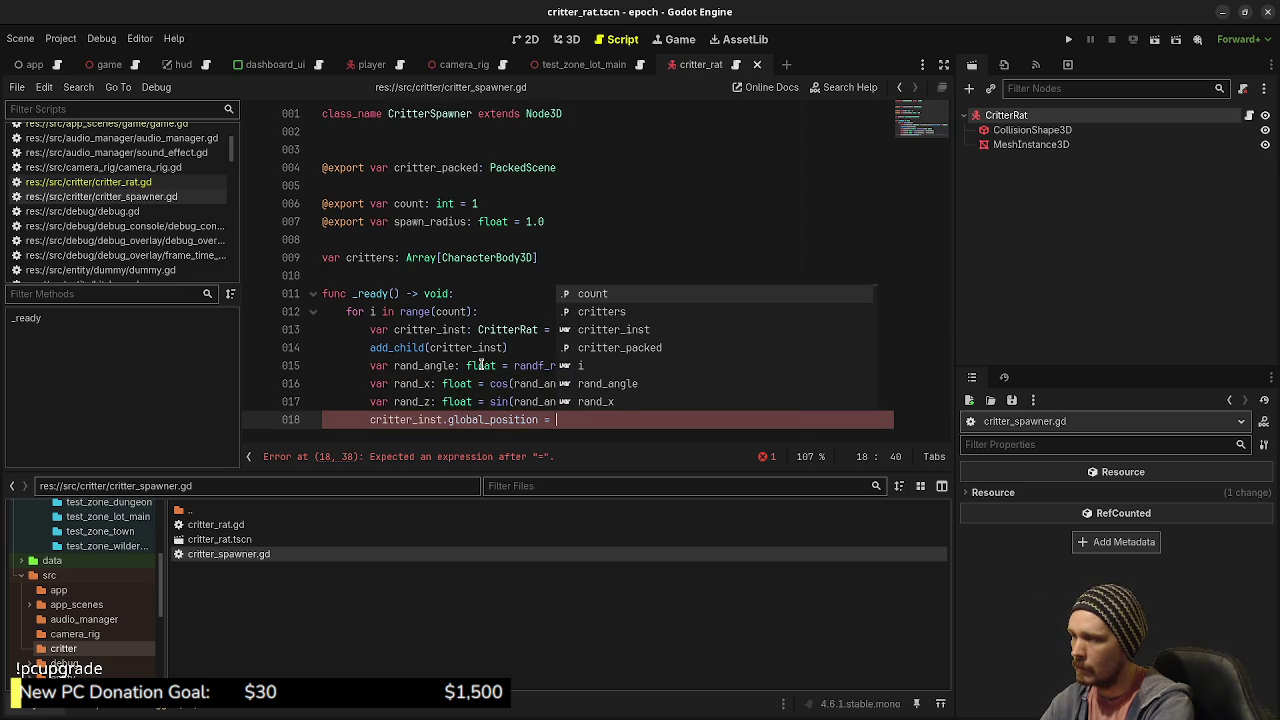
text(Vector3)
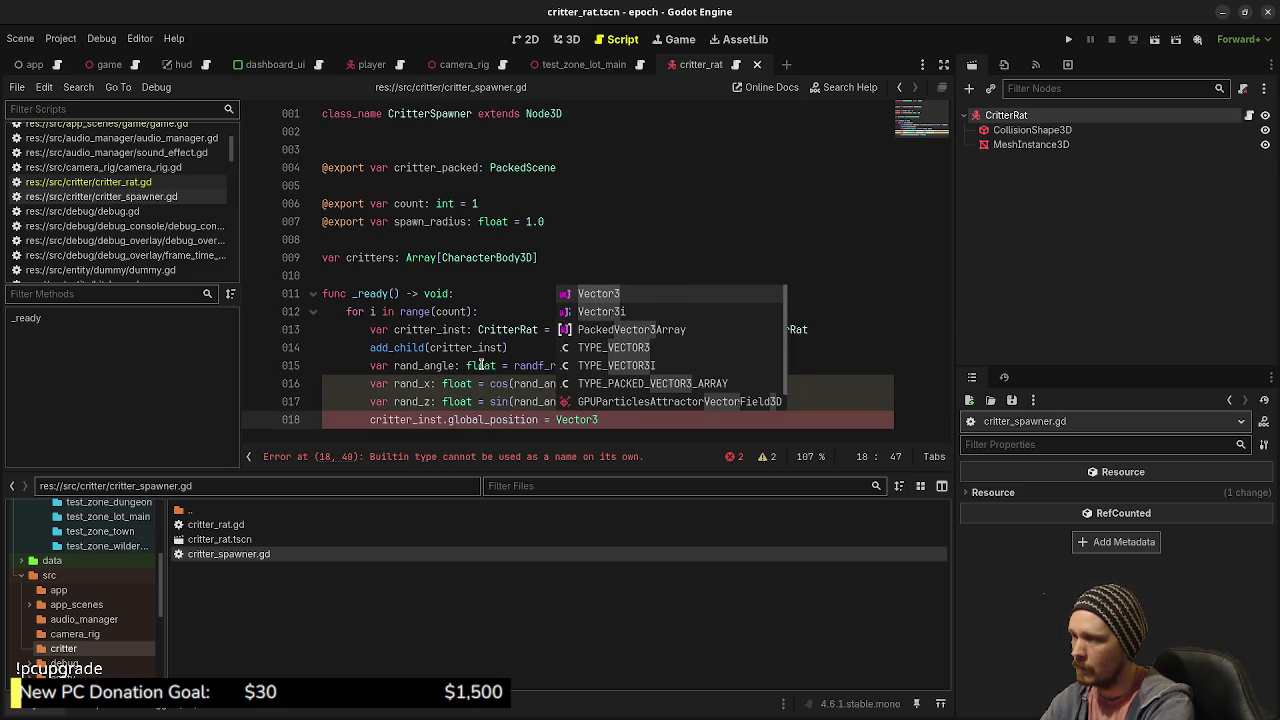
text((rand_x, )
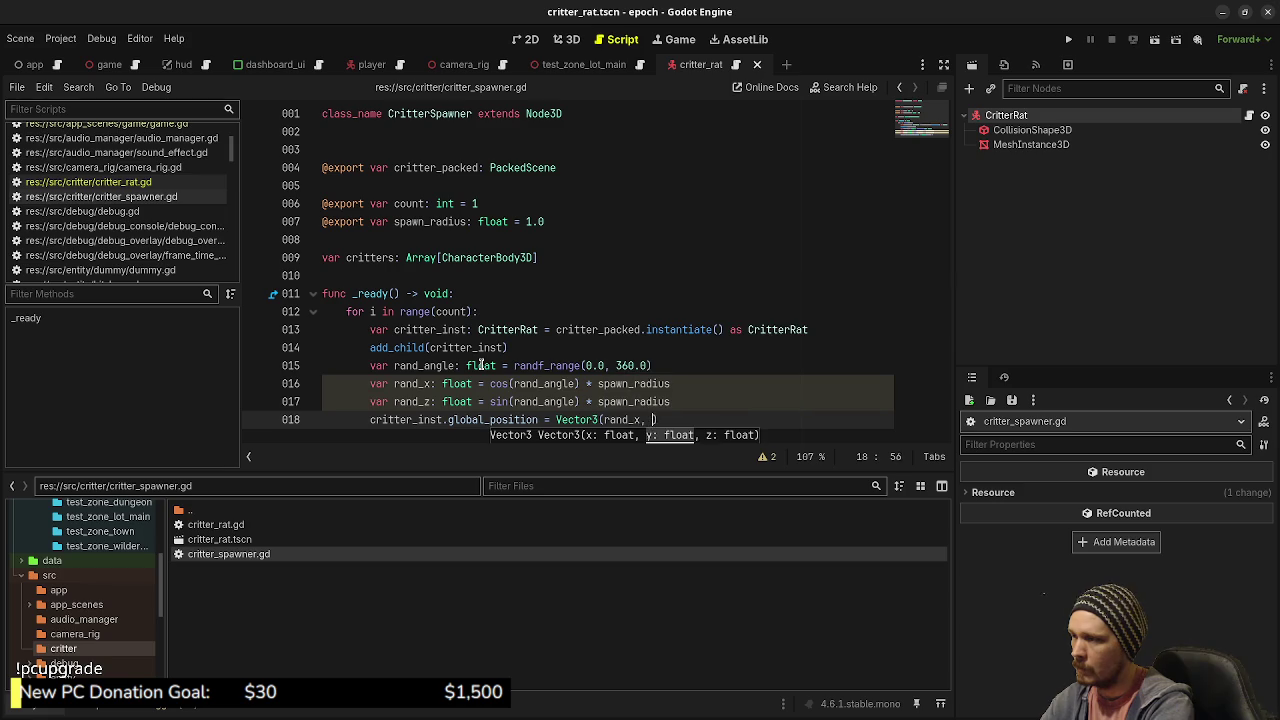
text(0.0)
key(BackSpace)
key(BackSpace)
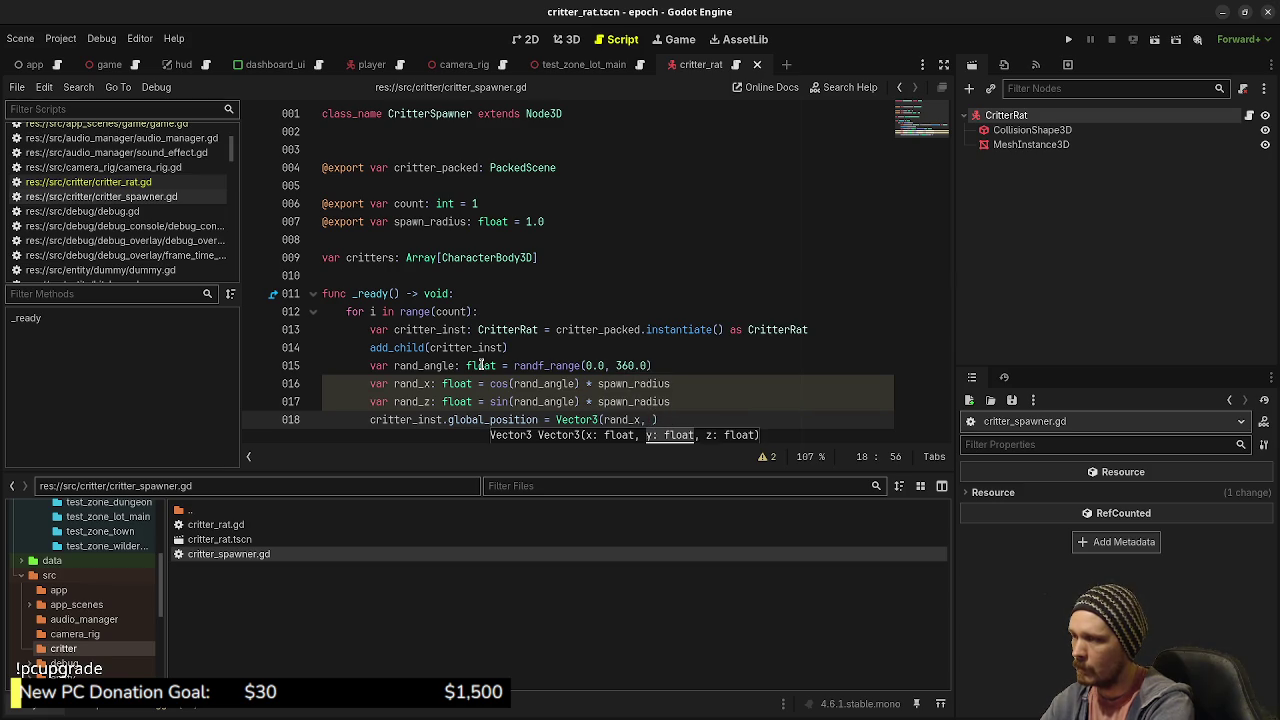
text(global_p)
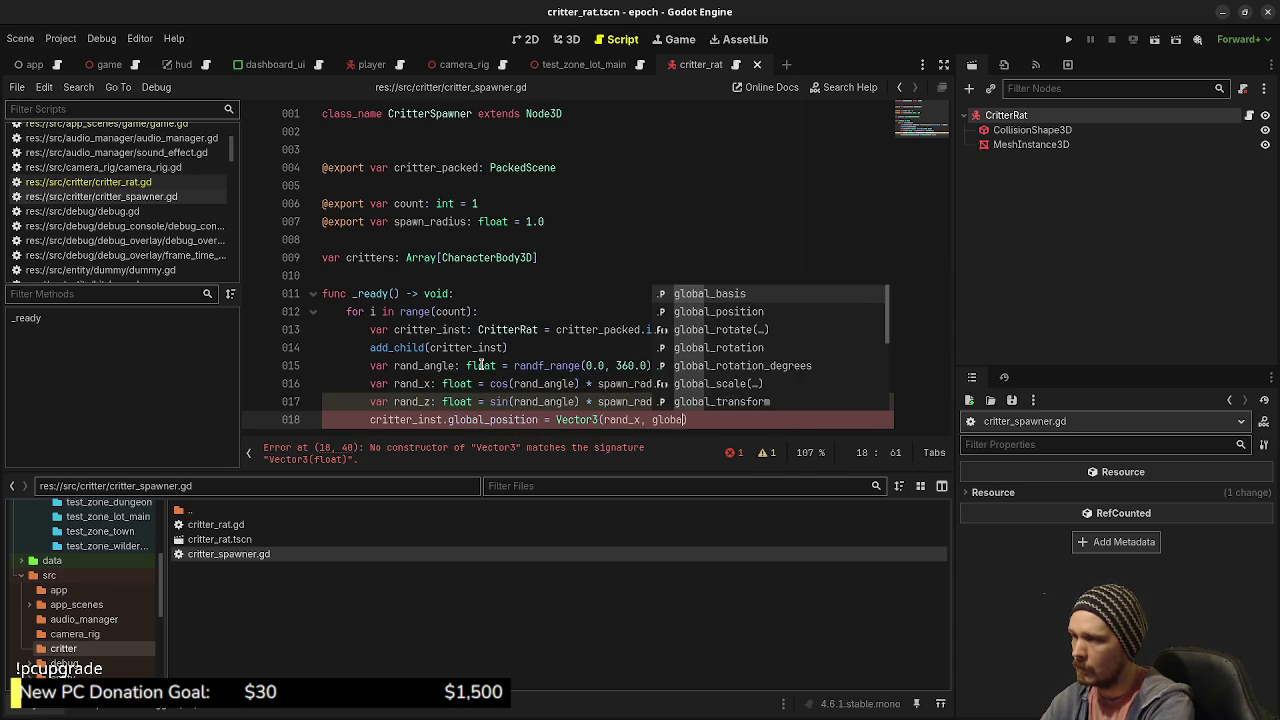
text(ositio)
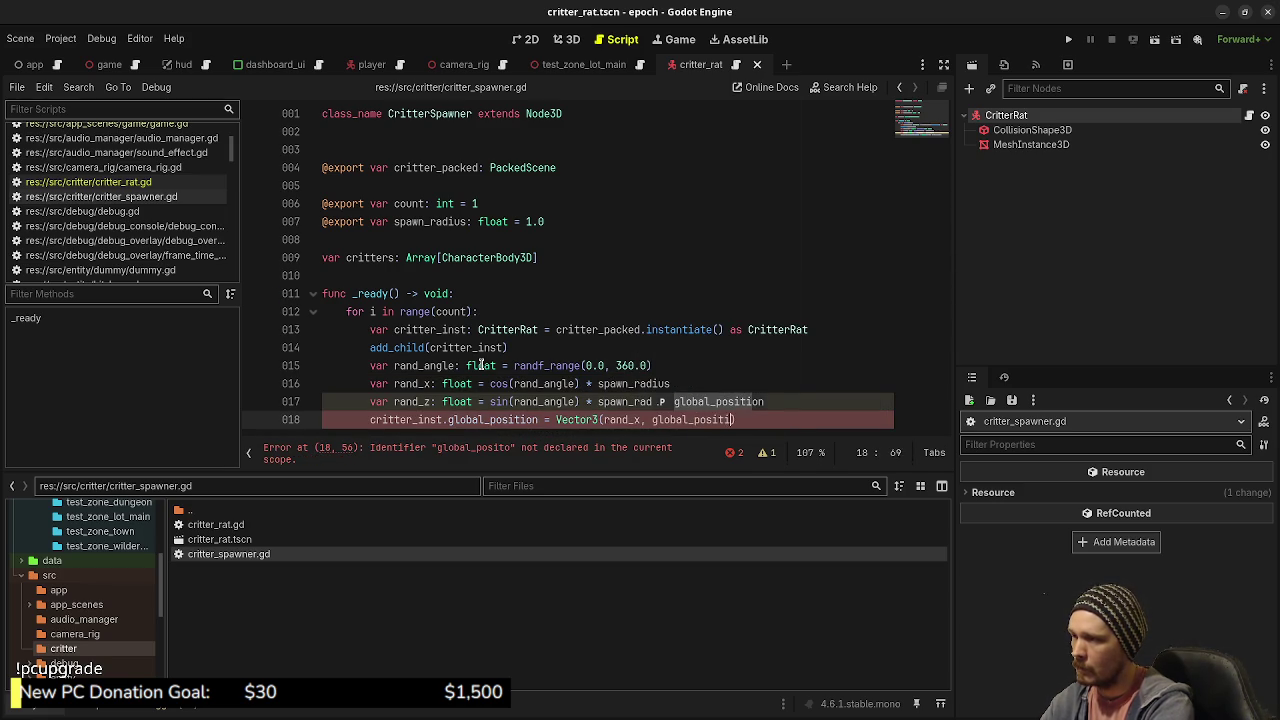
key(Return)
text(.y, r)
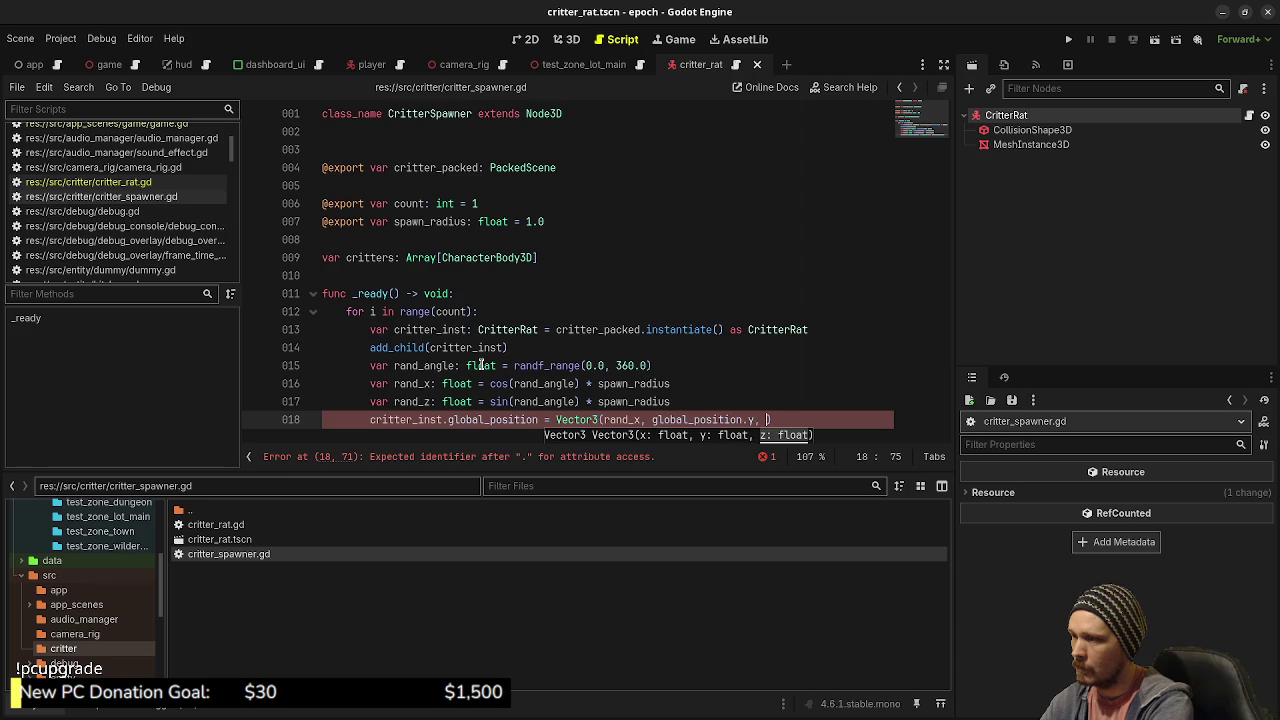
text(and_z))
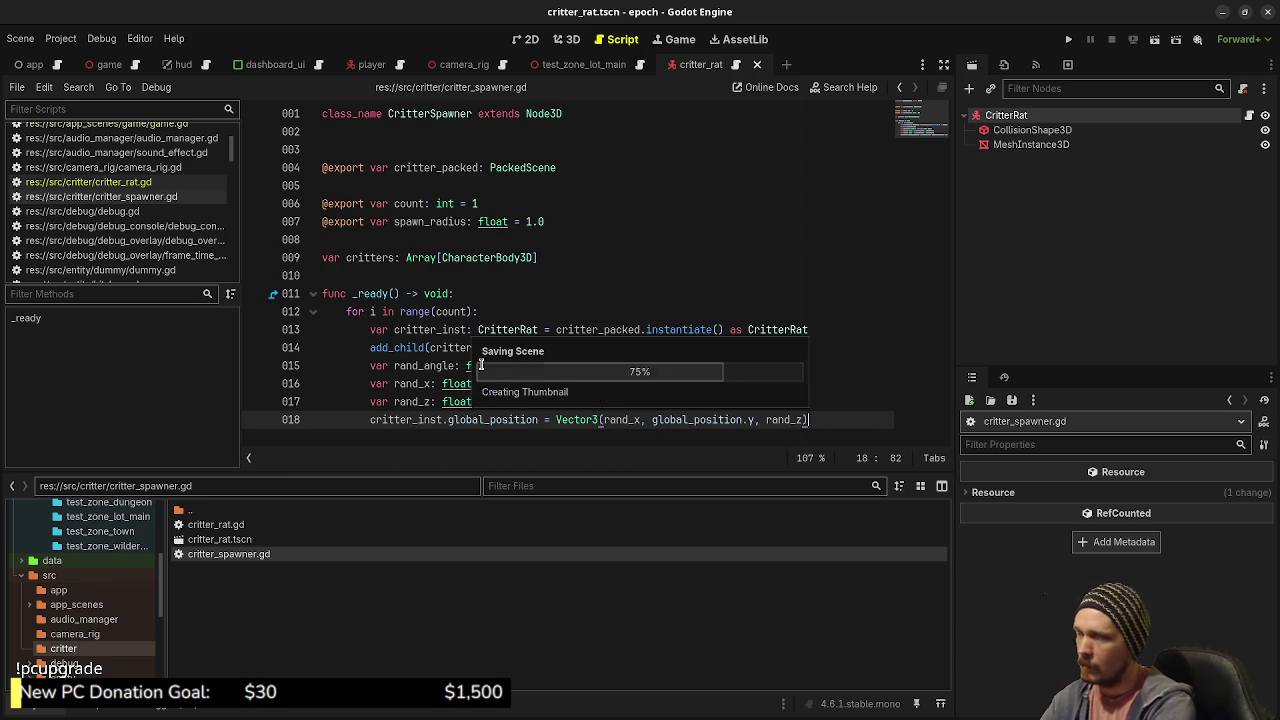
key(ctrl+s)
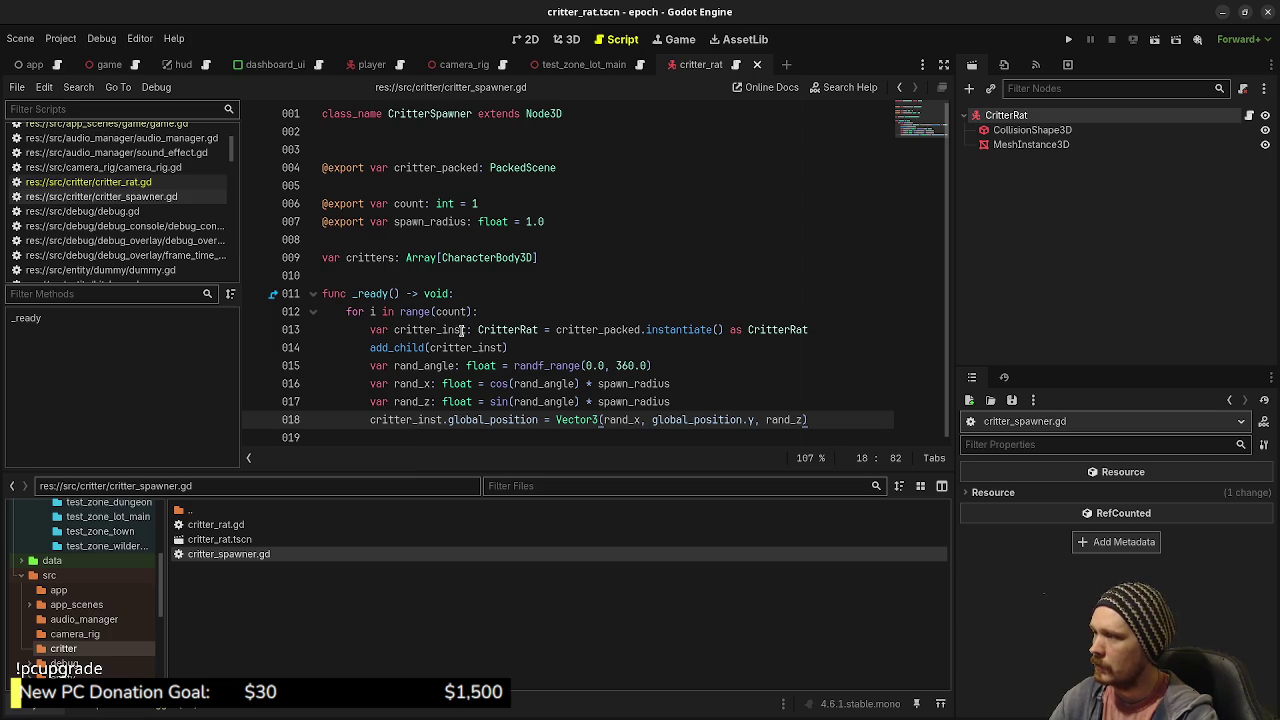
- Append each critter to the array with critters.push_back(critter_inst) after the position line
double_click(452, 167)
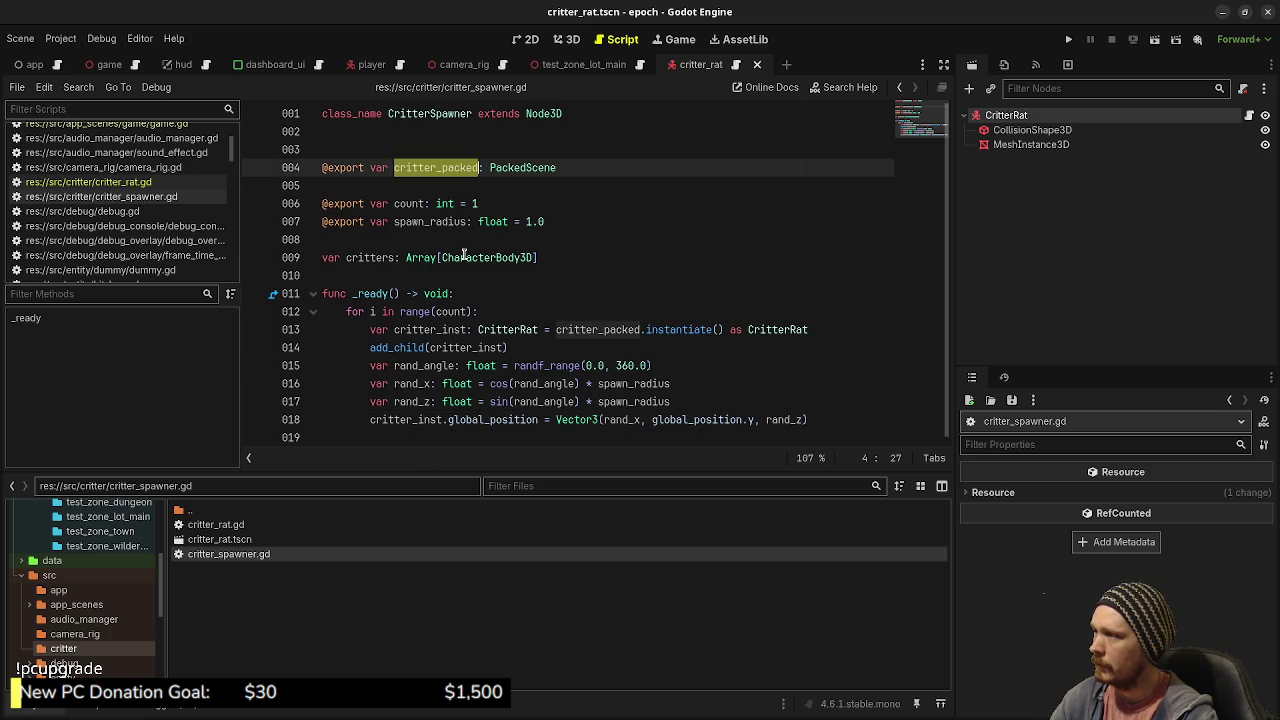
double_click(410, 203)
double_click(437, 222)
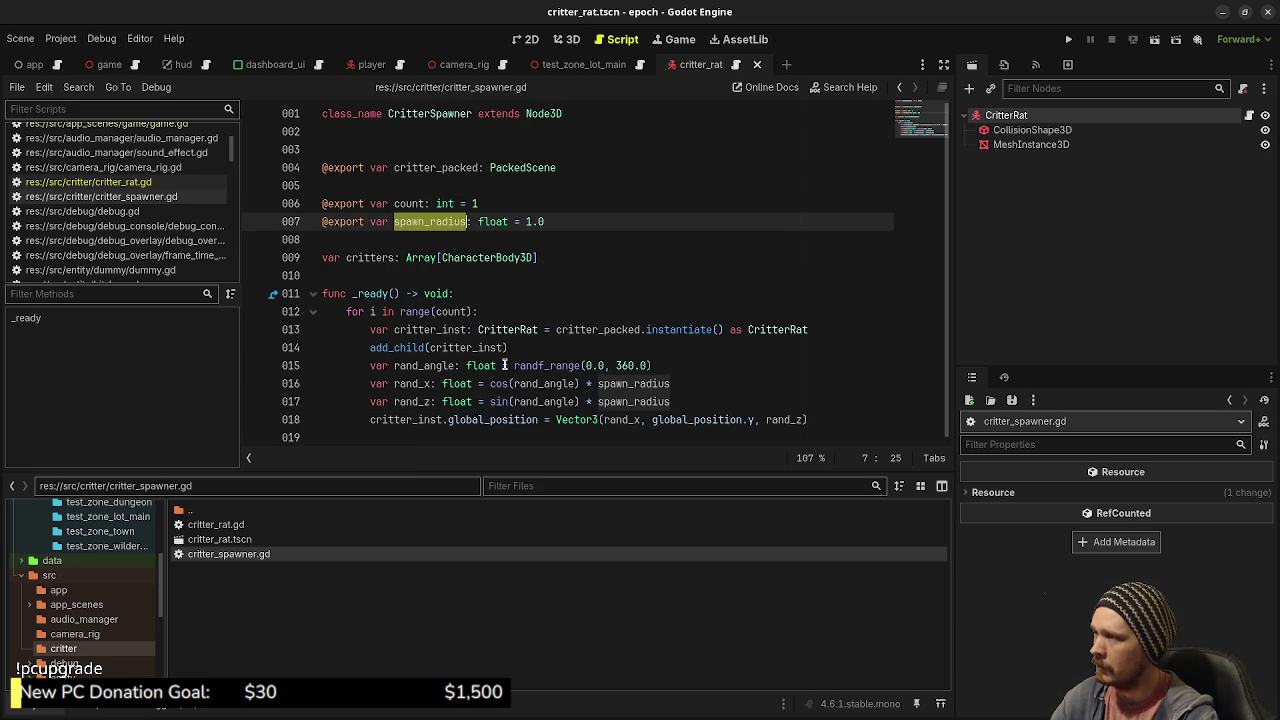
click(842, 419)
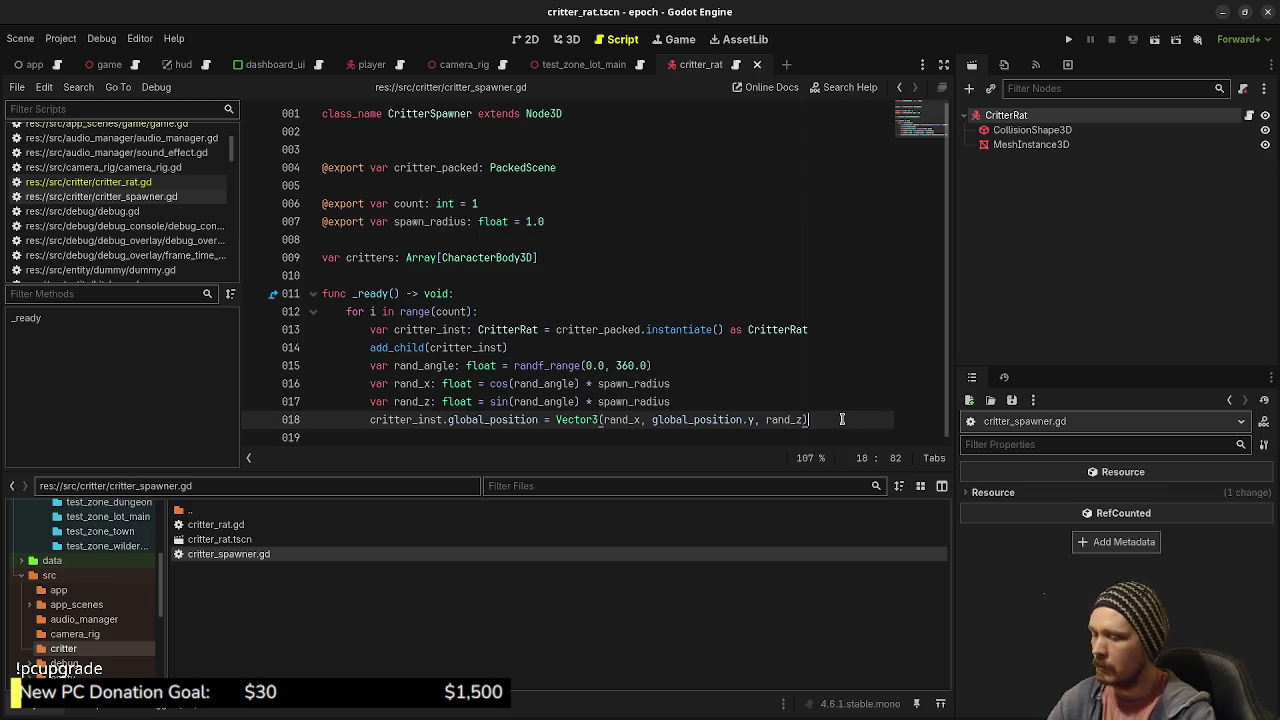
key(Return)
key(Return)
text(critters.a)
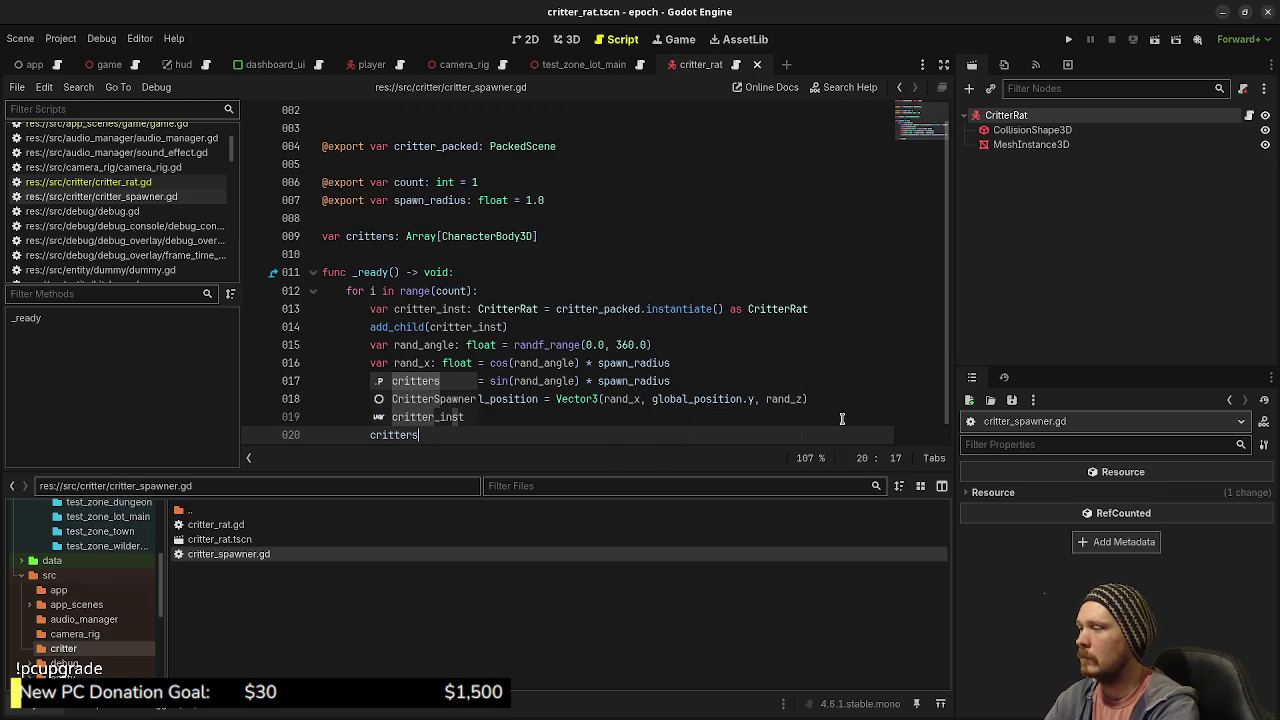
key(BackSpace)
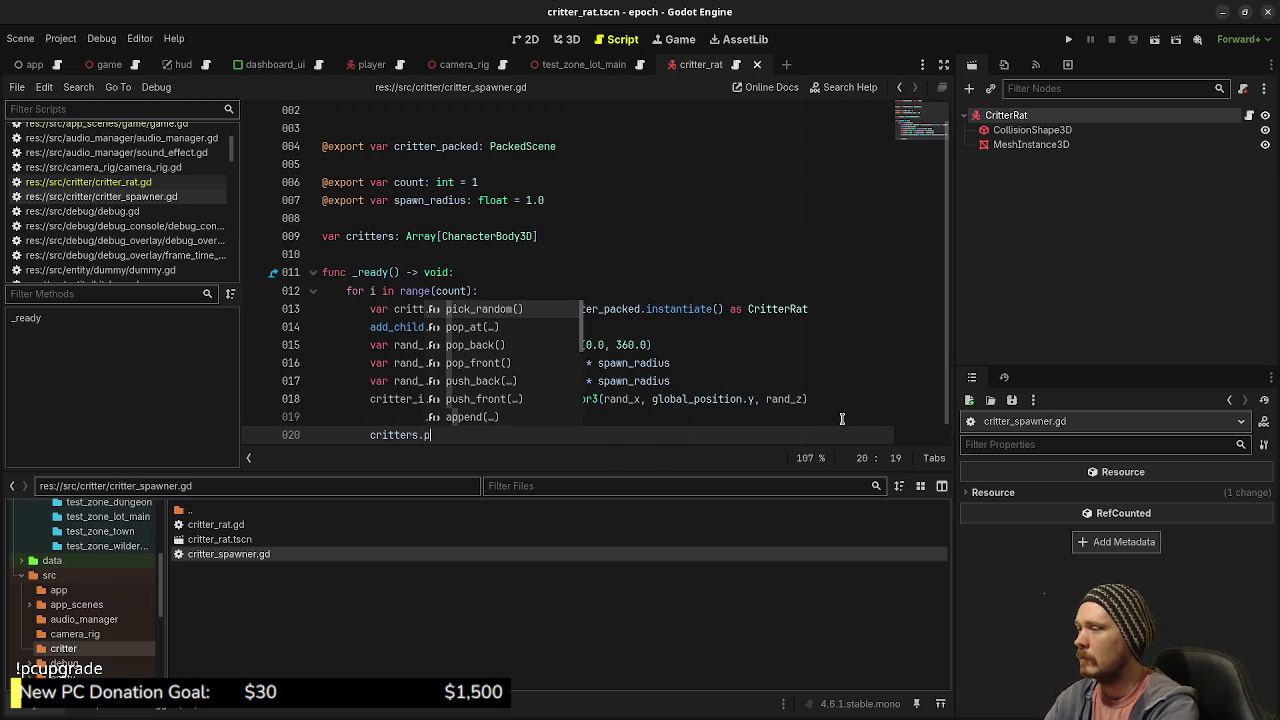
text(push_bac)
key(Return)
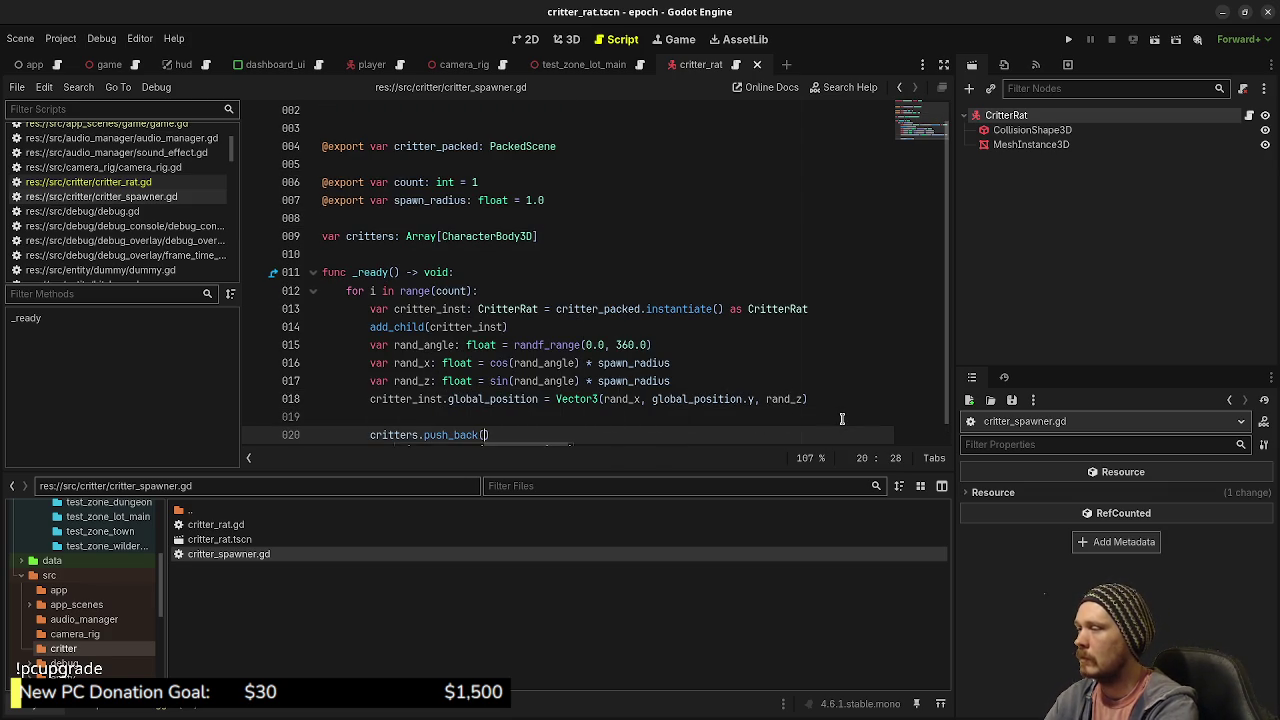
text(critter_inst))
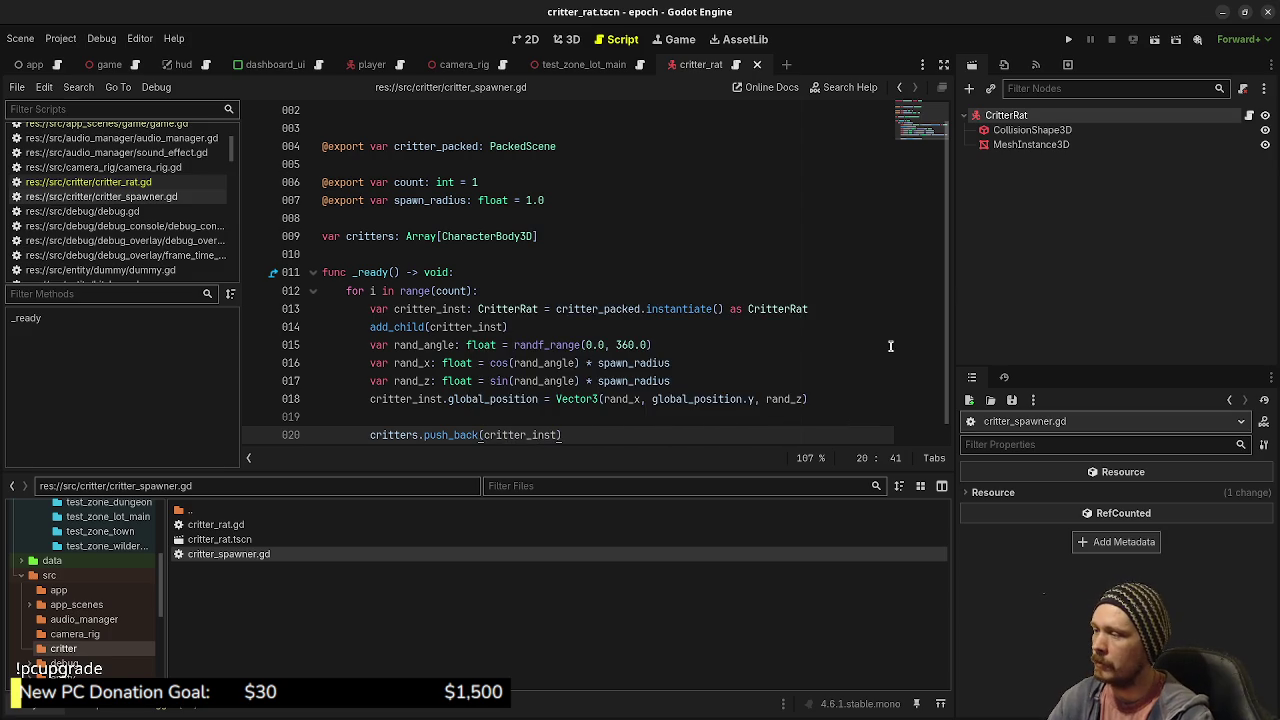
scroll(609, 380, down, 1)
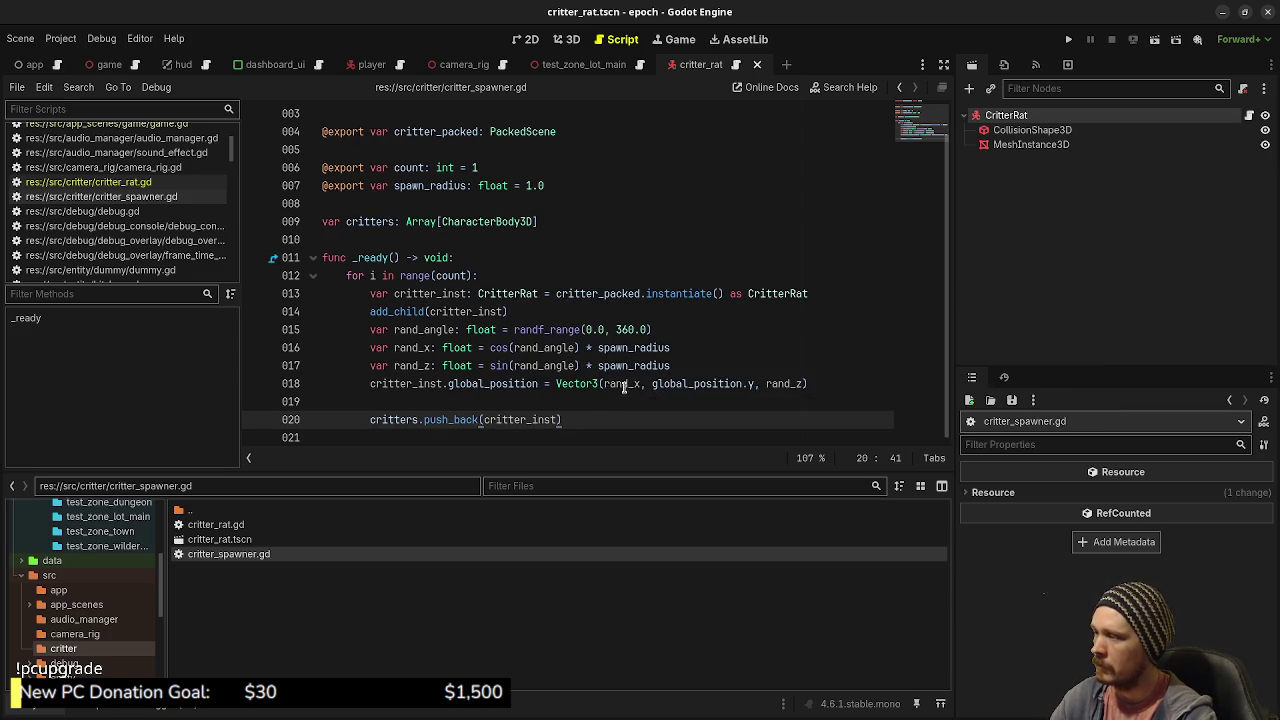
scroll(569, 247, up, 1)
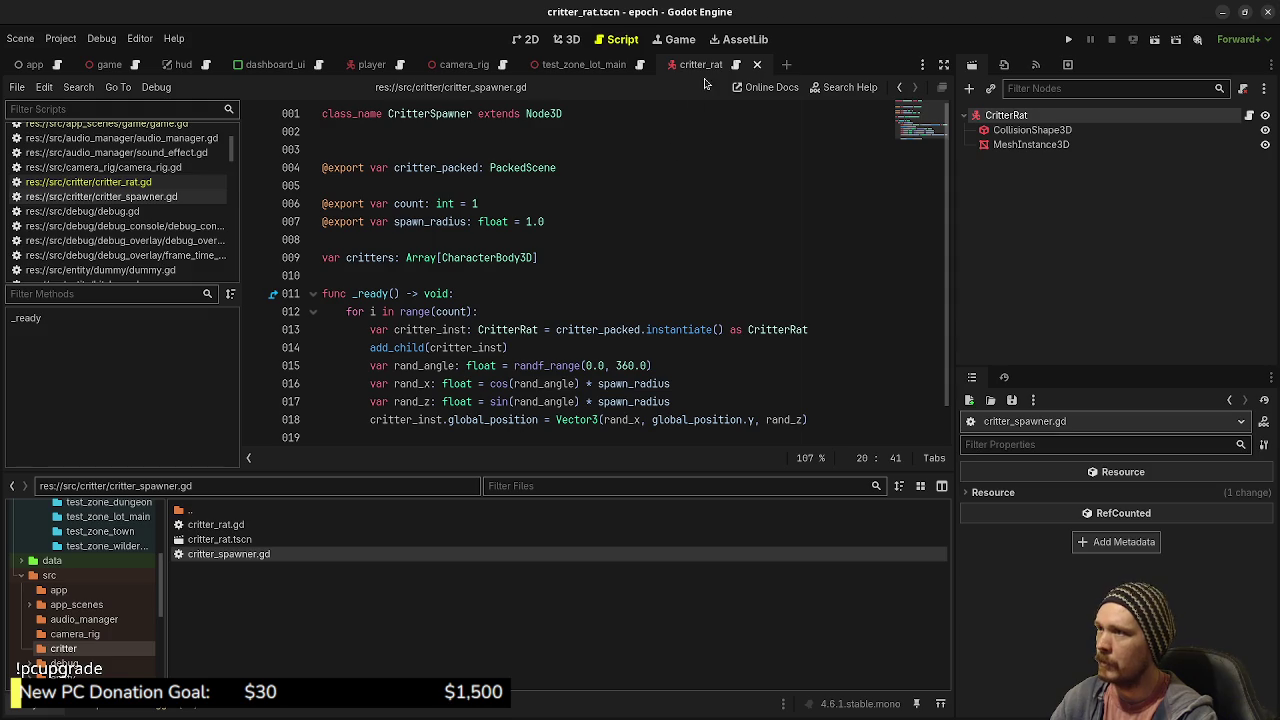
- Trim critter_rat.gd to its class_name line, deleting the spawner variable and setup function, and save
click(733, 66)
text(CritterSpa)
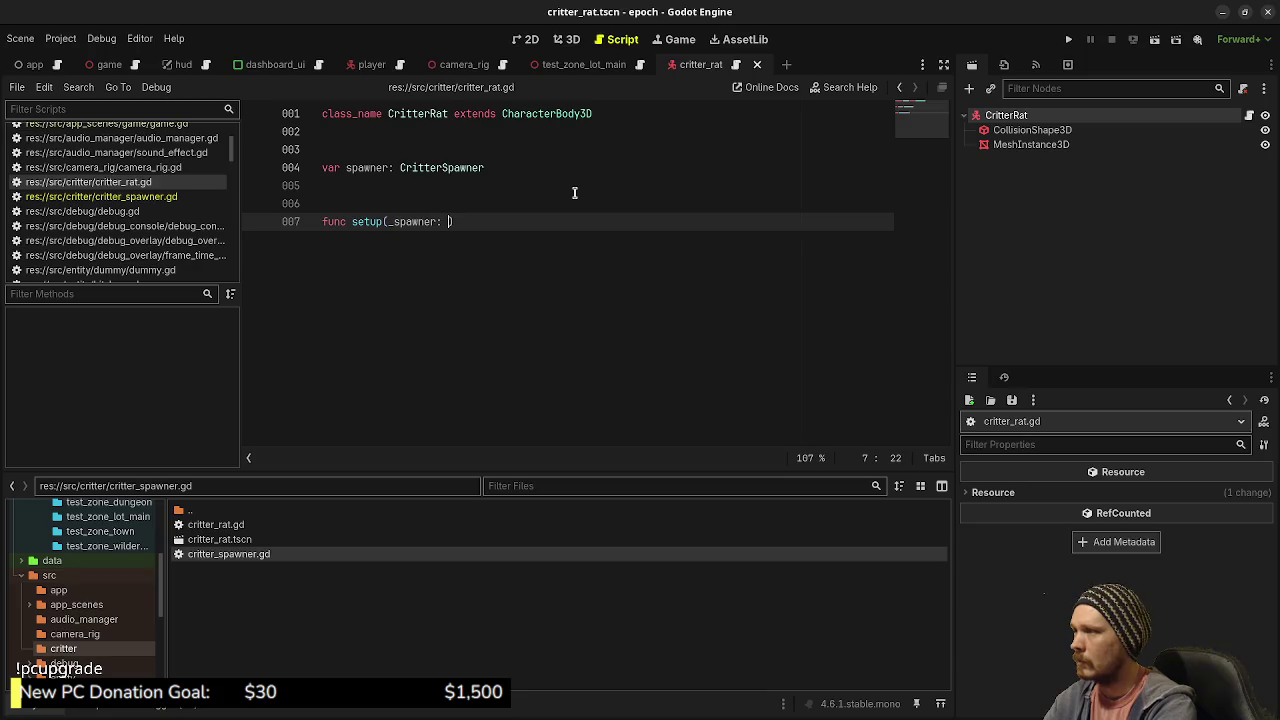
text(wner)
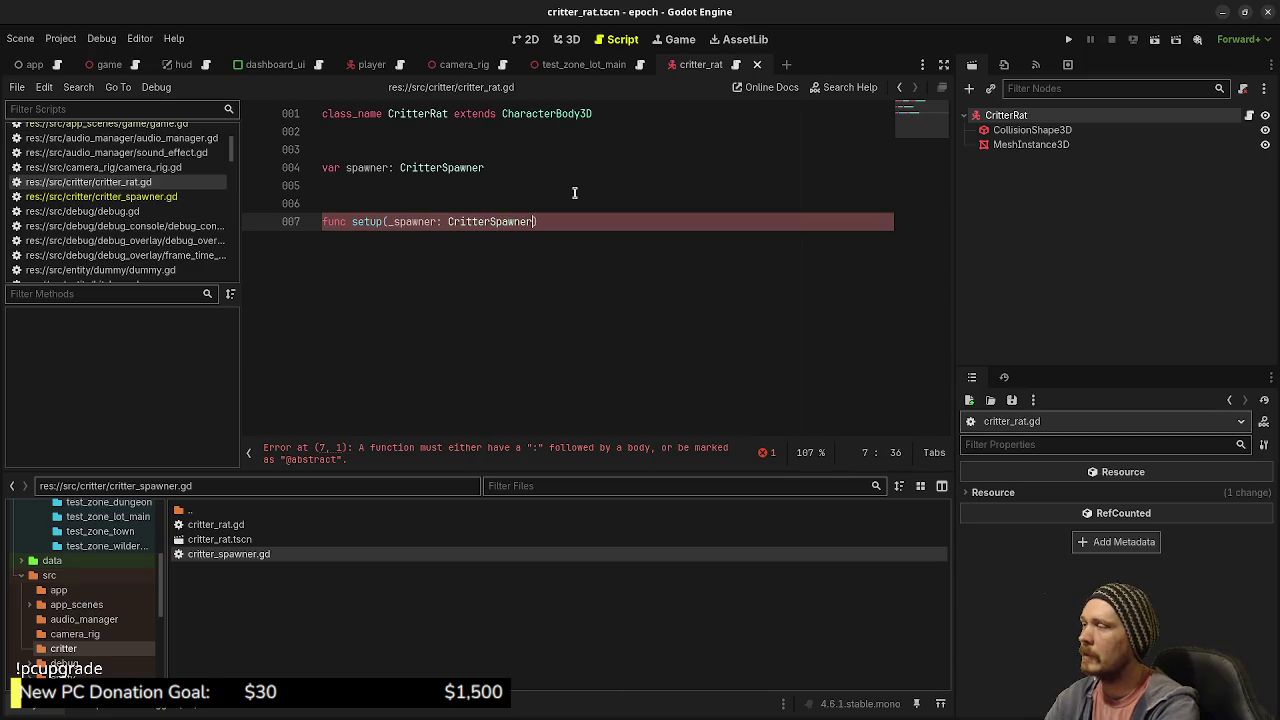
key(ctrl+BackSpace)
key(ctrl+BackSpace)
key(ctrl+BackSpace)
text(spaw)
key(ctrl+BackSpace)
key(ctrl+BackSpace)
key(ctrl+BackSpace)
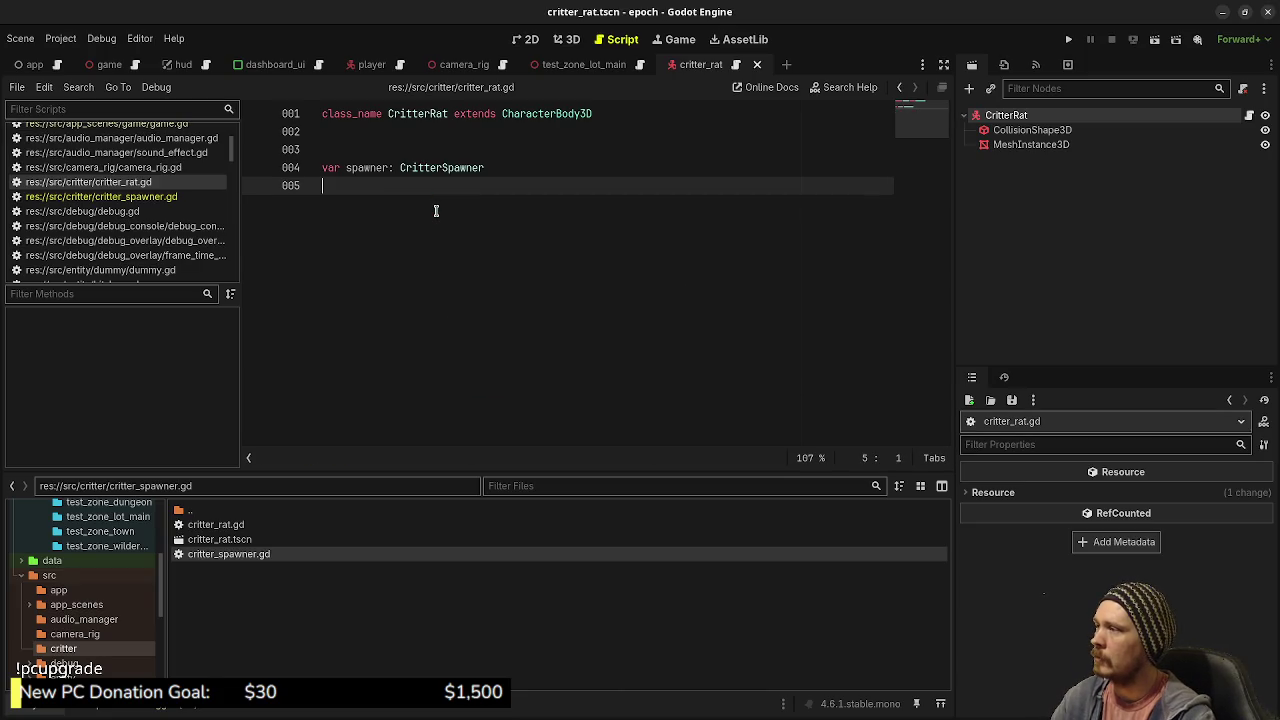
text(S)
key(ctrl+BackSpace)
key(ctrl+BackSpace)
key(ctrl+BackSpace)
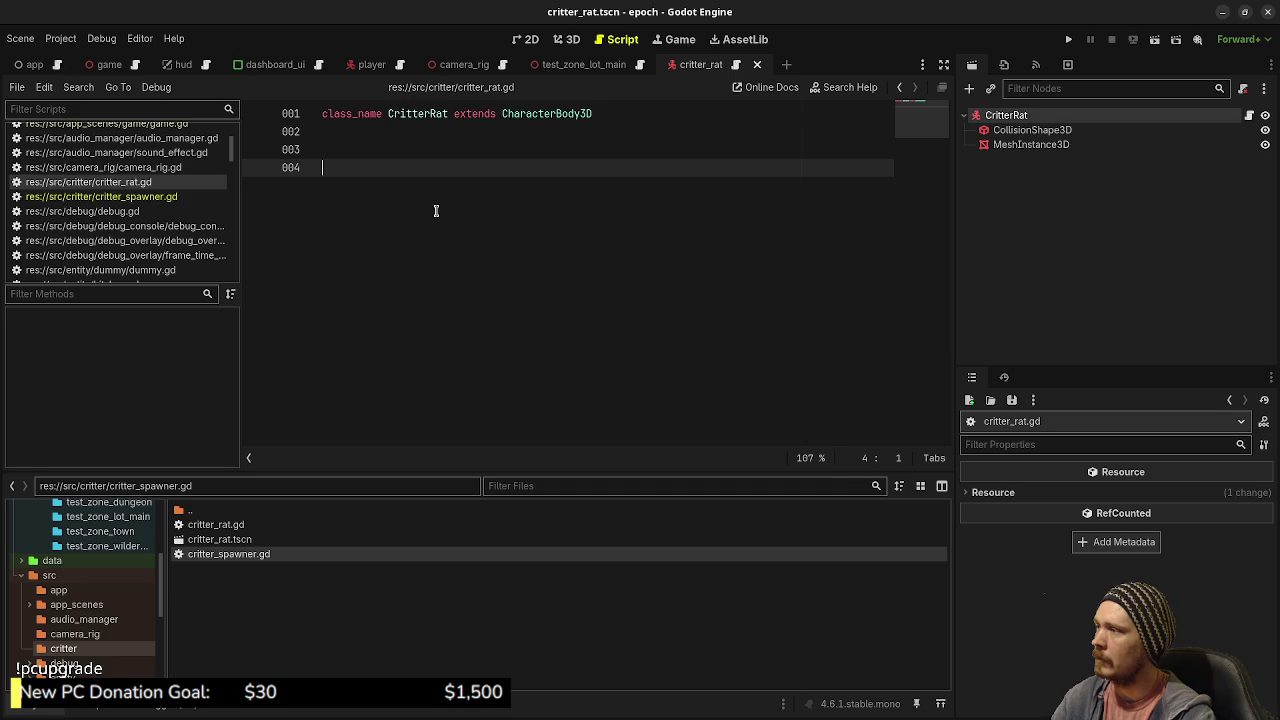
key(Up)
key(Up)
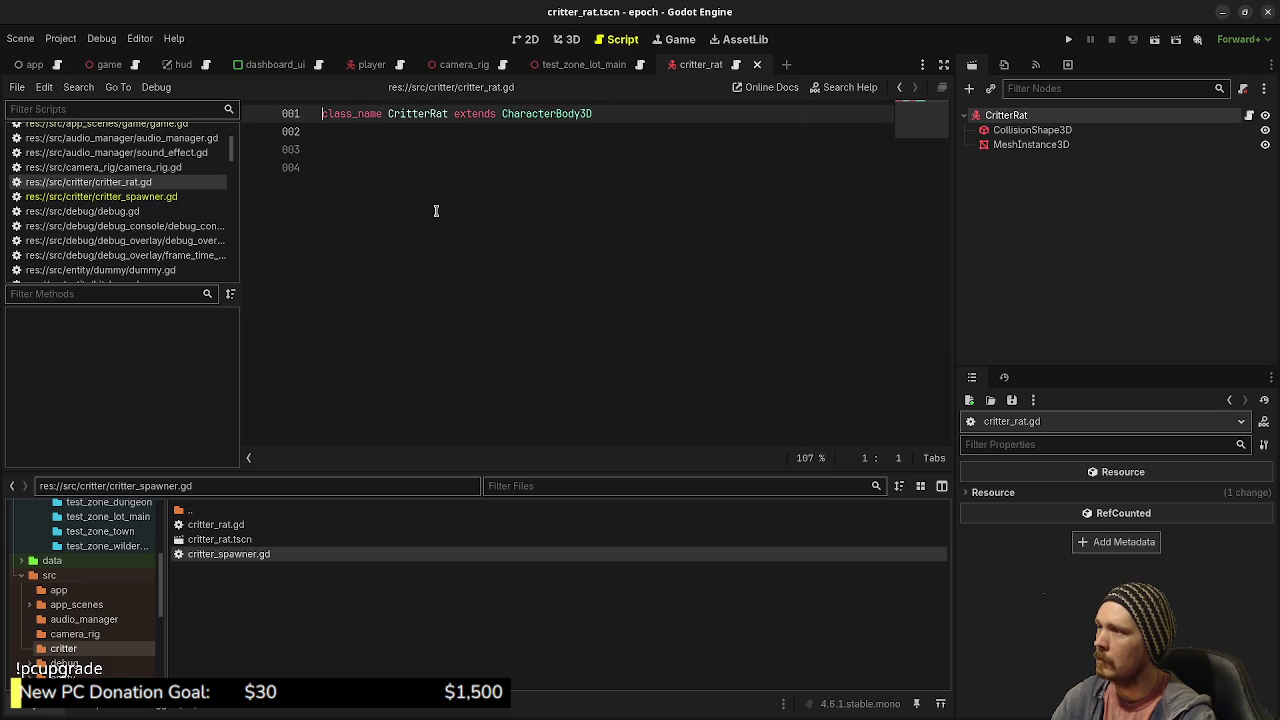
key(ctrl+s)
key(Down)
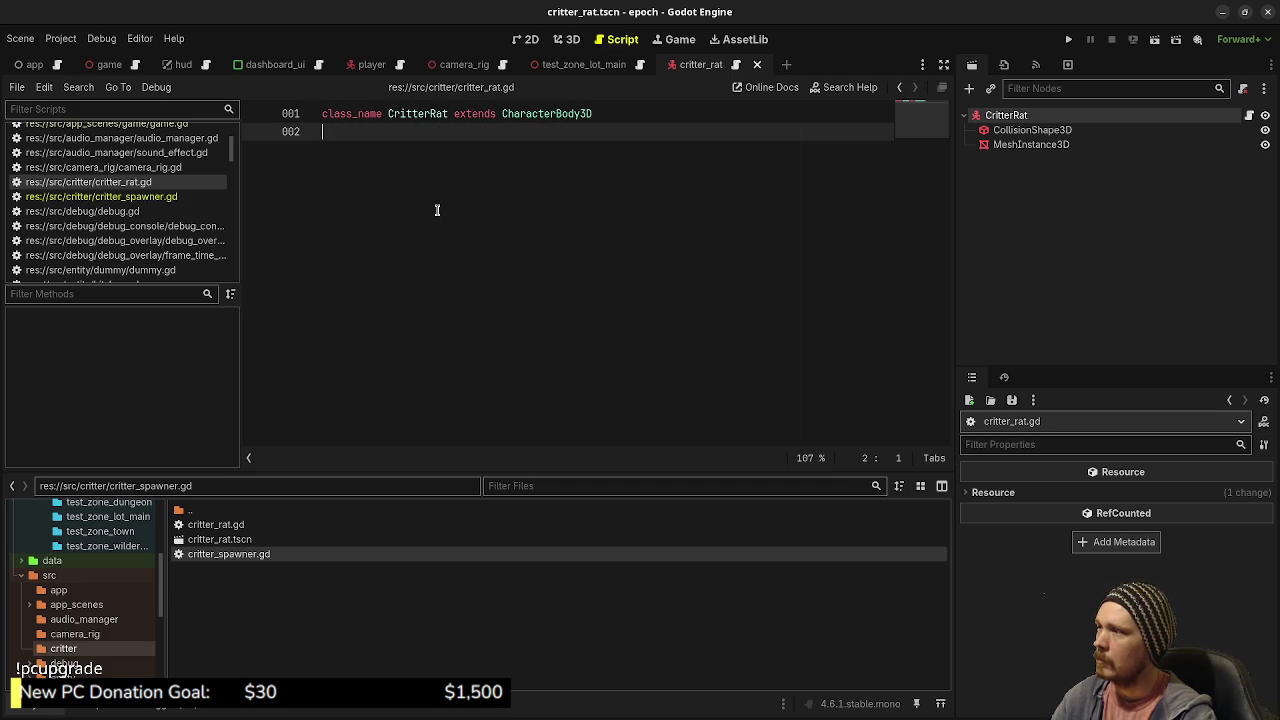
- Glance at the test_zone_lot_main and critter_rat scenes, then reopen critter_spawner.gd
click(584, 64)
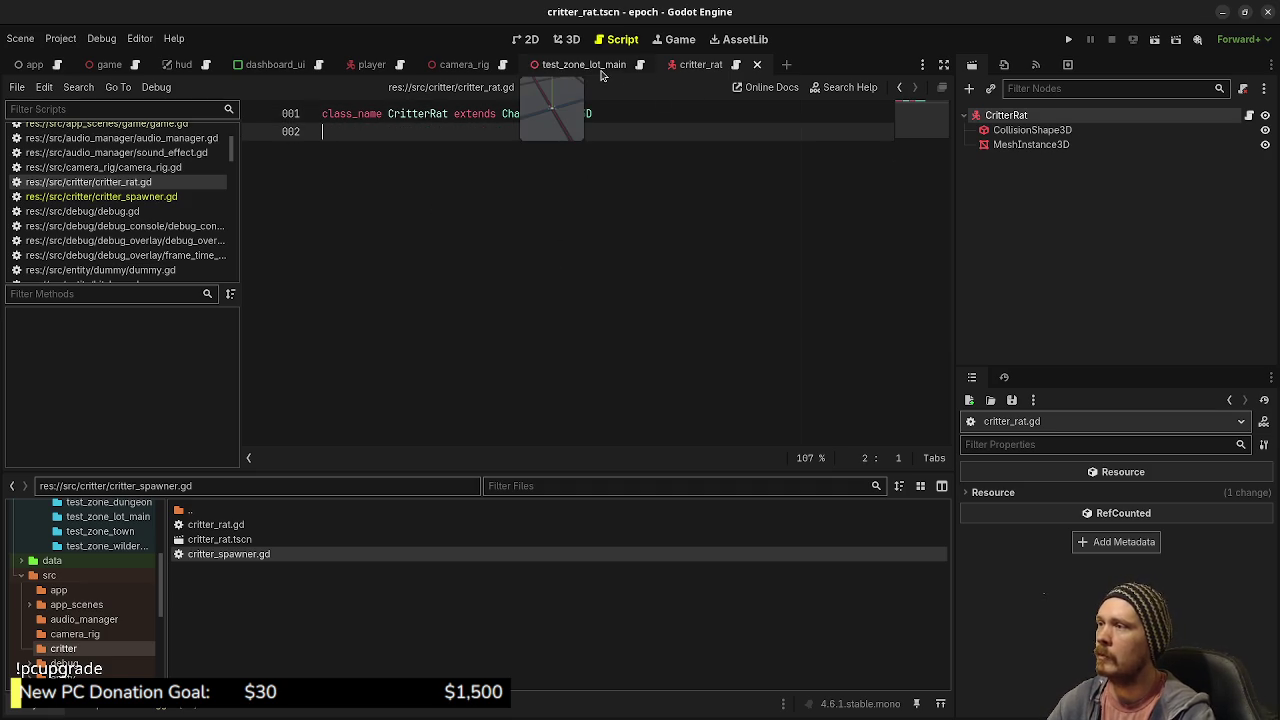
click(700, 66)
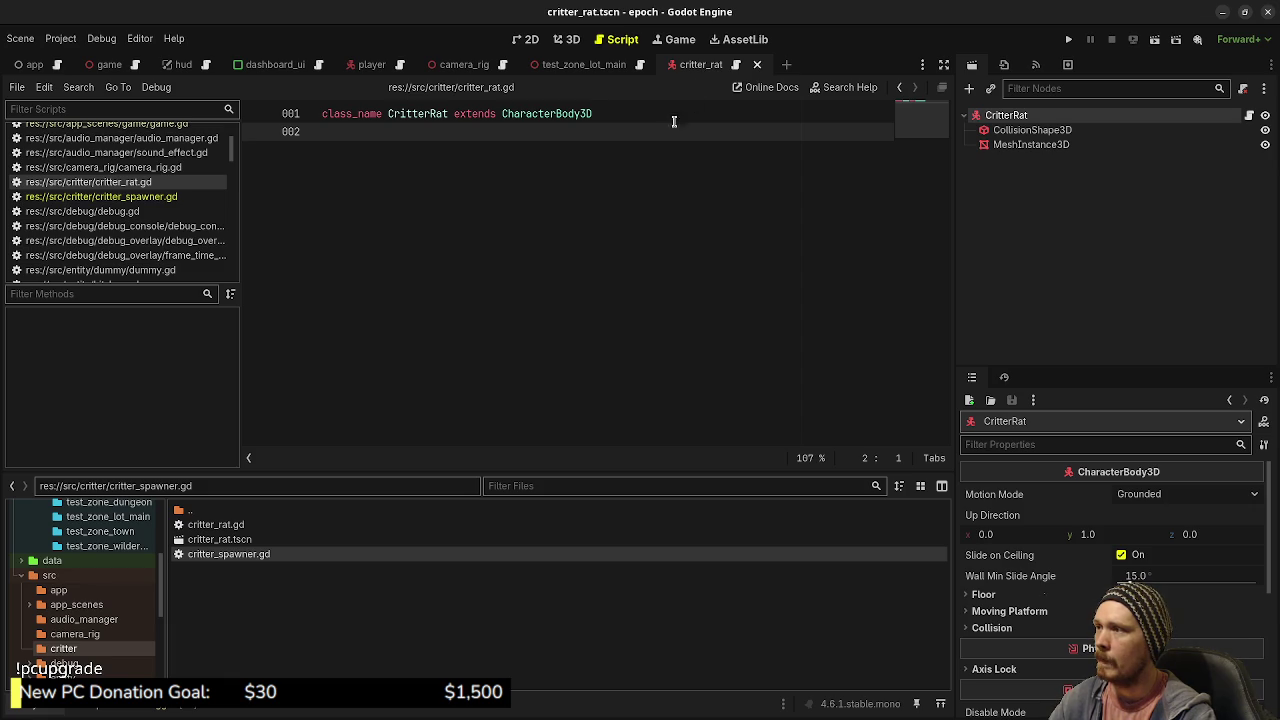
double_click(212, 553)
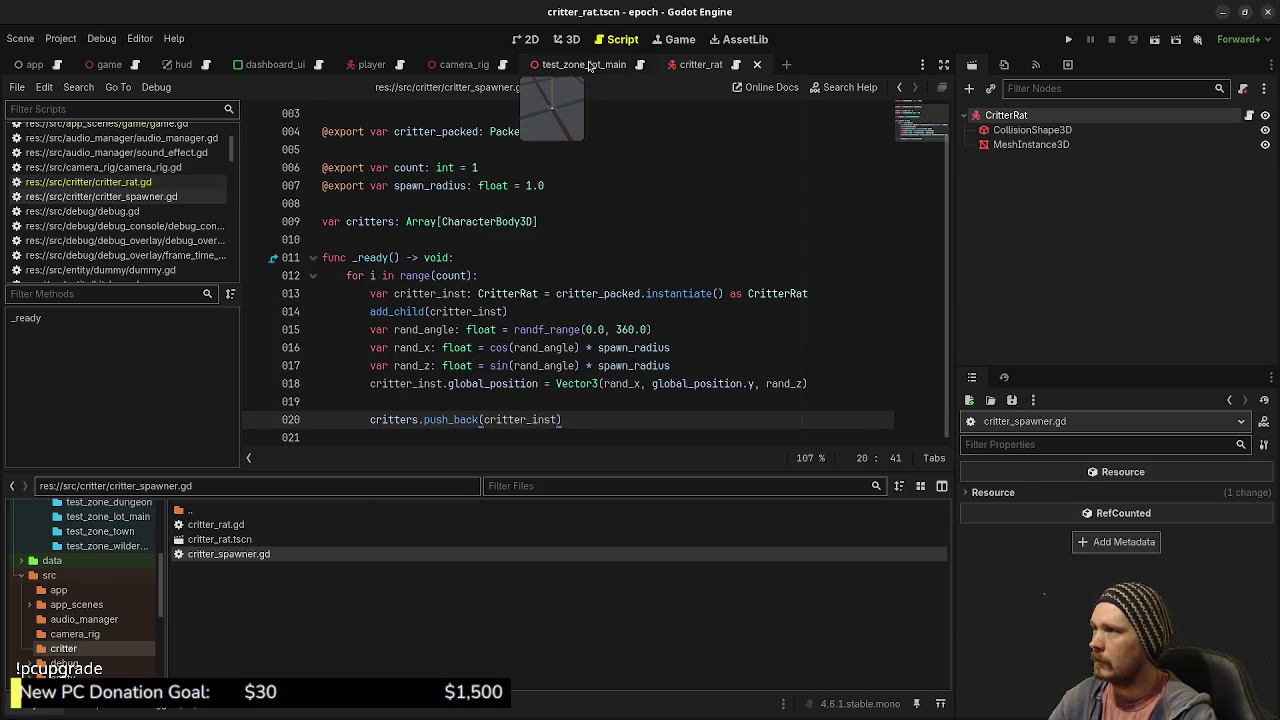
- Add a CritterSpawner child node under the test_zone_lot_main scene root
key(ctrl+shift+Tab)
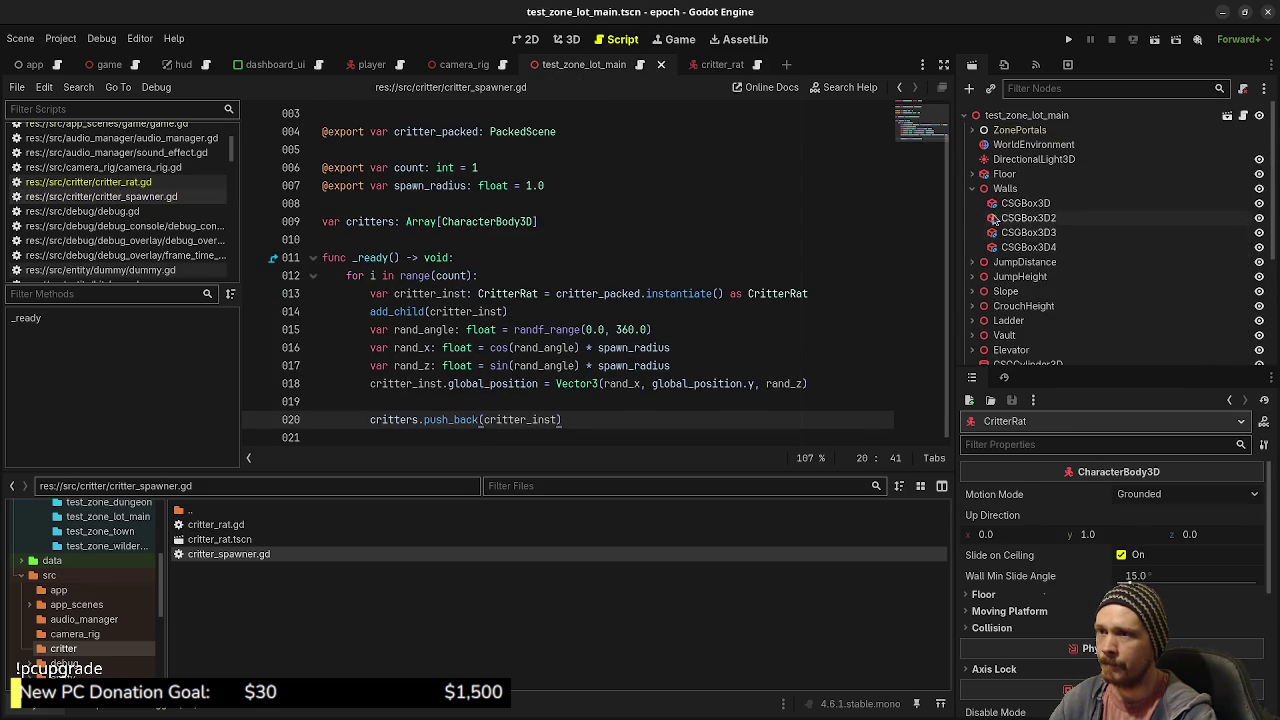
scroll(1008, 238, down, 5)
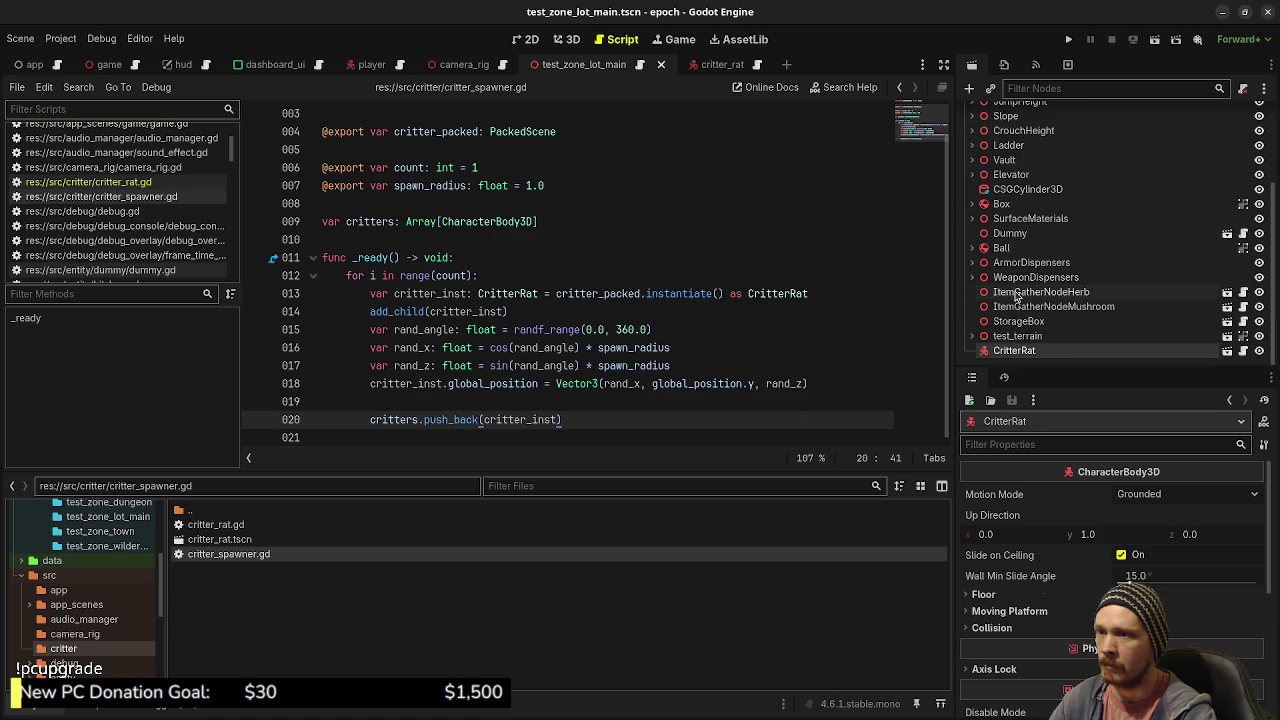
scroll(1008, 238, up, 4)
scroll(1005, 135, up, 2)
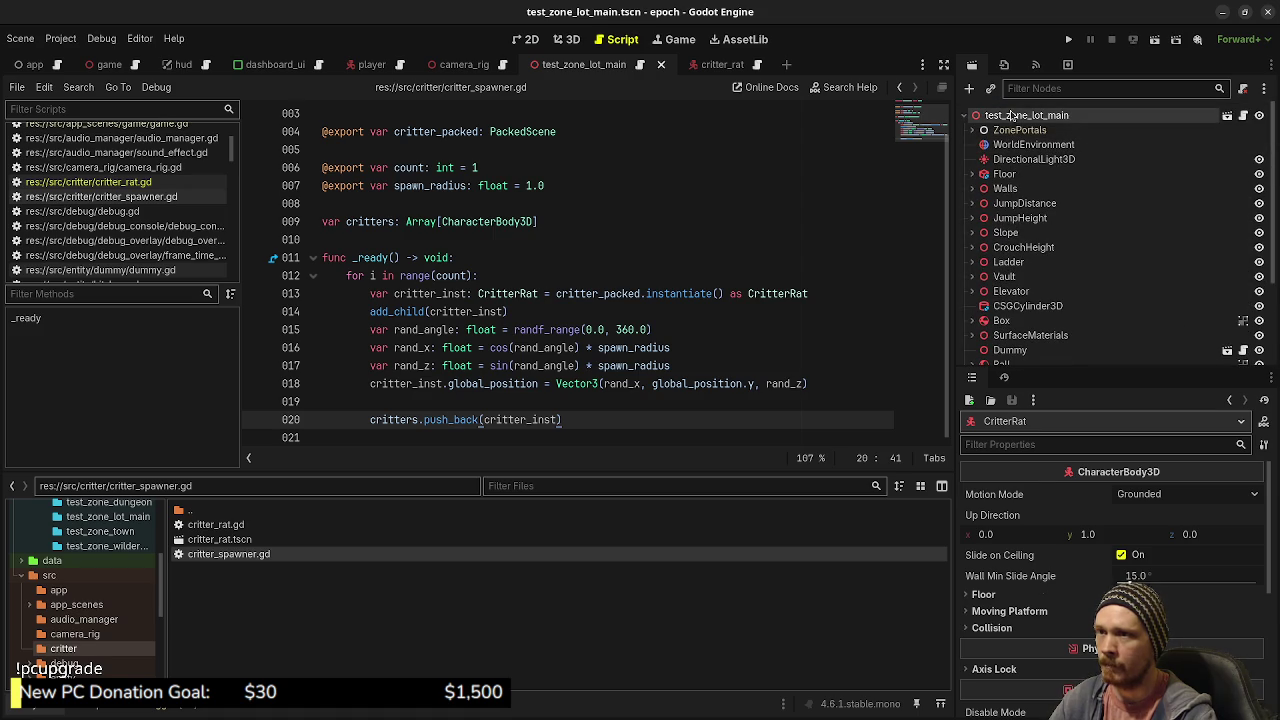
click(1012, 116)
key(ctrl+a)
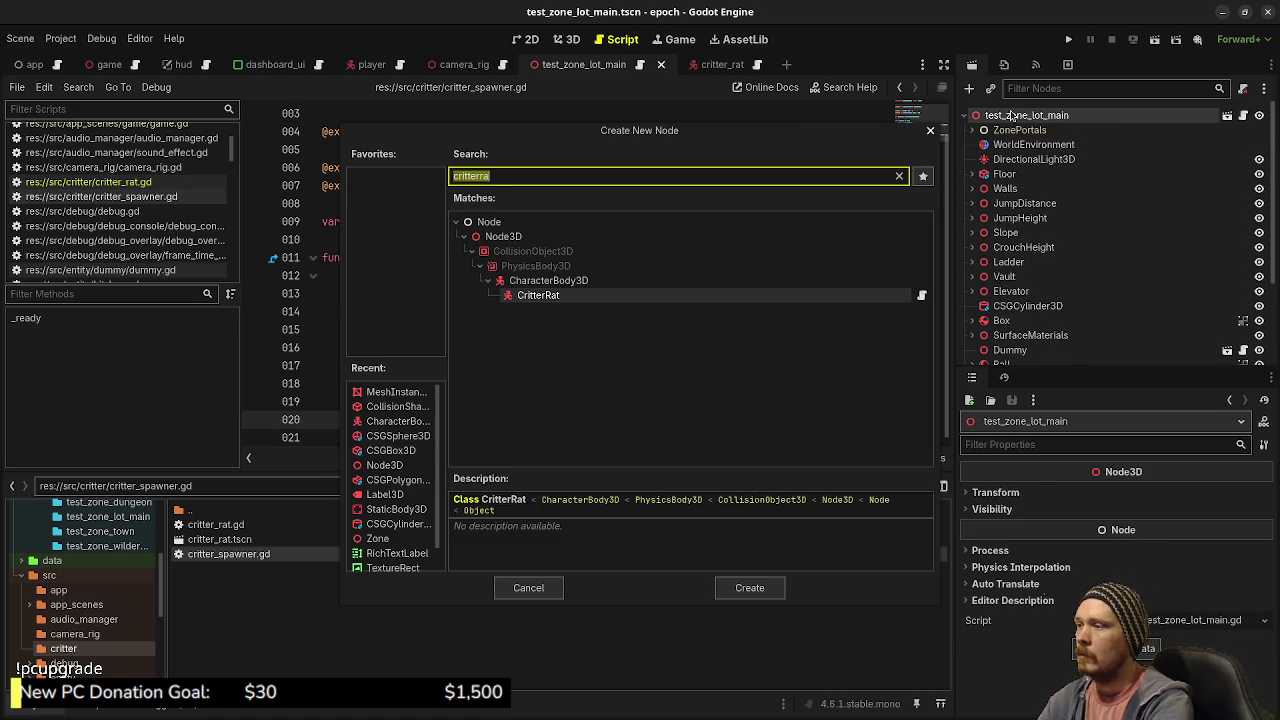
text(critterspa)
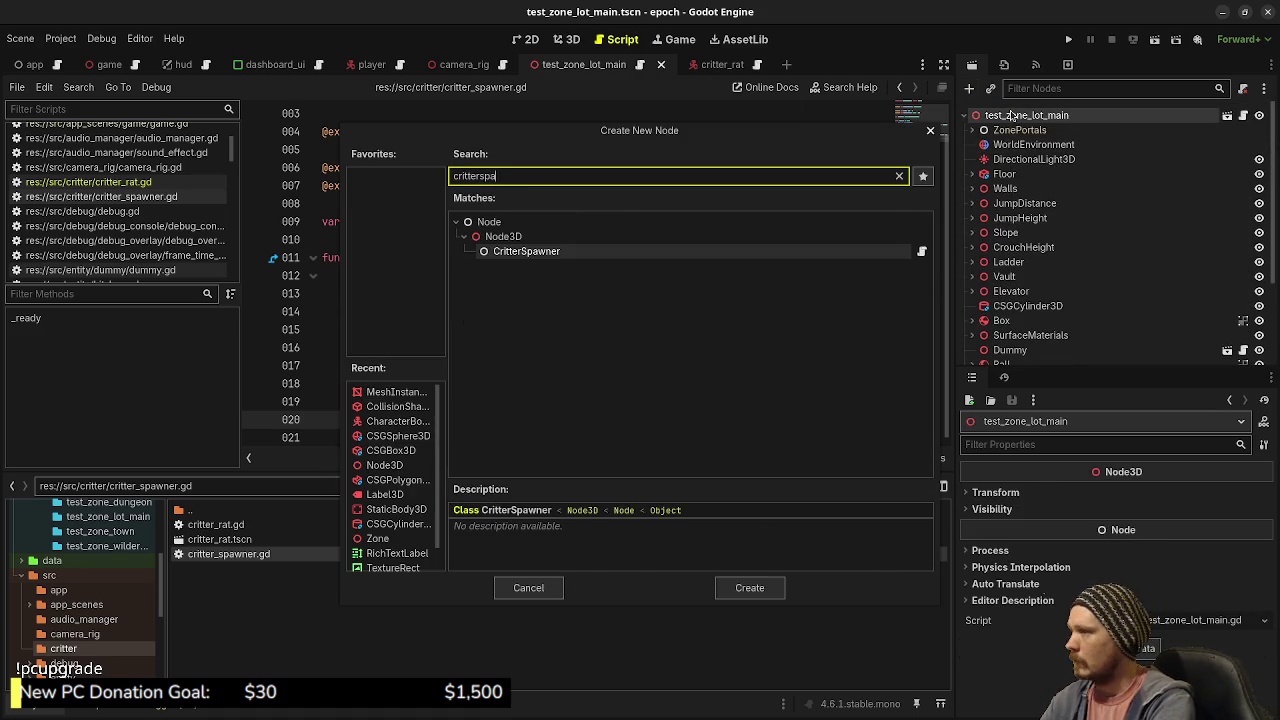
key(Return)
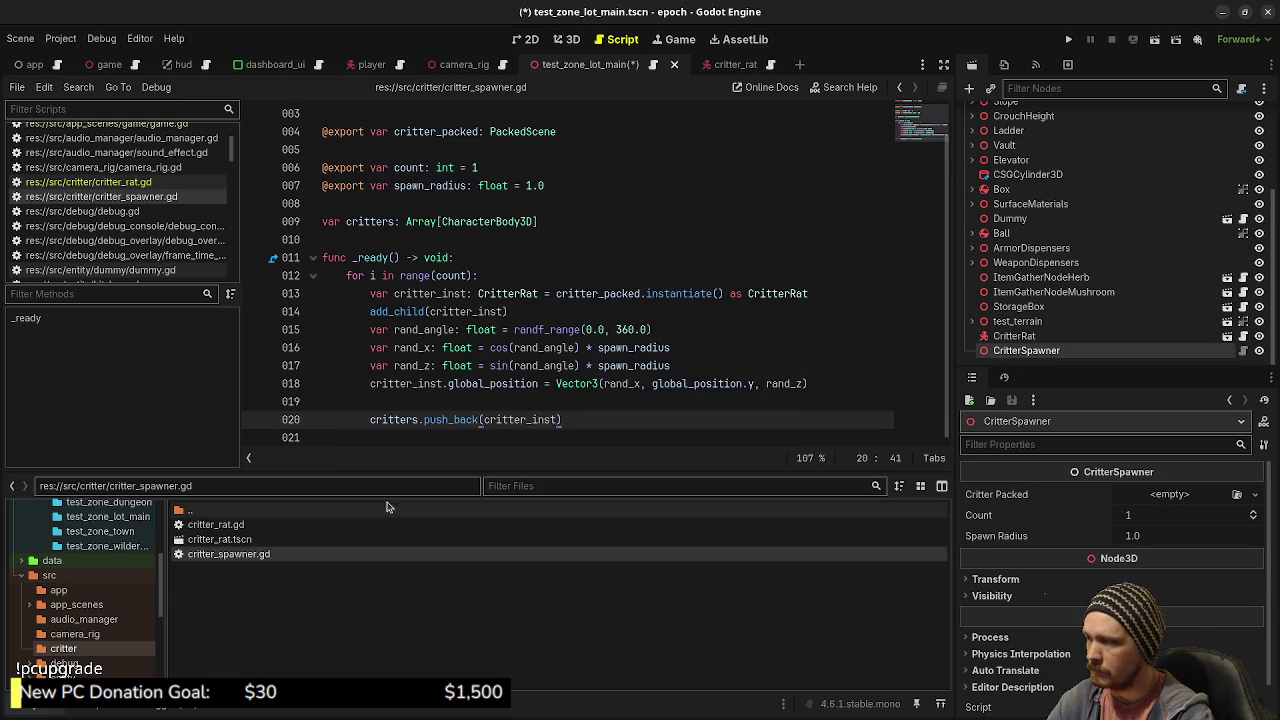
- Assign critter_rat.tscn as Critter Packed, set Count 3 and Spawn Radius 2.0, and save
drag(245, 540, 1190, 500)
click(1146, 538)
text(3)
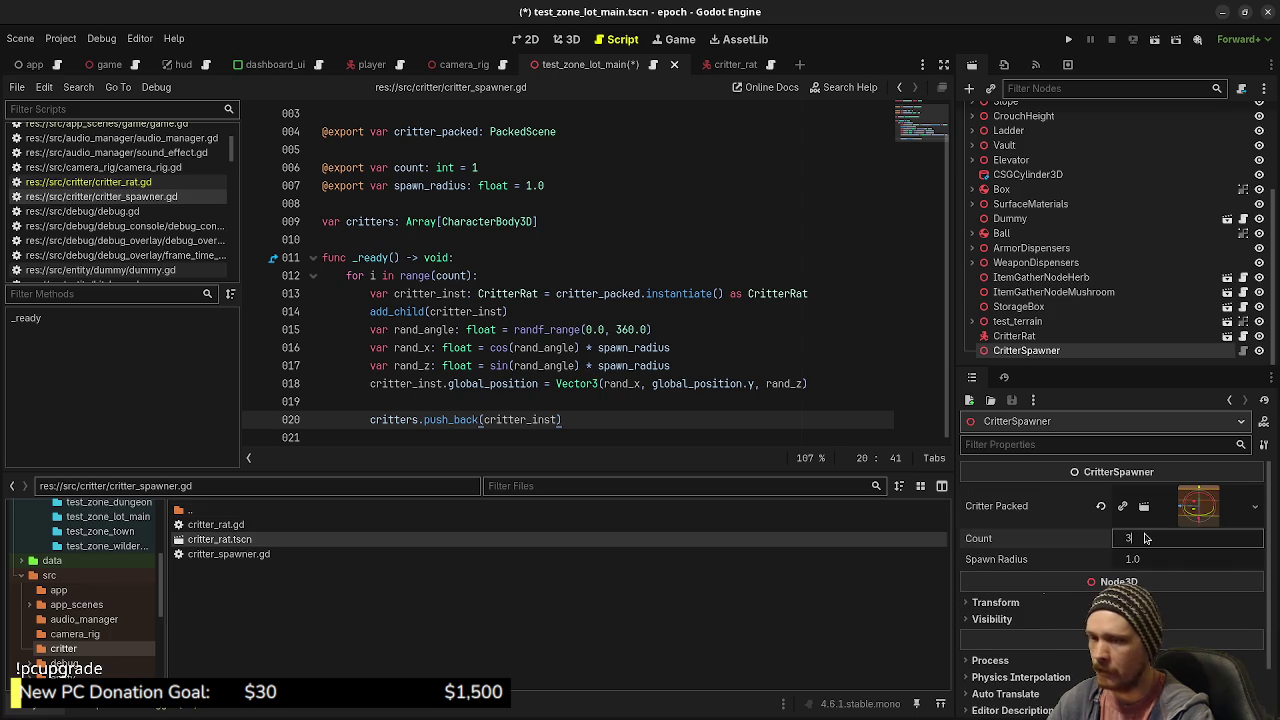
click(1140, 560)
text(2)
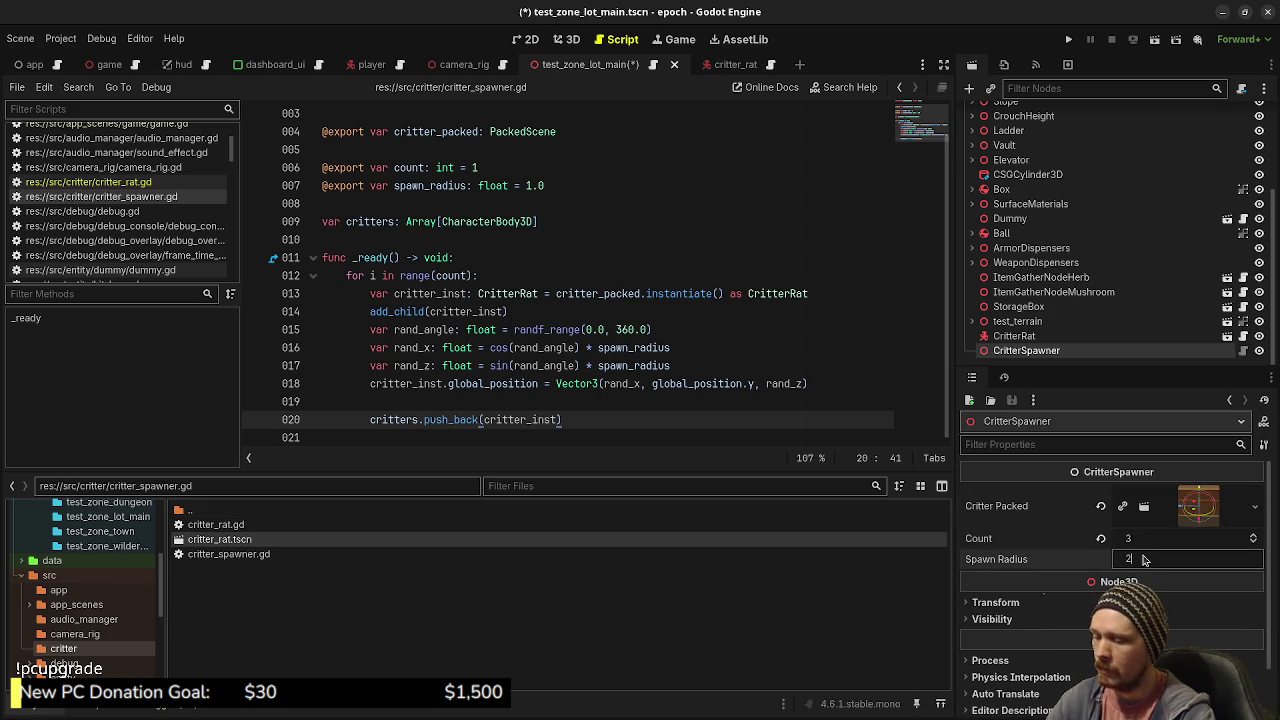
key(Return)
key(ctrl+s)
- Move the CritterSpawner 2 units along X in the 3D view and run the project to test it
click(566, 40)
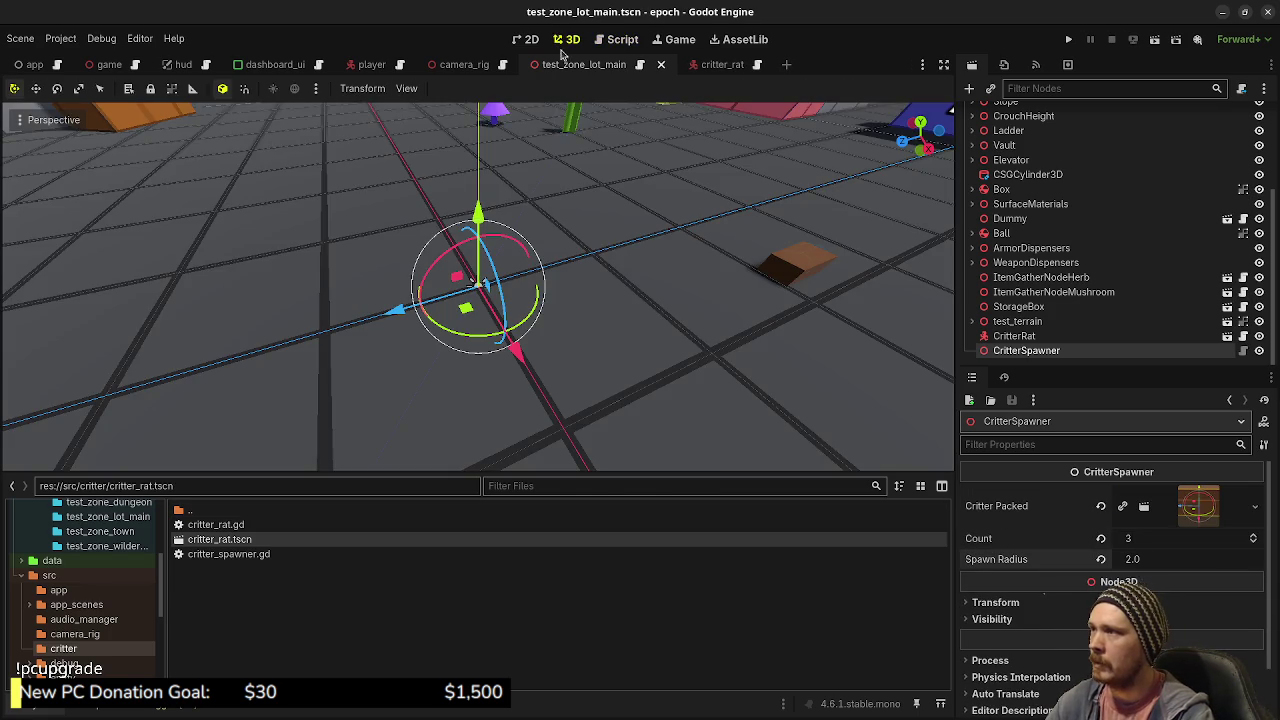
scroll(488, 266, down, 5)
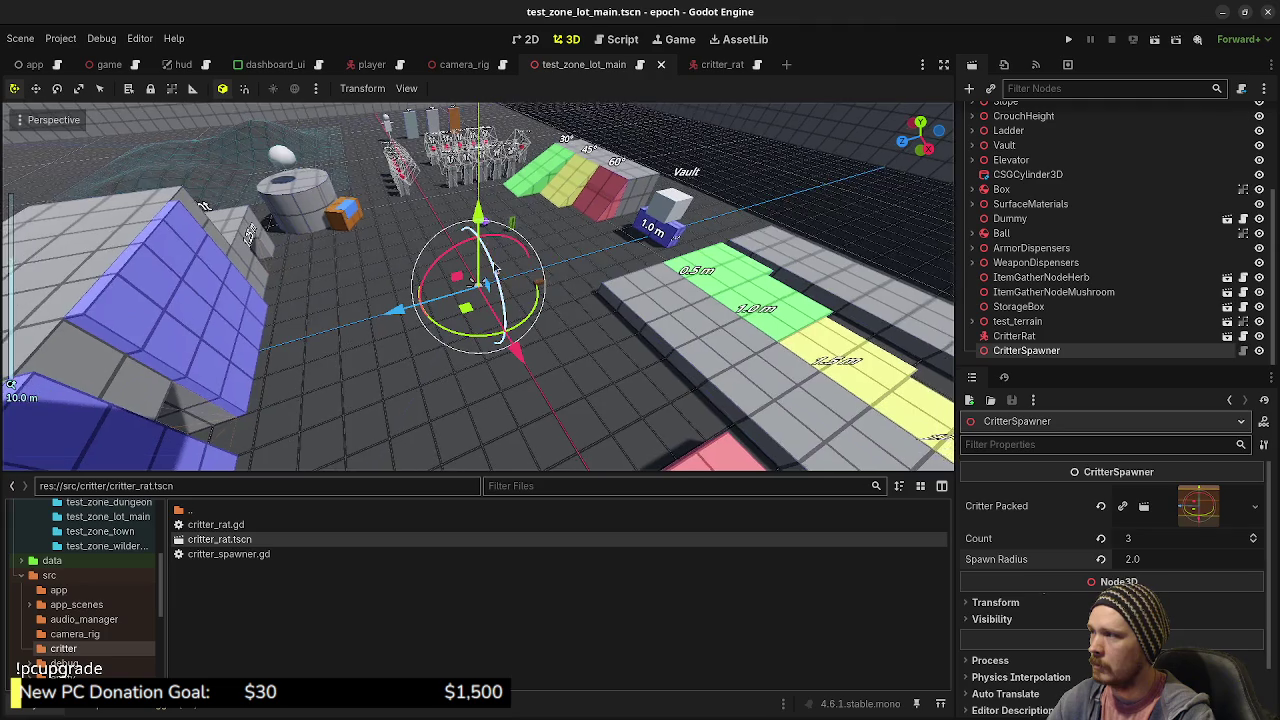
drag(568, 310, 680, 338)
scroll(712, 350, up, 5)
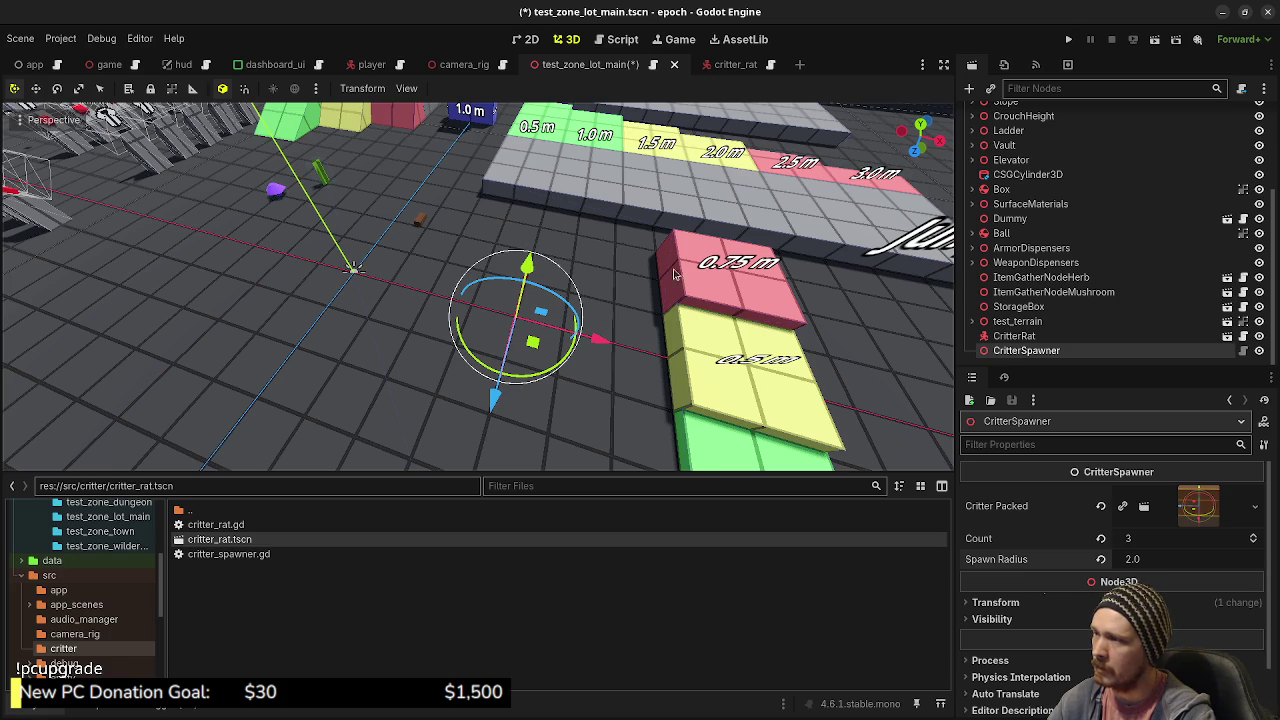
click(1066, 37)
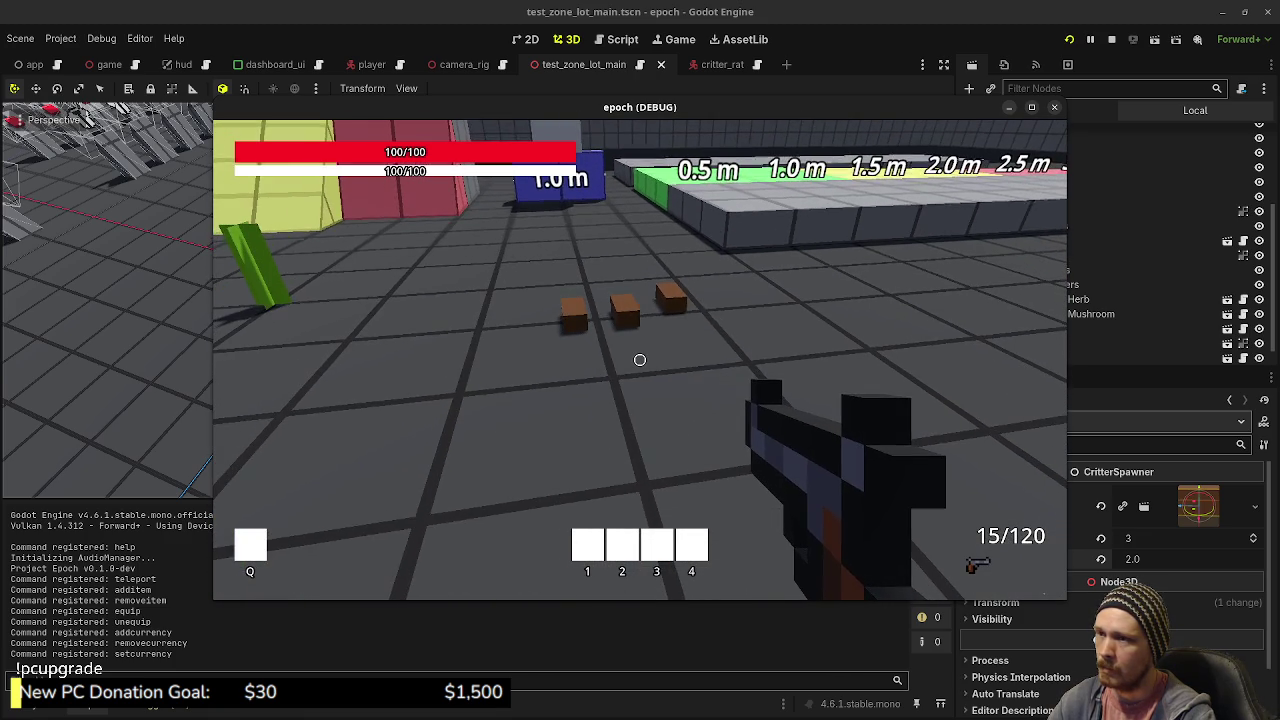
- Stop the game and change the spawn line to position = Vector3(rand_x, 0.0, rand_z)
click(1112, 39)
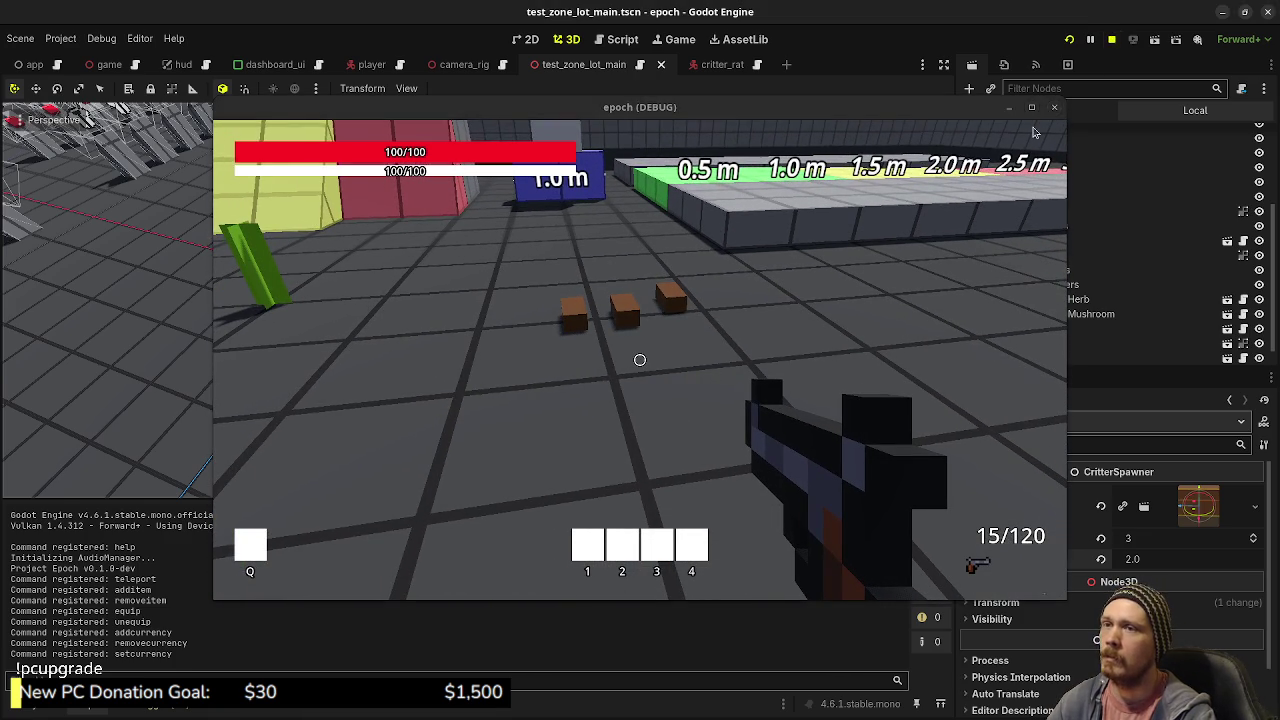
click(622, 40)
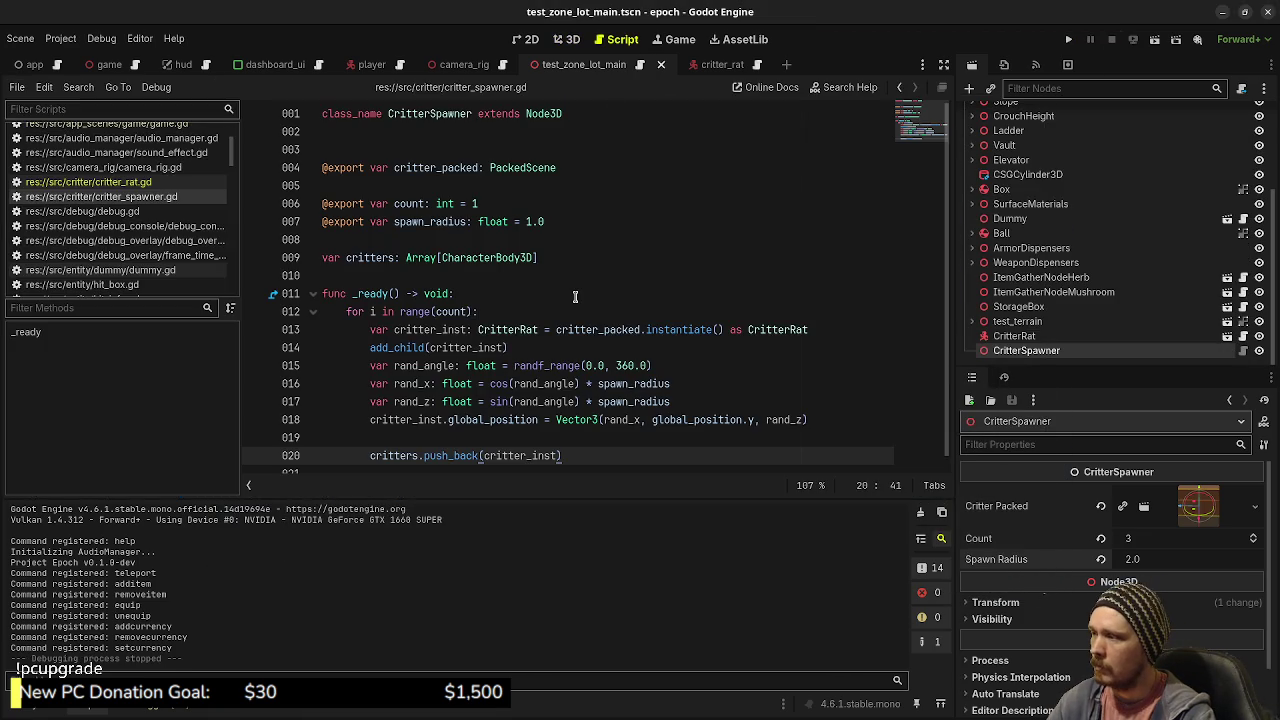
drag(490, 421, 449, 422)
key(BackSpace)
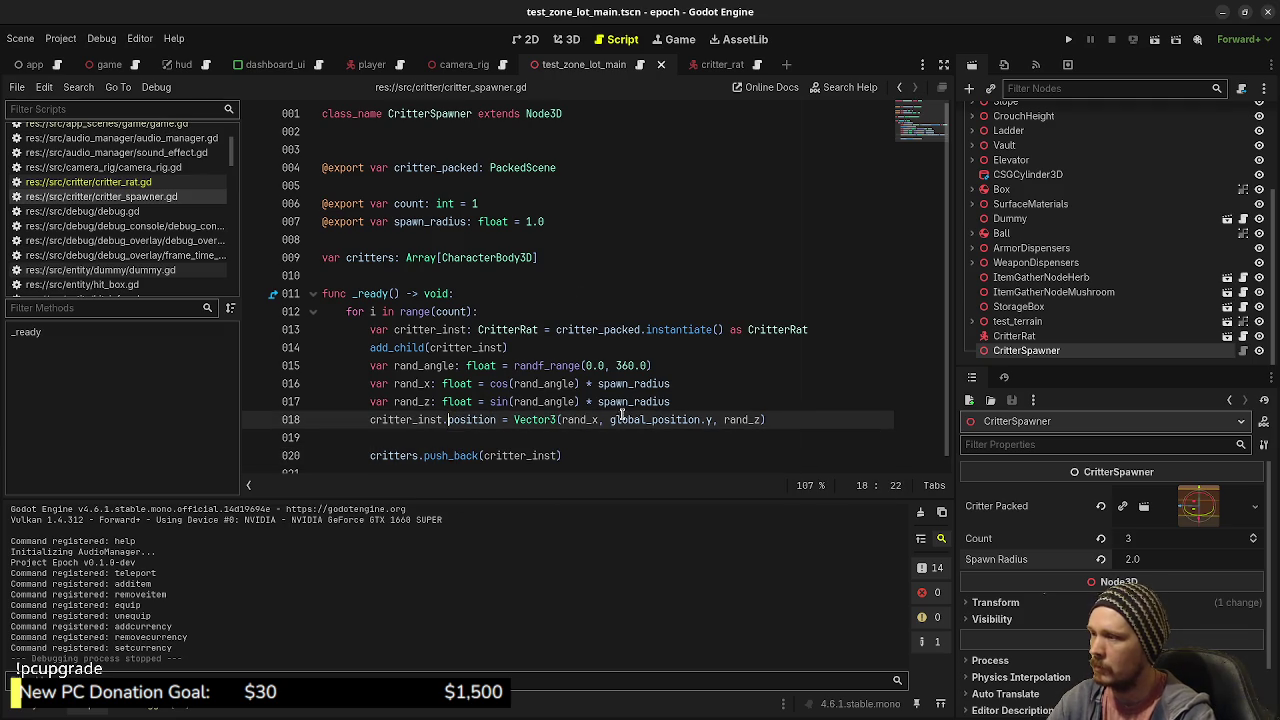
click(611, 420)
drag(611, 420, 712, 420)
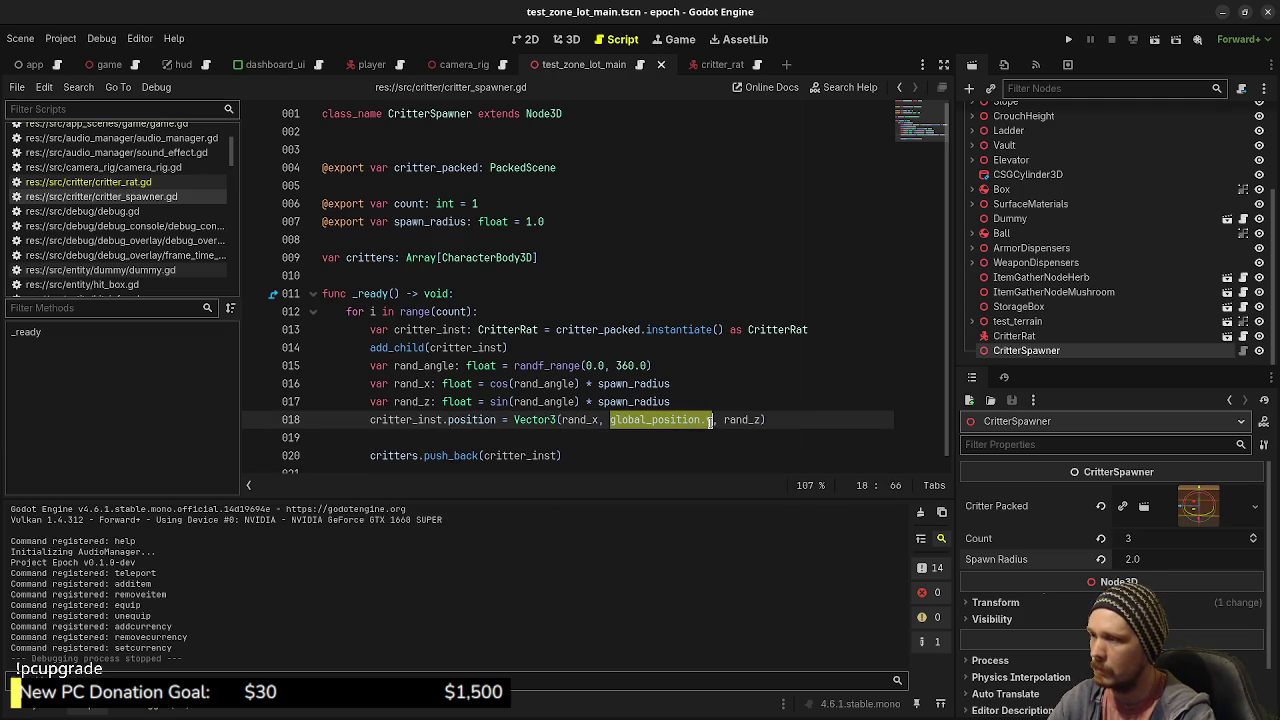
text(0.0)
click(652, 365)
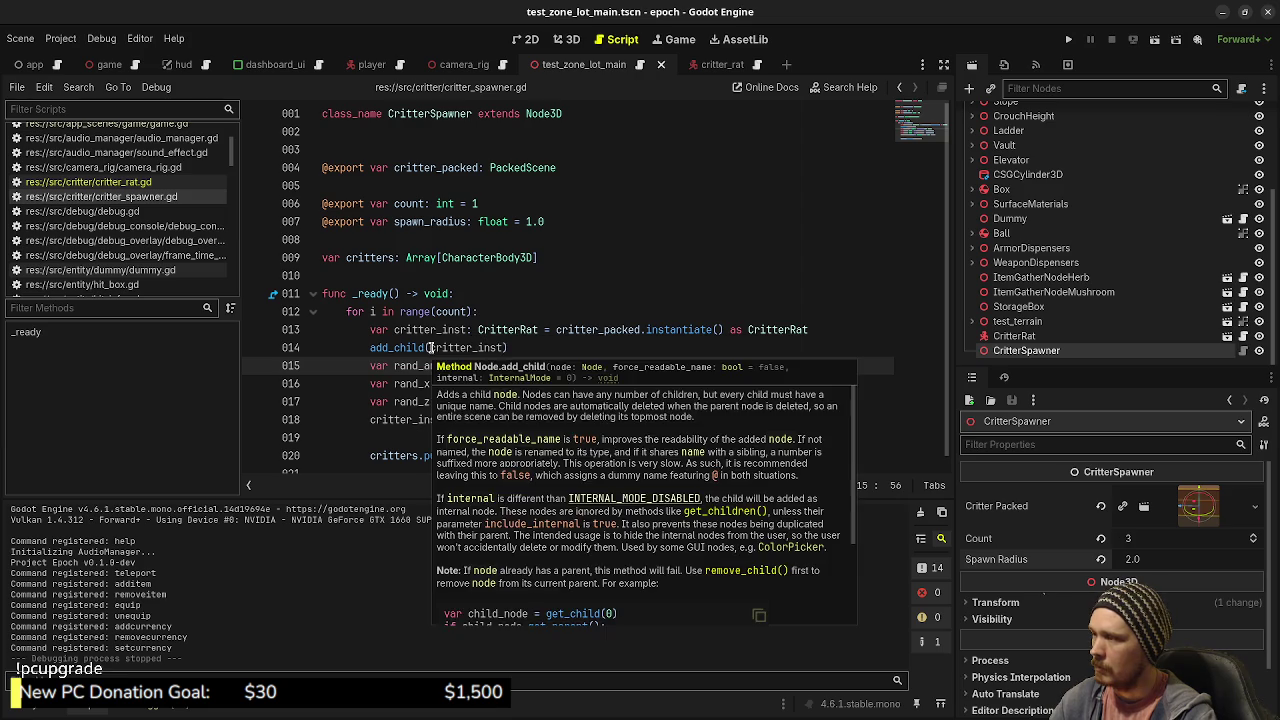
- Run the game with F5 to test the local spawn positions, then stop it
key(F5)
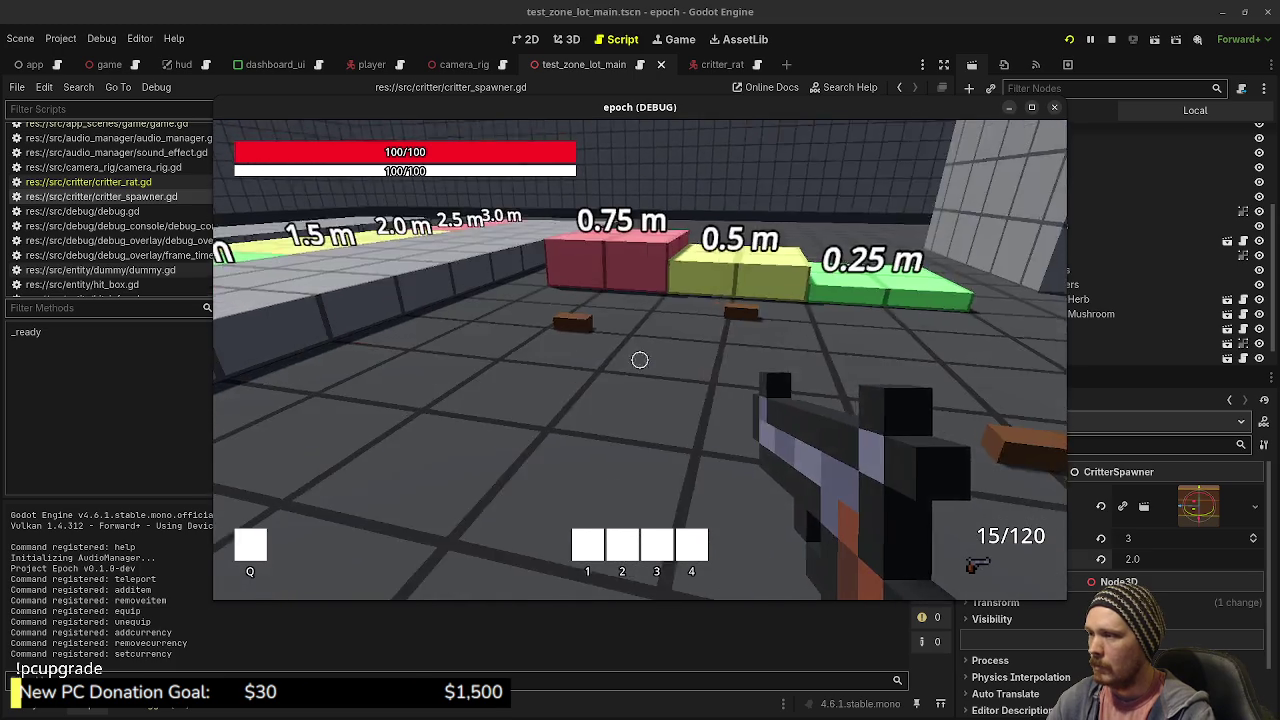
key(Escape)
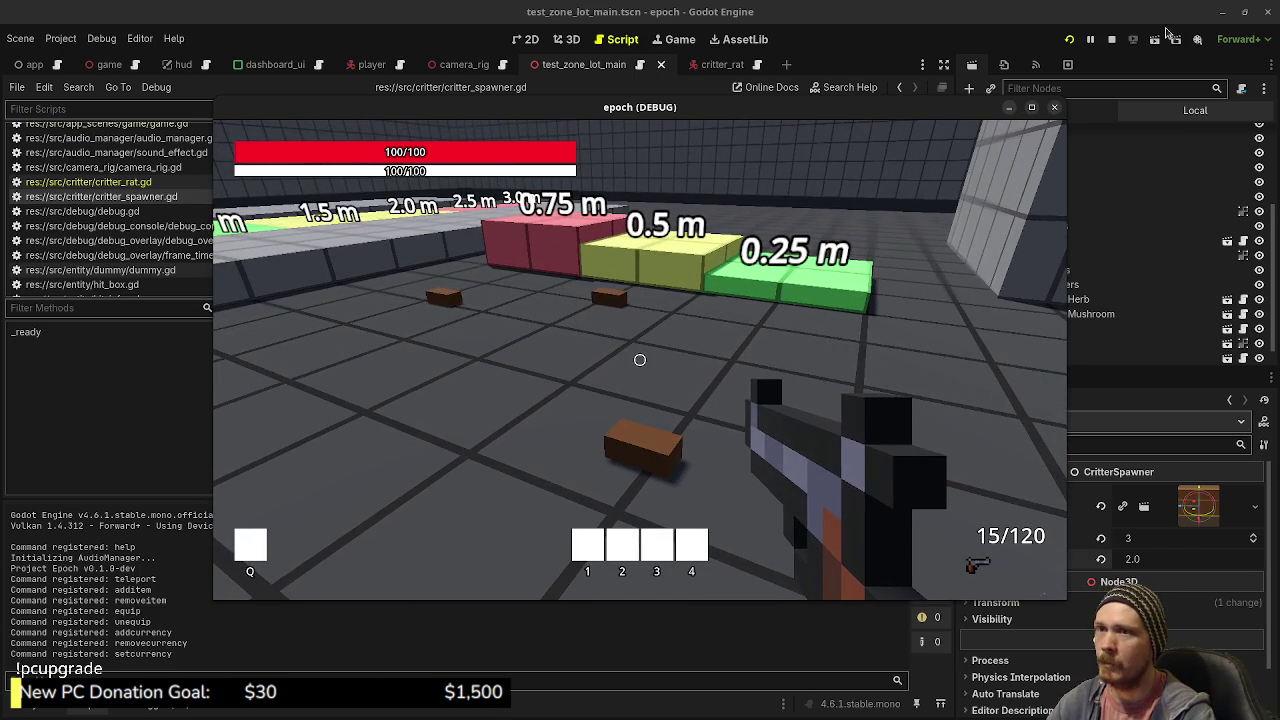
click(1112, 39)
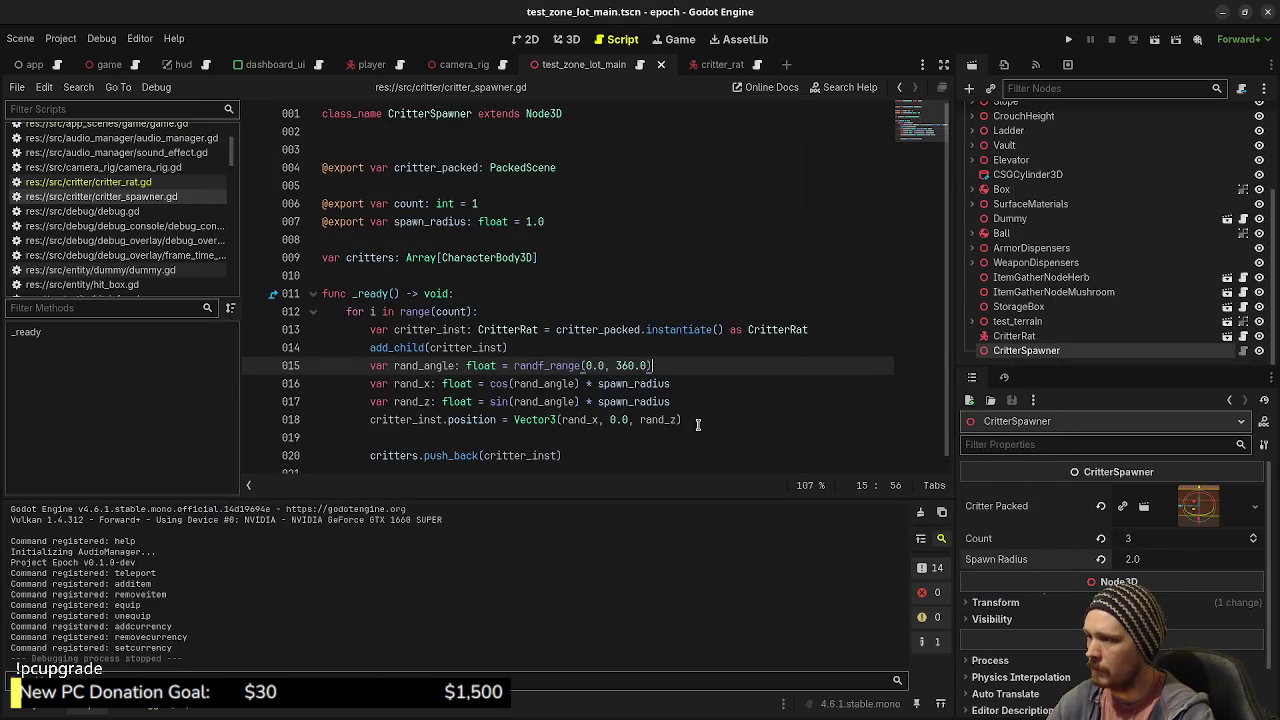
- Begin a new line declaring var rand_rot: float = randf_r… below the position line
click(742, 422)
key(Return)
key(Return)
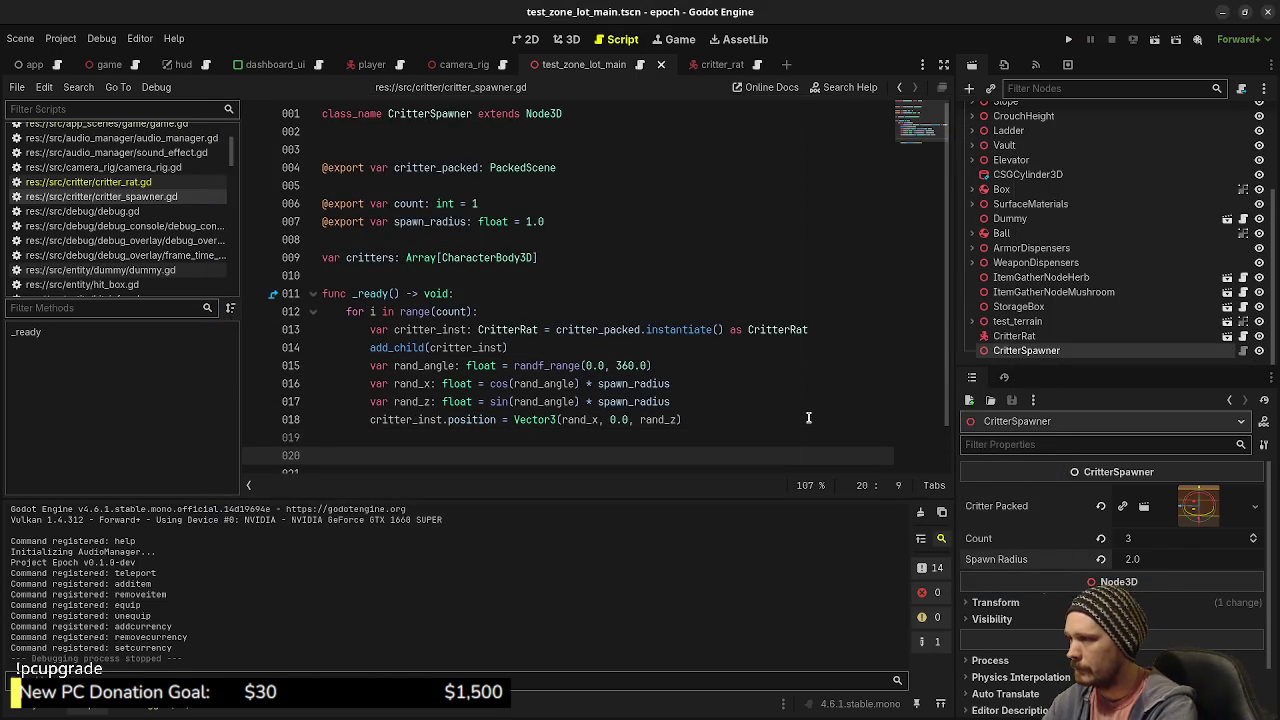
text(c)
key(BackSpace)
text(var rand)
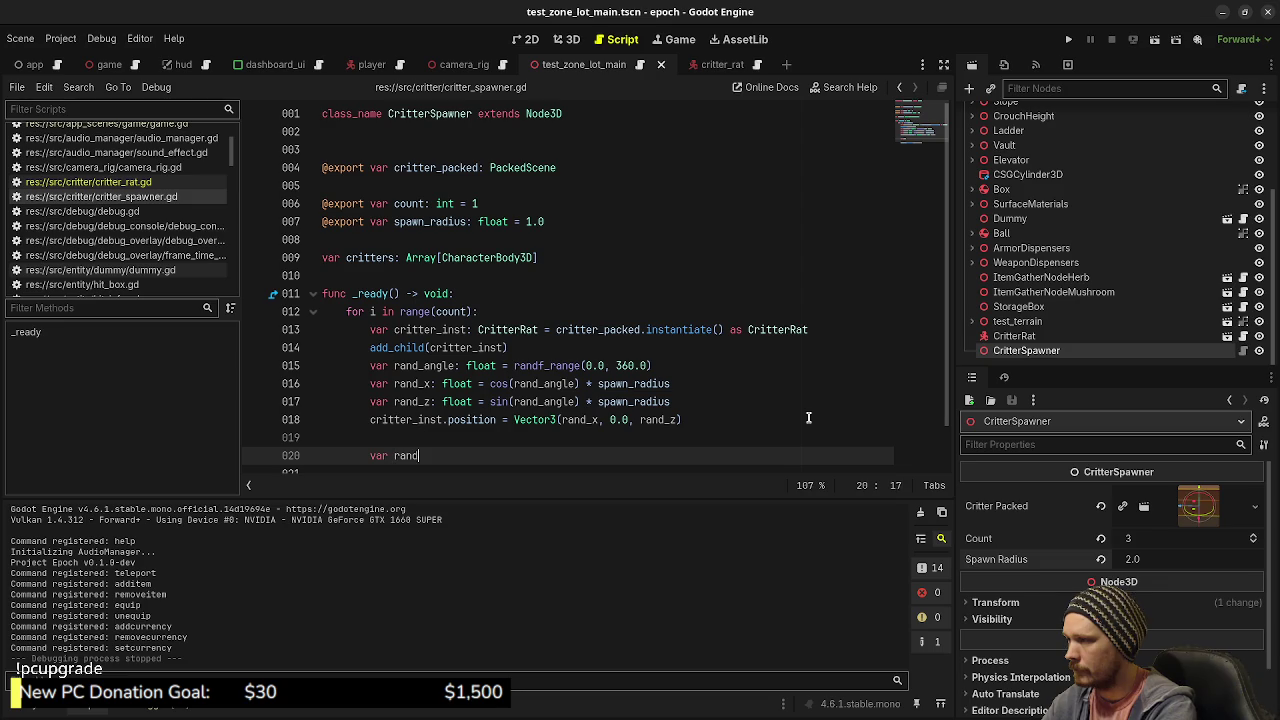
text(_rot: float = randf_r)
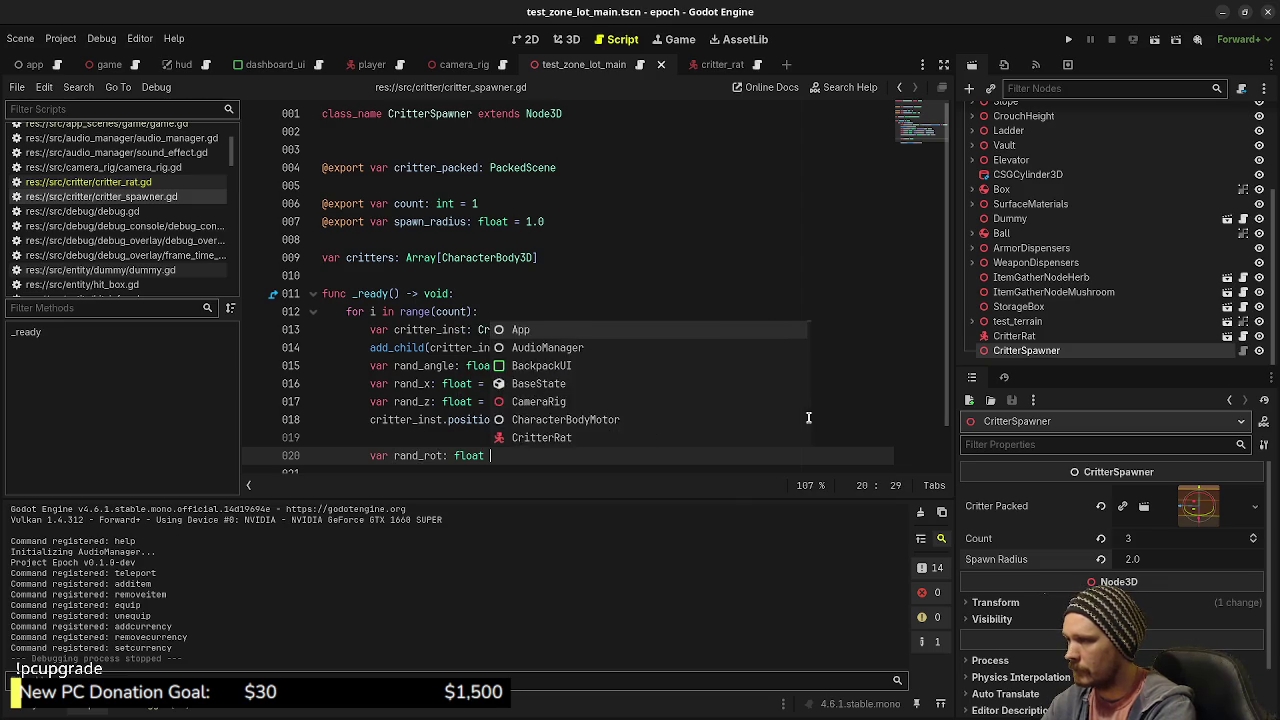
- Finish rand_rot = randf_range(0.0, 360), add critter_inst.rotation.y = deg_to_rad(rand_rot), and save
key(Return)
text(0.0, 3)
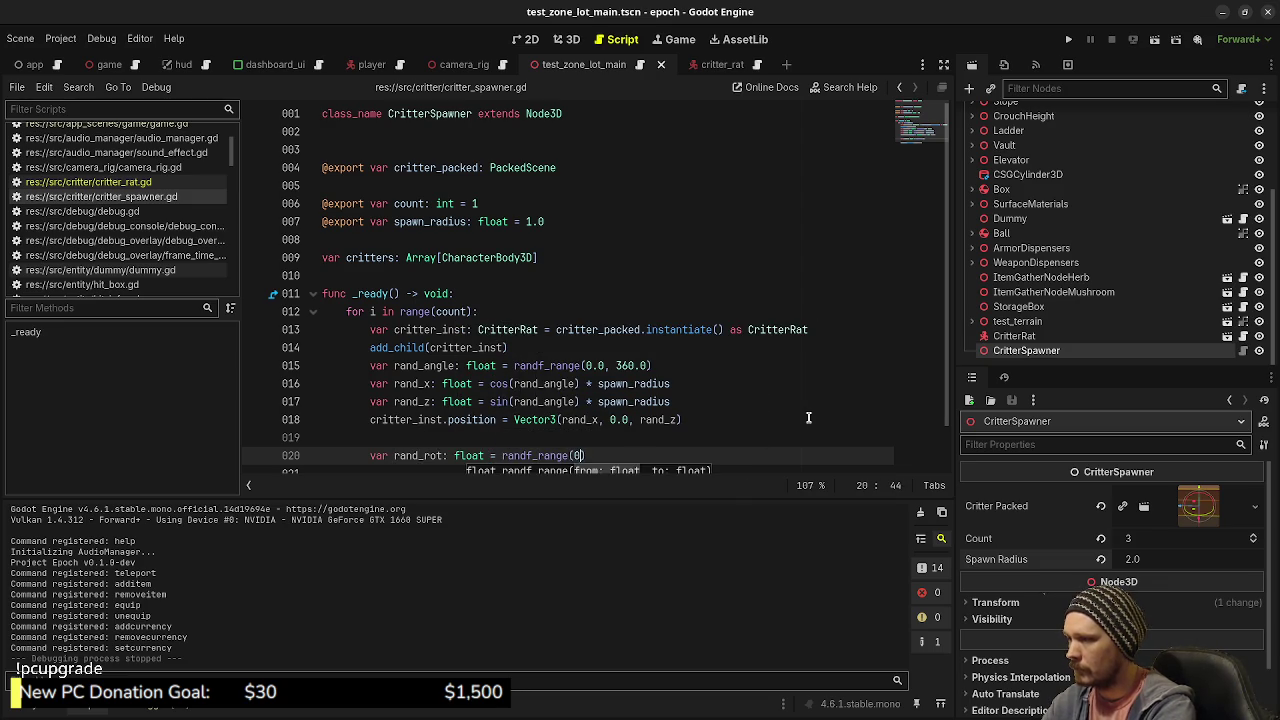
text(60))
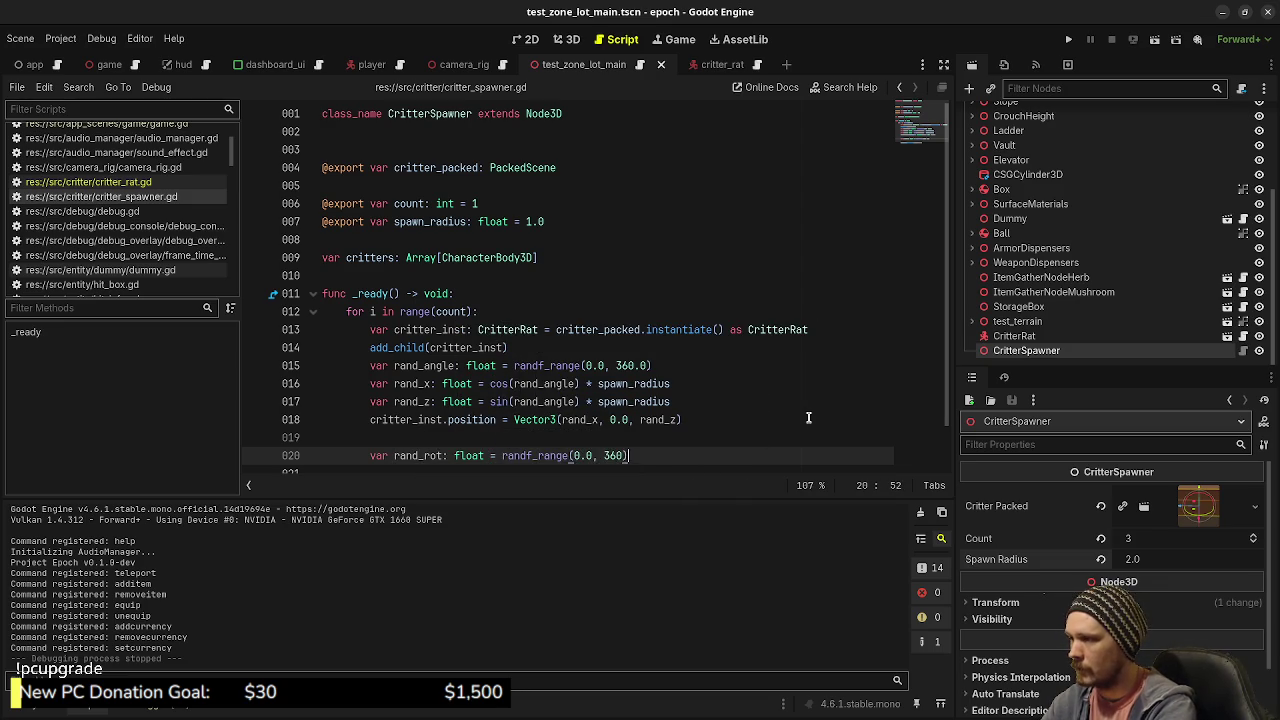
key(Return)
text(critts)
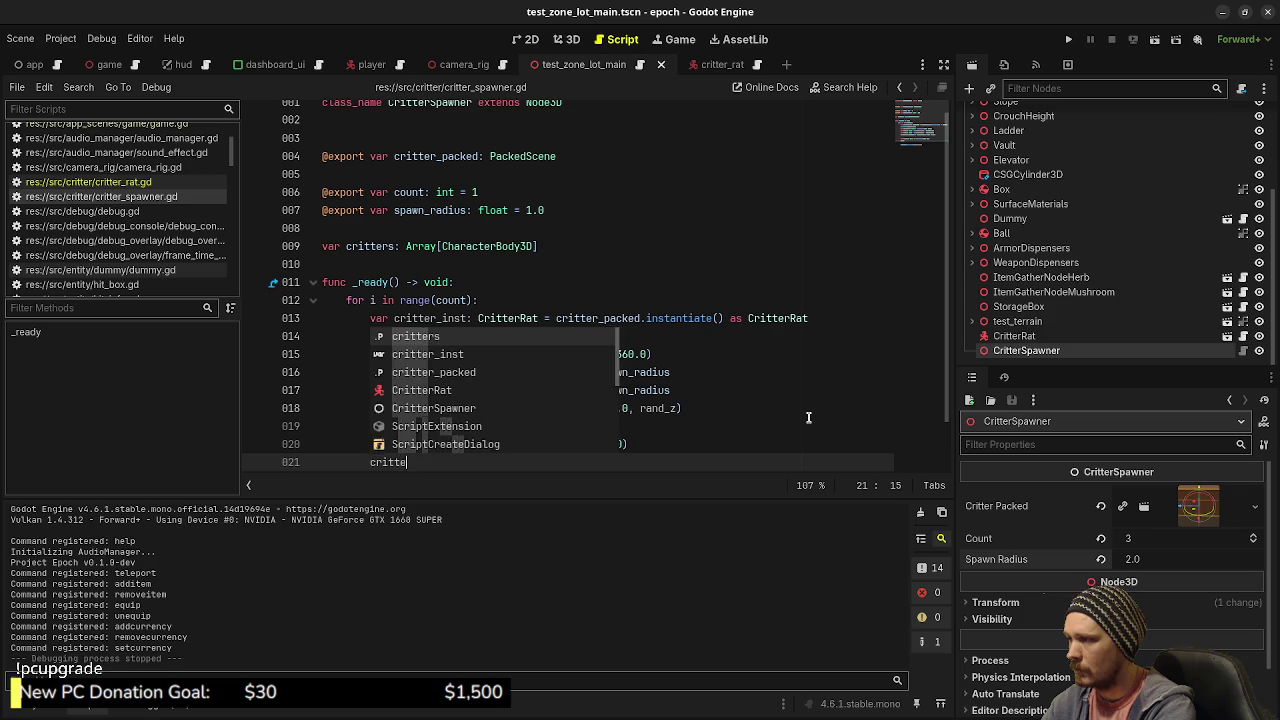
key(BackSpace)
text(er_inst.rotation)
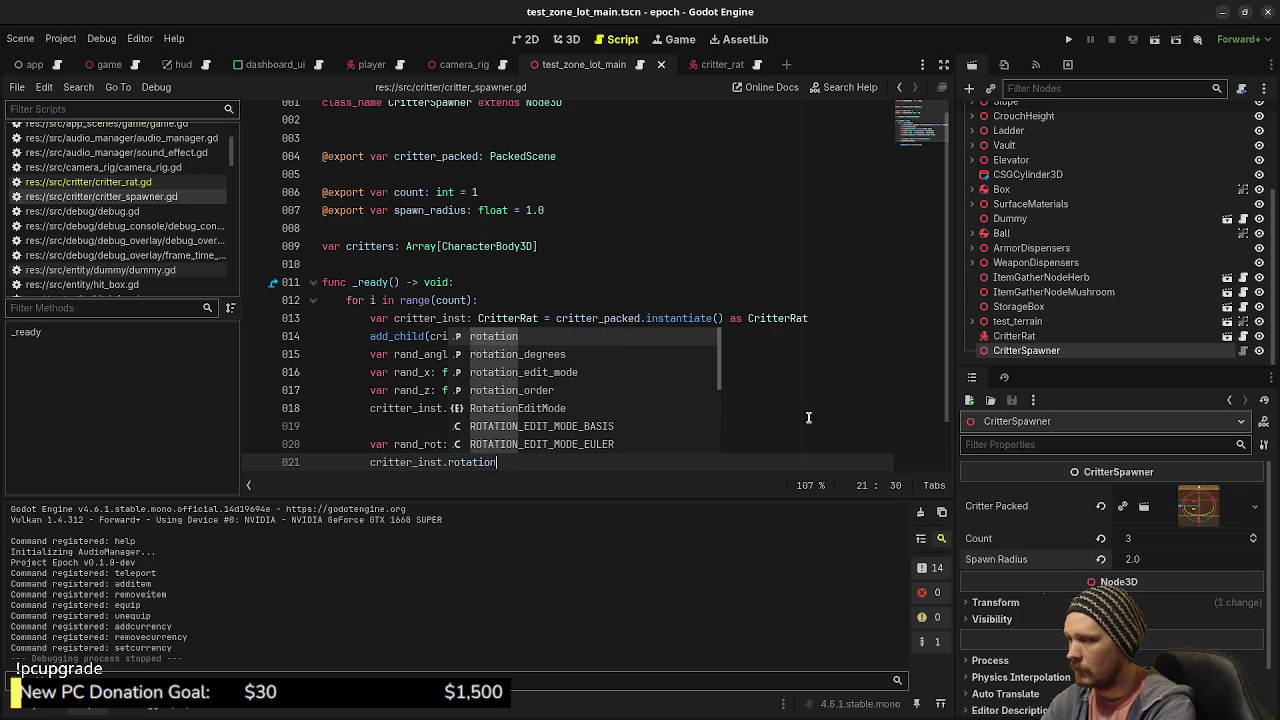
scroll(808, 417, up, 1)
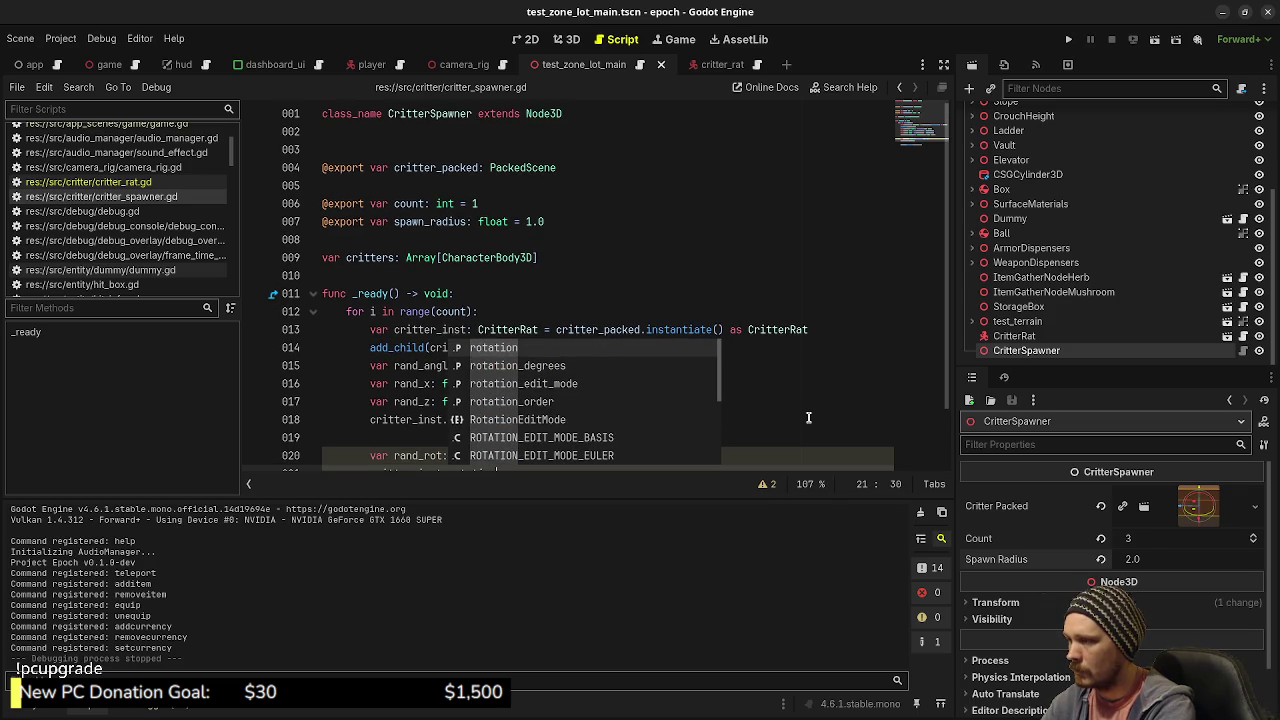
text(.y = )
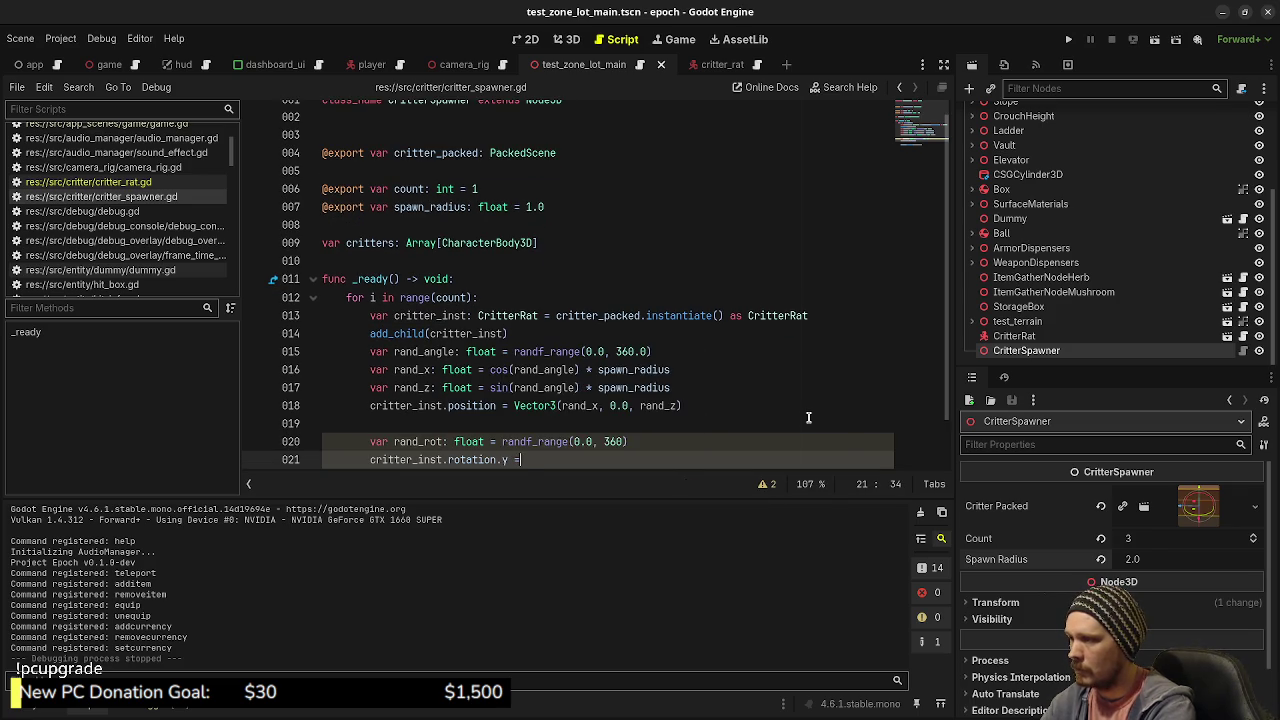
text(deg_to)
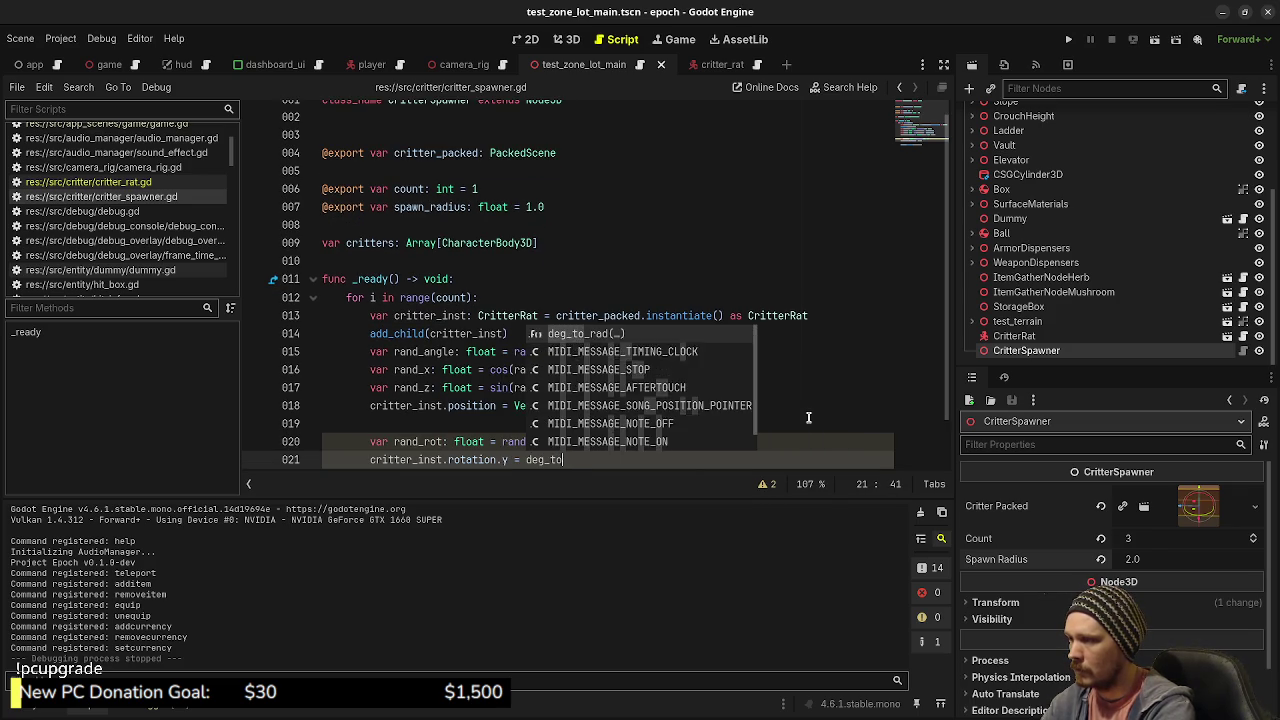
text(_rad(rand_rot))
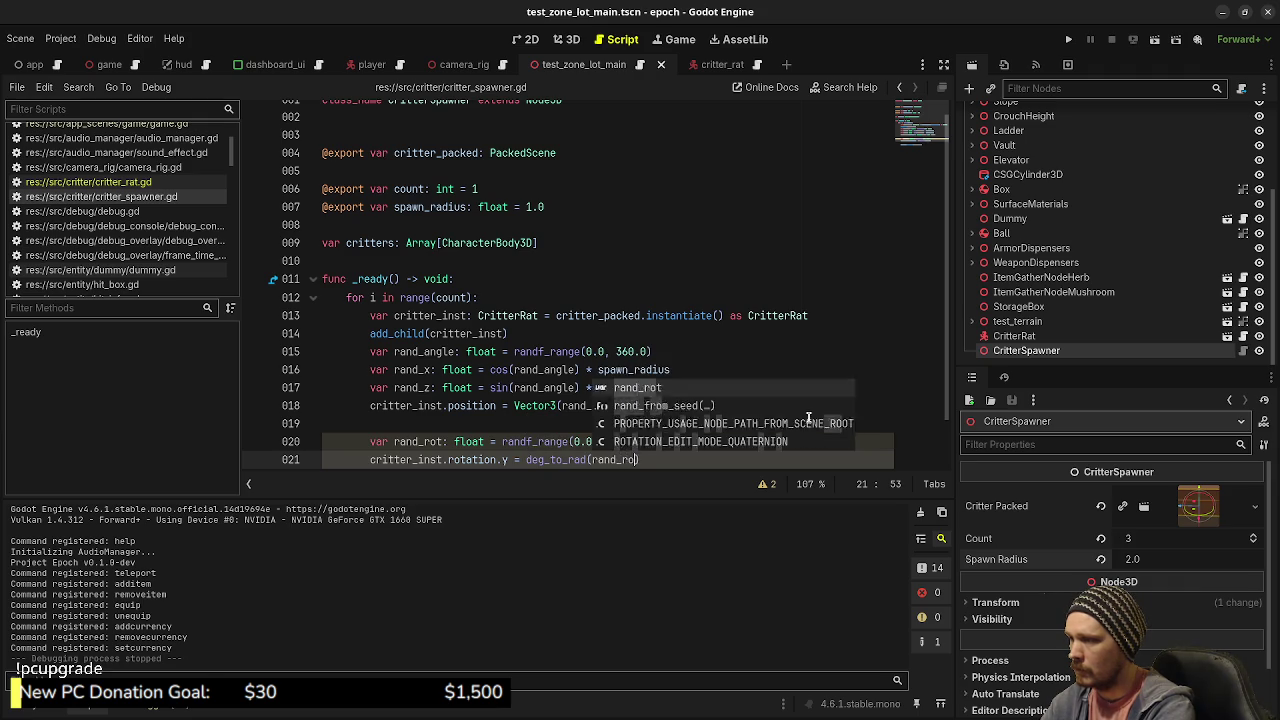
key(ctrl+s)
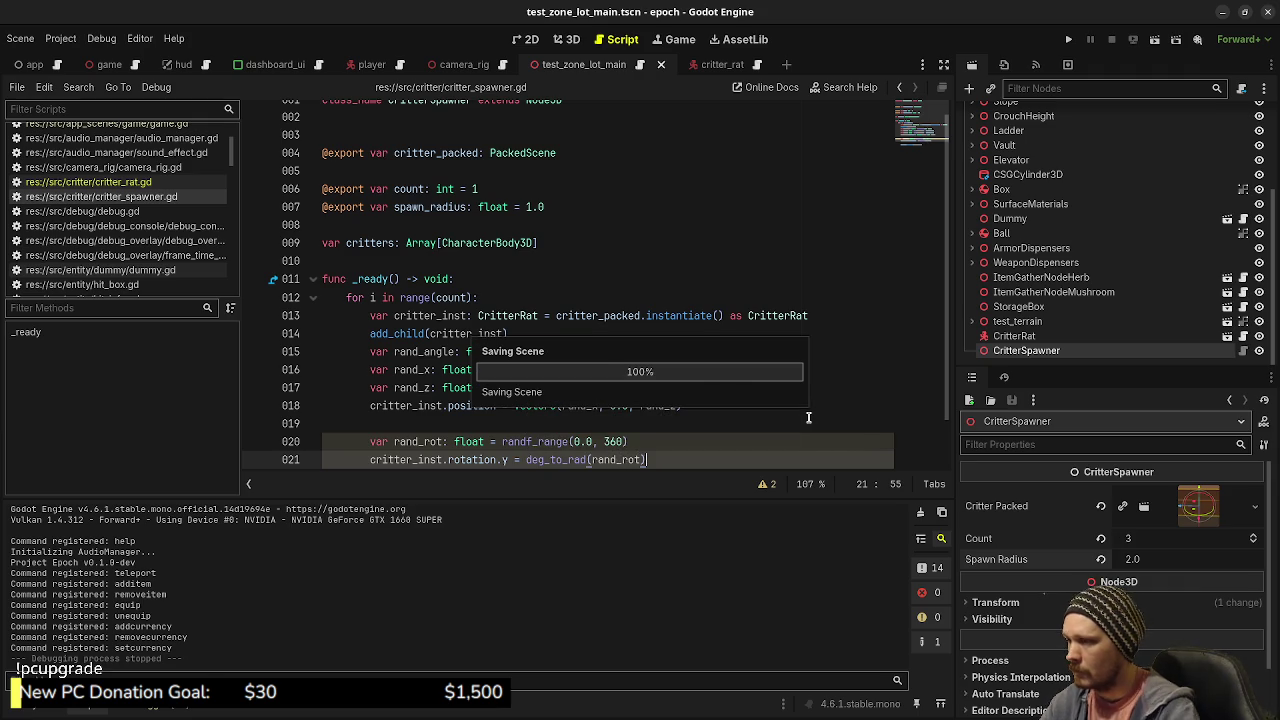
click(740, 405)
scroll(700, 403, down, 1)
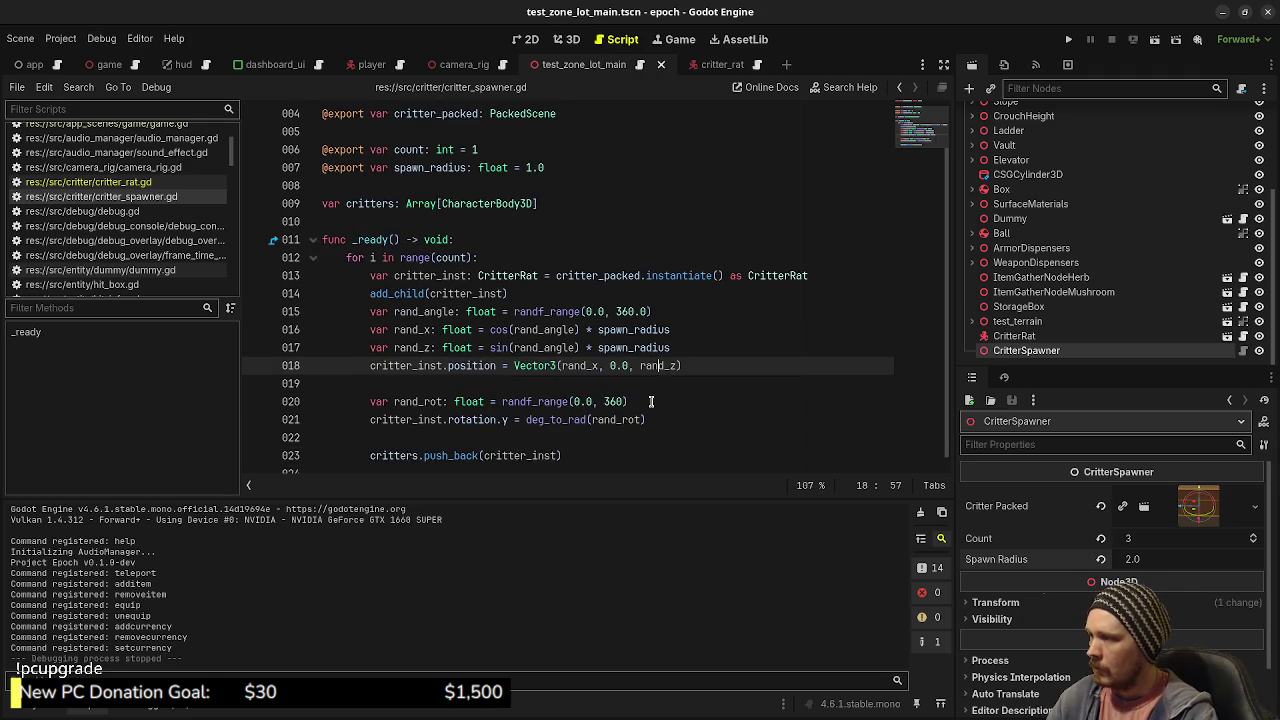
- Run the game, walk toward the three rats to check their random rotations, then stop it
key(F5)
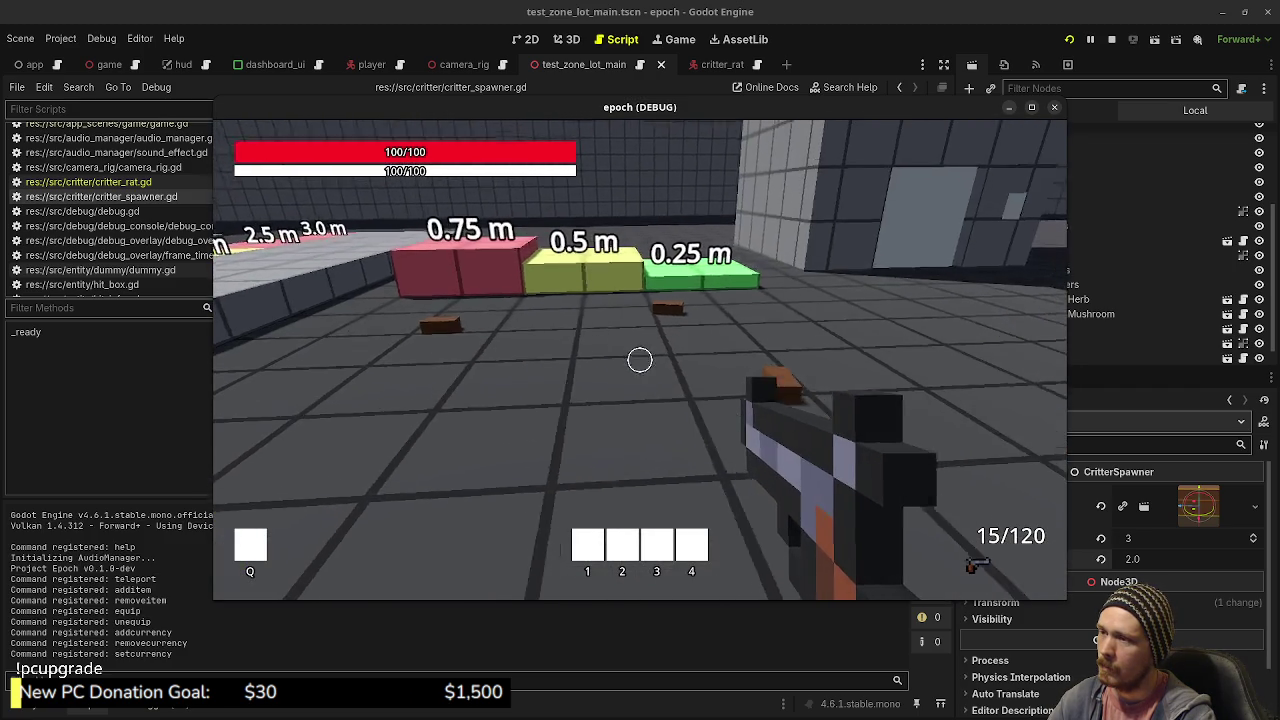
key(w)
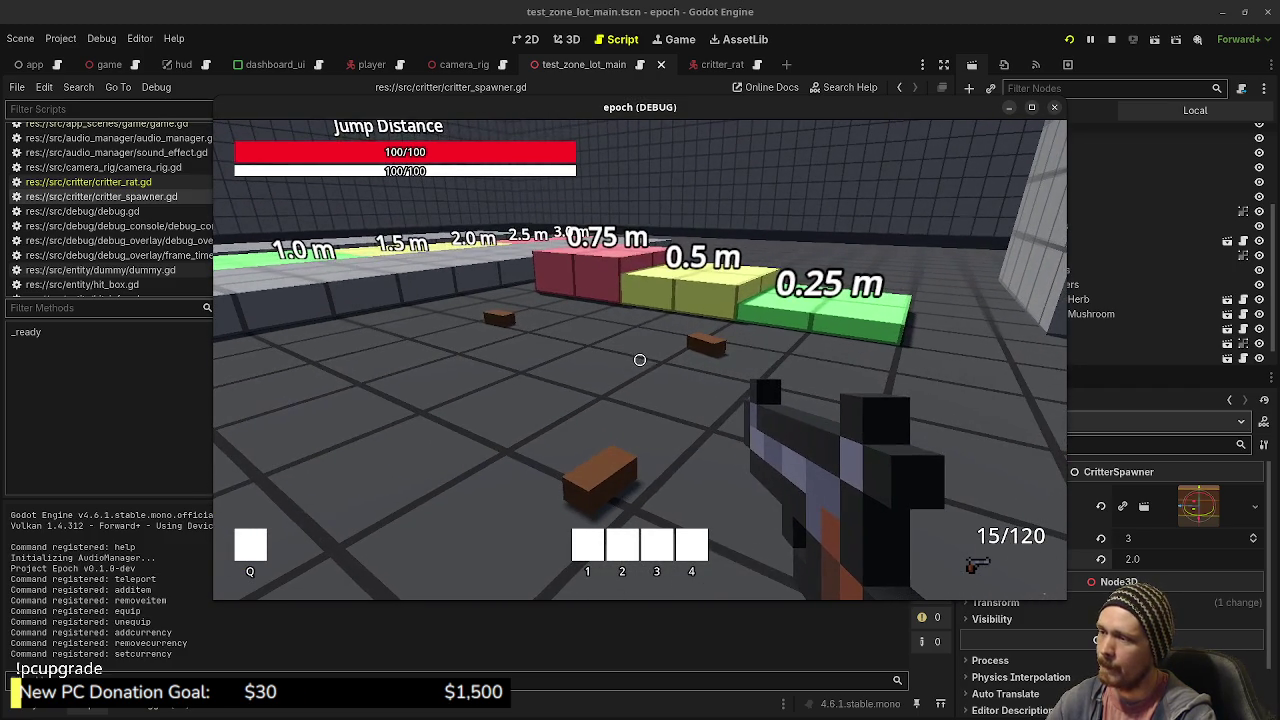
click(1111, 39)
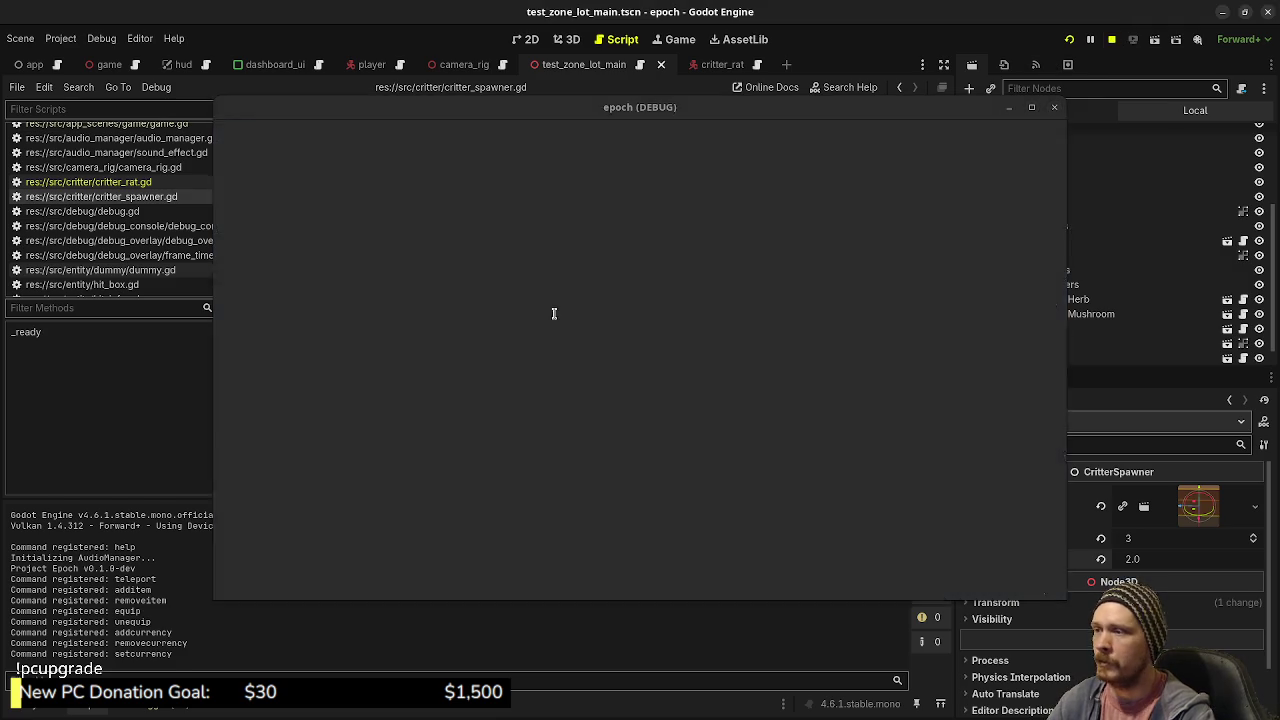
- In critter_rat.gd, add var spawn_position: Vector3 = Vector3.ZERO and save
click(90, 182)
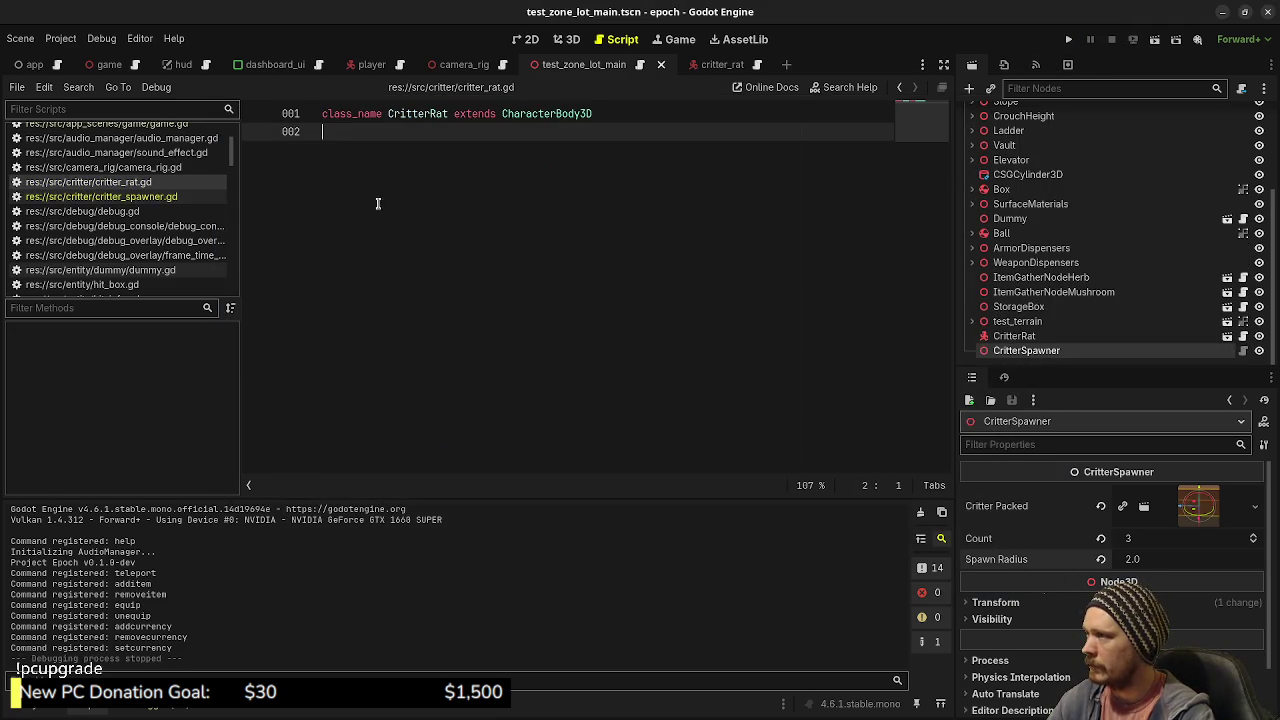
key(Return)
key(Return)
text(var )
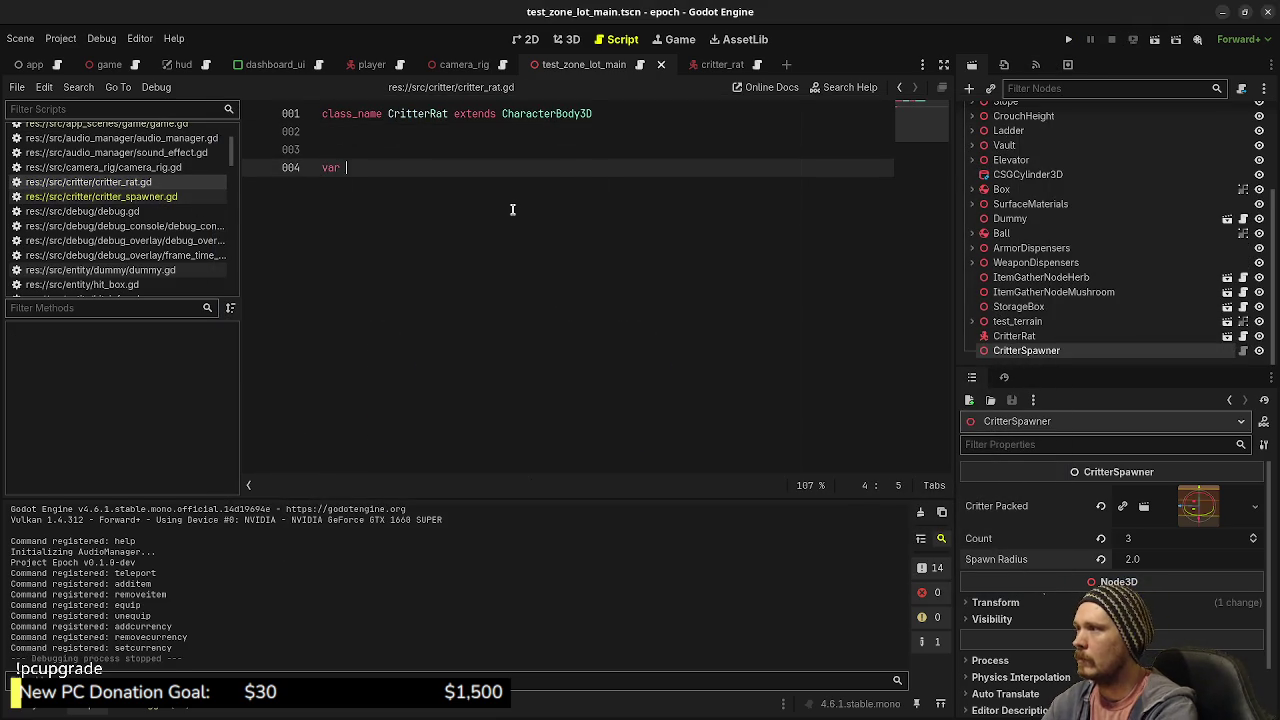
text(spawn_po)
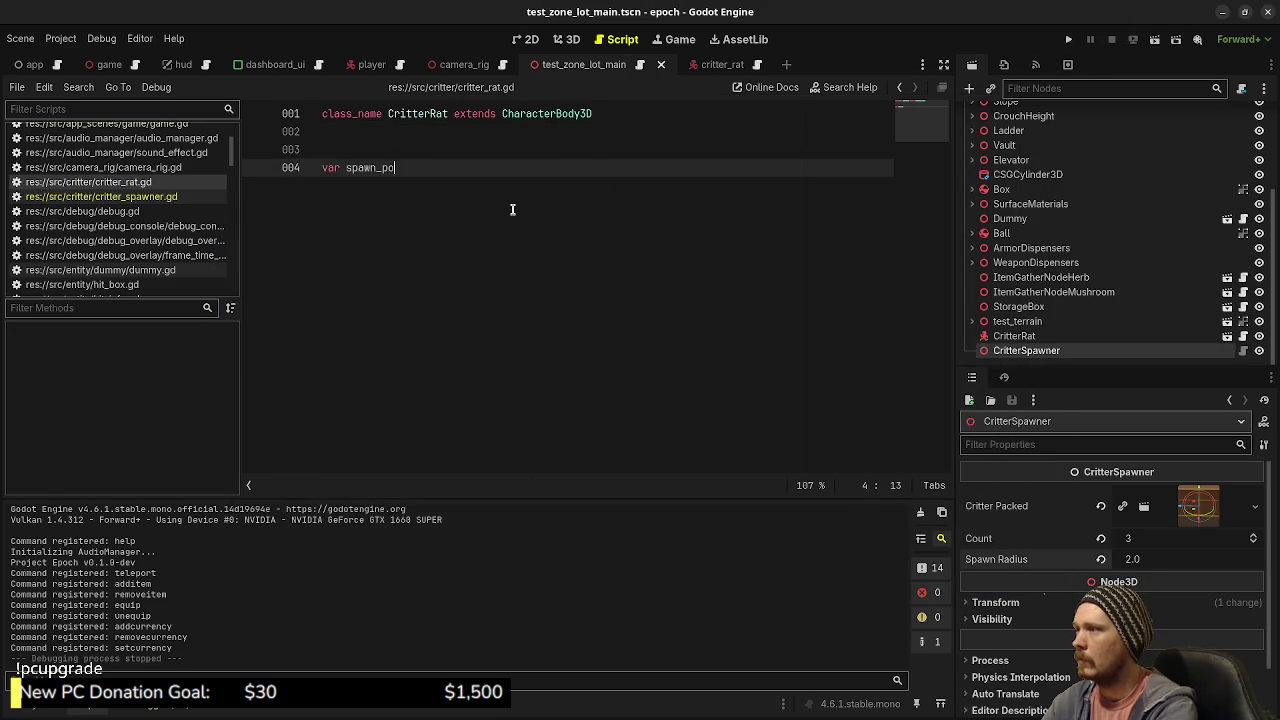
text(sition: Vector3)
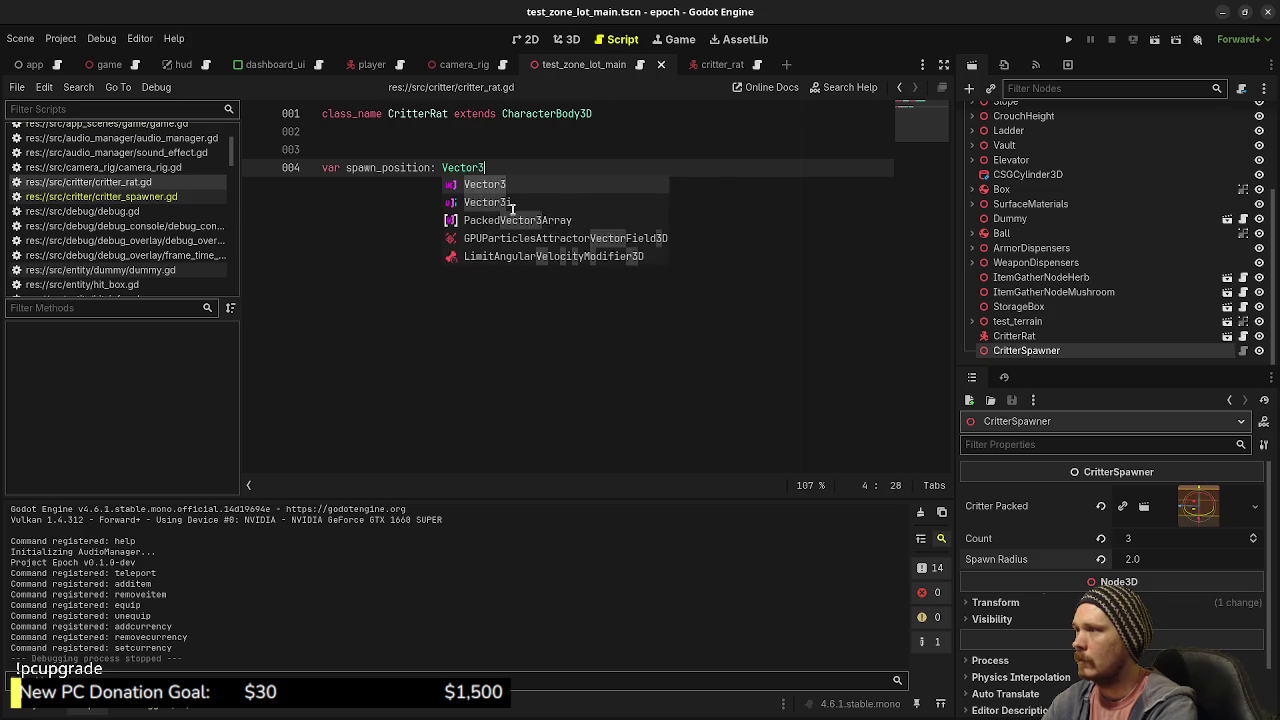
text( = Vector3.ZERO)
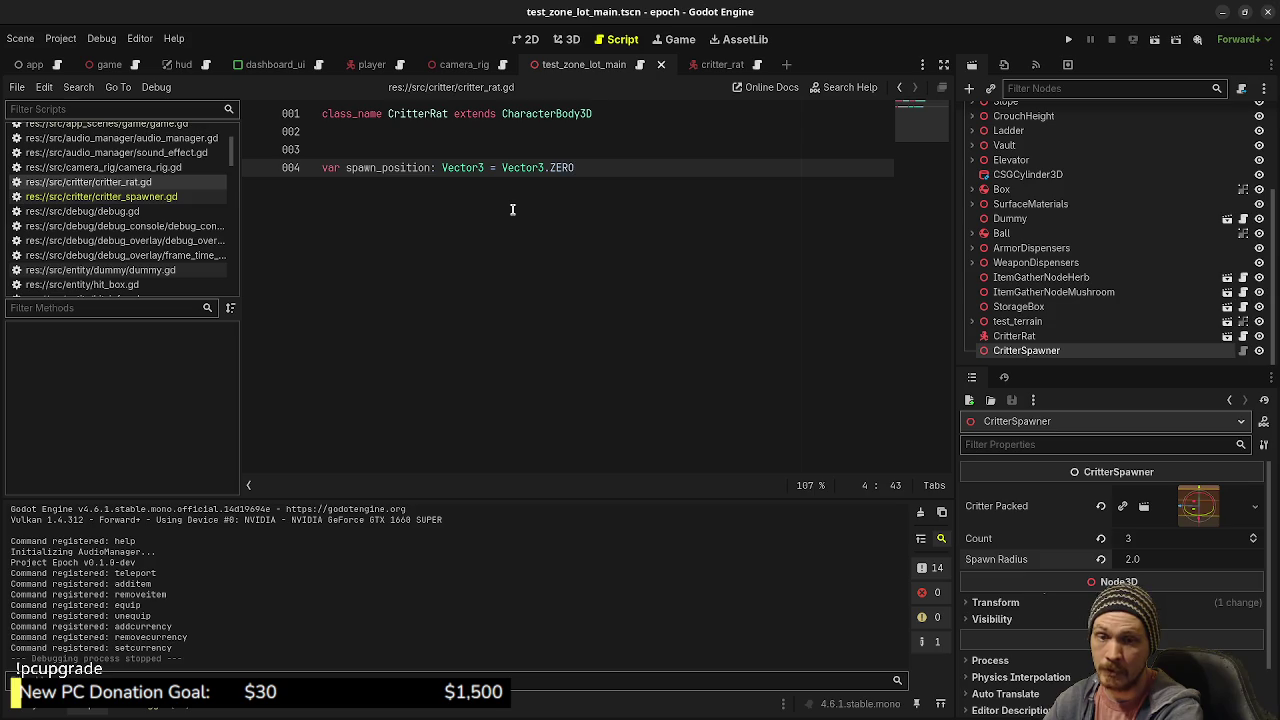
key(Return)
key(Return)
key(Return)
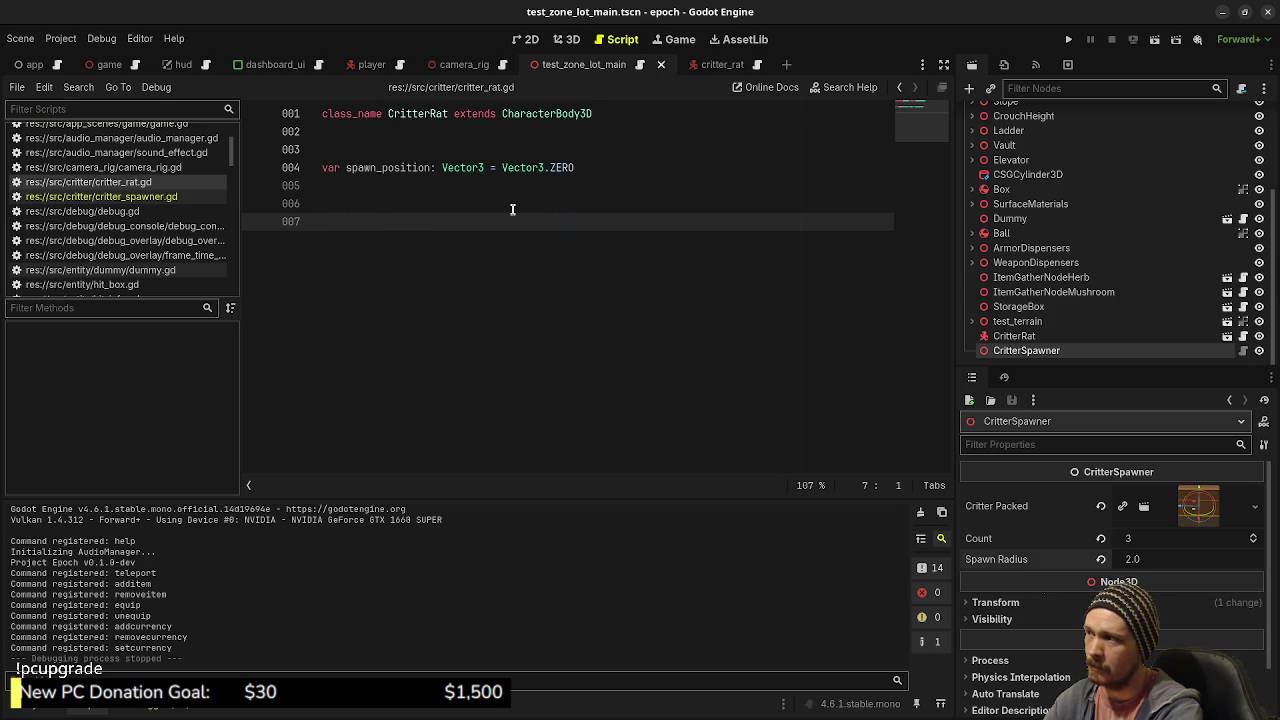
key(ctrl+s)
key(BackSpace)
key(BackSpace)
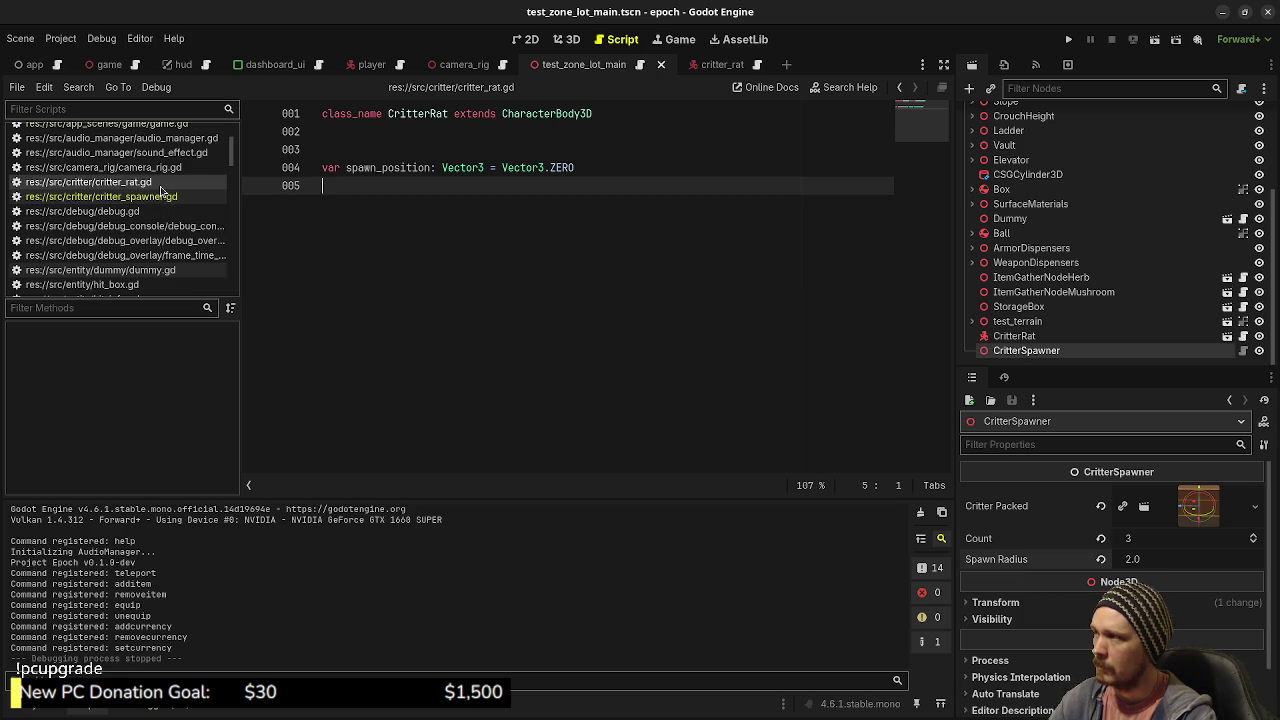
- Add a _ready() function that sets spawn_position = global_position, and save
key(Return)
key(Return)
text(f)
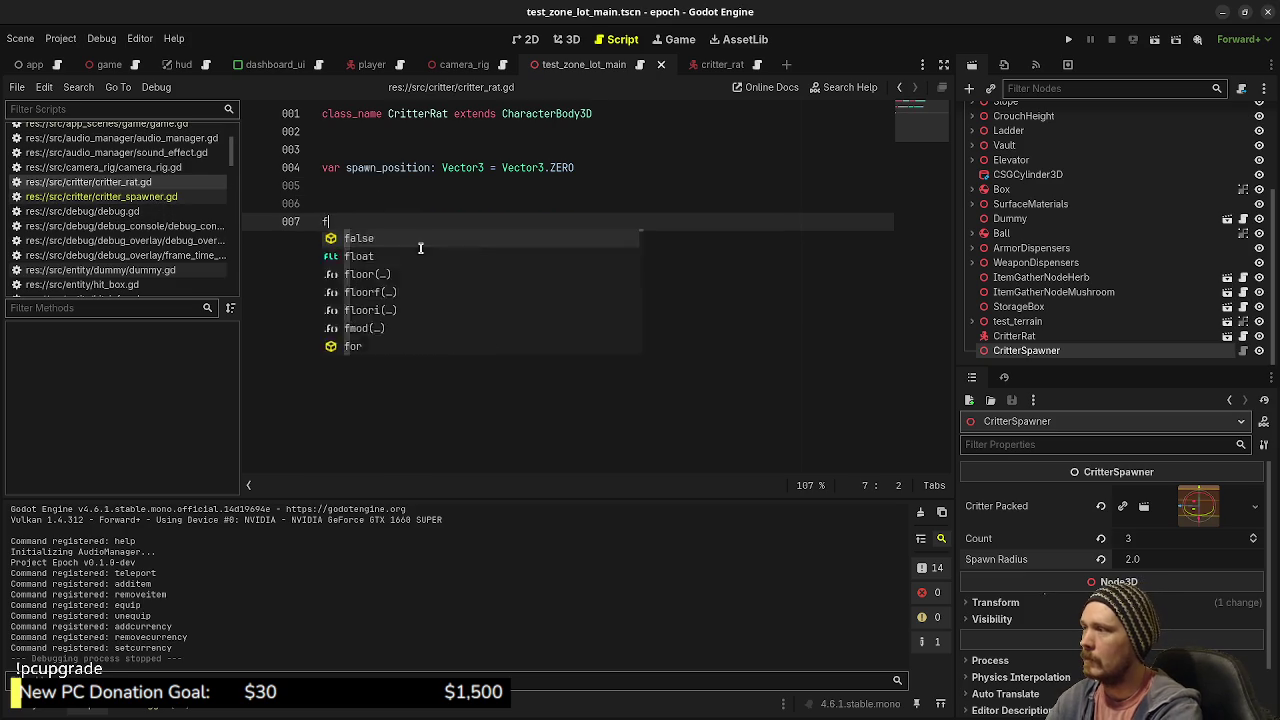
text(unc _rea)
key(Return)
key(Return)
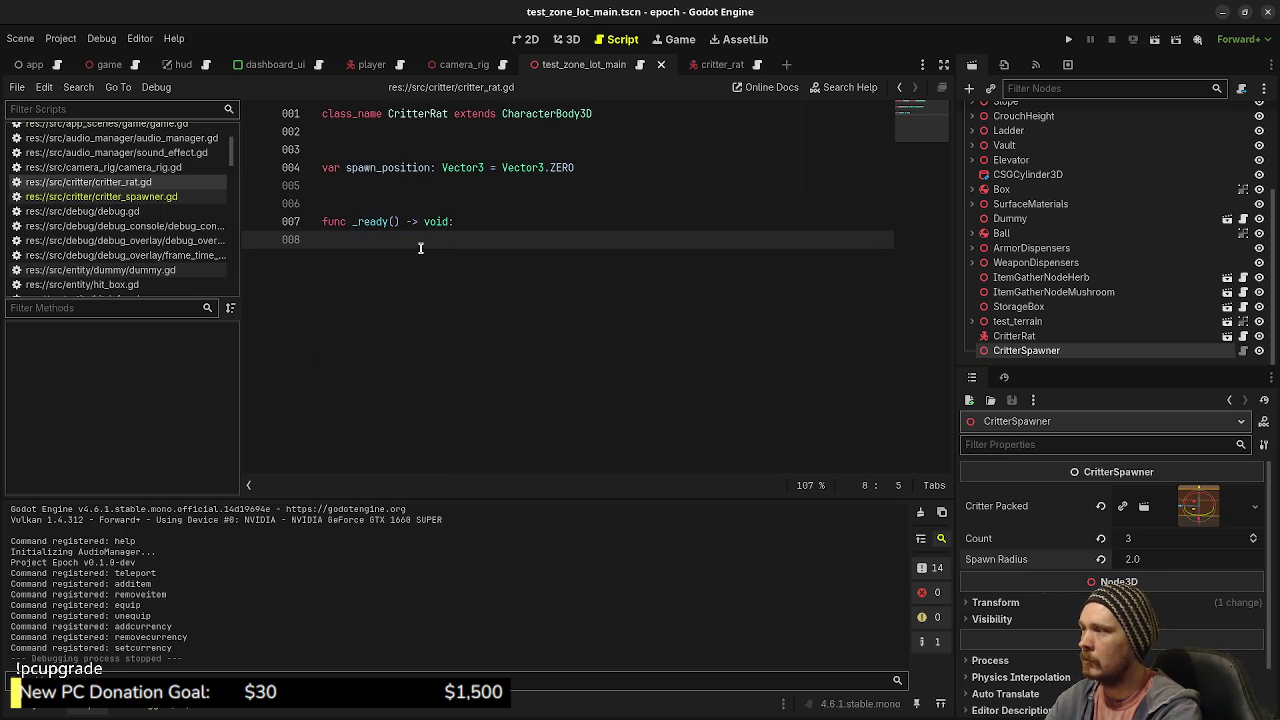
text(spawn)
key(Return)
text(=)
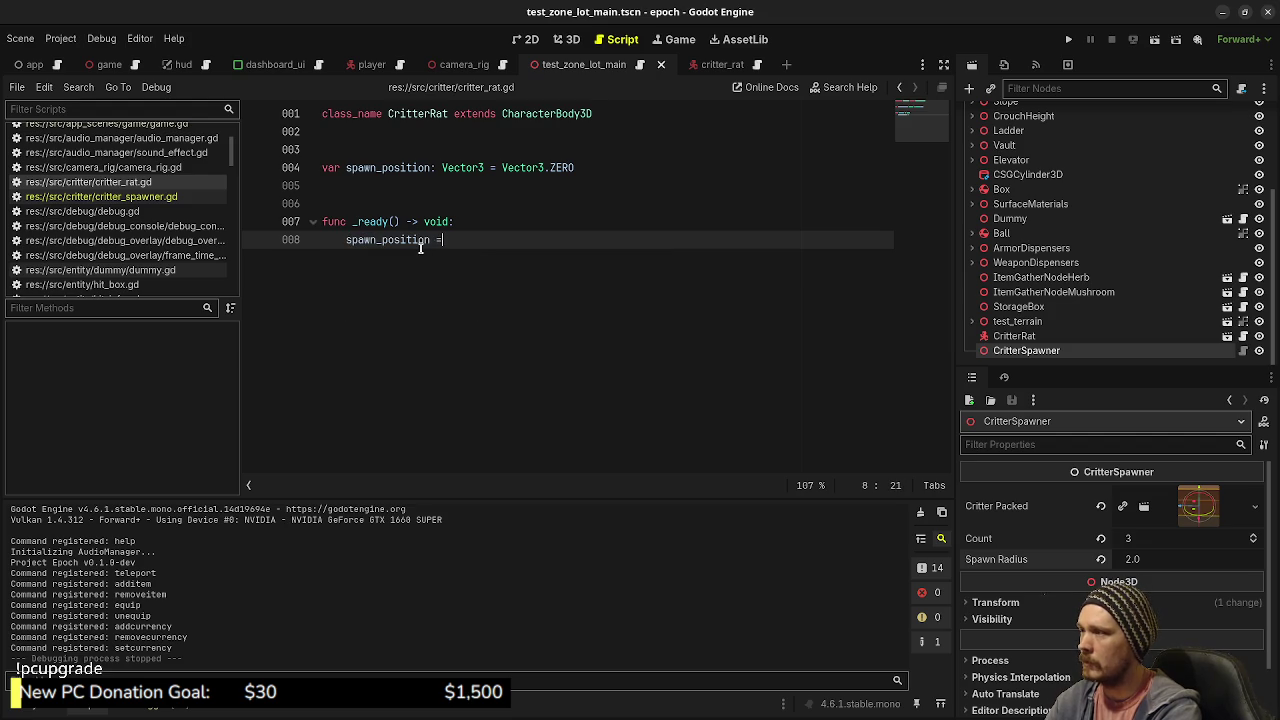
text( global_pos)
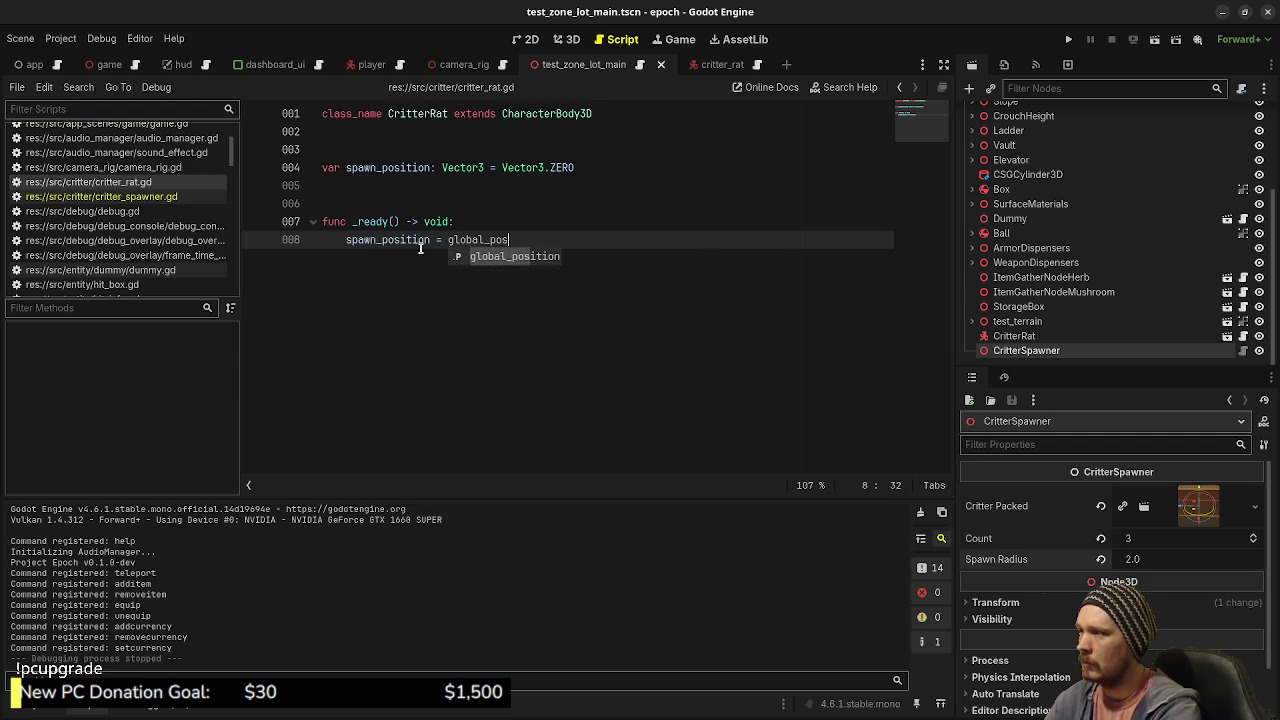
text(ition)
key(ctrl+s)
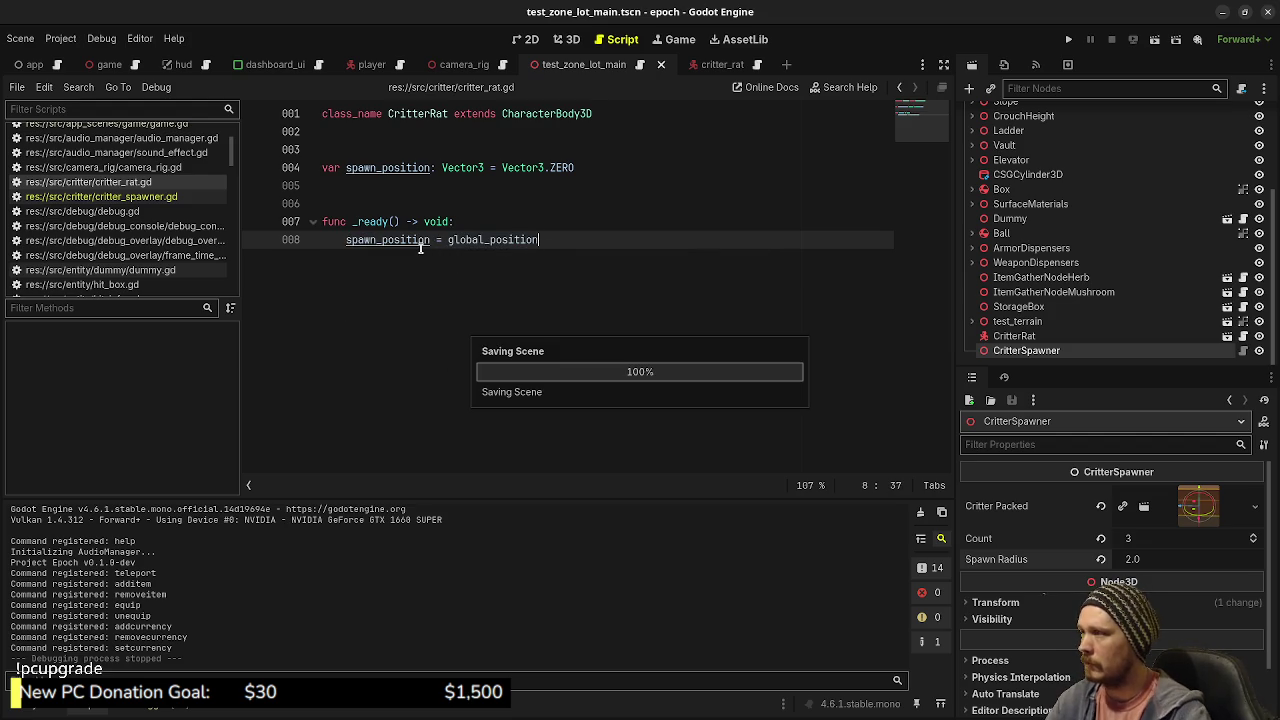
- Tidy the blank lines around the spawn_position declaration, leaving room above it
click(608, 168)
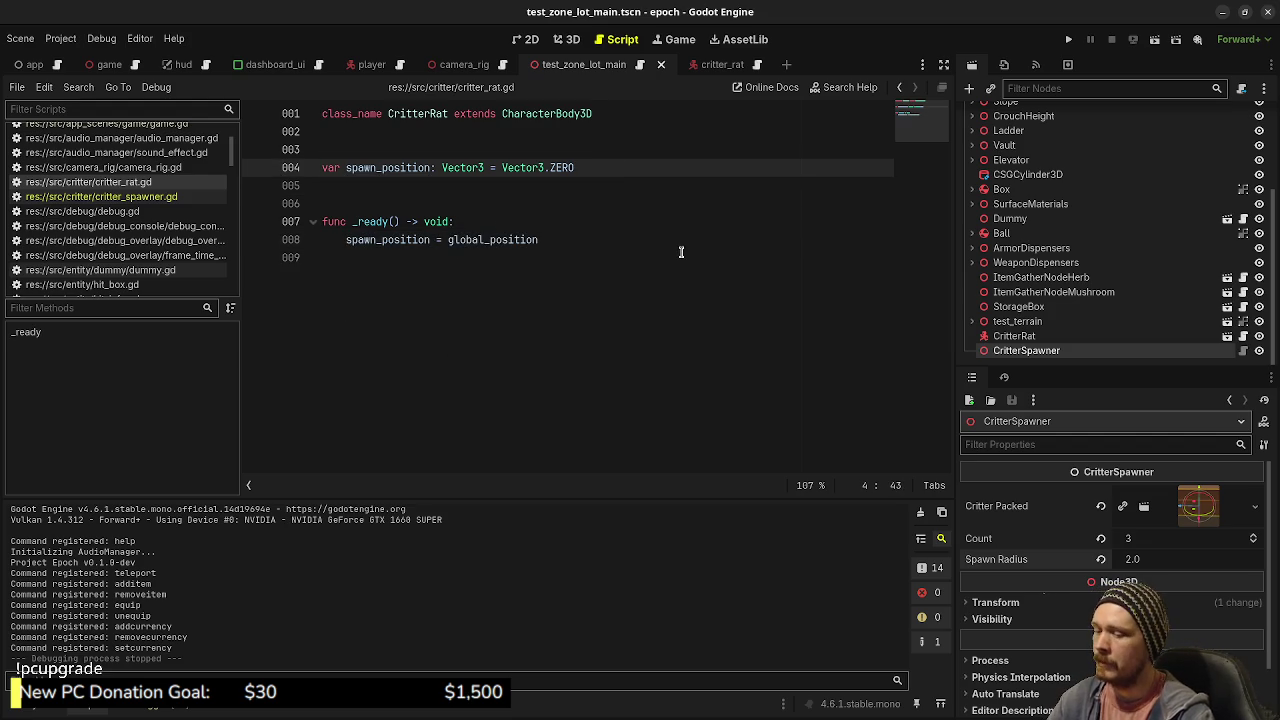
key(Return)
key(Return)
key(BackSpace)
key(BackSpace)
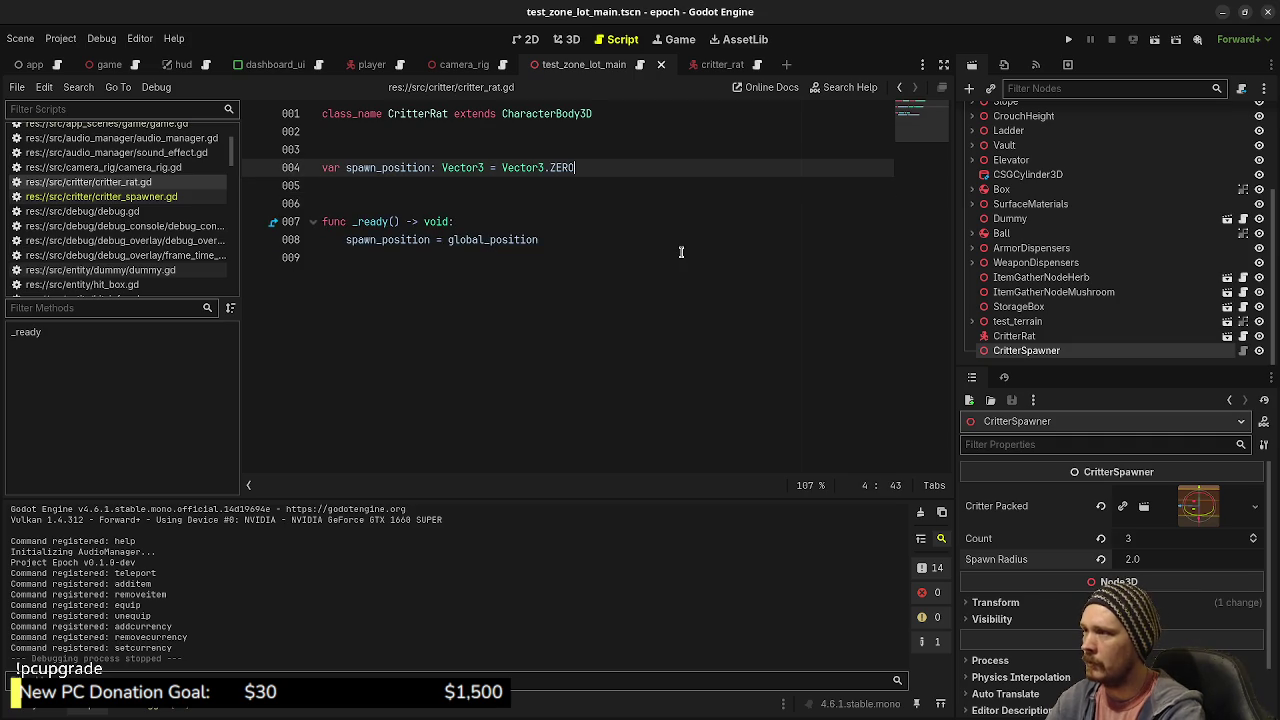
key(Up)
key(Return)
key(Up)
- Type the CritterState enum header and its values IDLE, WANDER, SCARED, RETURN_TO_HOME on separate lines
key(Return)
key(Up)
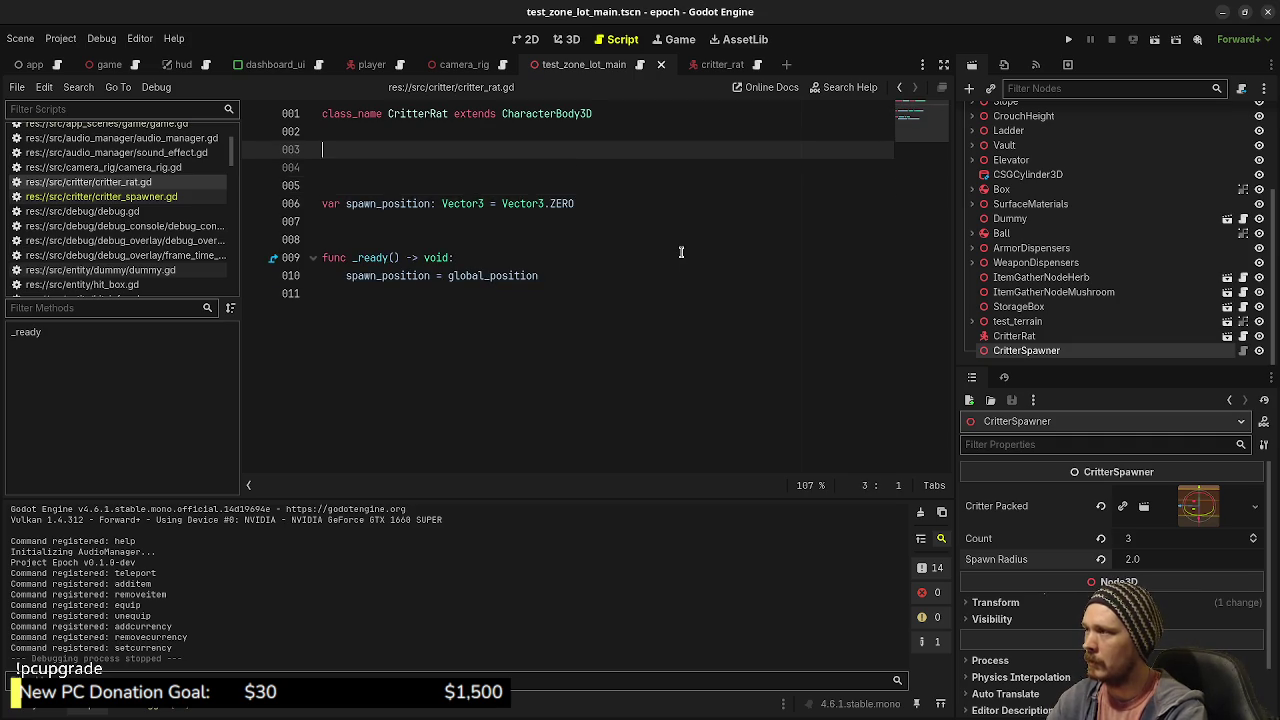
key(Return)
text(enum )
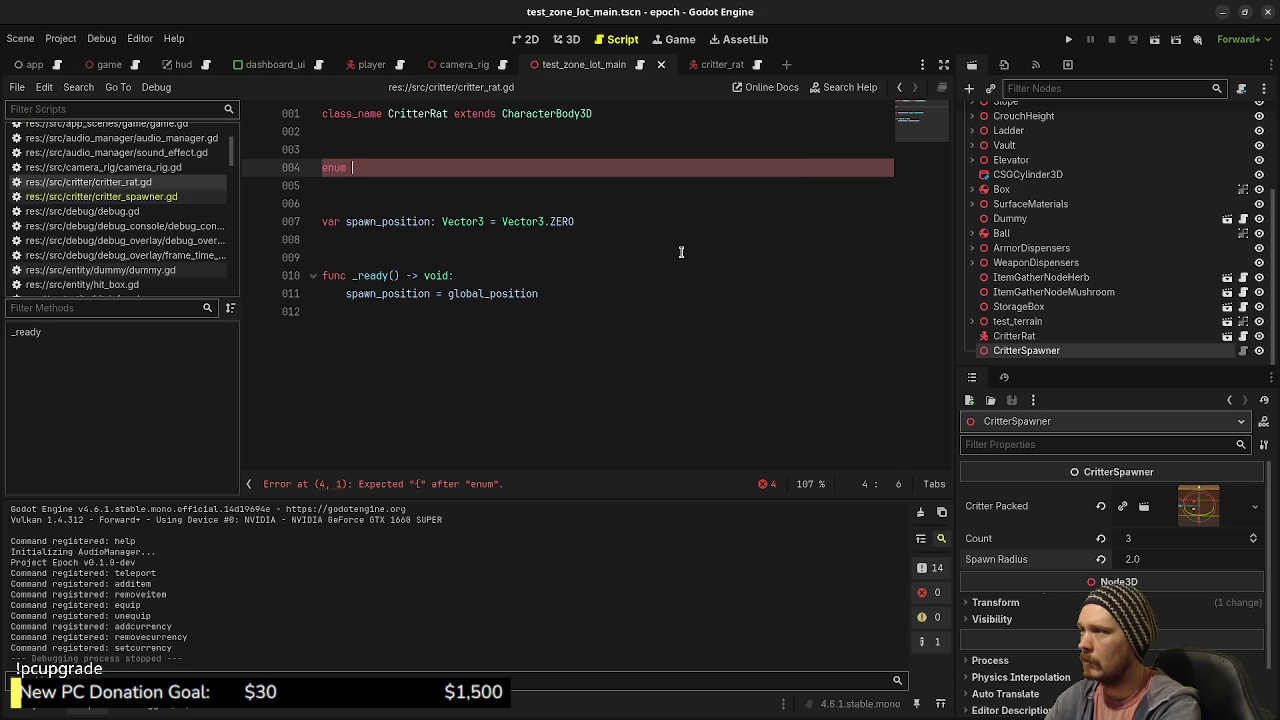
text(CritterState:)
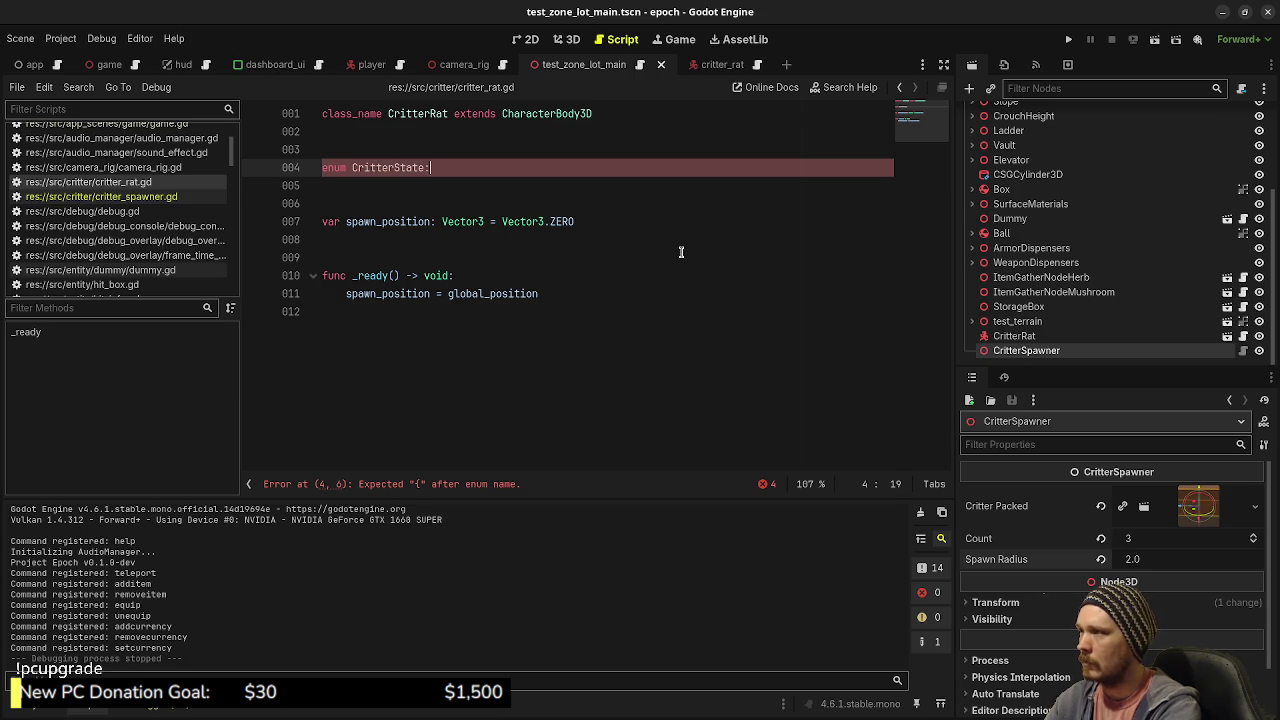
key(Return)
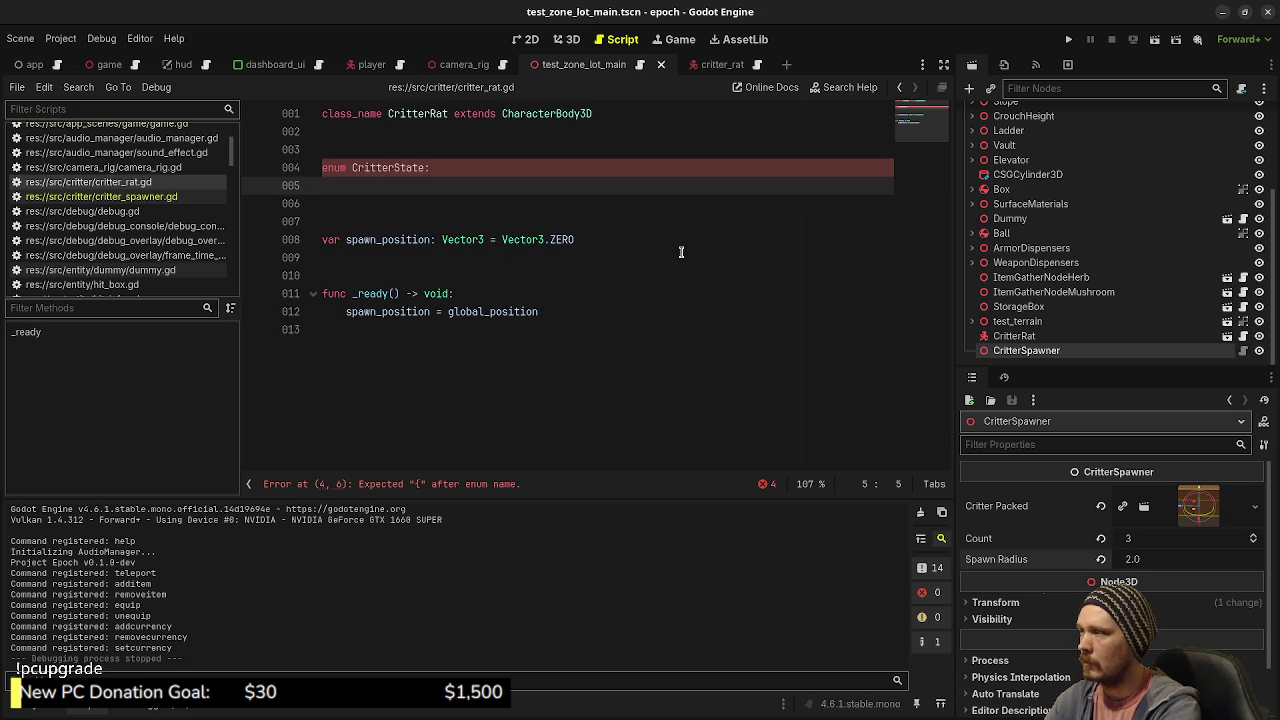
text(IDLE,)
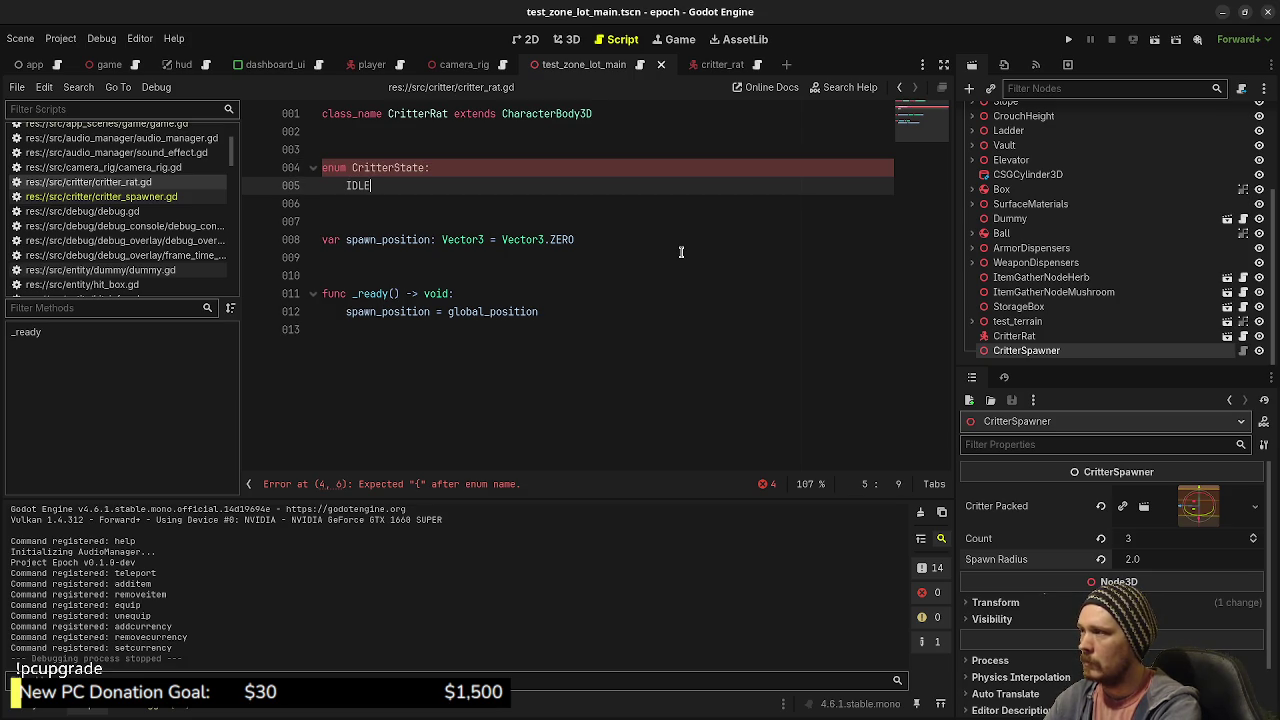
key(Return)
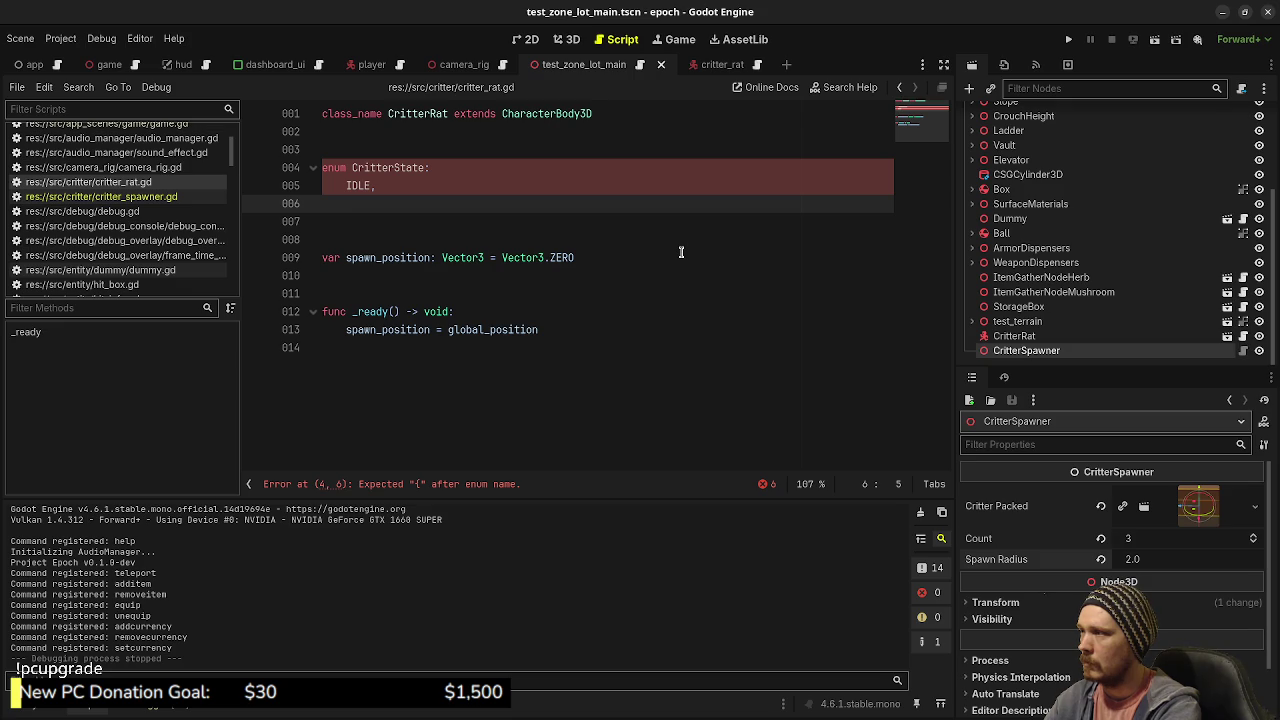
text(WANDER,)
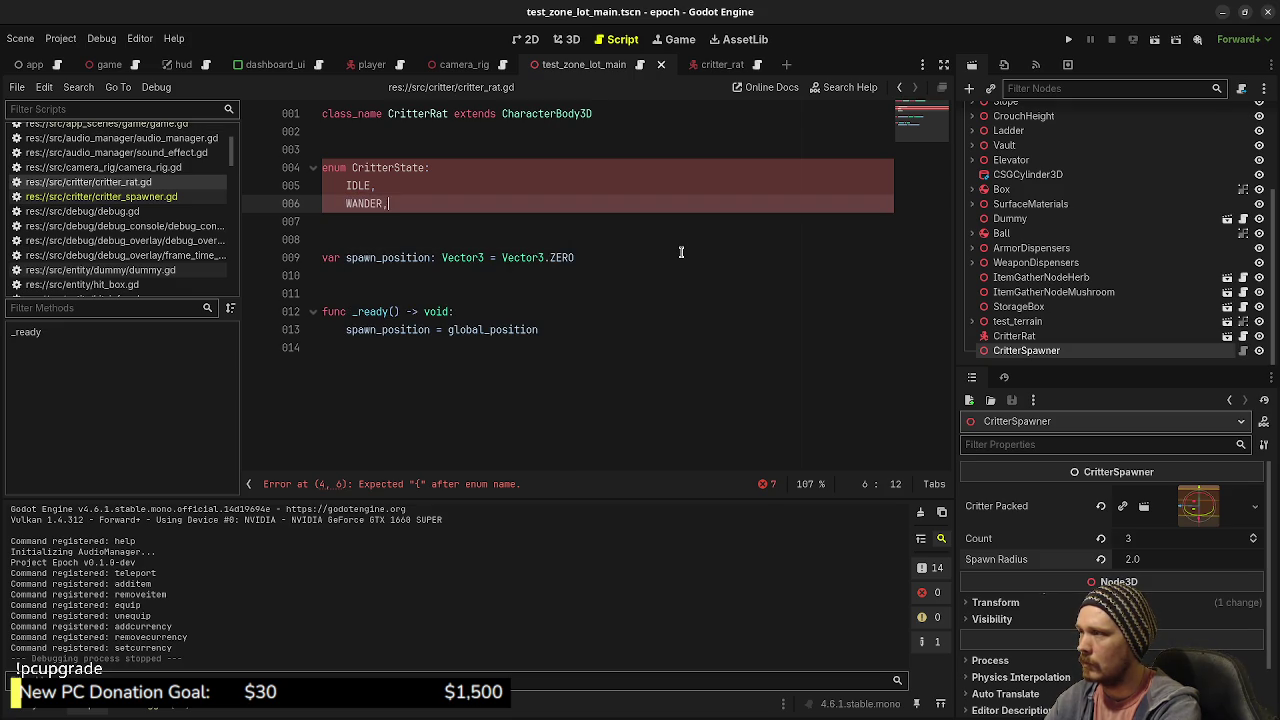
key(Return)
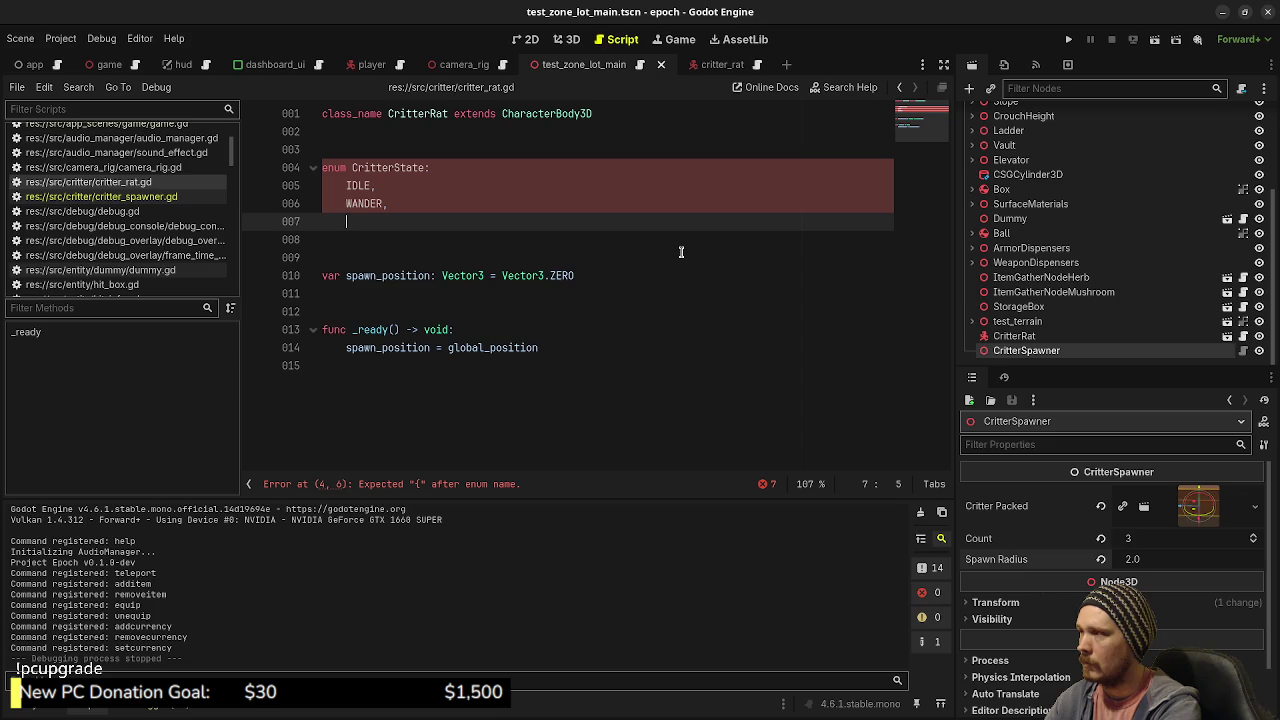
text(SCARED)
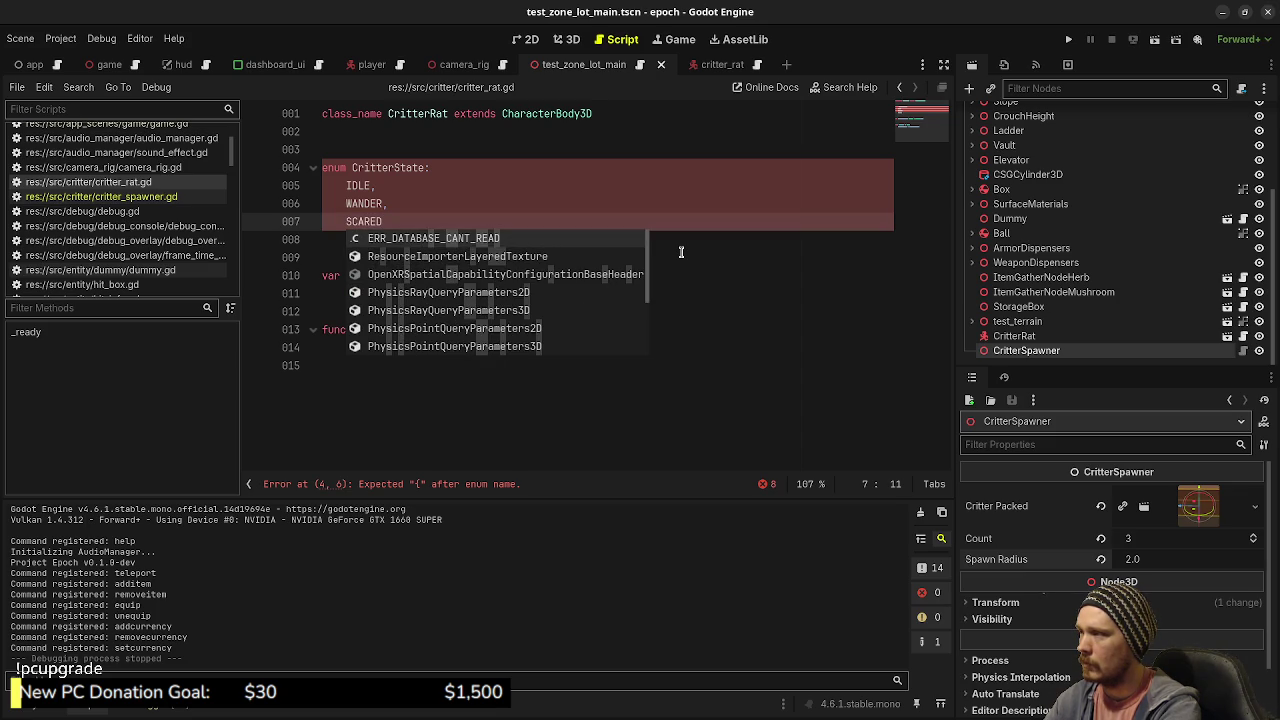
text(,)
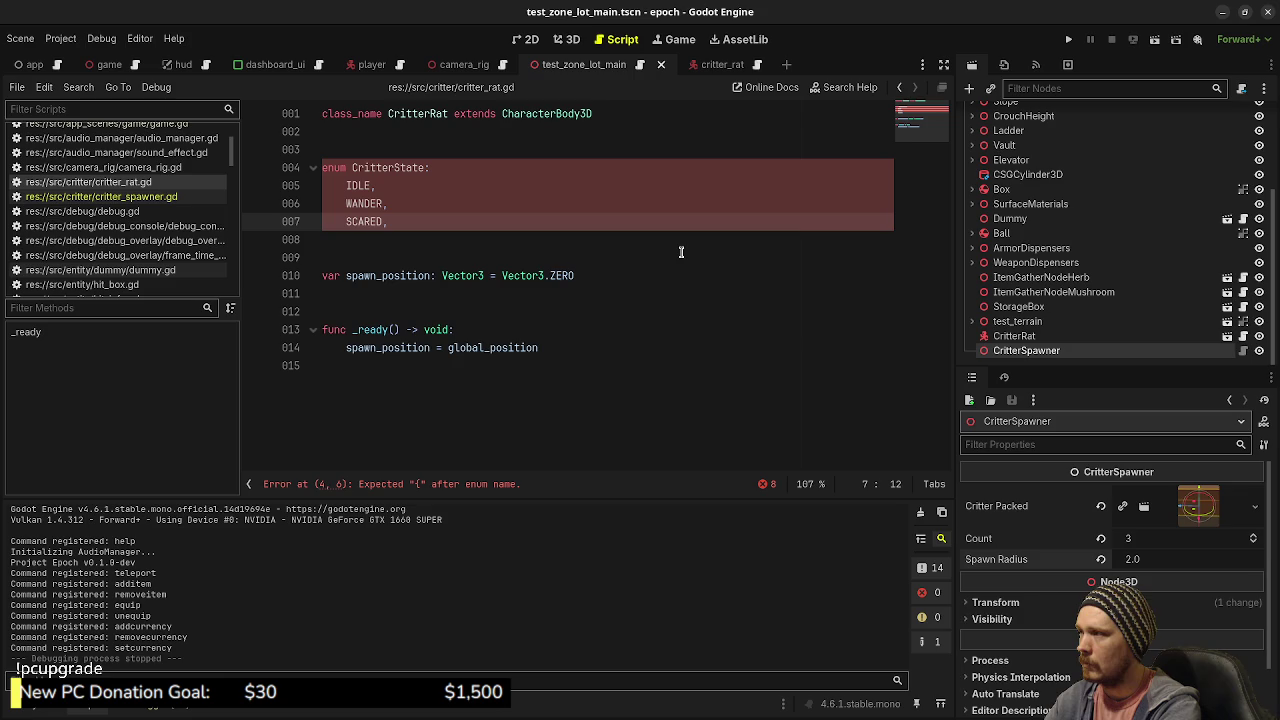
key(Return)
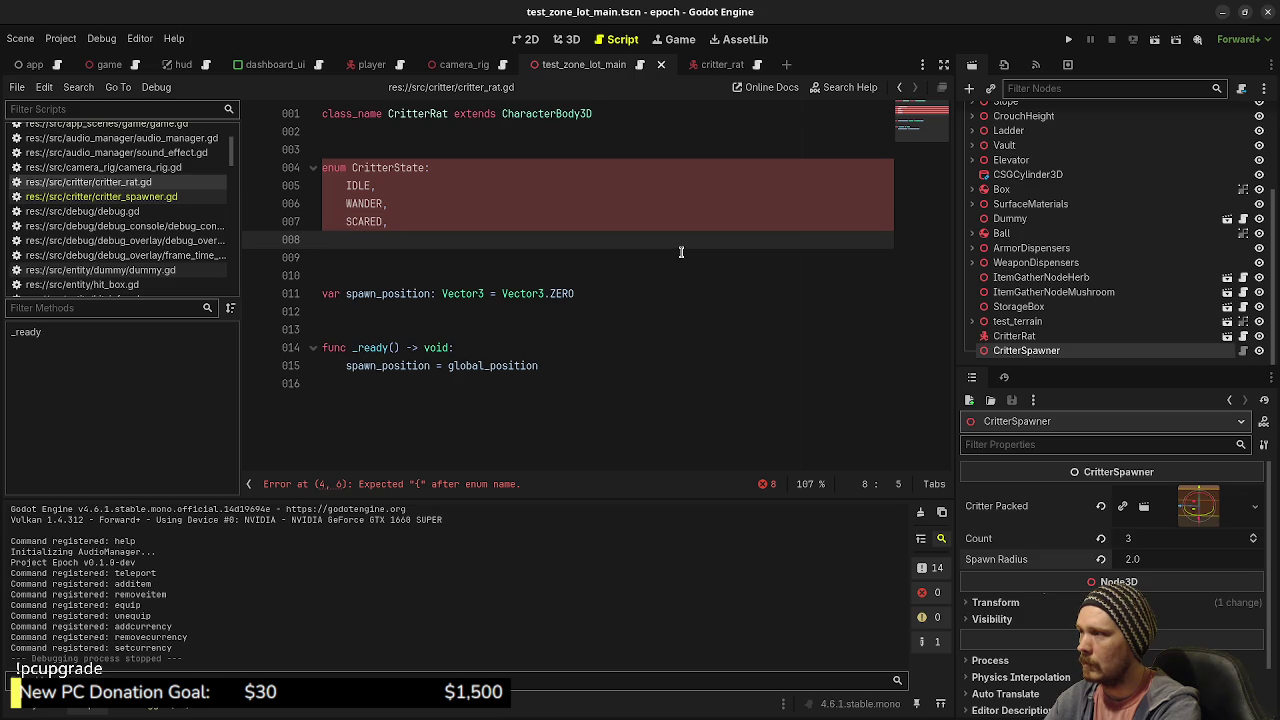
text(RETURN)
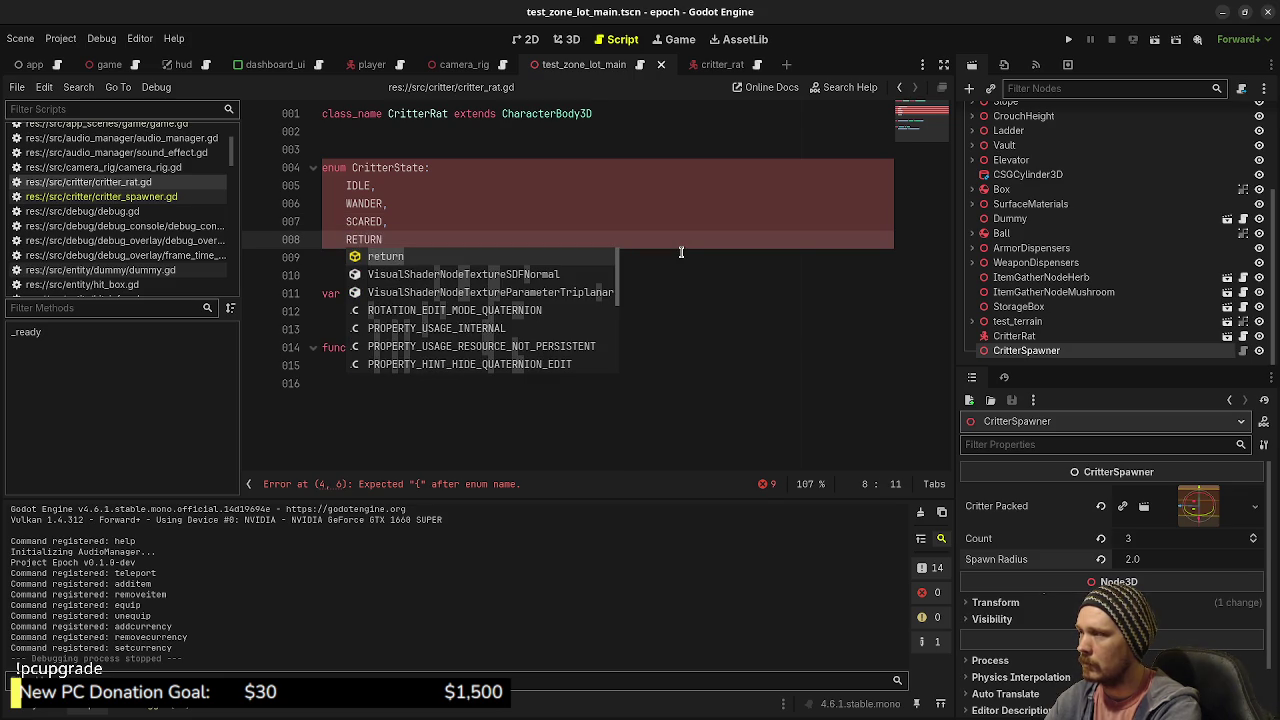
text(_TO_)
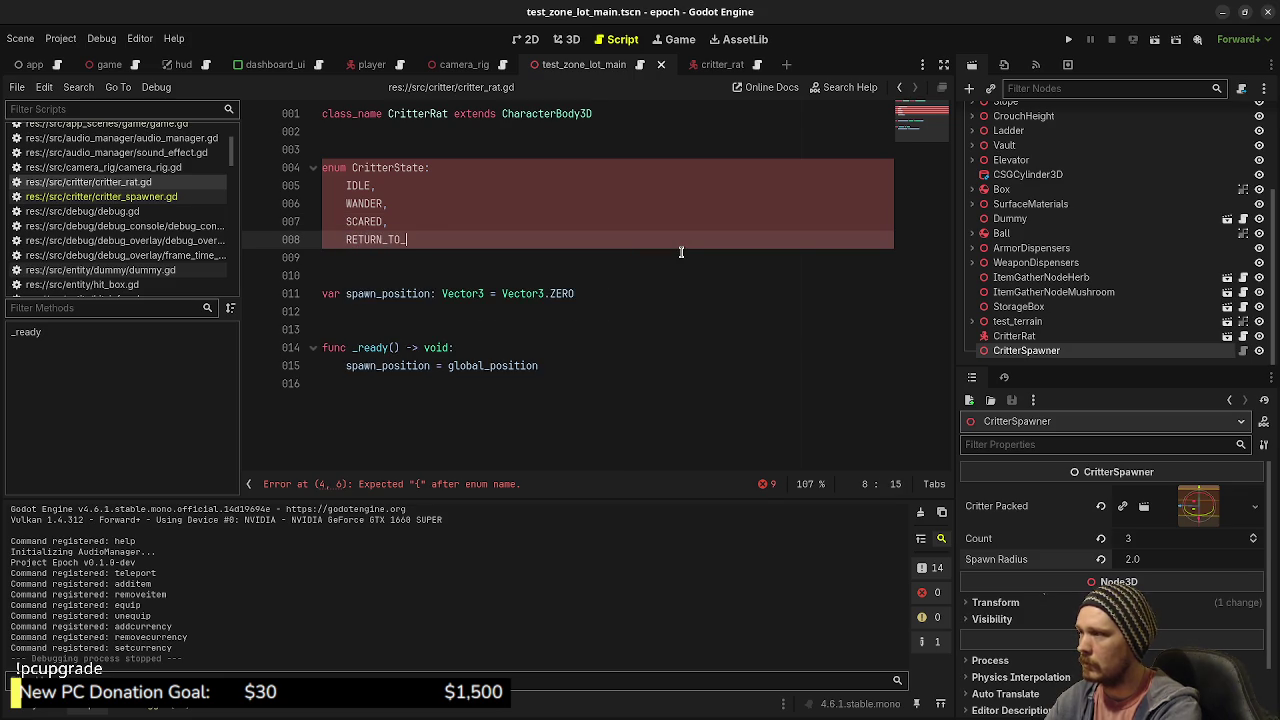
text(HOME)
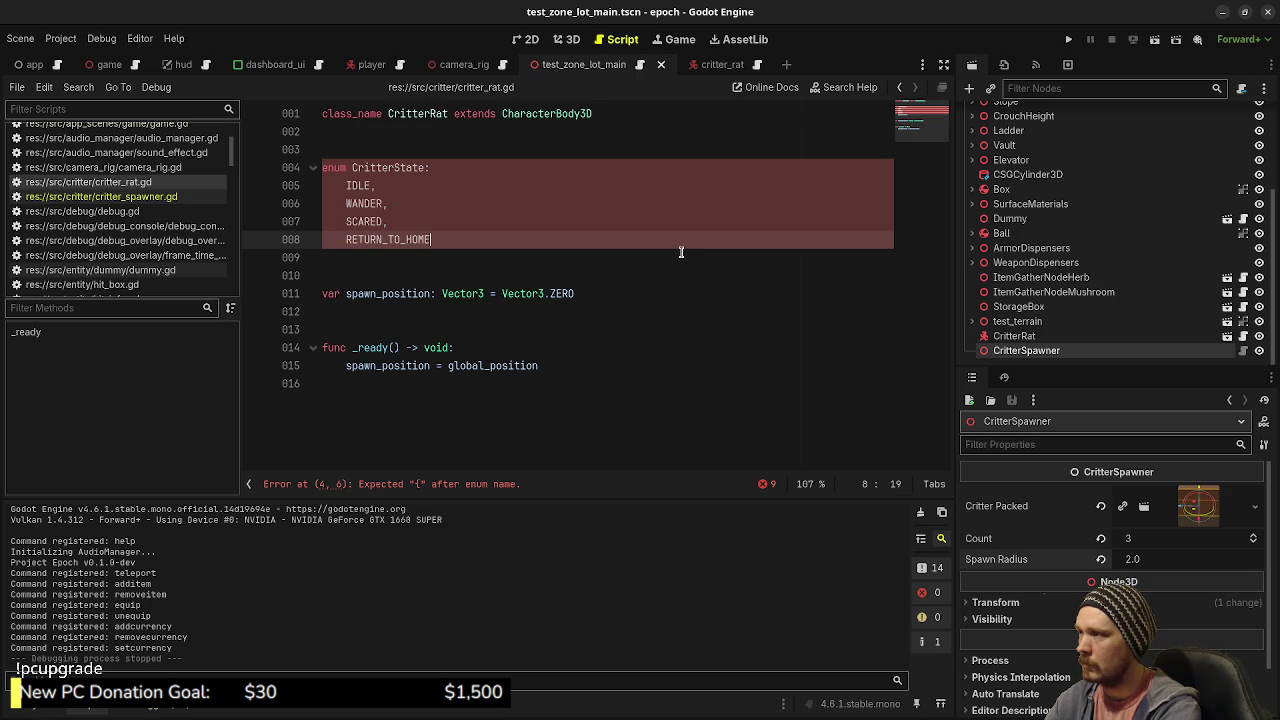
- Wrap the enum values in opening and closing braces, unindent the closing brace, and save
click(556, 170)
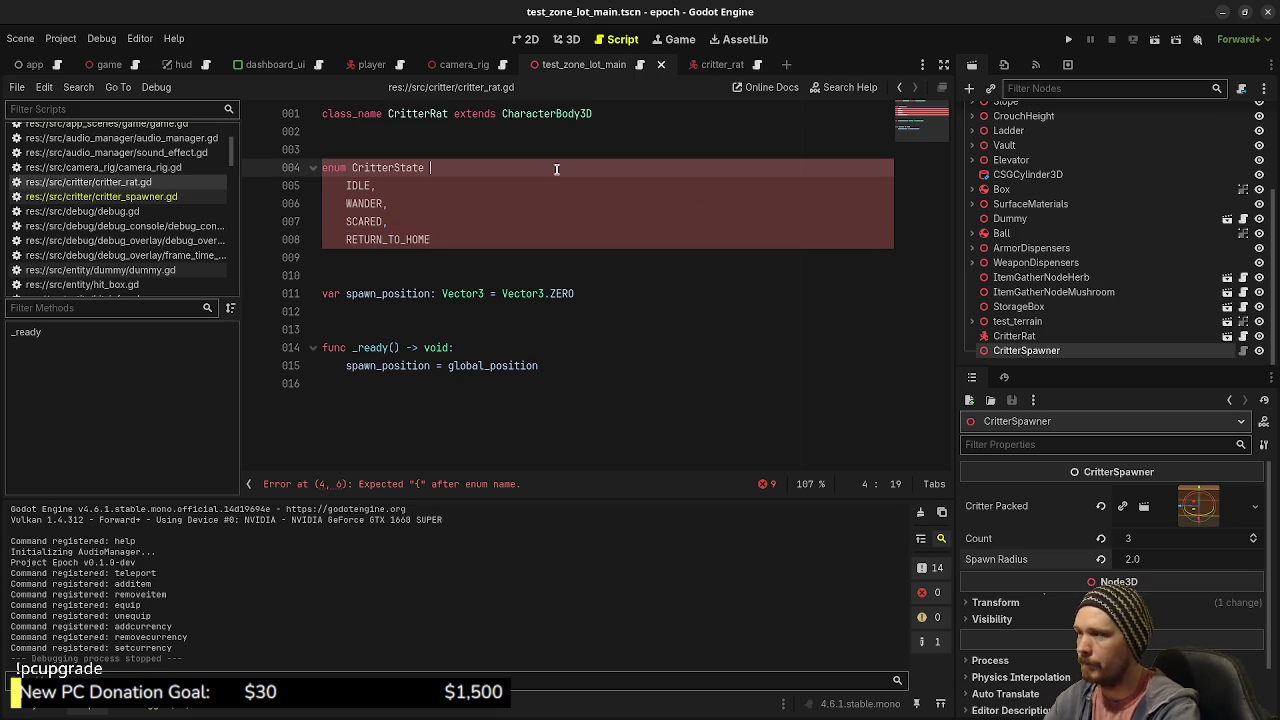
text({)
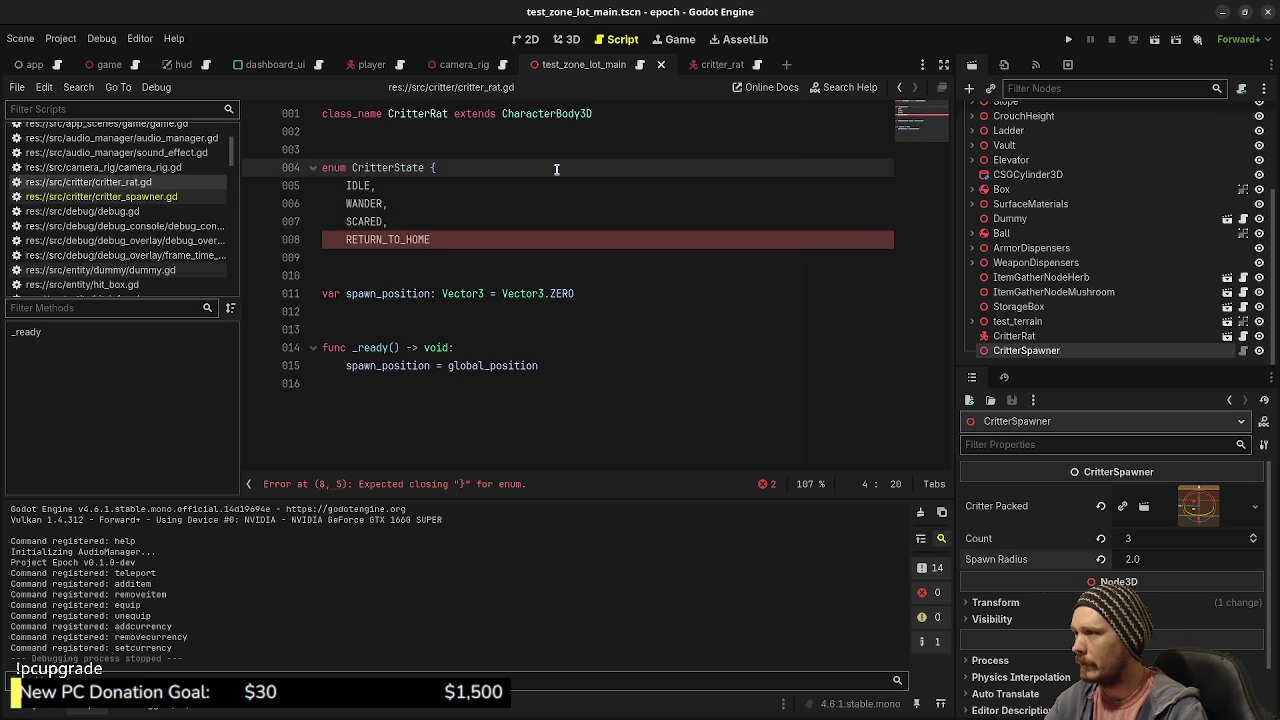
click(486, 239)
key(Return)
text(})
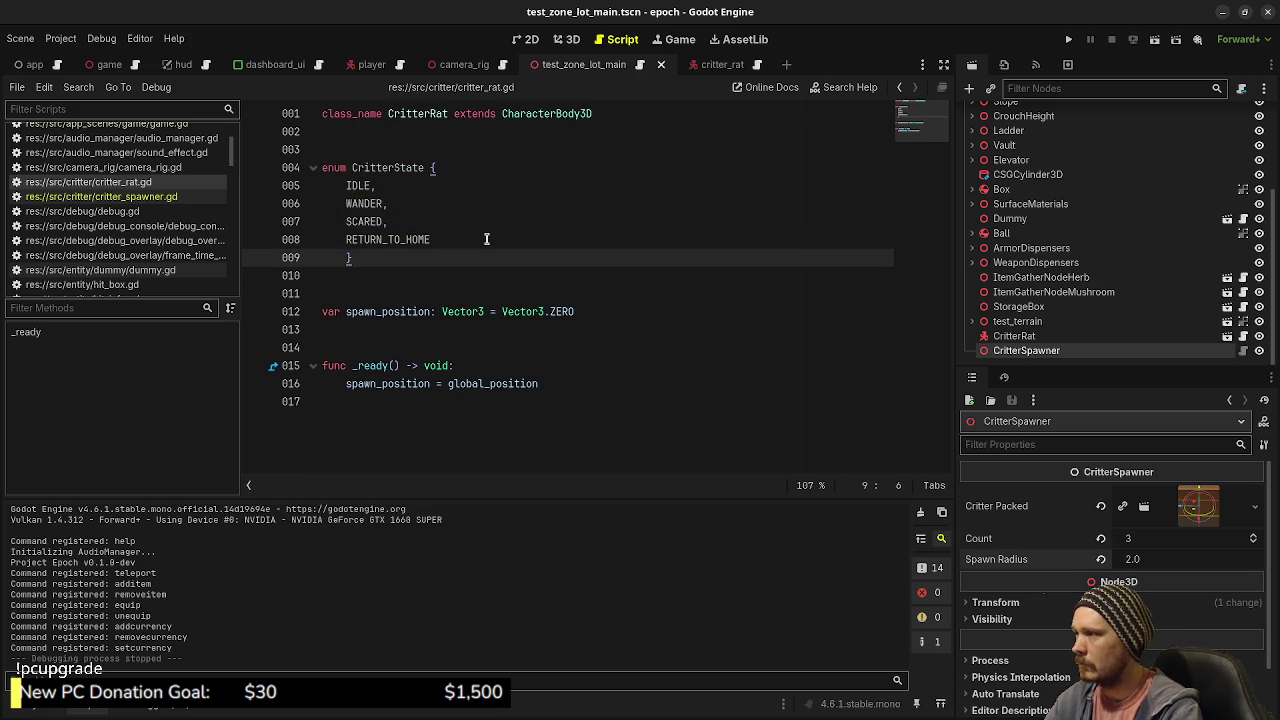
key(Home)
key(BackSpace)
key(ctrl+s)
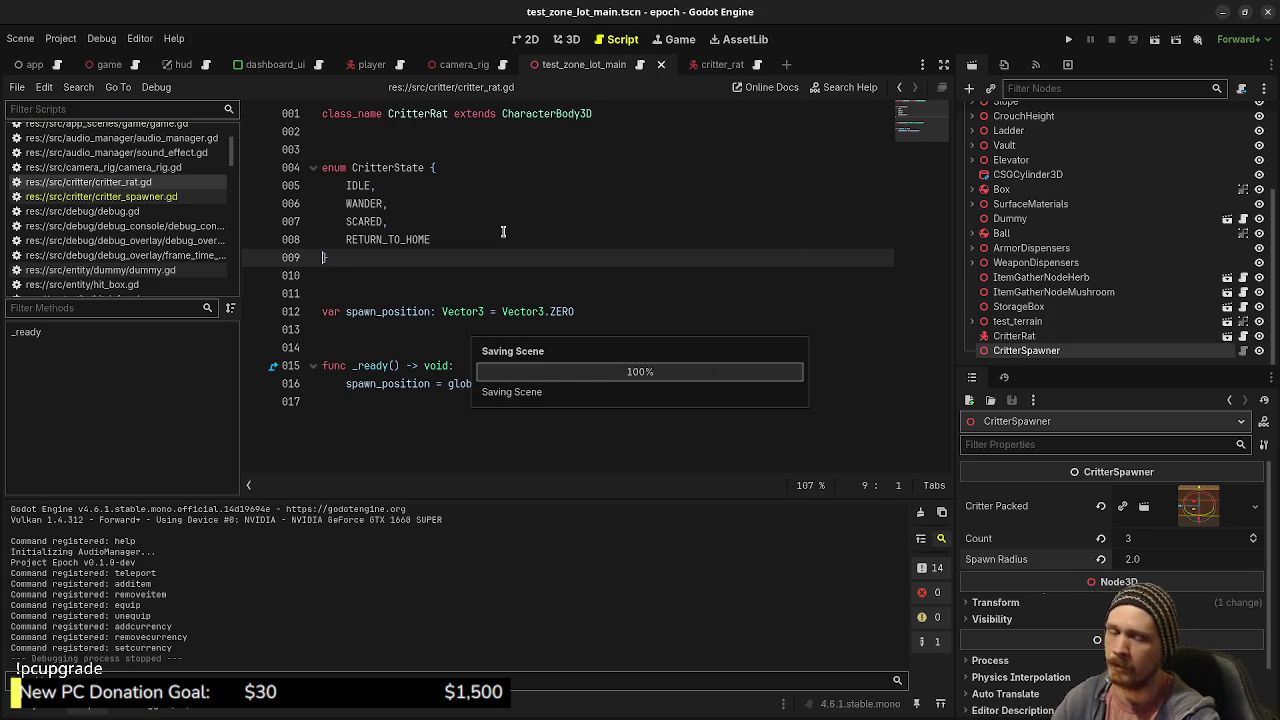
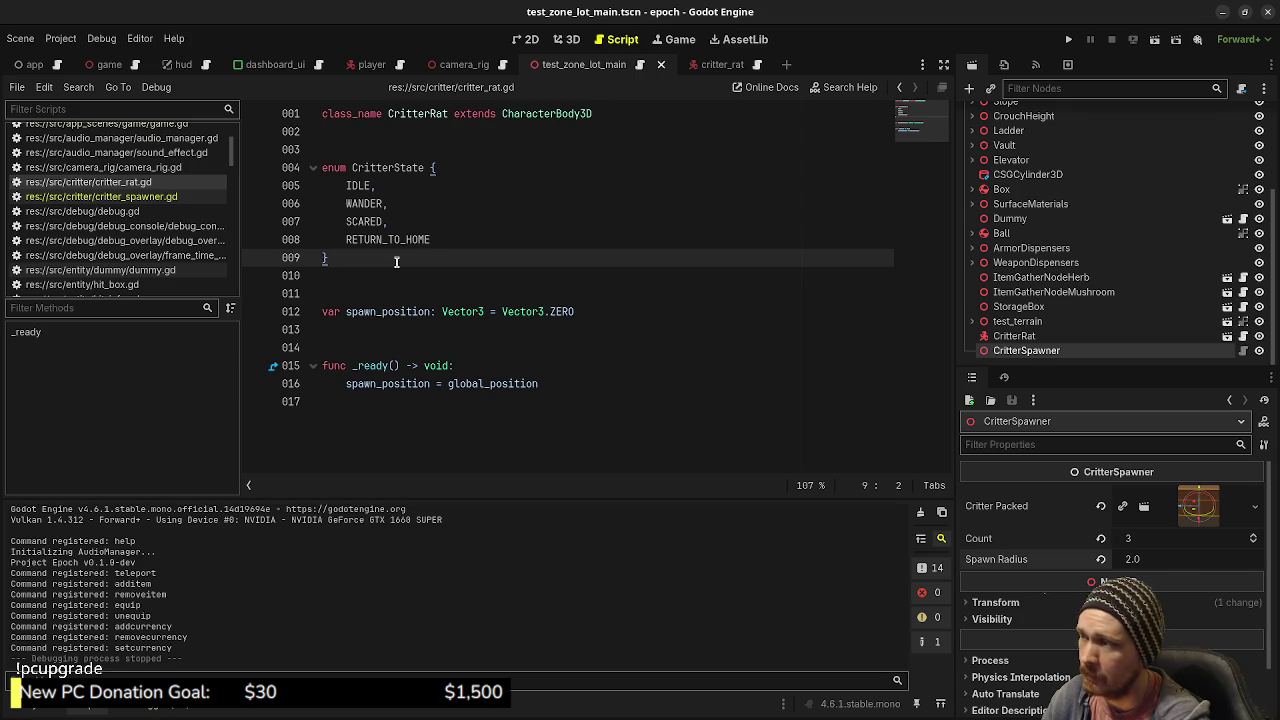
- Place the cursor at the end of line 16 in critter_rat.gd, then switch to the Obsidian Tasks board
click(560, 385)
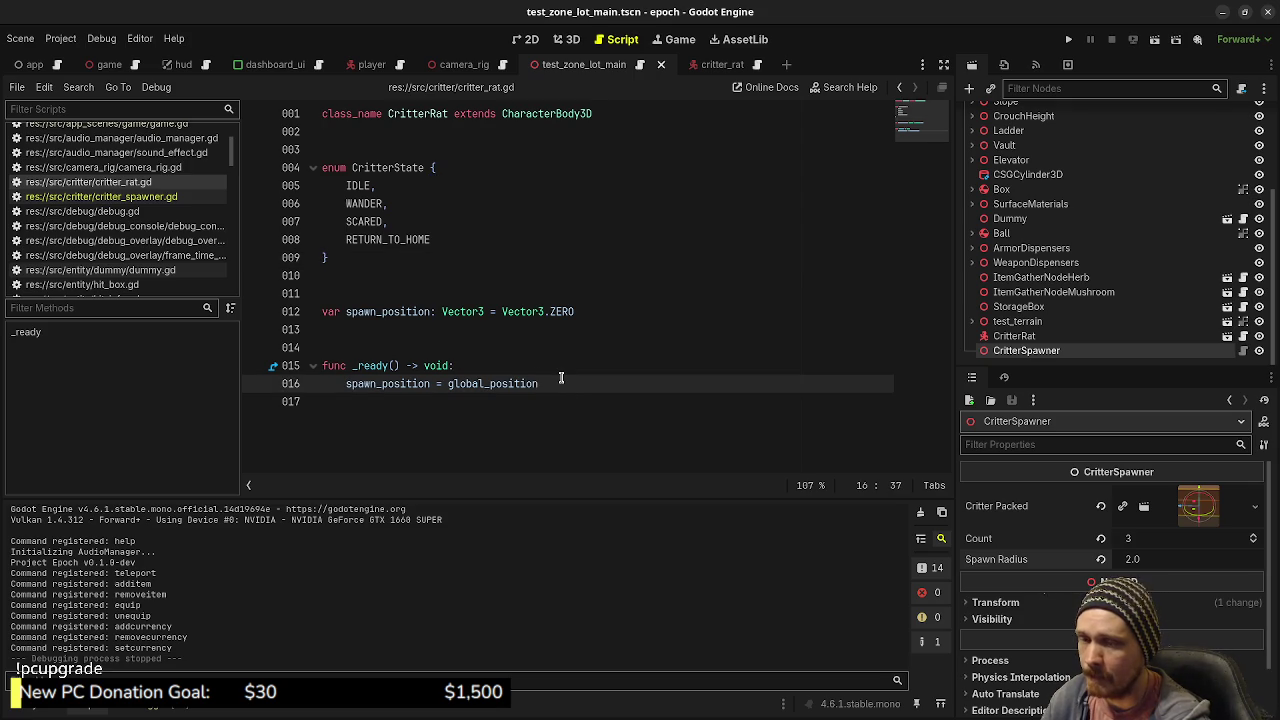
key(alt+Tab)
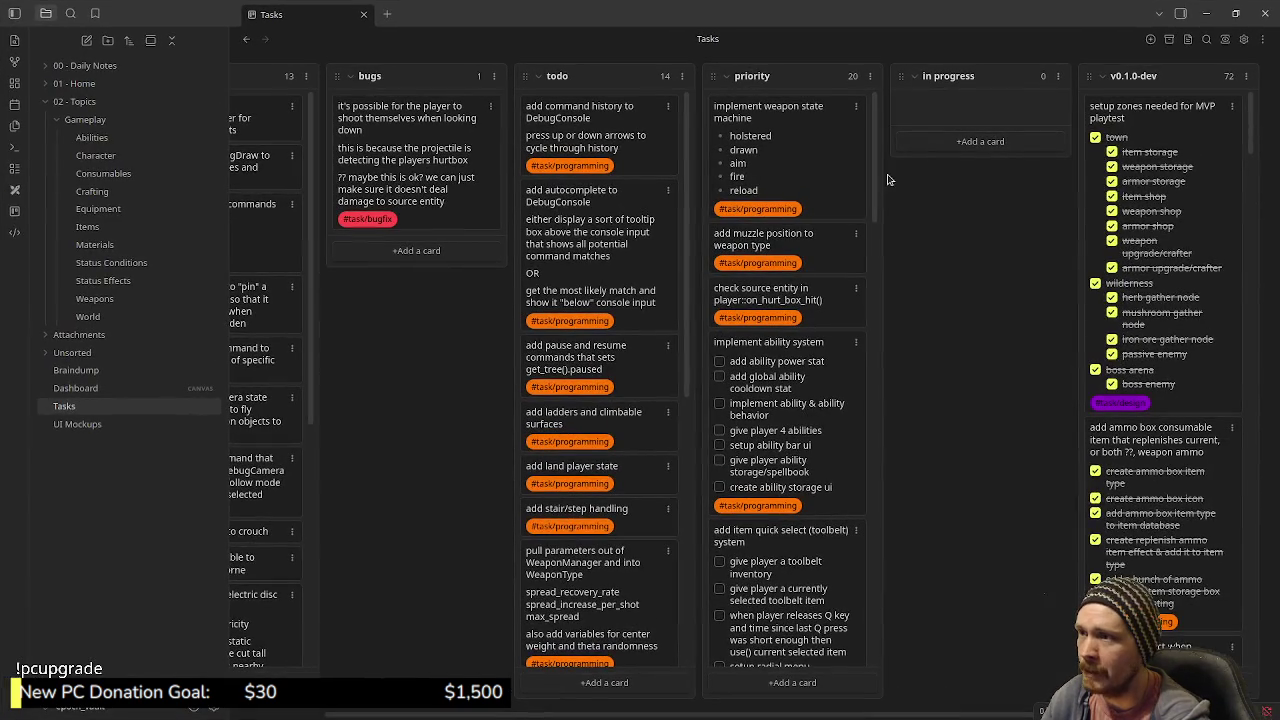
mouse_move(873, 172)
mouse_down()
mouse_move(901, 284)
mouse_move(901, 618)
mouse_move(889, 366)
mouse_move(911, 183)
mouse_up()
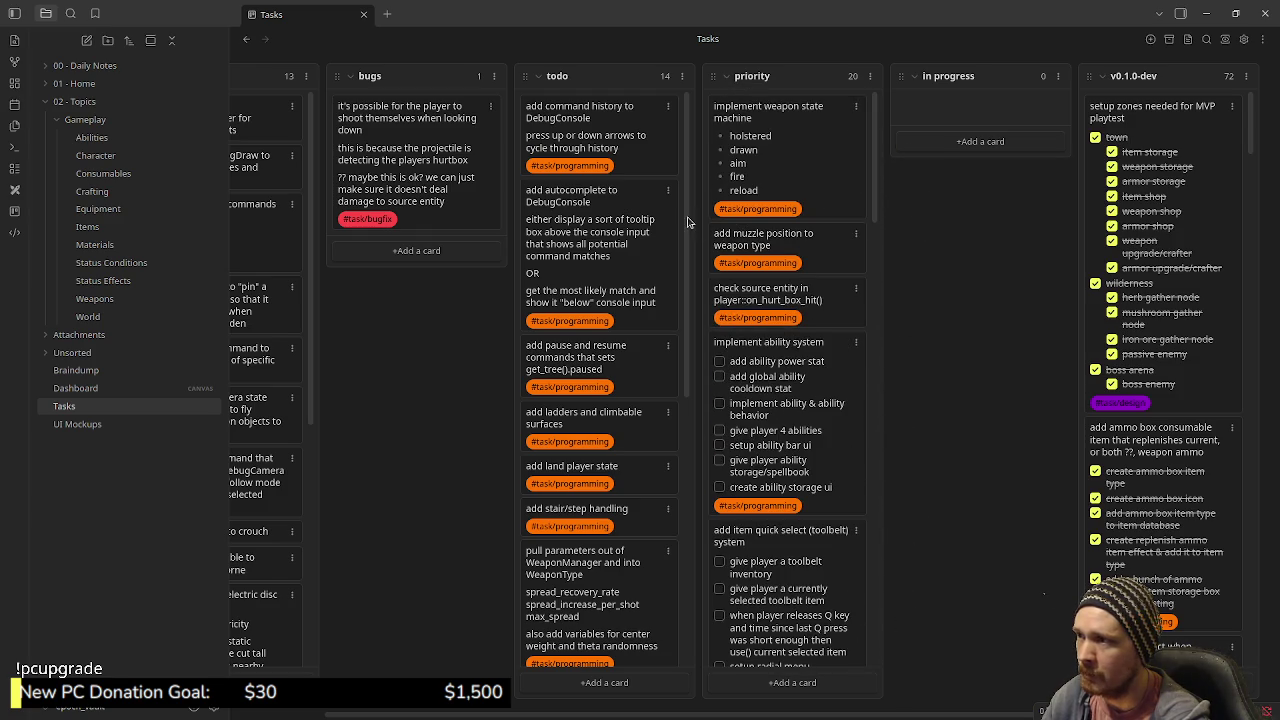
mouse_move(689, 222)
mouse_down()
mouse_move(683, 503)
mouse_move(683, 275)
mouse_up()
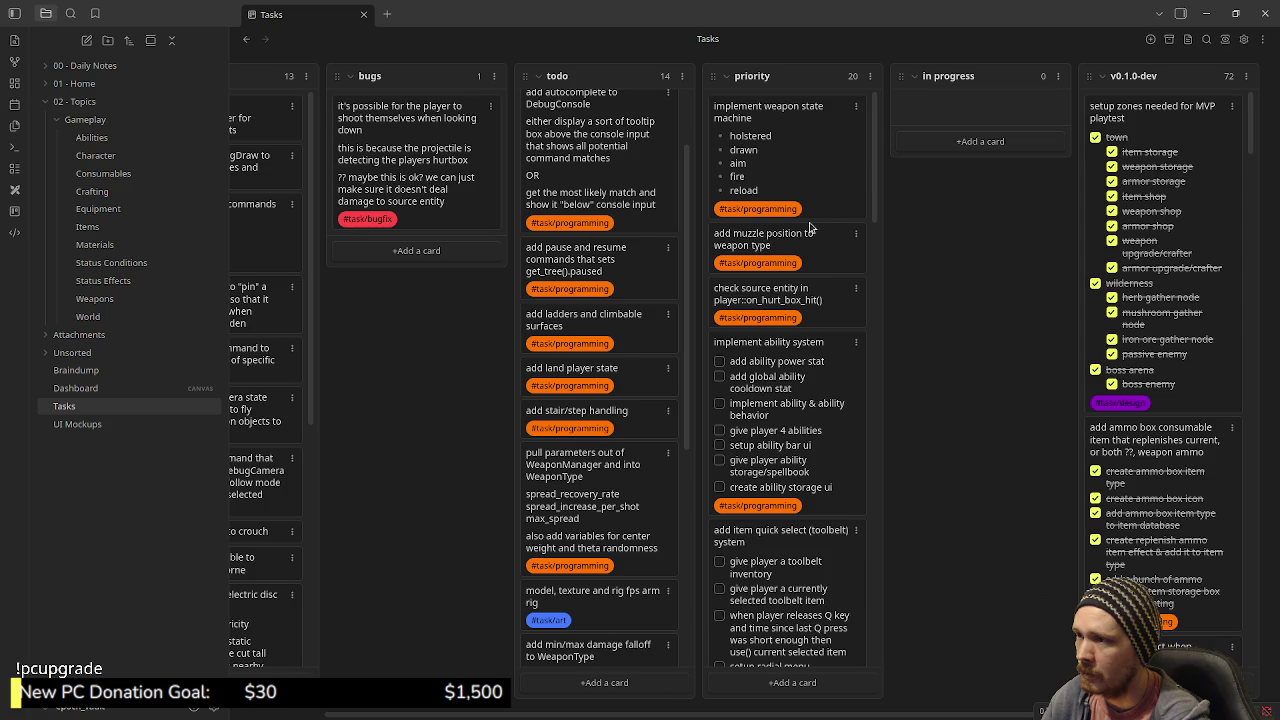
mouse_move(878, 180)
mouse_down()
mouse_move(877, 623)
mouse_move(877, 150)
mouse_up()
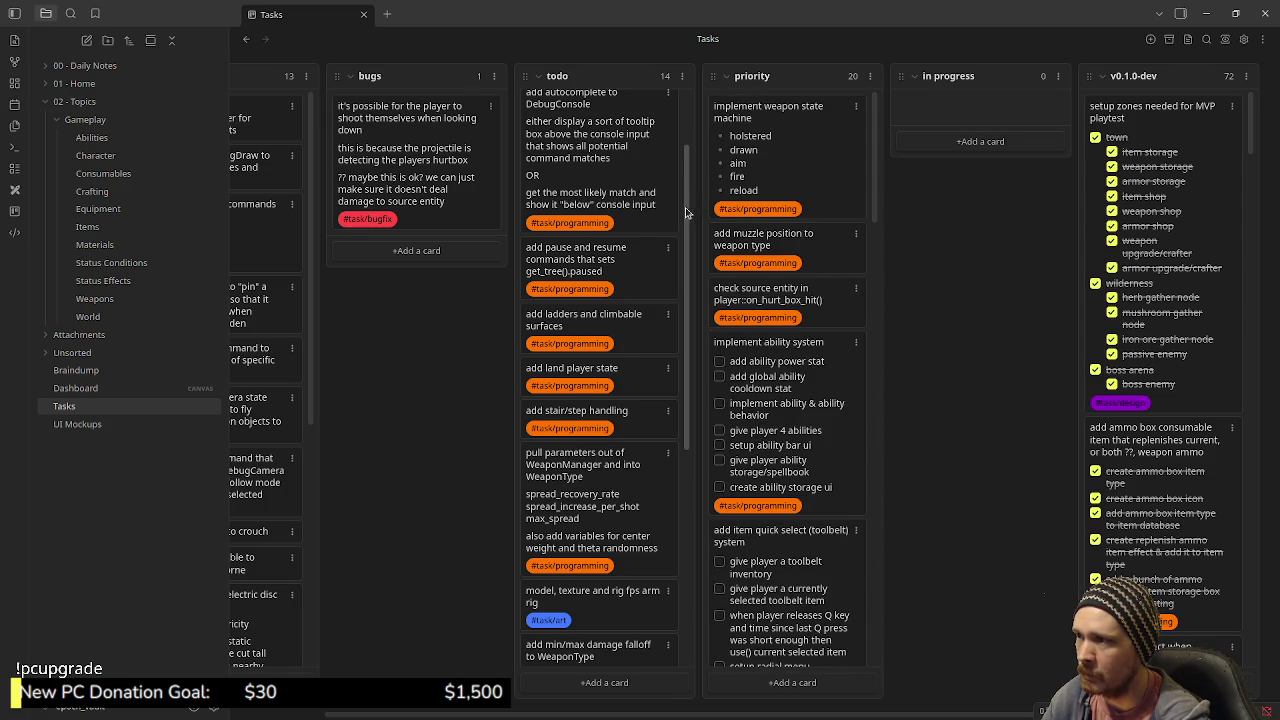
scroll(665, 362, down, 5)
scroll(680, 250, up, 4)
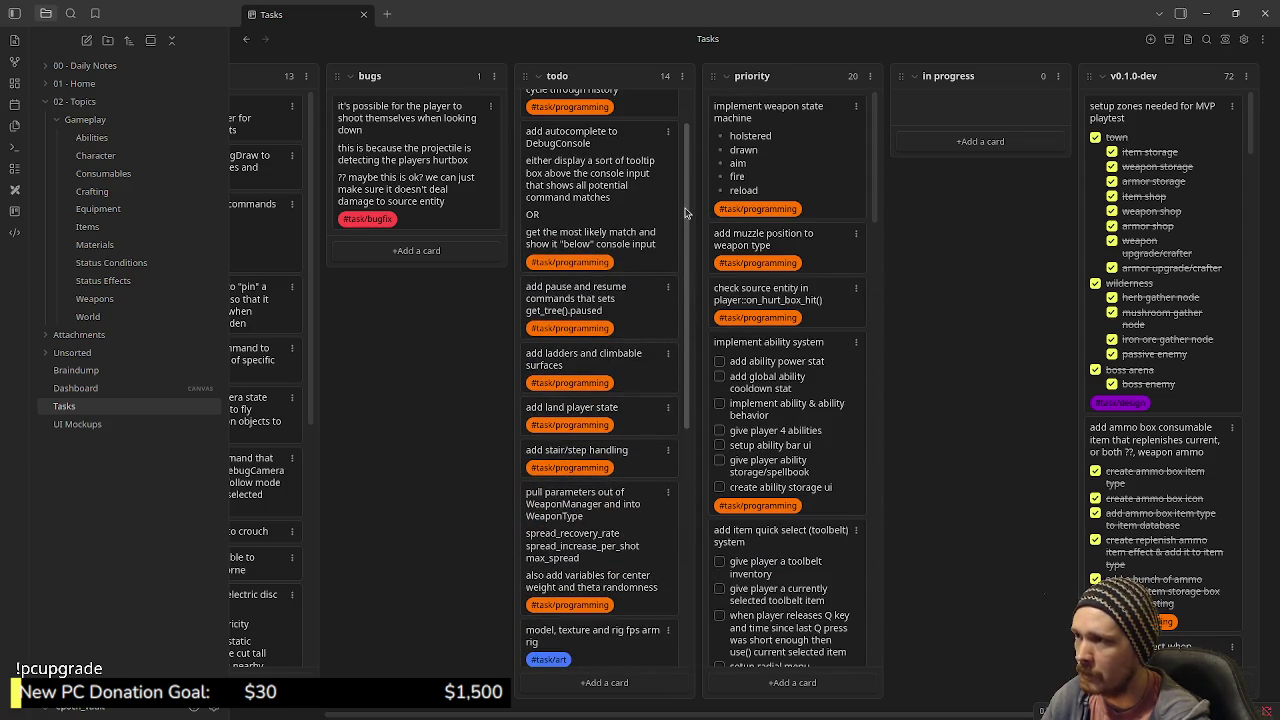
scroll(688, 192, up, 2)
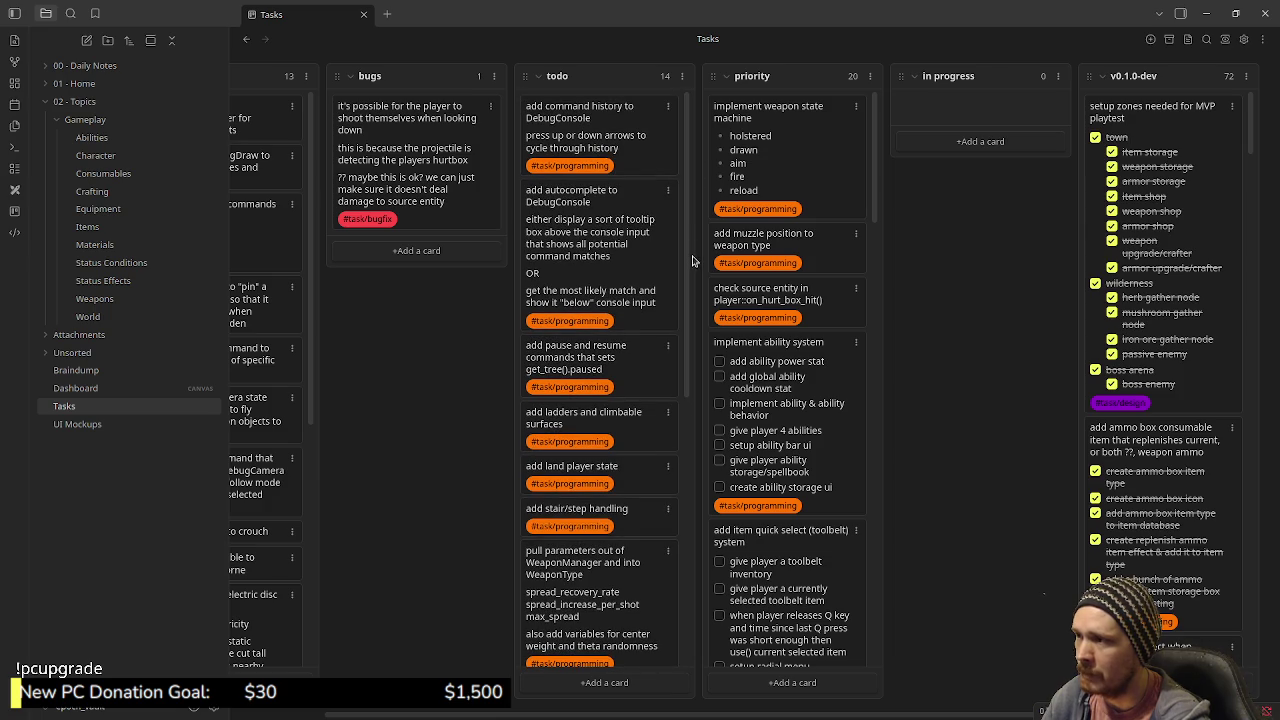
scroll(693, 260, down, 6)
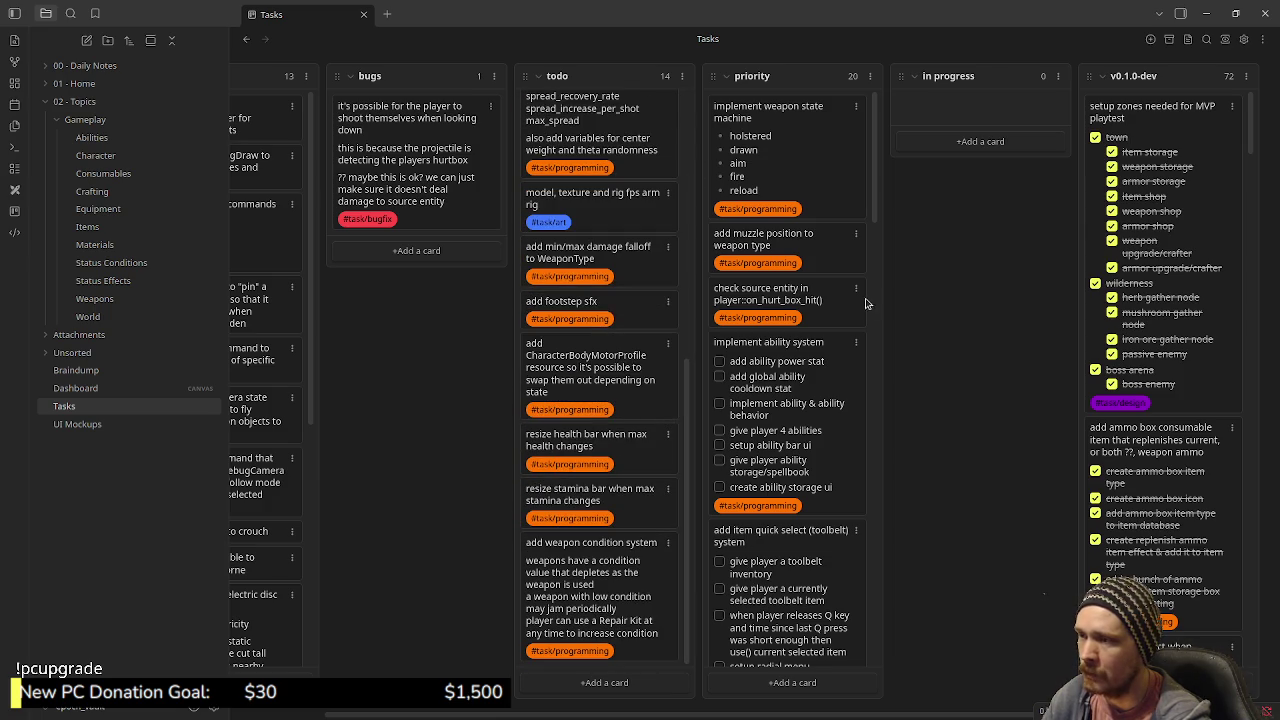
mouse_move(878, 194)
mouse_down()
mouse_move(903, 309)
mouse_move(900, 374)
mouse_move(882, 320)
mouse_move(945, 135)
mouse_up()
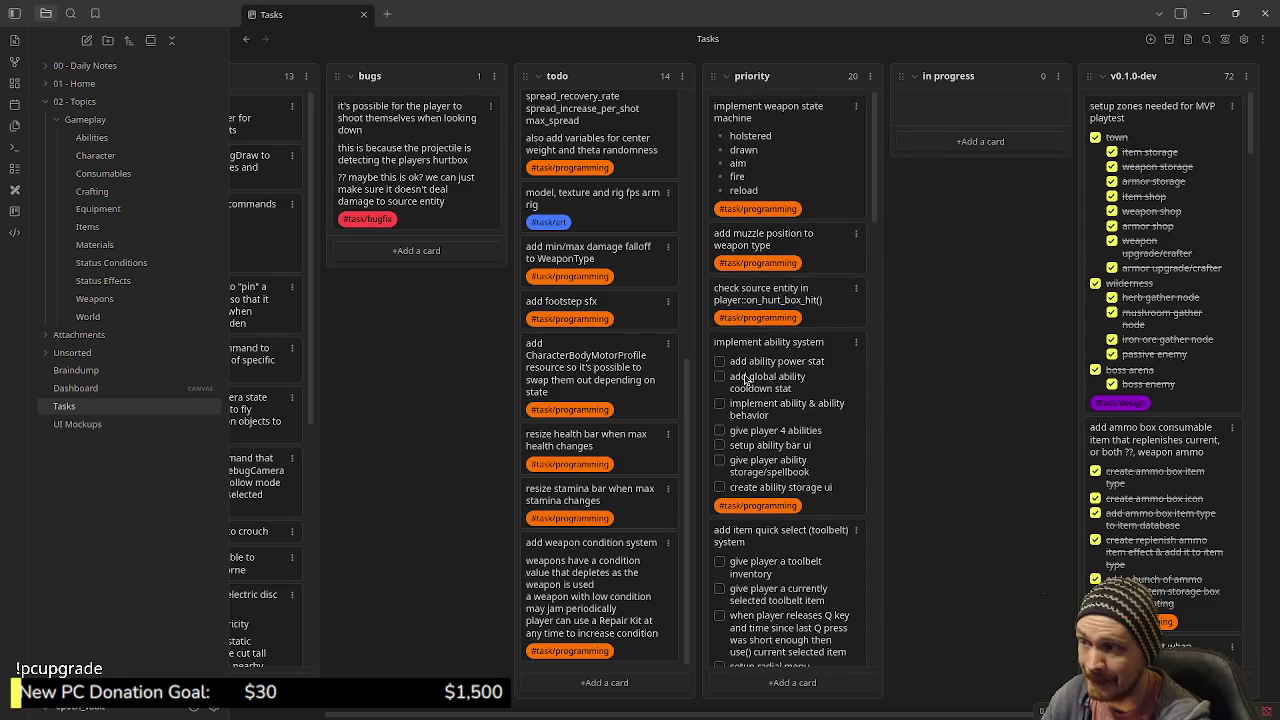
drag(694, 412, 716, 143)
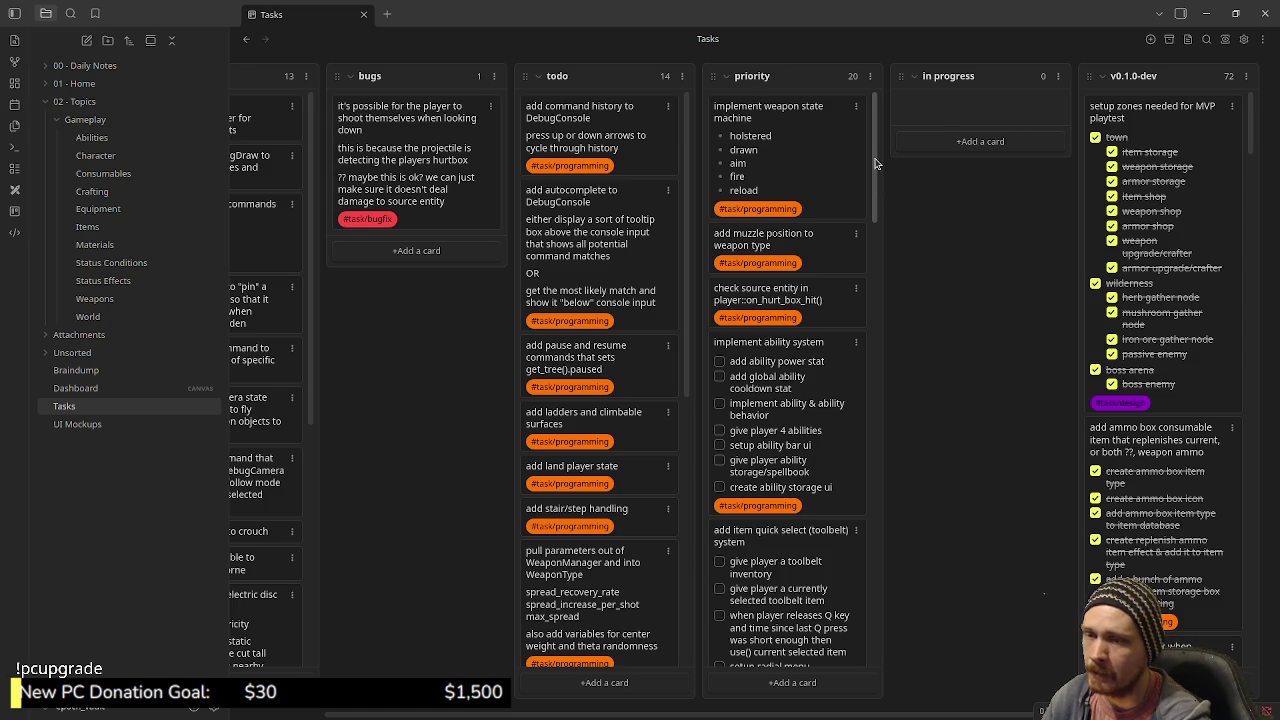
mouse_move(876, 163)
mouse_down()
mouse_move(934, 534)
mouse_move(886, 277)
mouse_move(886, 160)
mouse_up()
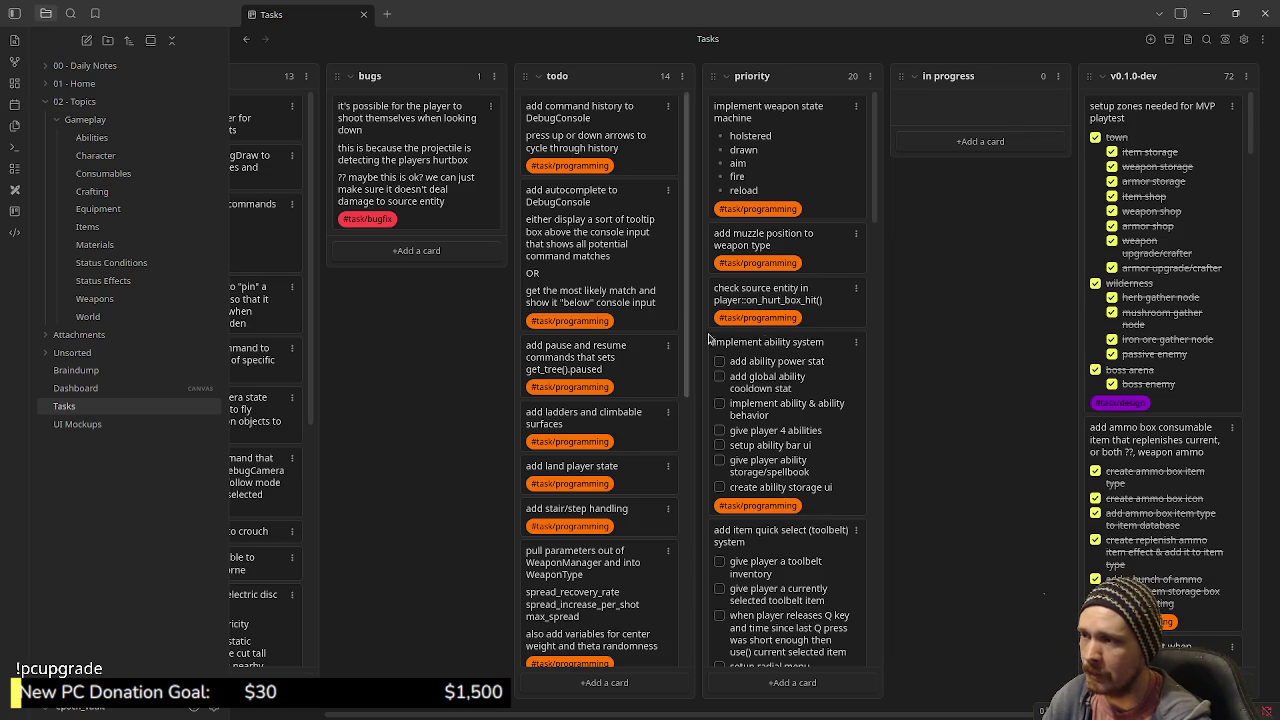
drag(875, 199, 876, 468)
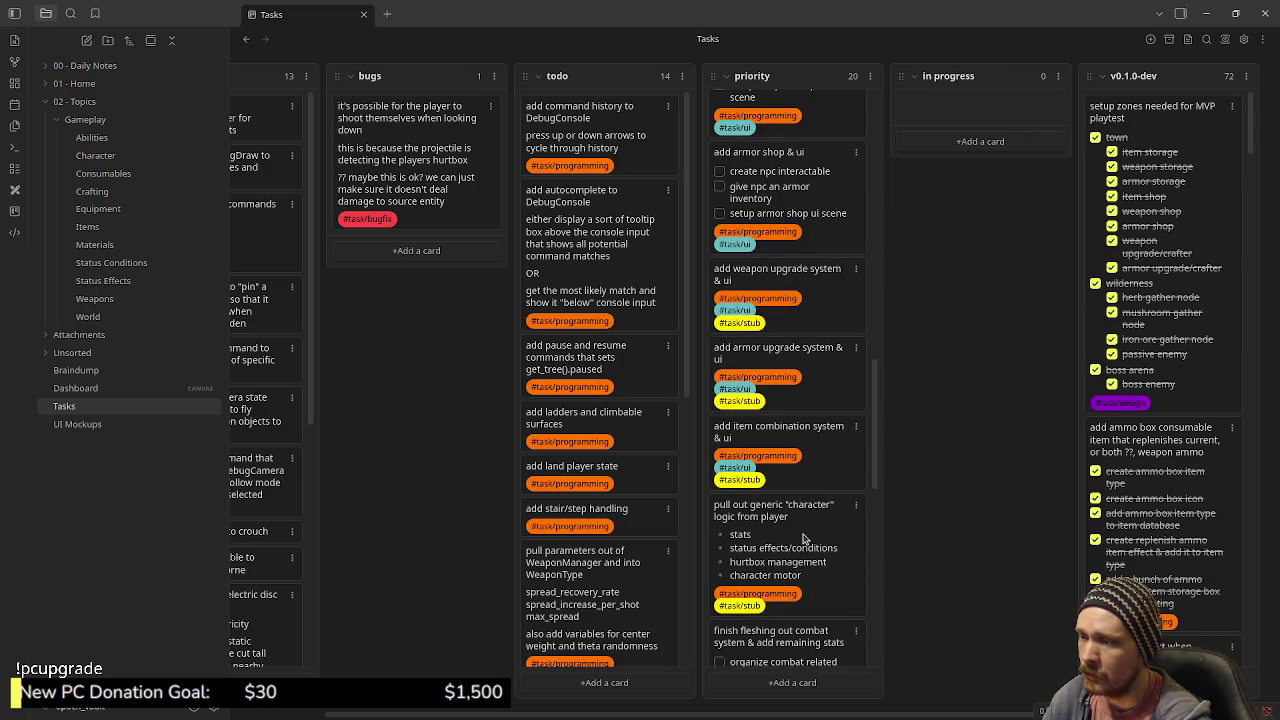
- Scroll through the Tasks board's priority column, then minimize Obsidian to return to Godot
scroll(867, 443, down, 2)
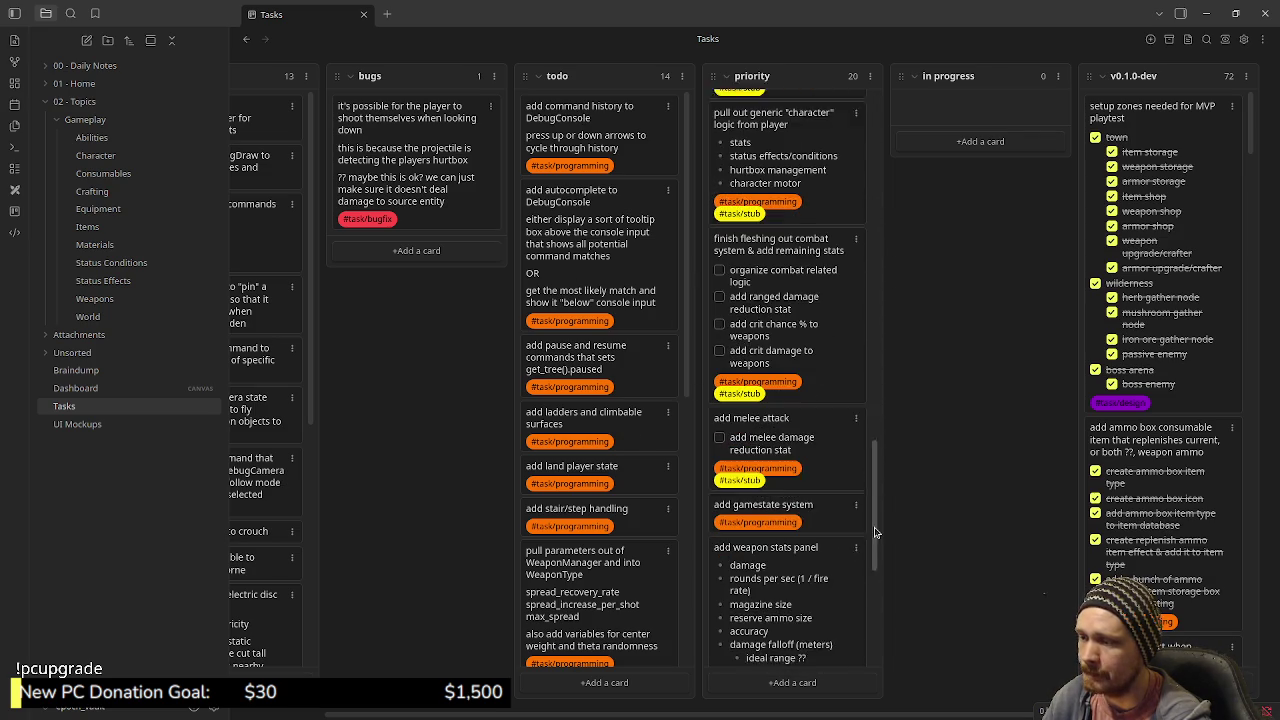
drag(884, 427, 893, 133)
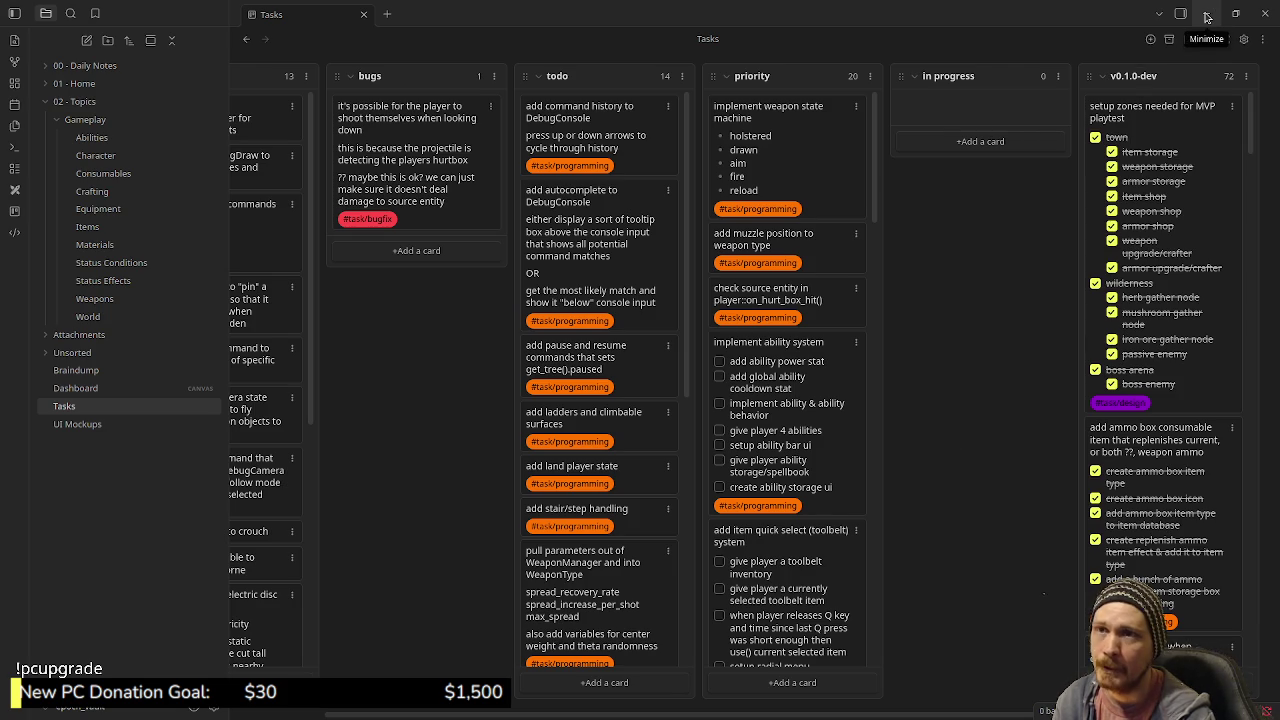
click(1207, 17)
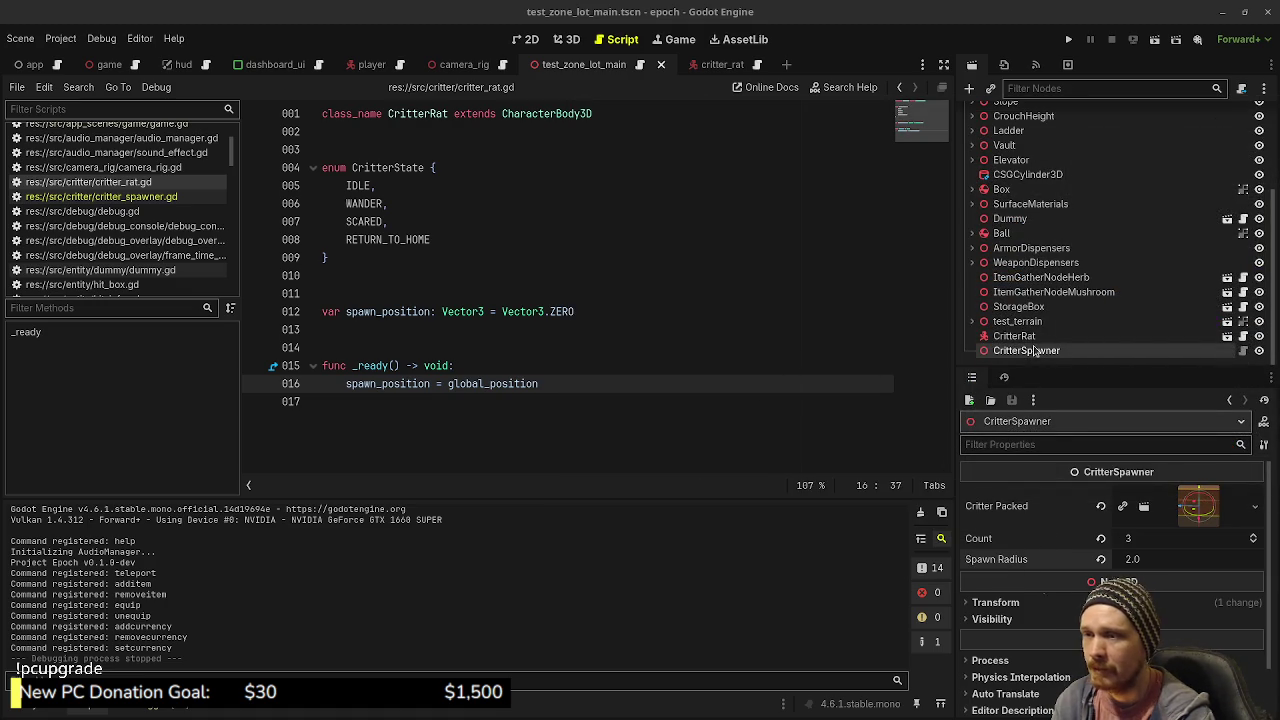
- Delete the CritterRat node from test_zone_lot_main and select CritterSpawner (Count 3, Spawn Radius 2.0)
click(1030, 338)
right_click(1030, 338)
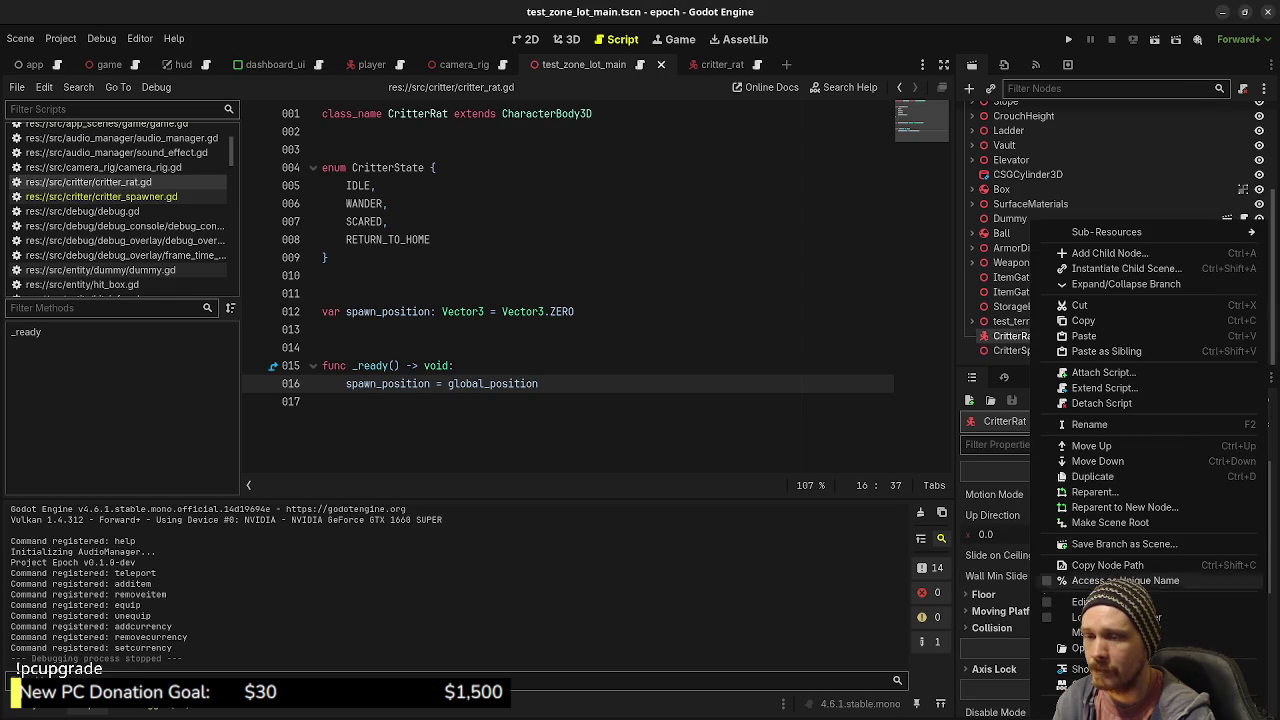
click(1090, 597)
click(677, 386)
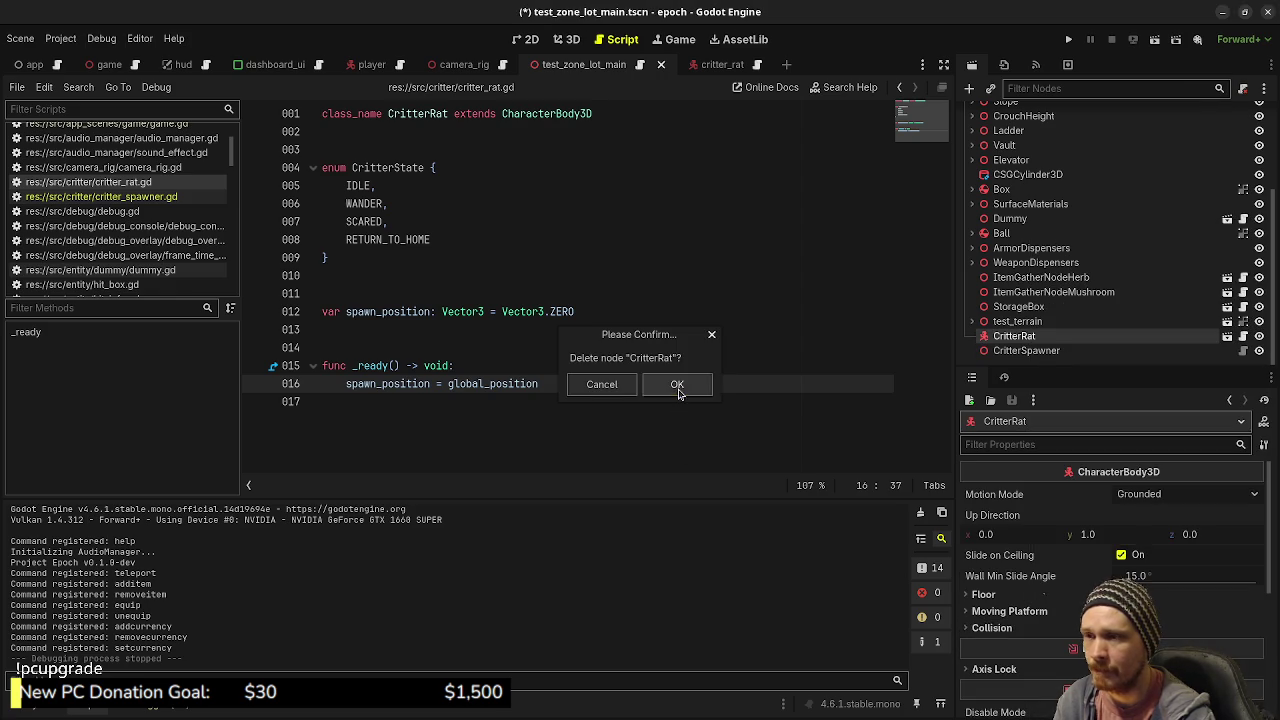
click(1013, 352)
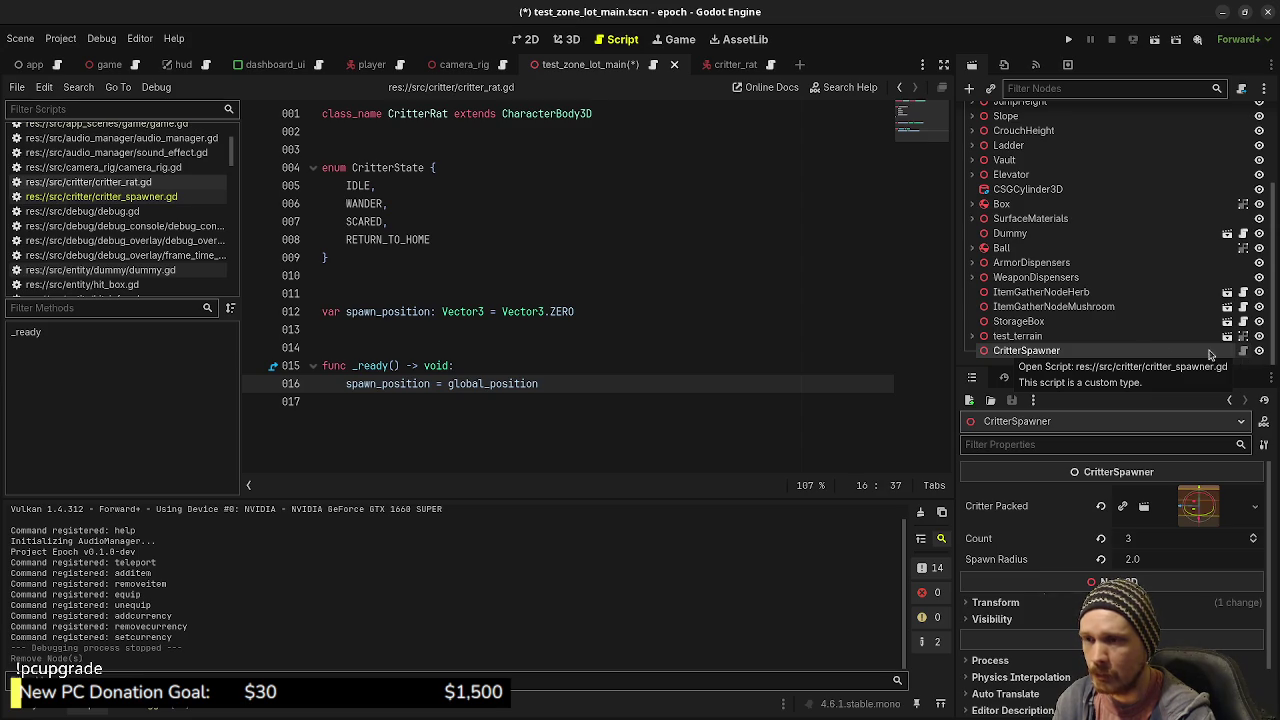
- Review critter_spawner.gd, save test_zone_lot_main, and switch to the critter_rat scene
click(1243, 352)
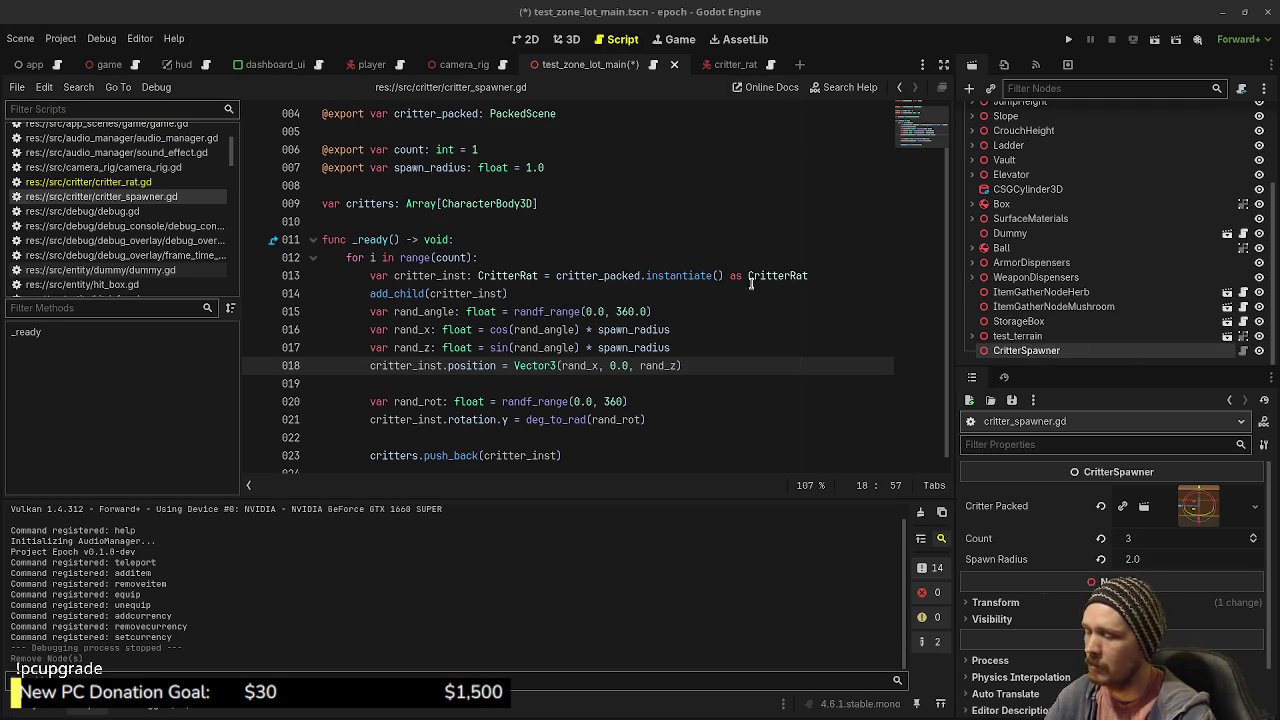
key(ctrl+s)
click(726, 66)
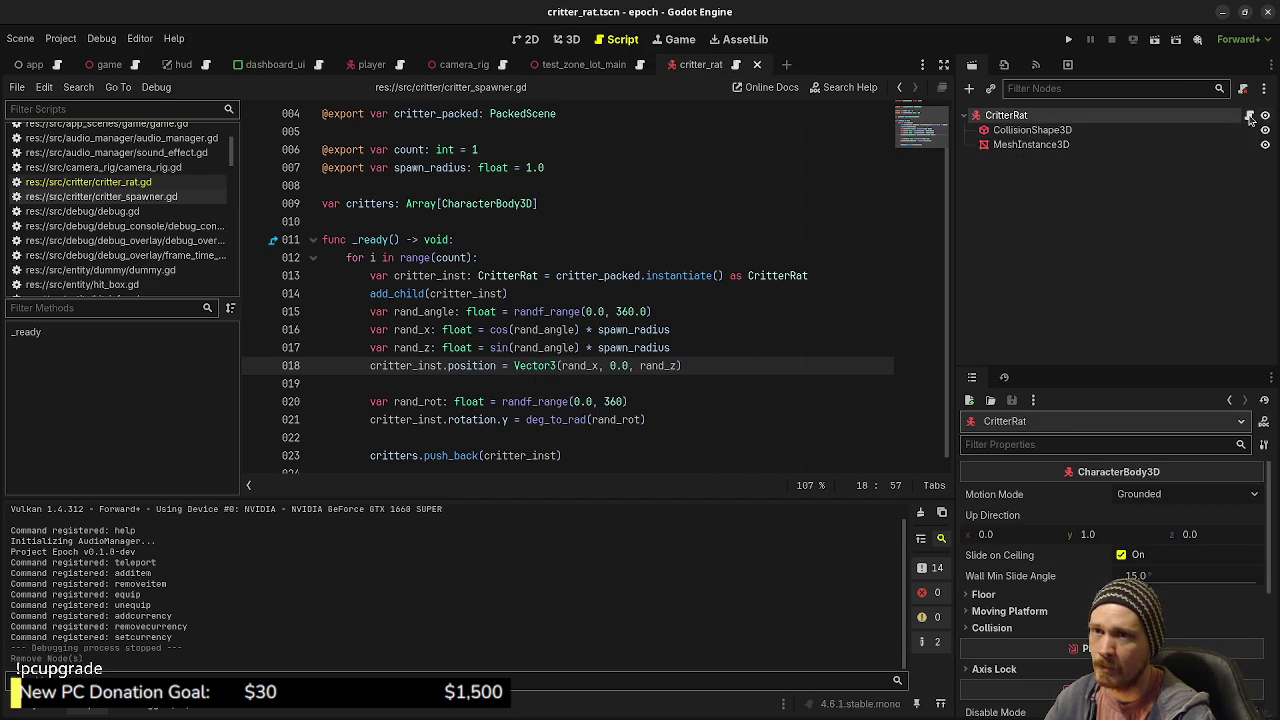
- Open critter_rat.gd from the CritterRat node and launch the project for playtesting
click(1249, 115)
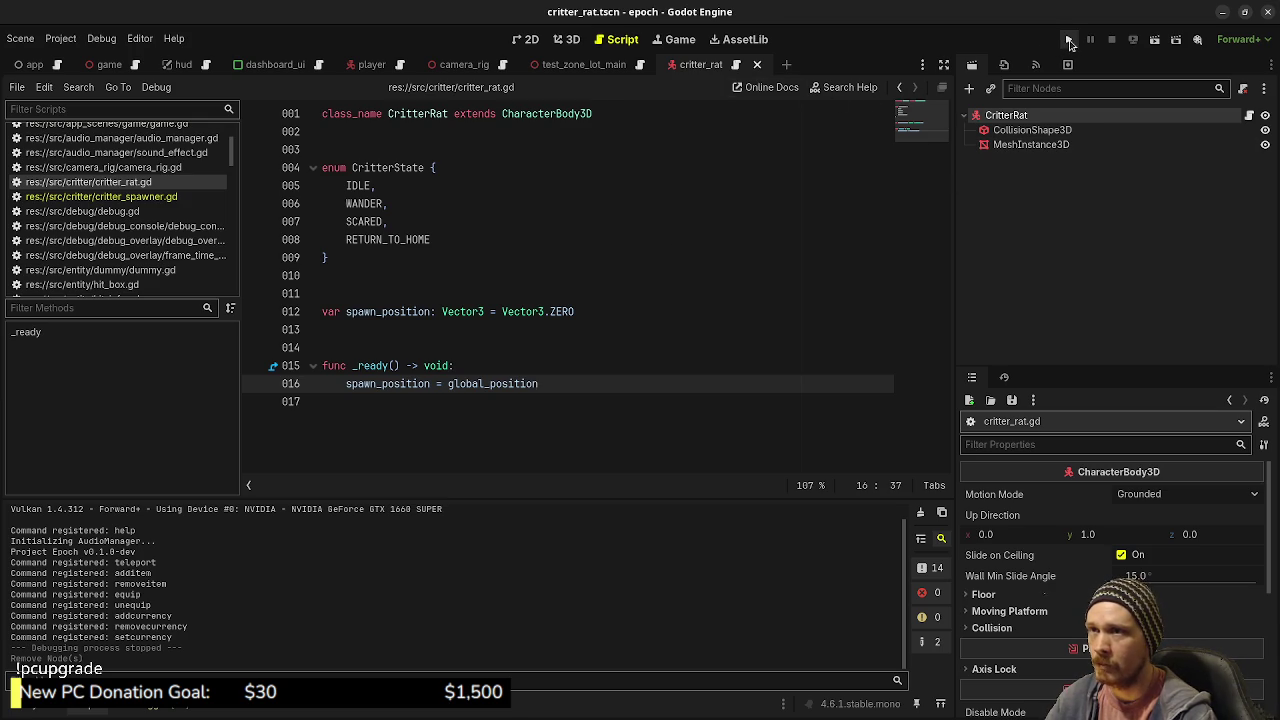
click(1068, 41)
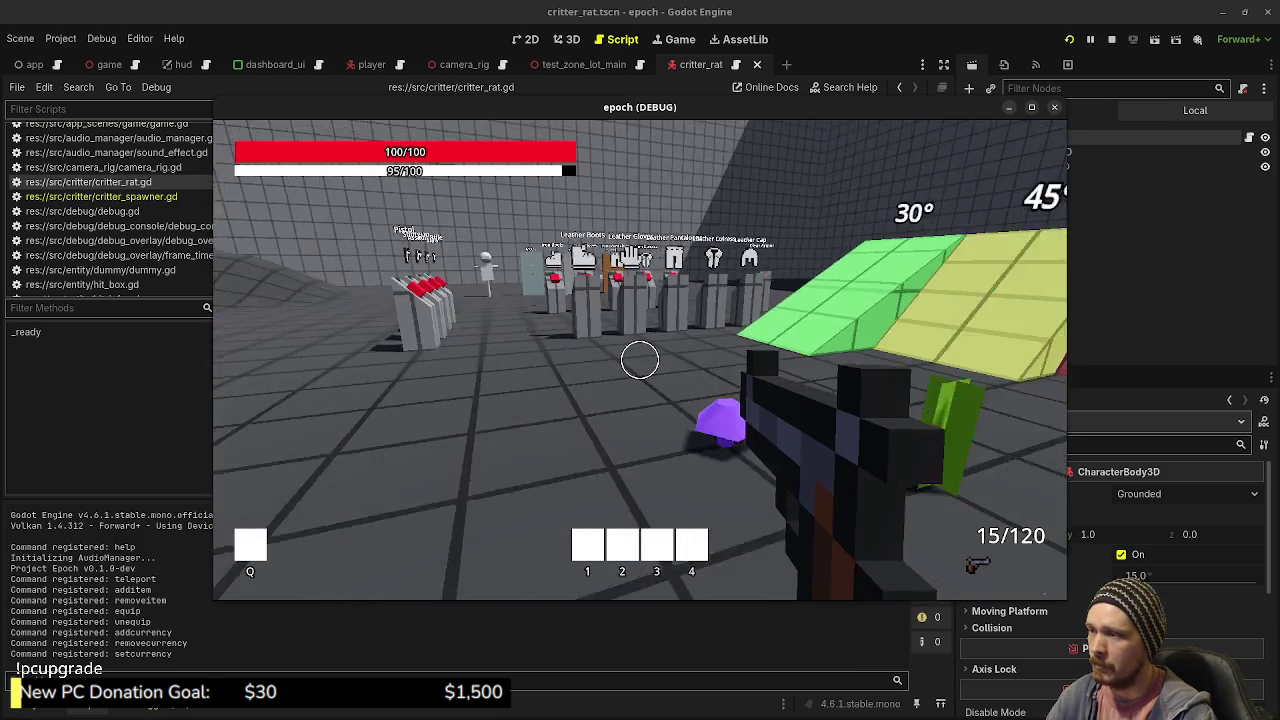
- Walk up to the E pedestal and equip its item
key(shift+w)
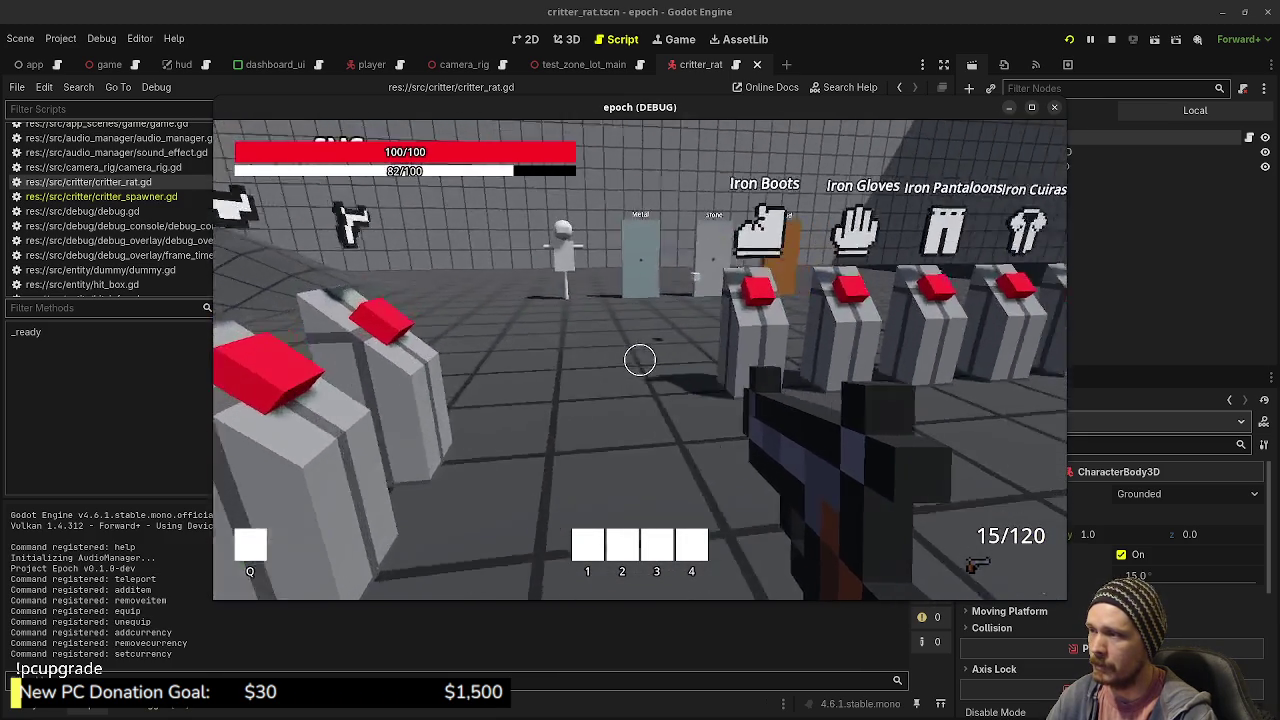
key(w)
scroll(640, 360, down, 3)
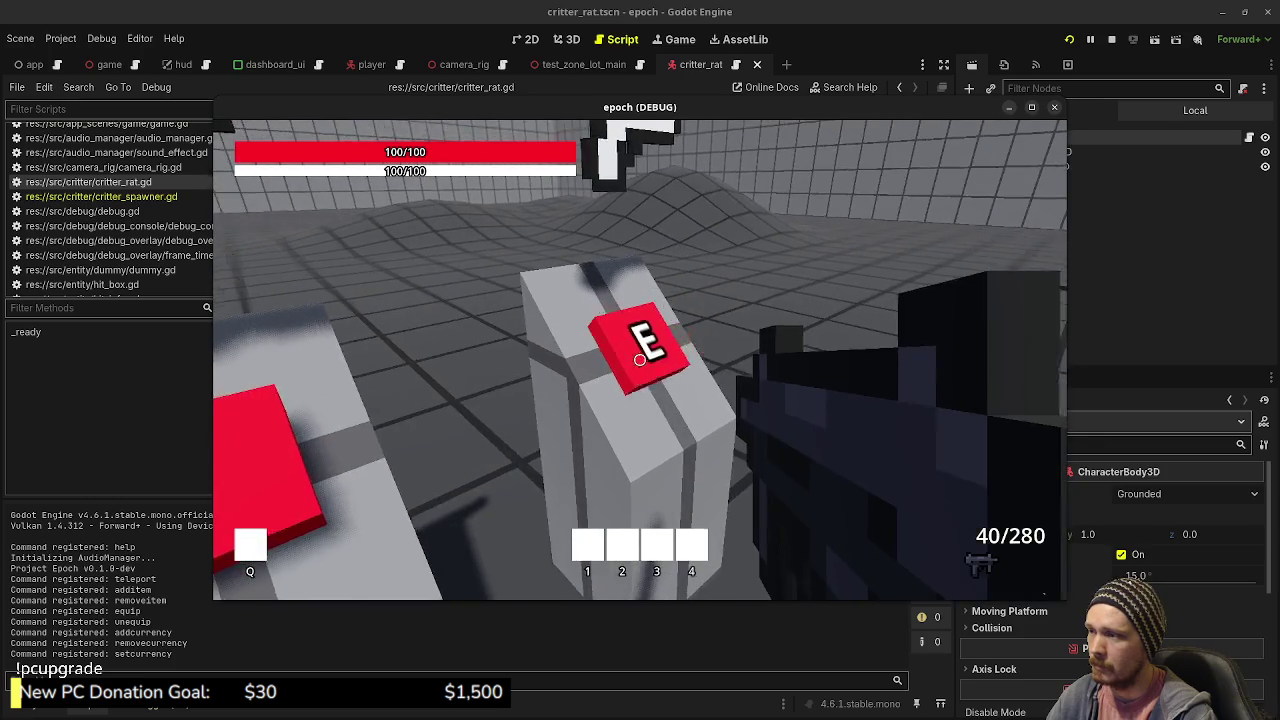
key(s)
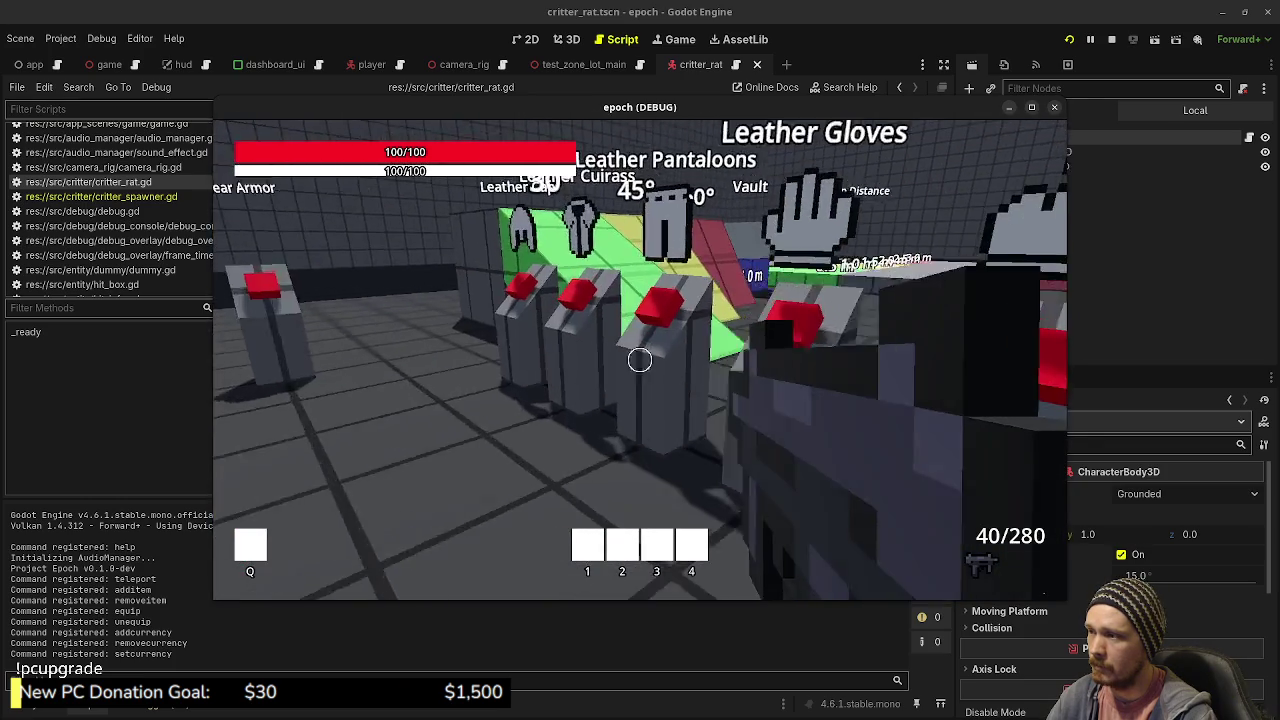
key(w)
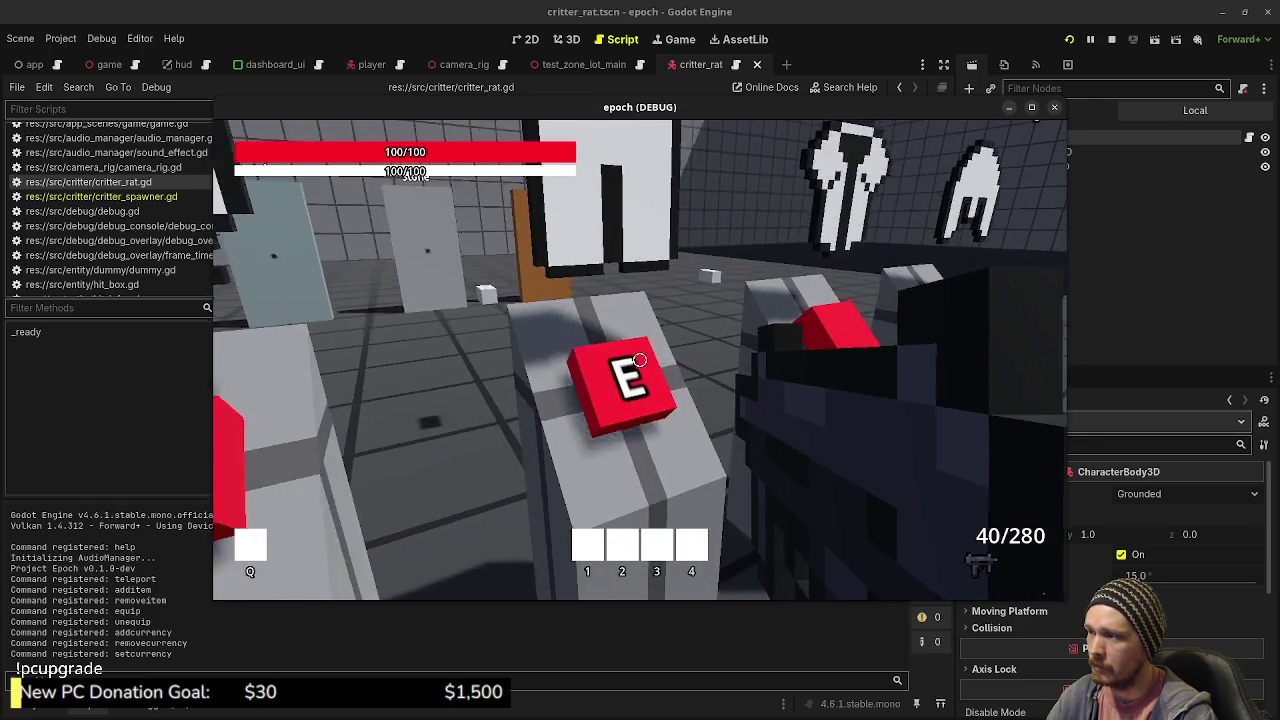
key(s)
key(w)
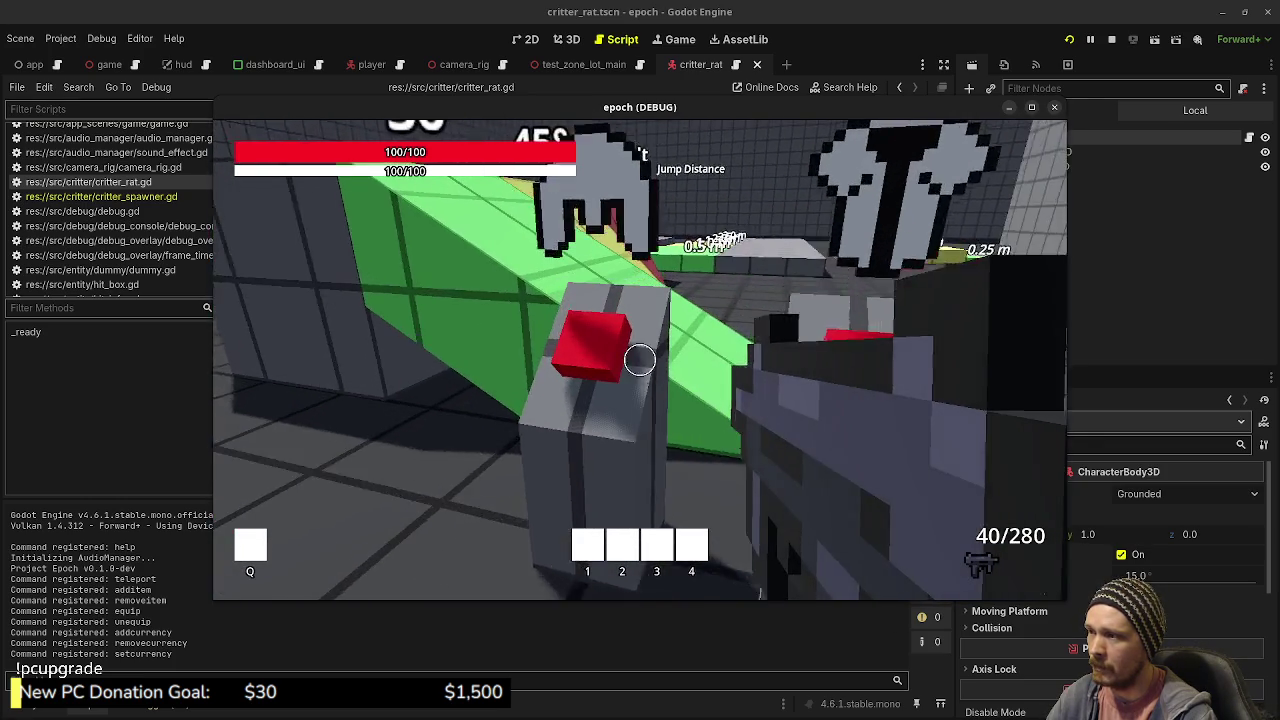
key(e)
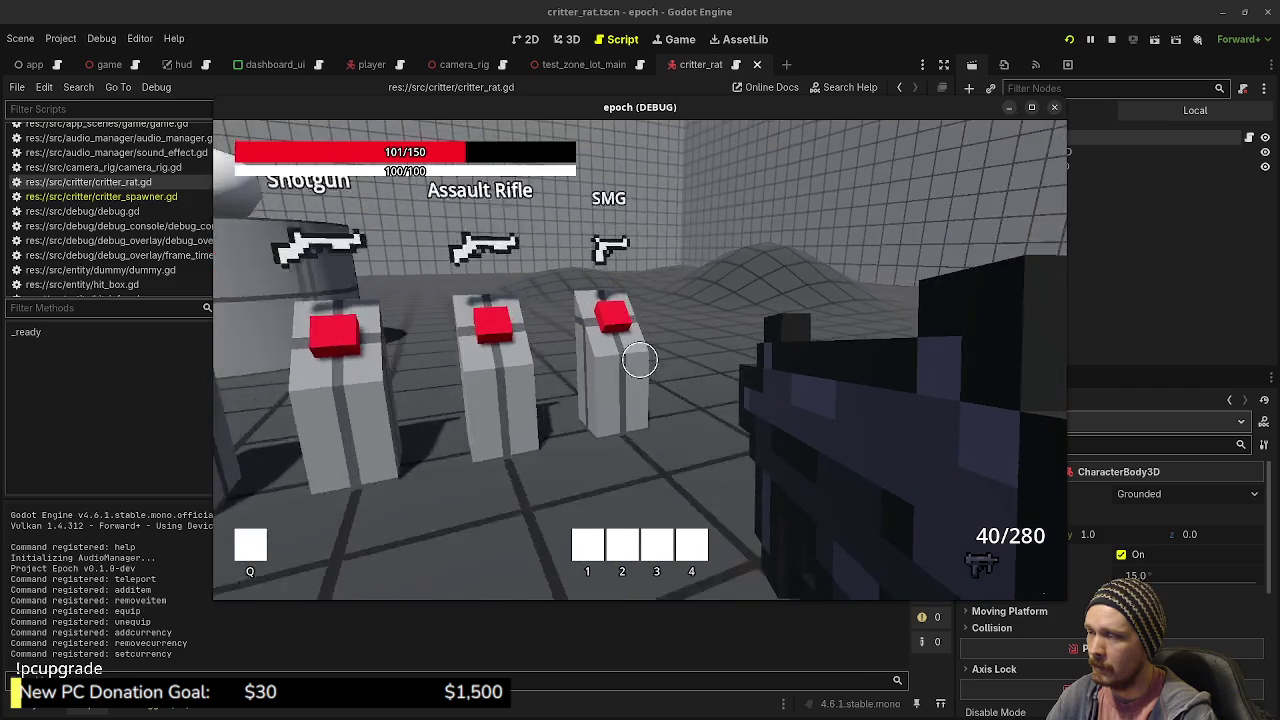
- In the inventory, drink the Potions to restore health and an Antidote to cure poison
key(Tab)
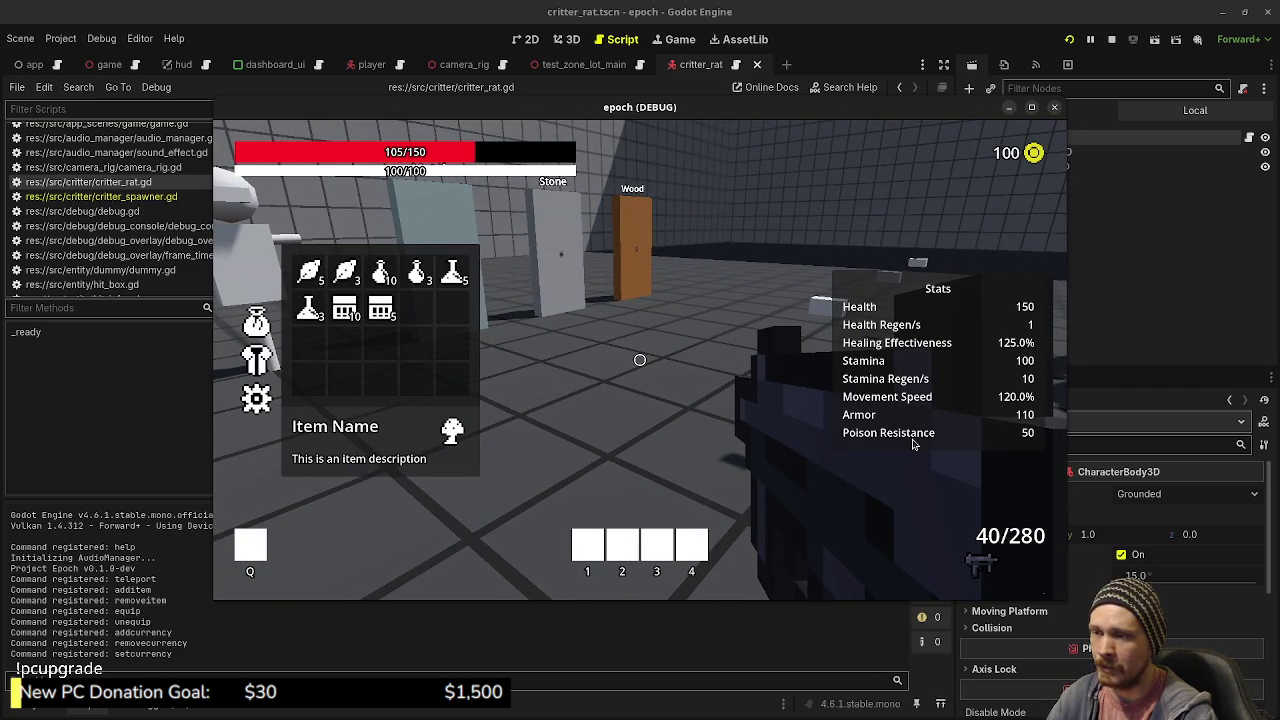
key(Tab)
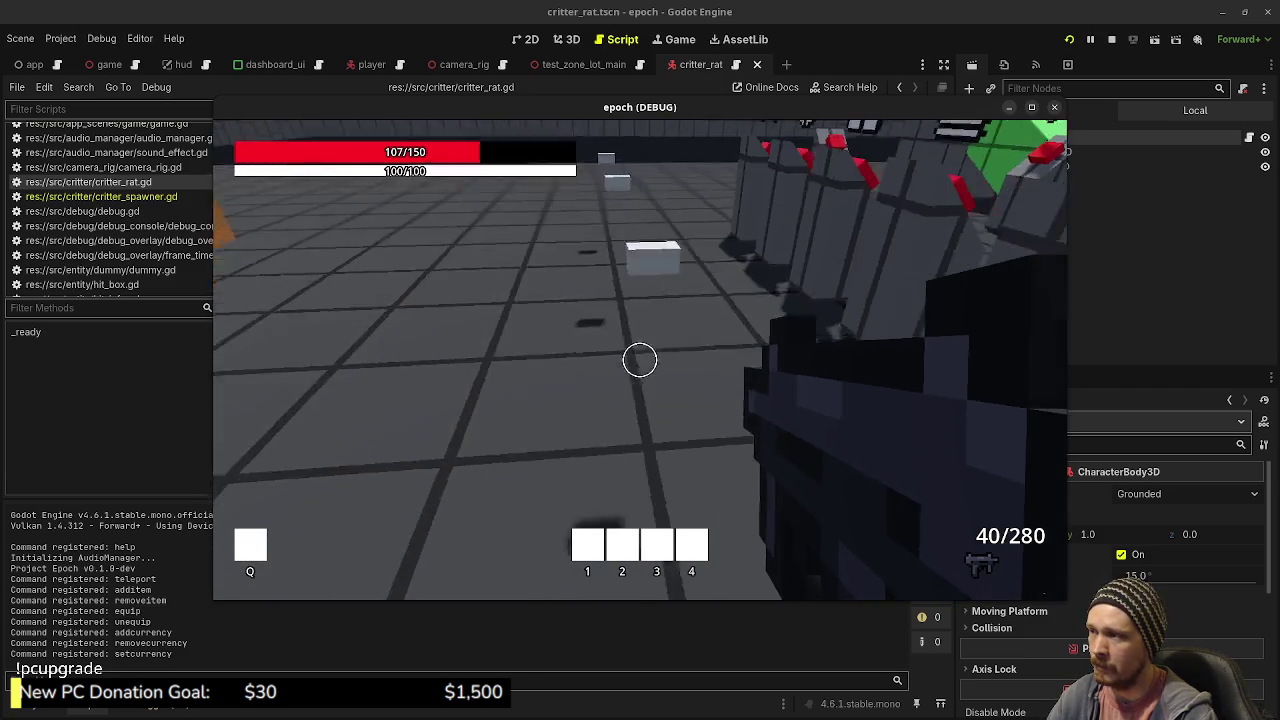
key(Tab)
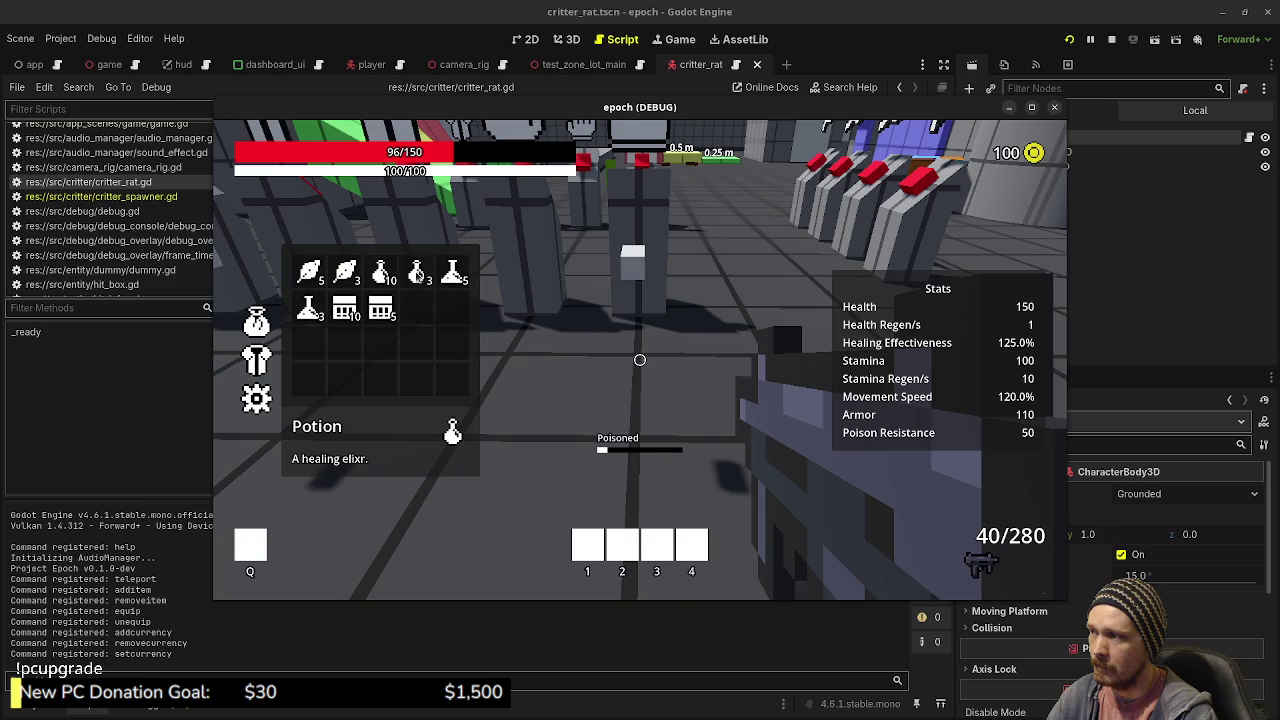
click(418, 293)
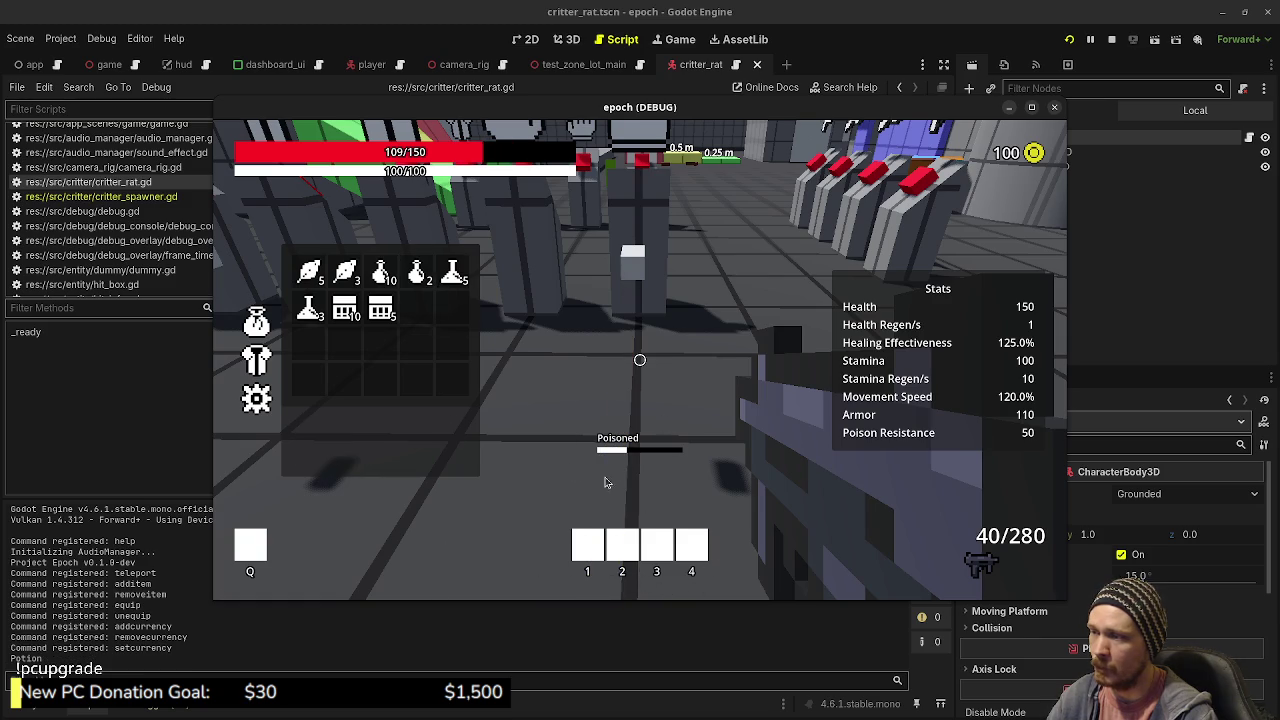
click(418, 274)
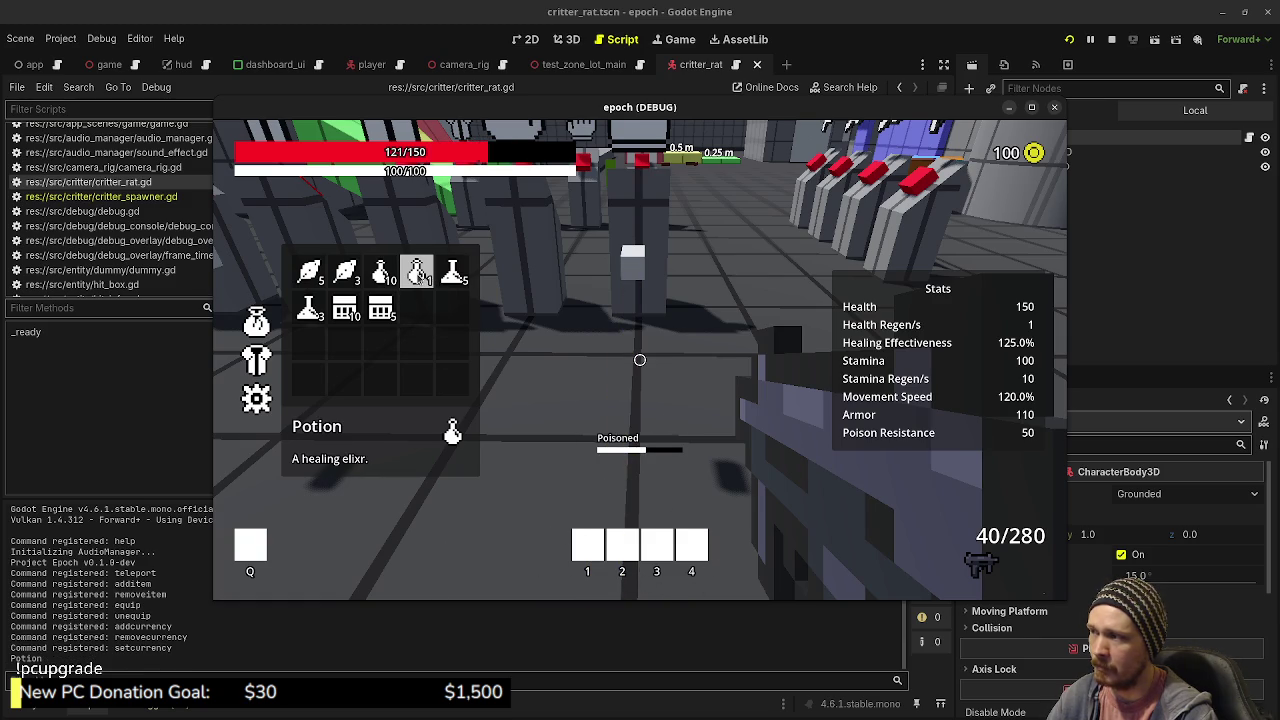
click(418, 272)
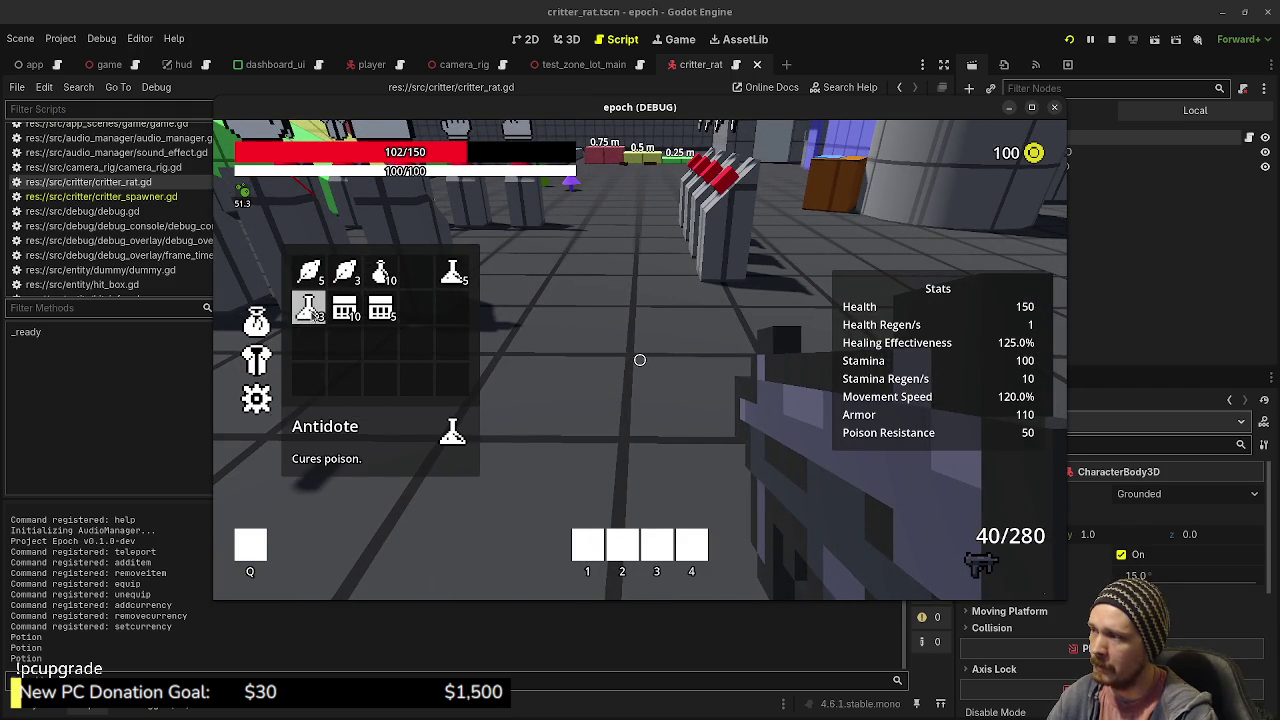
click(308, 307)
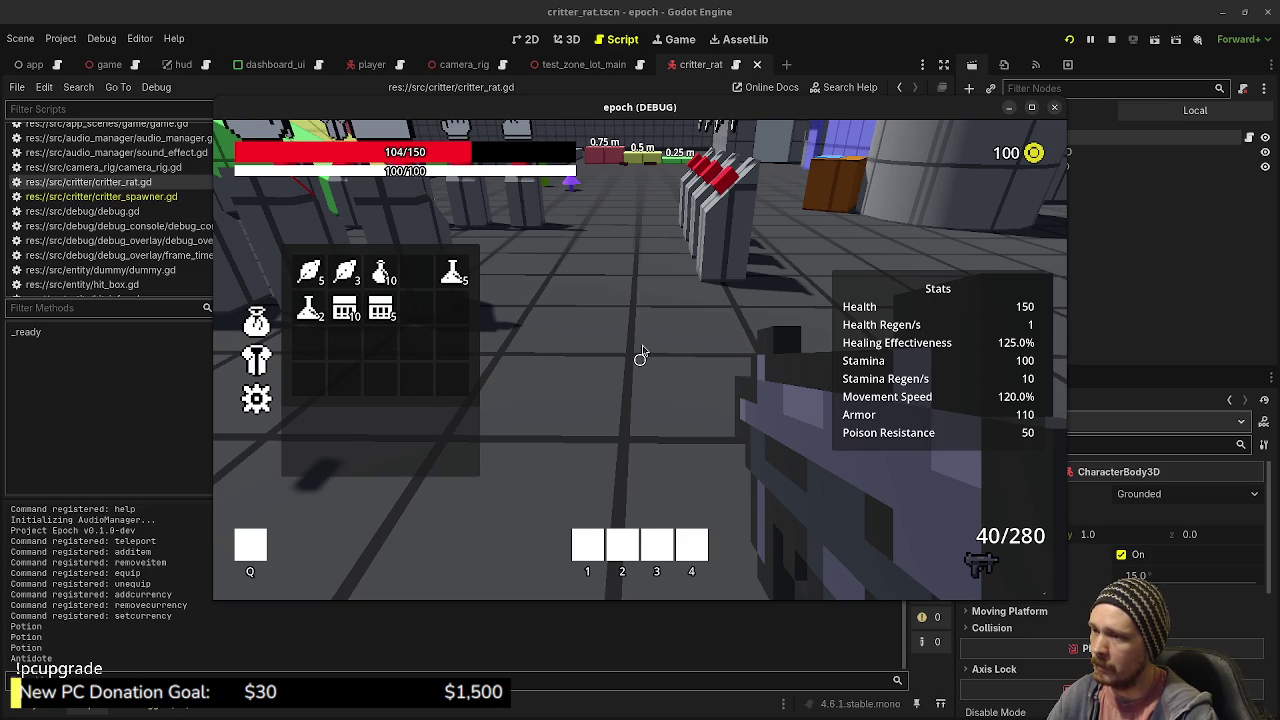
key(Tab)
- Walk past the purple critter and green post to the orange storage crate
scroll(640, 360, down, 1)
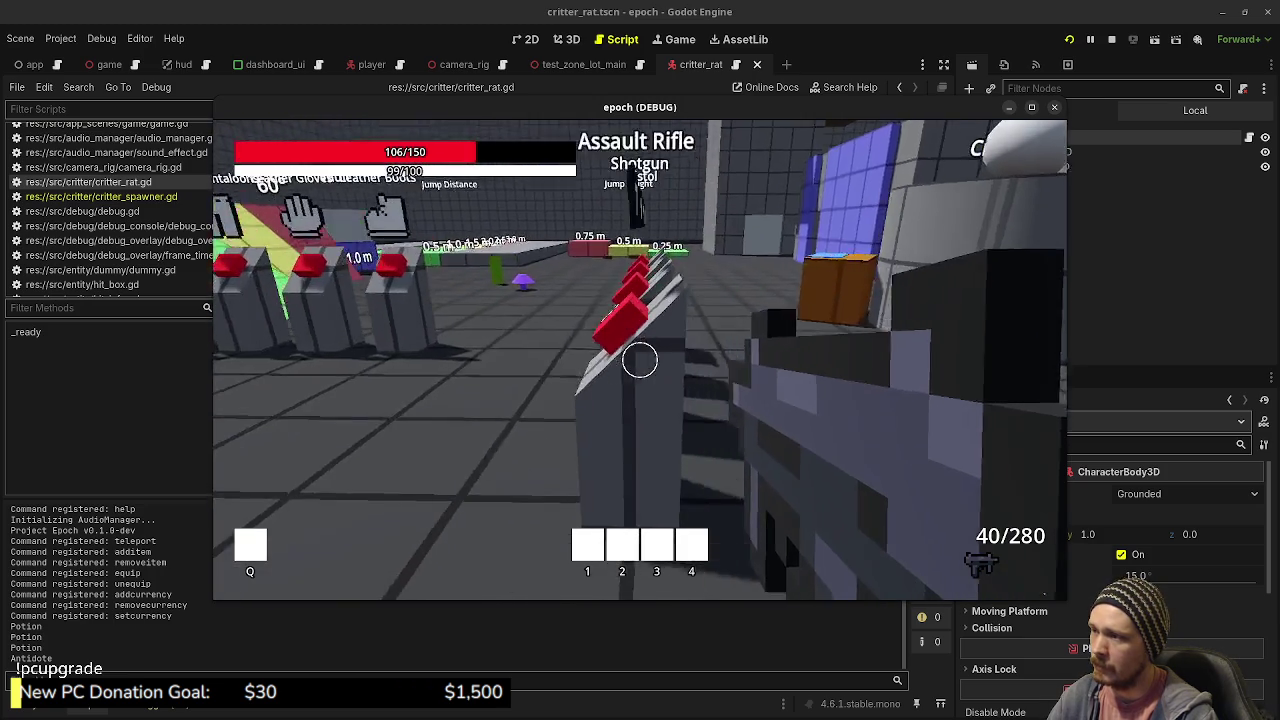
key(w)
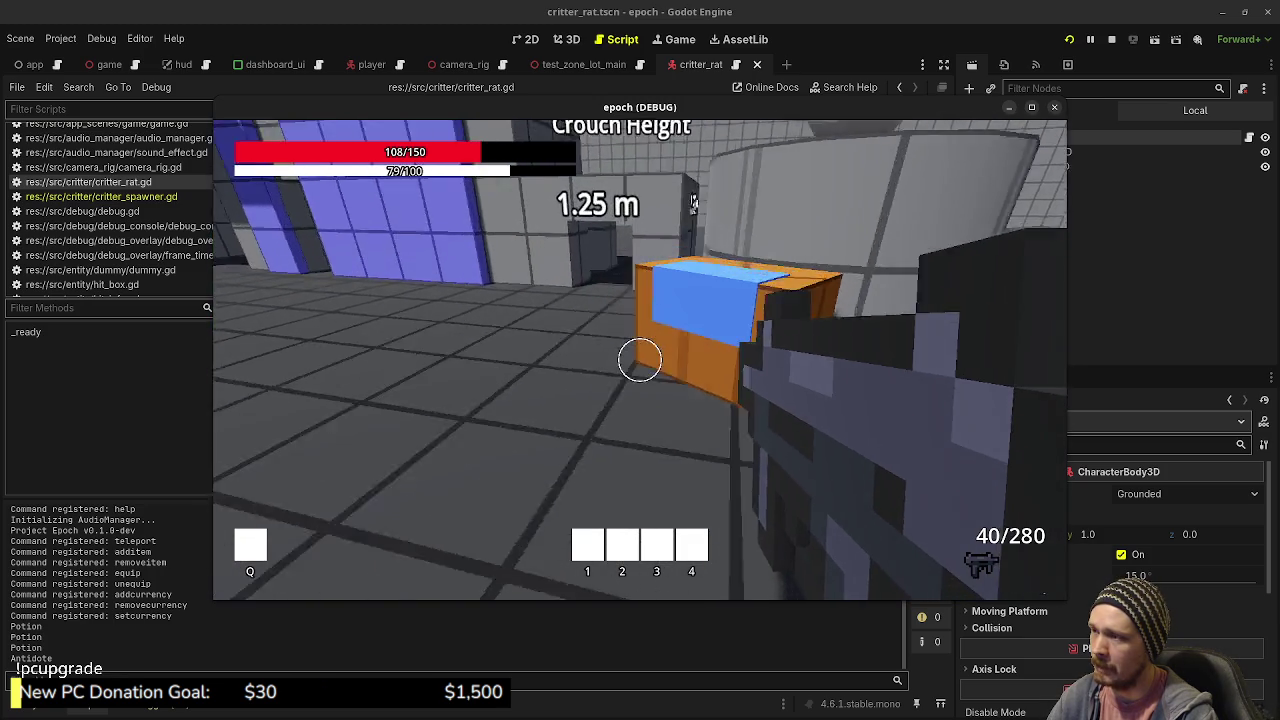
key(w)
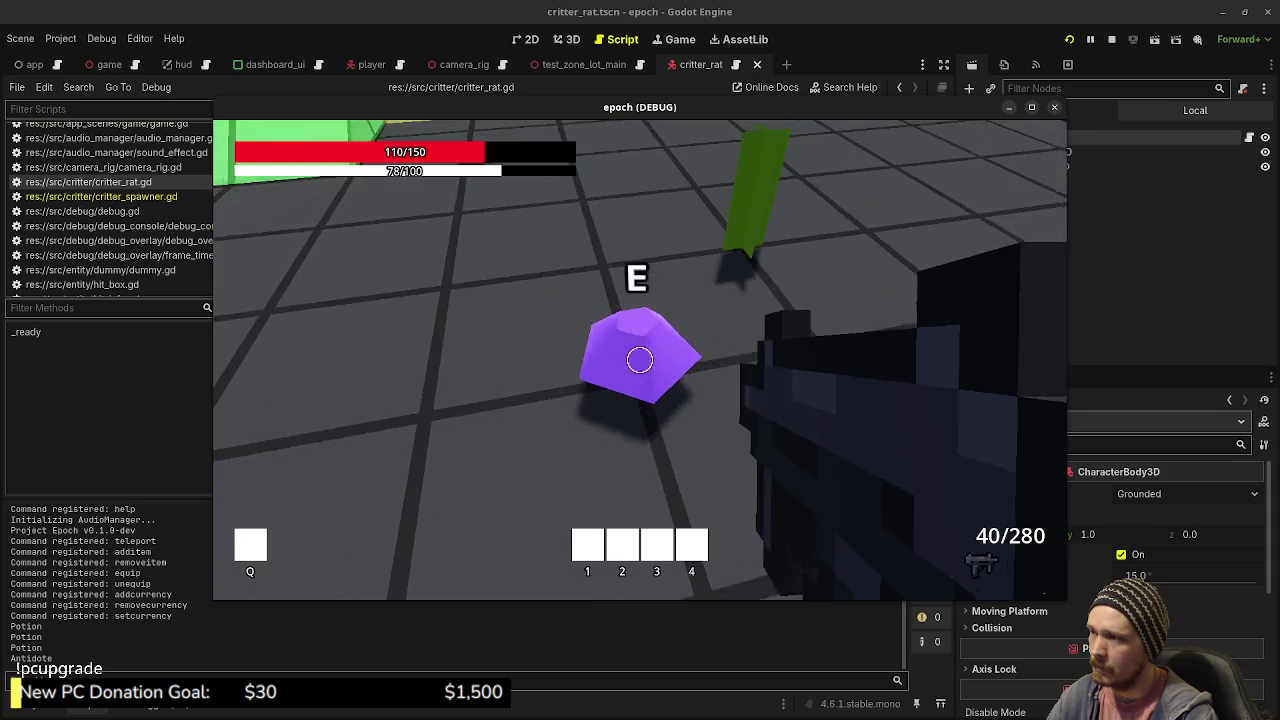
key(Tab)
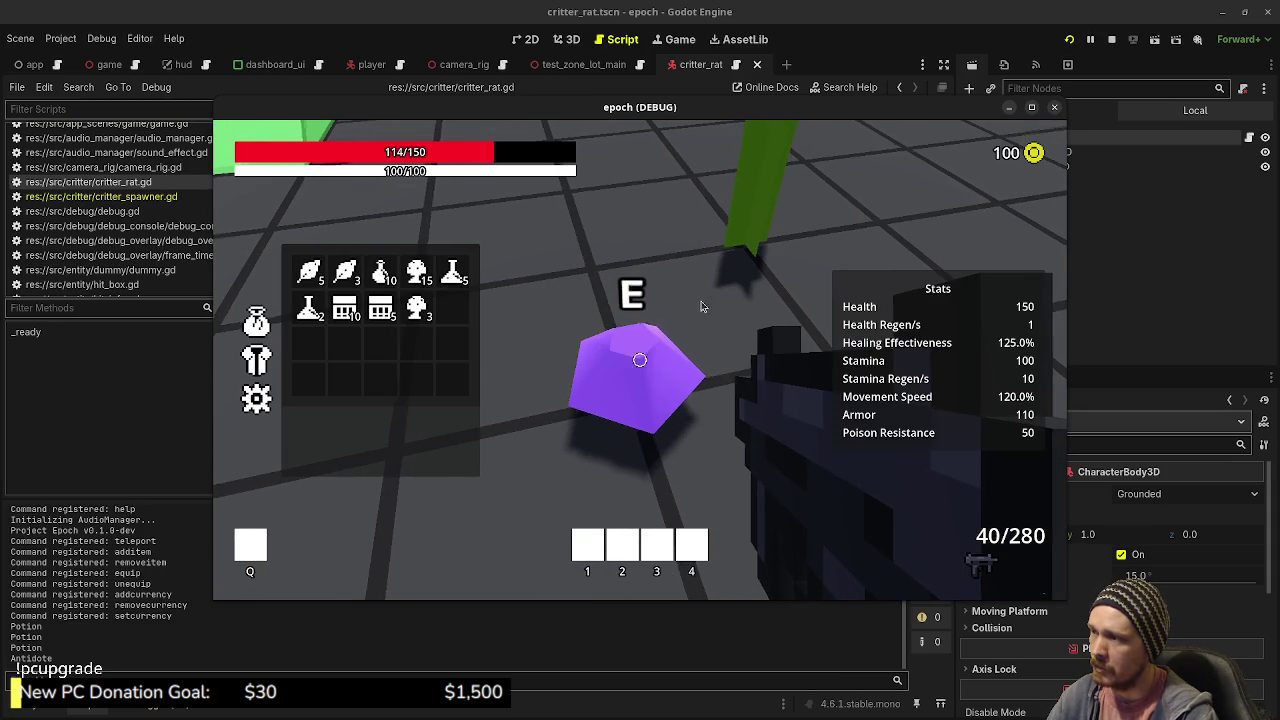
key(Tab)
key(w)
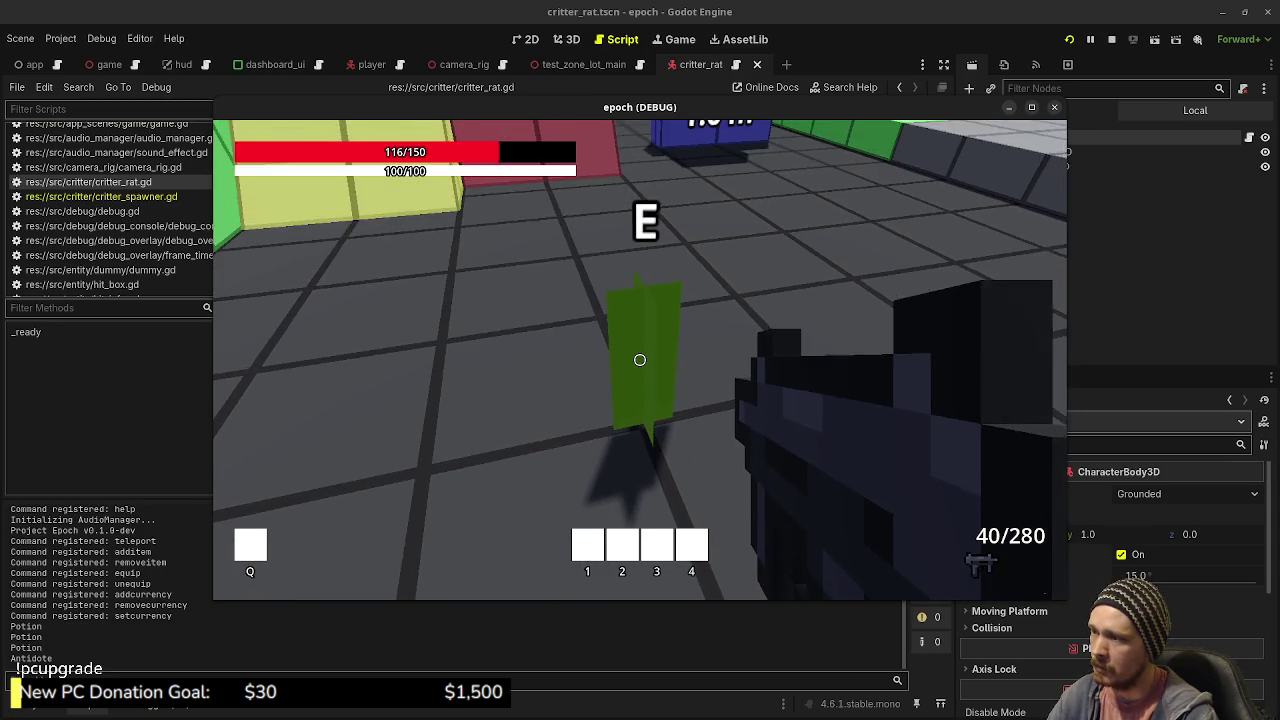
key(space)
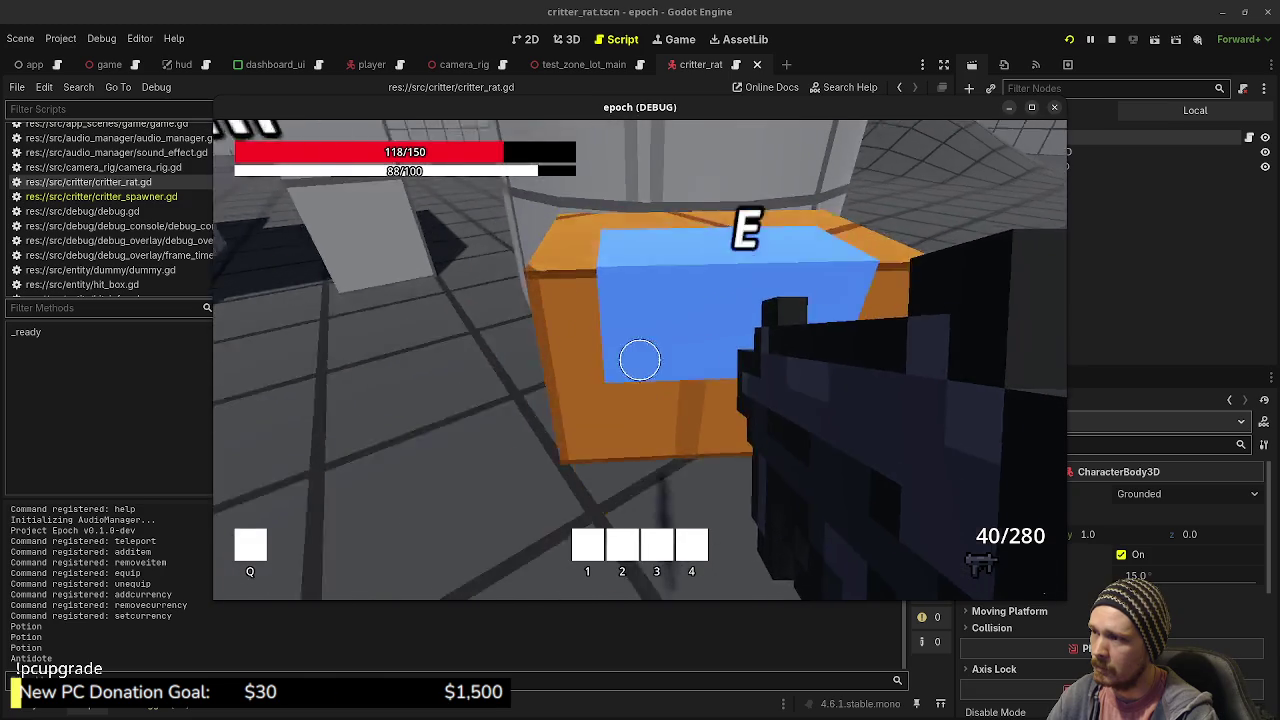
- Open the crate's Item Storage and move all Mushrooms and Herbs into it
key(e)
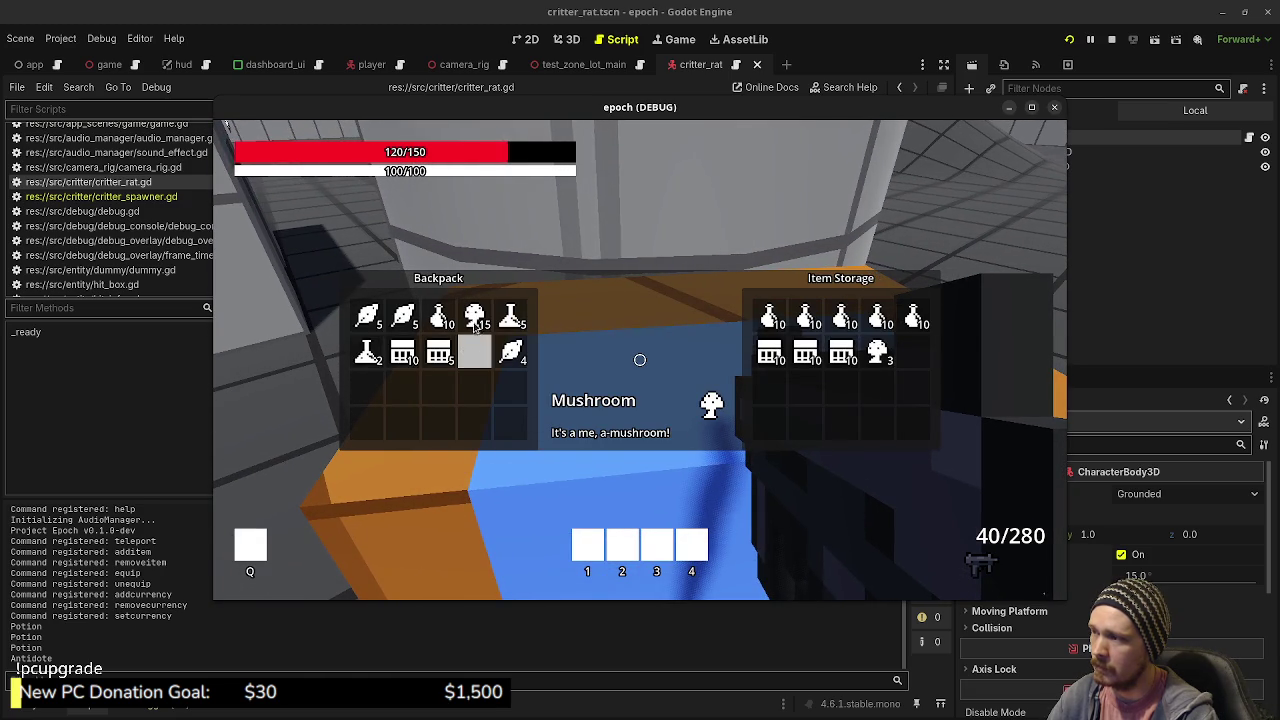
right_click(476, 327)
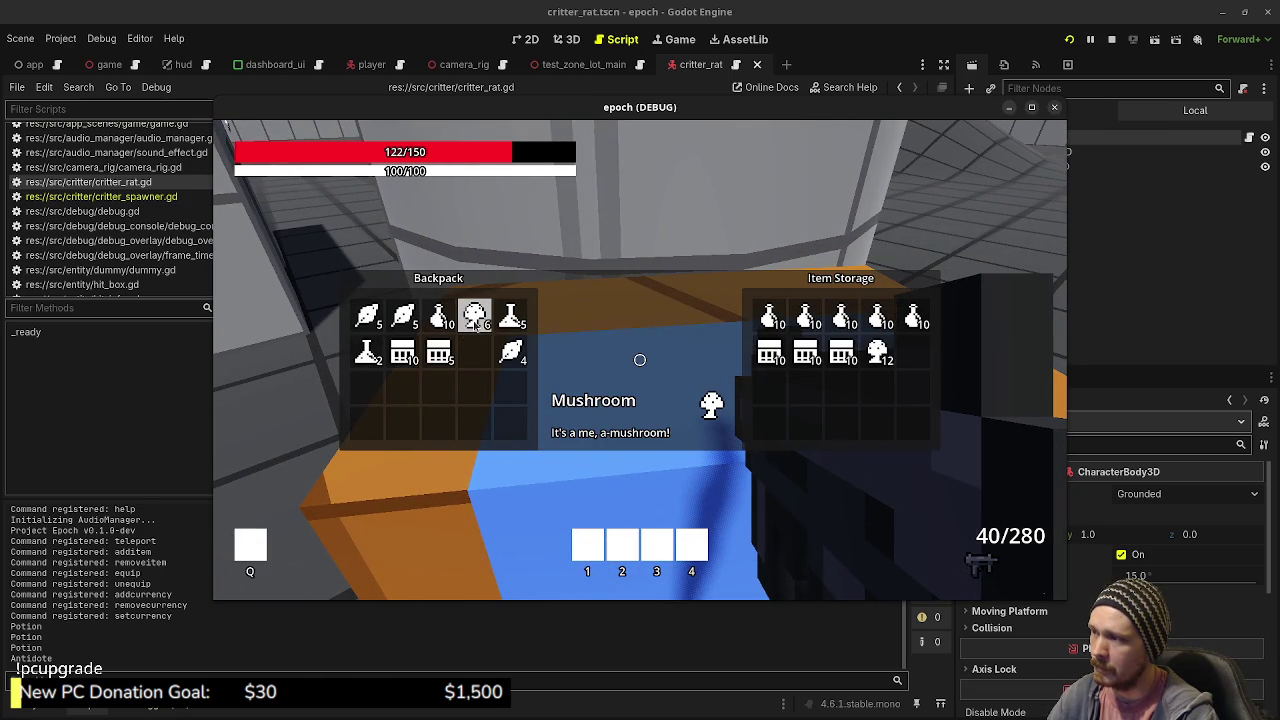
right_click(476, 322)
right_click(476, 322)
right_click(476, 322)
right_click(476, 322)
right_click(511, 353)
right_click(511, 353)
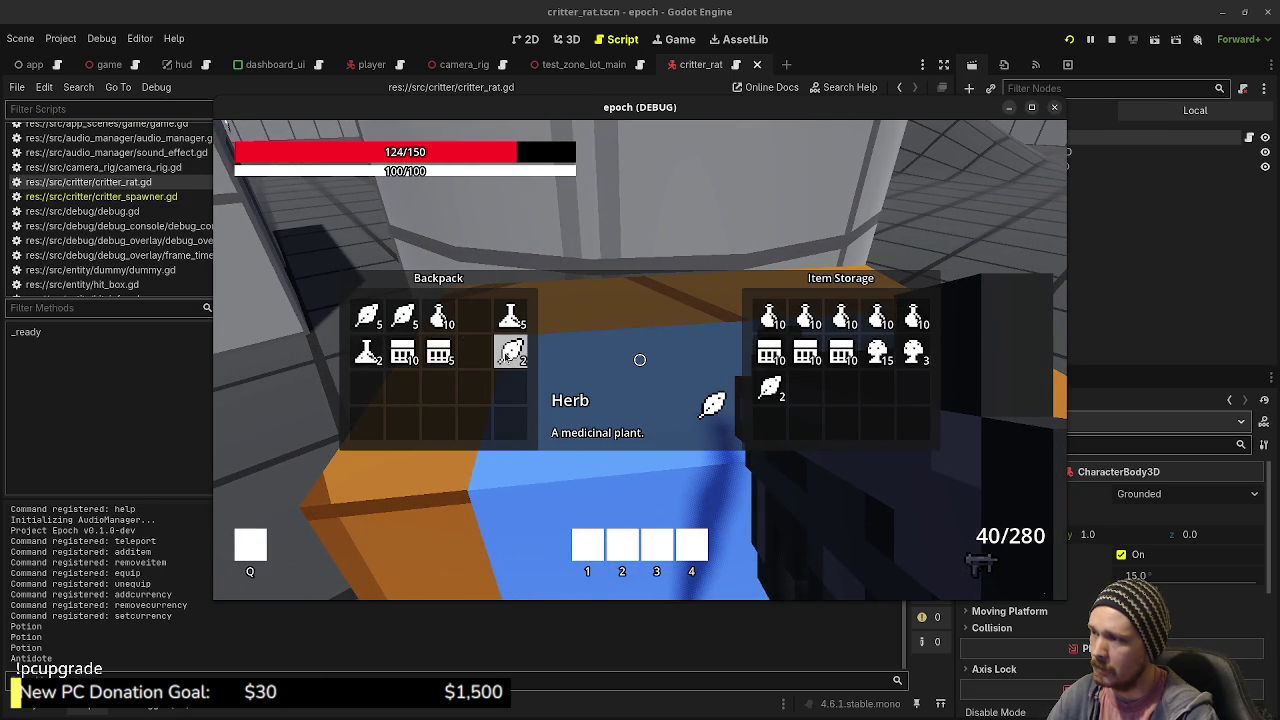
right_click(368, 318)
right_click(404, 318)
right_click(404, 318)
right_click(404, 318)
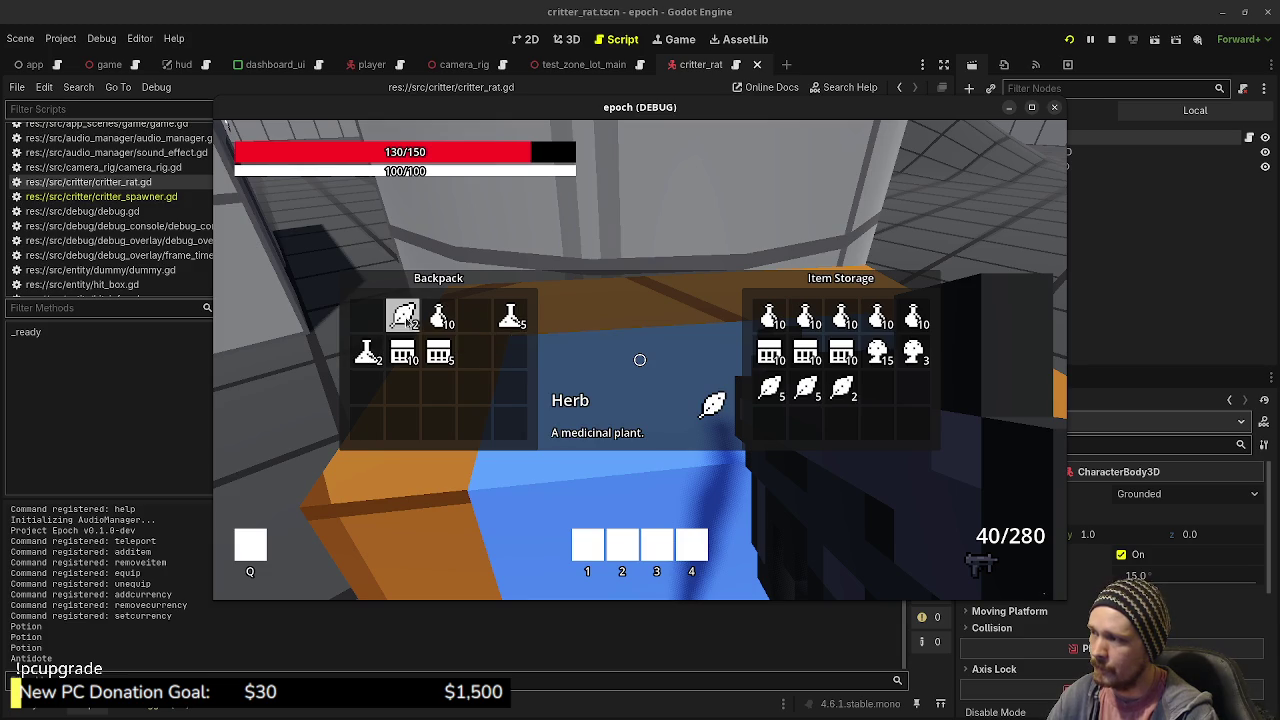
right_click(404, 318)
right_click(404, 318)
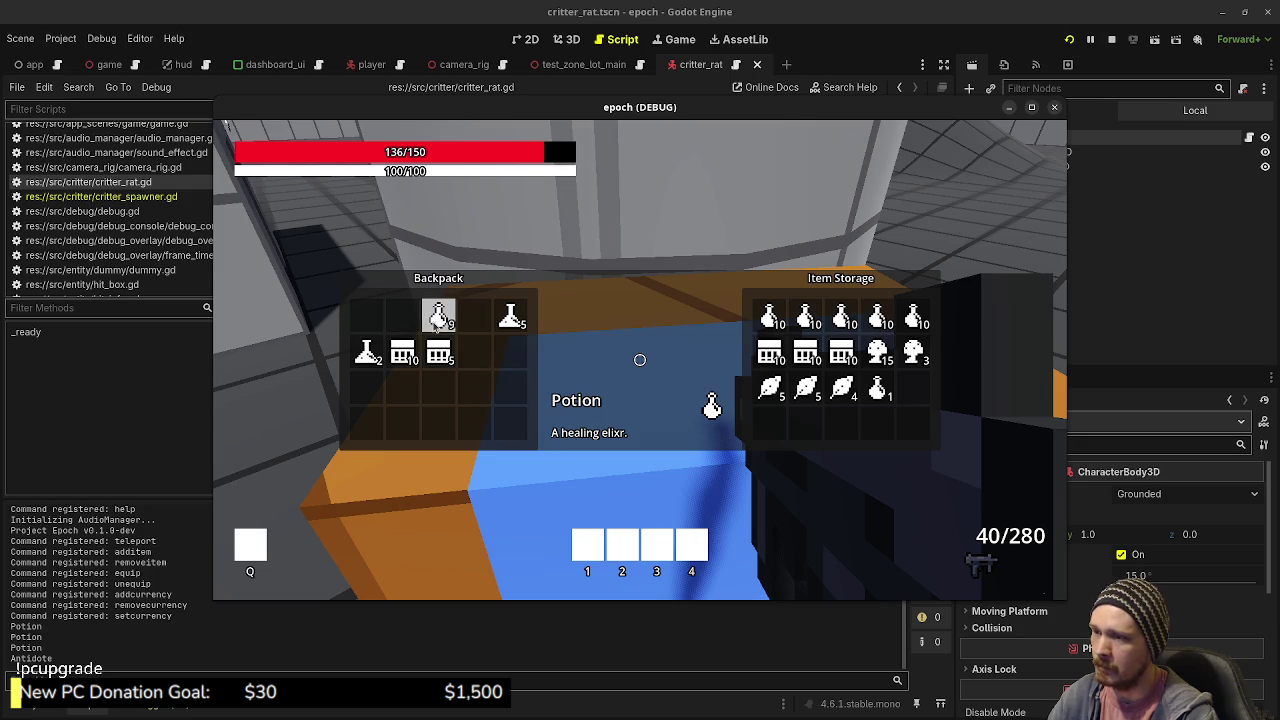
- Move the Potions into storage, then take them back into the backpack
click(436, 322)
click(436, 322)
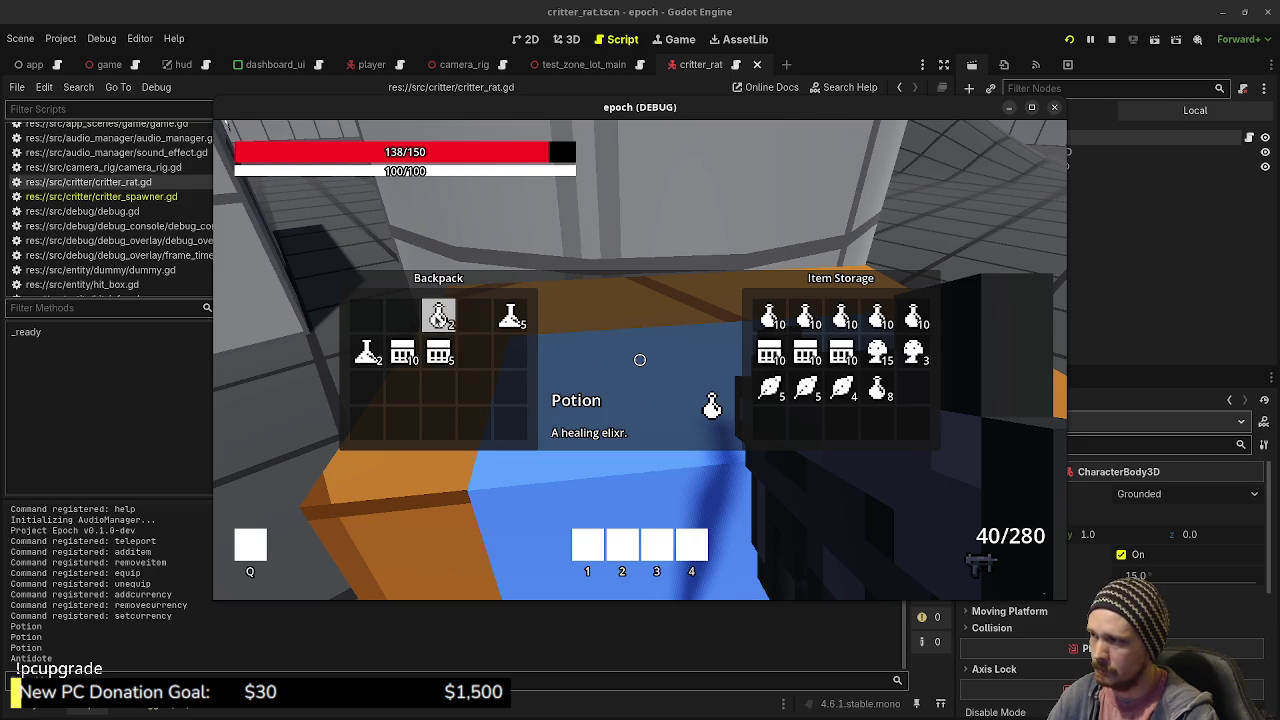
click(438, 318)
click(438, 318)
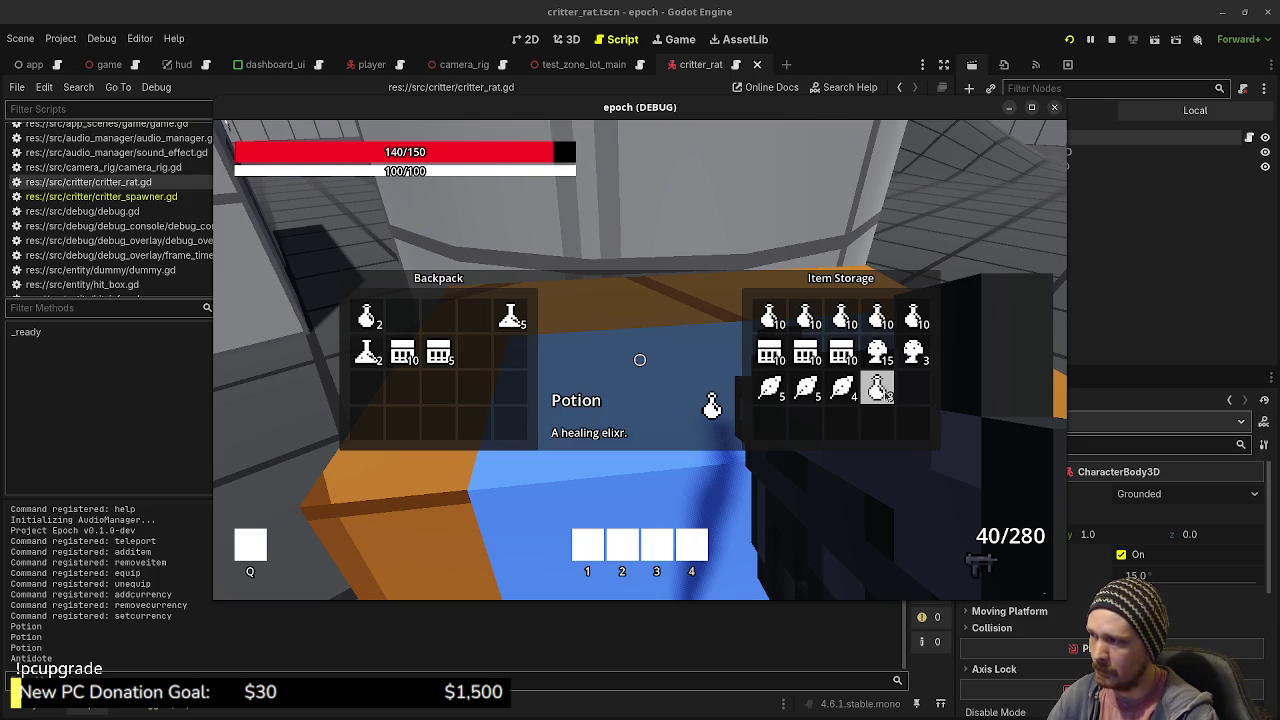
click(877, 390)
click(877, 390)
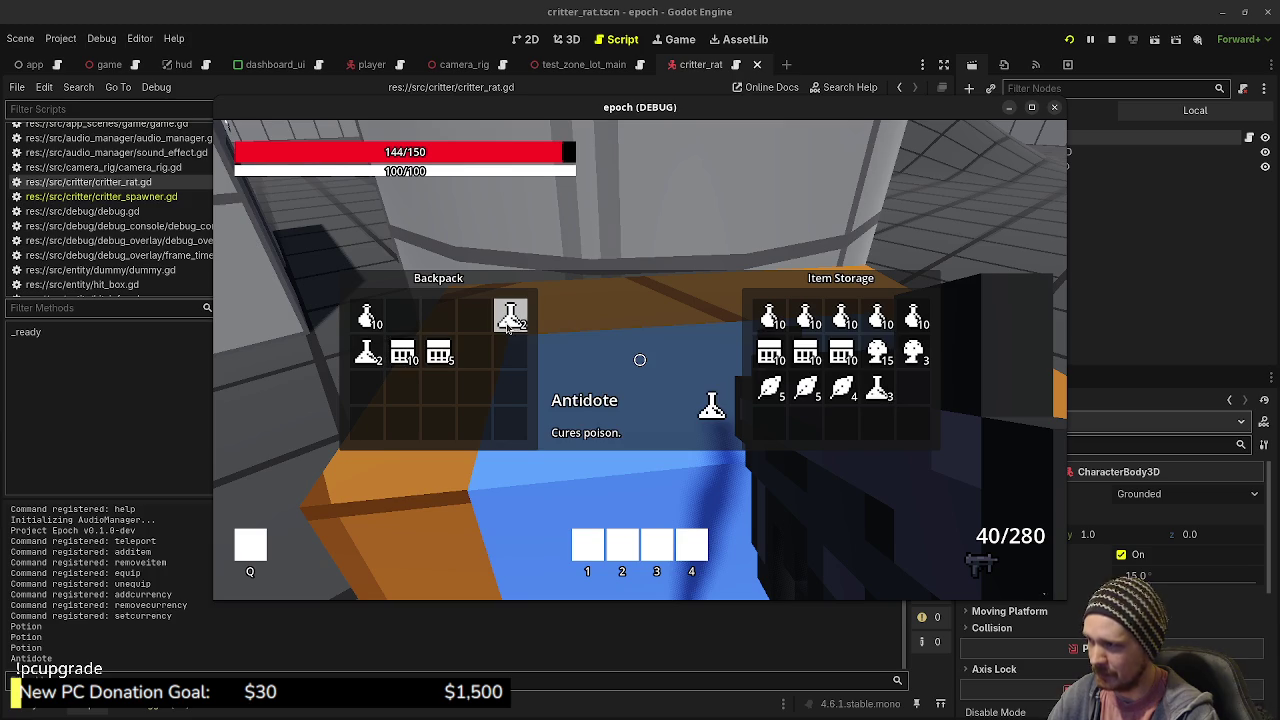
- Shuffle the Antidotes between backpack and storage, leaving two Antidotes stored
click(510, 320)
click(510, 320)
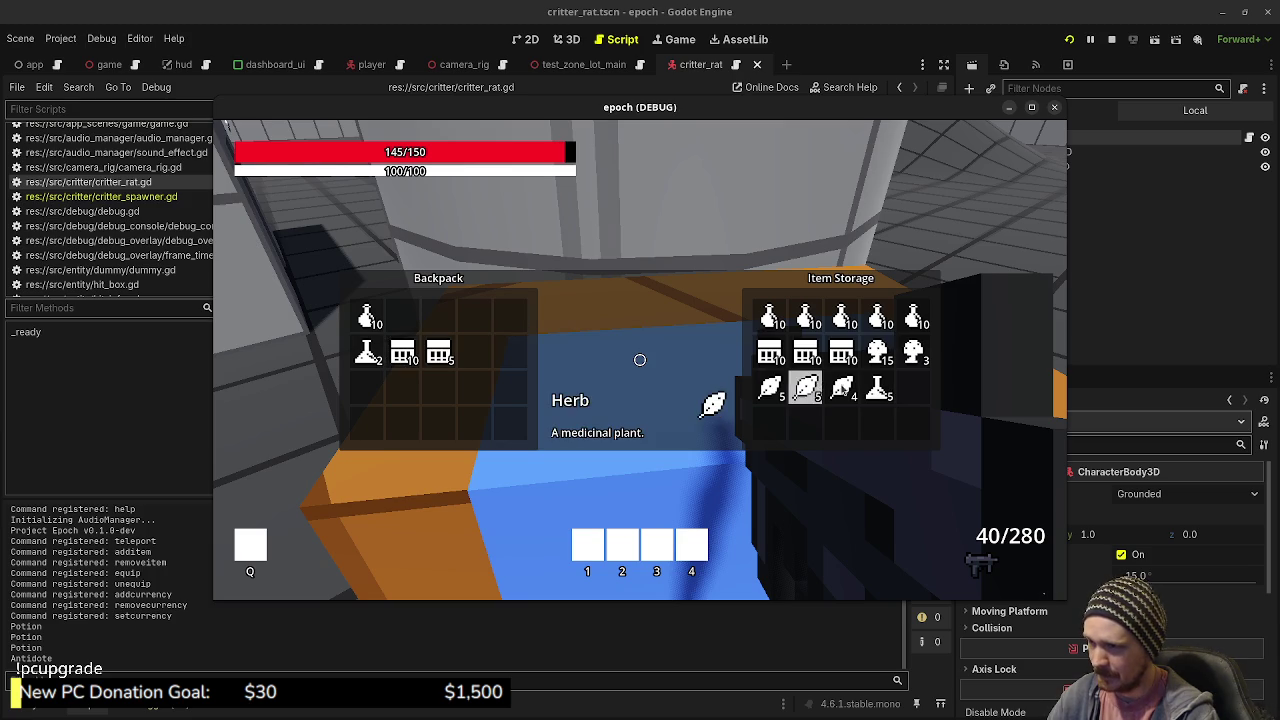
click(877, 390)
click(877, 390)
click(370, 358)
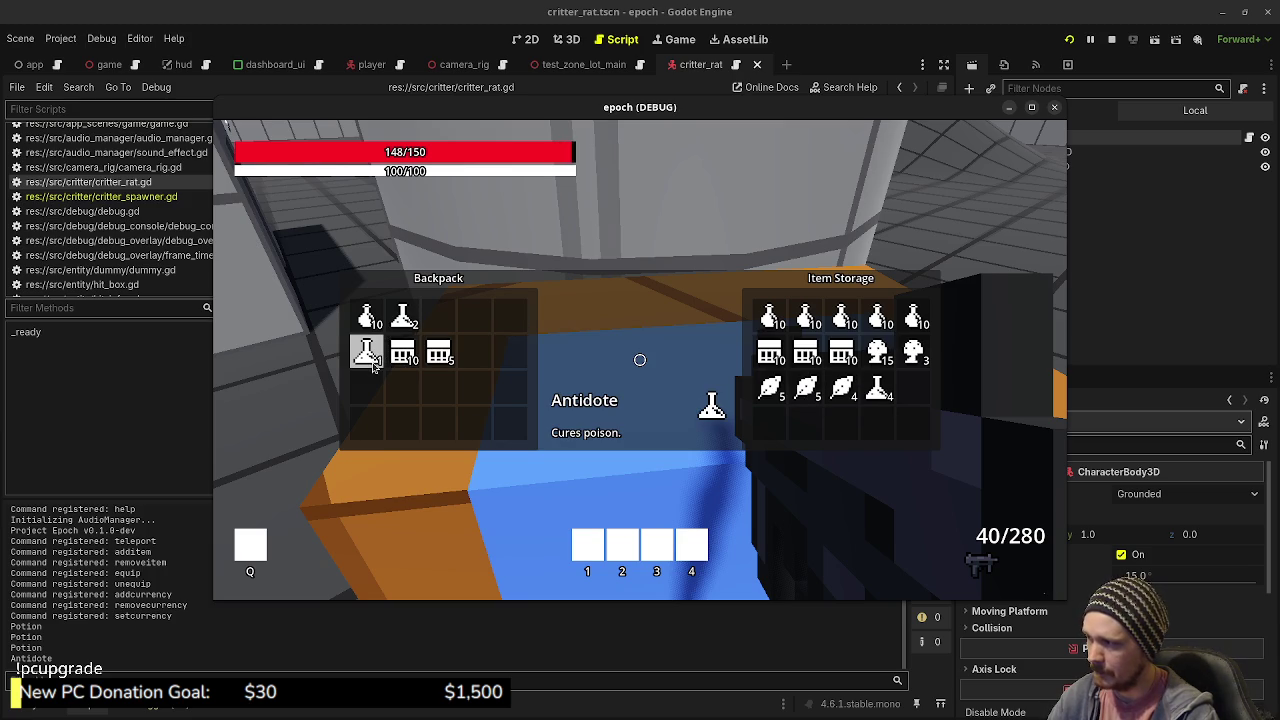
click(372, 366)
click(877, 390)
click(877, 390)
click(877, 390)
click(877, 390)
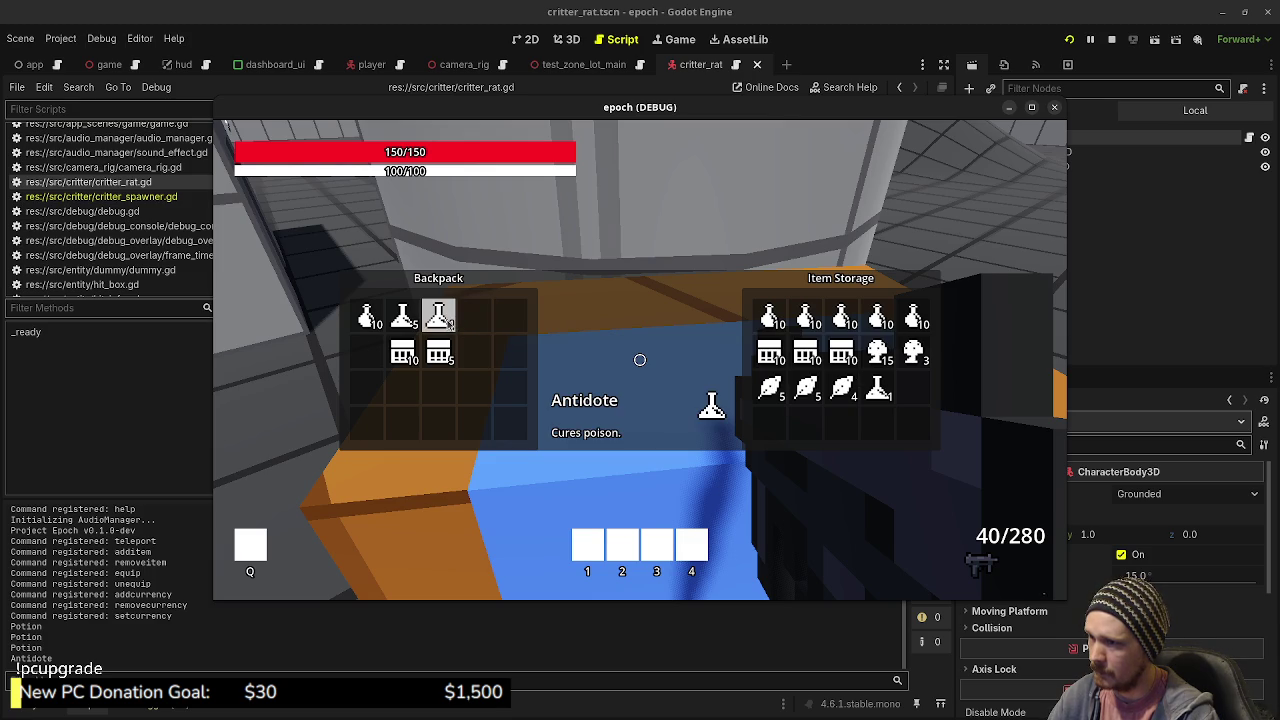
click(438, 316)
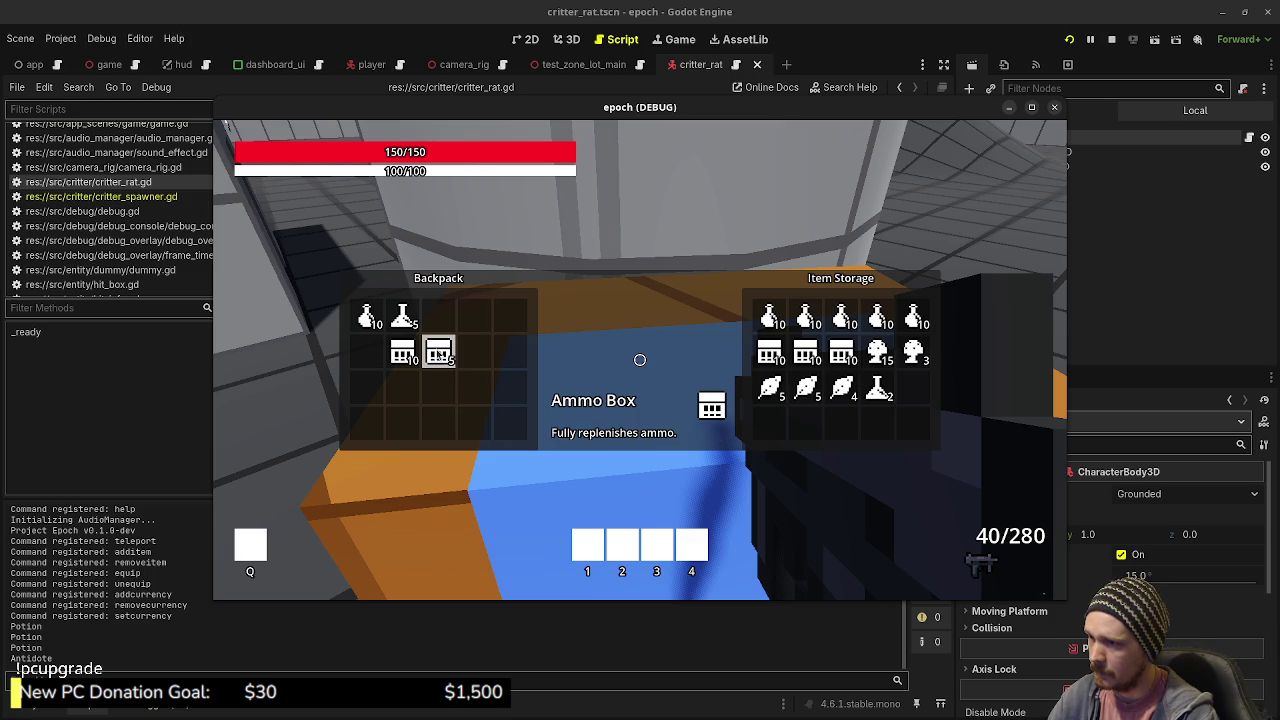
- Shuffle the Ammo Boxes, ending with backpack stacks of 10 and 5
click(437, 350)
click(437, 350)
click(437, 350)
click(437, 350)
click(437, 350)
click(407, 358)
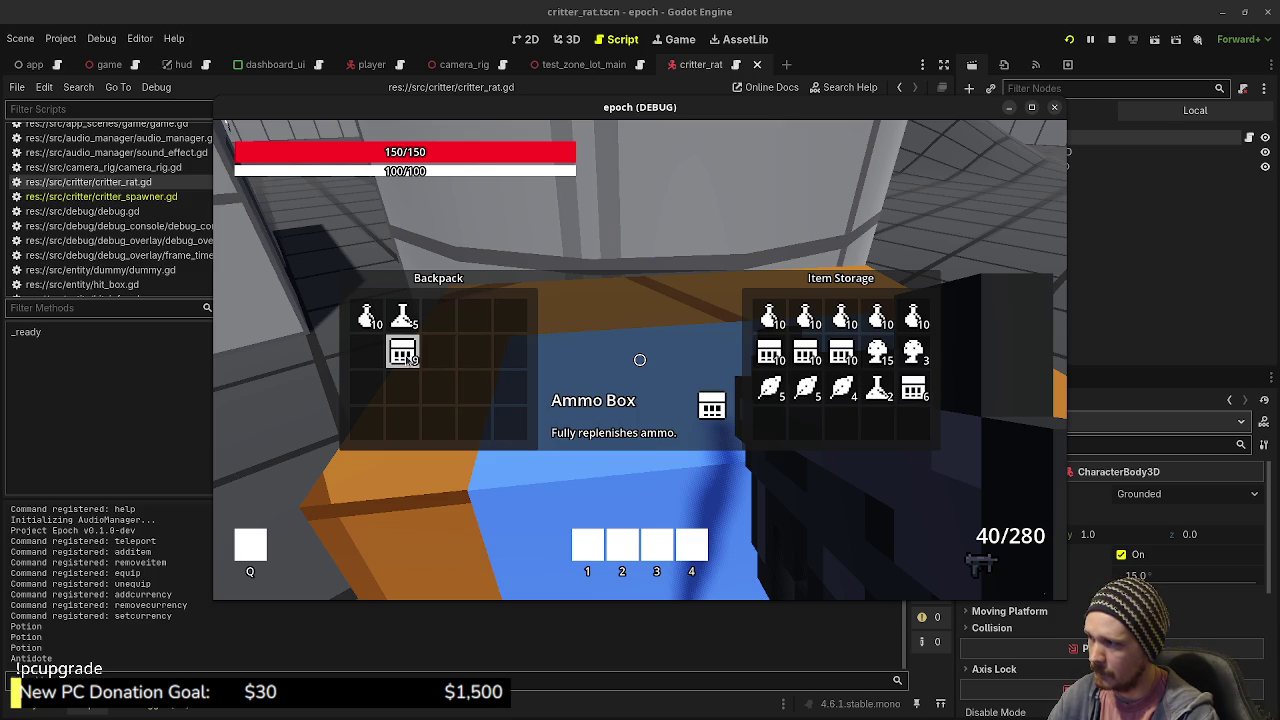
click(409, 358)
click(409, 358)
click(409, 358)
click(403, 355)
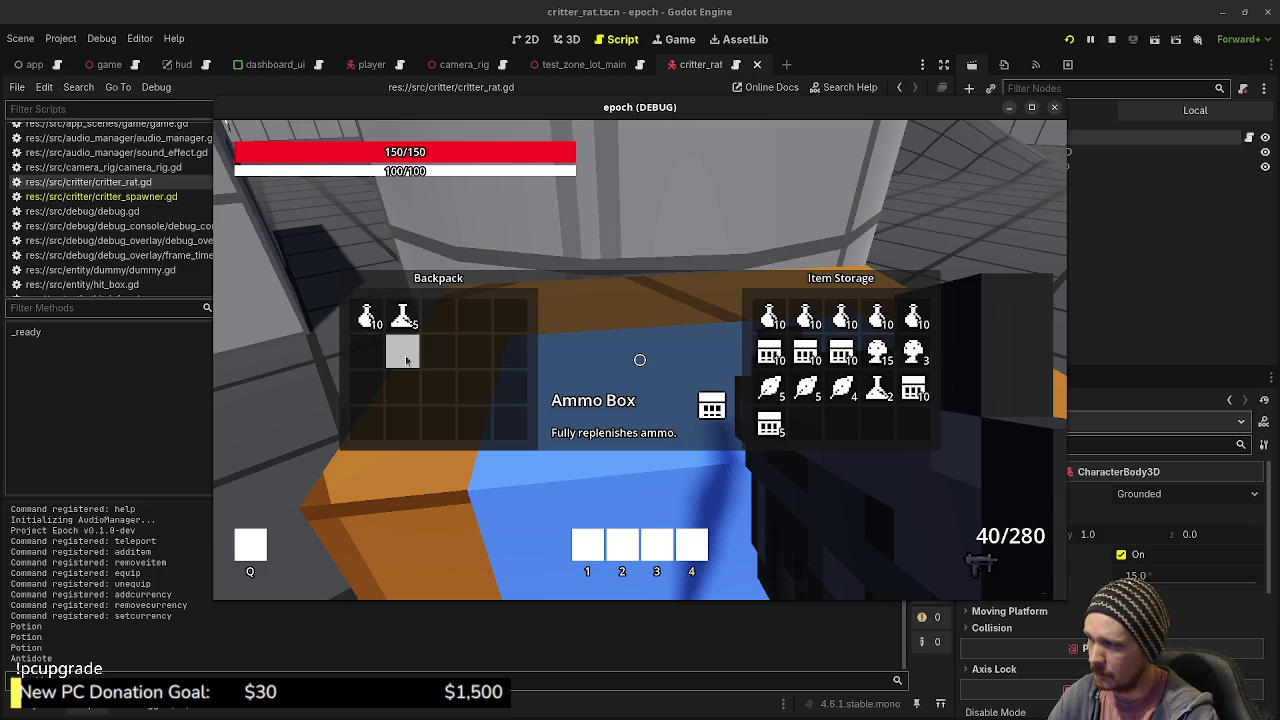
click(403, 355)
click(907, 393)
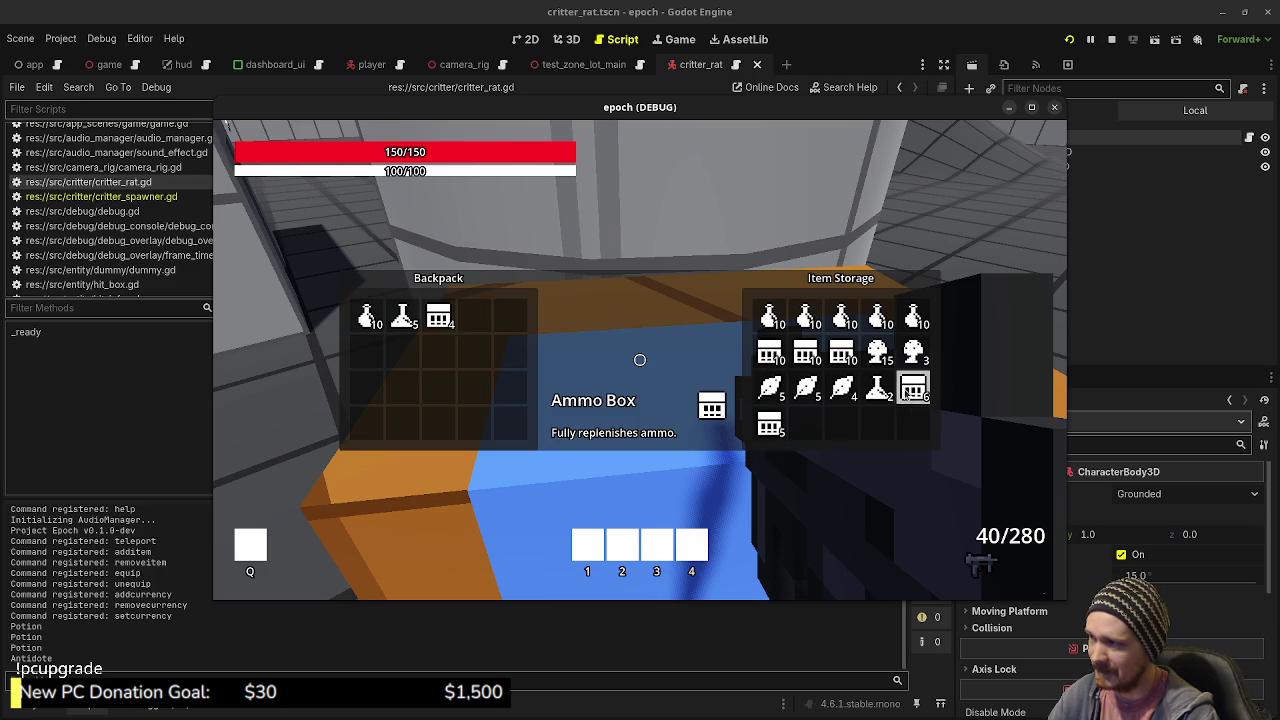
click(907, 393)
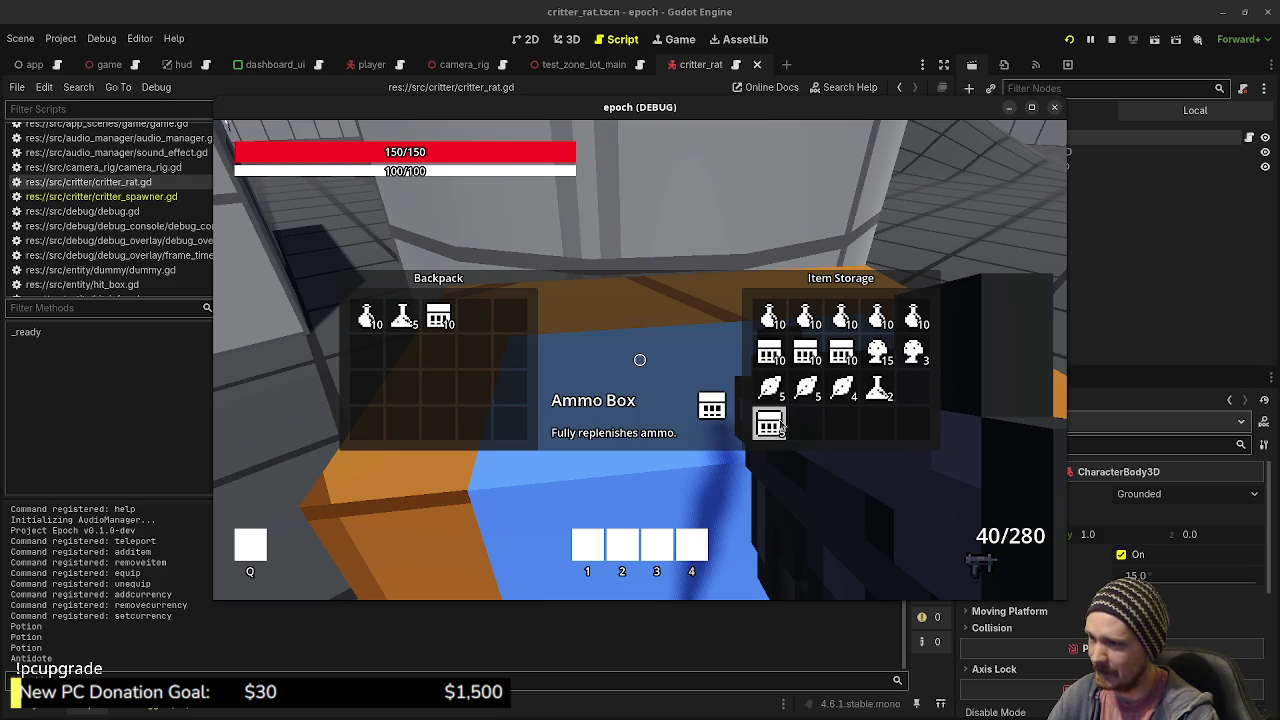
click(778, 426)
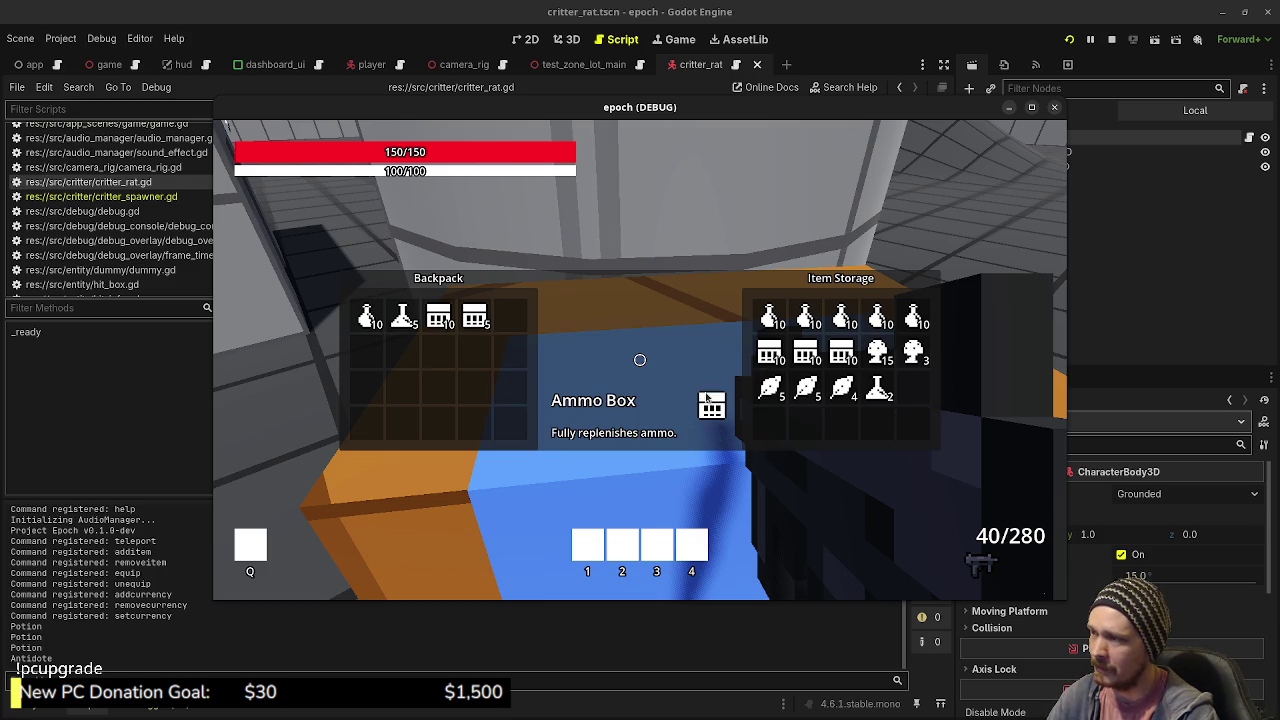
- Close the inventory and fire at the target dummy, switching guns and reloading the rifle
key(Tab)
click(640, 360)
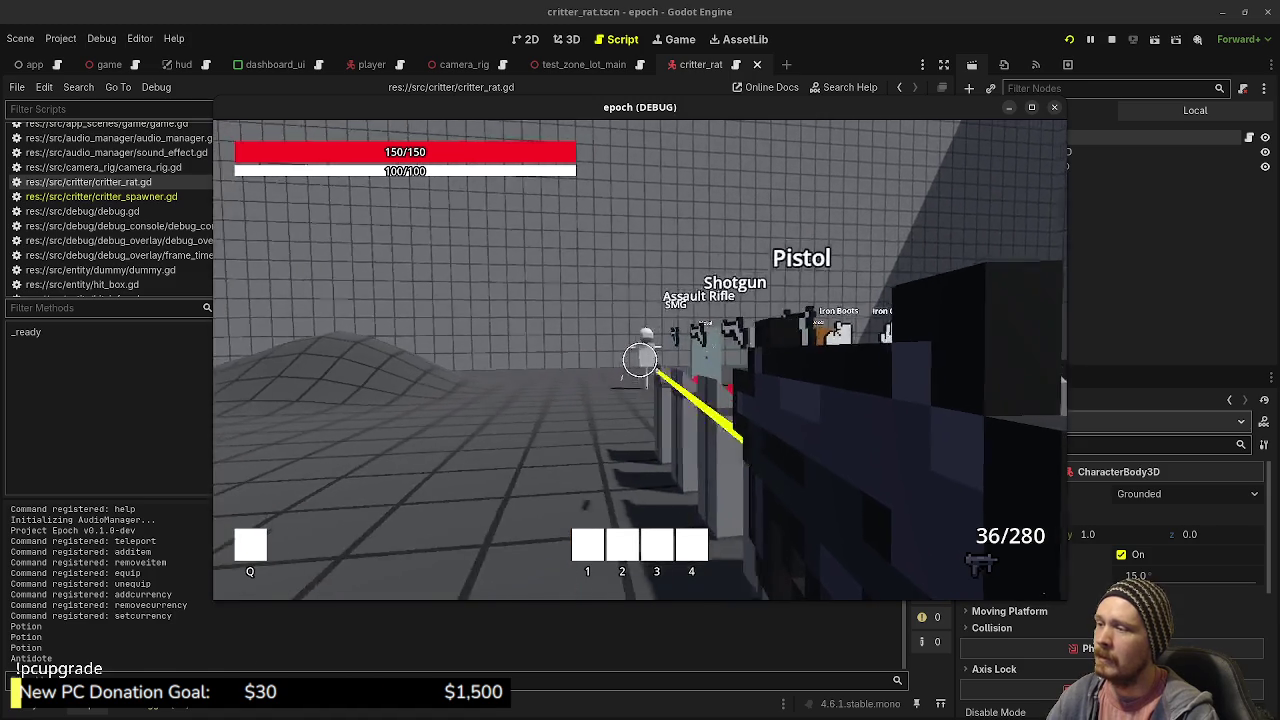
drag(640, 360, 640, 360)
key(r)
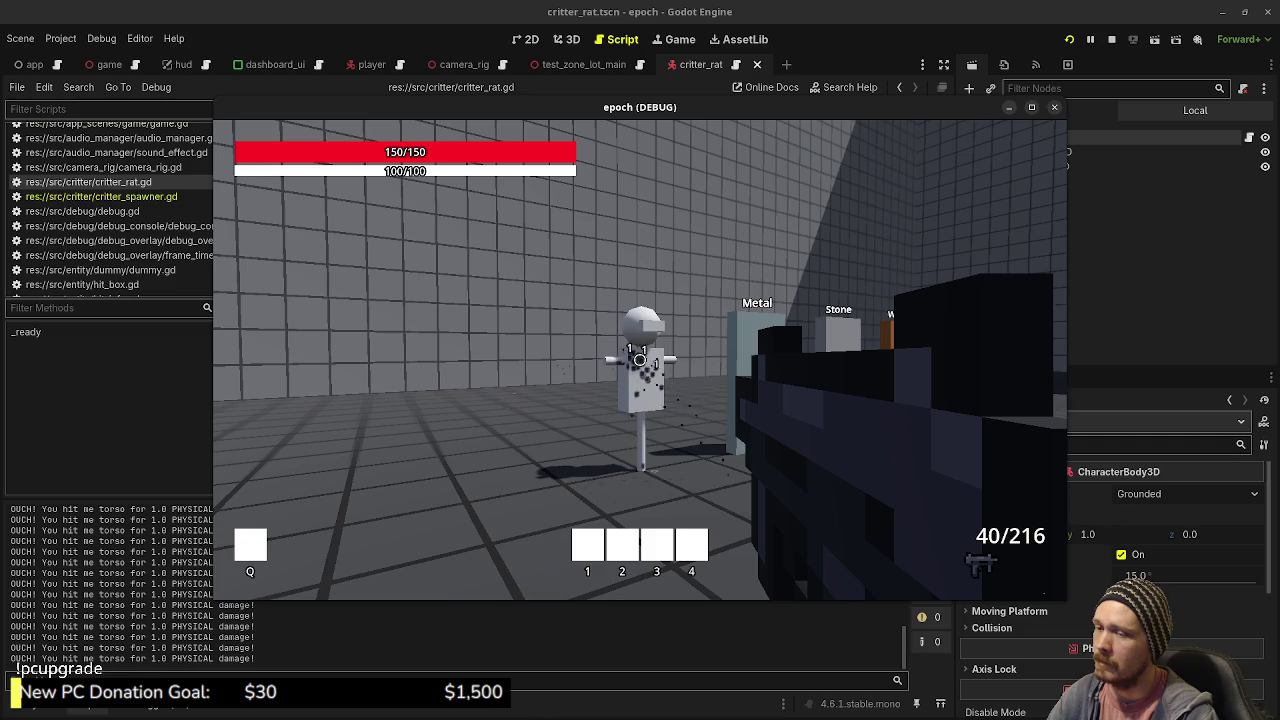
key(2)
drag(640, 360, 640, 360)
key(1)
key(2)
click(640, 360)
key(r)
click(640, 360)
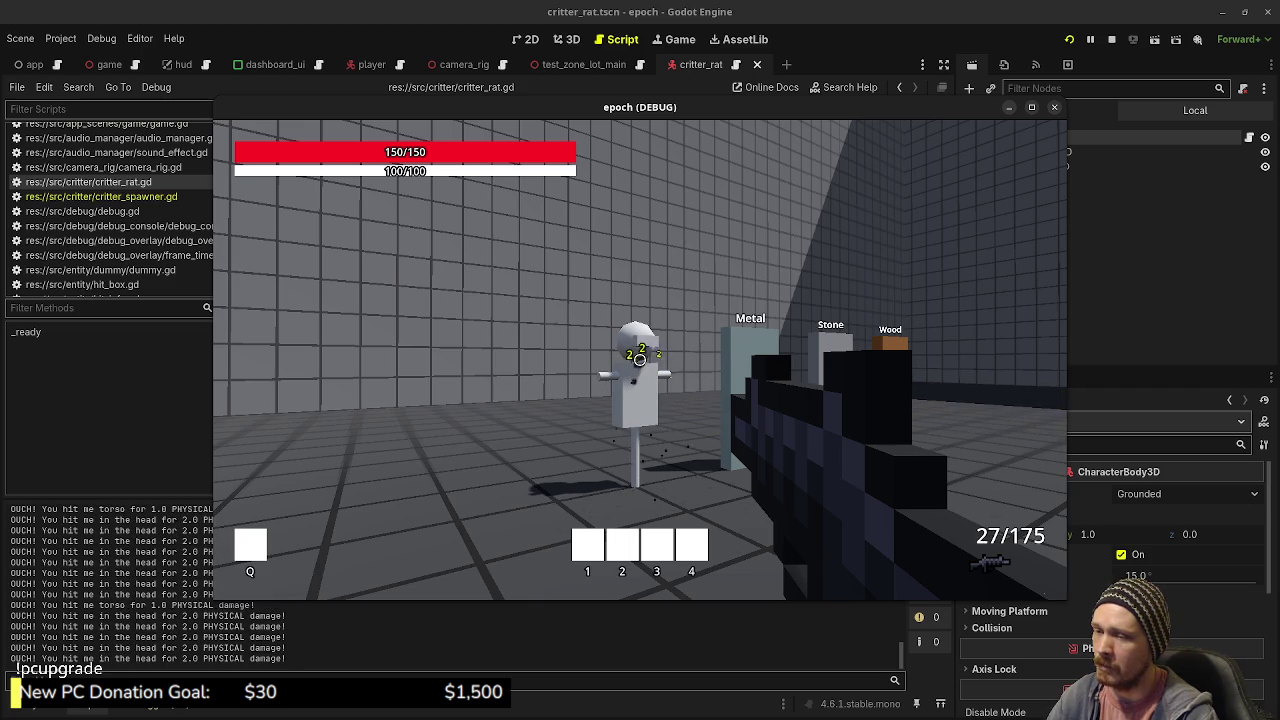
- Use one Ammo Box from the inventory, leaving a stack of 4 and refilling ammo
key(Tab)
mouse_move(425, 283)
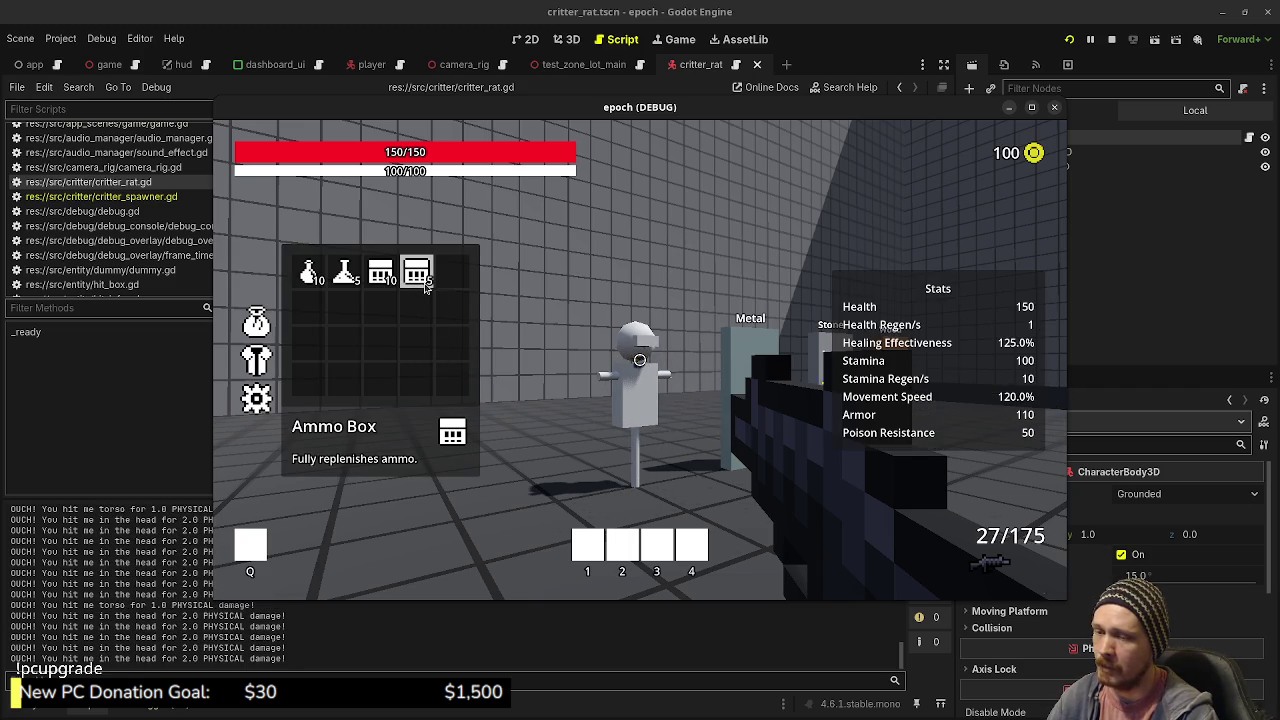
click(425, 283)
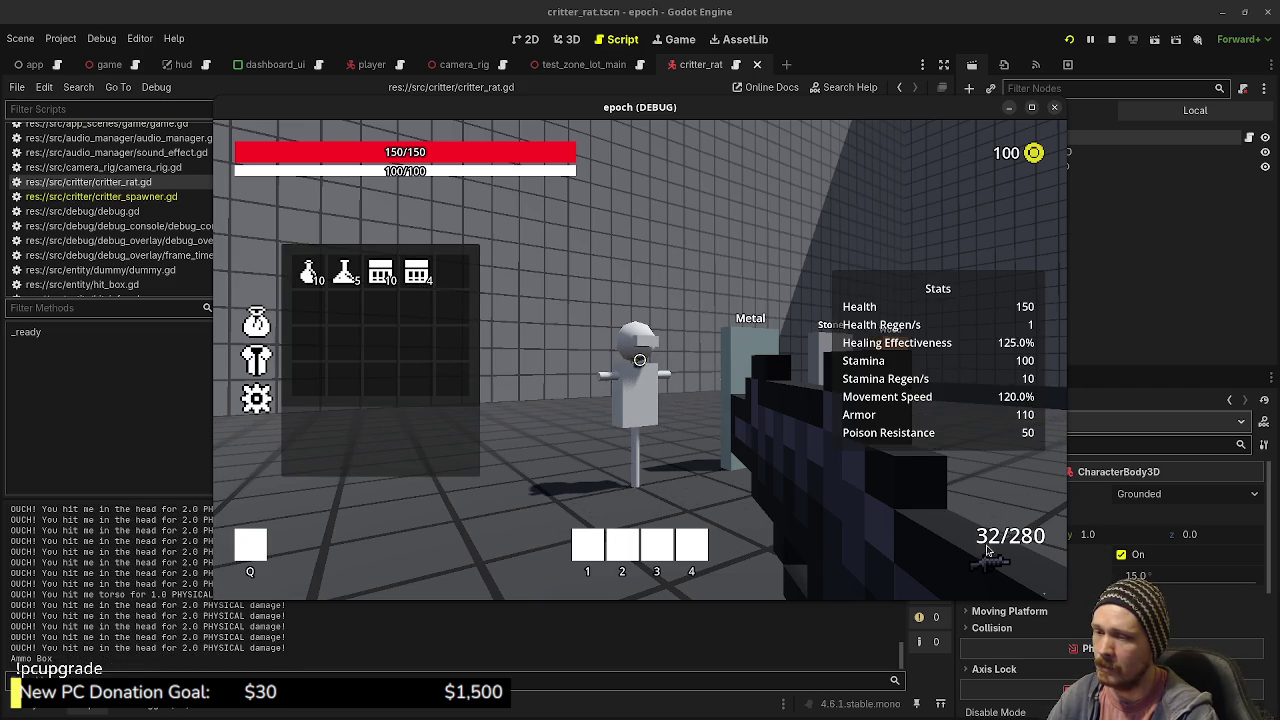
scroll(968, 510, down, 1)
- Close the inventory and sprint through the test level to the wall panel
key(Tab)
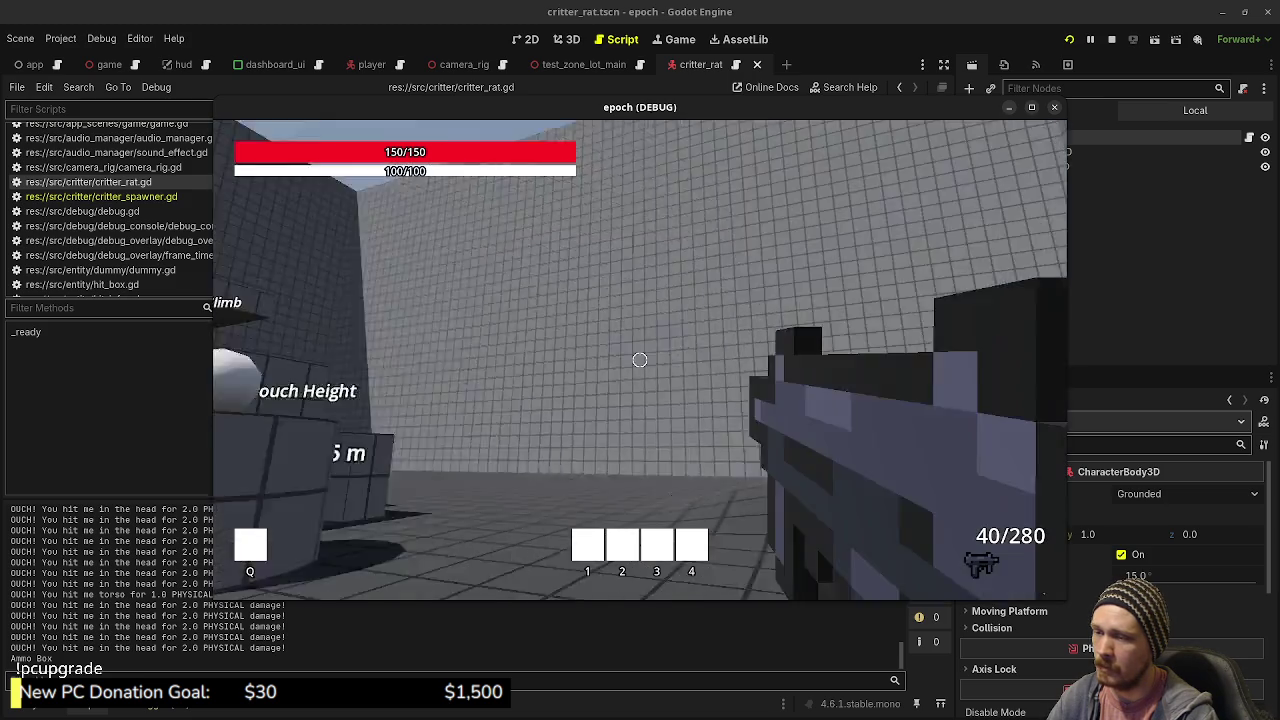
key(shift+w)
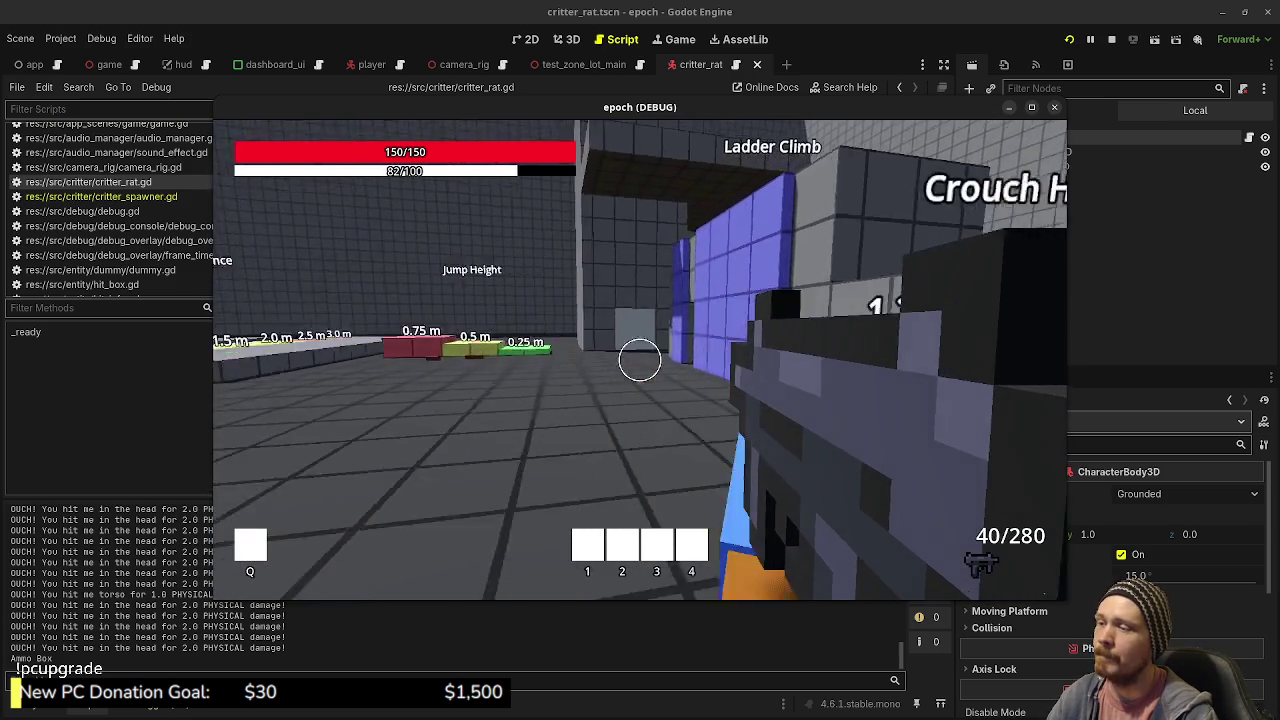
key(shift+w)
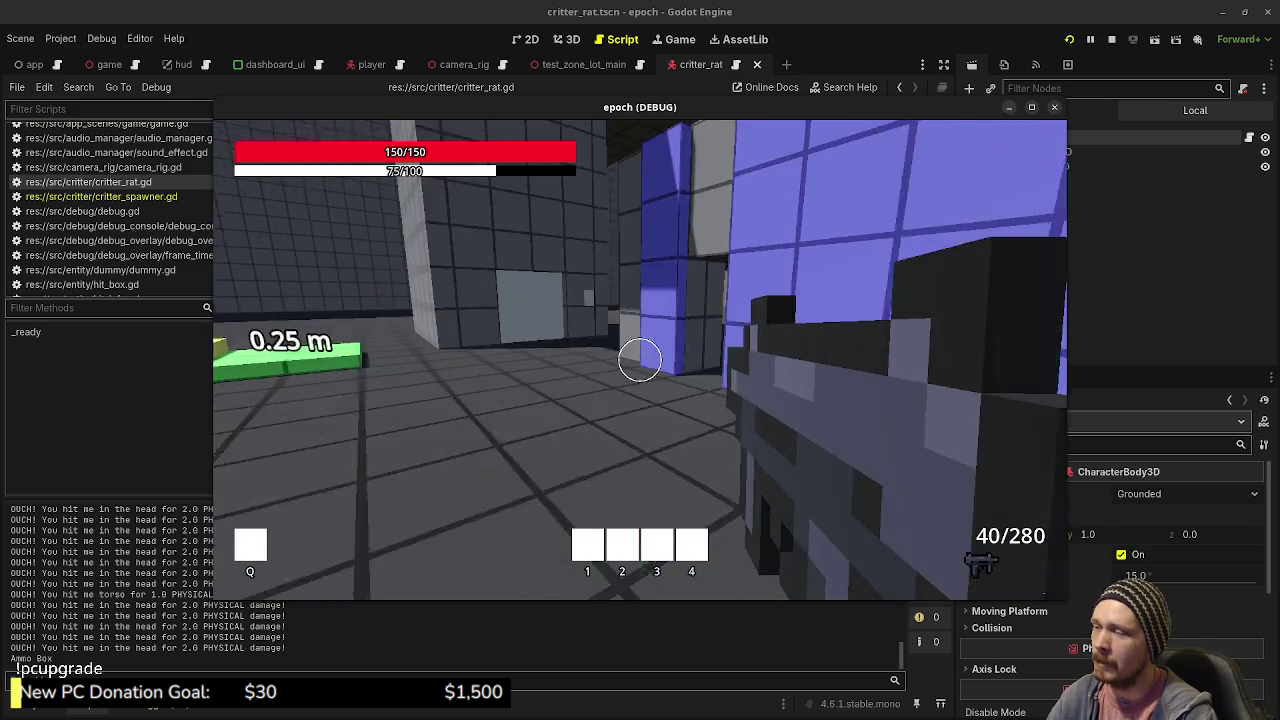
key(w)
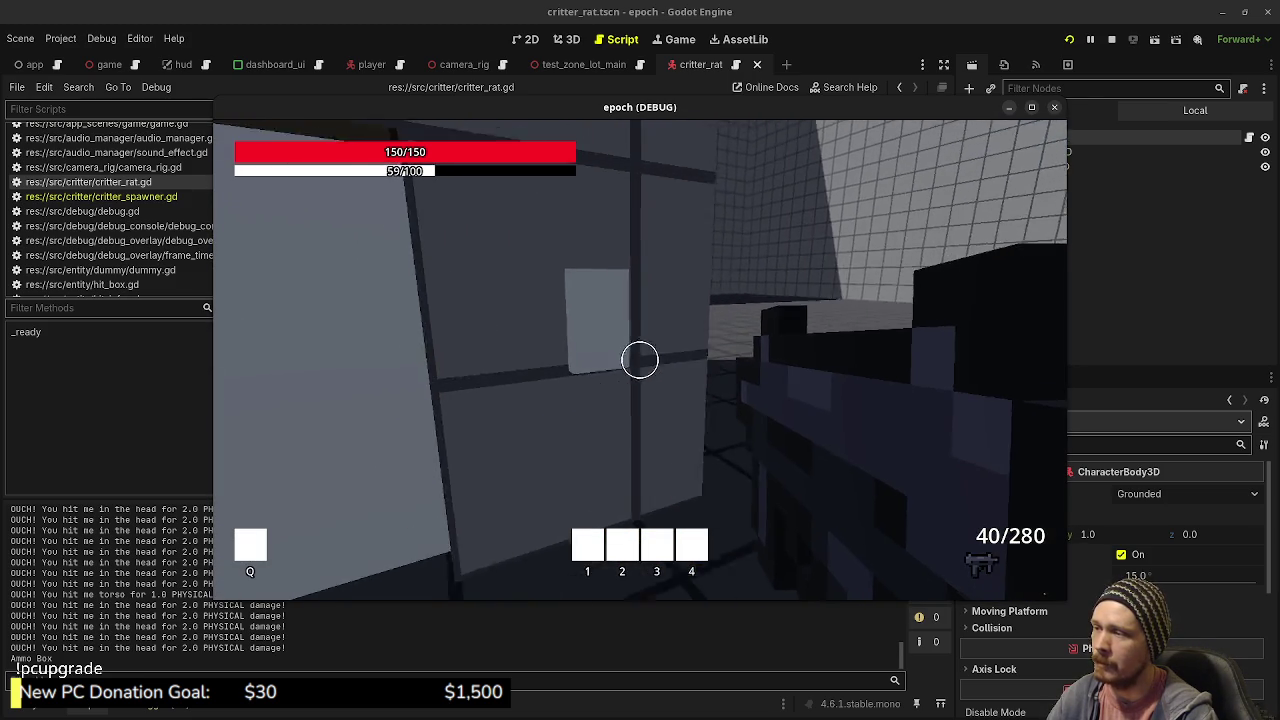
key(w)
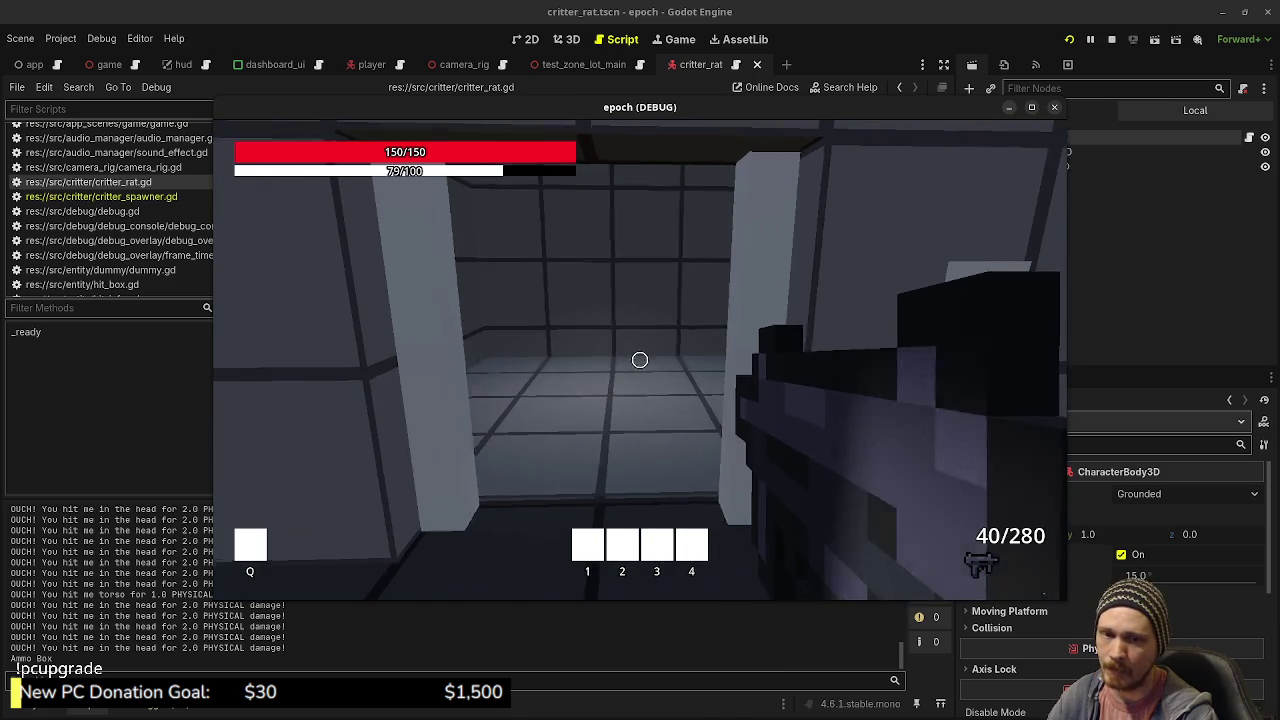
key(w)
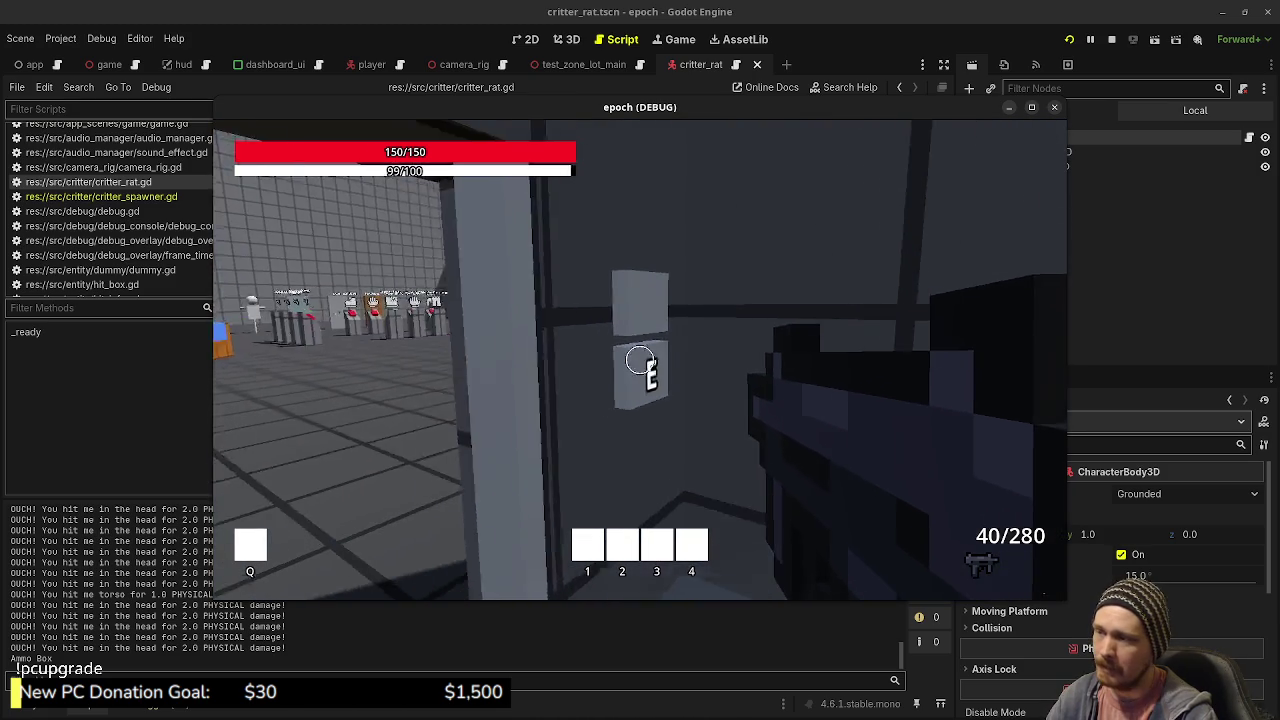
- Interact with the wall panel to close the doorway and face the grey double door
key(e)
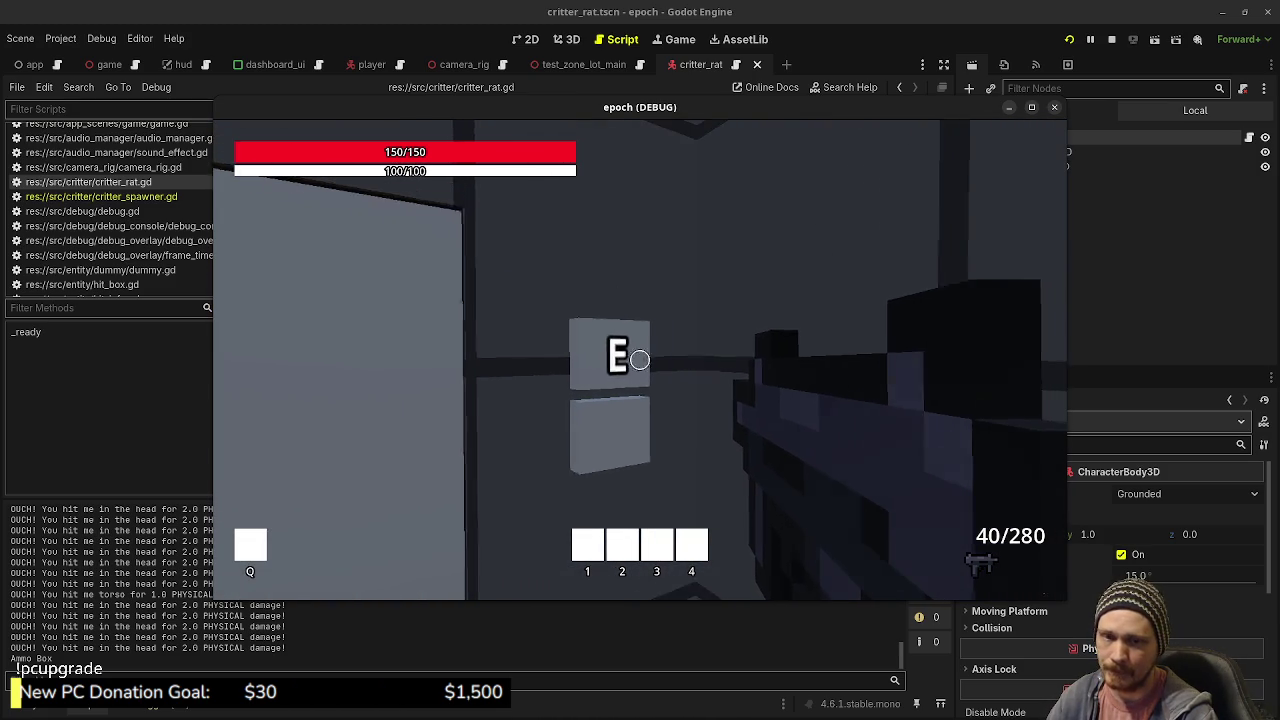
key(w)
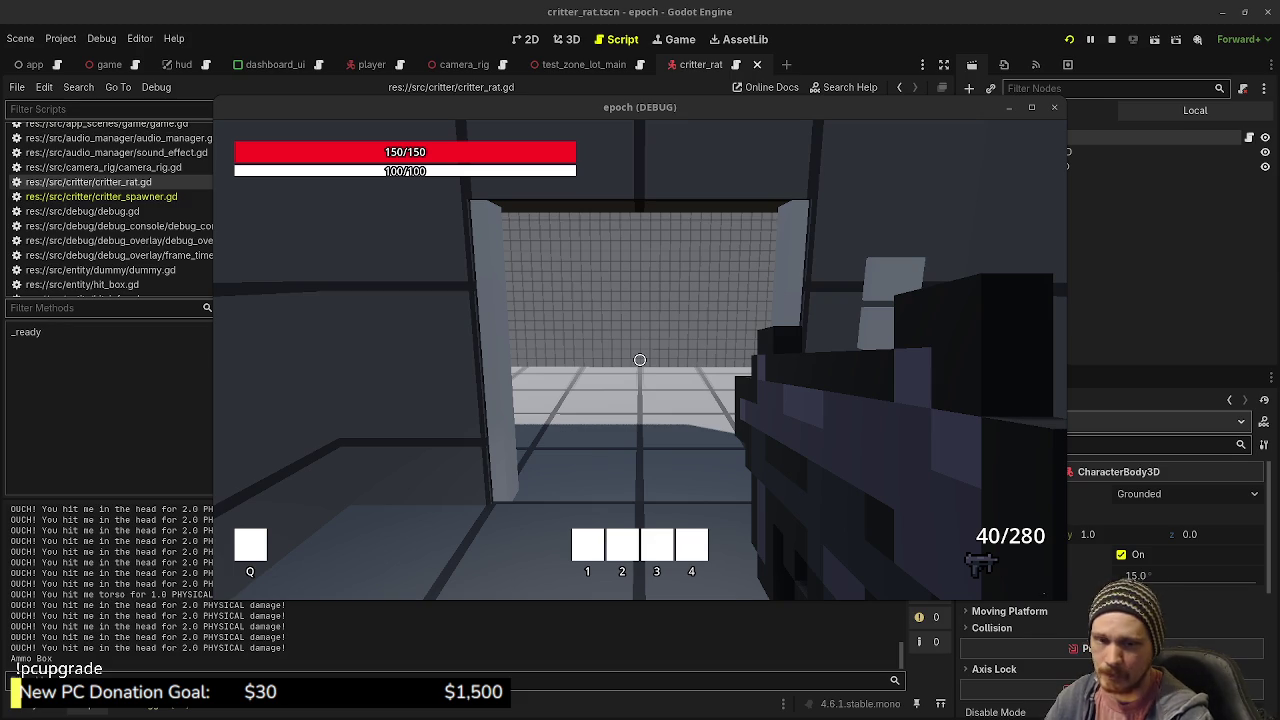
click(868, 401)
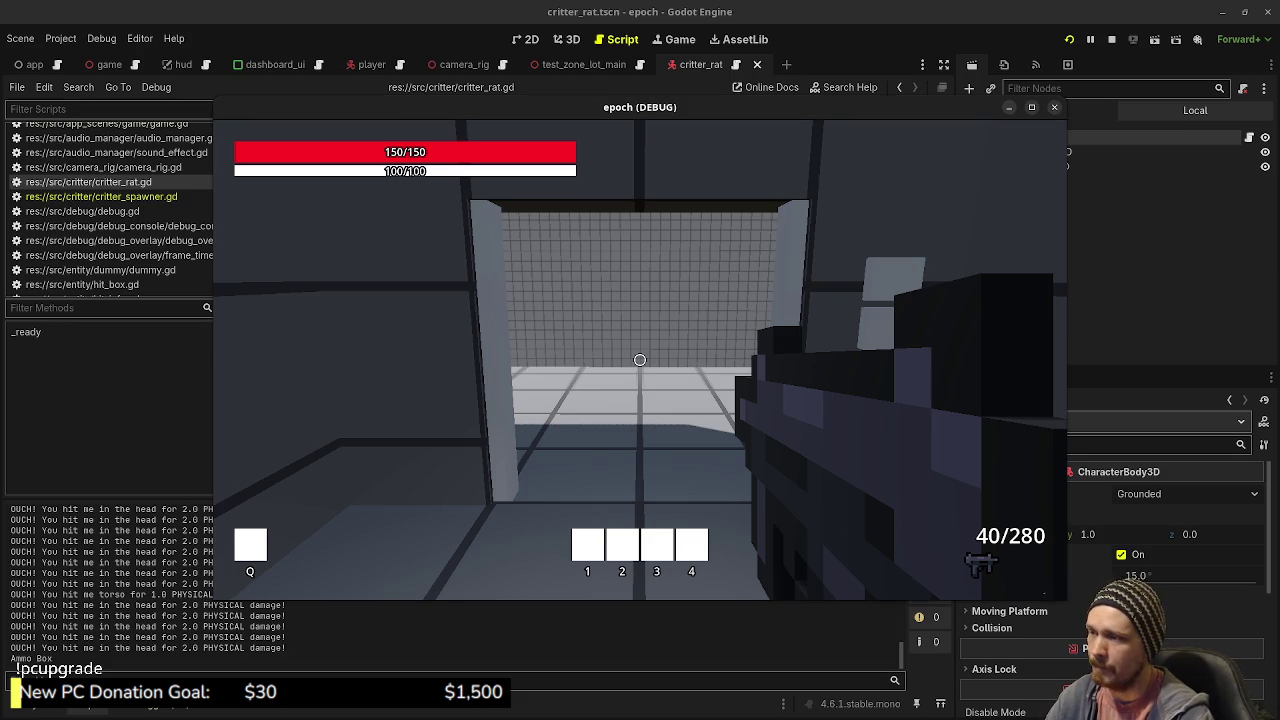
- Walk through the doorway and step into the blue pillar to teleport to the hub
key(w)
key(w)
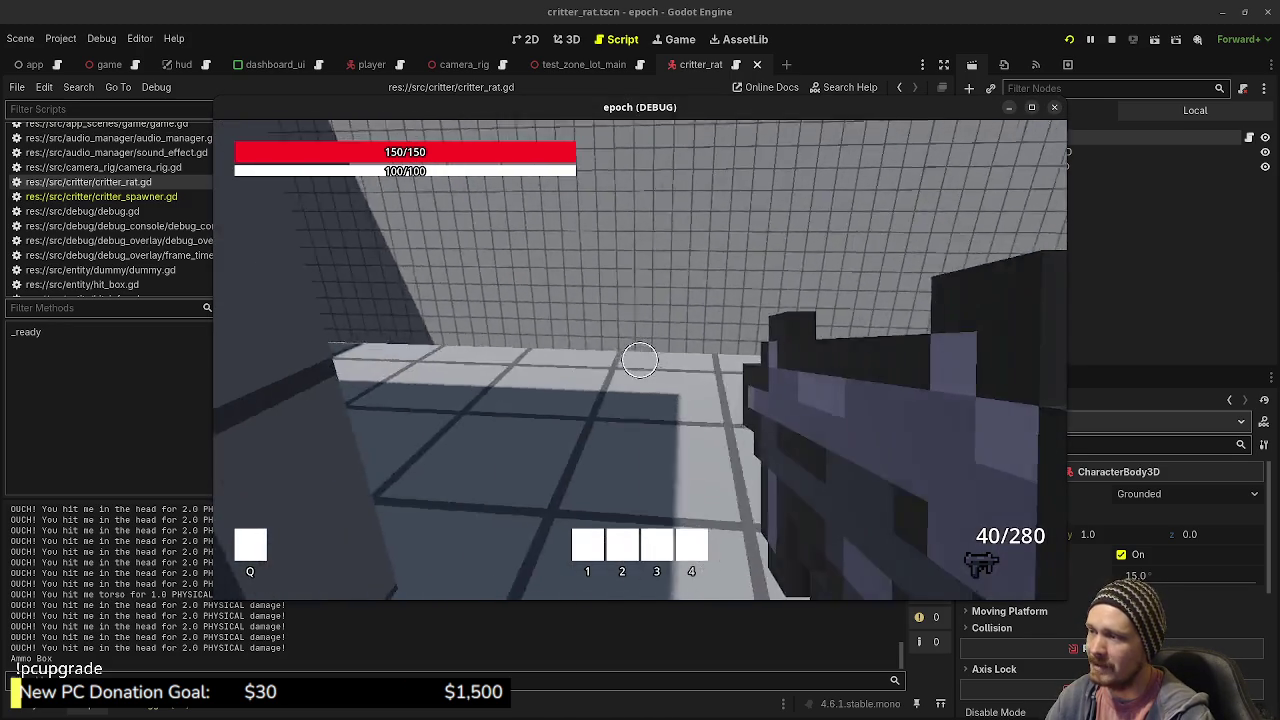
key(w)
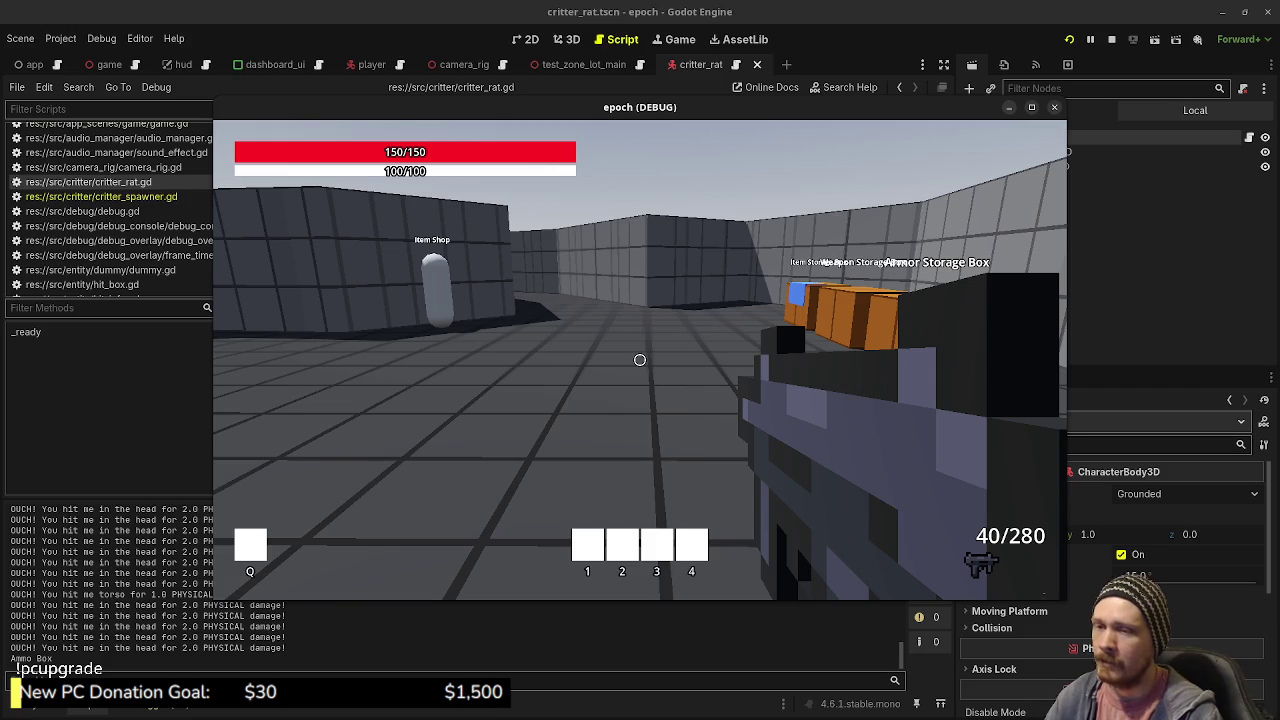
key(w)
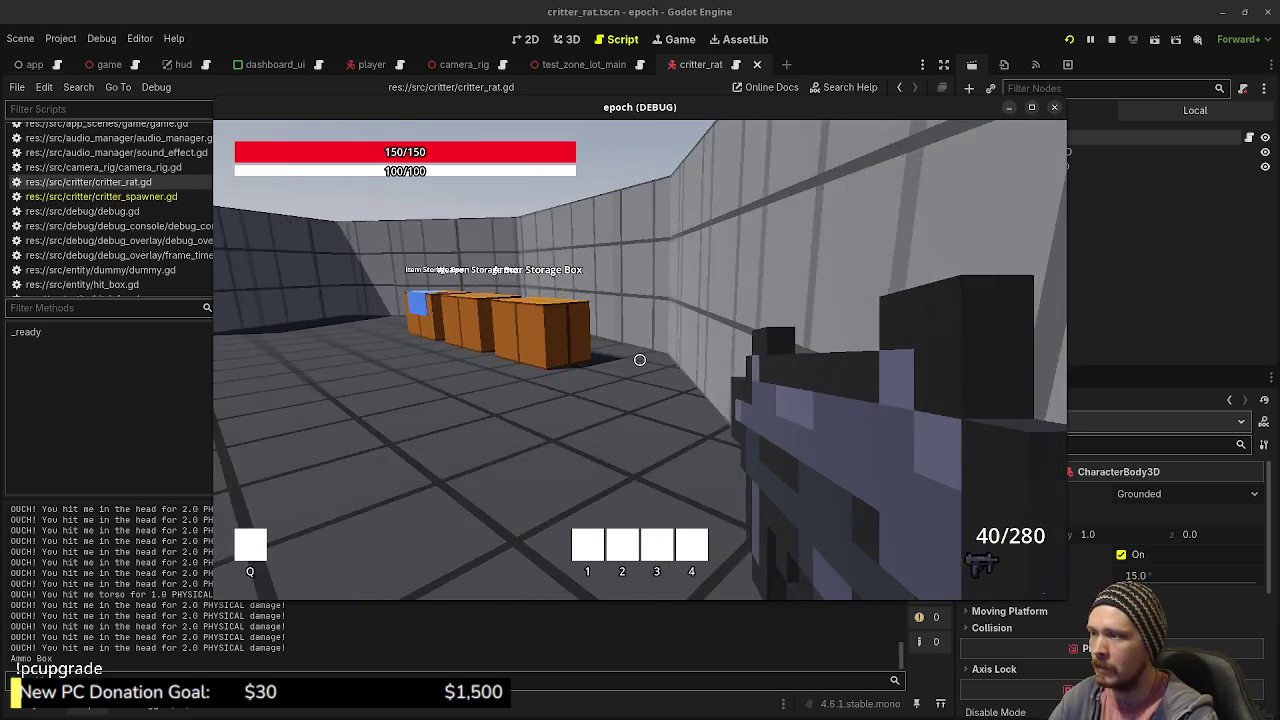
key(w)
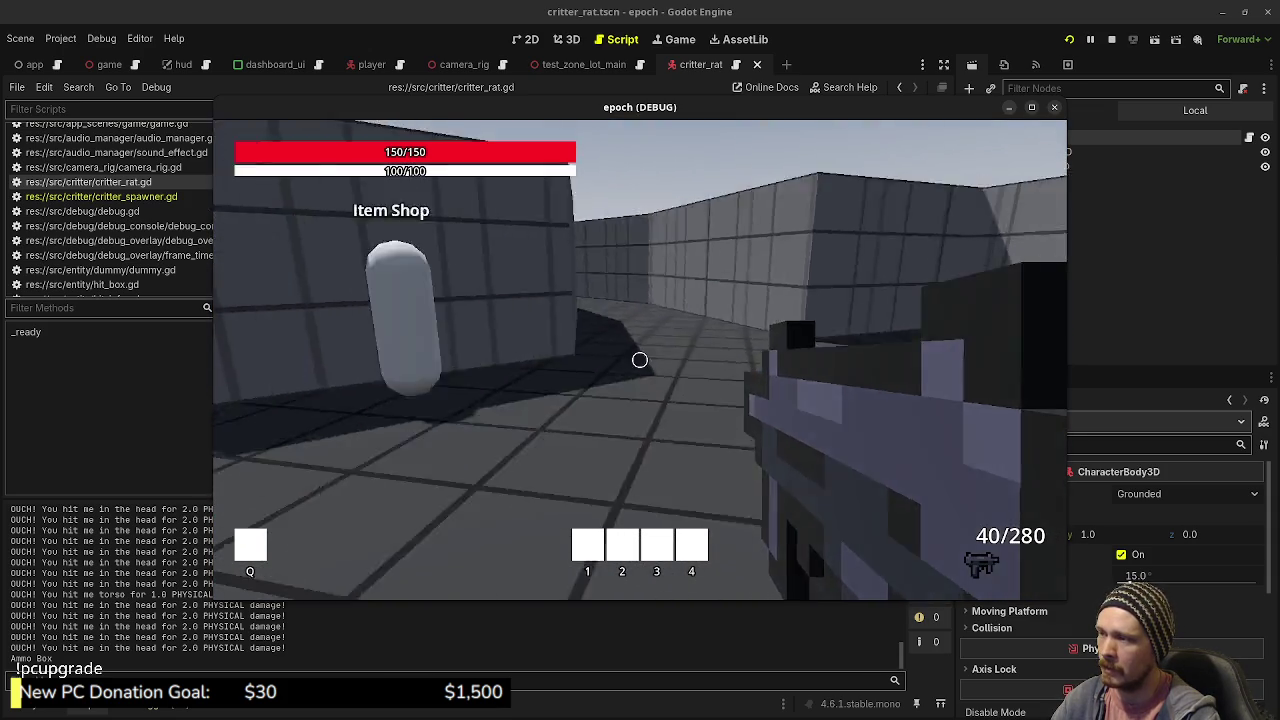
mouse_move(640, 360)
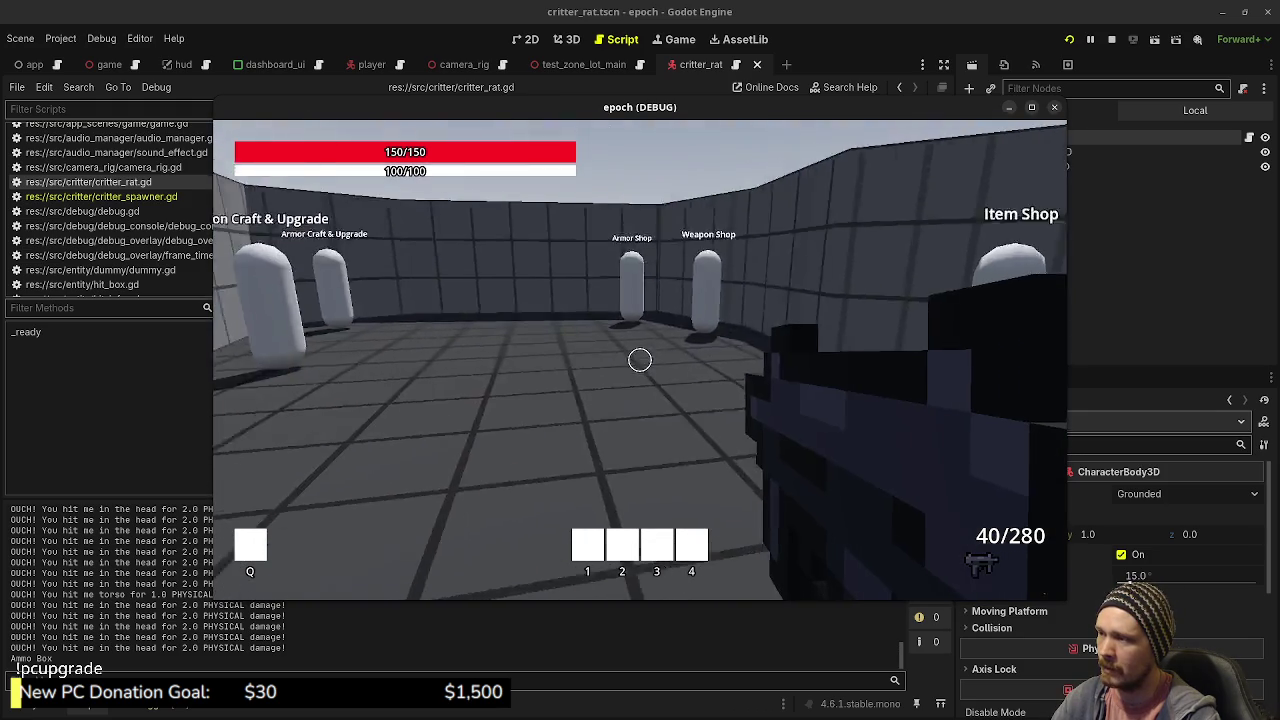
- Pass the Item Shop, check the Item Storage Box, and sprint into the blue door to the forest
key(w)
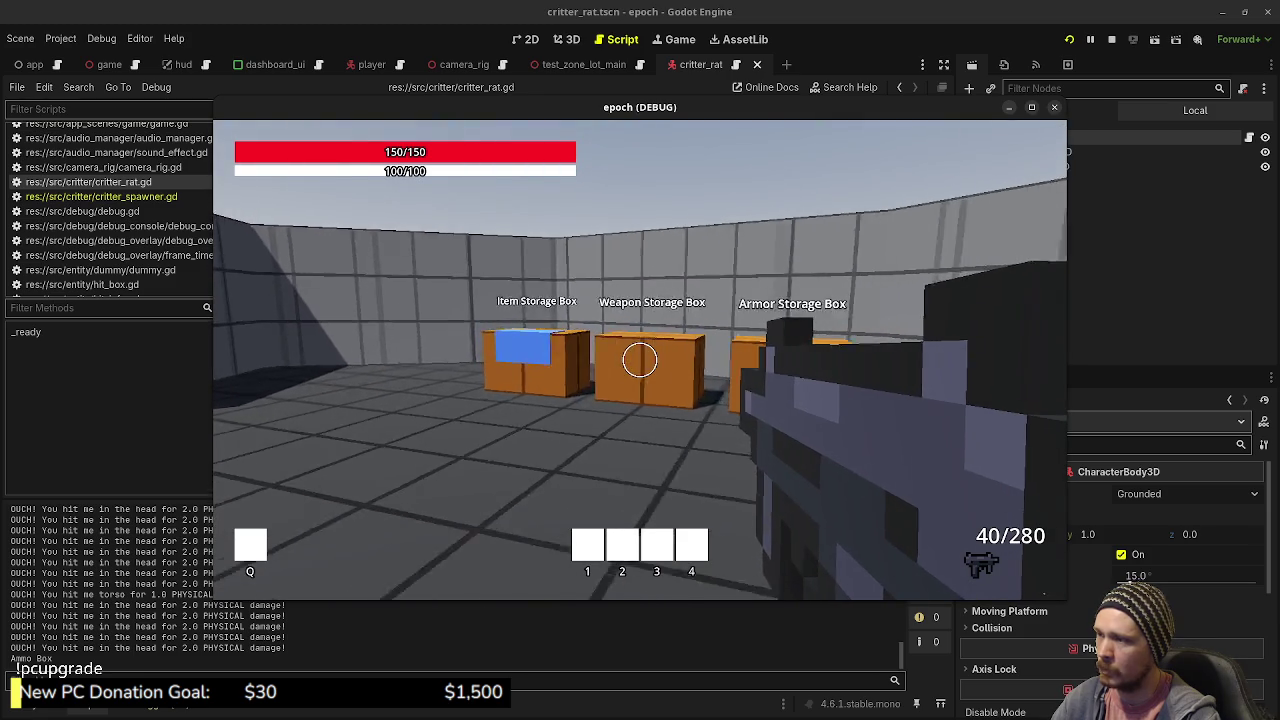
key(w)
key(e)
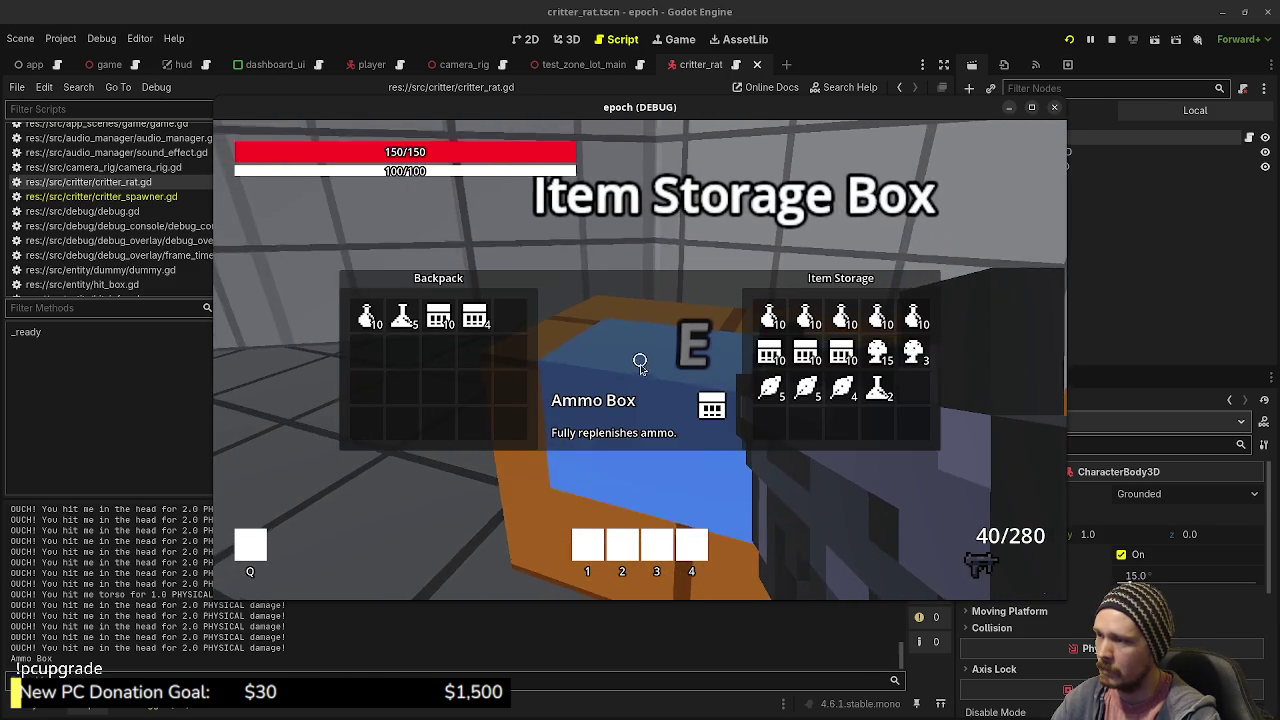
key(e)
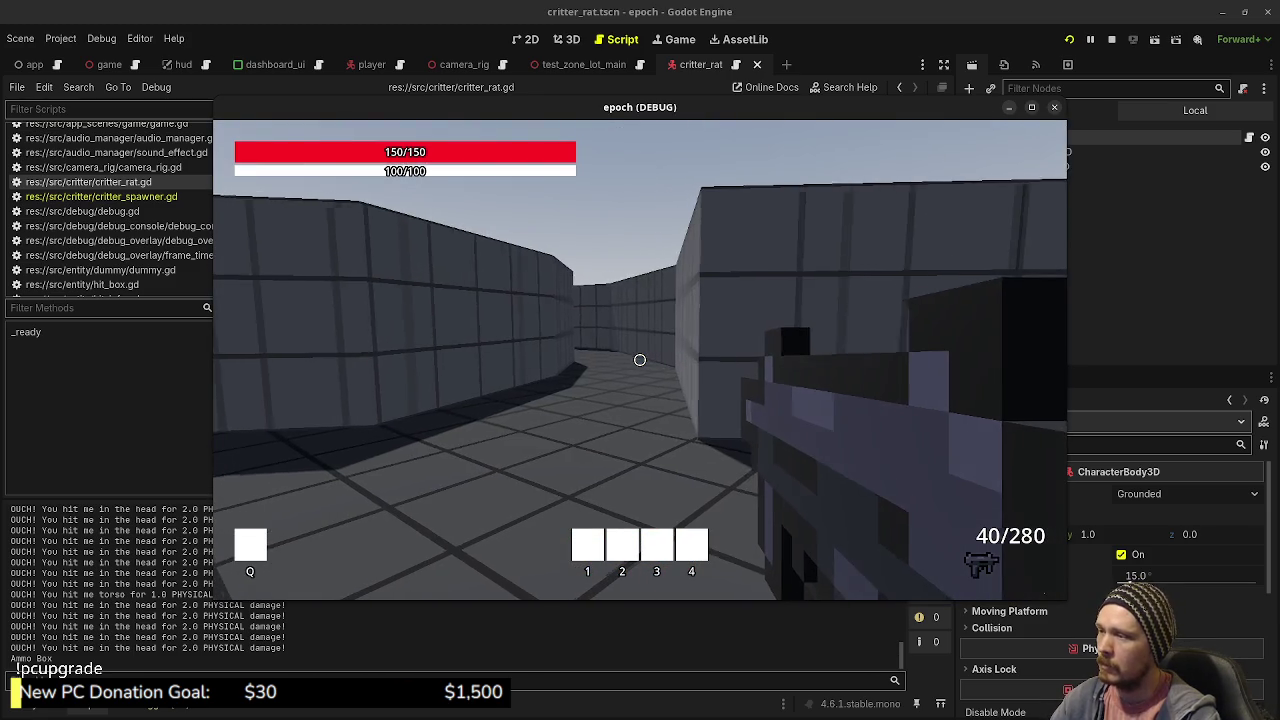
key(shift+w)
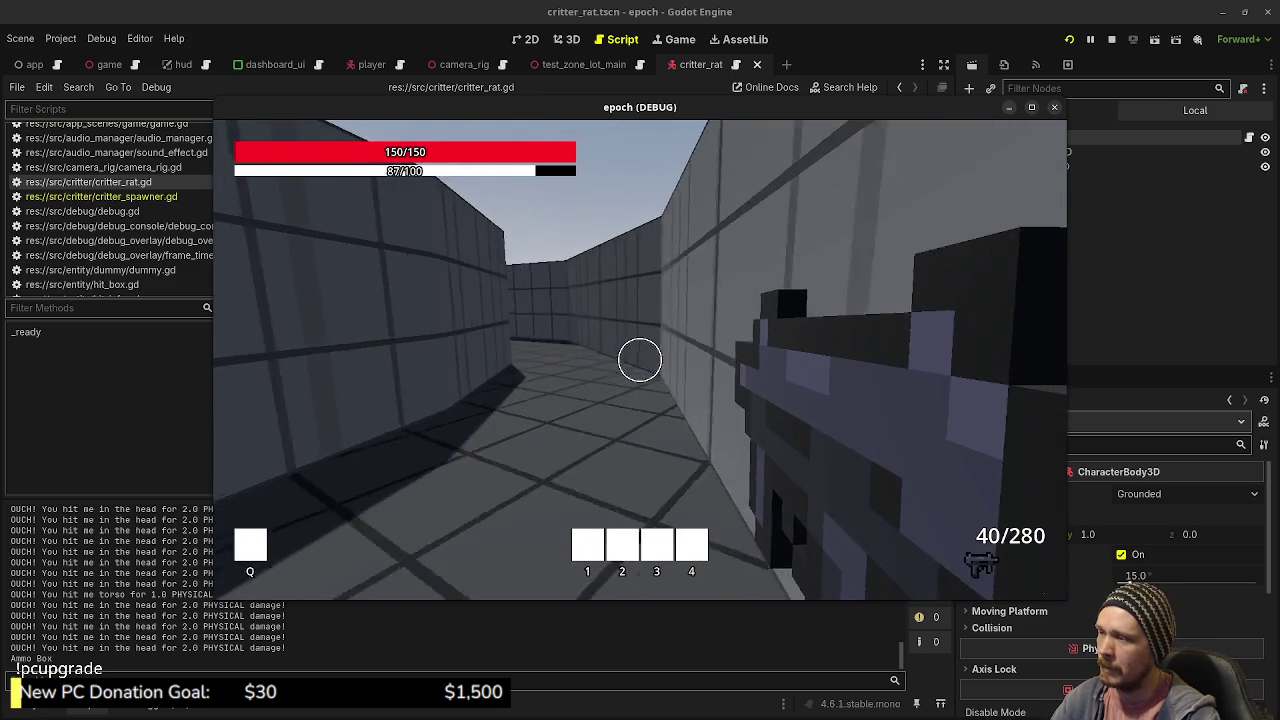
key(shift+w)
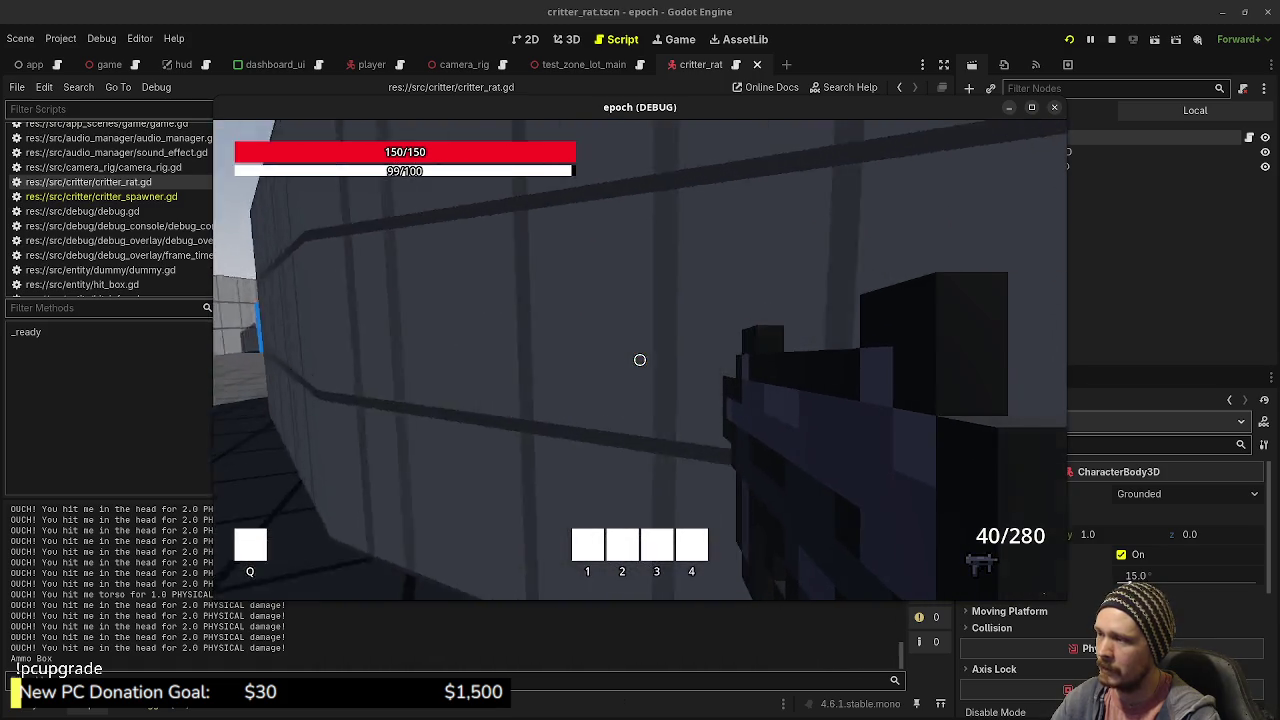
key(shift+w)
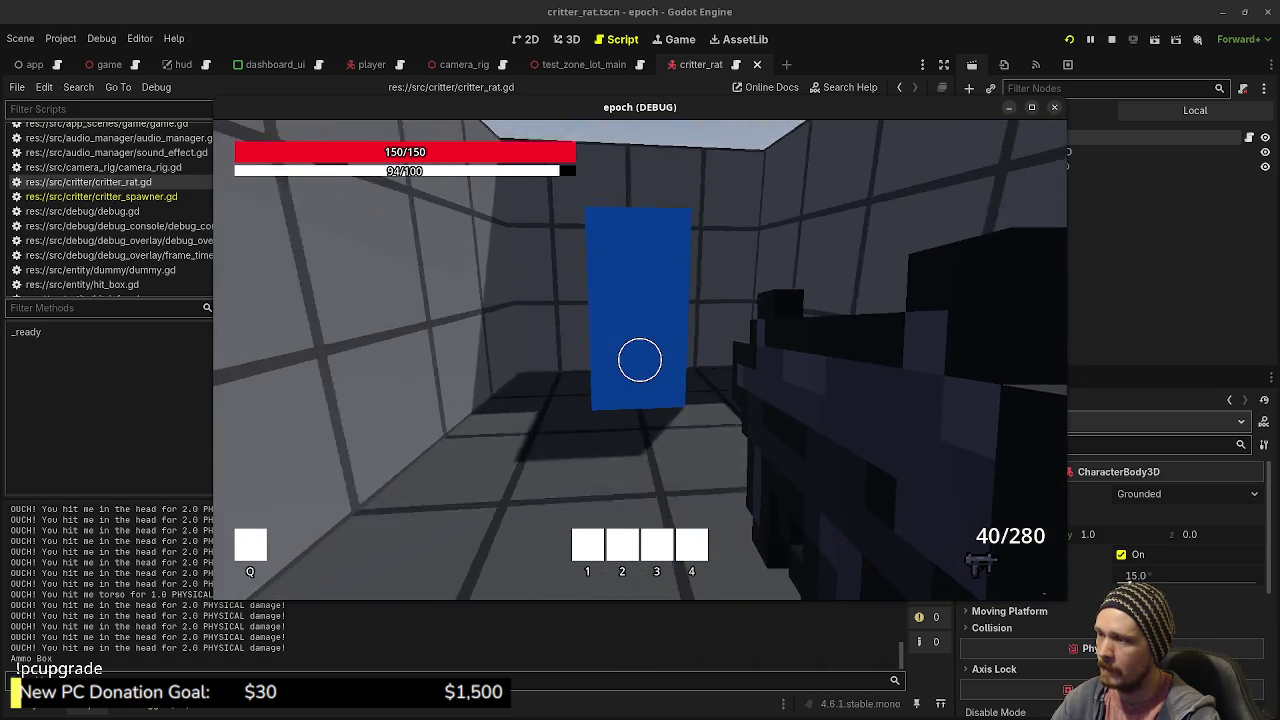
key(w)
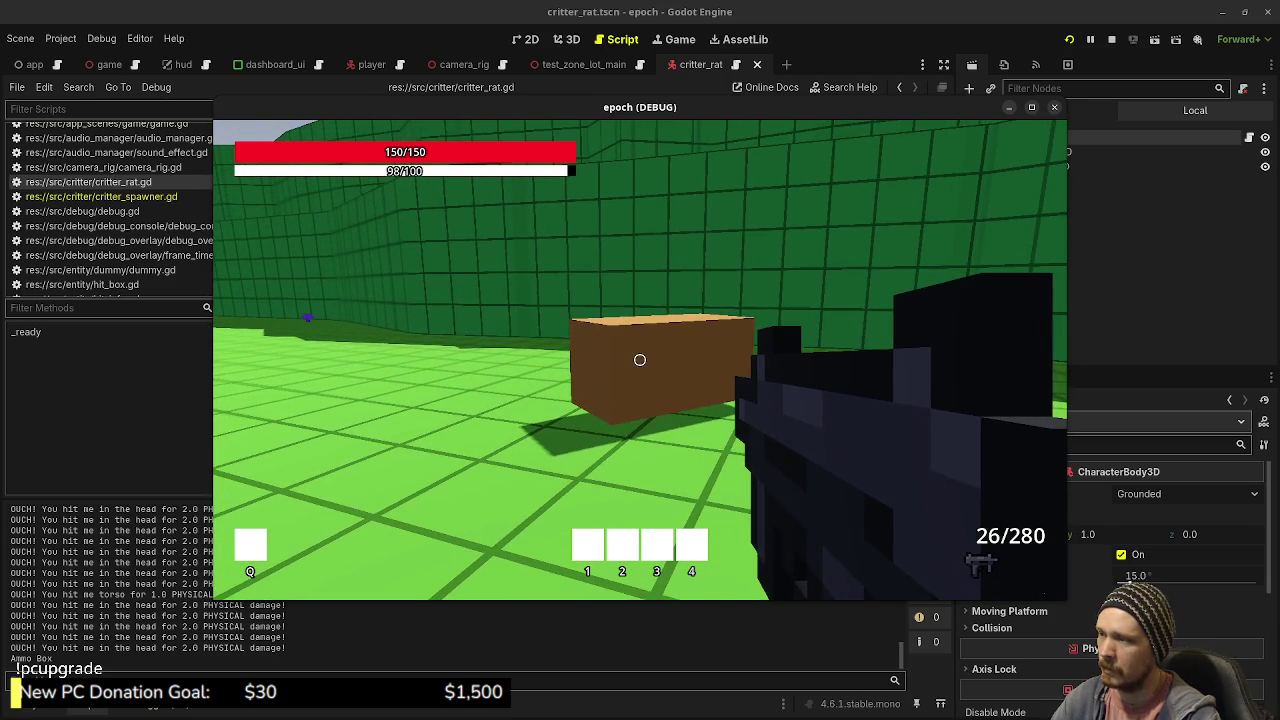
- Cross the forest past the brown box and trees toward the blue block
key(w)
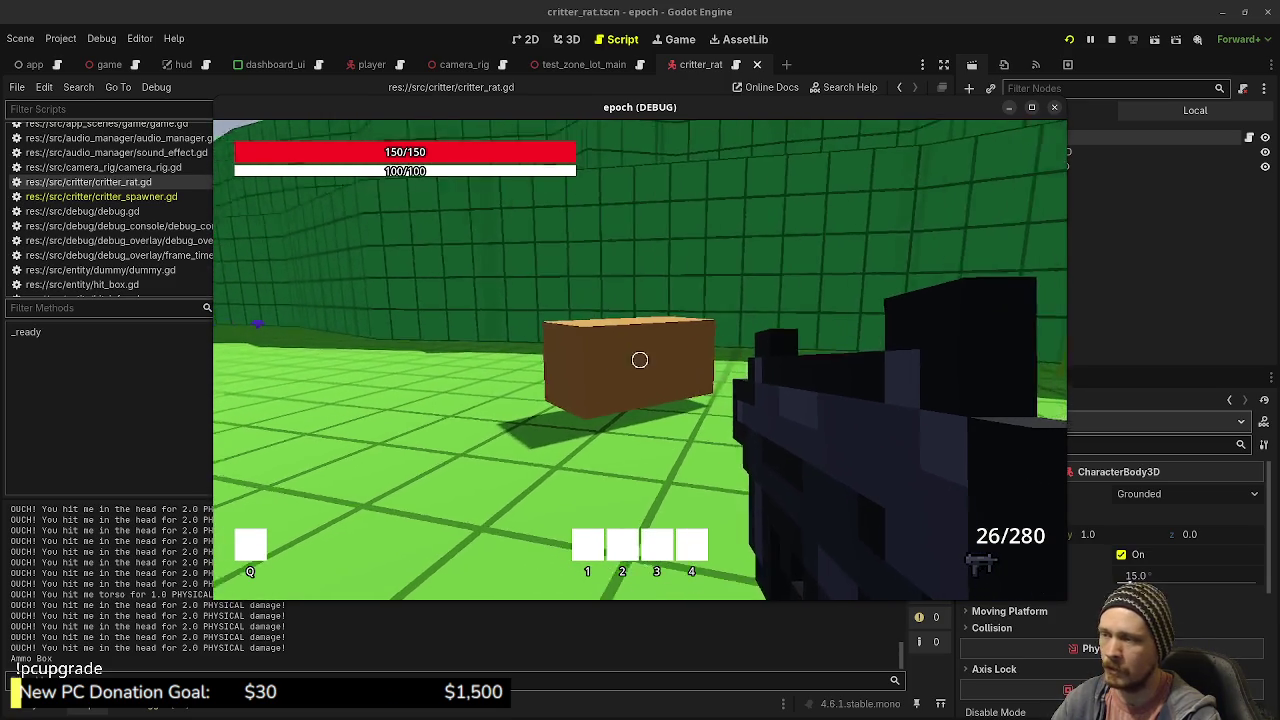
key(shift+w)
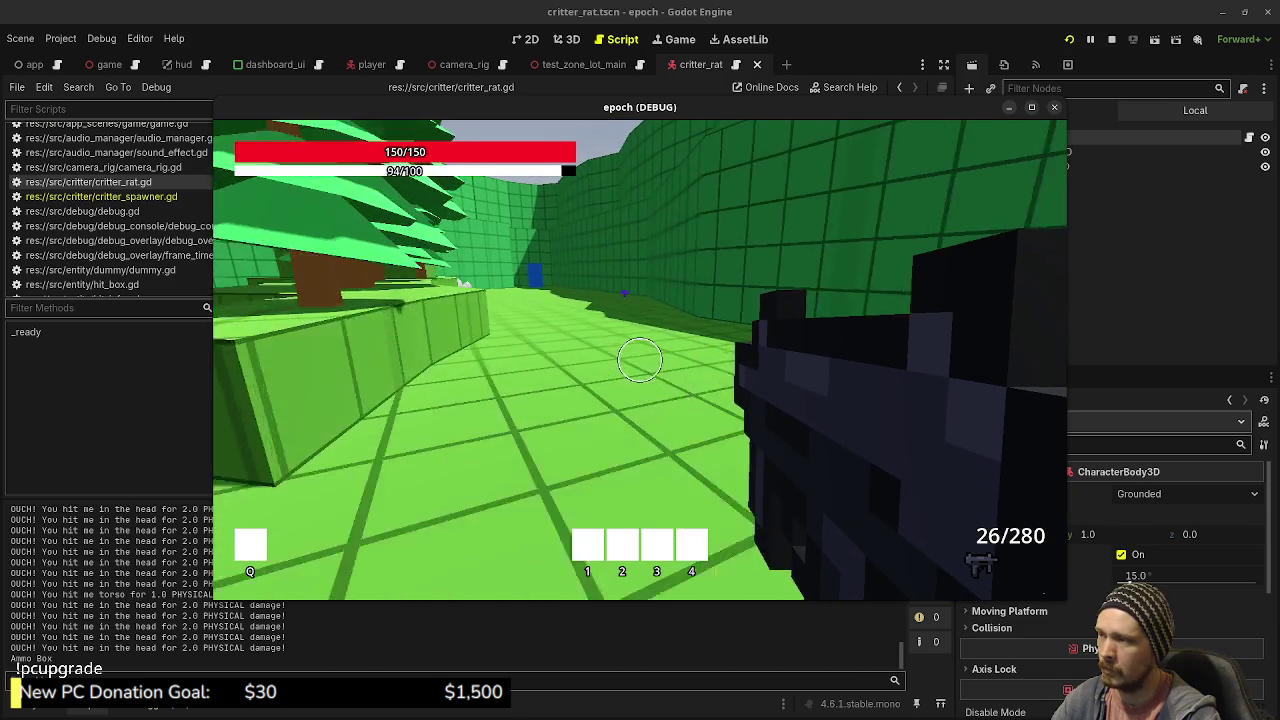
key(shift+w)
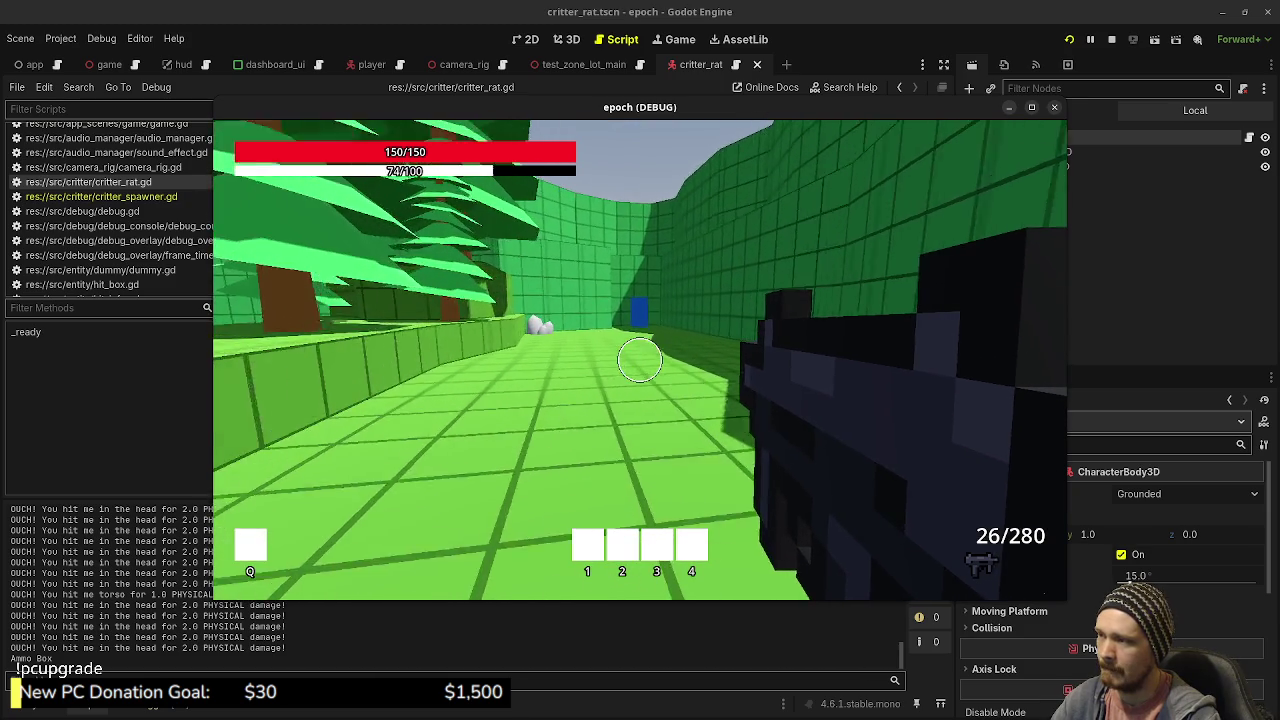
key(shift+w)
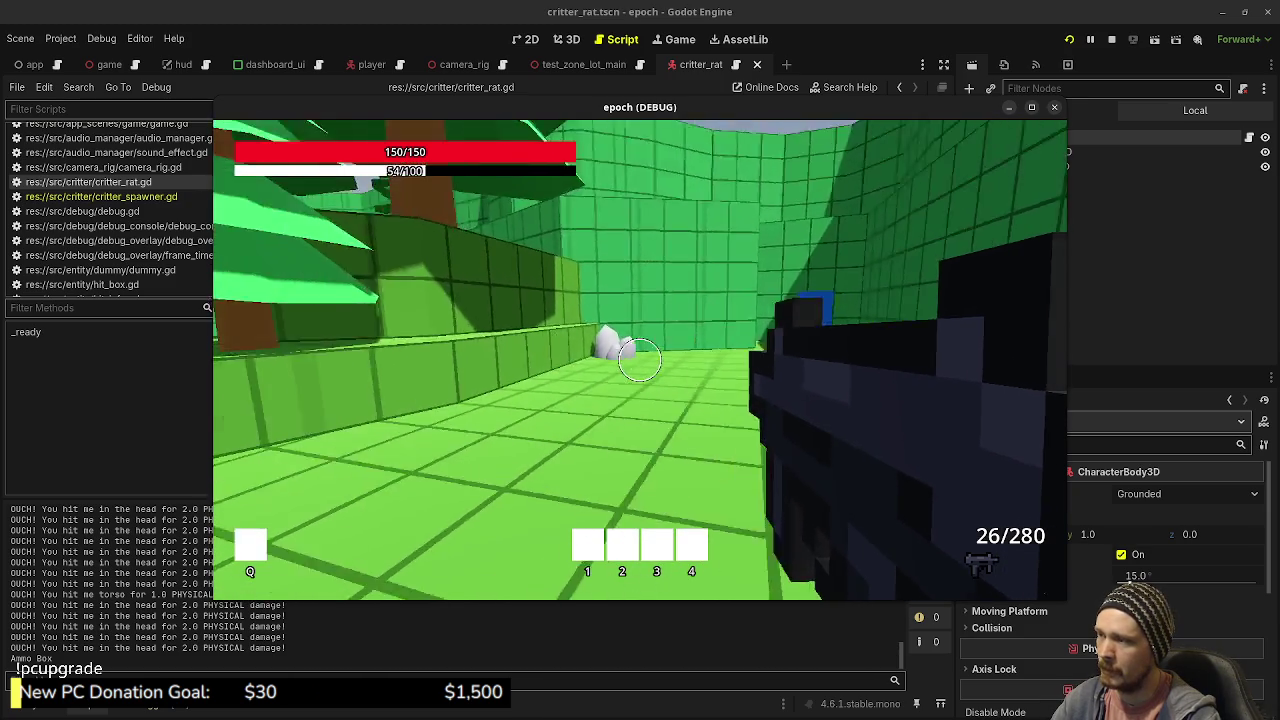
- Teleport through the blue block and walk around the white rock in the snow zone
key(w)
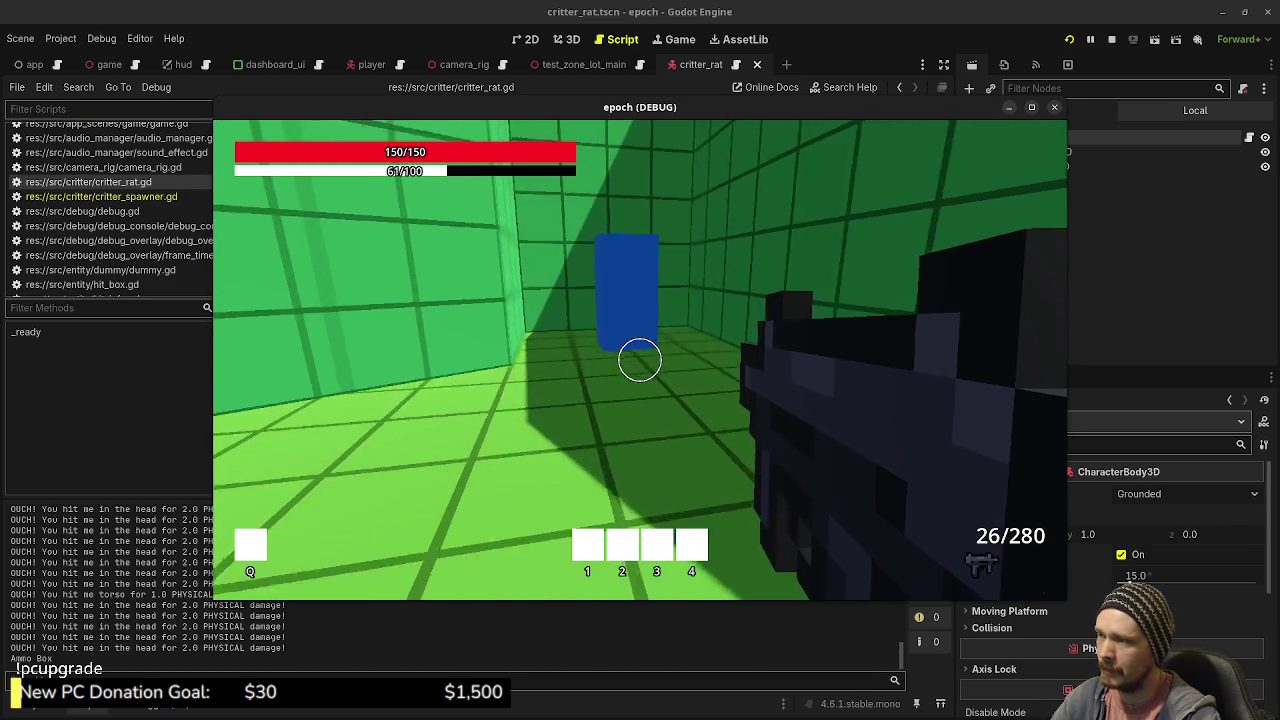
key(w)
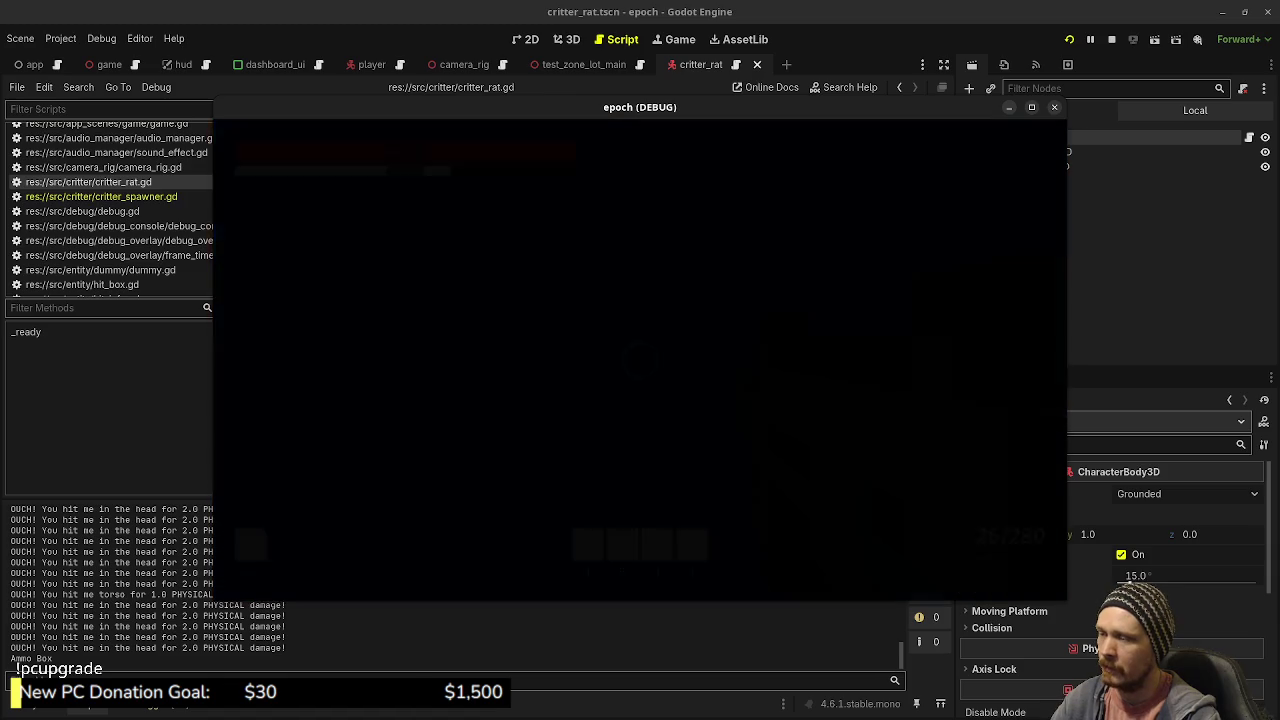
key(w)
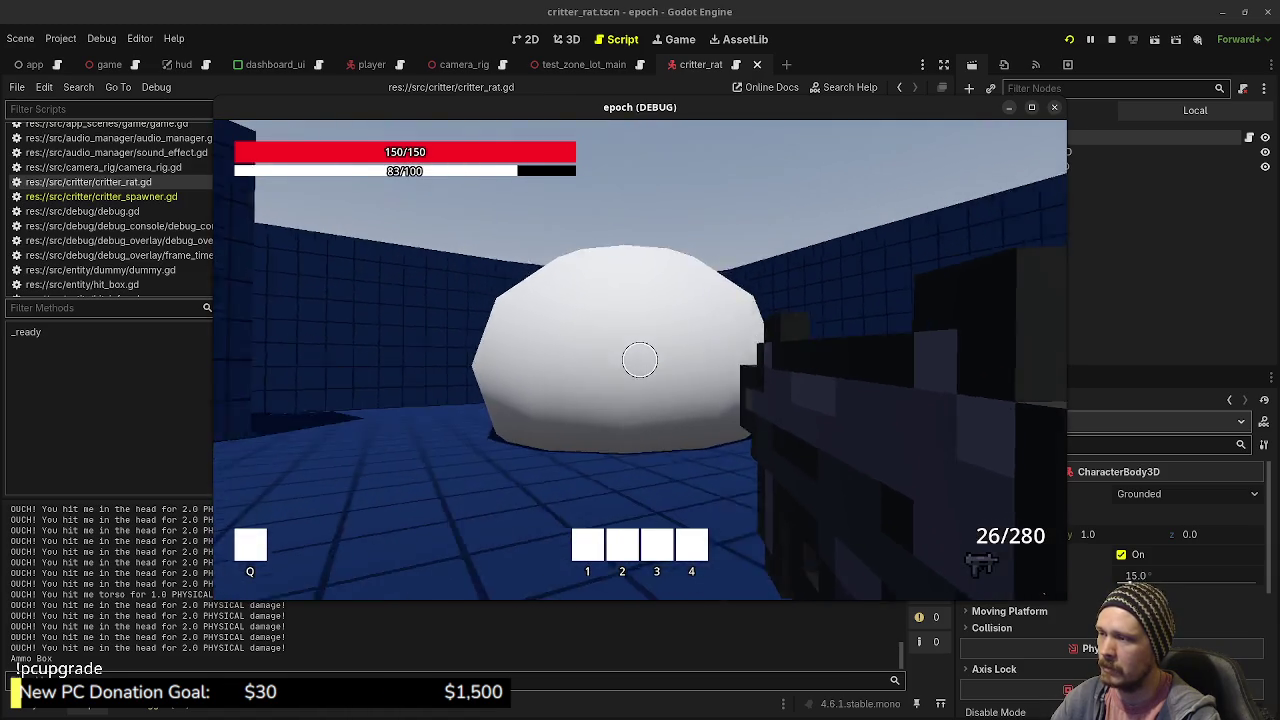
key(w)
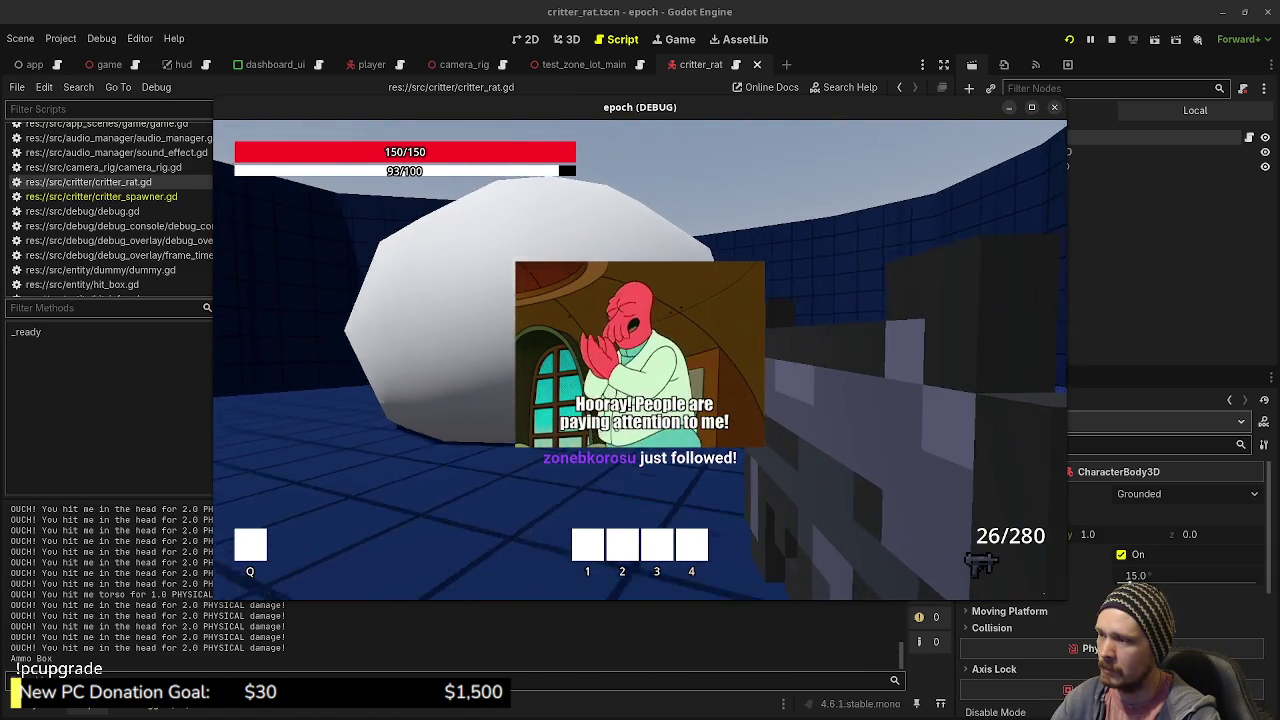
key(shift+w)
key(shift+w)
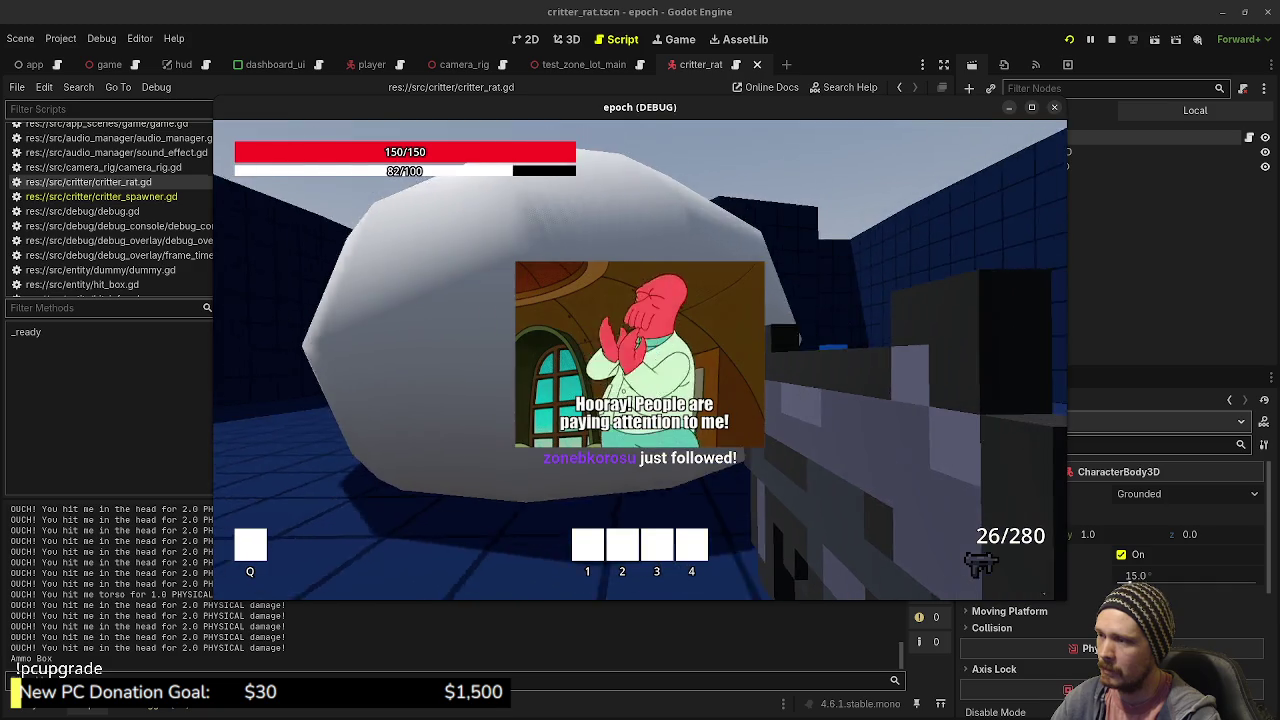
key(shift+w)
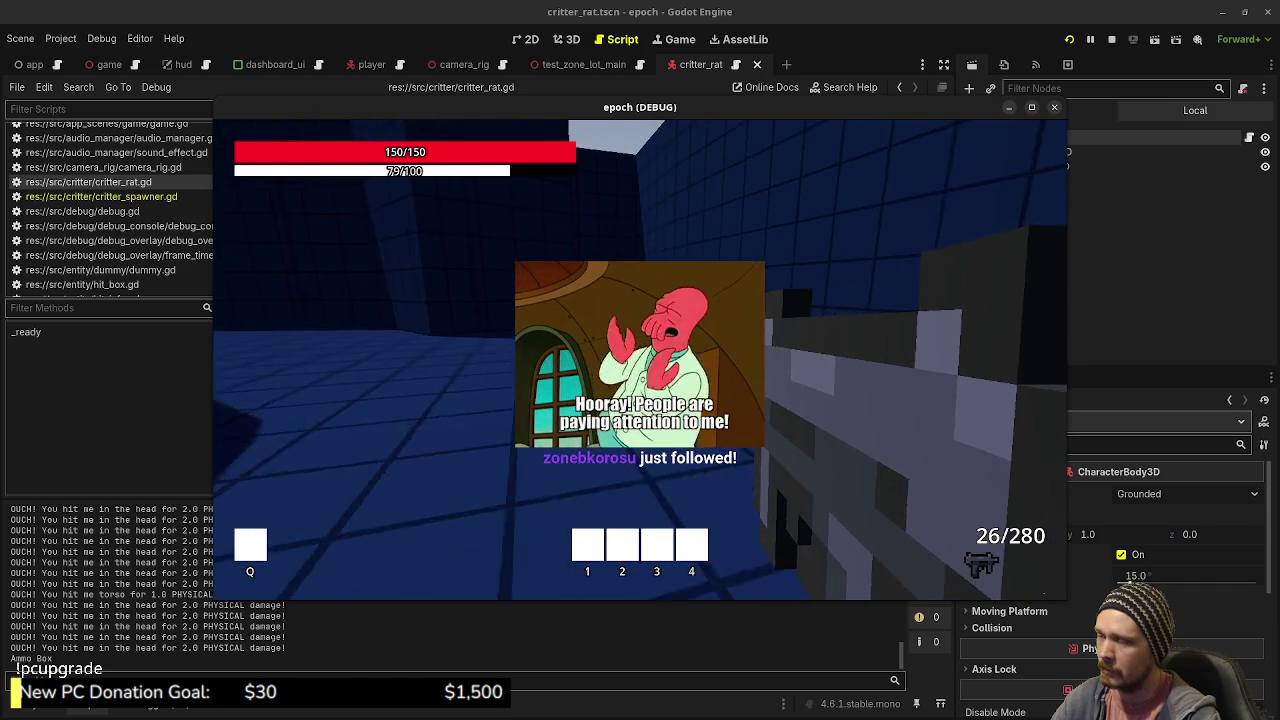
key(shift+w)
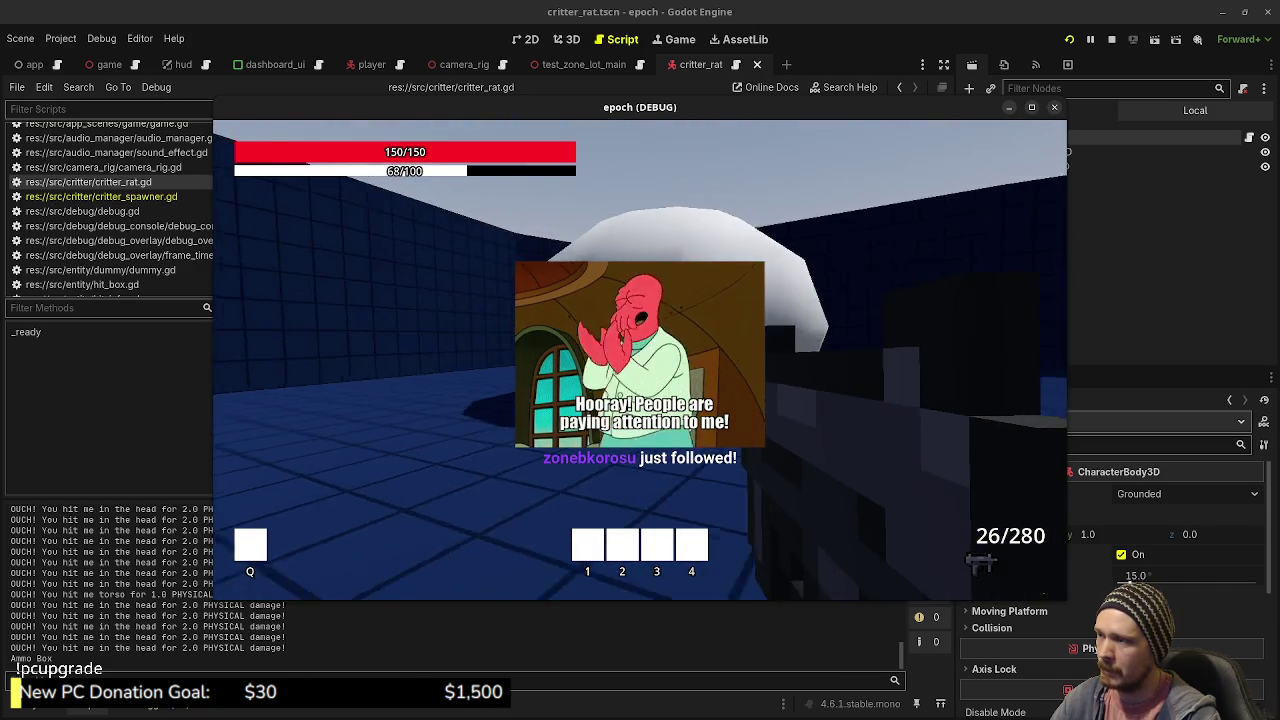
- Walk from the snow zone's blue walls through the forest to the green corner's blue block
key(w)
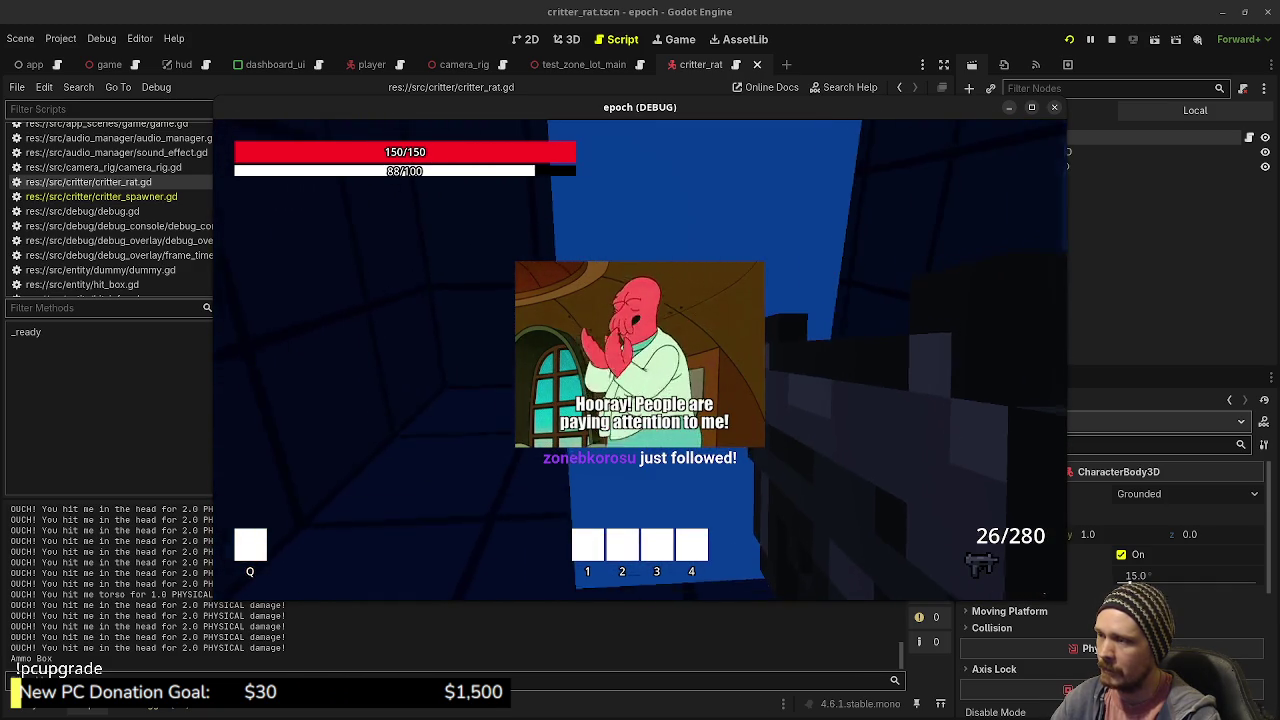
key(w)
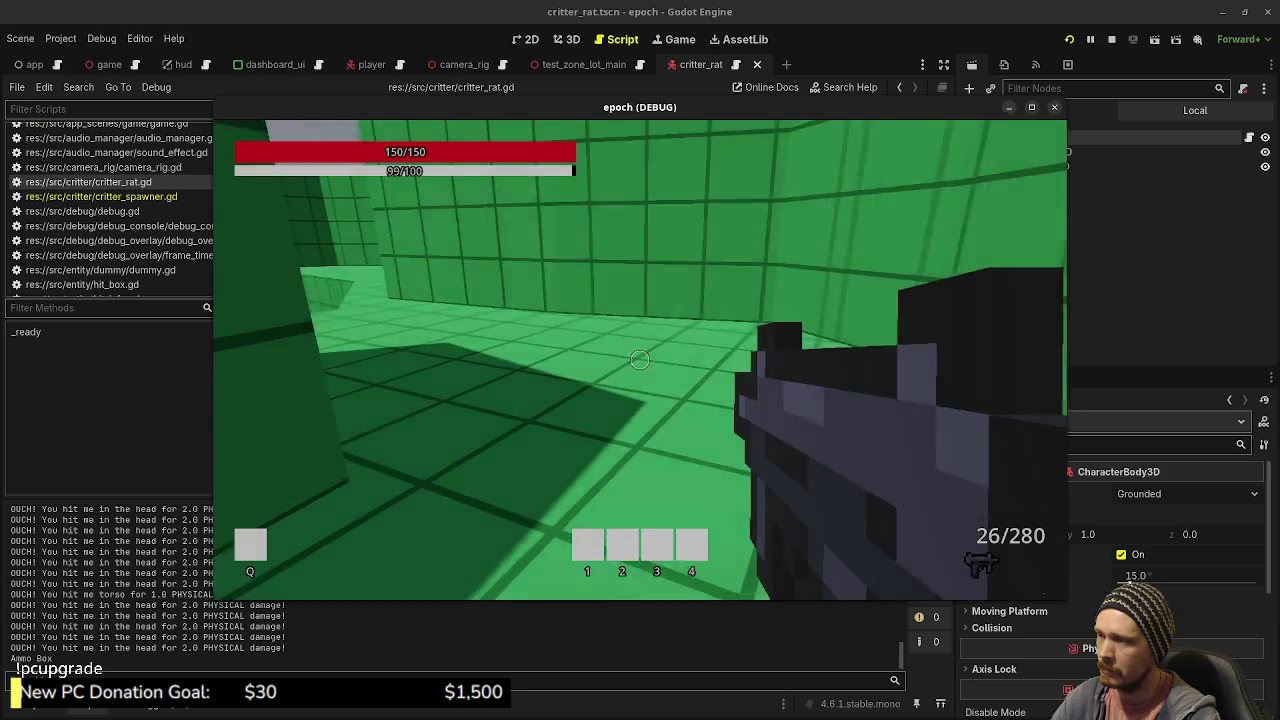
key(shift+w)
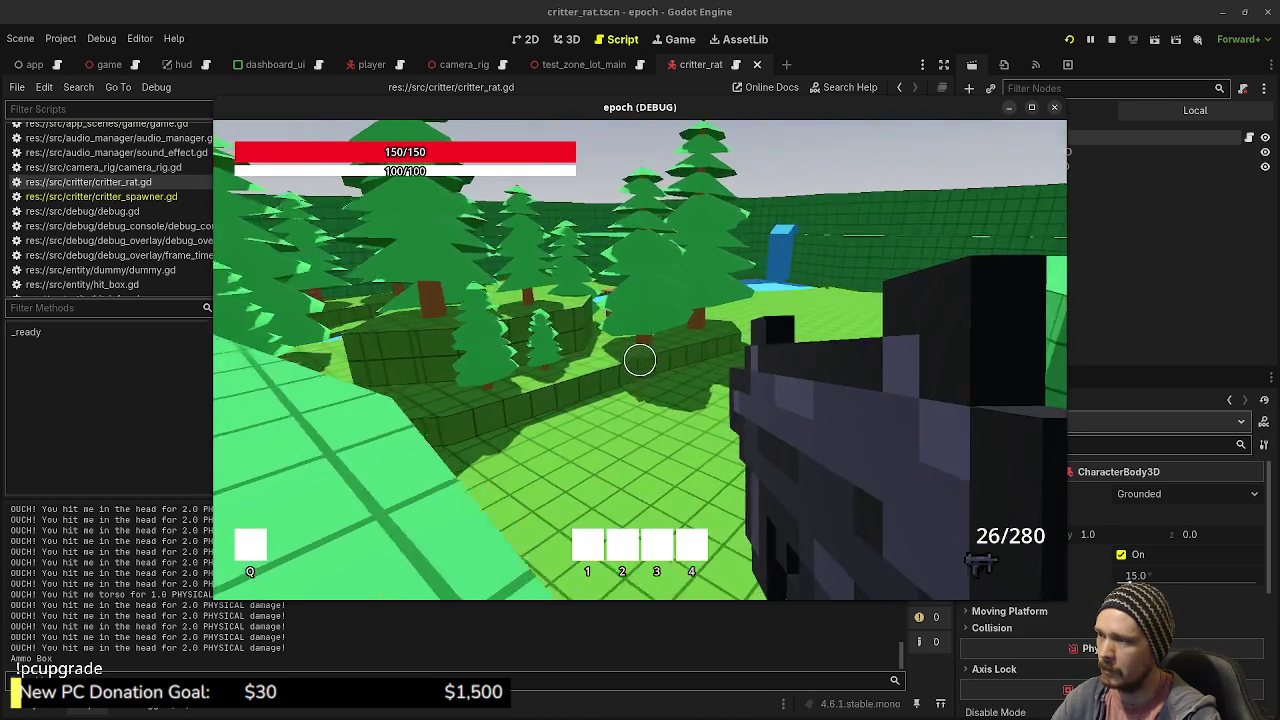
key(w)
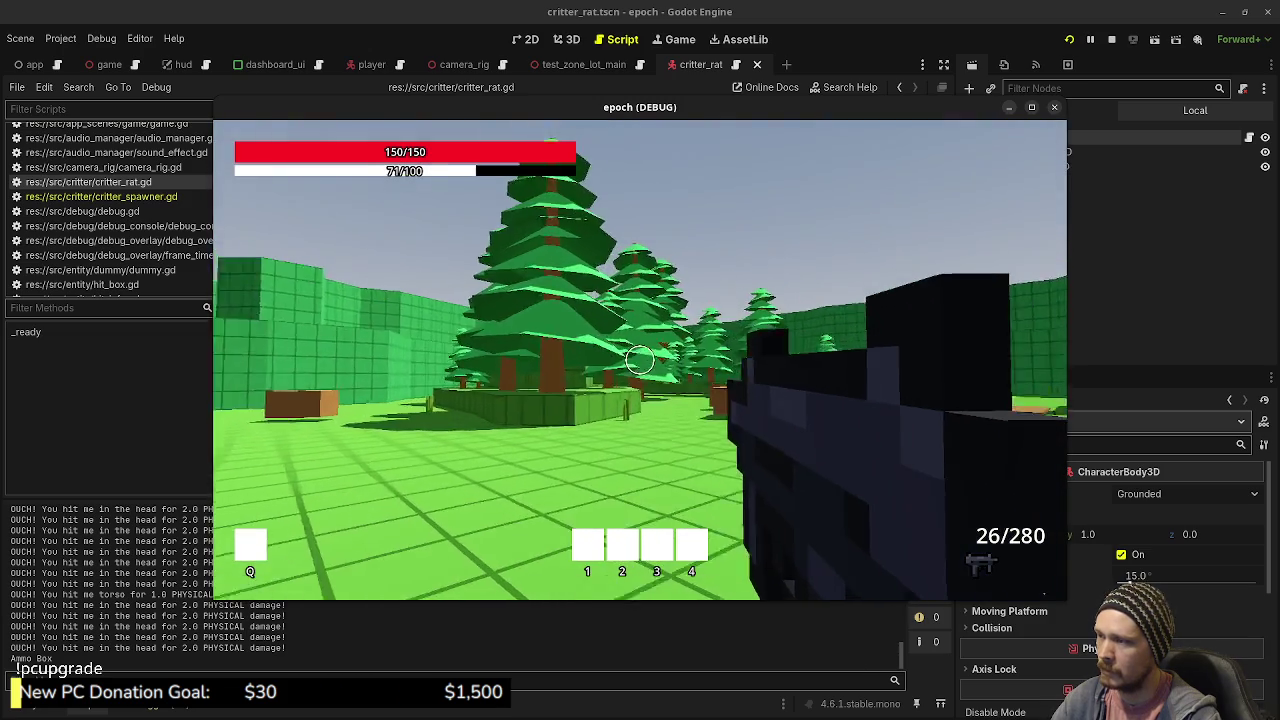
key(w)
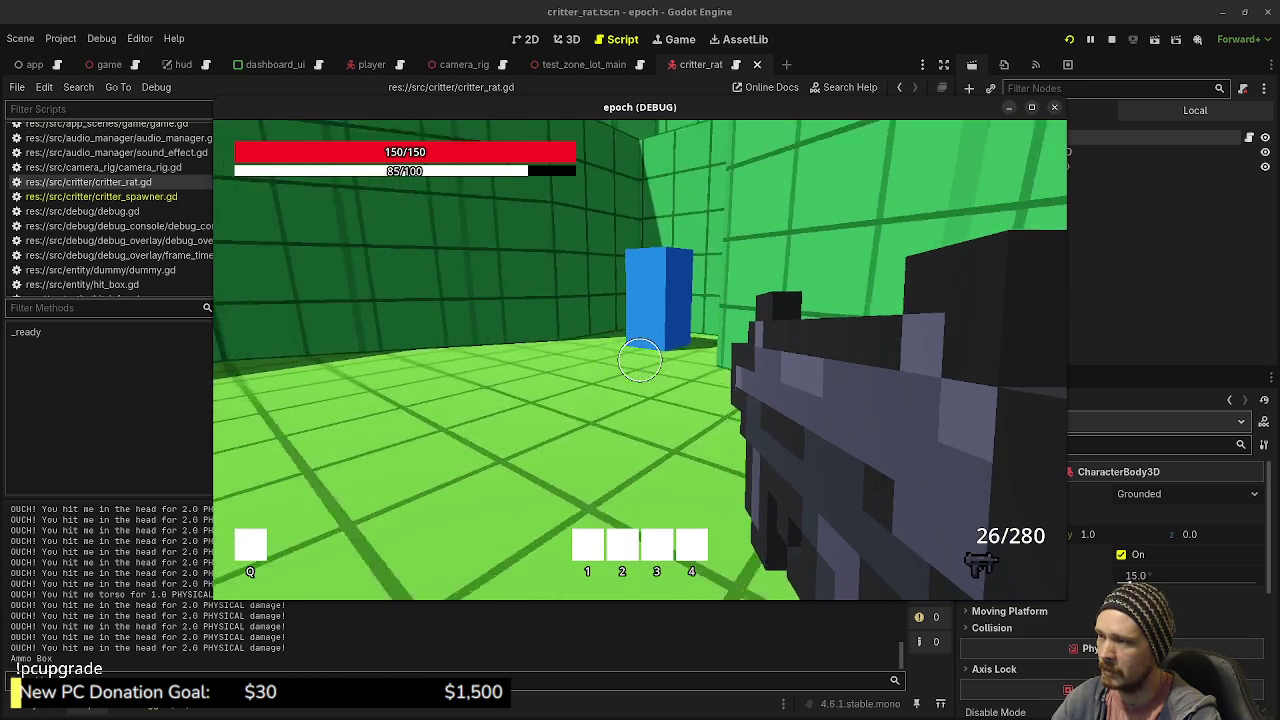
- Enter the blue block and walk the grey hub corridor toward the weapon and armor shops
key(w)
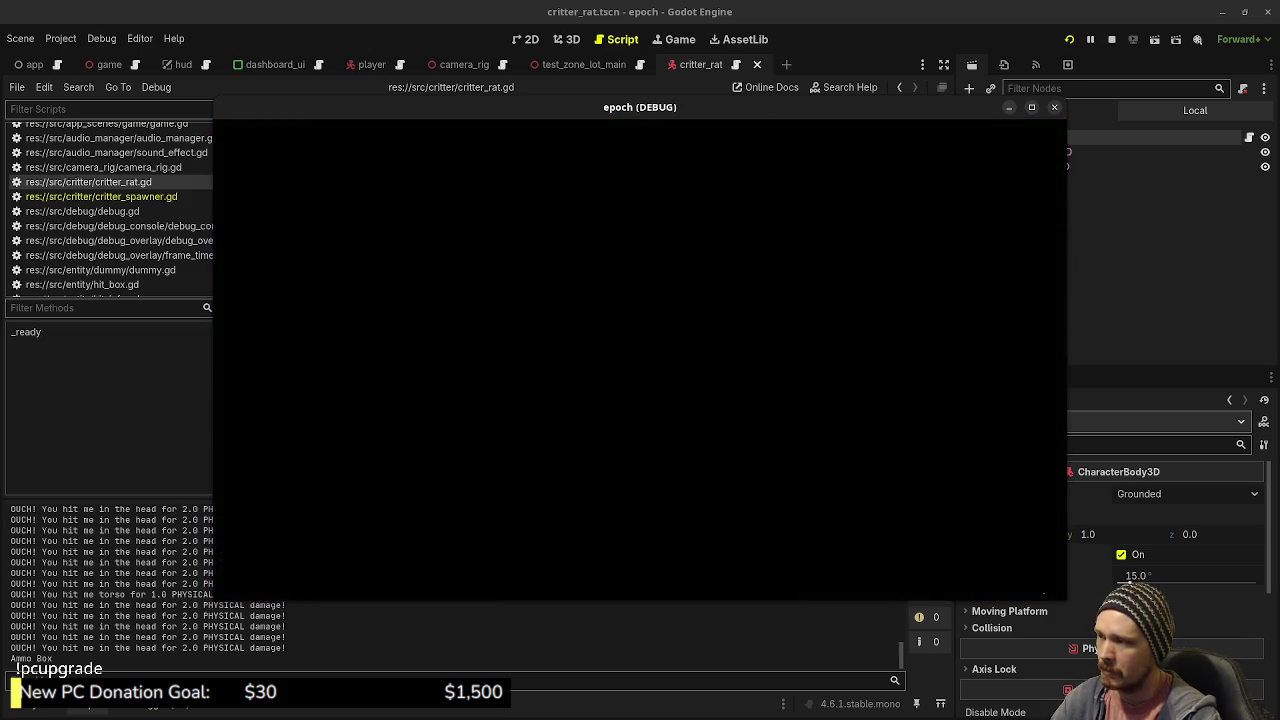
key(w)
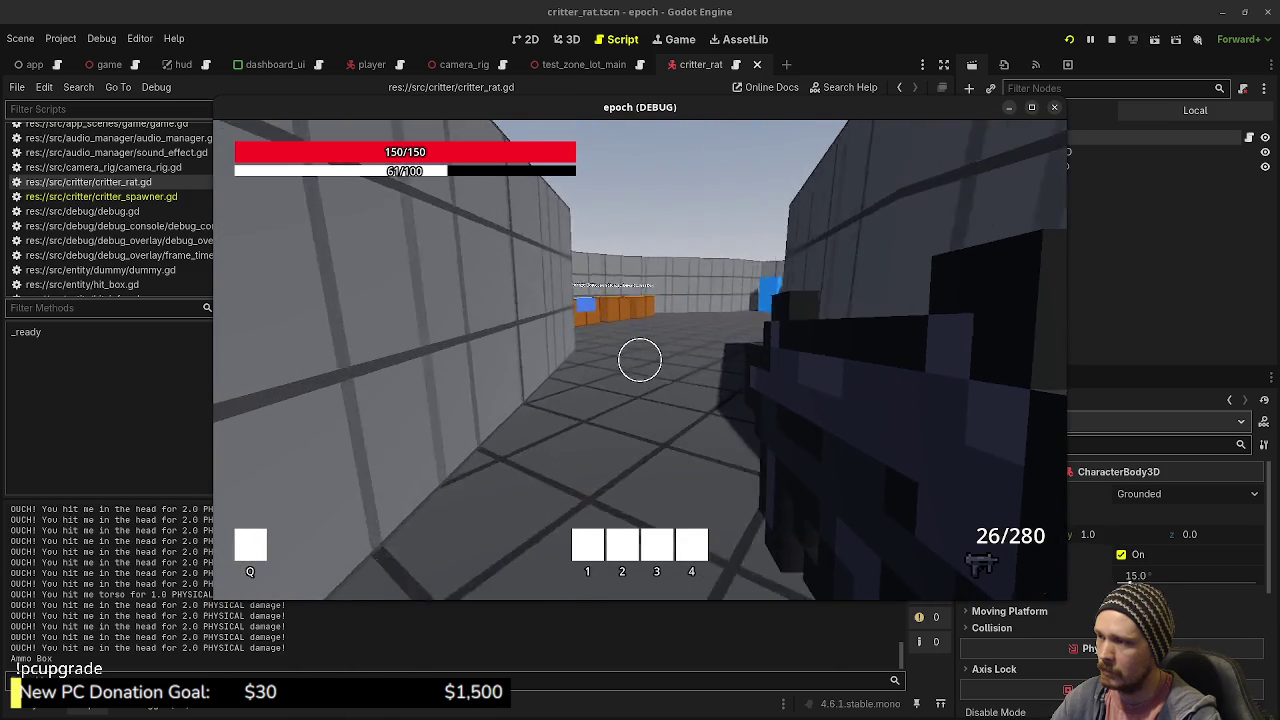
key(w)
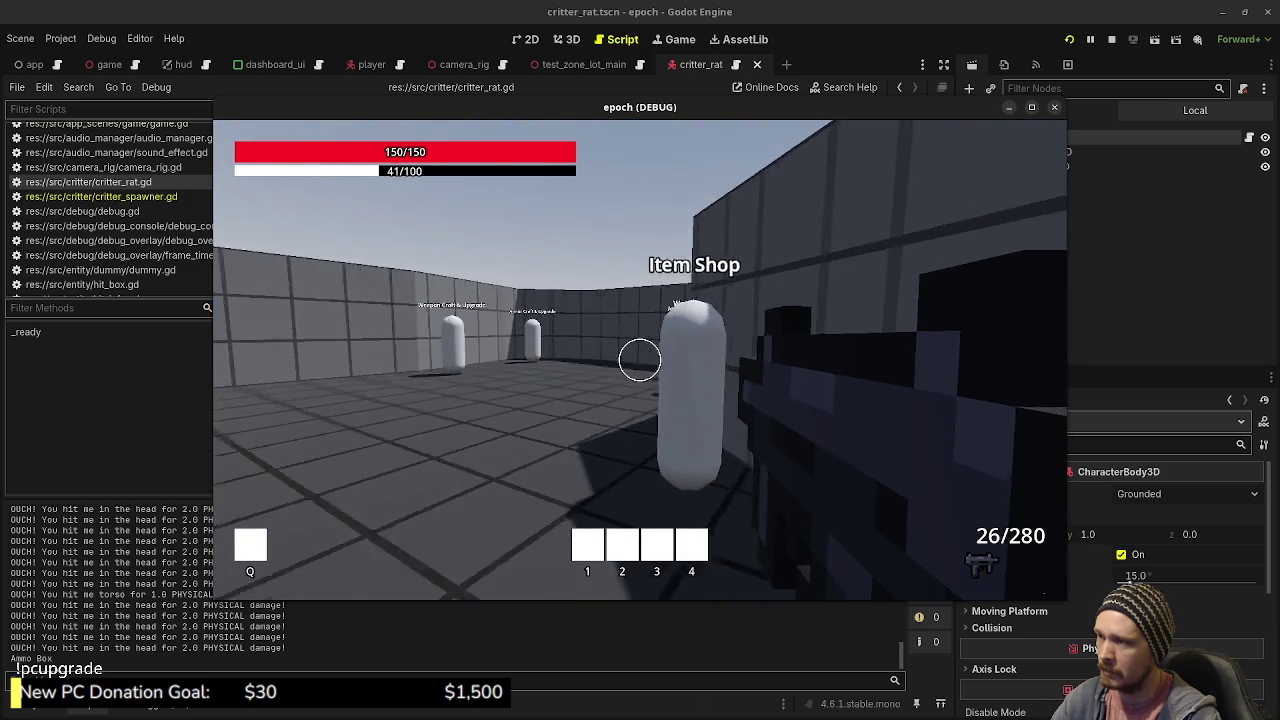
key(w)
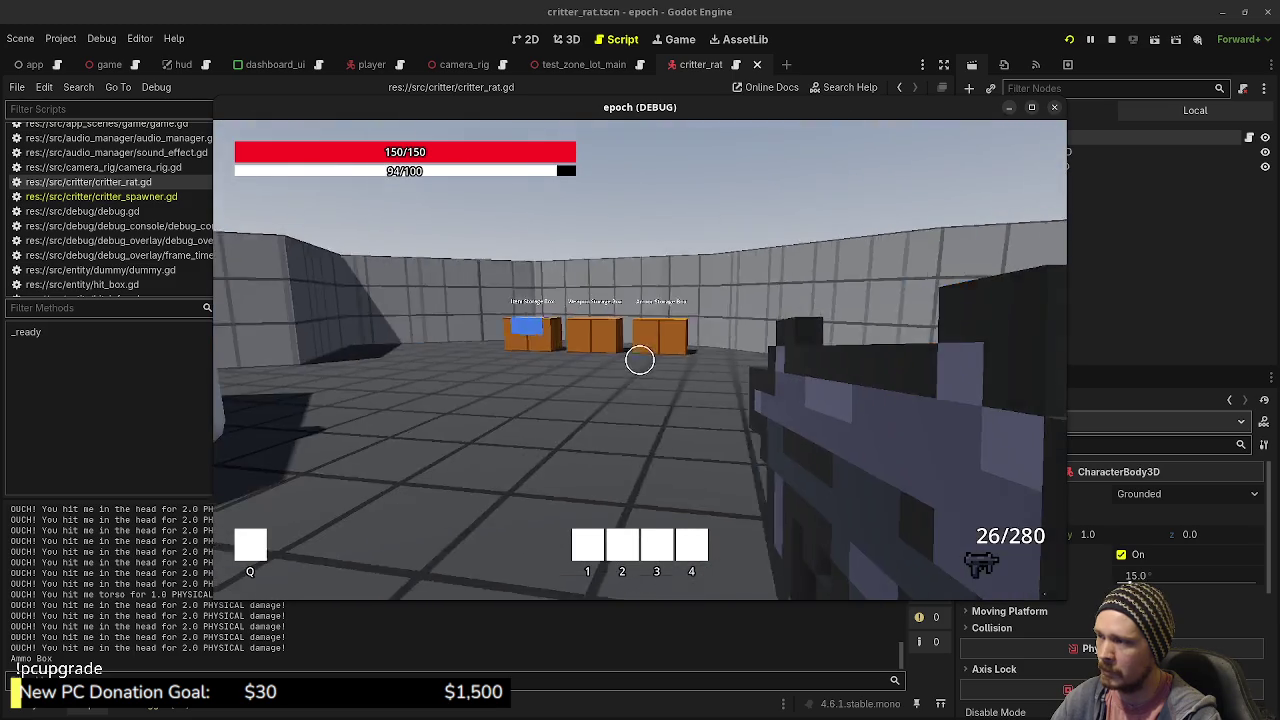
- Walk past the storage crates and down the corridor into the hub's blue block
key(w)
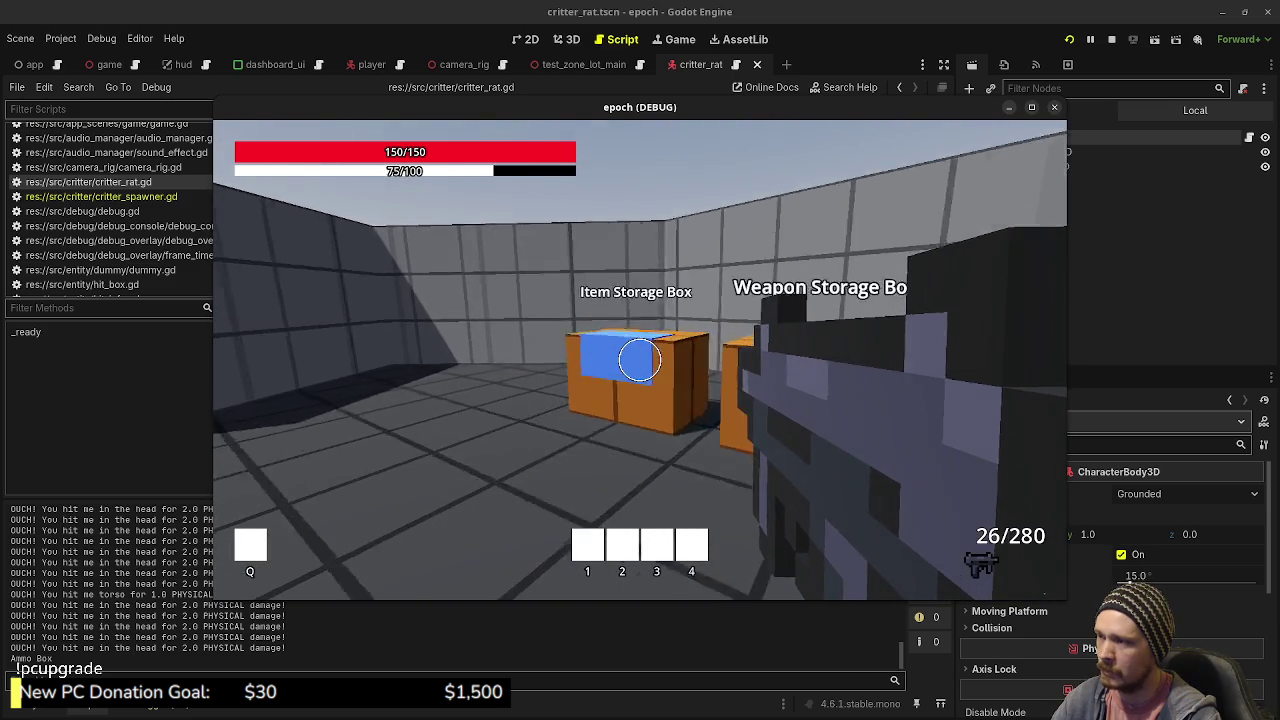
key(w)
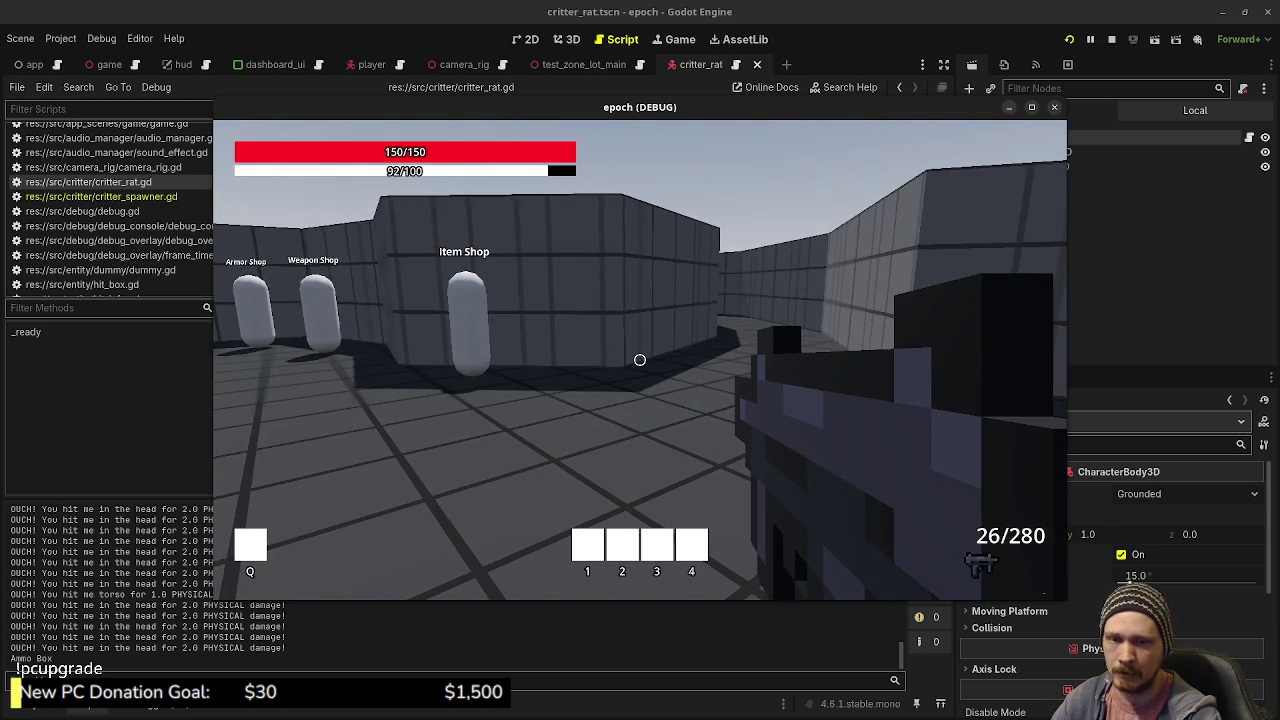
key(w)
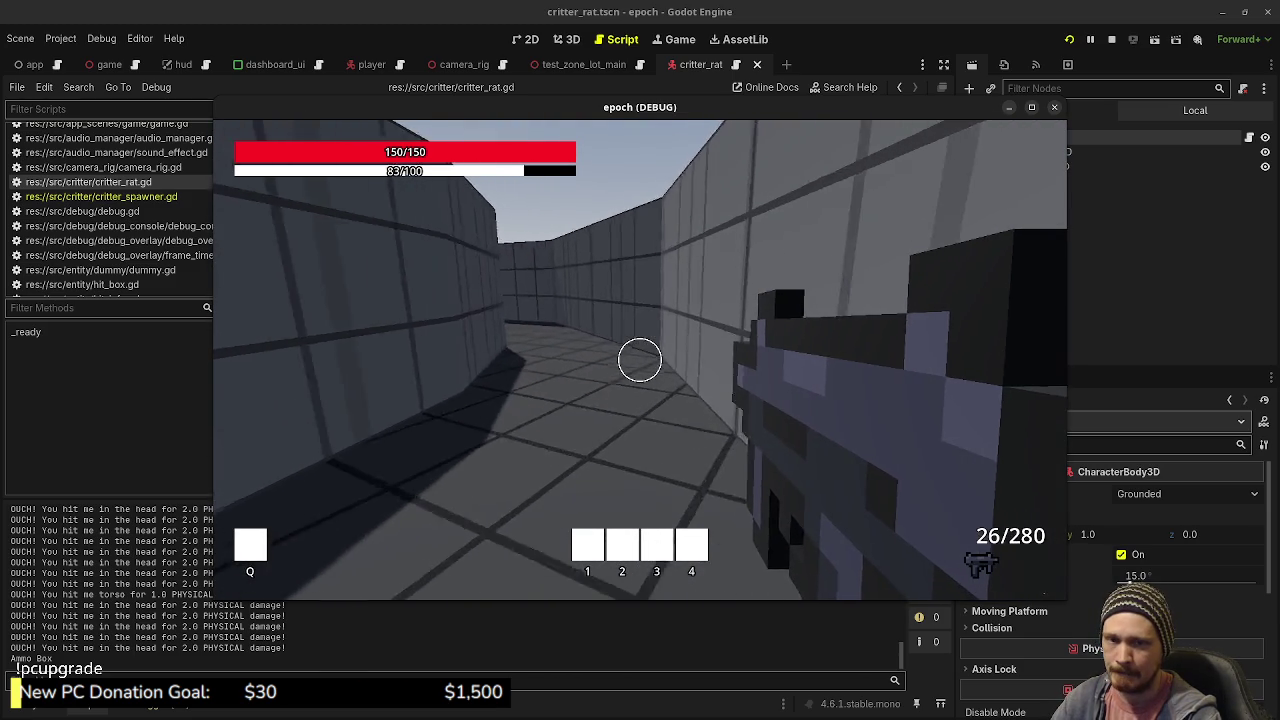
key(w)
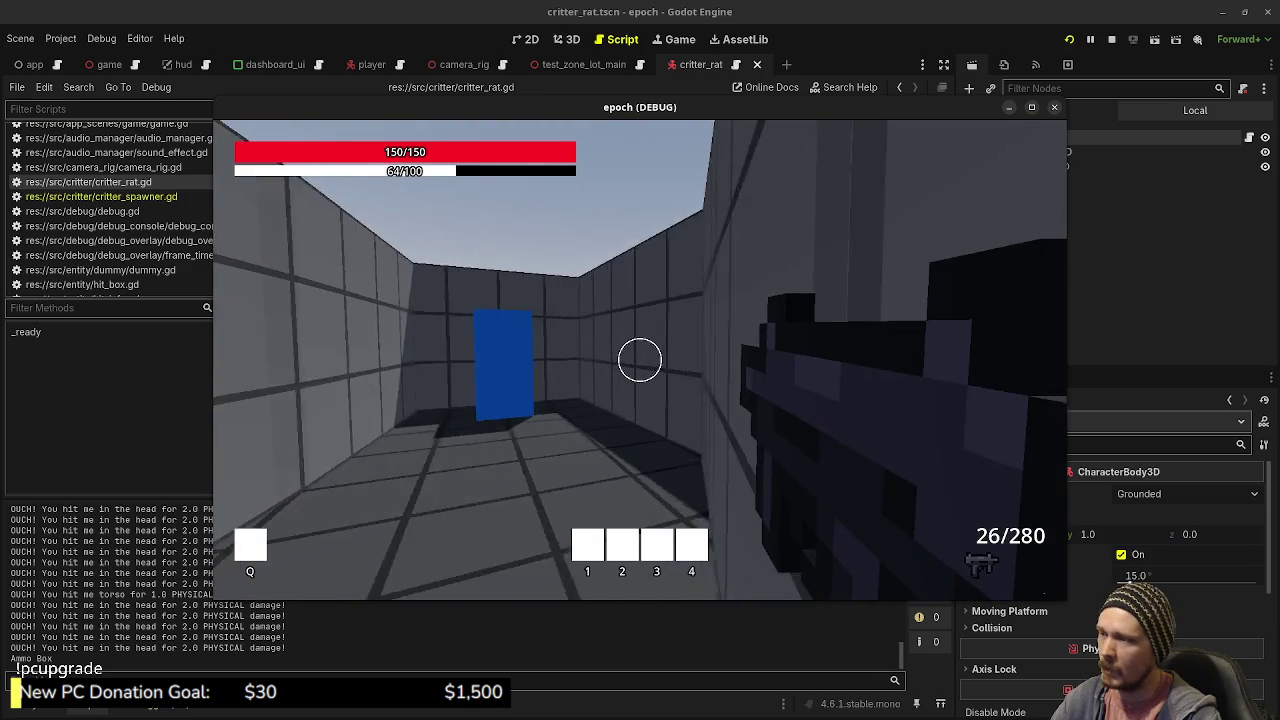
key(w)
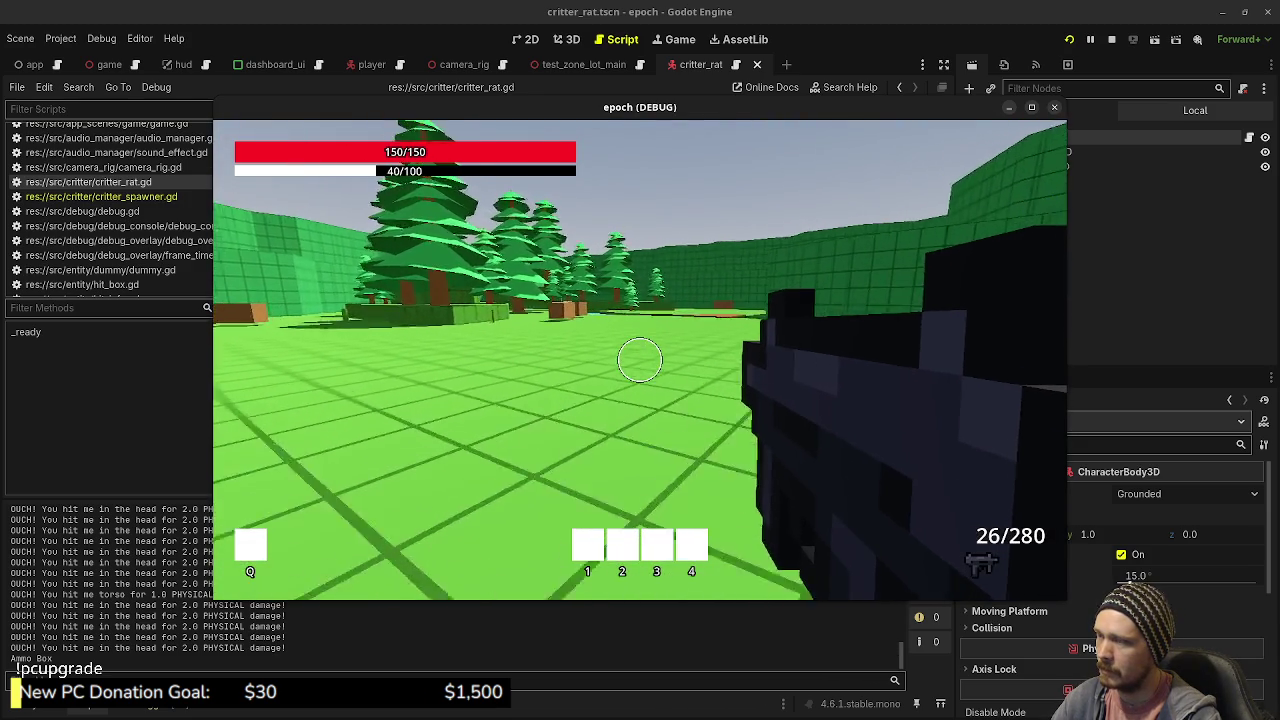
- Look around the forest arrival area, stepping onto the grass between the water and blue block
key(w)
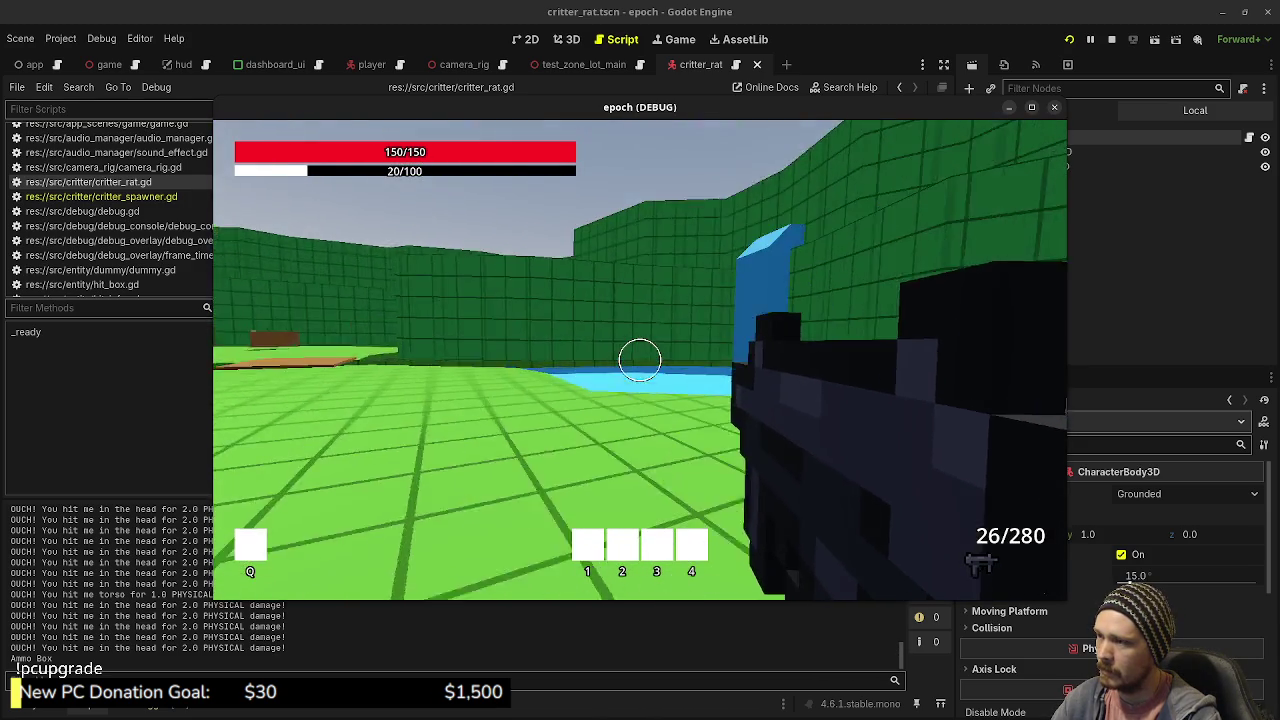
key(w)
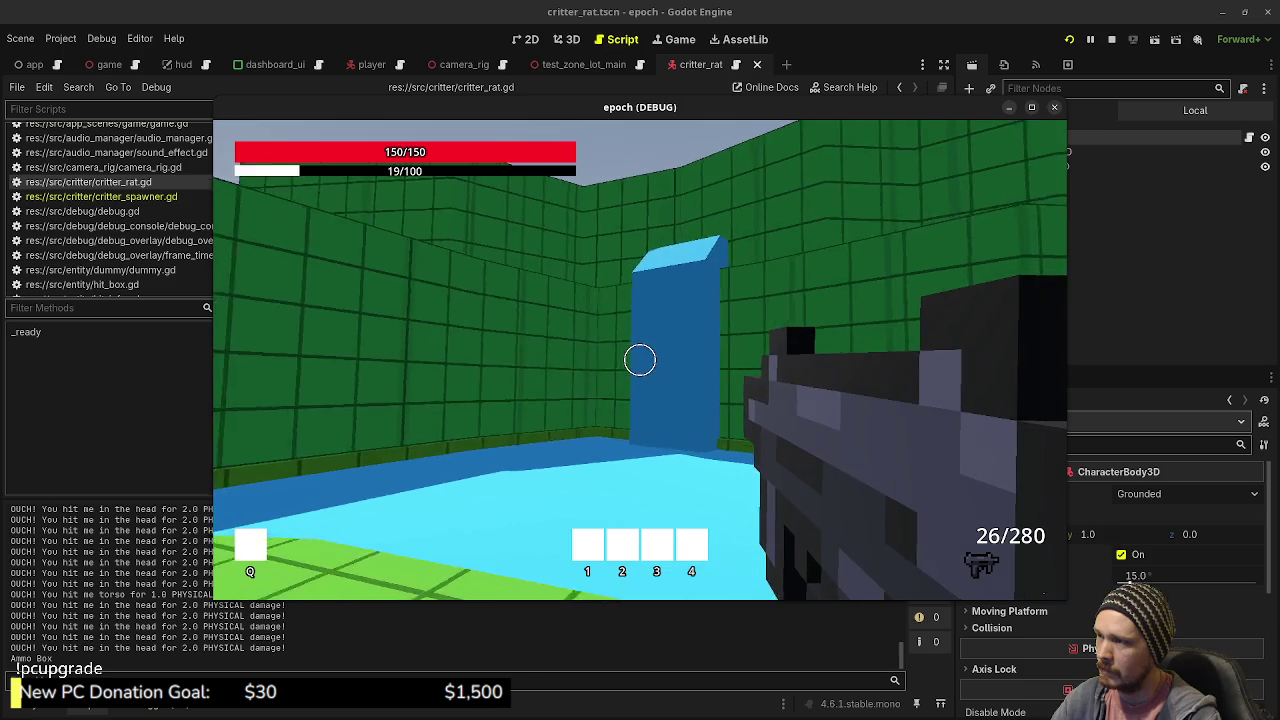
key(w)
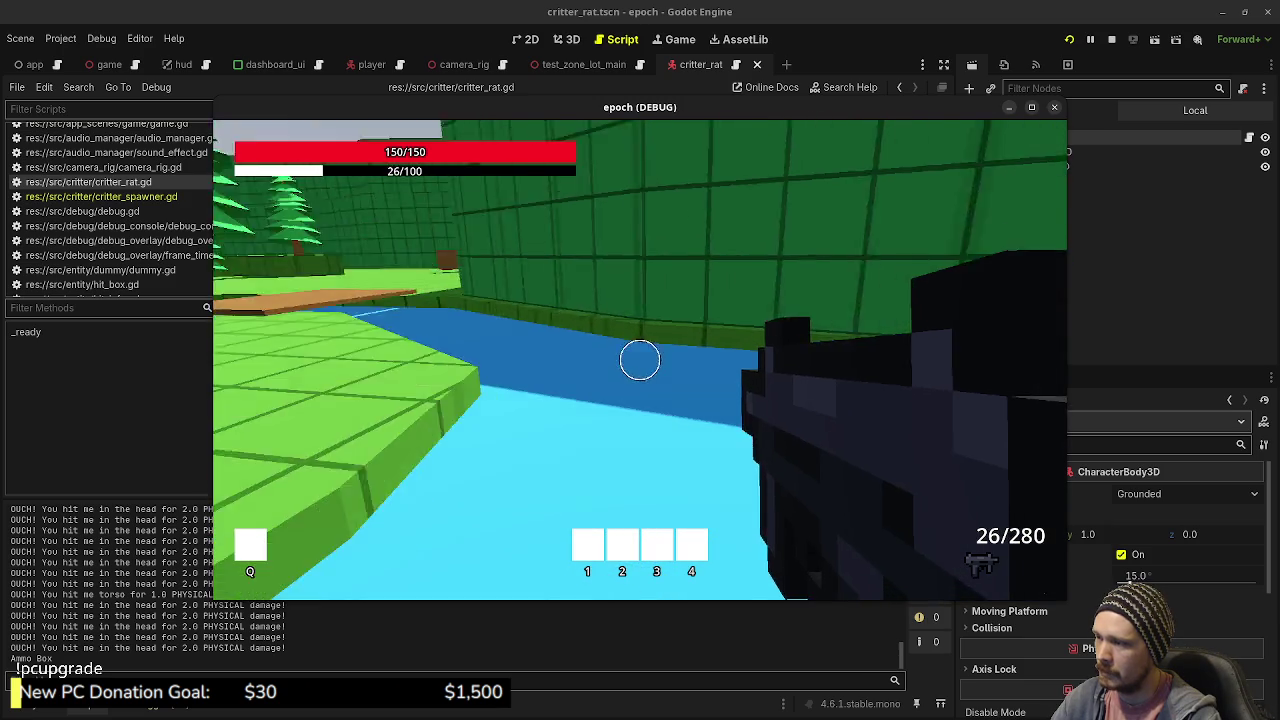
key(w)
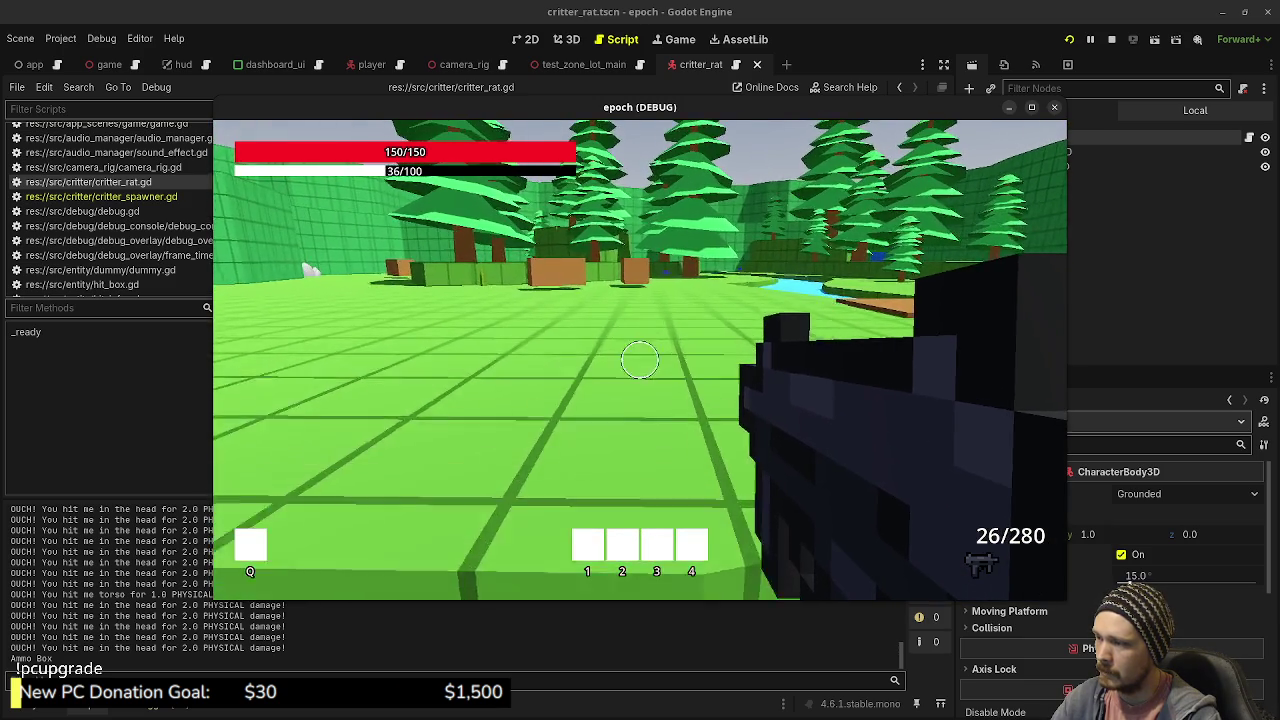
key(w)
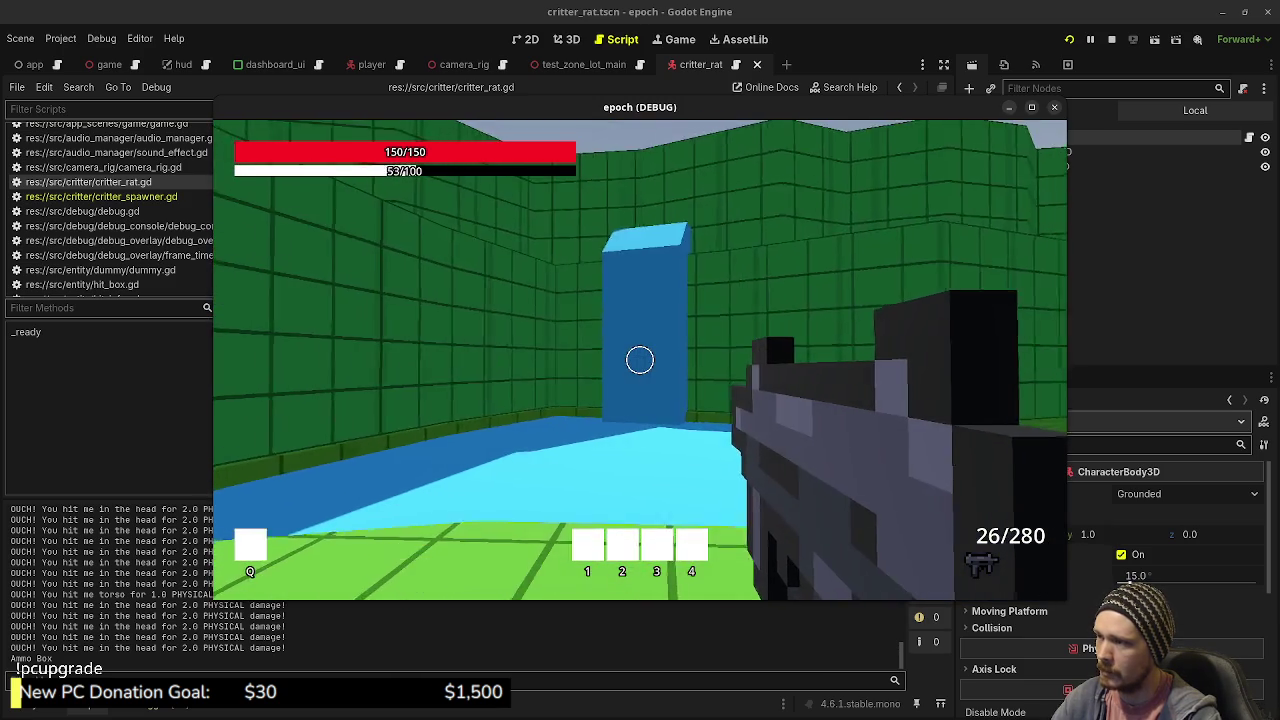
key(w)
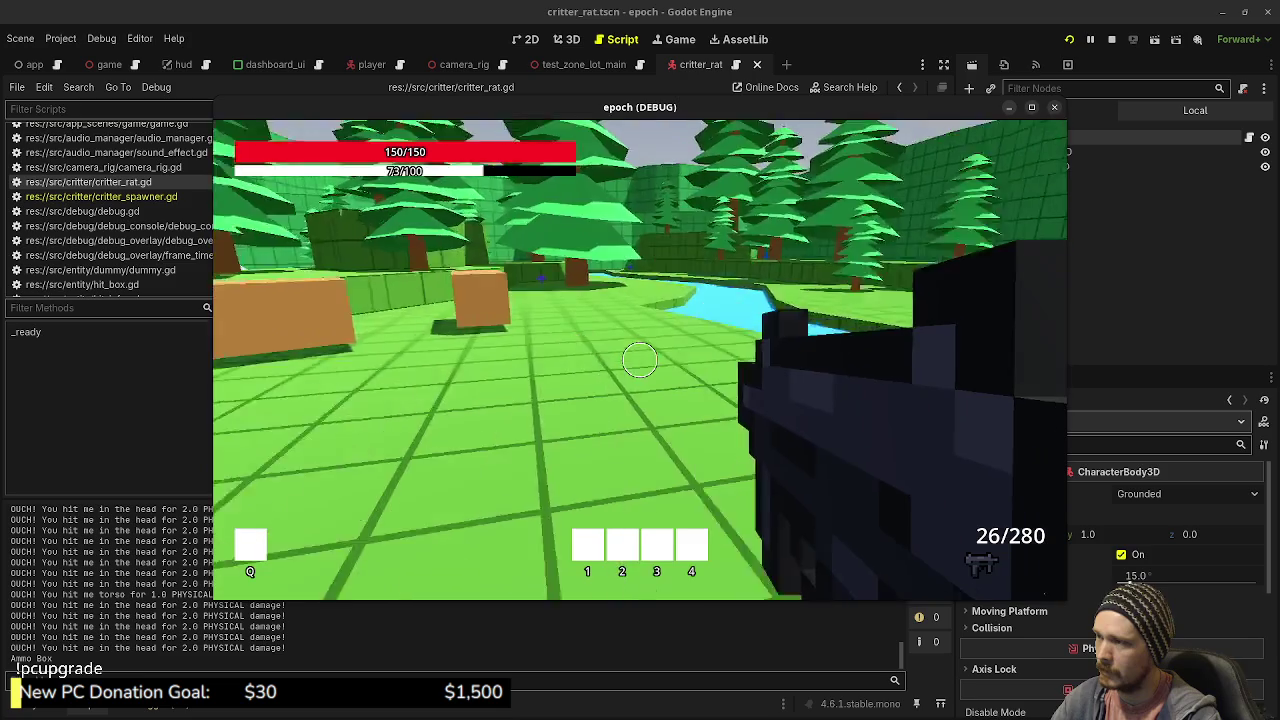
- Run across the grass and along the hedge into the blue block to reach the snow zone
key(w)
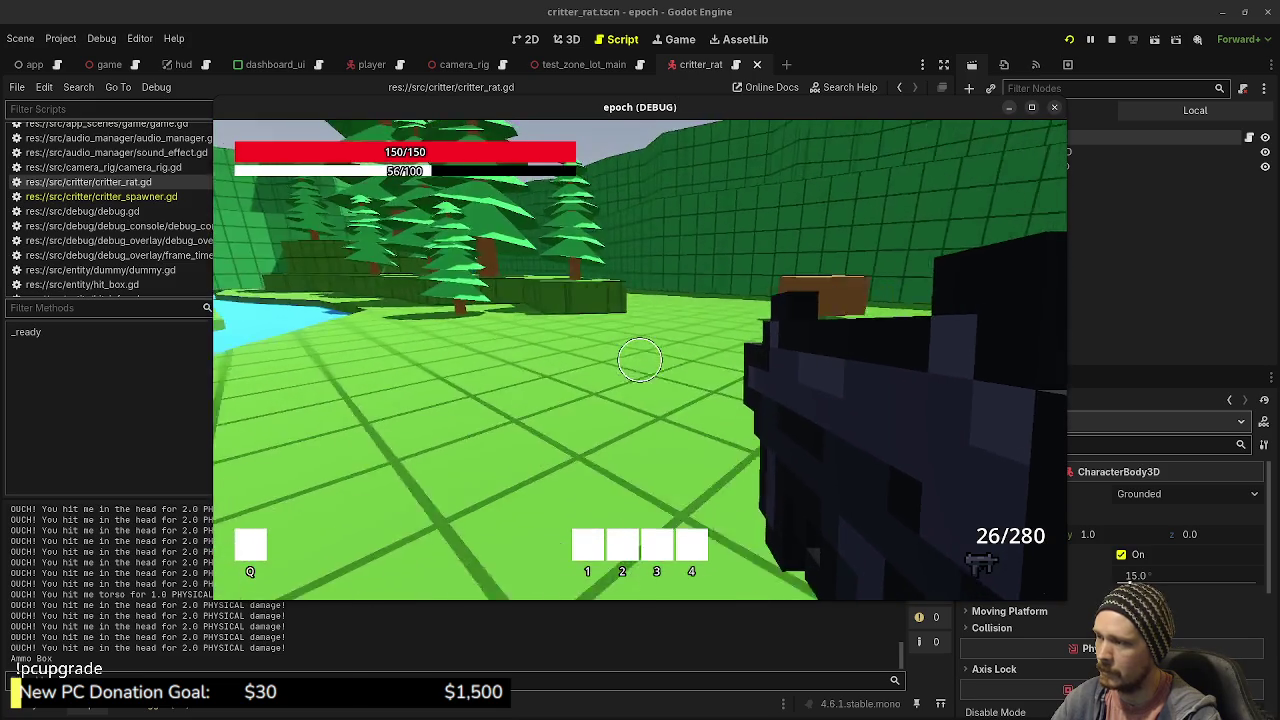
key(w)
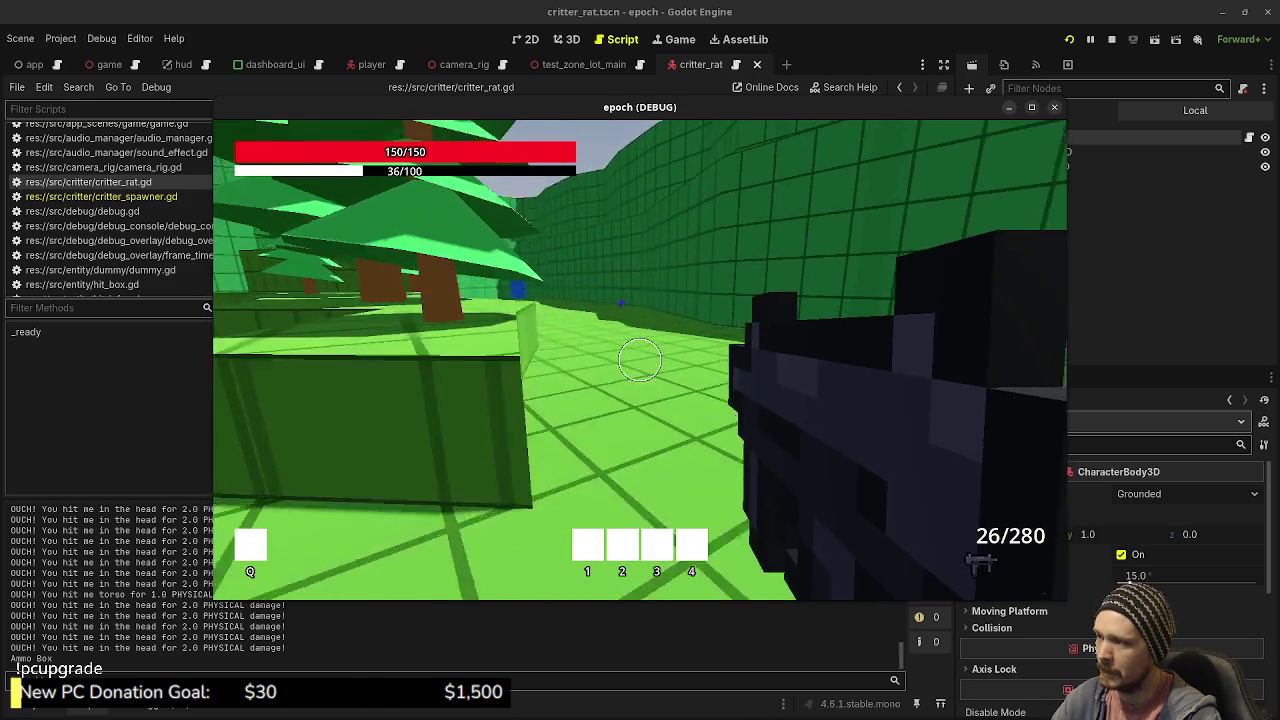
key(w)
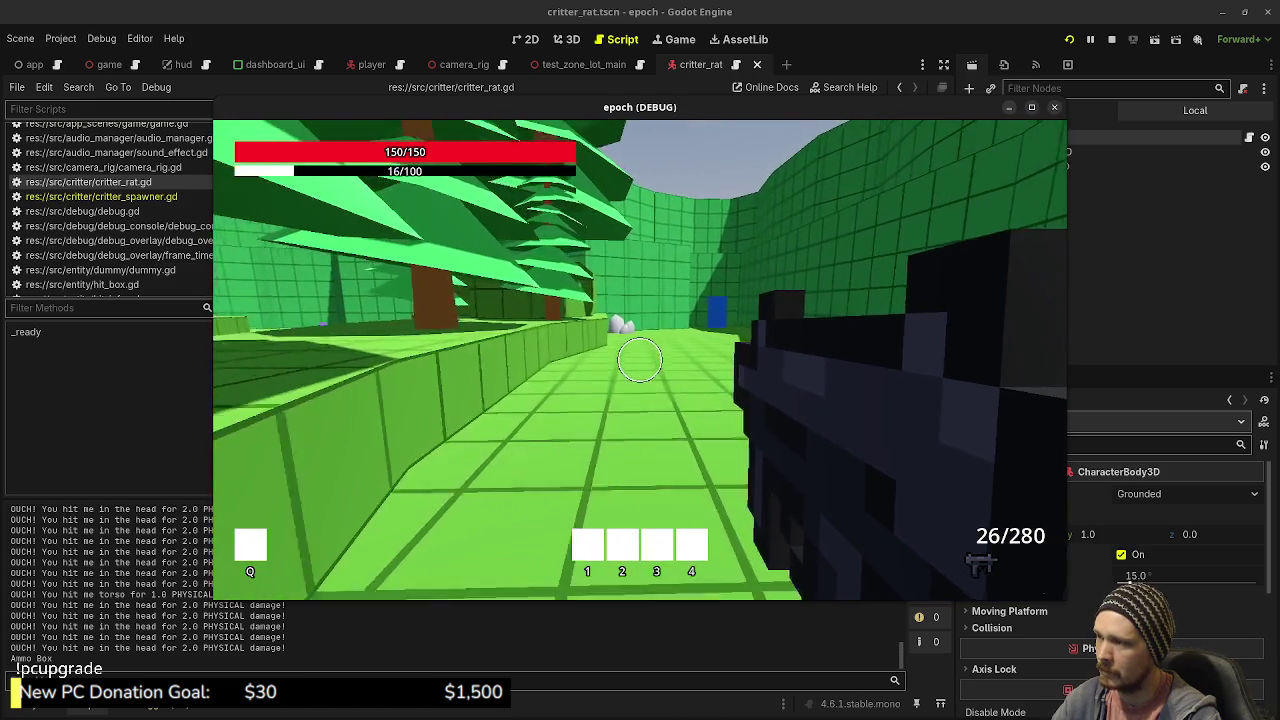
key(w)
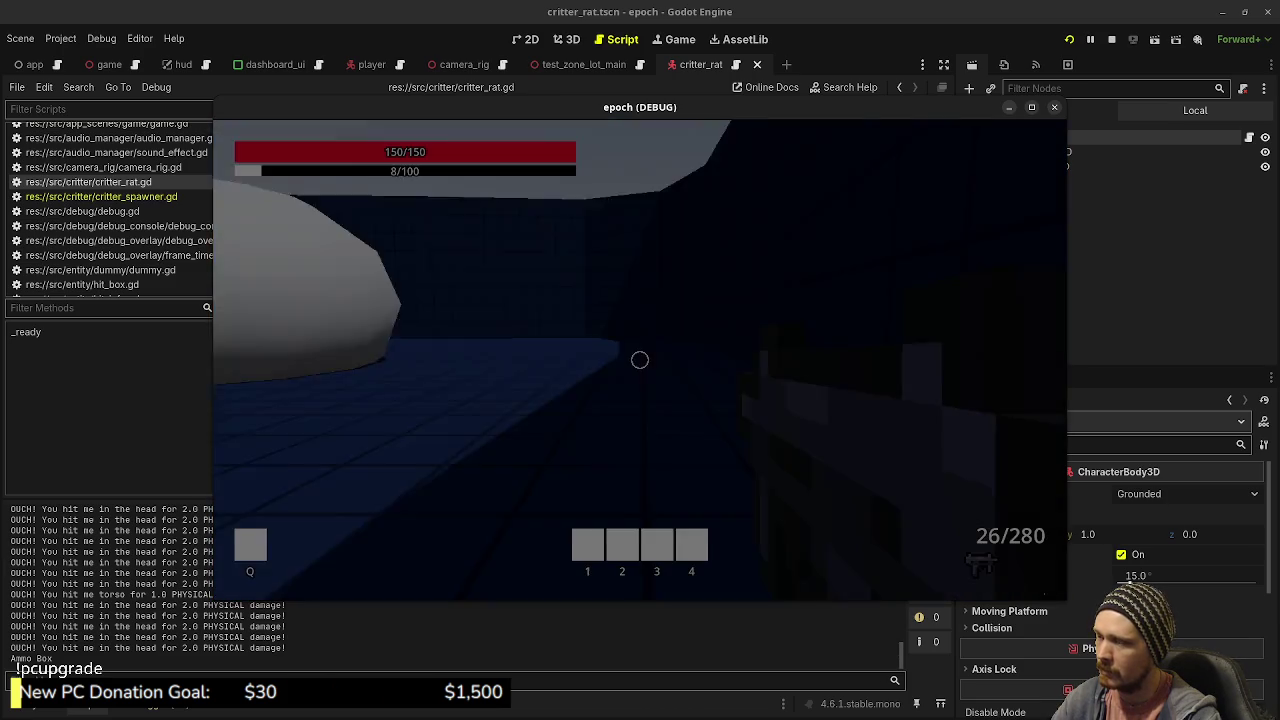
mouse_move(640, 360)
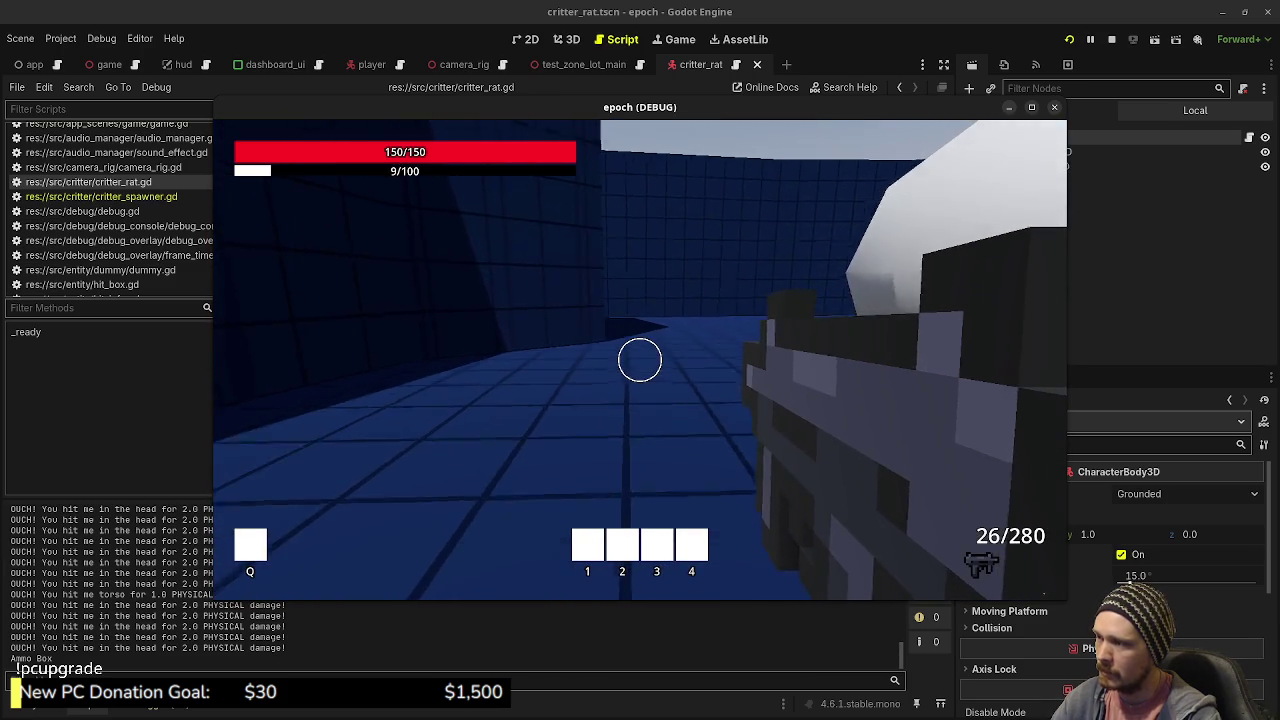